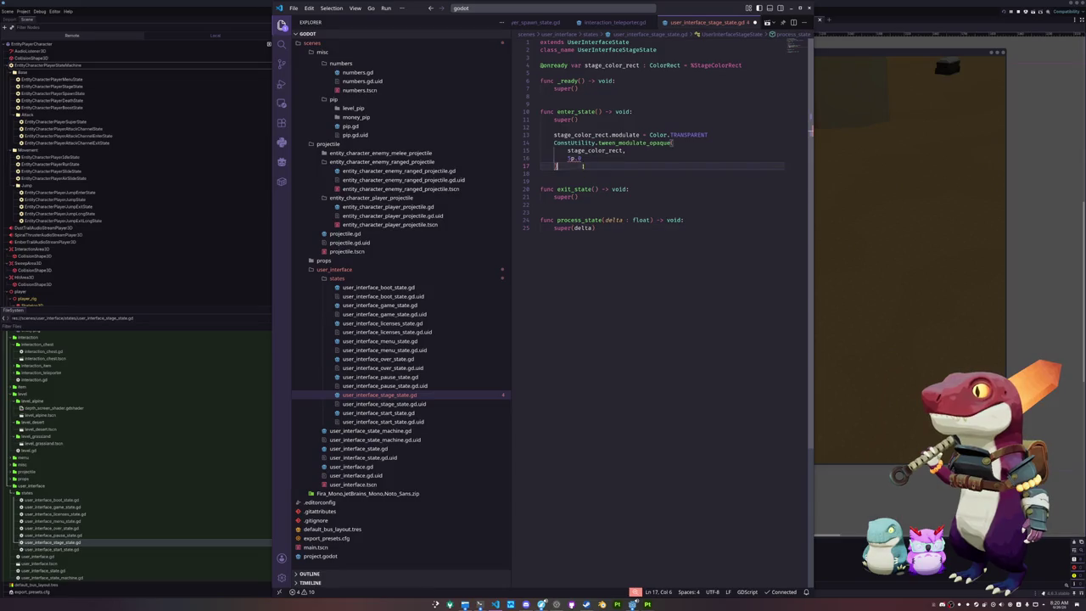
- Paste get_viewport().set_canvas_cull_mask_bit(1, false) after the tween in enter_state
click(572, 160)
click(573, 180)
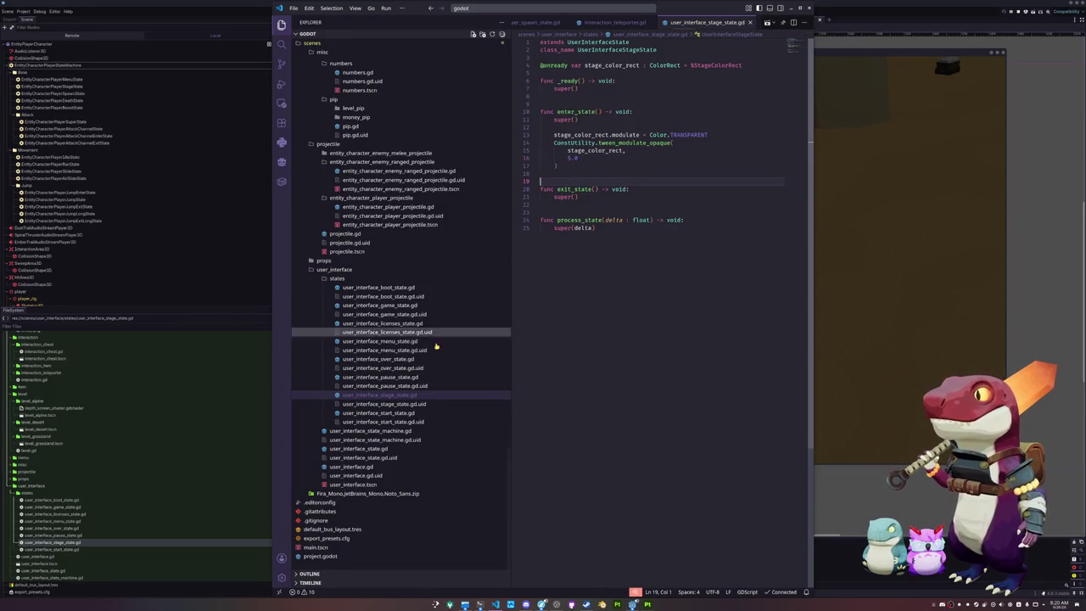
click(383, 379)
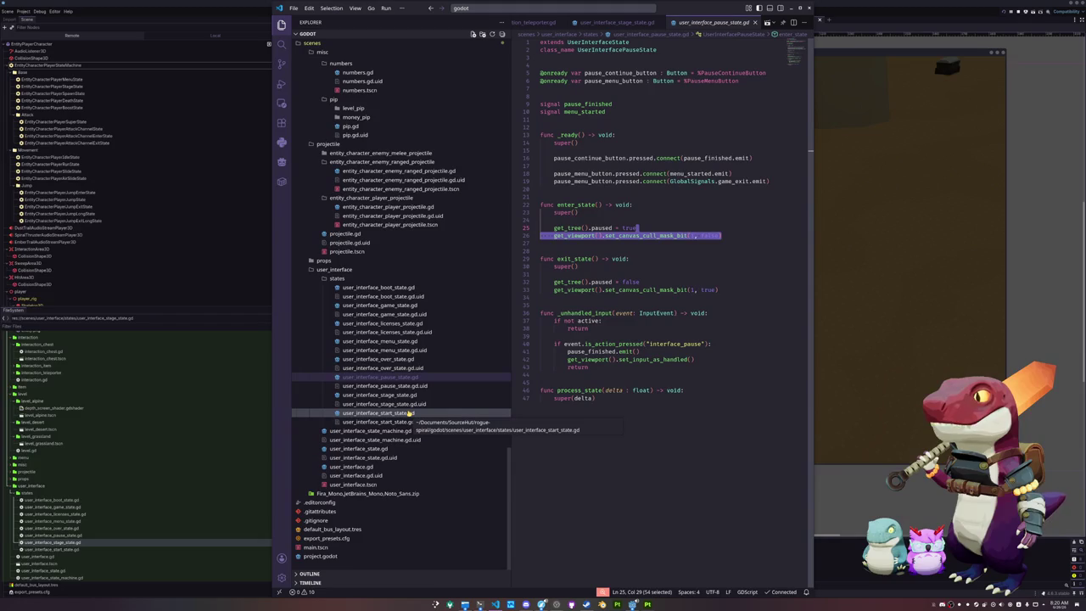
click(382, 395)
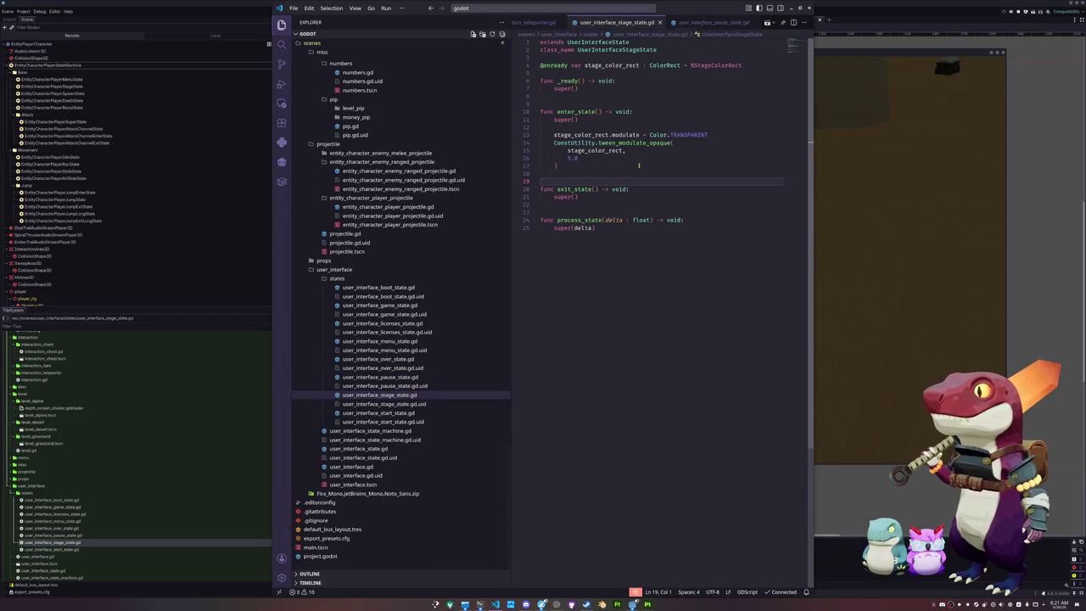
click(650, 167)
key(Return)
text(get_viewport().set_canvas_cull_mask_bit(1, false))
- Add set_canvas_cull_mask_bit(1, true) under exit_state's super() and run the game
click(645, 205)
key(Return)
text(get_viewport().set_canvas_cull_mask_bit(1, false))
double_click(710, 212)
text(tr)
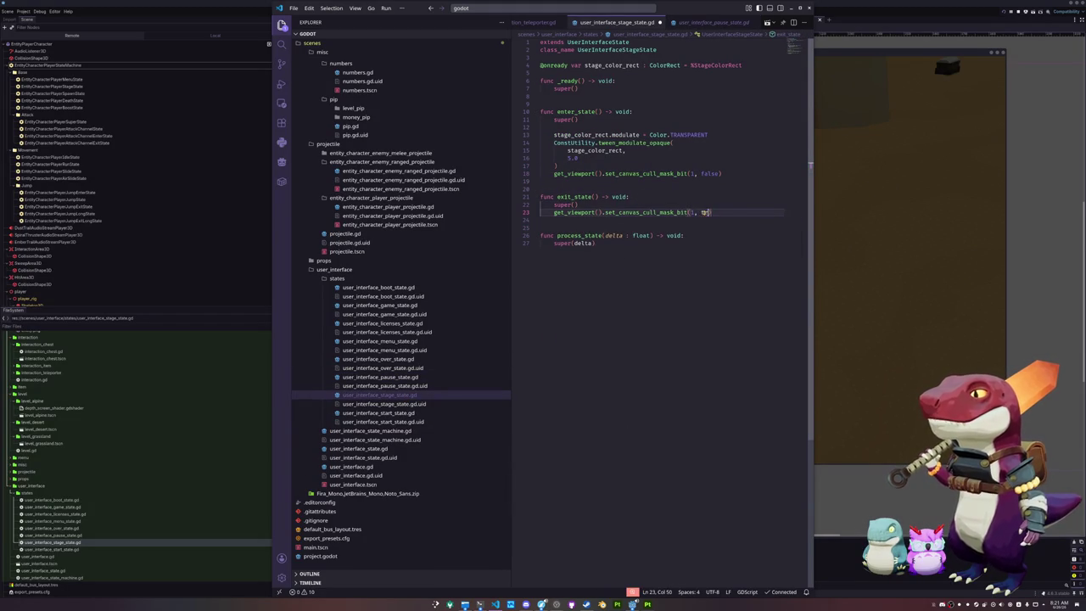
key(Return)
key(Down)
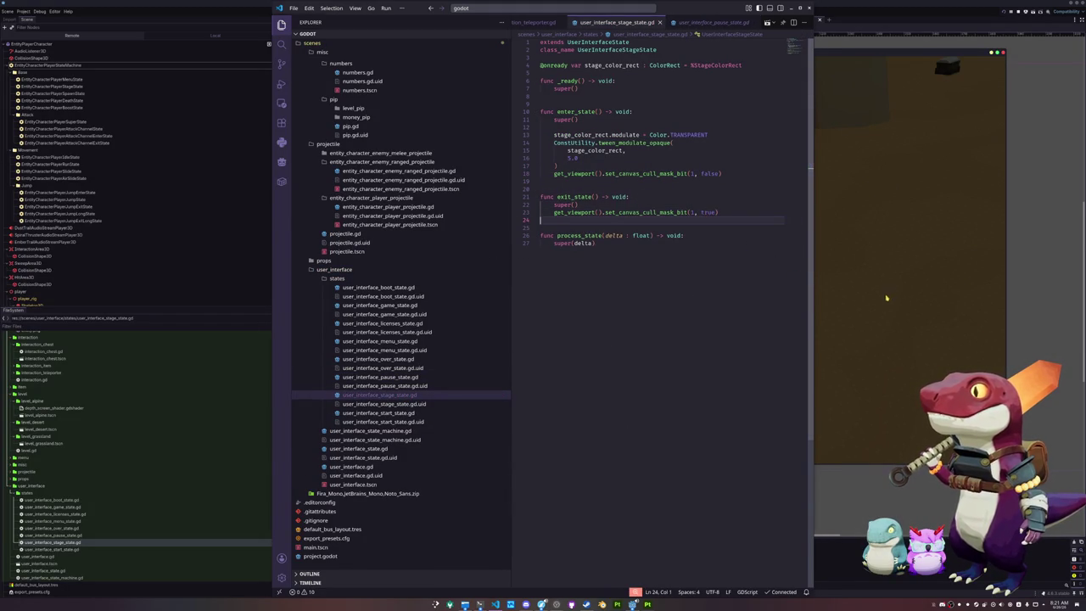
key(F5)
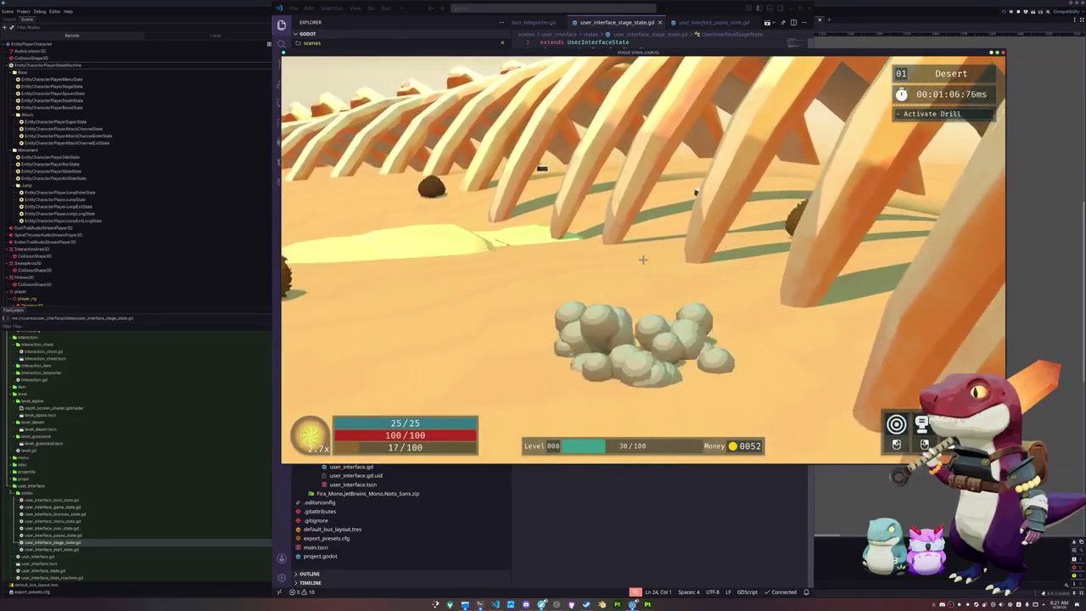
- Pause the running desert level with Esc and return to VS Code
key(Escape)
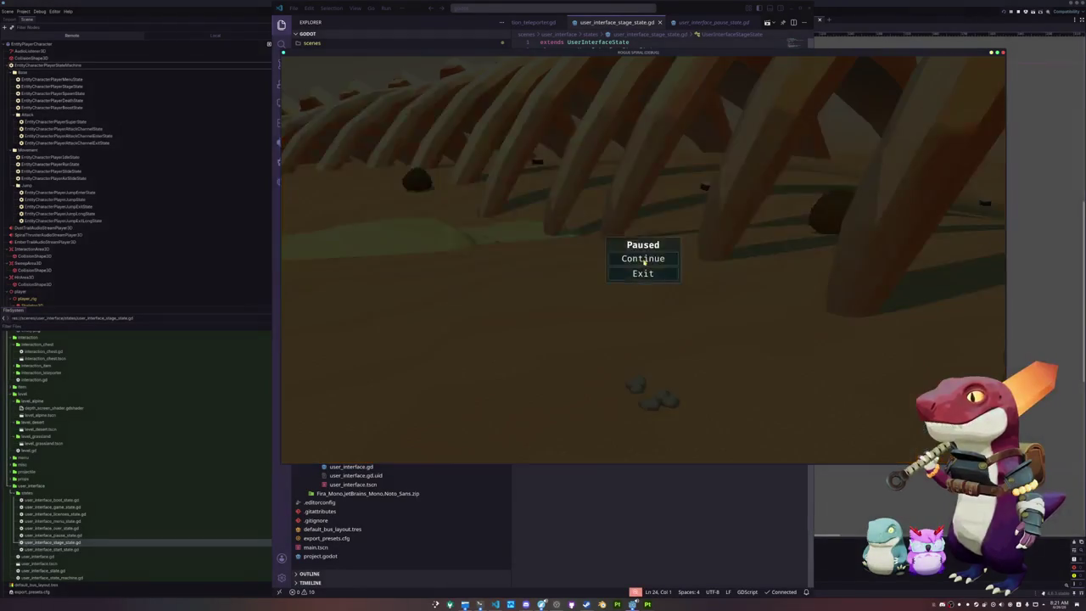
key(alt+Tab)
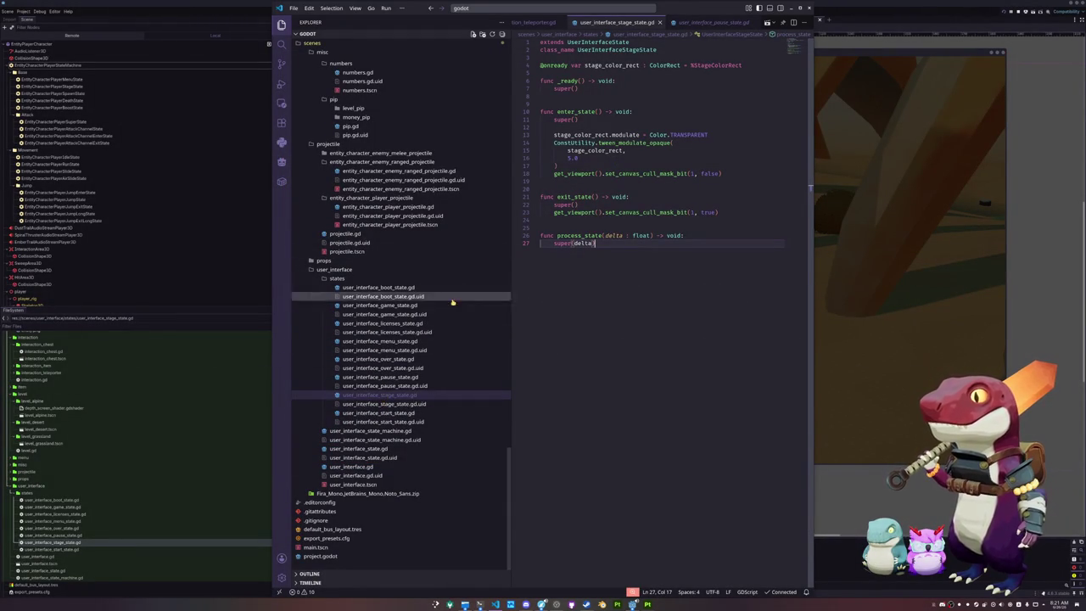
scroll(690, 25, down, 3)
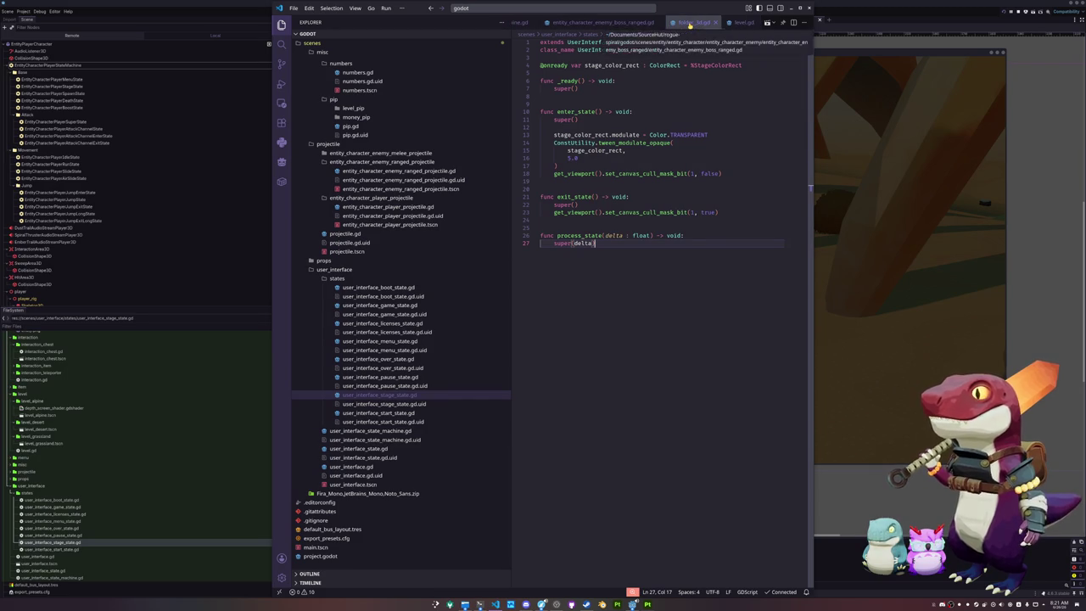
- Open the enemy_spawn state script via quick search and review its enemy references
click(606, 8)
text(enemy_spawn)
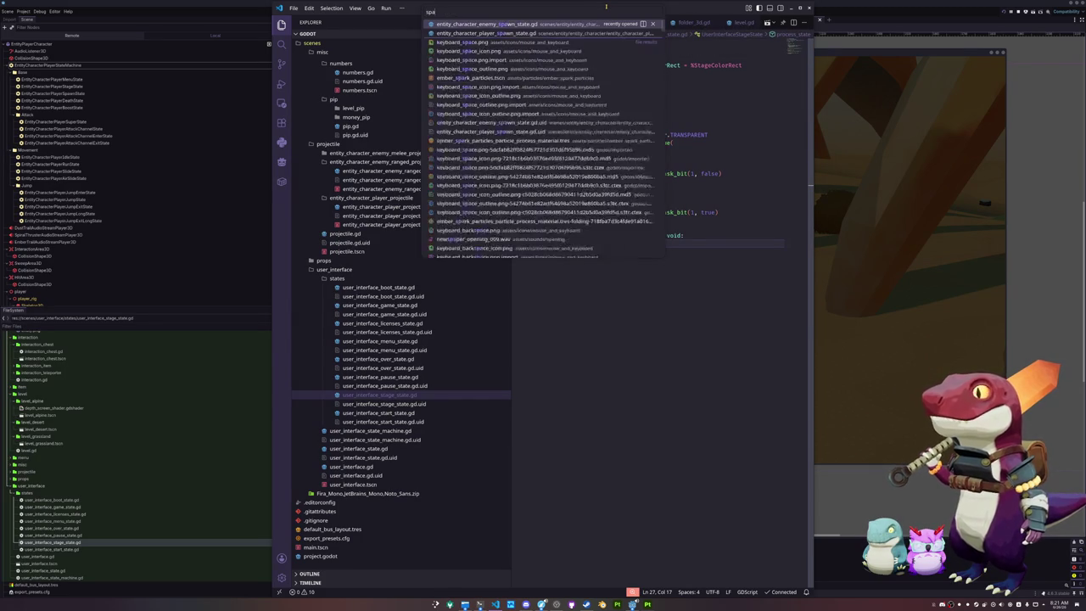
key(Return)
click(565, 150)
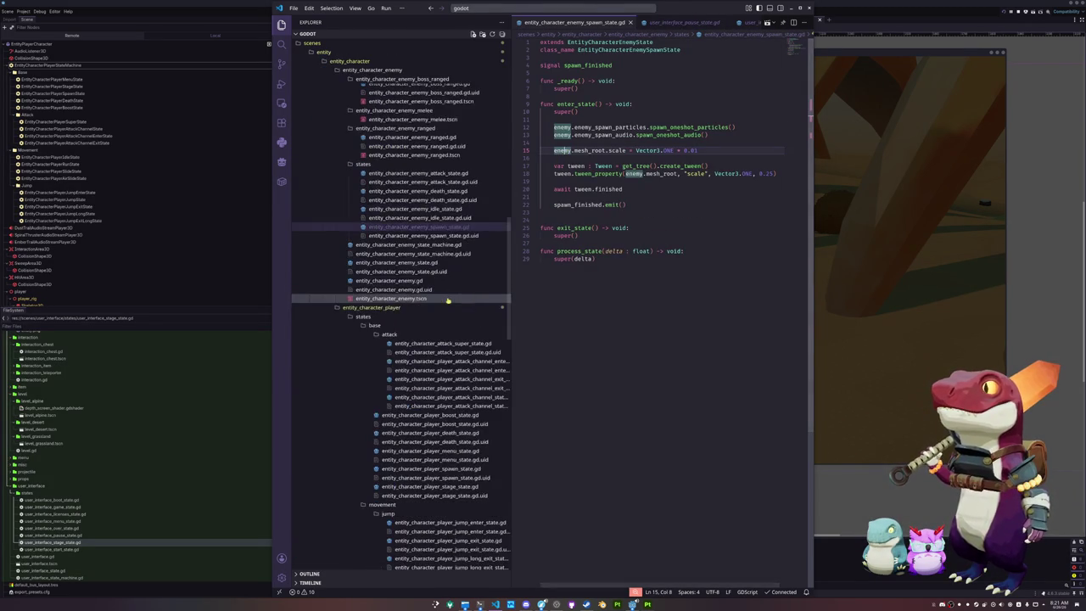
scroll(392, 314, down, 5)
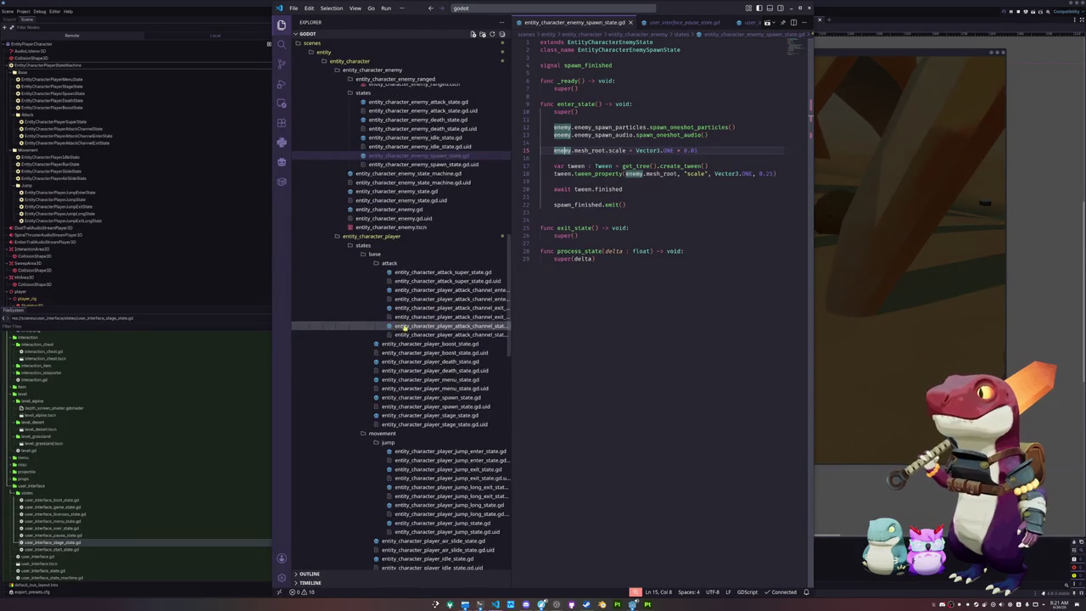
scroll(428, 360, down, 2)
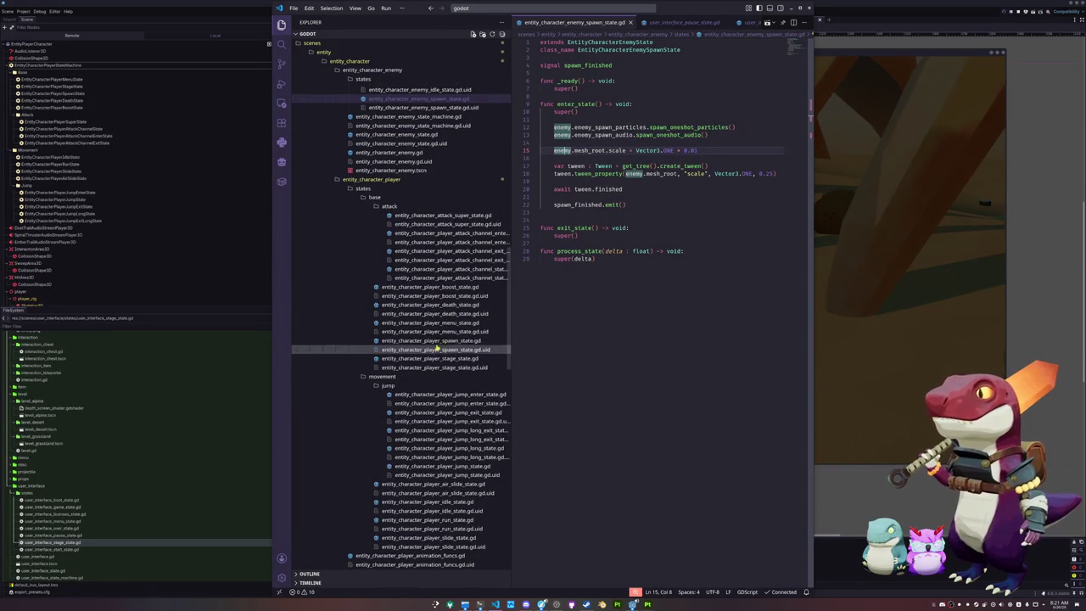
- Add player.visible = true after super() in the player spawn state, then exit the paused game
click(435, 341)
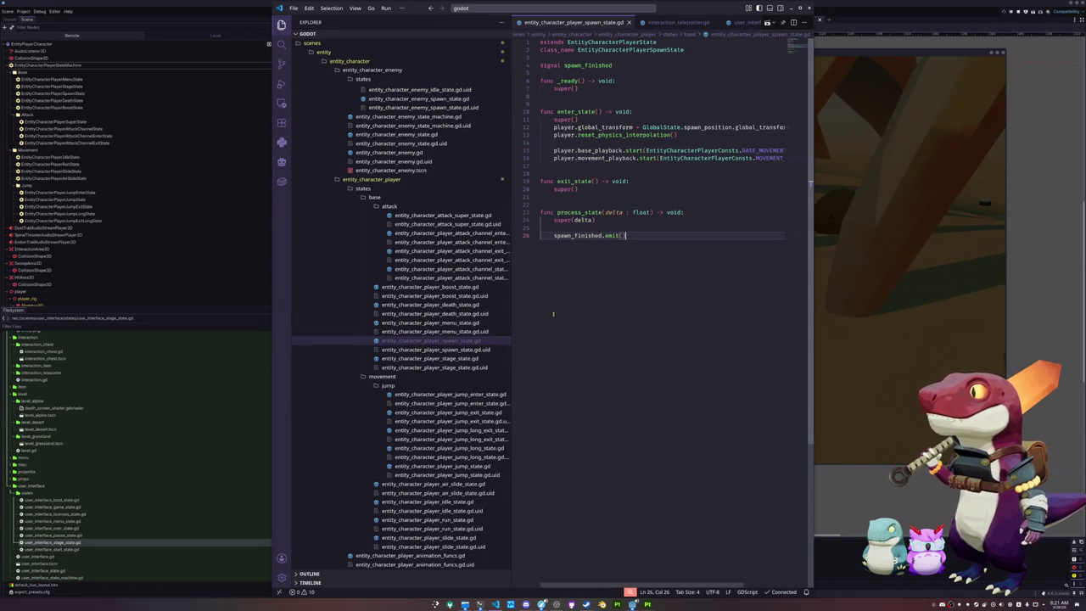
drag(562, 141, 536, 128)
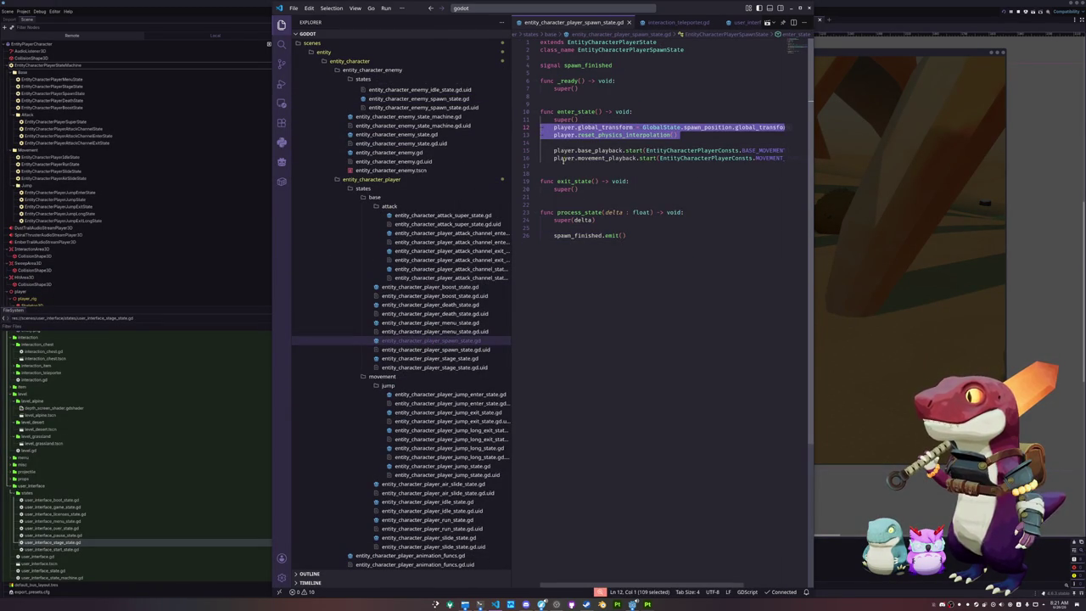
click(561, 168)
click(592, 118)
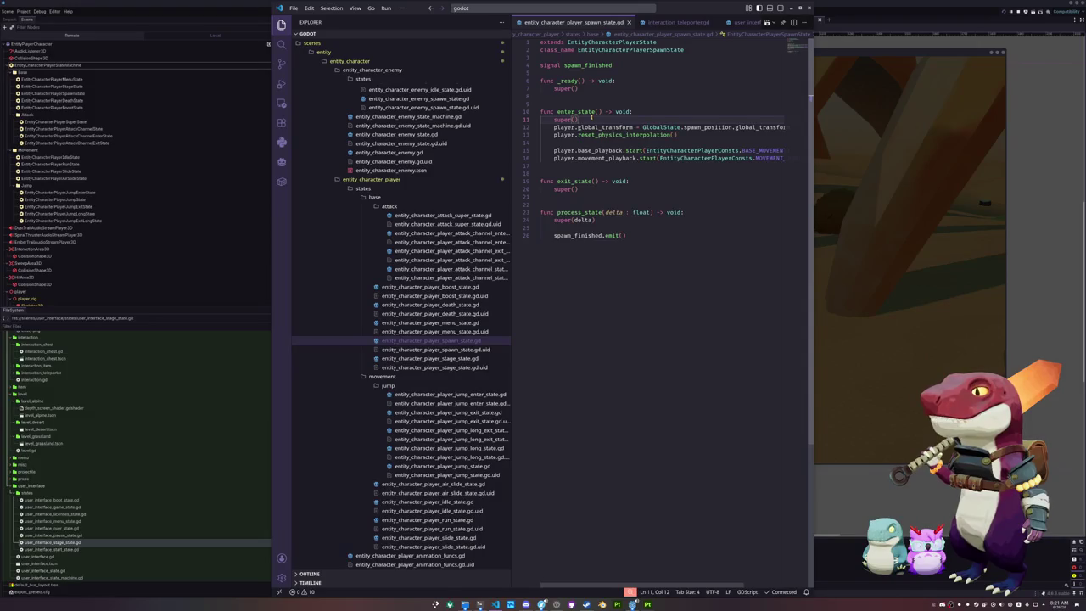
key(Return)
key(Return)
key(Return)
key(Up)
text(playe)
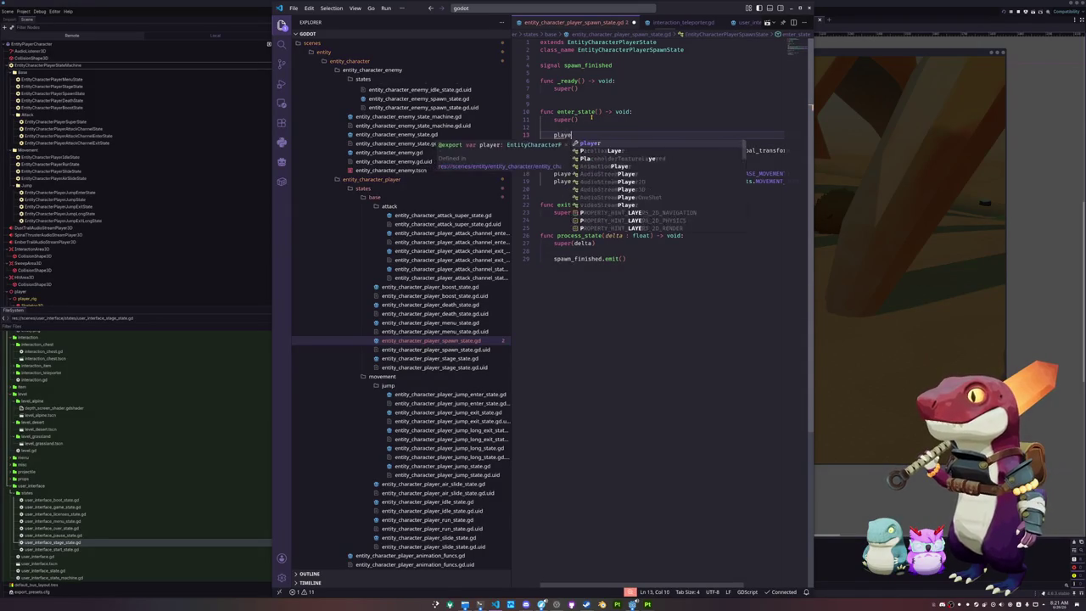
text(r.visible = tru)
key(Return)
key(Down)
click(872, 274)
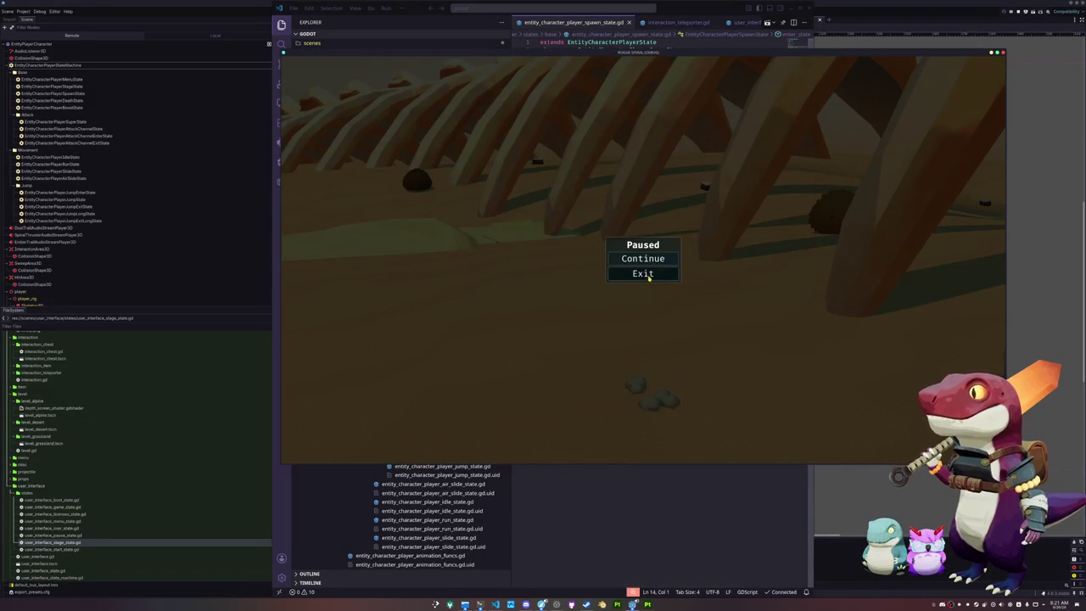
click(649, 273)
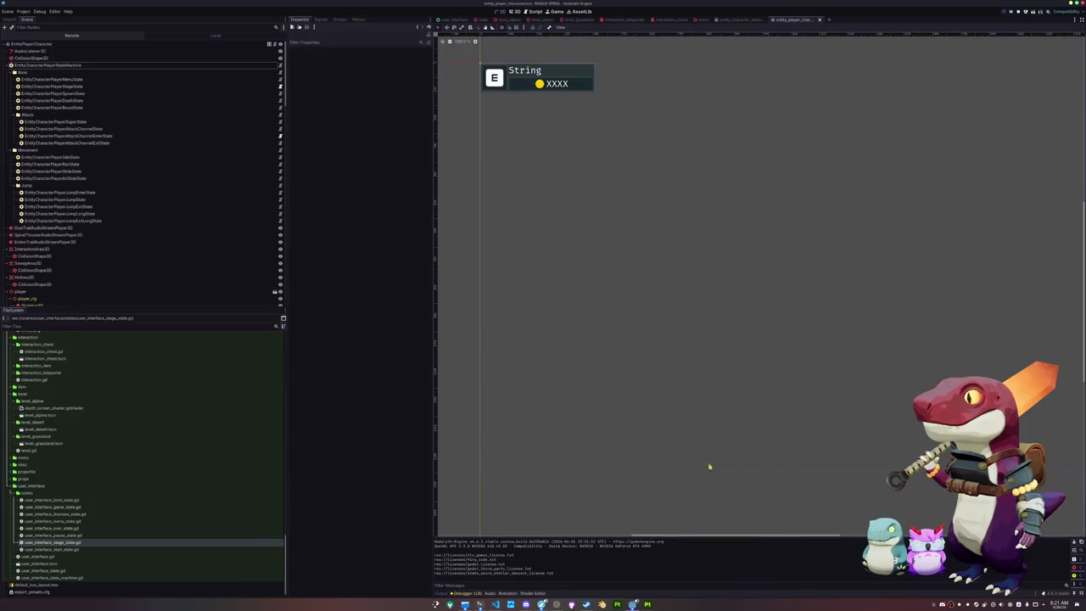
- Give the ranged boss enemy altitude 10.0, attack range 60.0, cooldown 3.0, then open its projectile scene
click(709, 19)
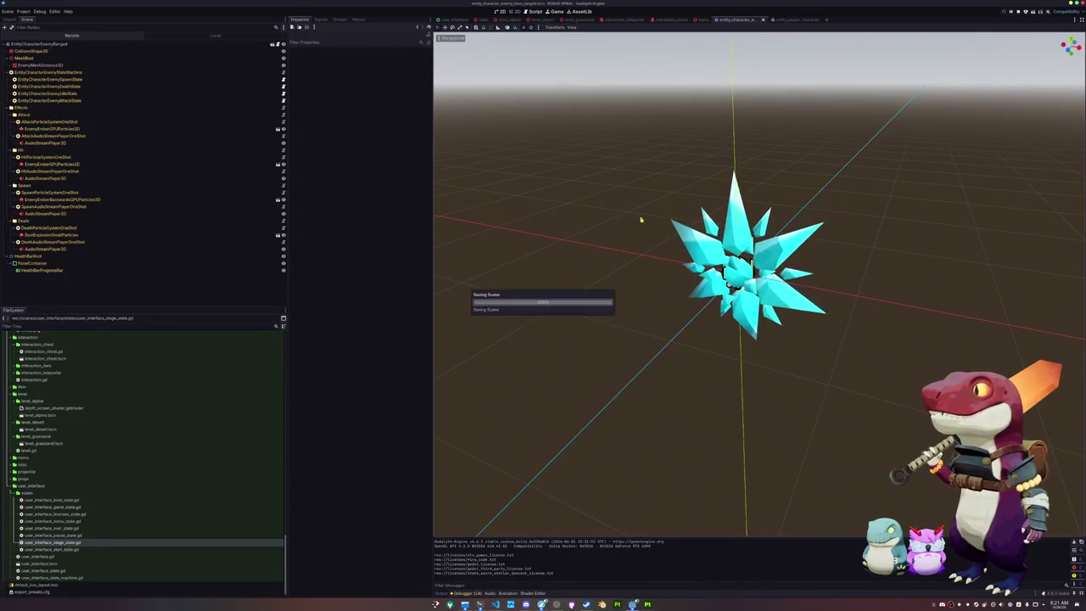
click(43, 43)
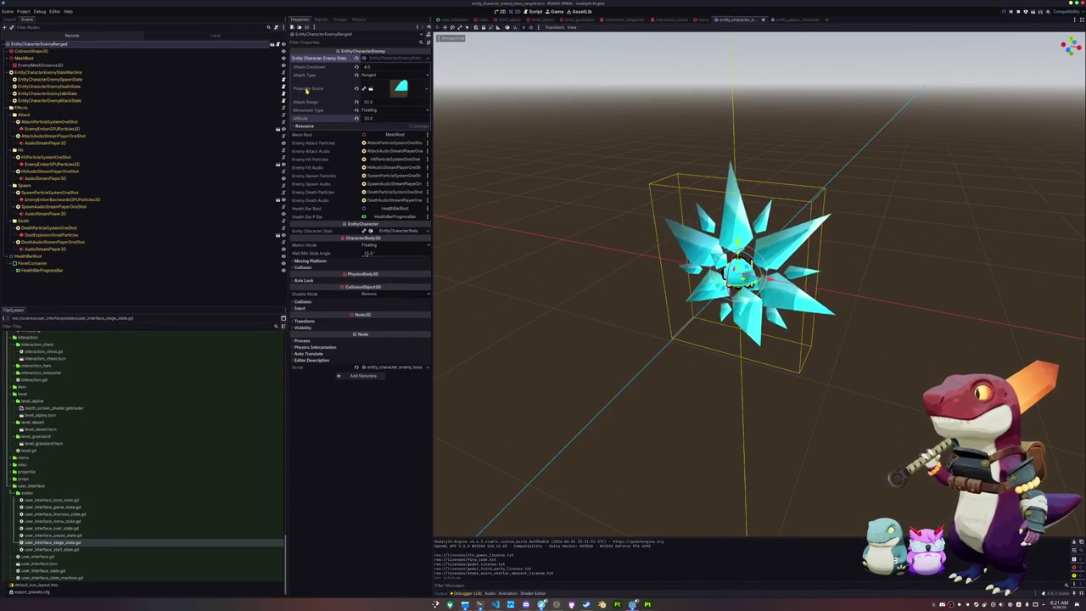
click(356, 119)
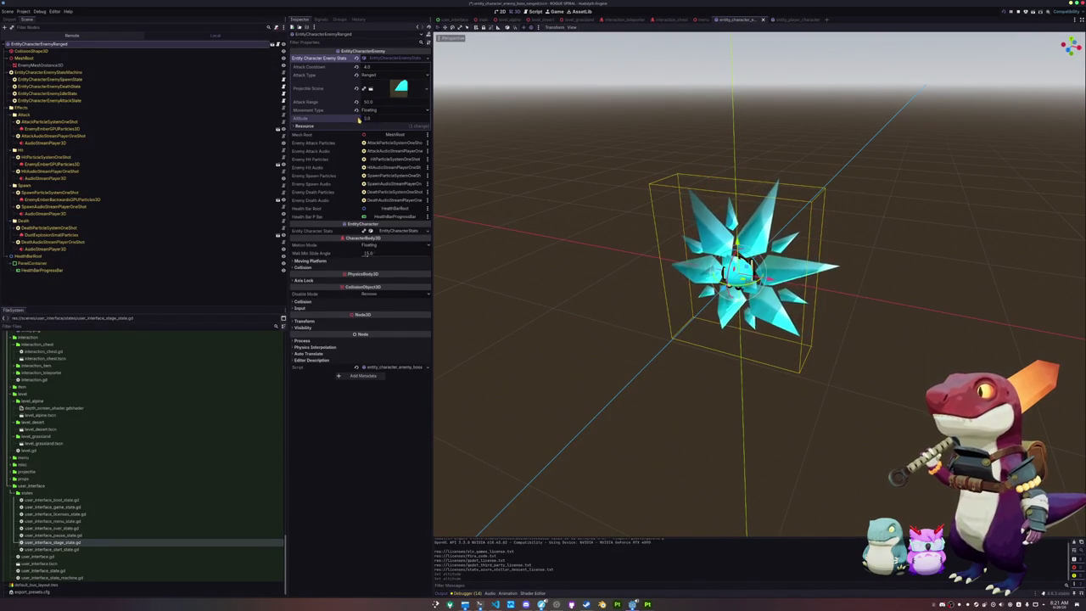
key(ctrl+s)
click(373, 101)
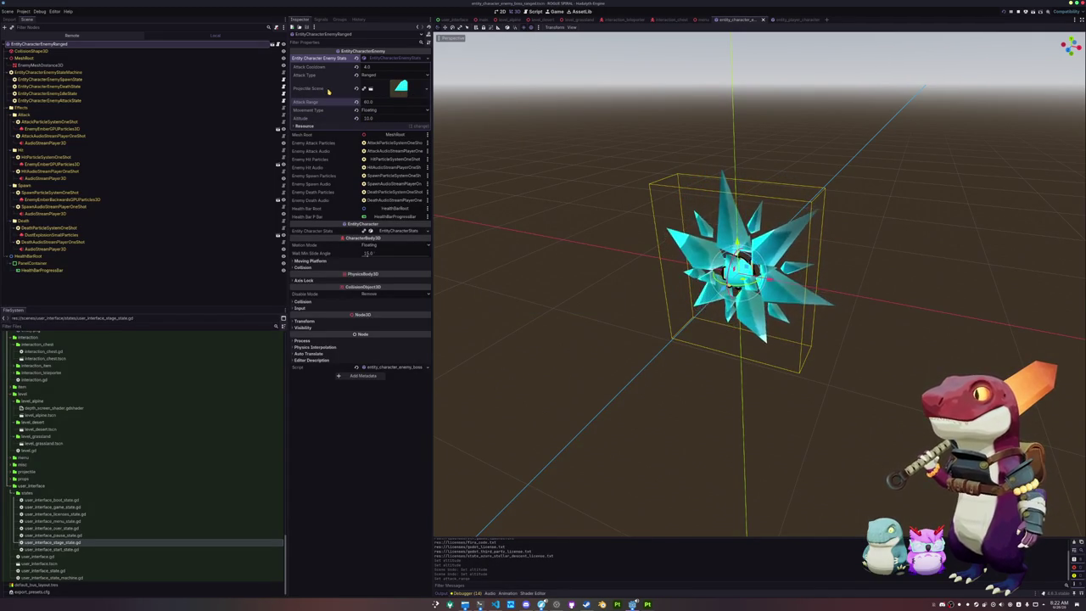
click(370, 67)
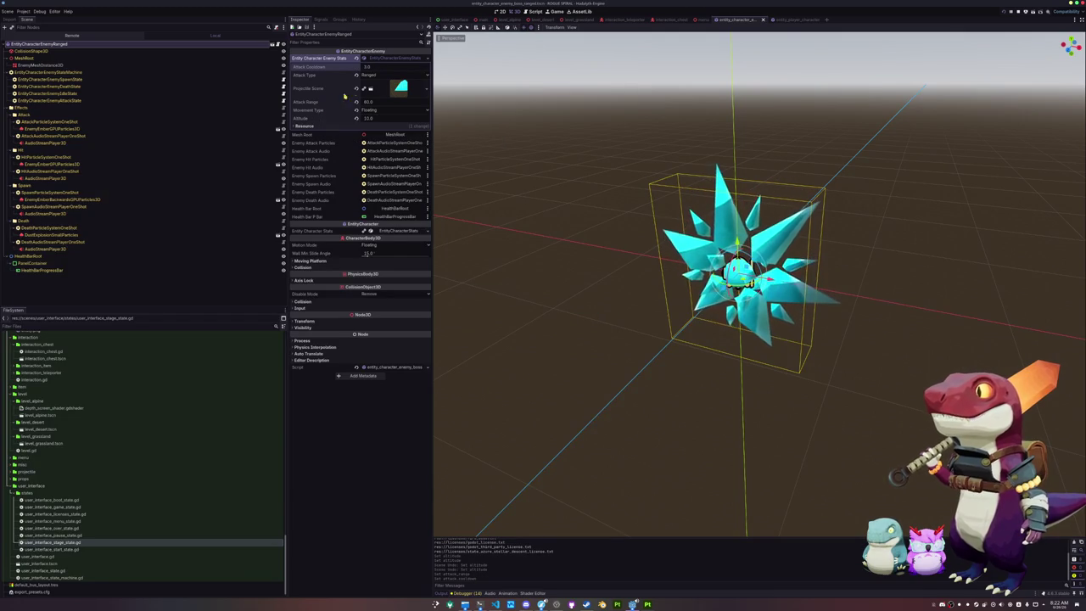
click(401, 86)
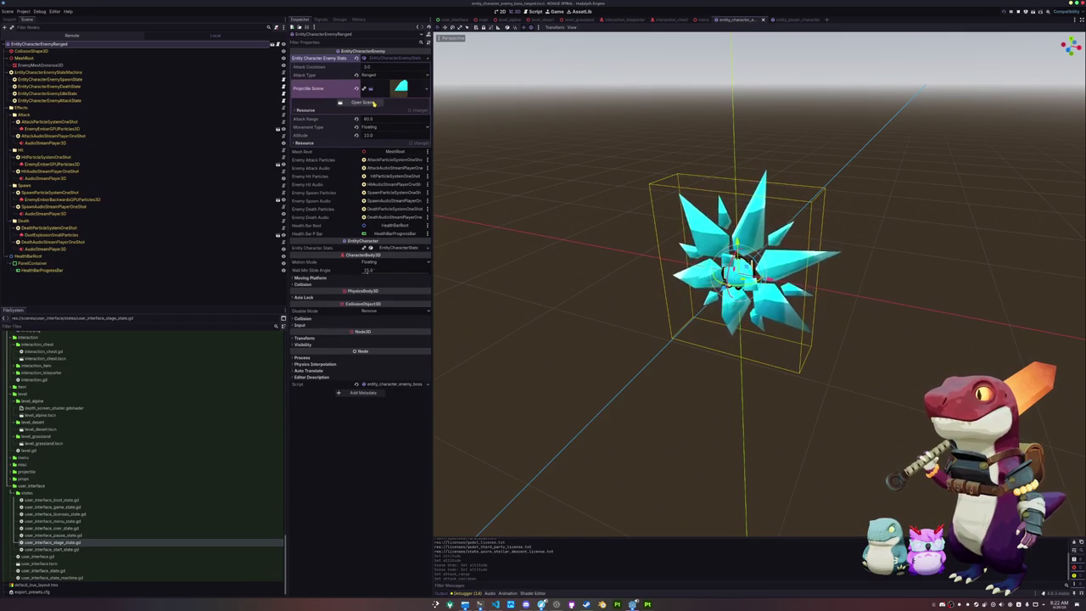
click(362, 101)
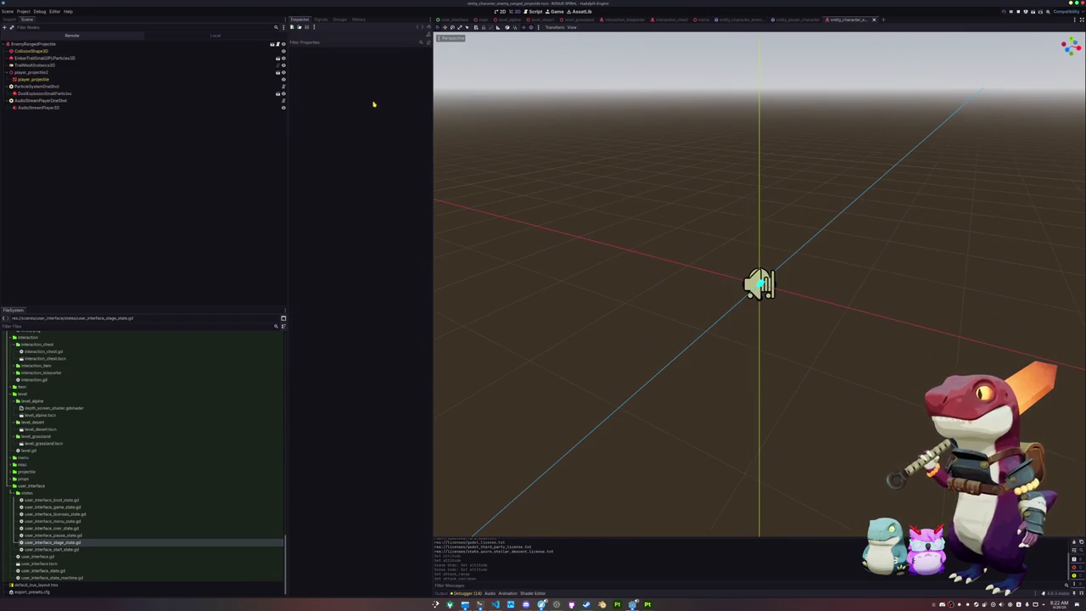
- Make the projectile mesh's emission and albedo colours red
click(34, 79)
click(398, 107)
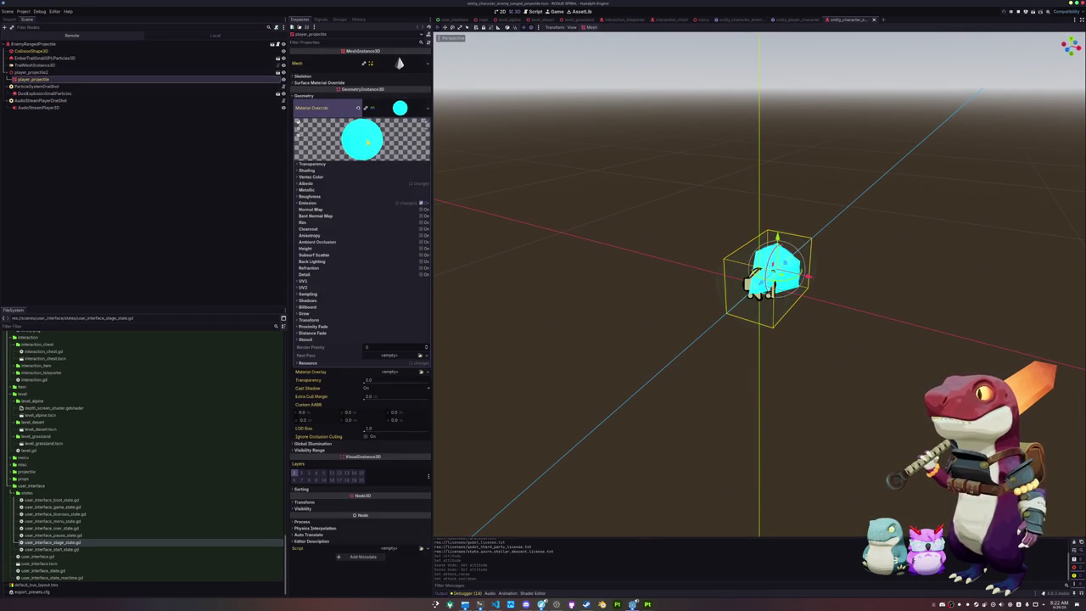
click(307, 203)
click(385, 210)
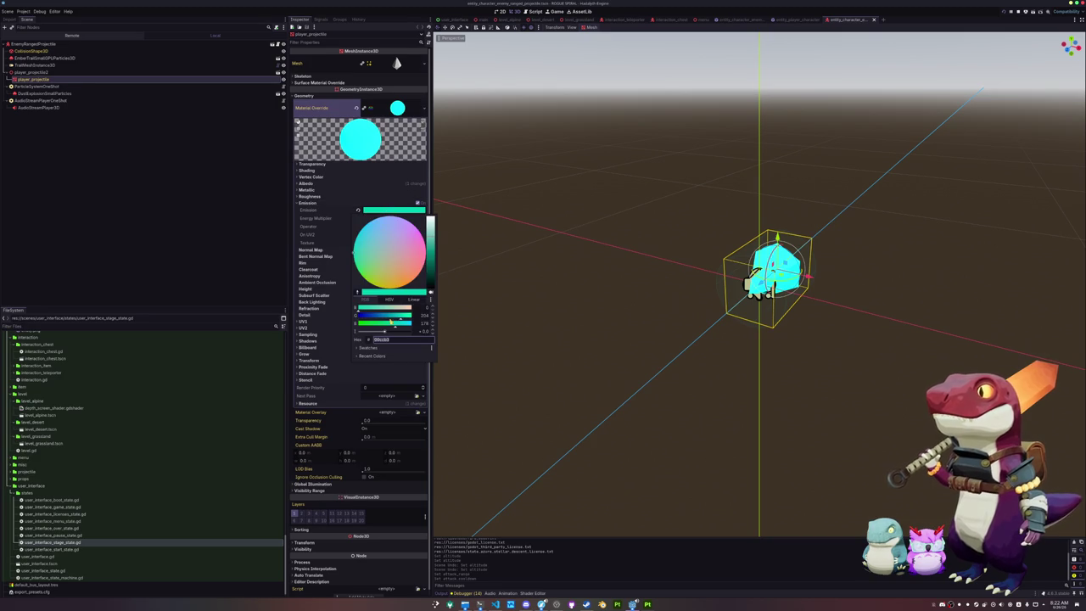
mouse_move(379, 307)
mouse_down()
mouse_move(412, 307)
mouse_move(286, 324)
mouse_up()
drag(391, 323, 345, 322)
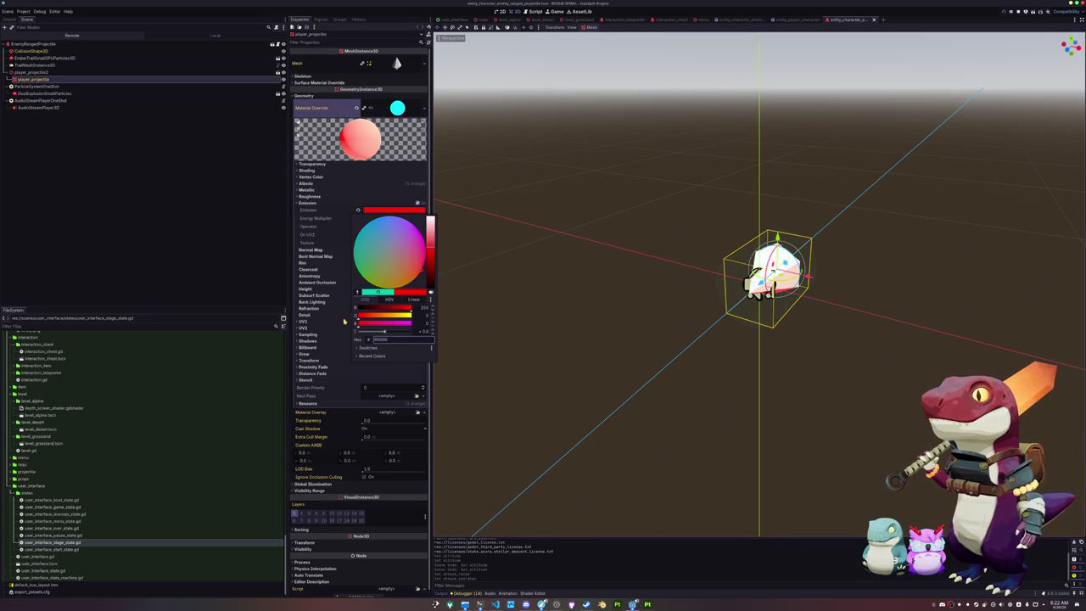
click(317, 278)
scroll(348, 221, up, 2)
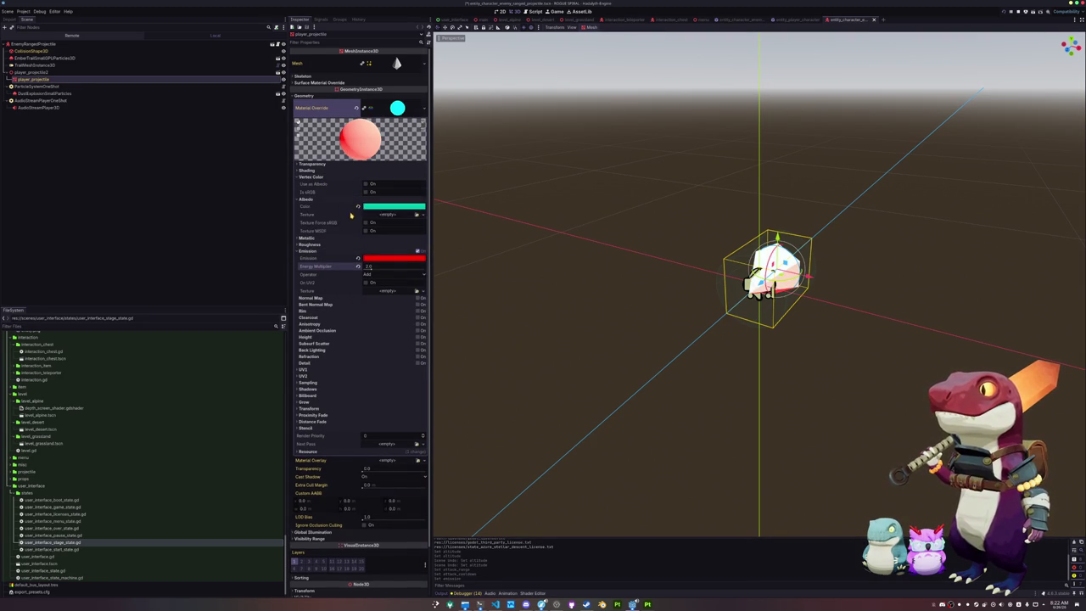
click(372, 206)
mouse_move(386, 304)
mouse_down()
mouse_move(414, 304)
mouse_move(357, 311)
mouse_move(357, 321)
mouse_up()
click(534, 249)
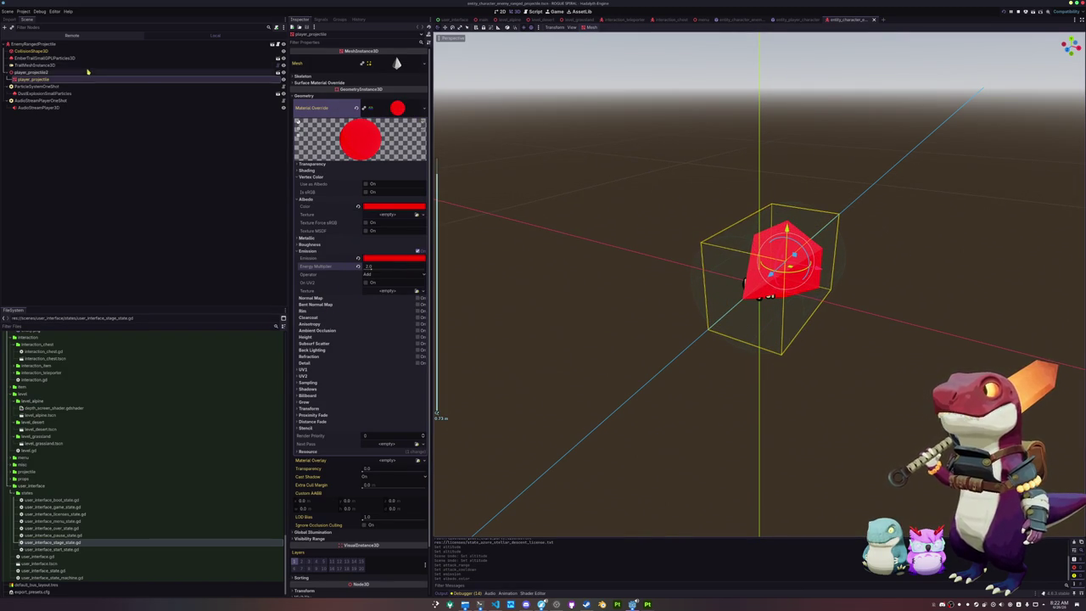
- Try a new scale on player_projectile2, then undo it back to 1.0
click(176, 74)
click(304, 103)
text(0.)
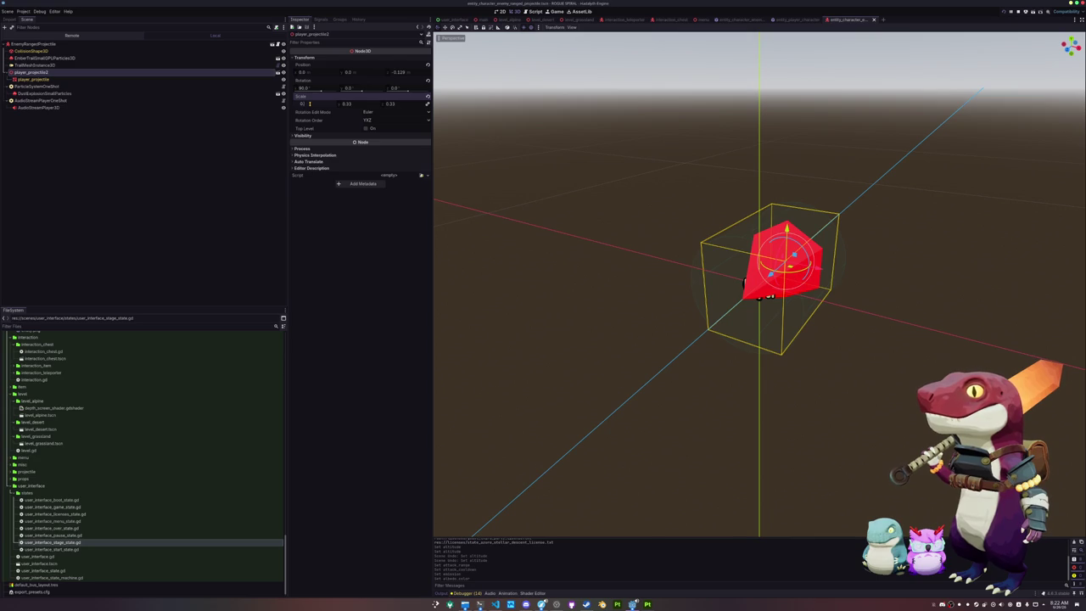
text(3)
key(ctrl+z)
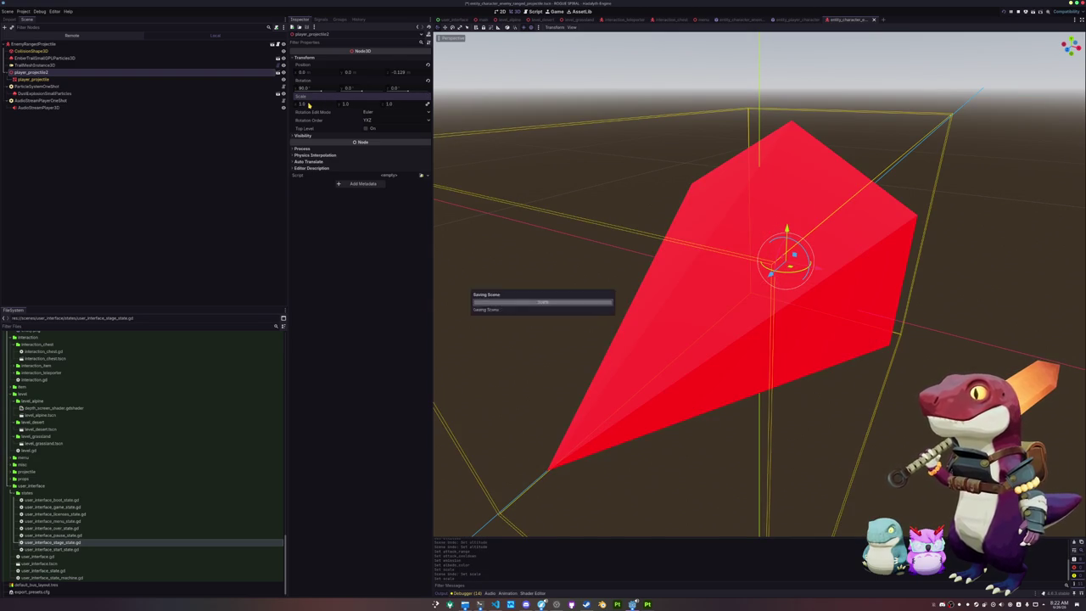
- Set the projectile's collision cylinder radius to about 0.25
click(30, 50)
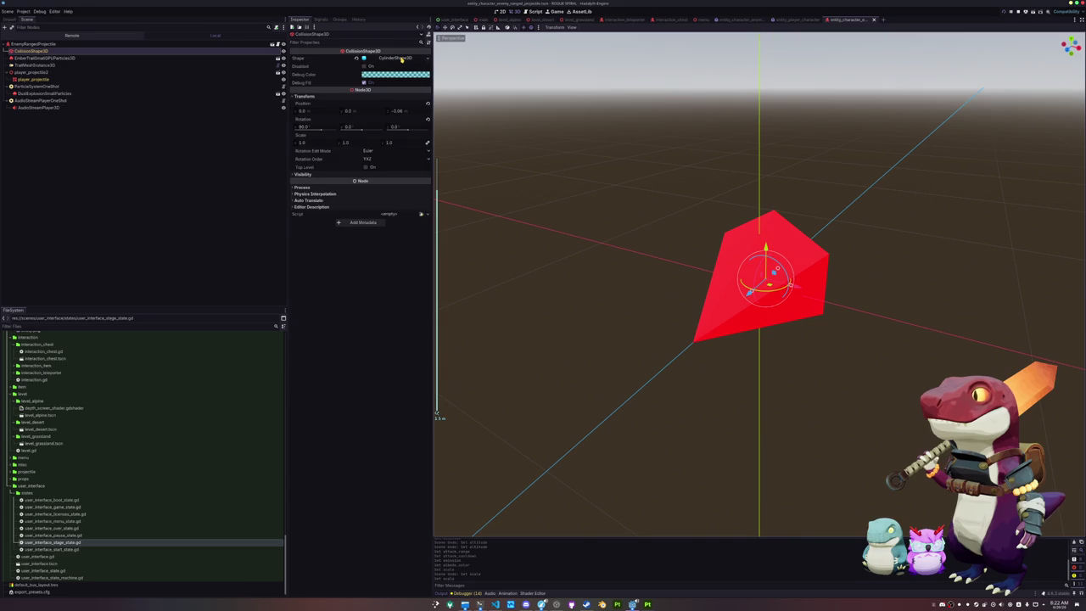
click(402, 59)
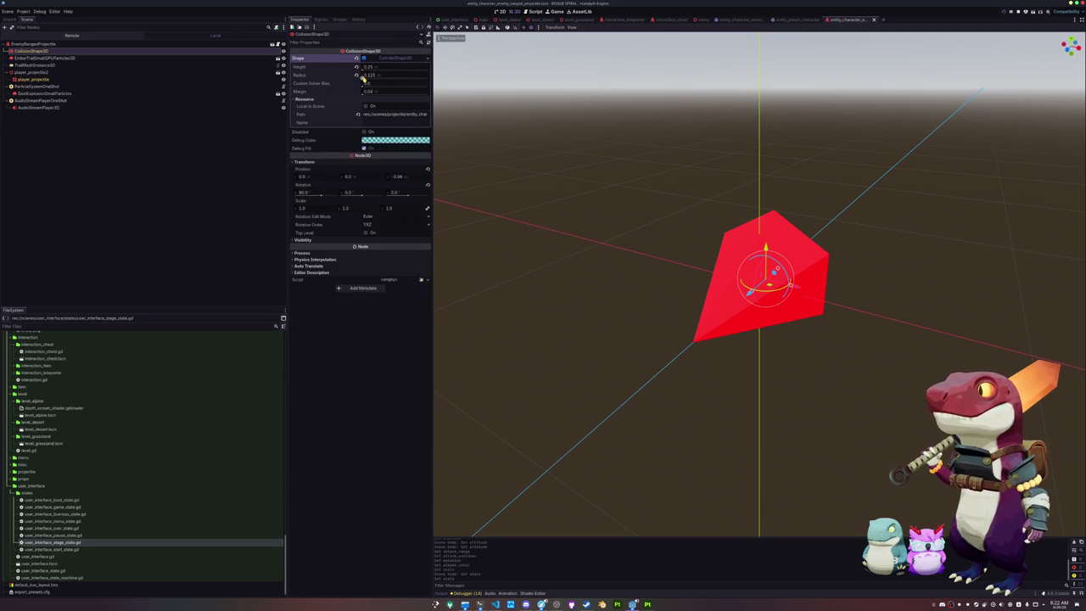
drag(364, 77, 366, 76)
key(ctrl+z)
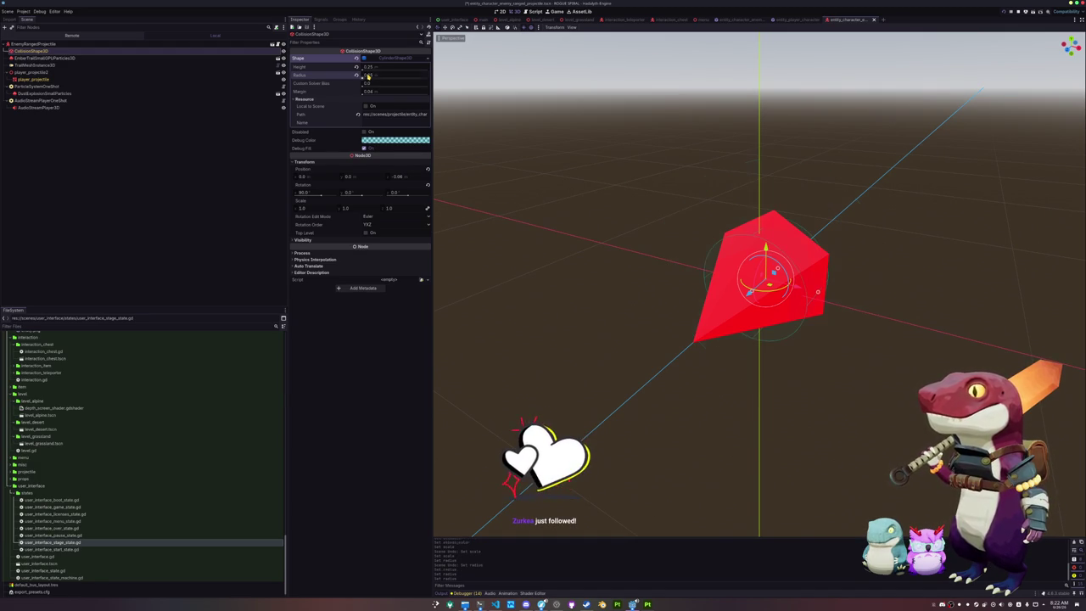
mouse_move(367, 76)
mouse_down()
mouse_move(384, 67)
mouse_move(370, 71)
mouse_up()
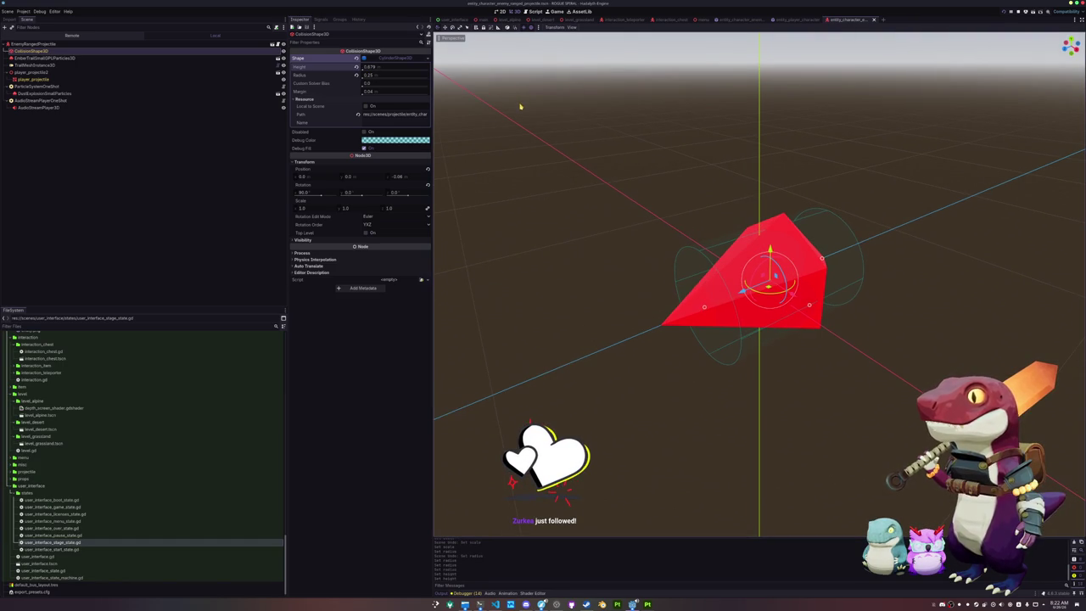
- Open entity_character_enemy_melee_projectile.tscn from FileSystem and select player_projectile2
scroll(53, 484, up, 5)
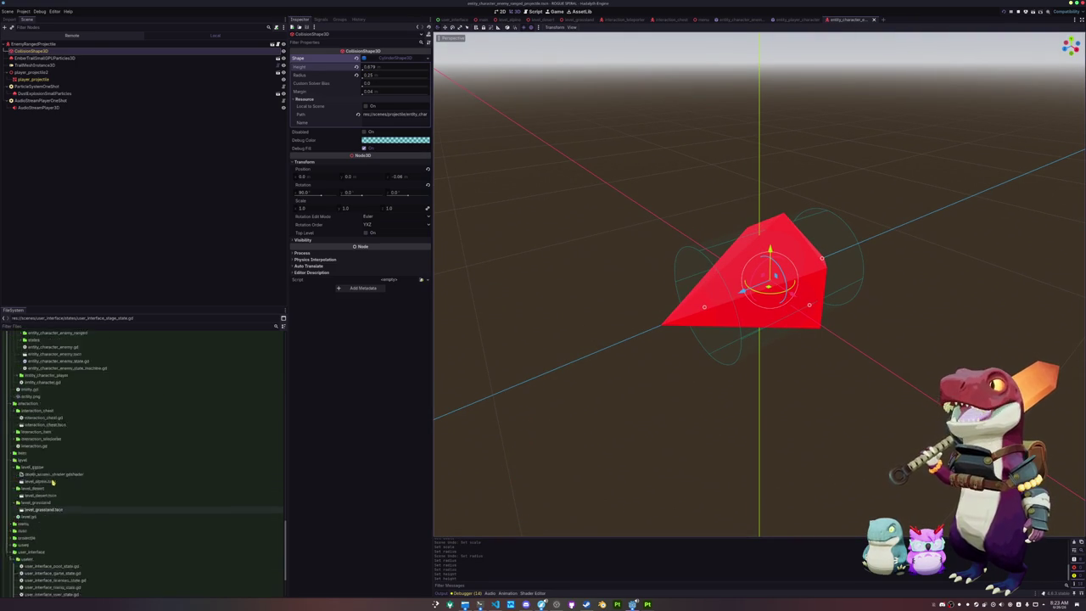
click(53, 477)
scroll(53, 481, down, 3)
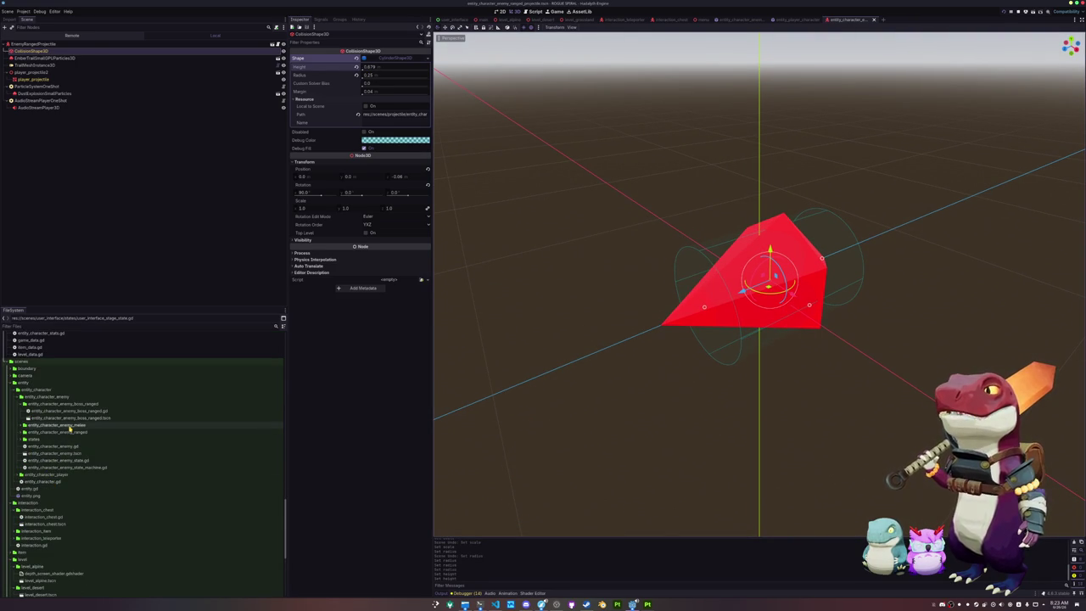
scroll(51, 475, down, 7)
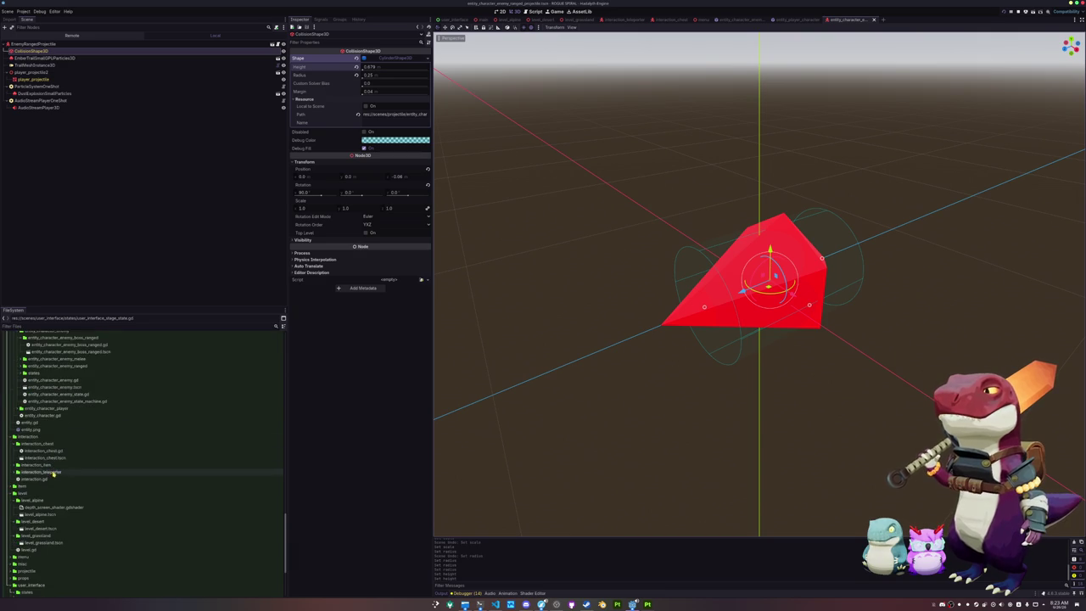
double_click(42, 472)
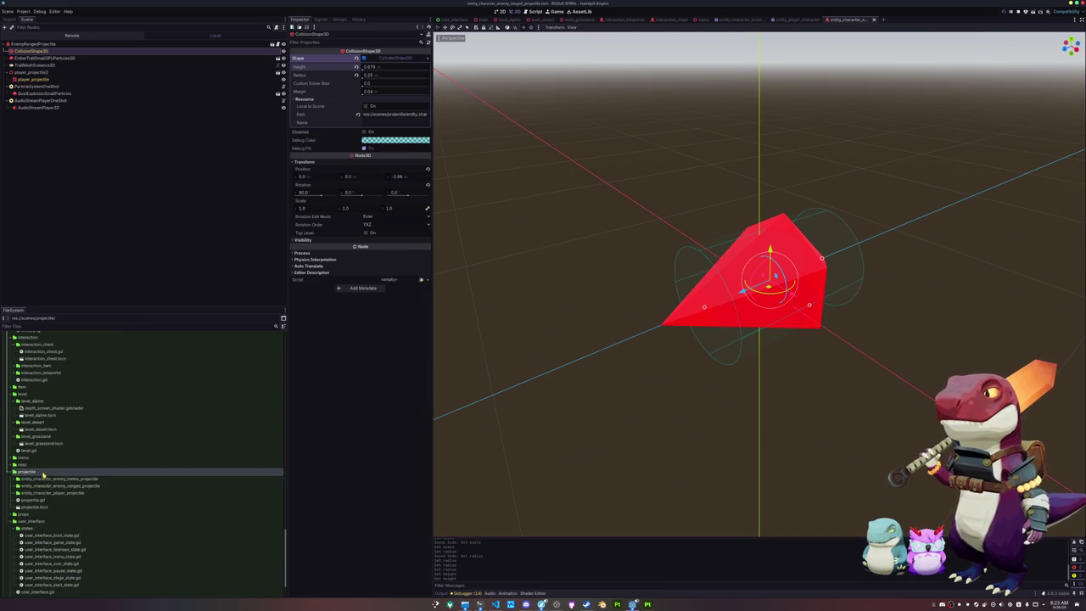
double_click(59, 486)
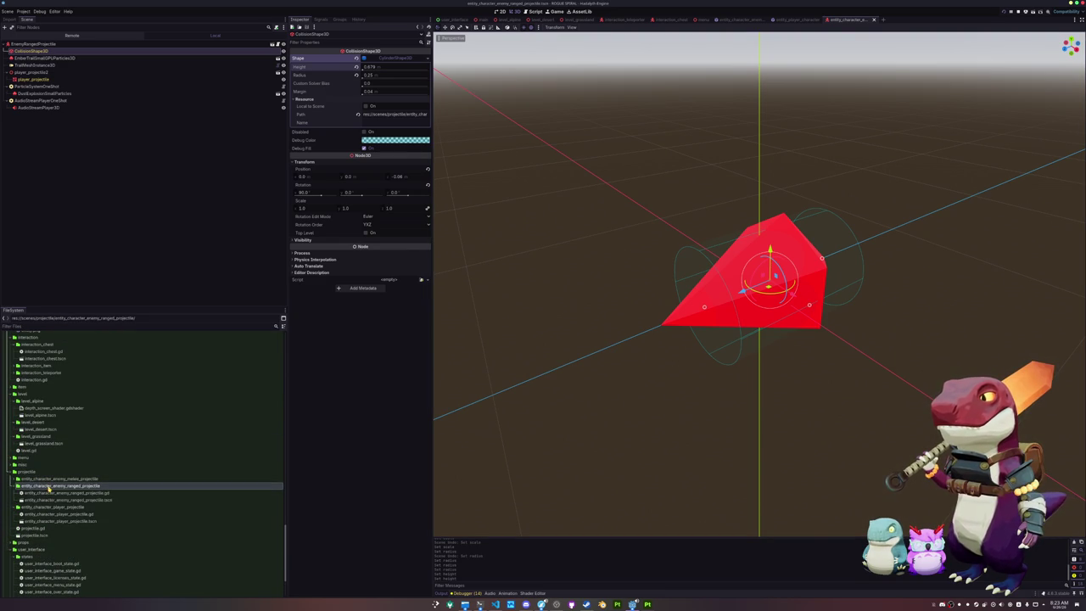
click(51, 500)
double_click(59, 479)
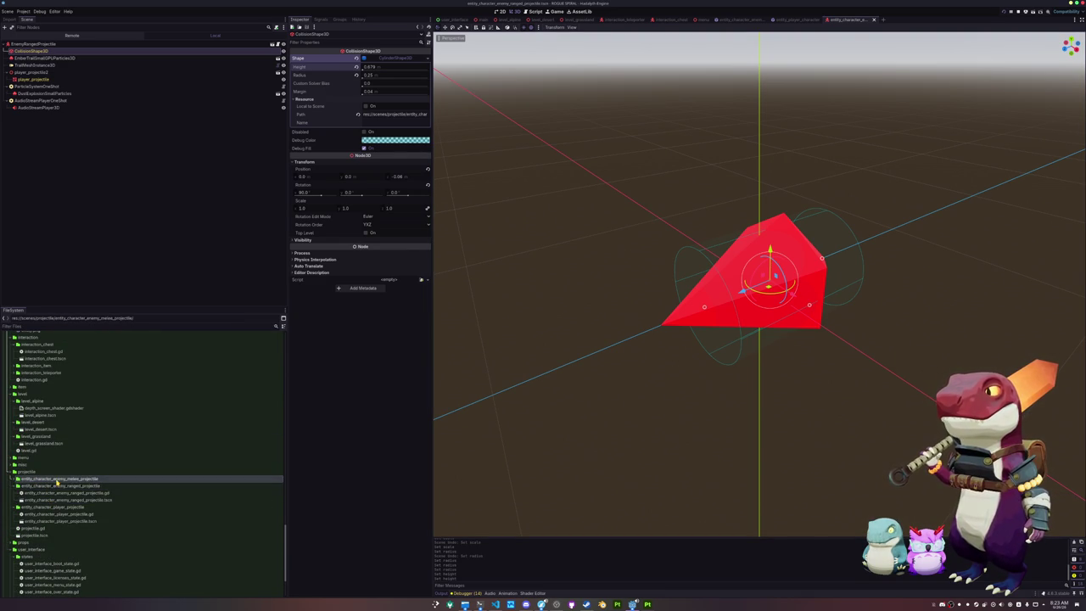
double_click(56, 494)
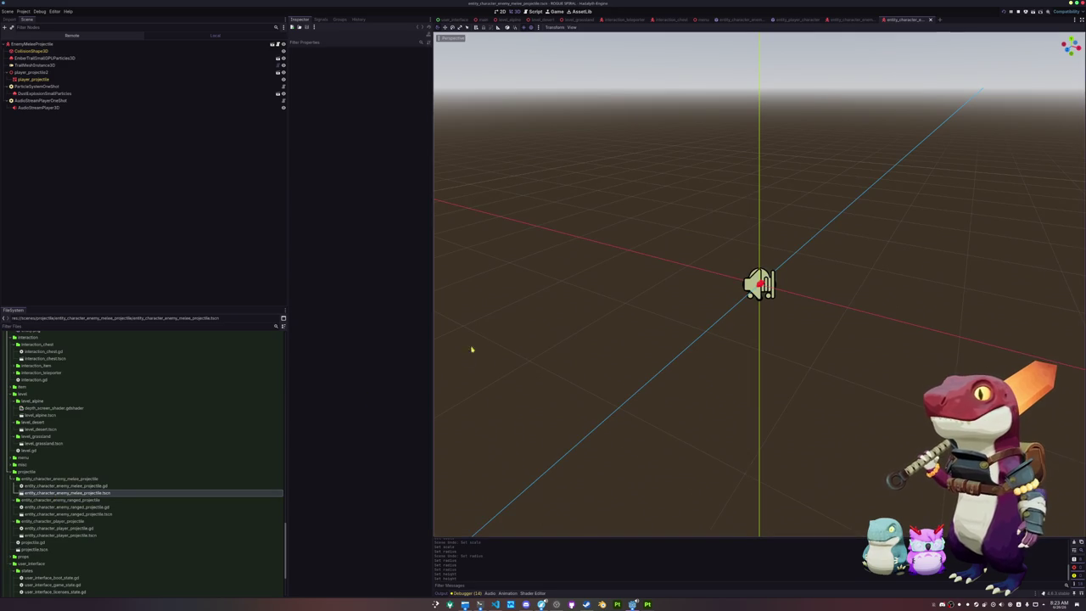
click(73, 73)
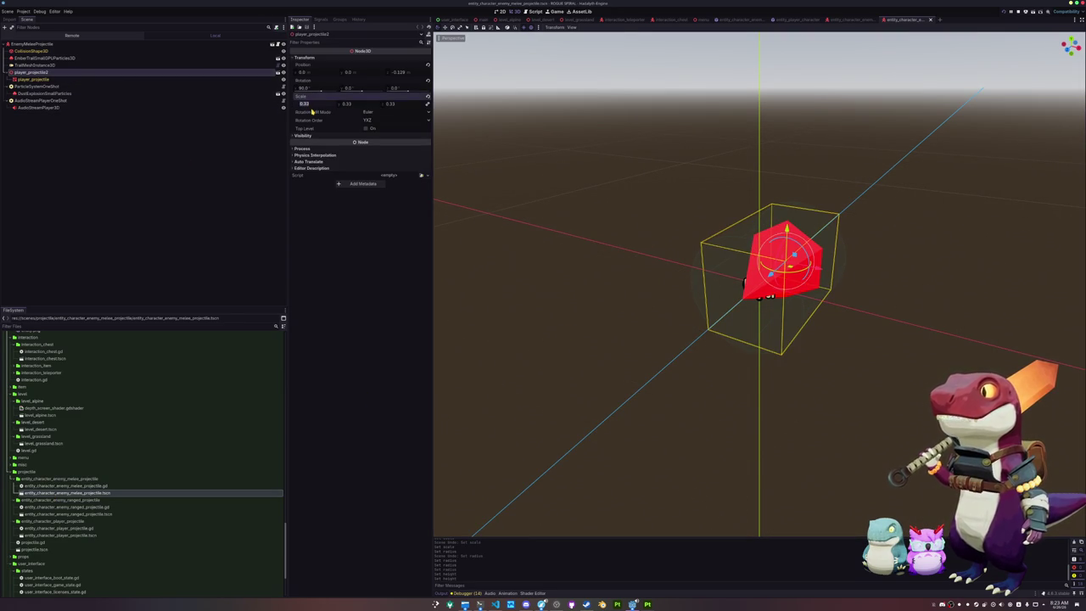
- Scale the melee projectile's player_projectile2 to 0.5 on all axes
text(5)
key(Return)
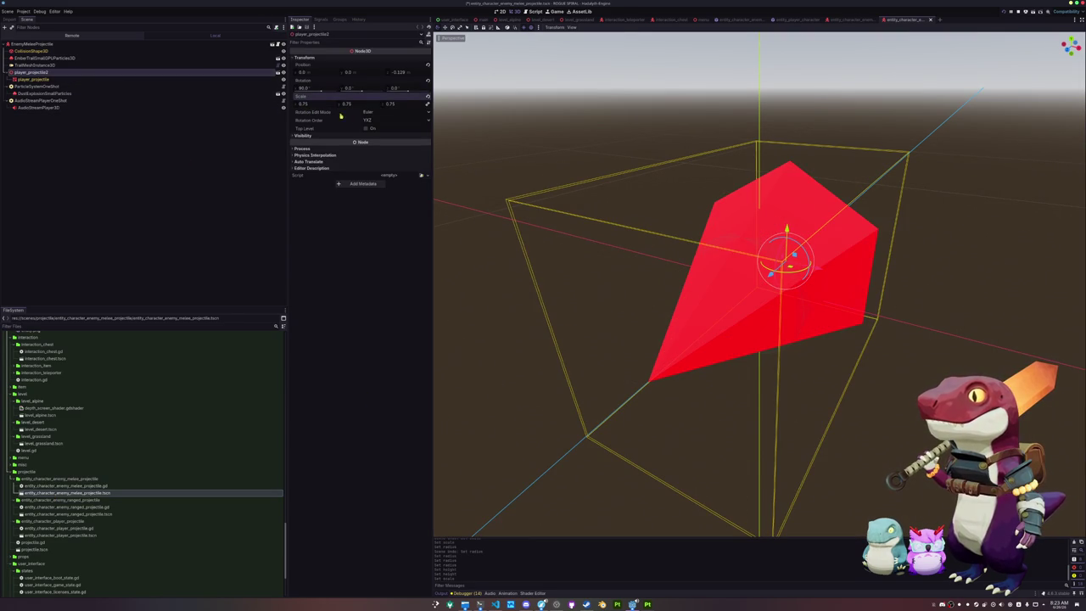
text(5)
key(Return)
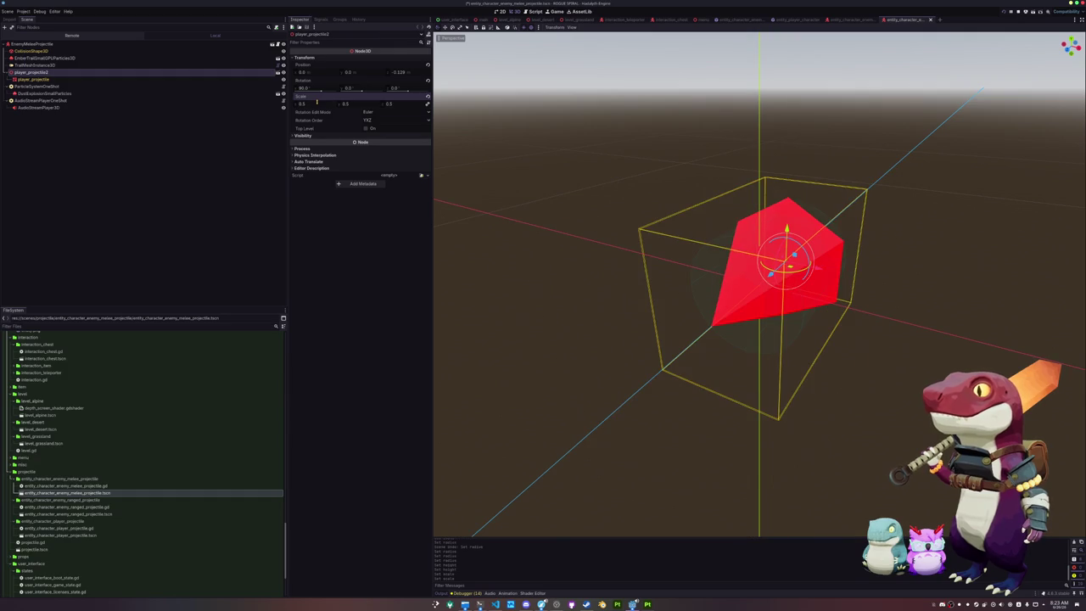
- Start duplicating the ranged projectile folder in FileSystem
click(68, 506)
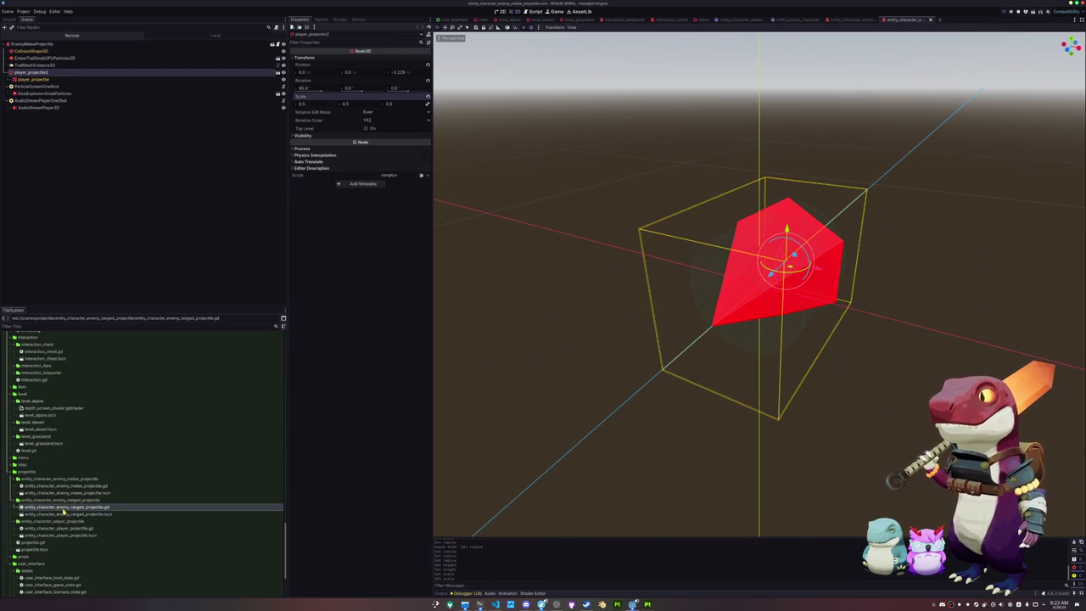
click(85, 73)
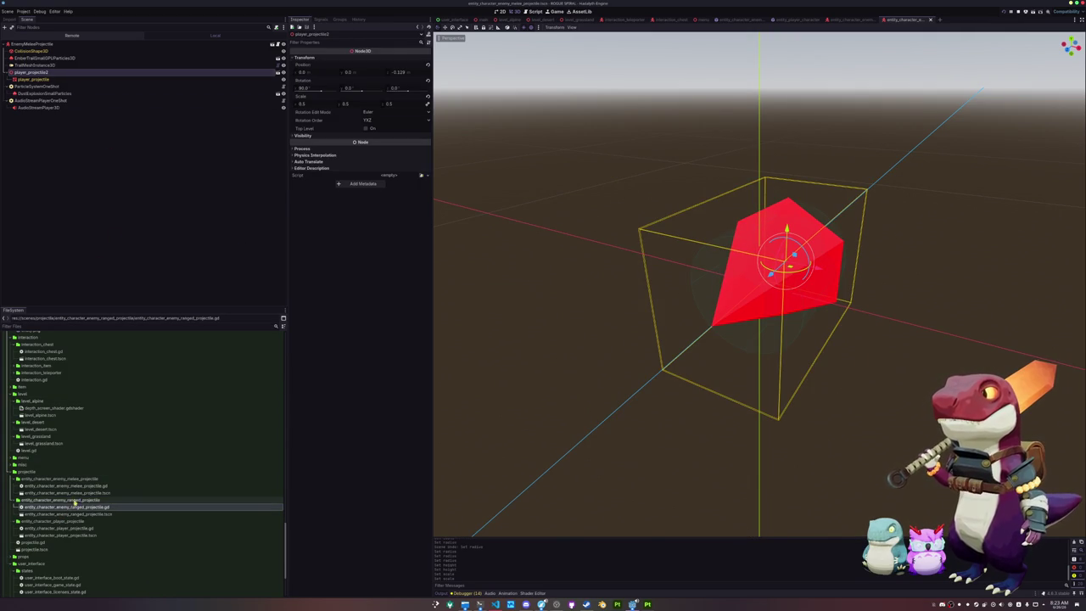
key(ctrl+d)
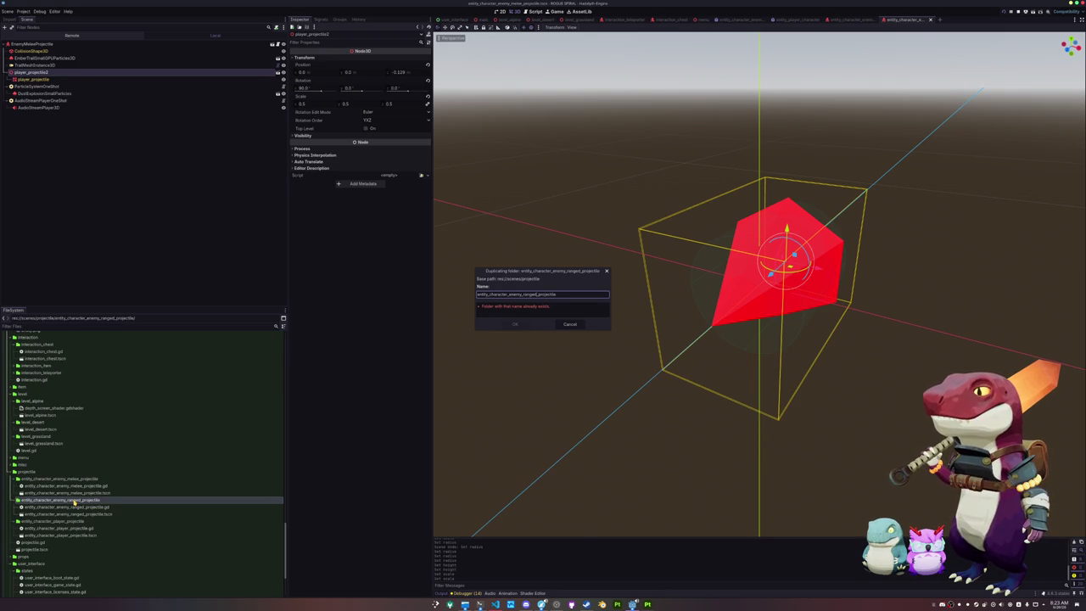
- Create the ranged_boss_projectile folder copy and rename its script with 'boss'
key(Return)
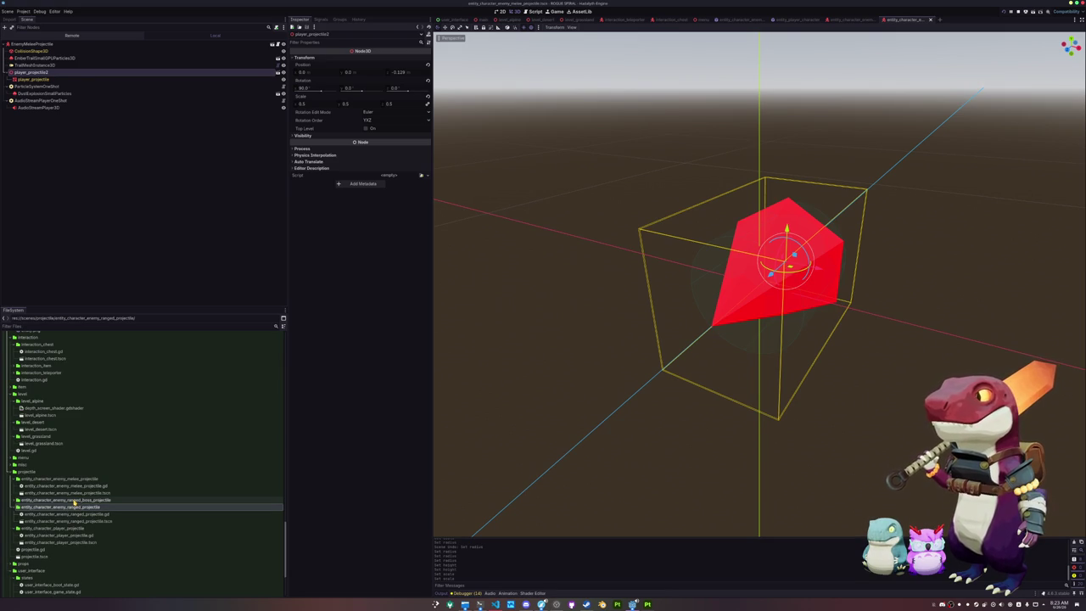
key(F2)
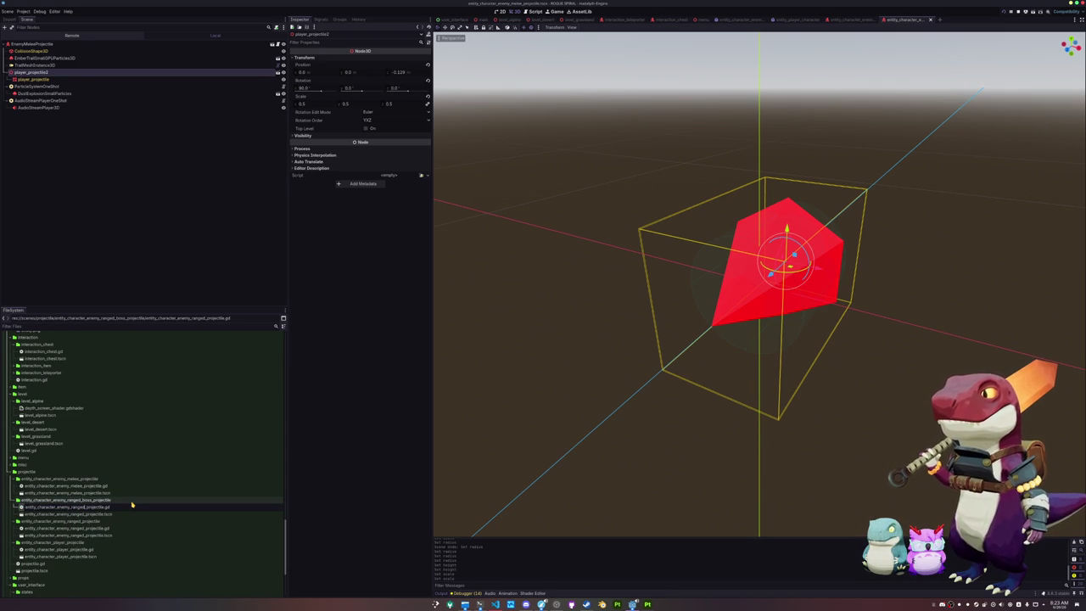
text(boss)
key(Return)
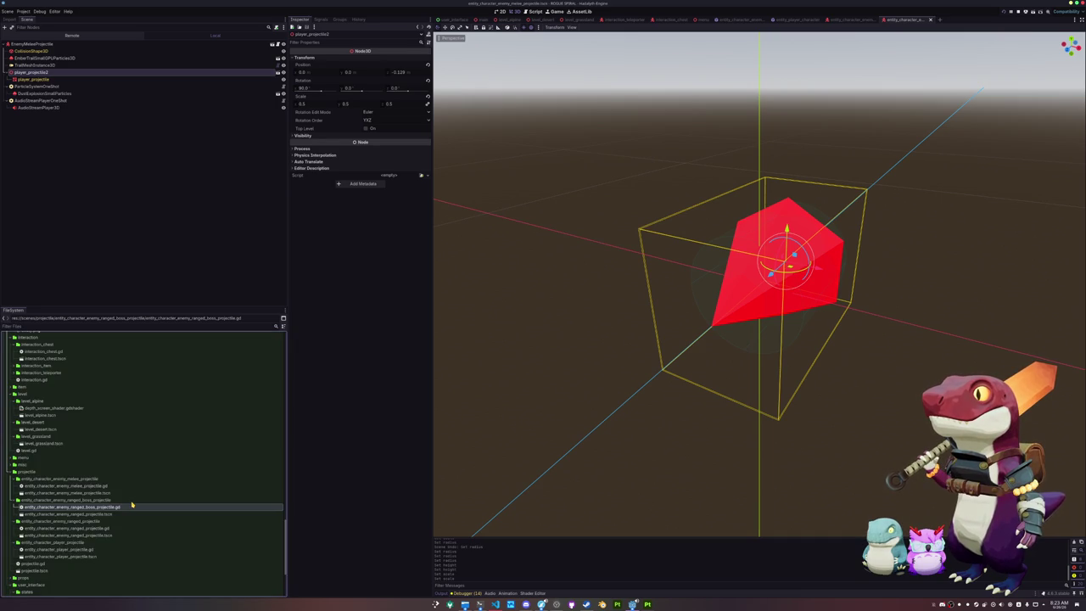
- Rename the copied scene with 'boss' and open the ranged boss projectile scene
click(141, 514)
key(F2)
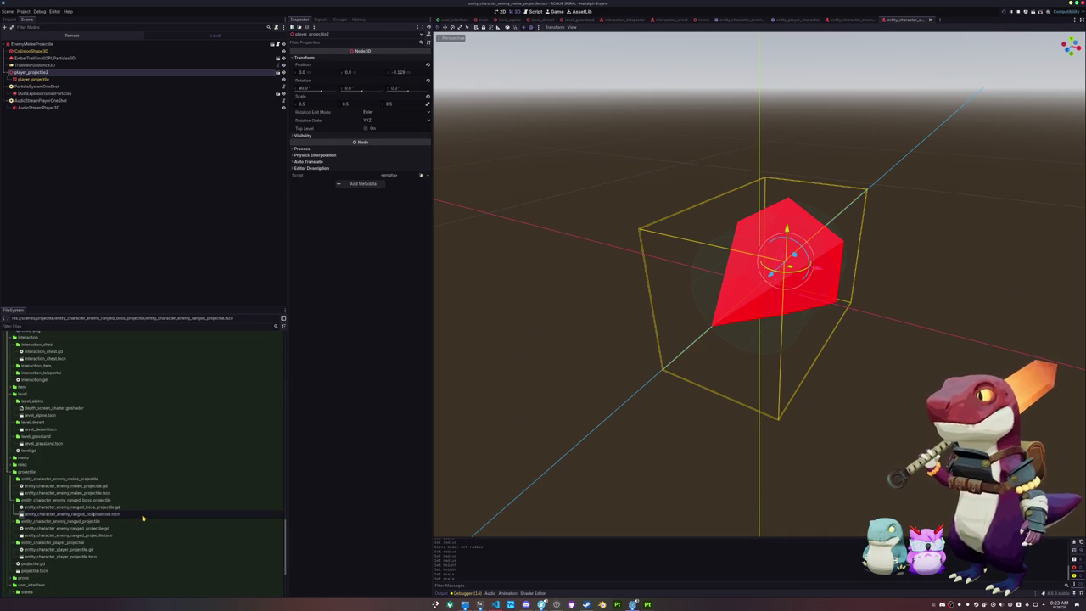
key(Return)
double_click(134, 515)
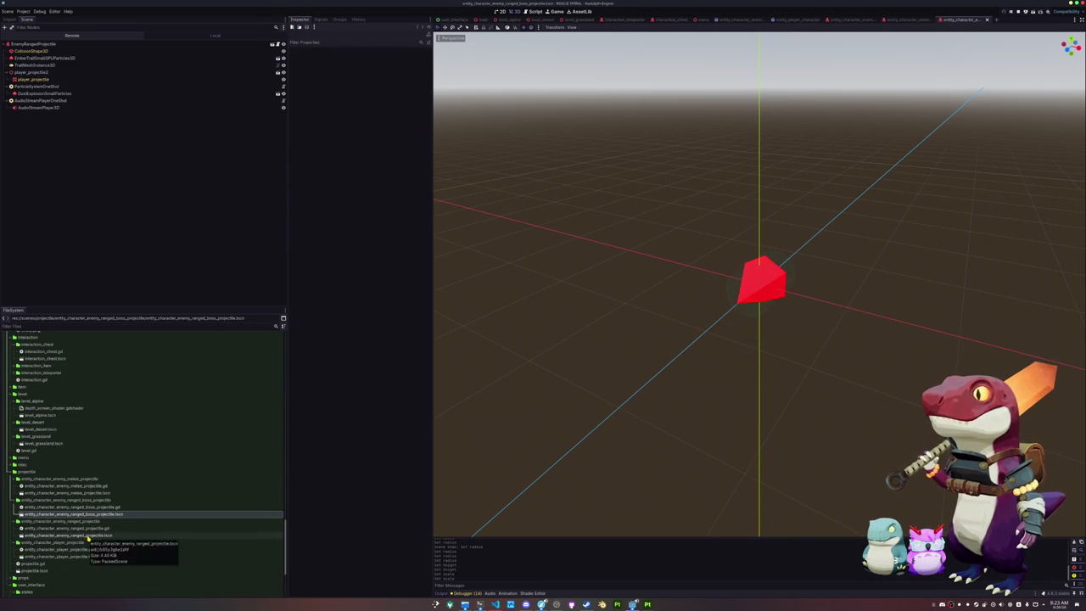
- Open the ranged projectile scene and set its collision shape radius to 0.2
double_click(87, 536)
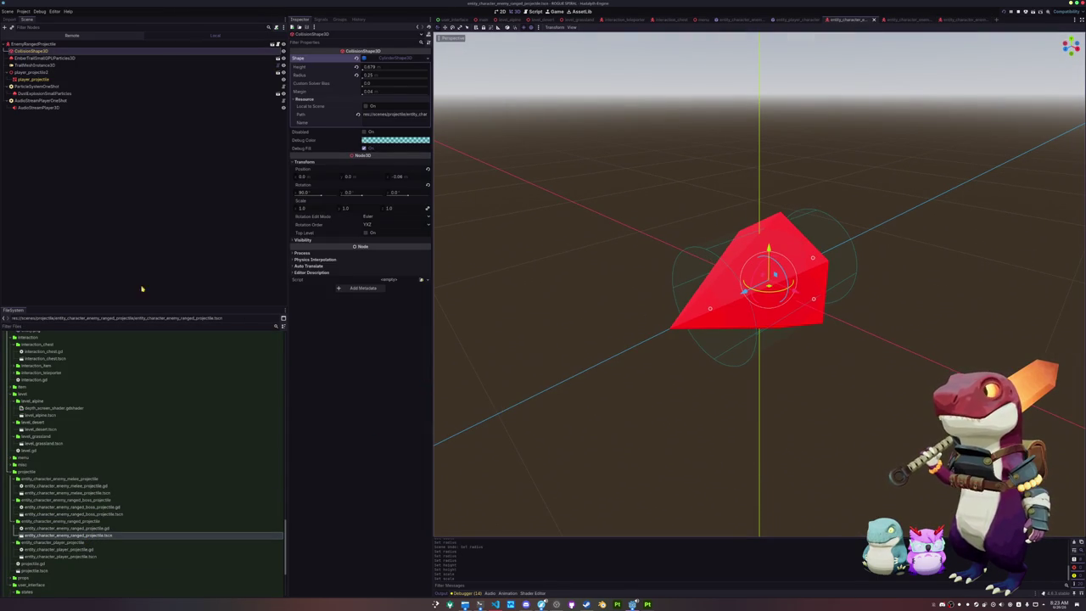
click(138, 79)
click(81, 73)
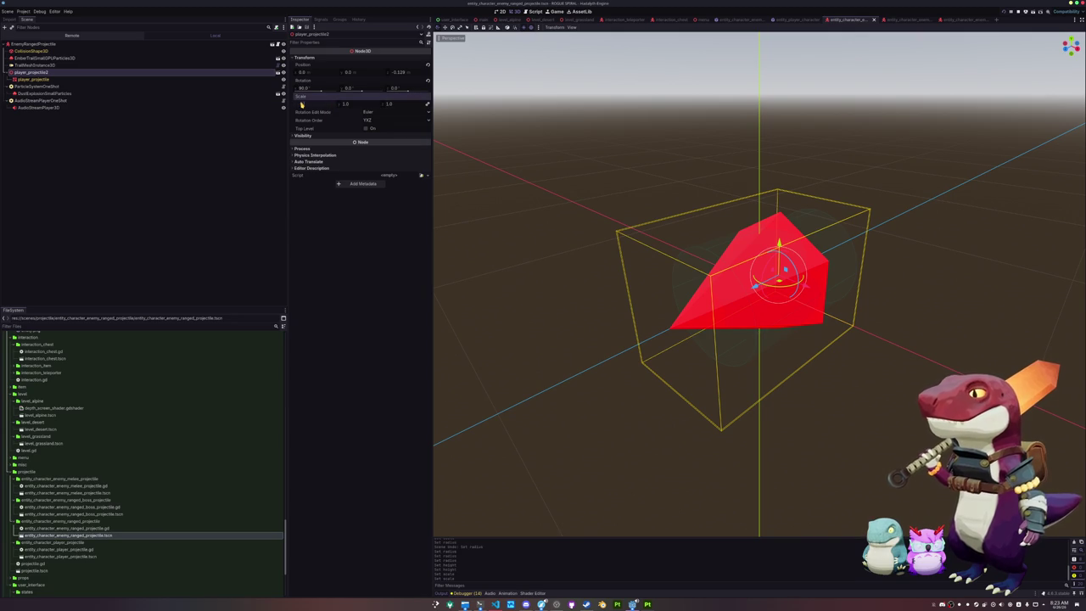
click(595, 280)
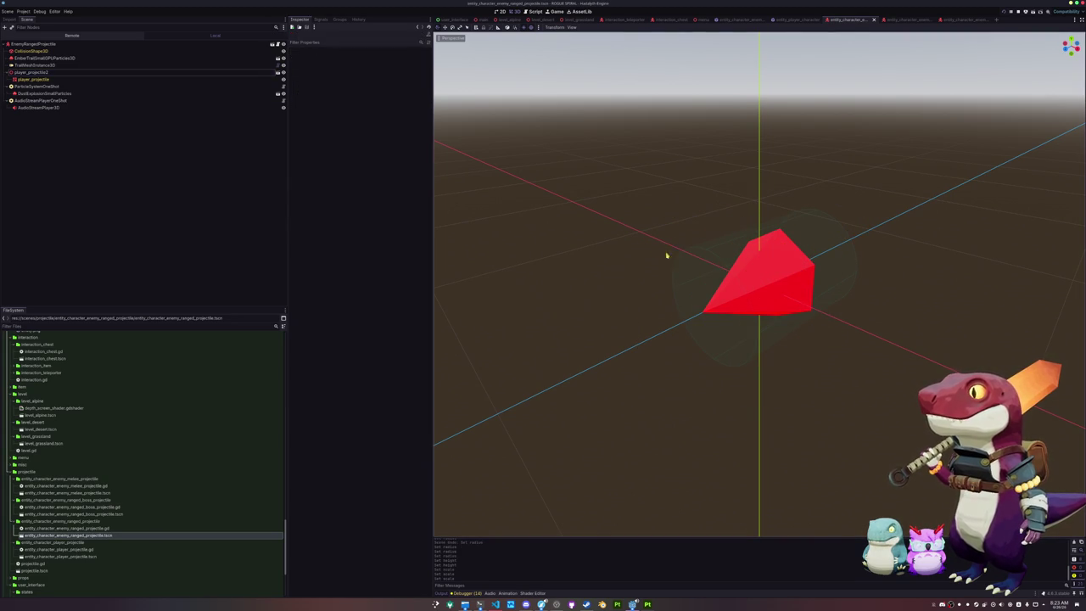
click(698, 250)
drag(697, 250, 587, 192)
click(373, 68)
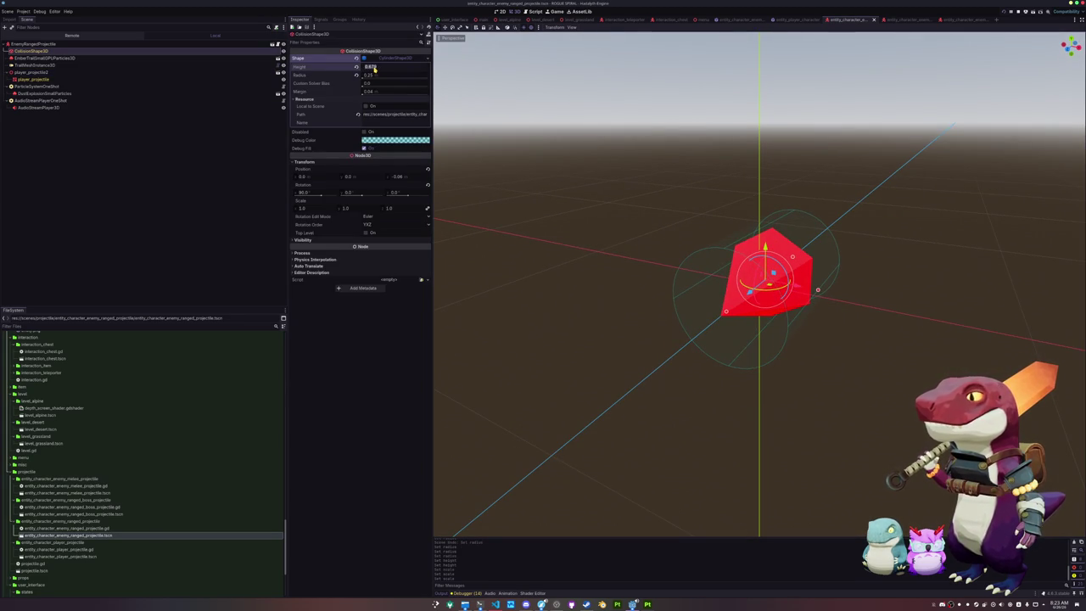
click(376, 76)
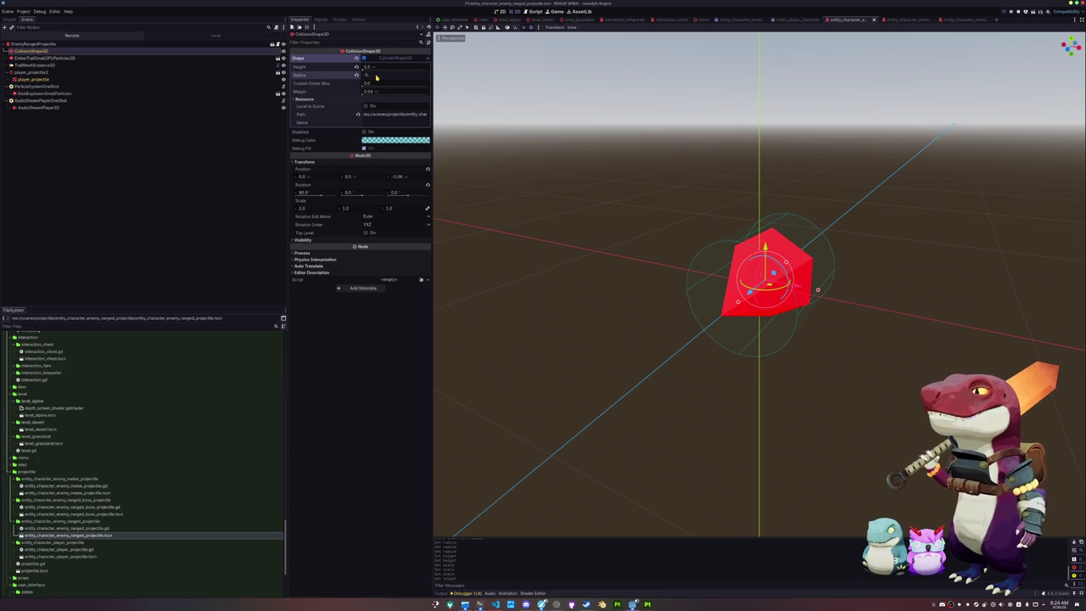
text(2)
key(Return)
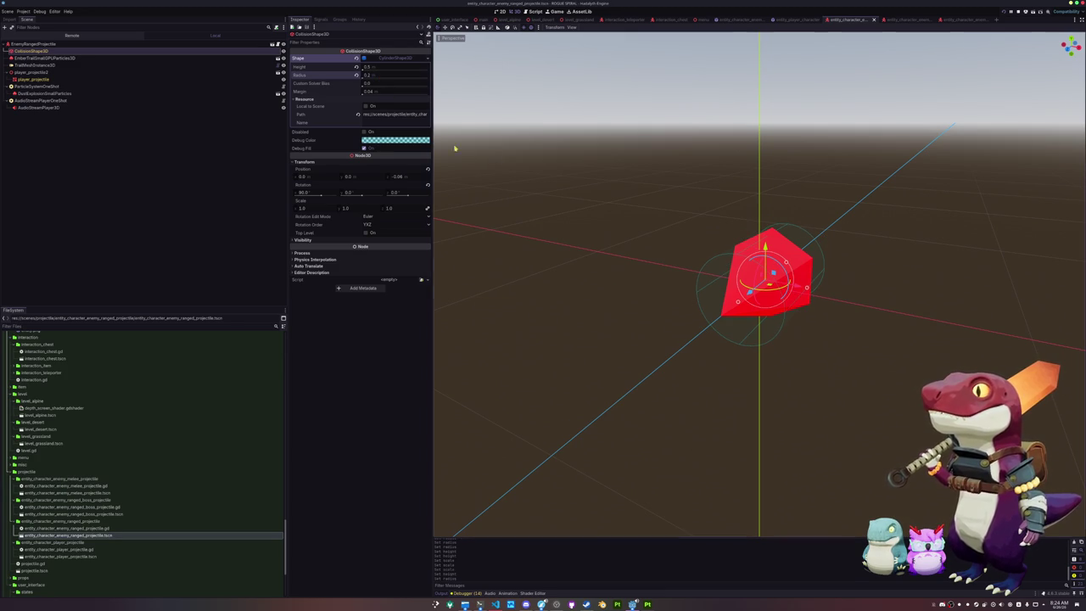
click(956, 19)
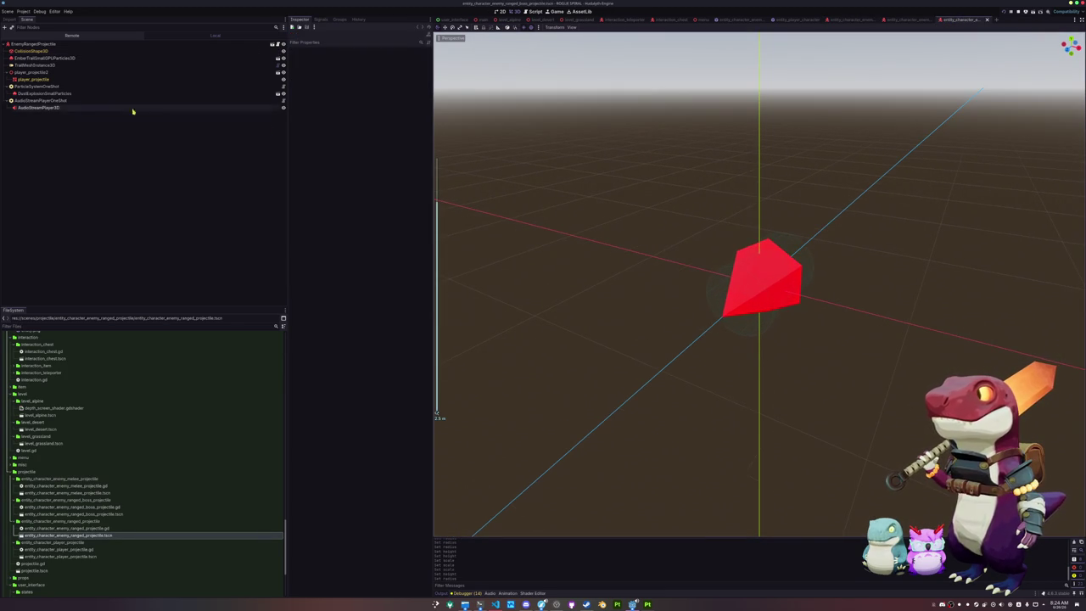
- Expand the ember trail node's Geometry > Material Override to reveal its shader parameters
click(170, 72)
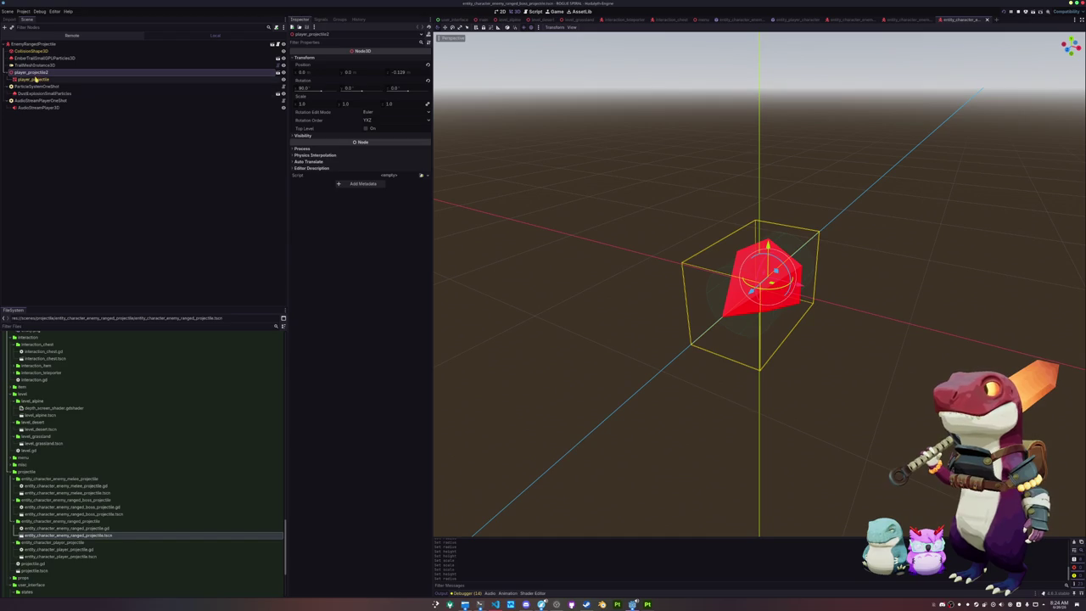
click(56, 59)
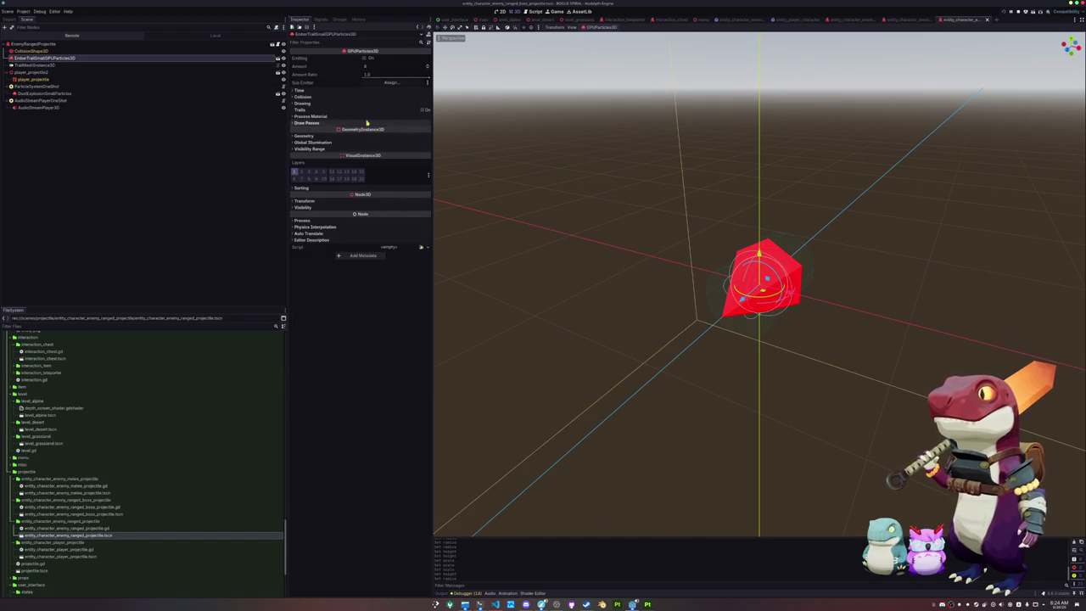
click(363, 138)
click(399, 147)
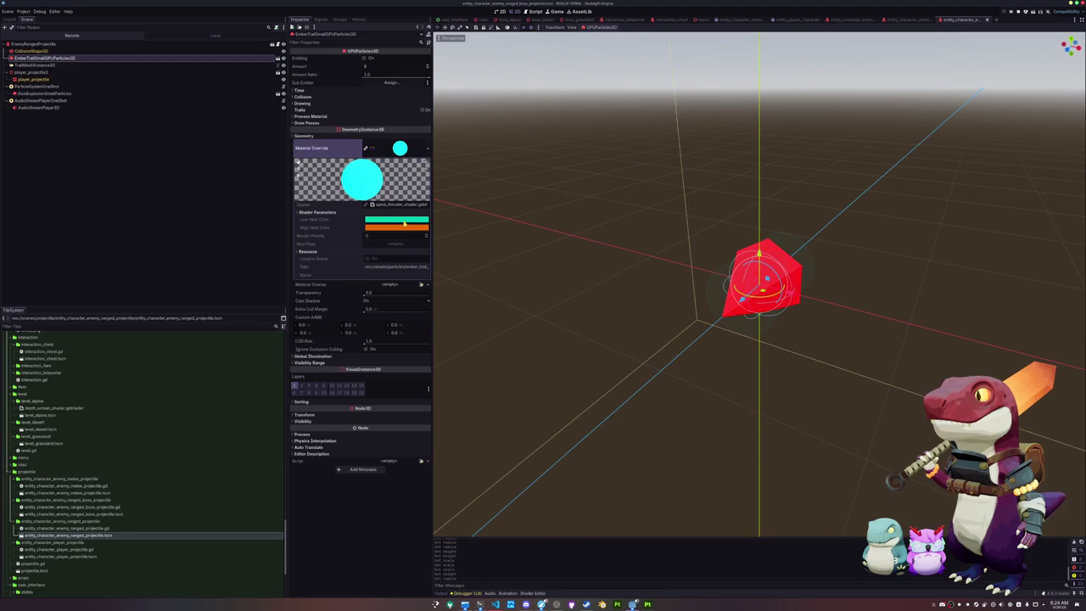
- Copy the High Heat Color, then open ember_trail_small_particles and select its root
right_click(354, 229)
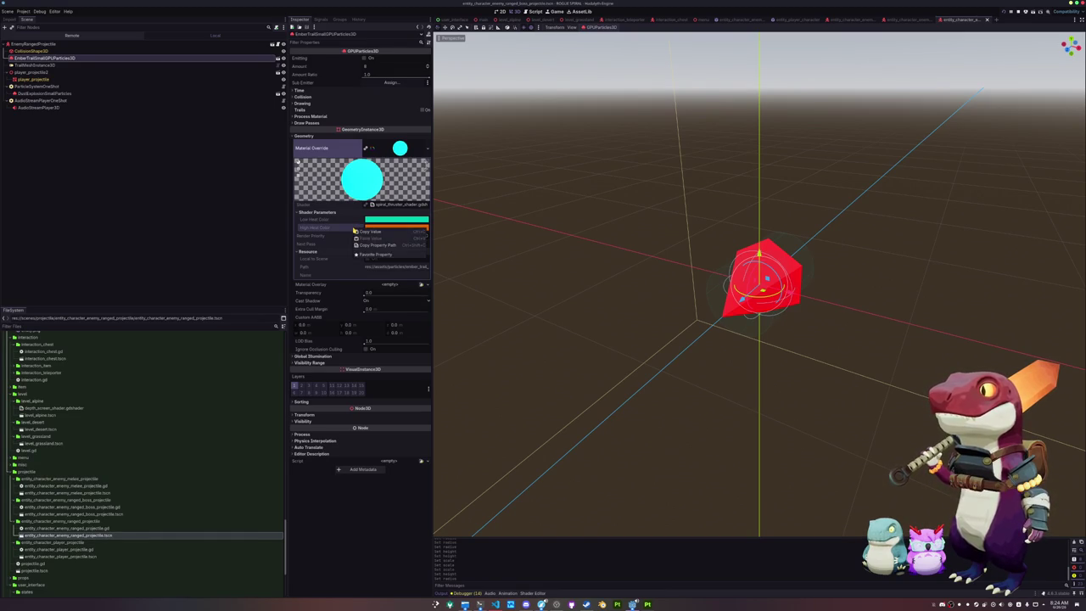
click(363, 232)
right_click(348, 222)
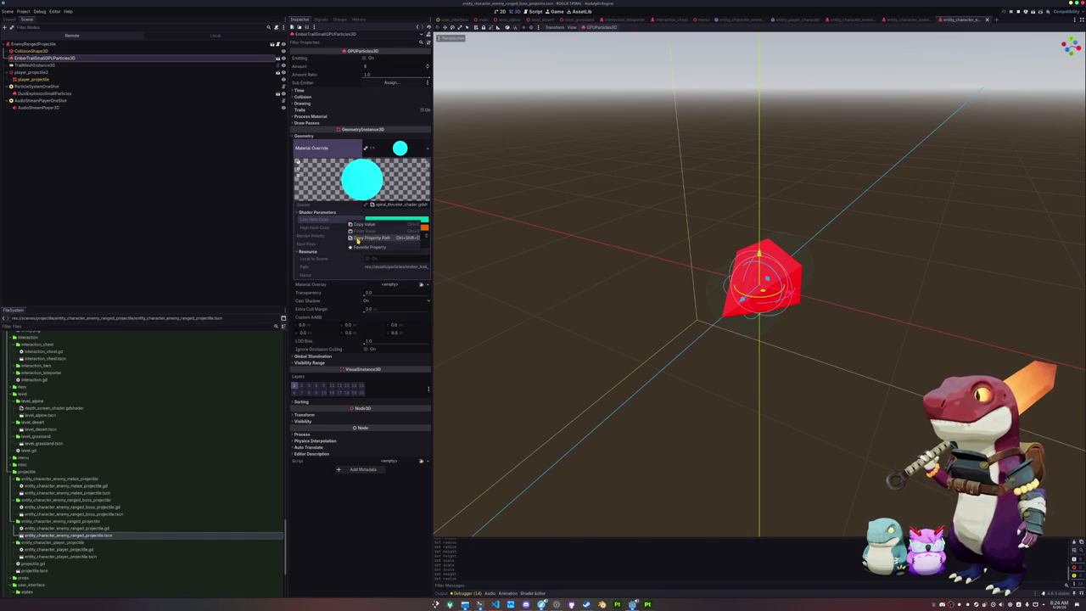
click(363, 224)
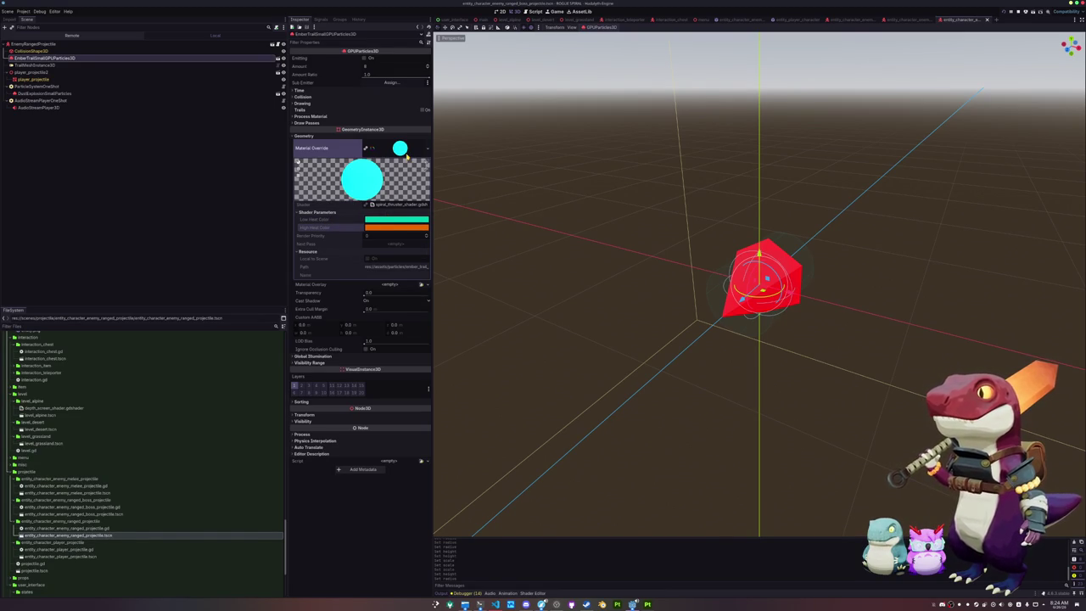
click(277, 59)
click(133, 47)
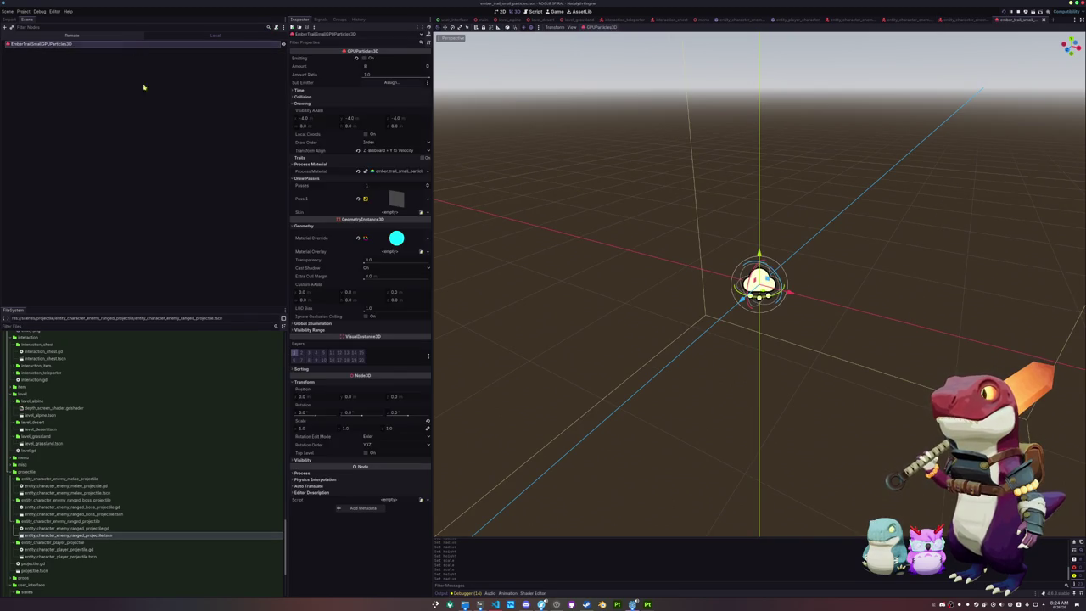
- Copy the orange High Heat Color and paste it into Low Heat Color
right_click(337, 317)
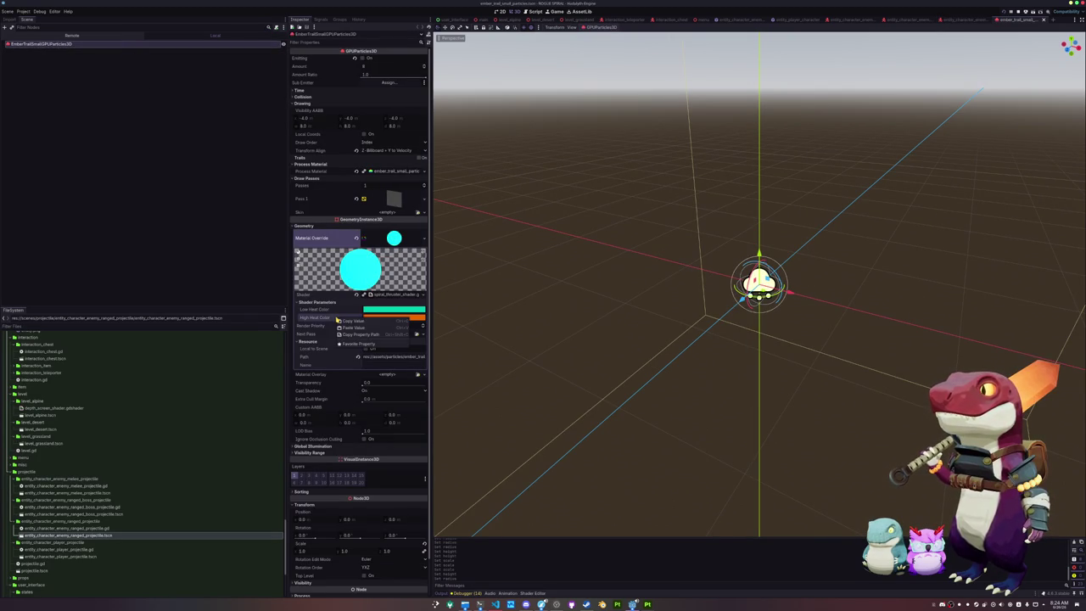
click(354, 321)
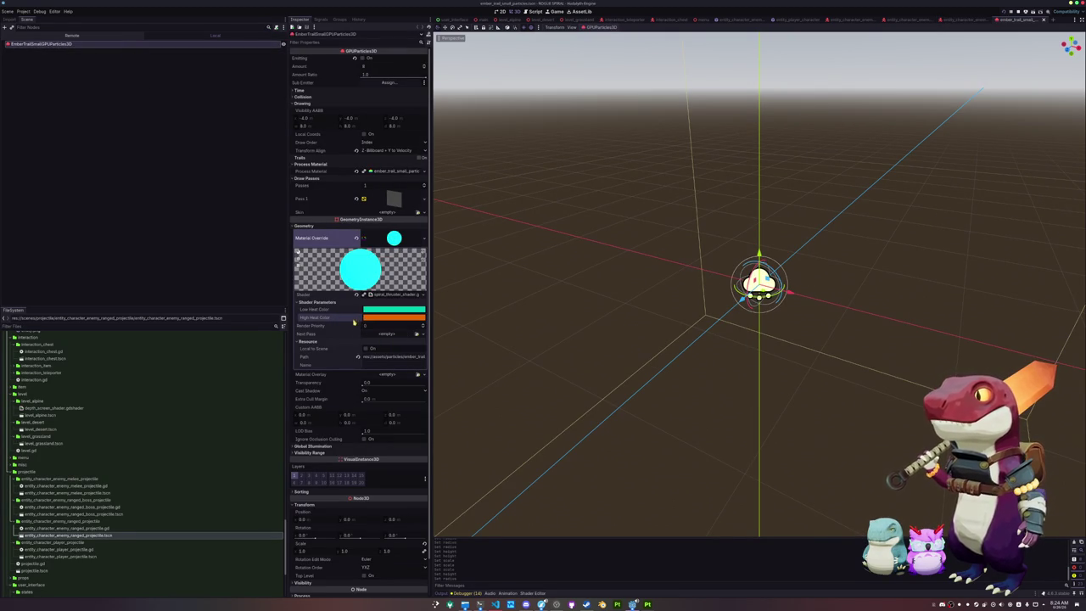
right_click(349, 311)
click(357, 321)
- Set the ember trail's High Heat Color to teal #00ccb2
click(379, 319)
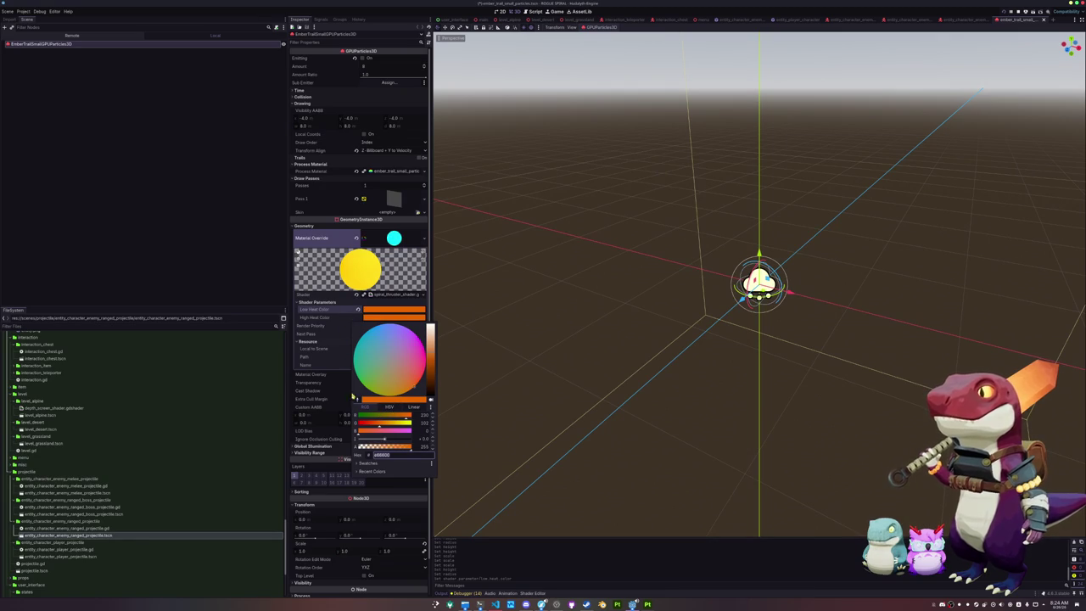
click(385, 481)
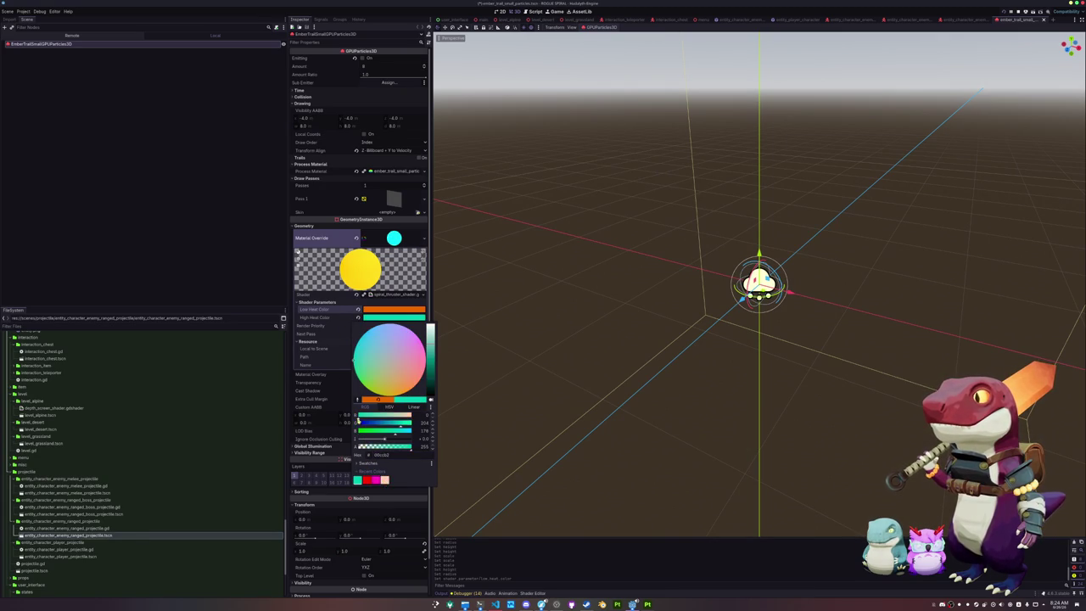
click(503, 321)
click(507, 317)
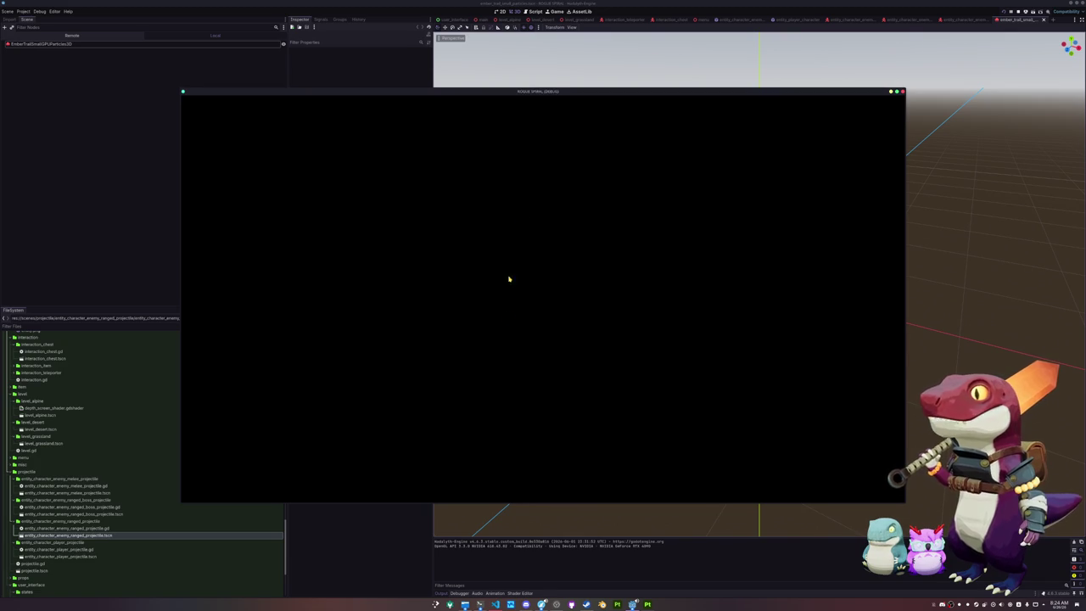
- Switch between the game window and scene tabs to reach the crystal boss-ranged enemy scene
click(961, 19)
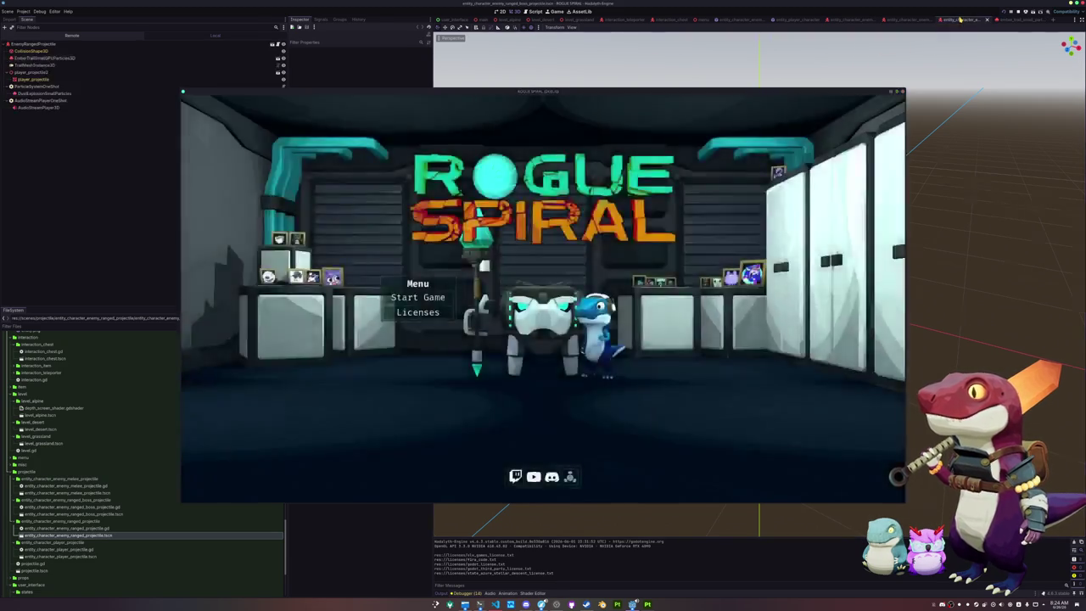
click(896, 19)
click(840, 18)
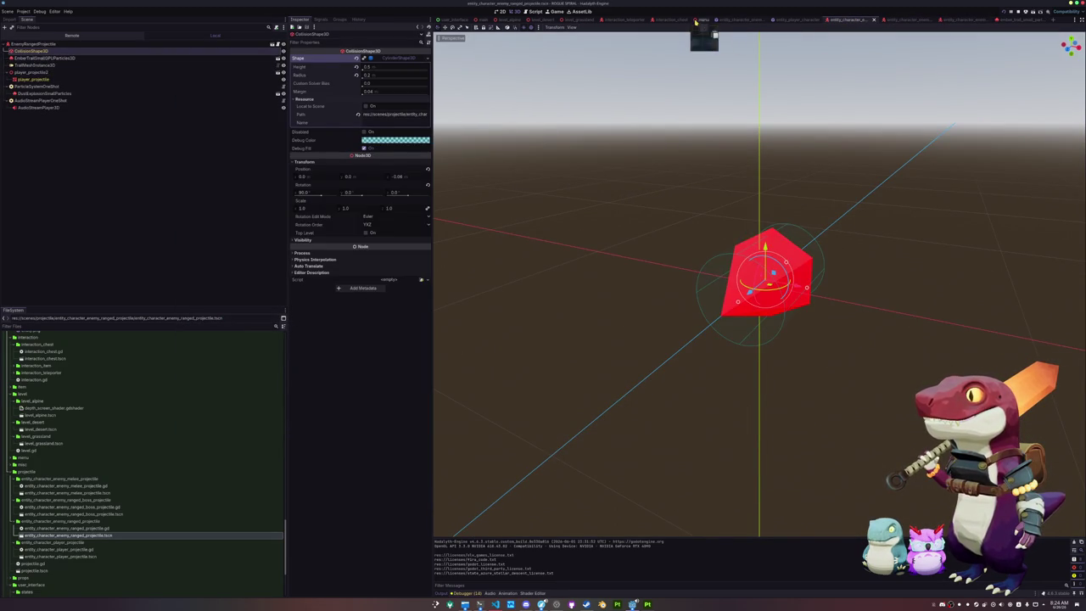
click(721, 18)
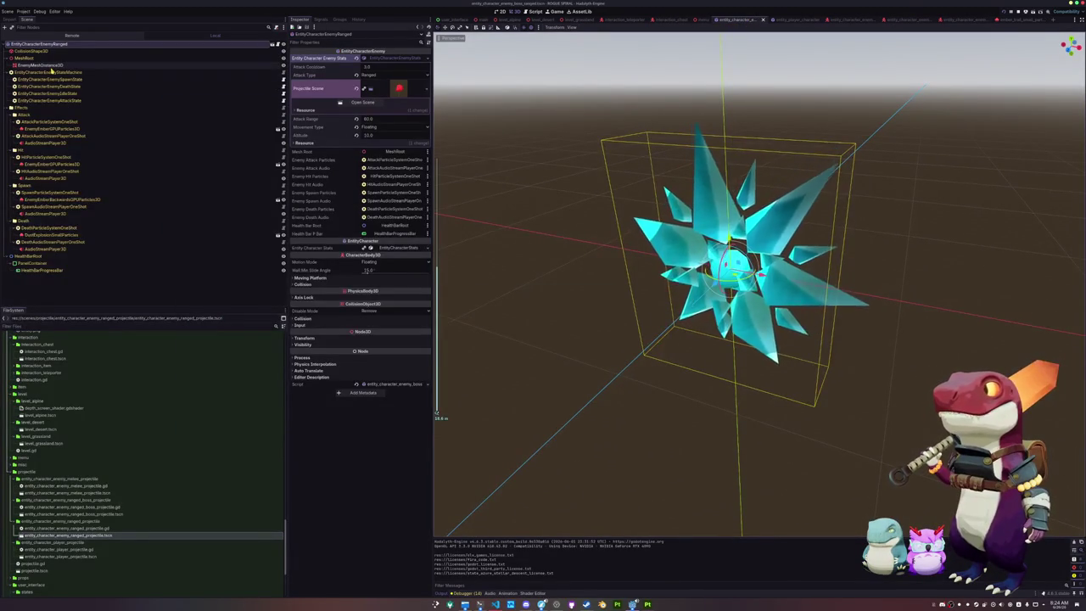
- Select CollisionShape3D, expand its SphereShape3D and enlarge the radius
click(32, 51)
click(428, 59)
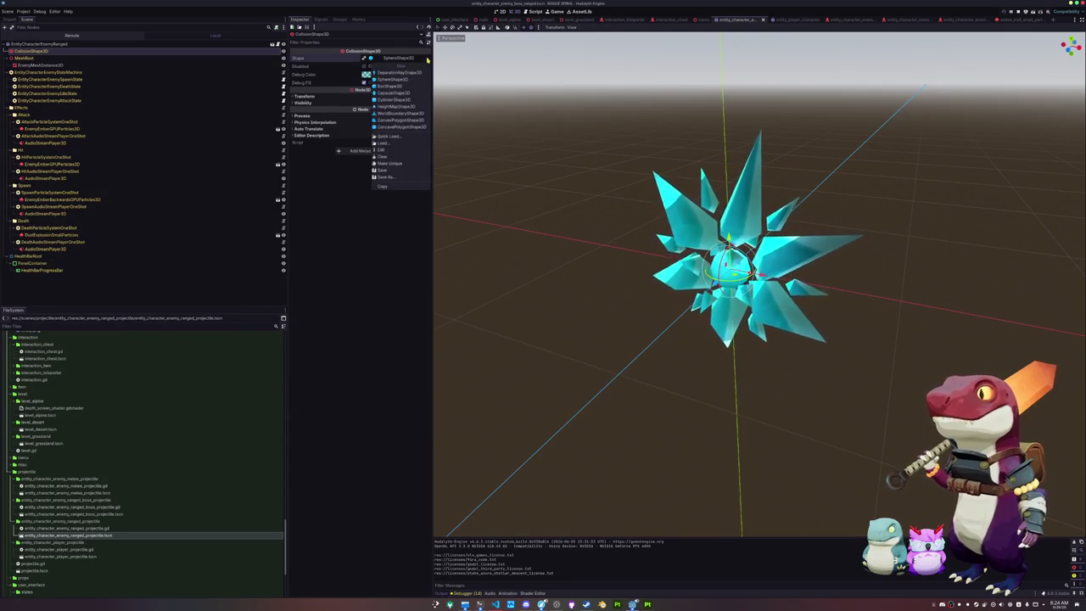
click(397, 80)
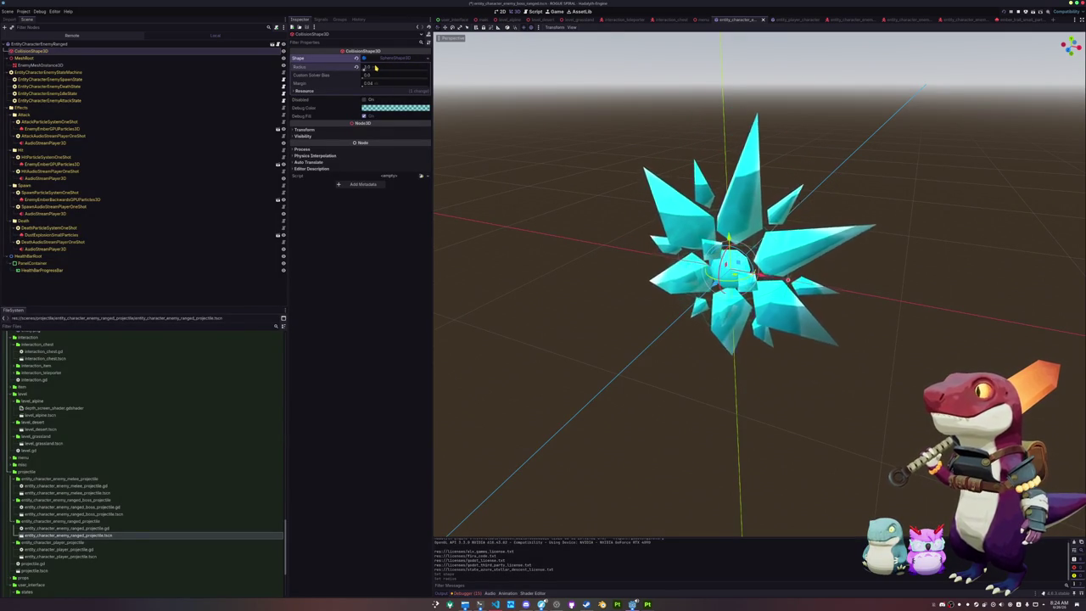
drag(376, 67, 382, 67)
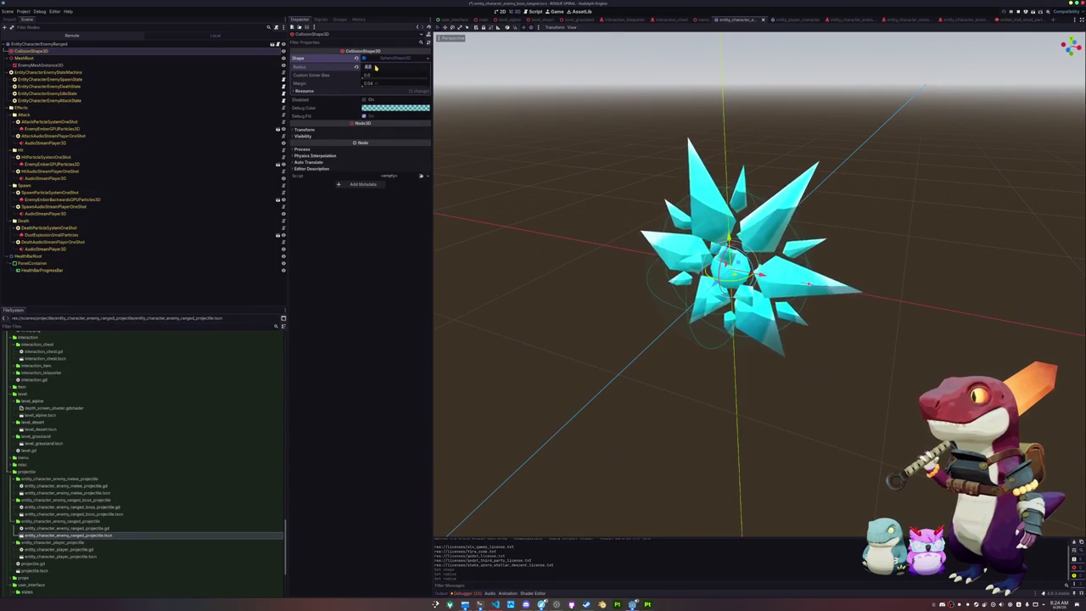
- View the crystal side-on, shrink the sphere radius slightly, and select EntityCharacterEnemyIdleState
mouse_move(506, 155)
mouse_down()
mouse_move(472, 180)
mouse_move(514, 186)
mouse_up()
scroll(514, 186, up, 1)
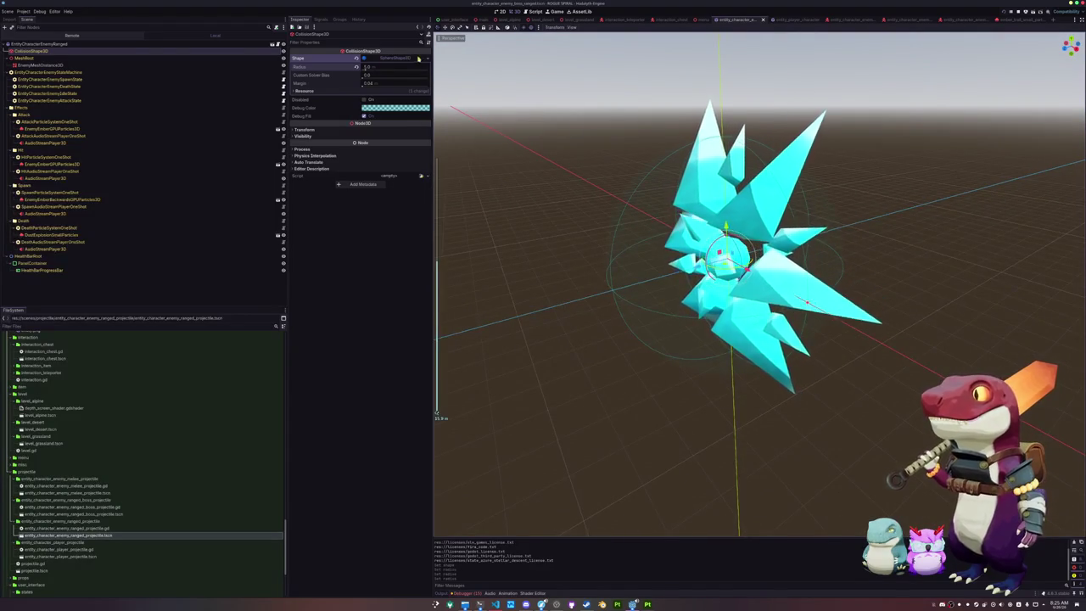
click(428, 59)
click(336, 58)
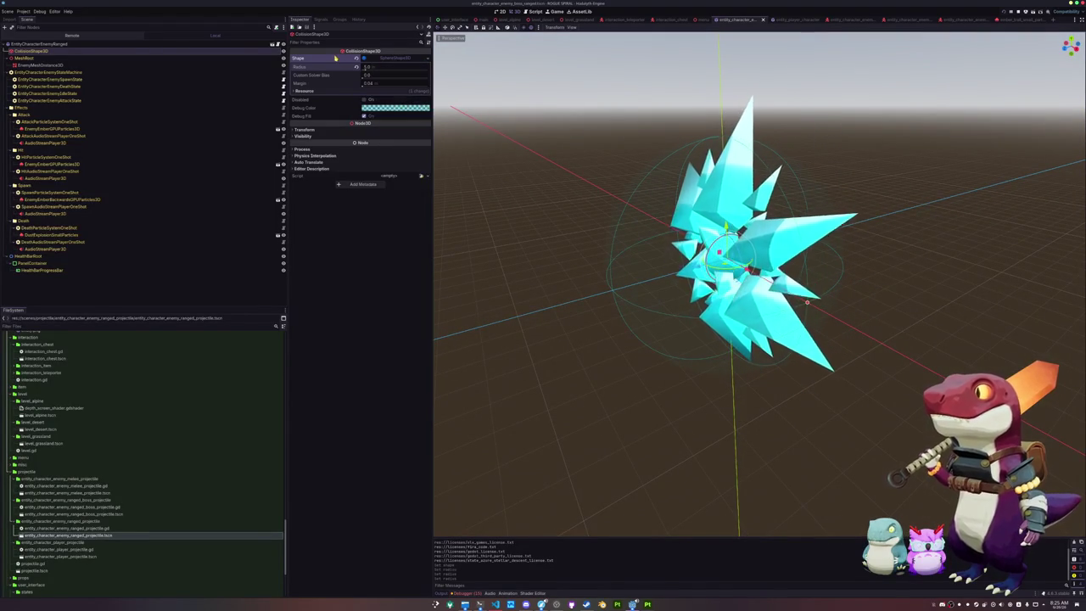
drag(373, 66, 374, 67)
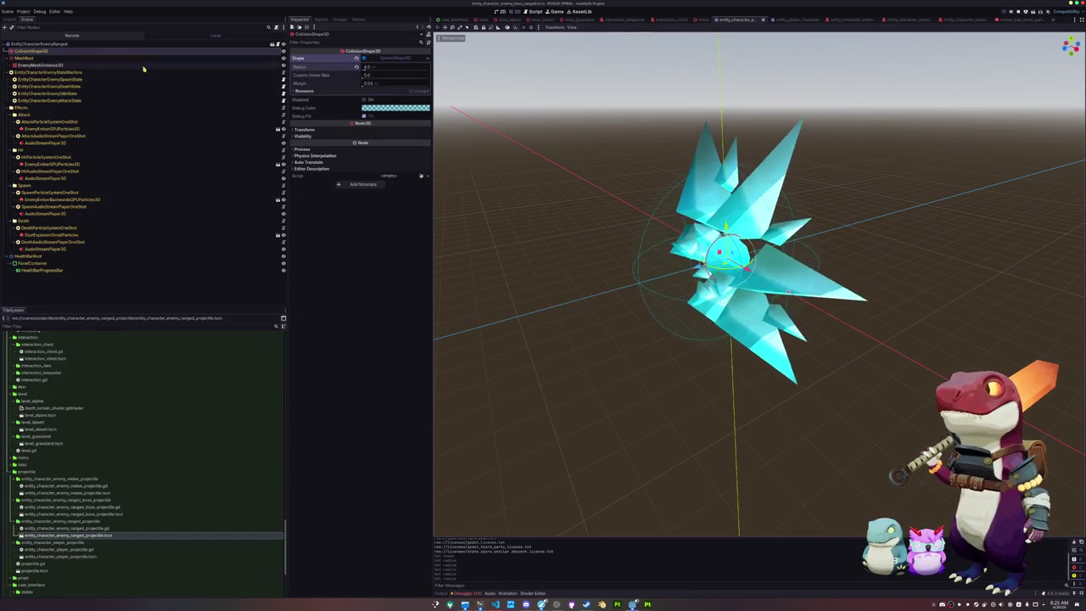
click(254, 94)
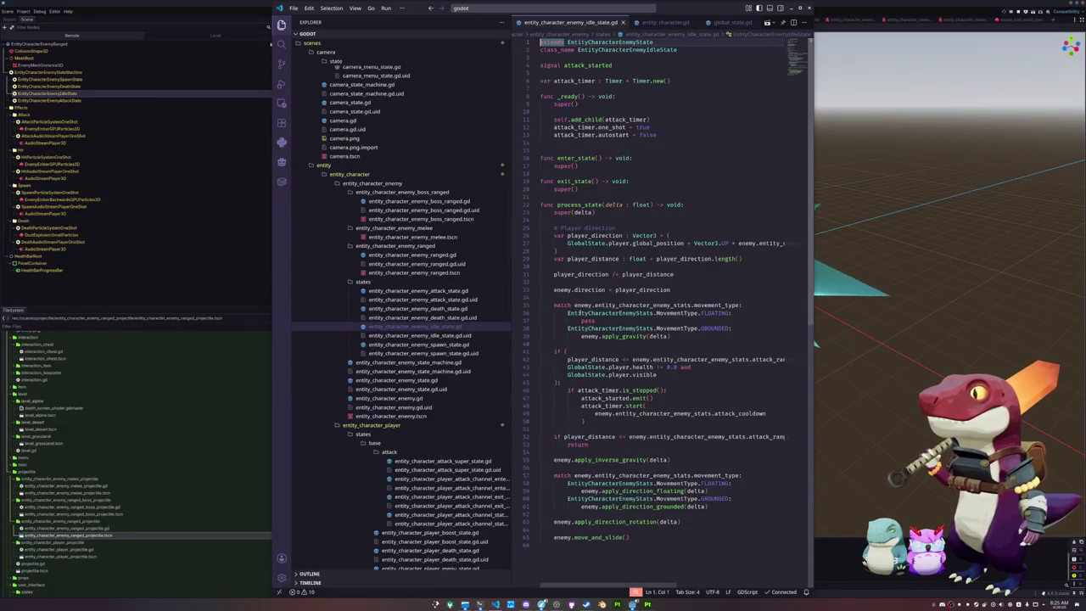
- Comment out enemy.apply_direction_rotation(delta) on line 63 and add a blank line beneath it
click(582, 344)
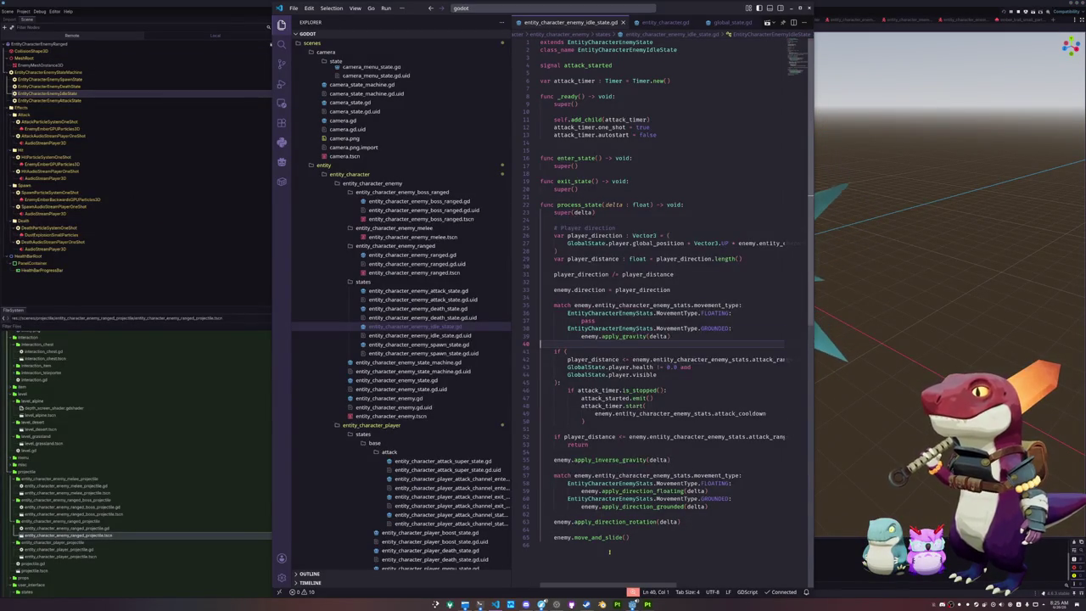
scroll(608, 552, down, 1)
click(683, 501)
click(713, 492)
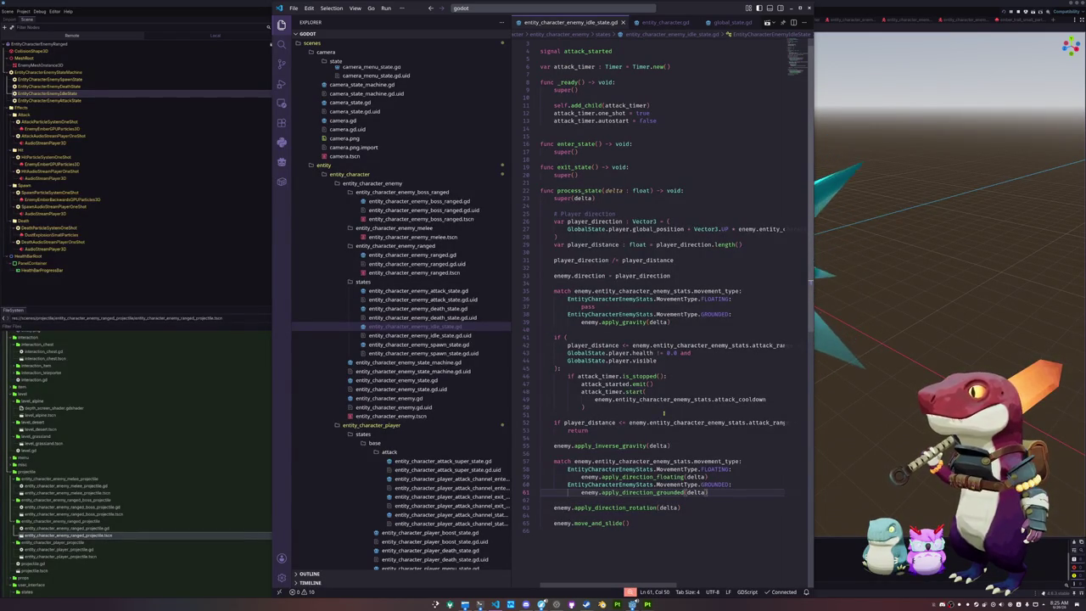
scroll(665, 411, down, 2)
click(694, 474)
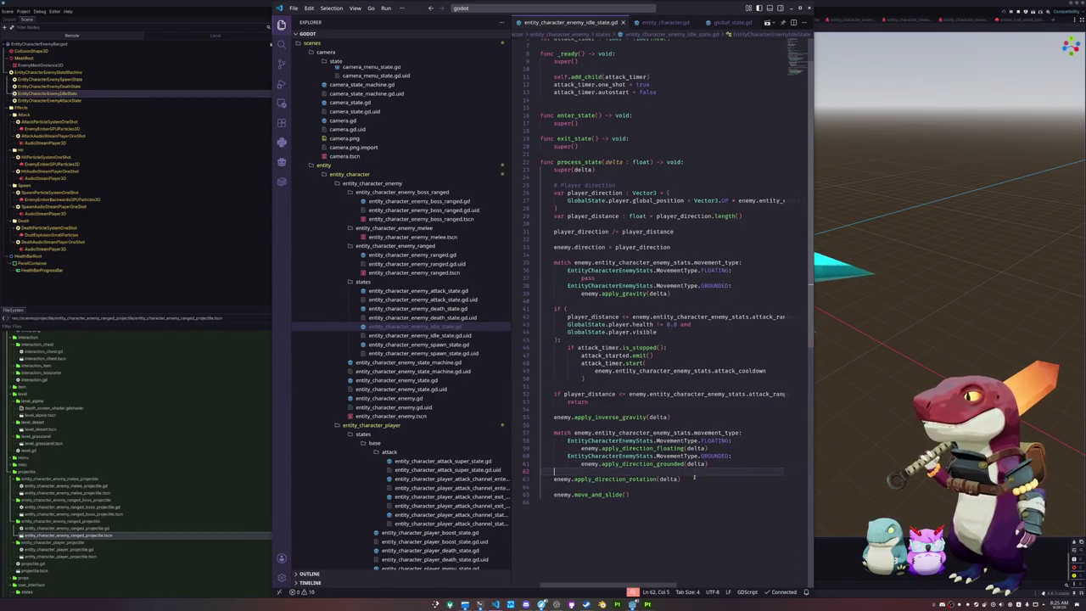
key(Up)
key(Up)
key(Up)
key(shift+Up)
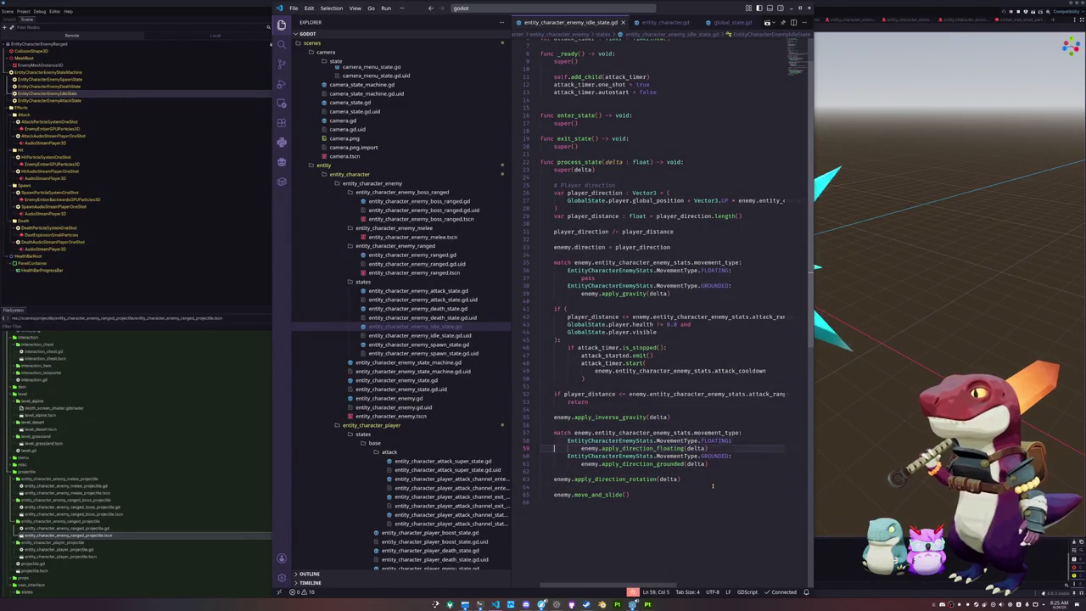
key(Down)
key(Down)
key(Down)
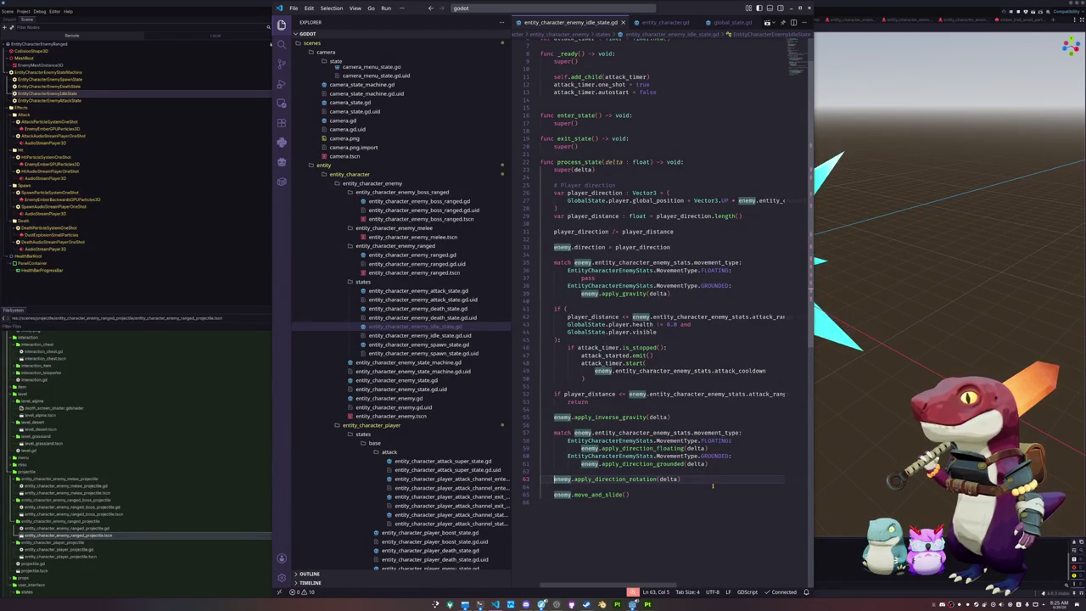
key(ctrl+slash)
key(Down)
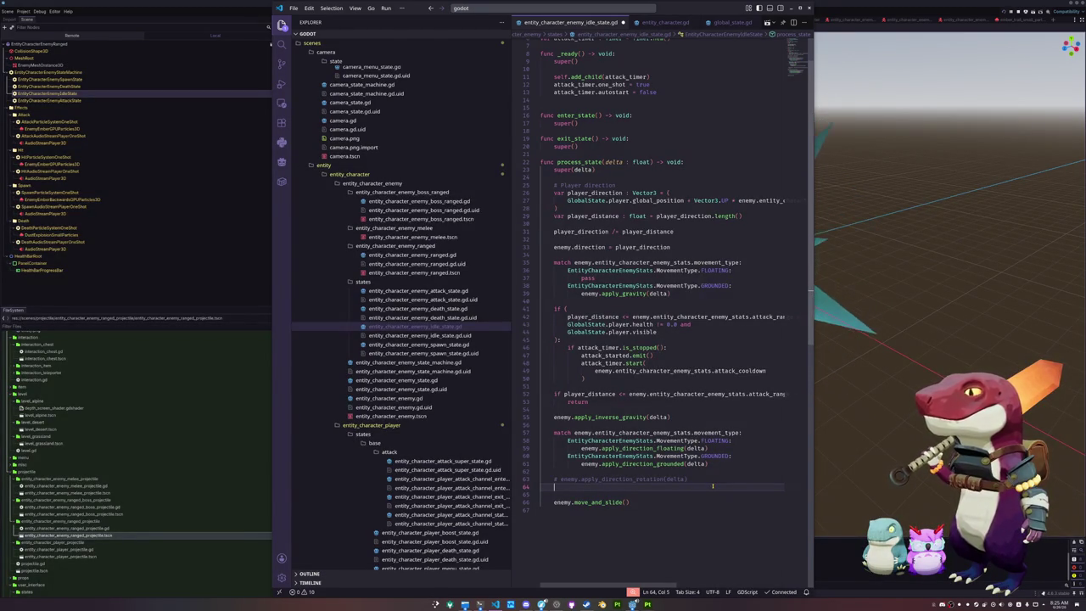
- Write enemy.transform.interpolate_with( with a nested enemy.transform.looking_at( call
text(enemy.)
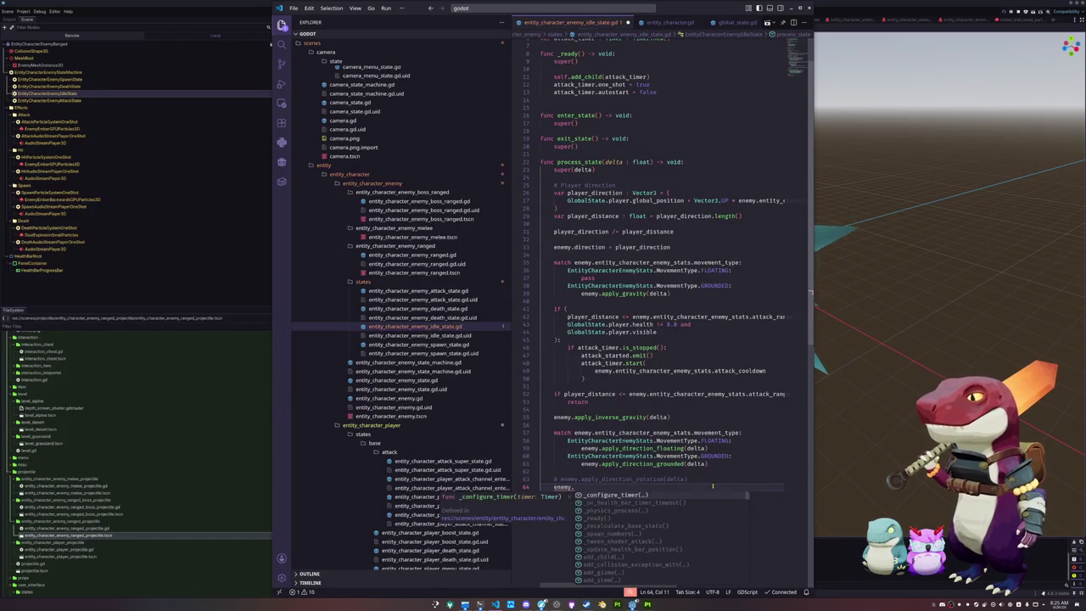
text(transform)
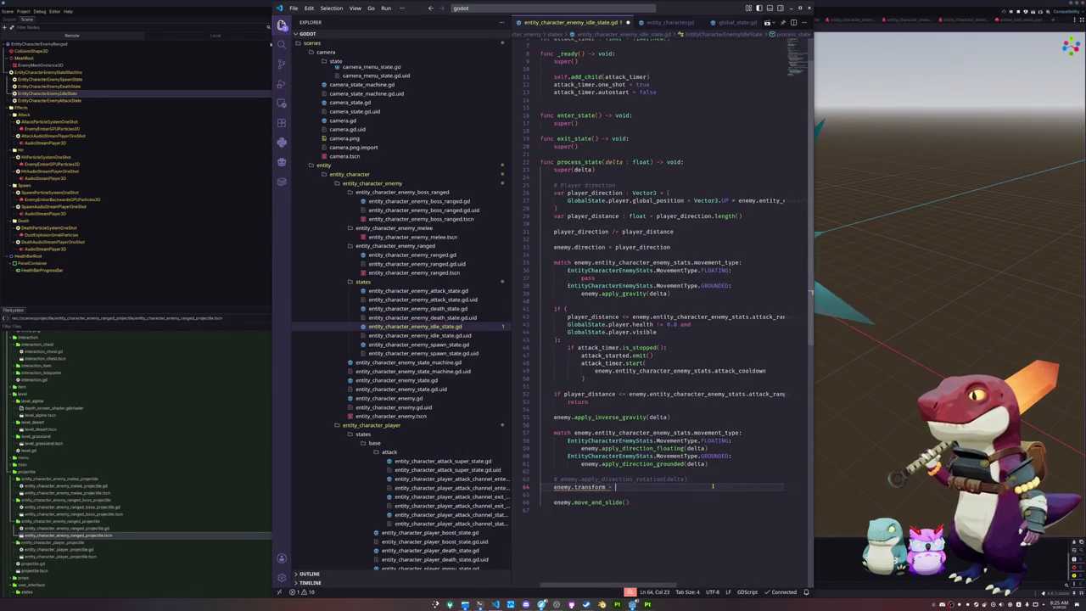
key(BackSpace)
text(enemy.transform)
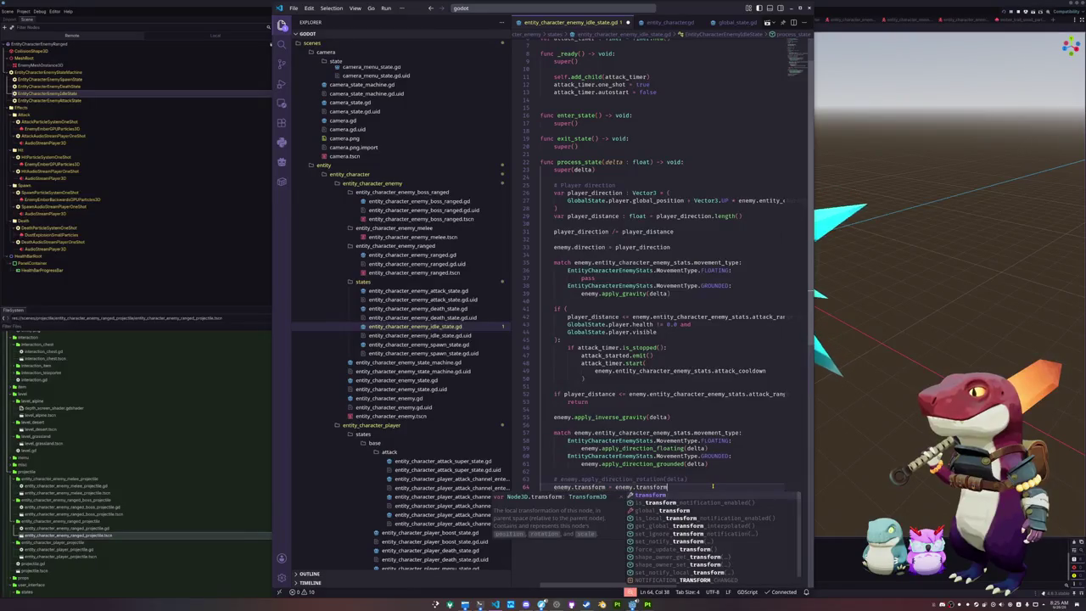
text(.interpolate_with()
key(Return)
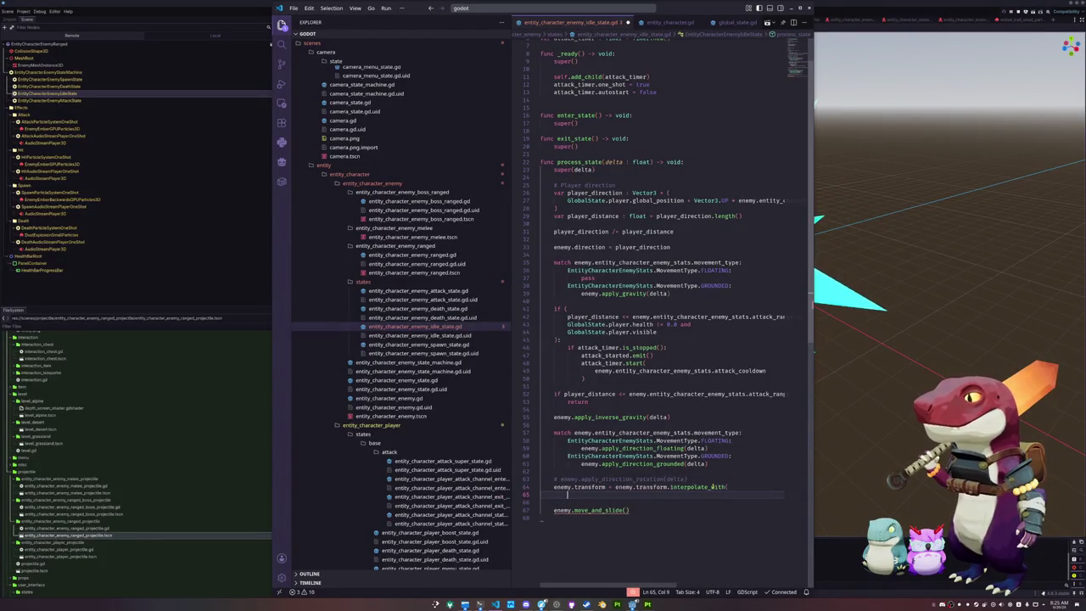
text(enemy.transform.looking_at)
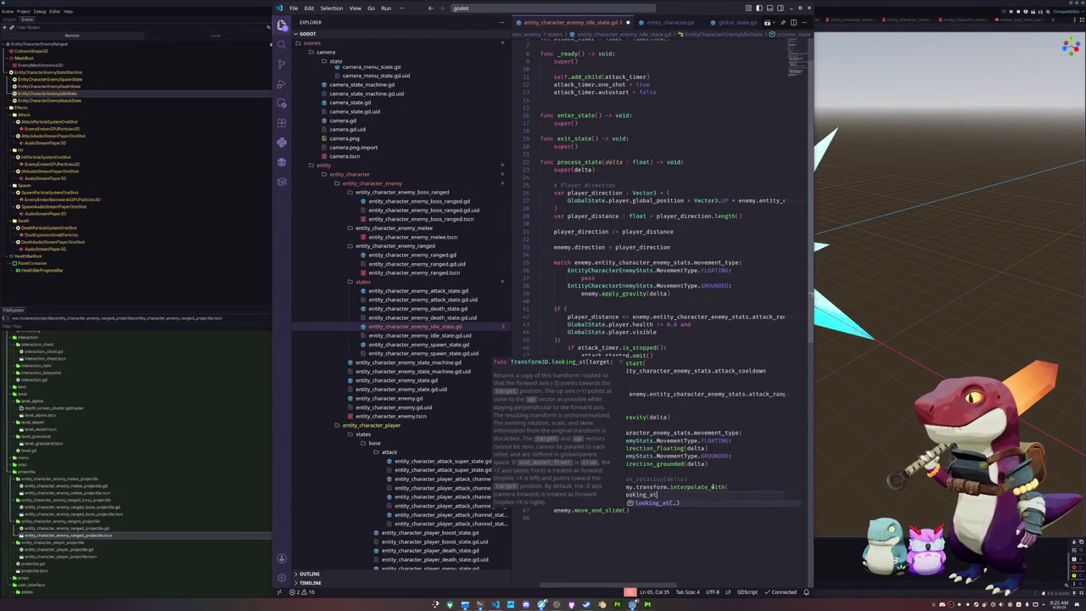
key(Return)
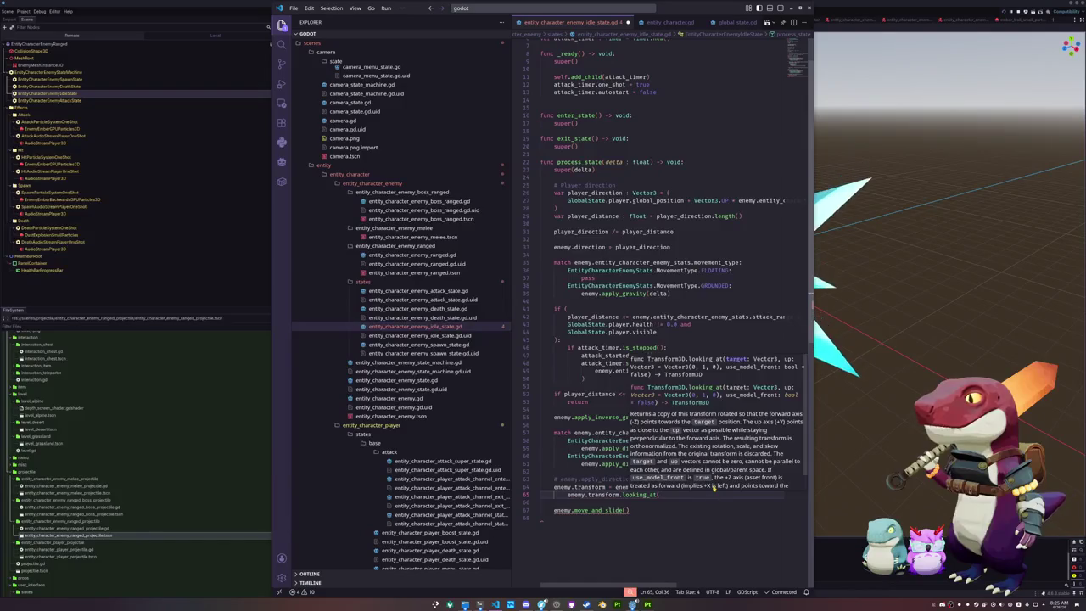
key(Return)
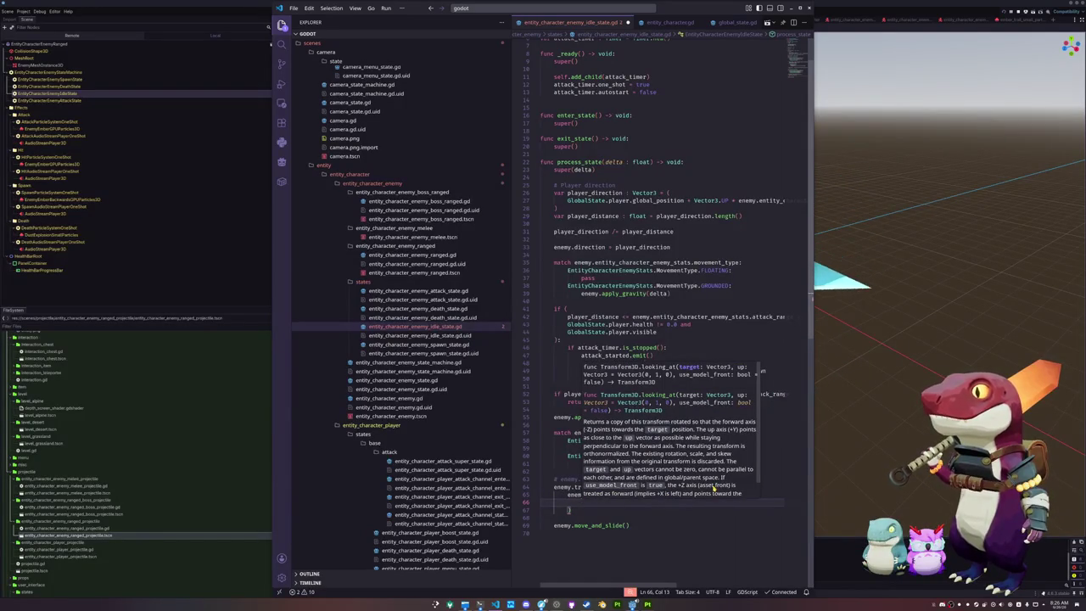
- Pass GlobalState.player.global_position and the delta * 5.0 weight, then return to Godot
text(GlobalState)
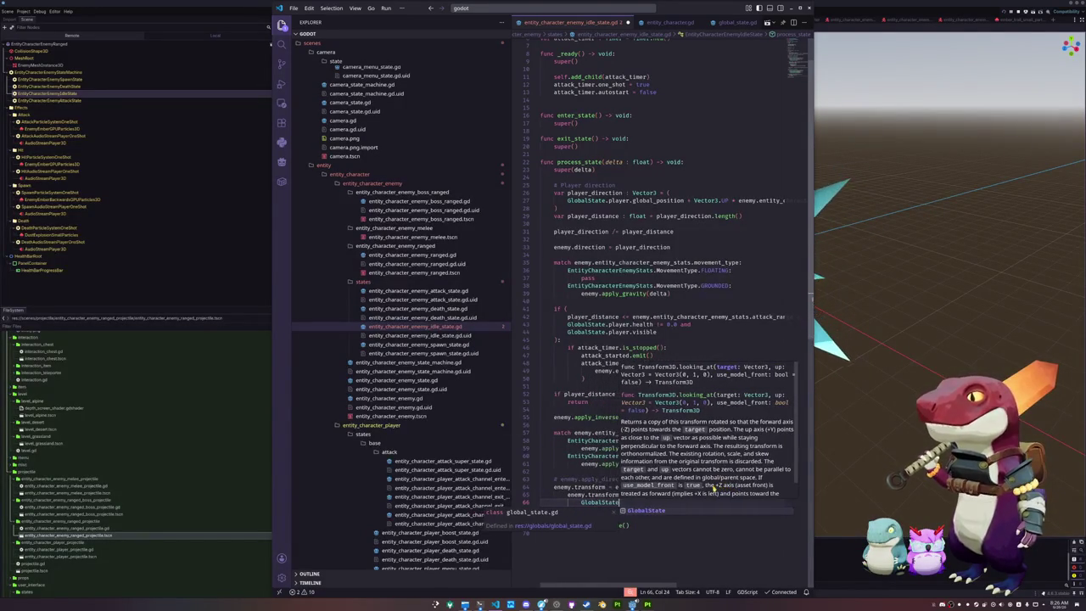
text(.player.gl)
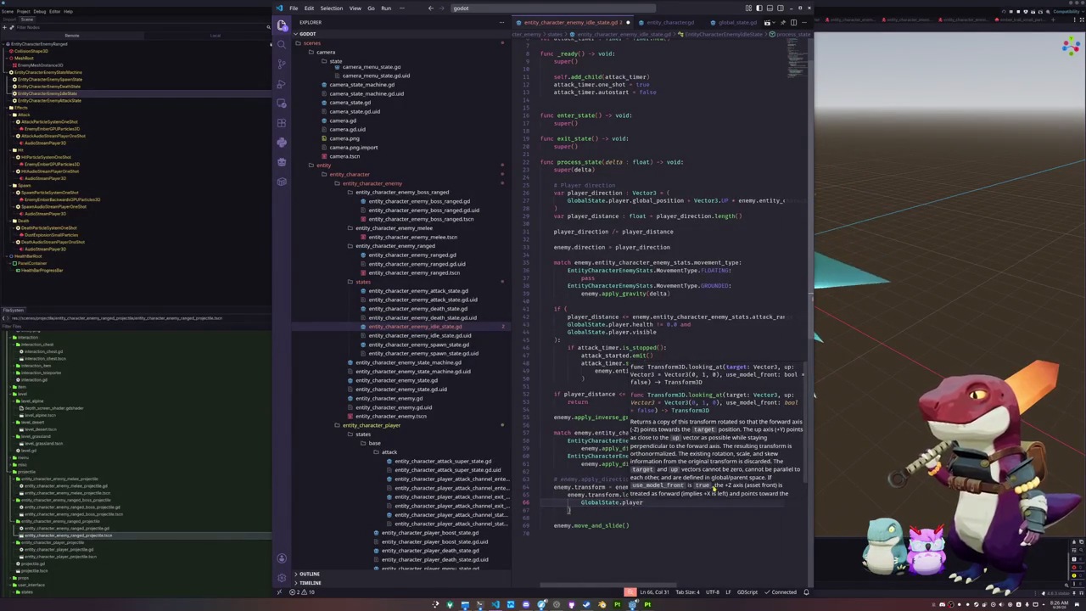
key(Down)
key(Return)
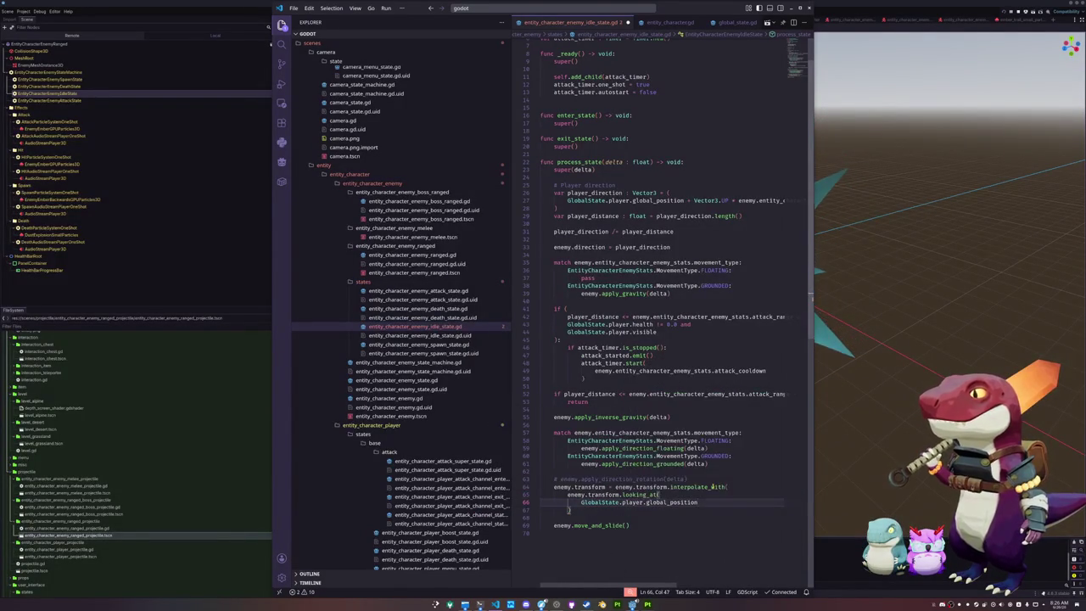
key(Return)
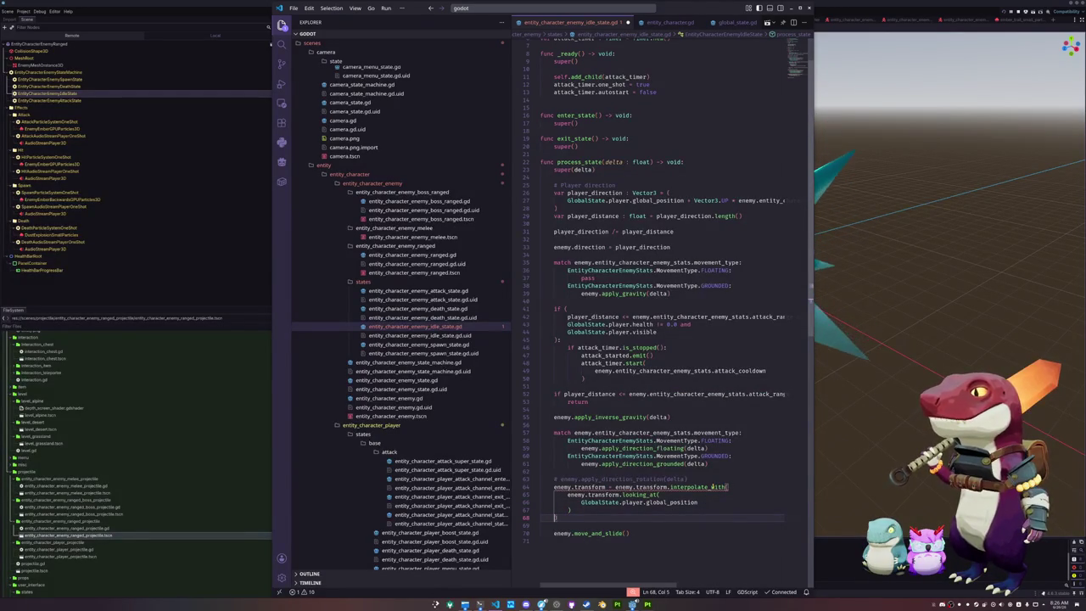
key(Return)
text(delta * 10)
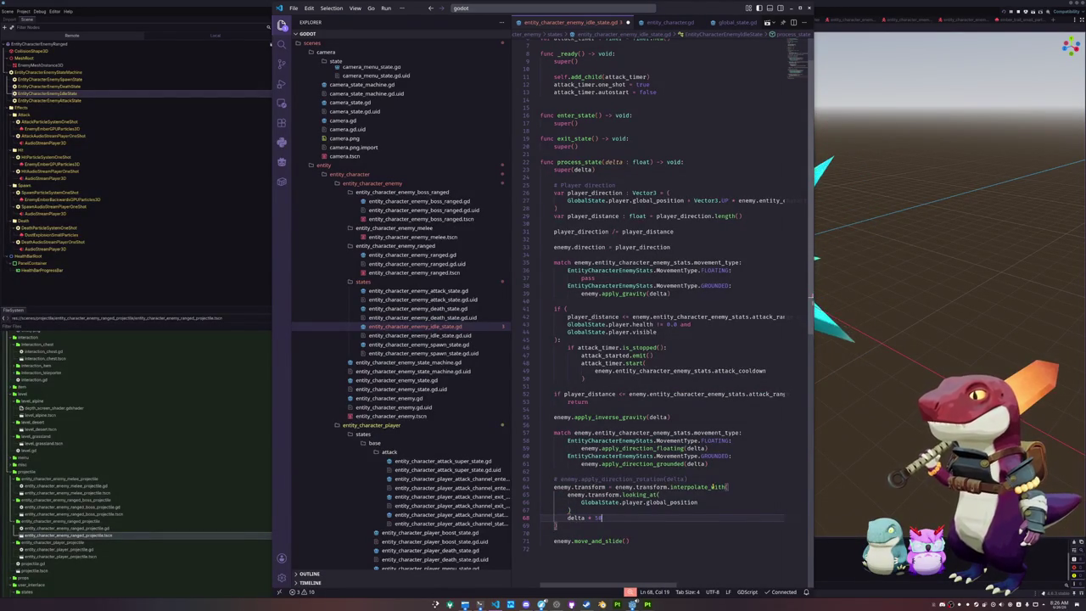
key(Up)
key(Down)
key(Down)
key(Down)
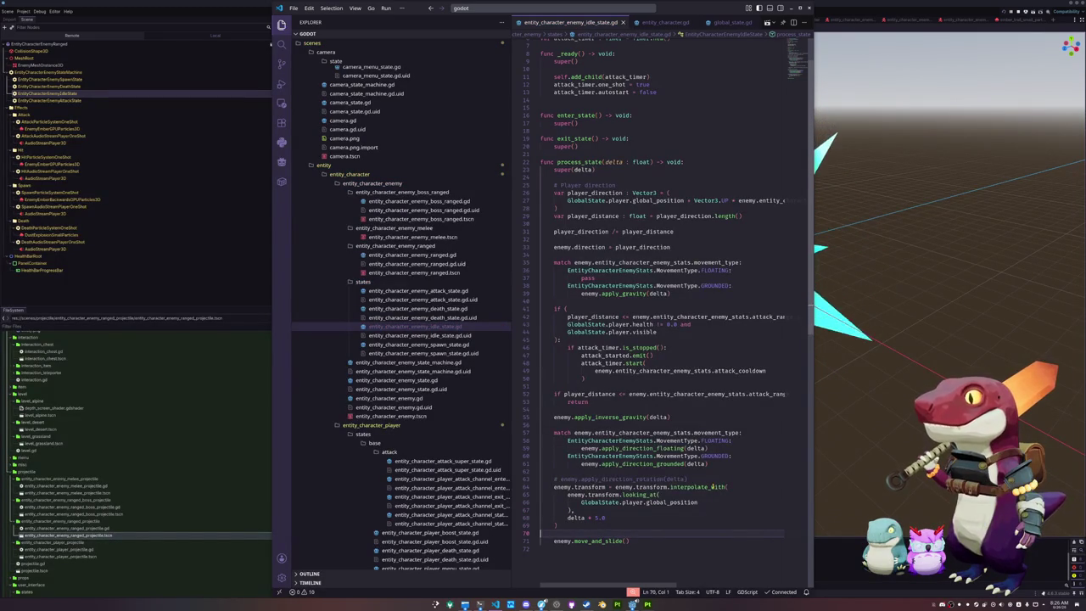
click(839, 553)
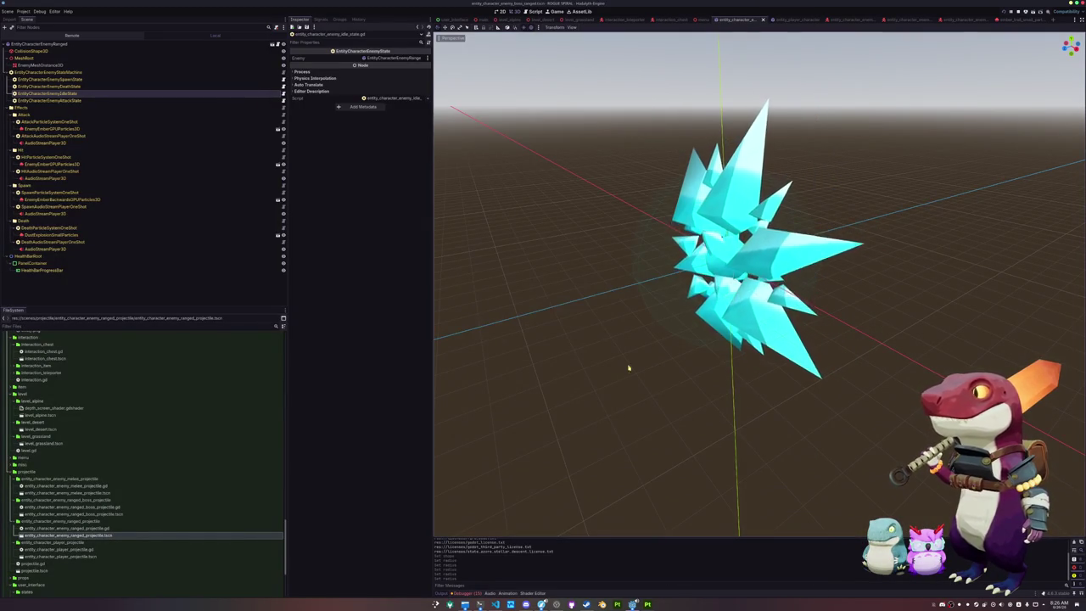
- Select EntityCharacterEnemyRanged, expand Entity Character Stats and change Max Health from 10.0 to 100.0
click(47, 43)
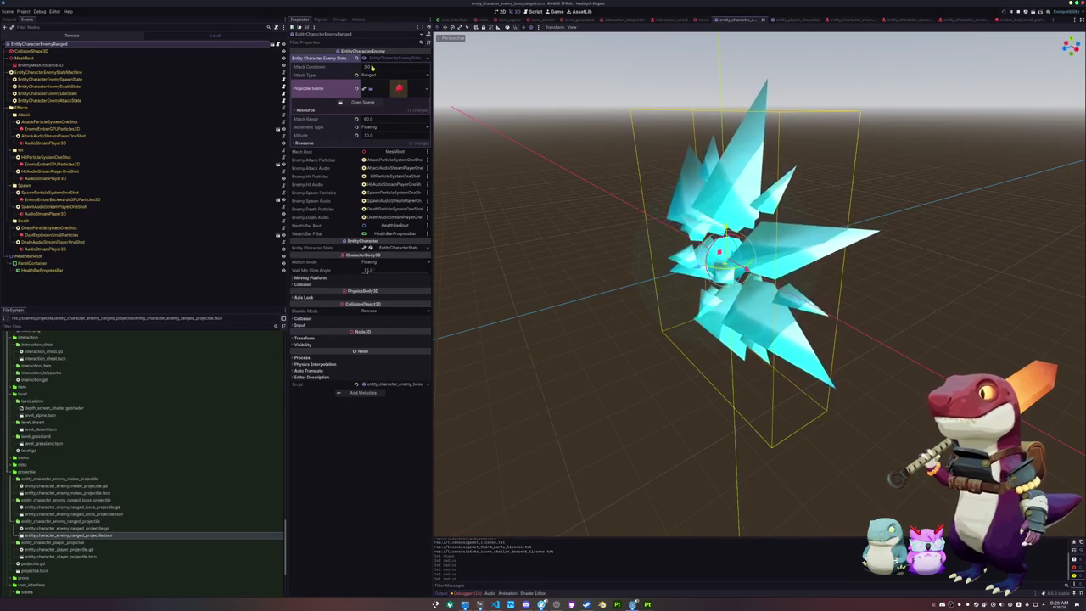
click(396, 248)
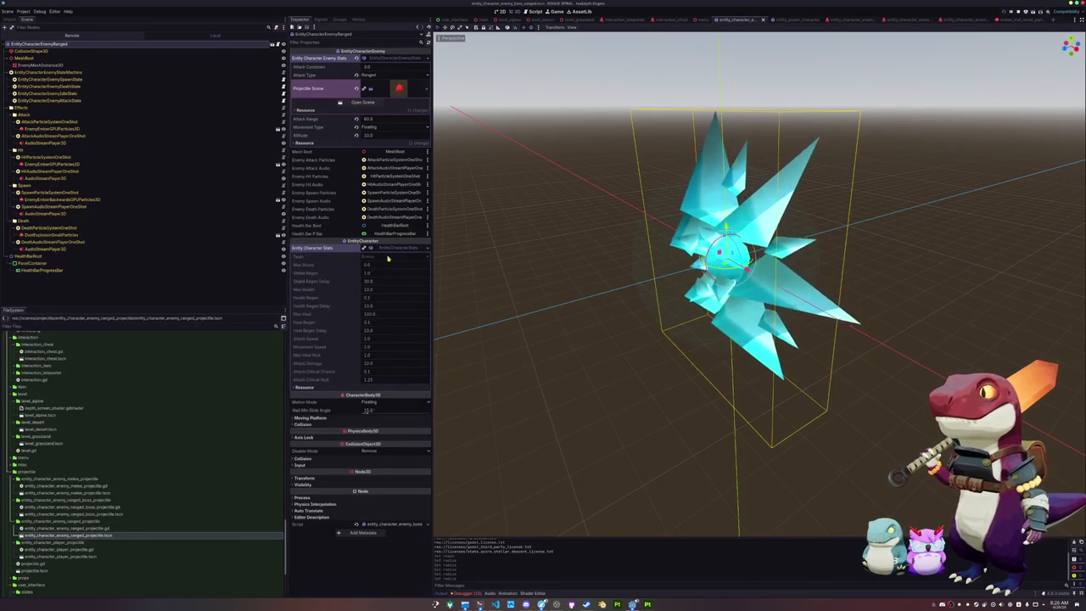
click(365, 248)
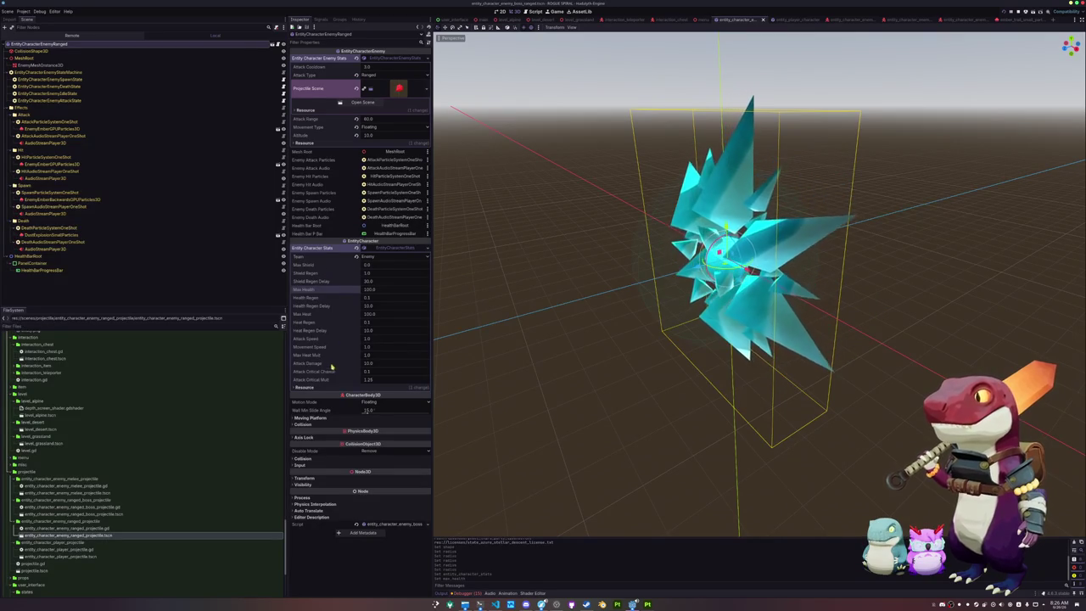
click(395, 363)
text(25)
- Commit Attack Damage 25 and start the playtest running across the Alpine snow
key(Return)
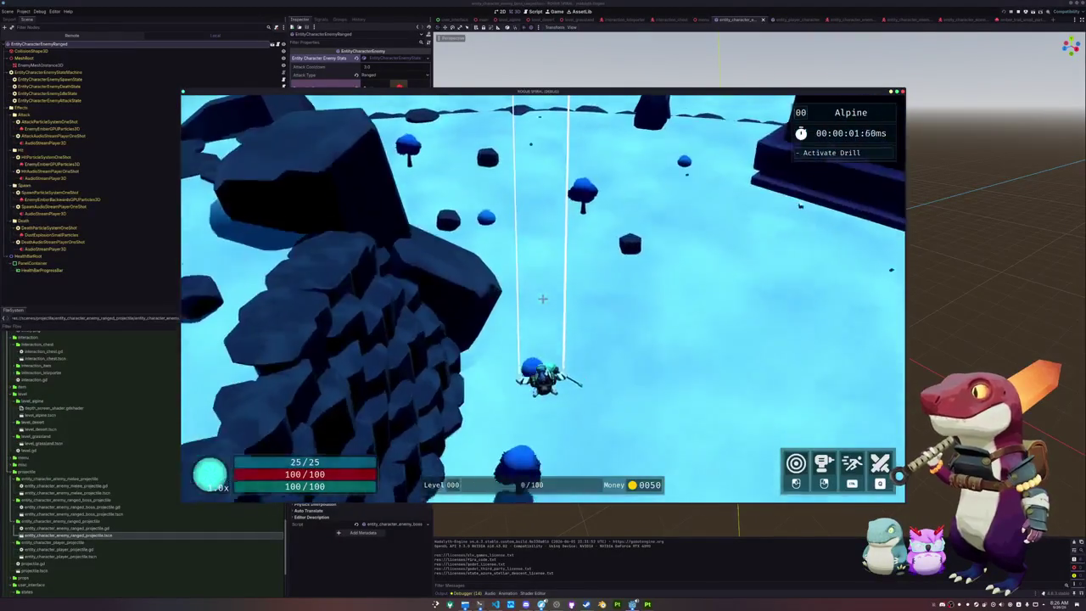
key(a)
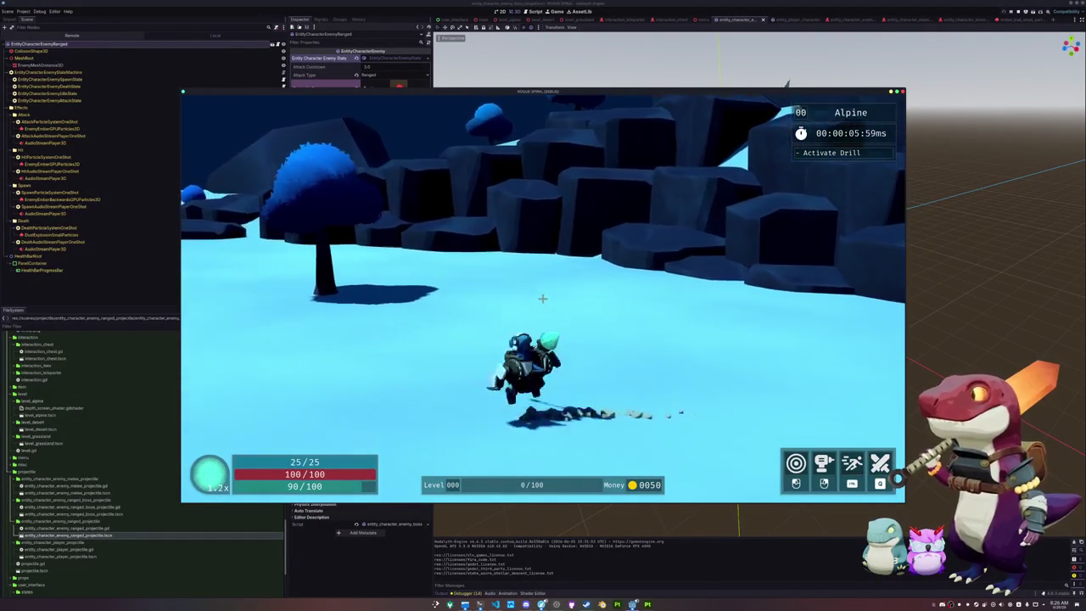
key(space)
key(shift)
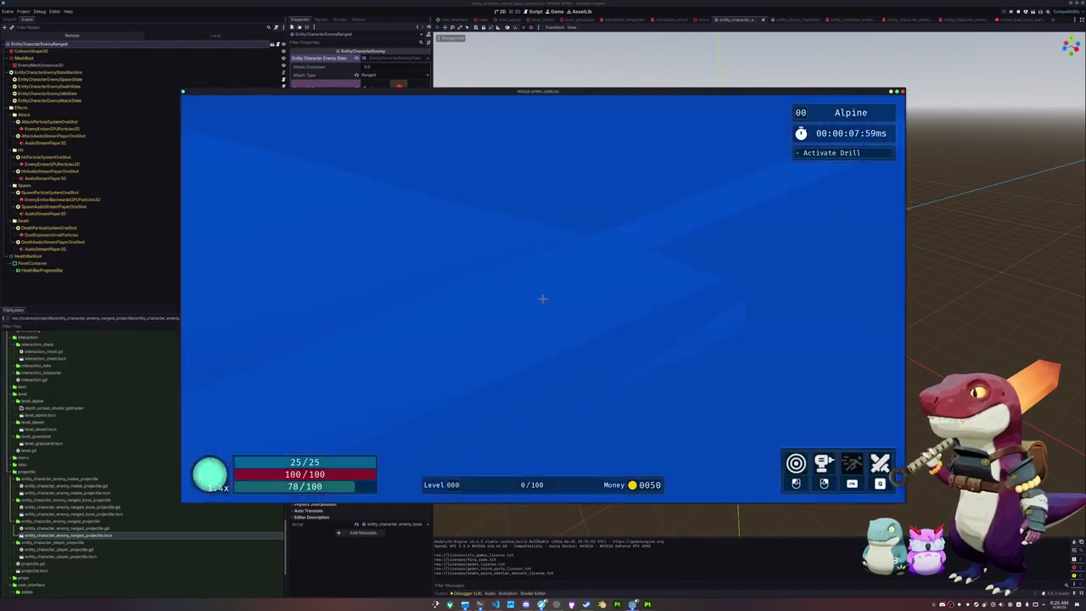
key(w)
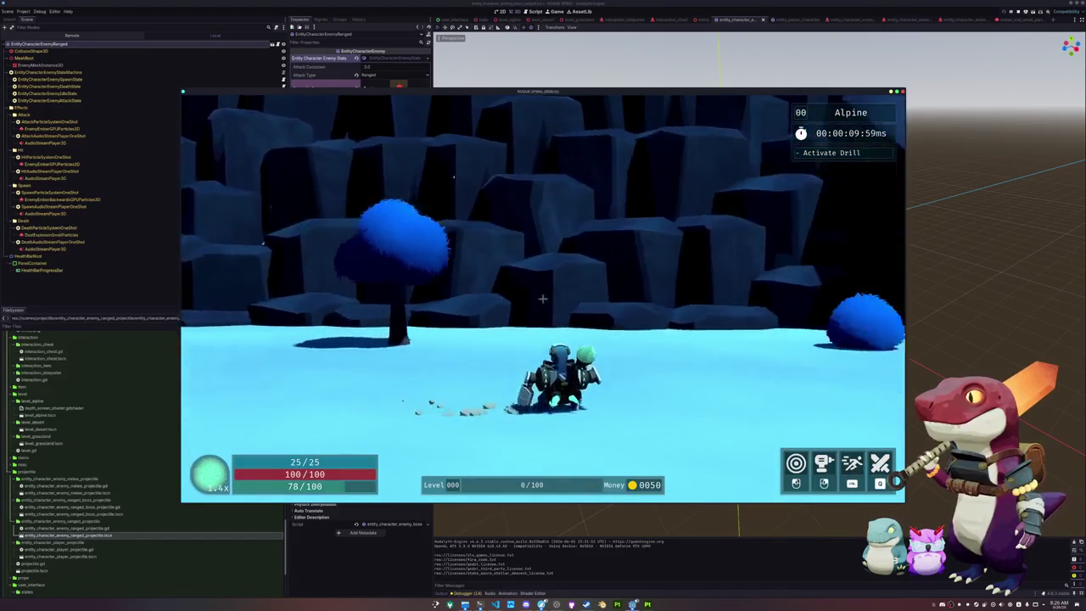
key(w)
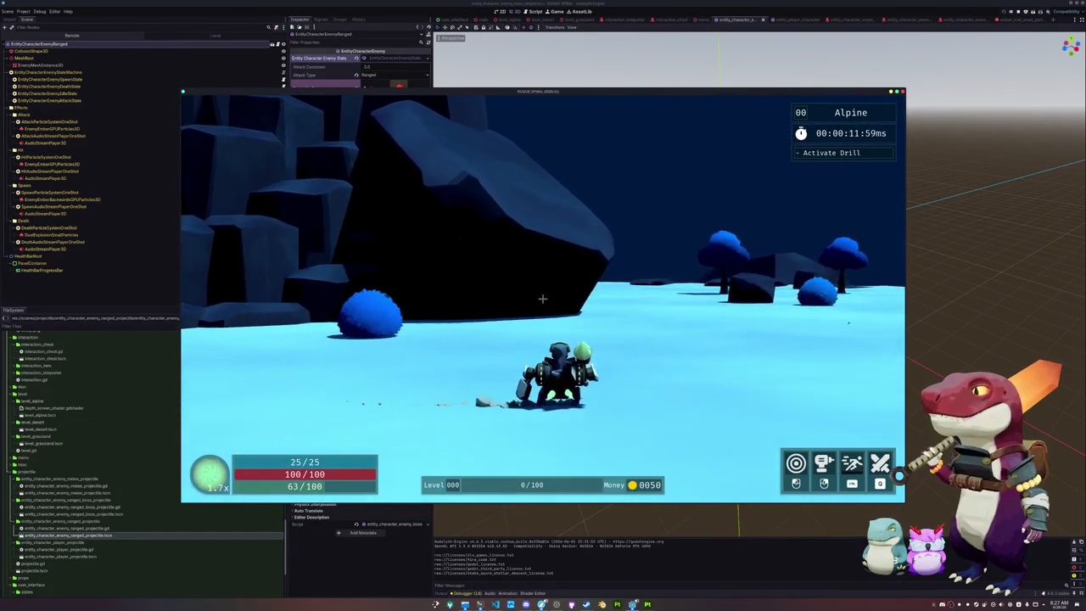
key(w)
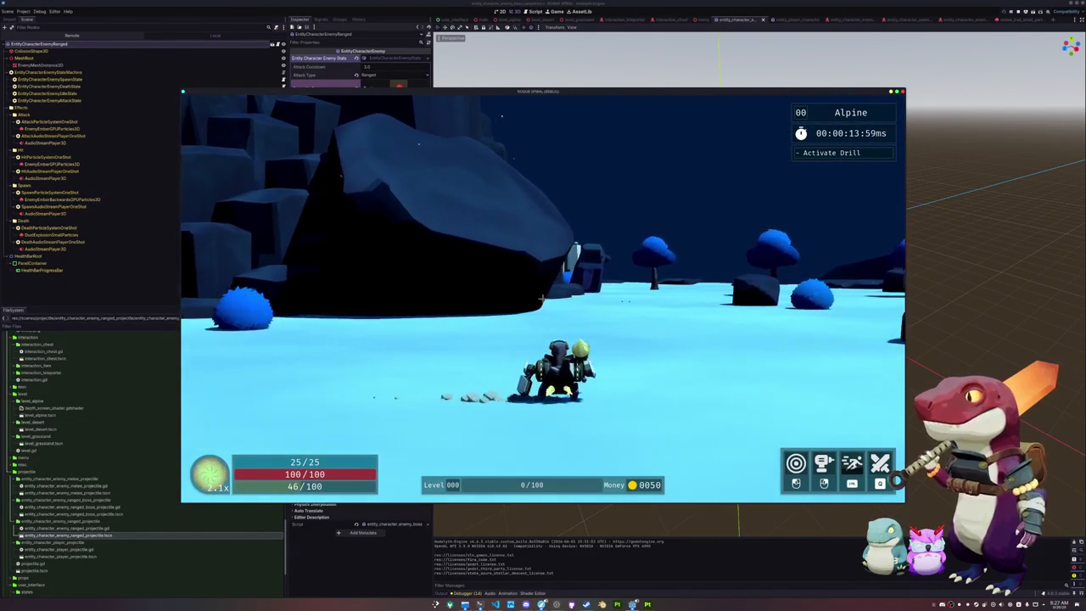
key(w)
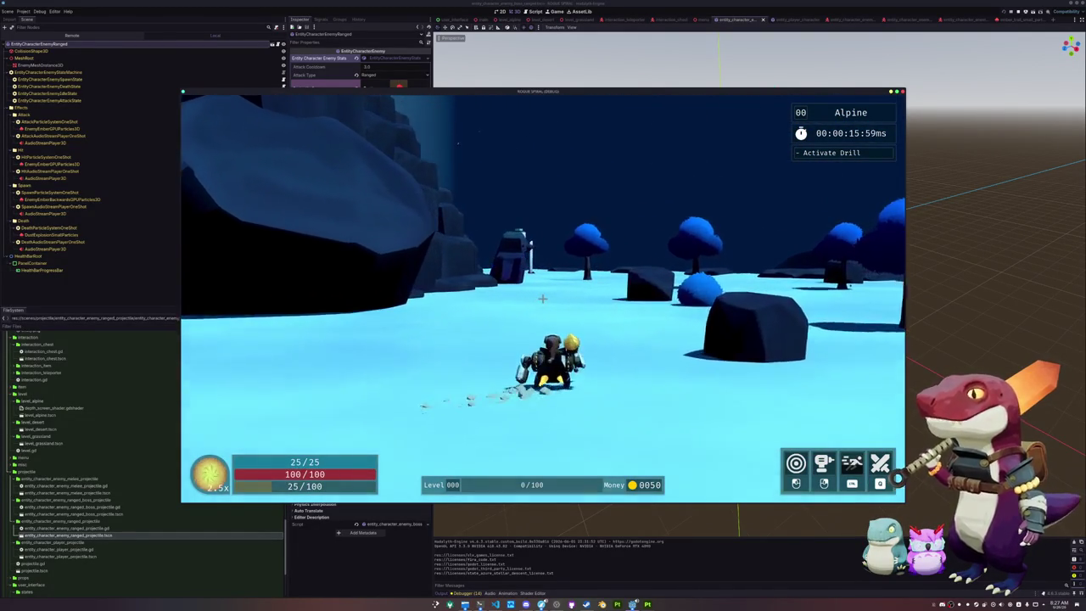
- Run past the boulder and trees to the base of the teleporter pillar
key(w)
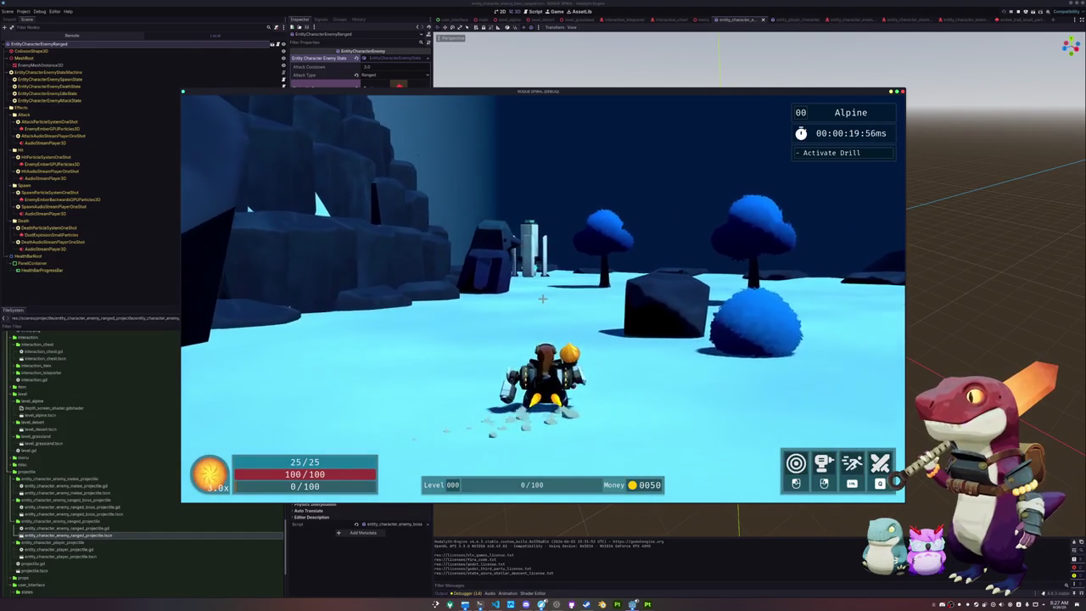
key(w)
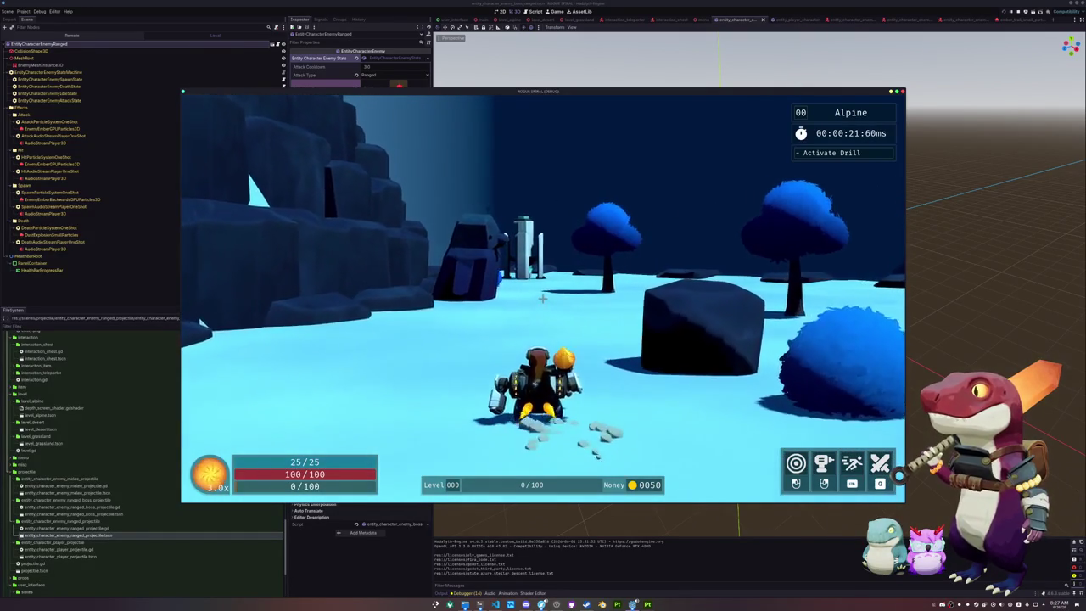
key(w)
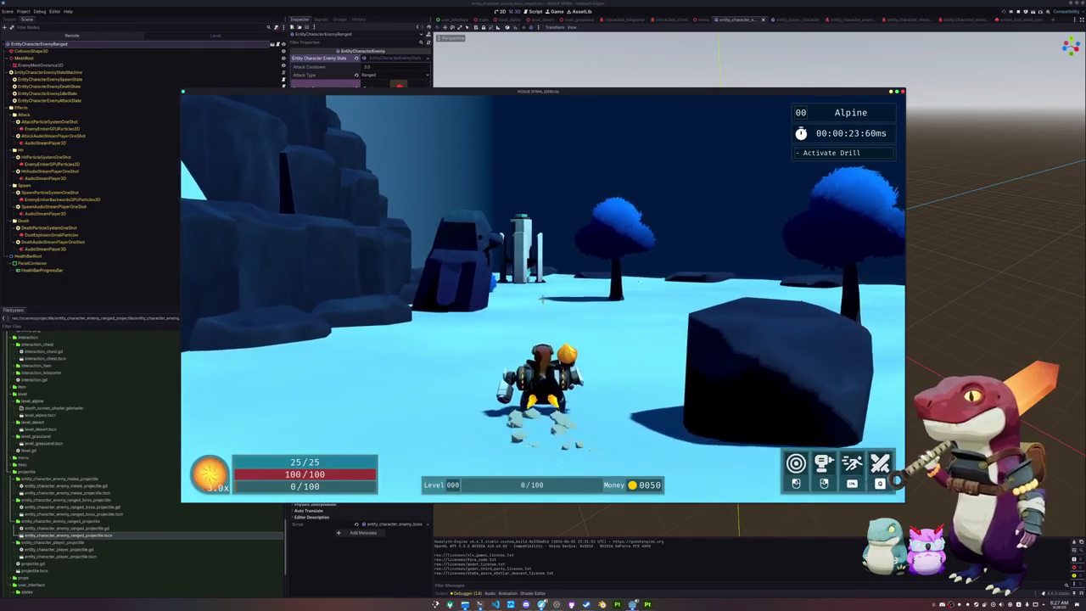
key(w)
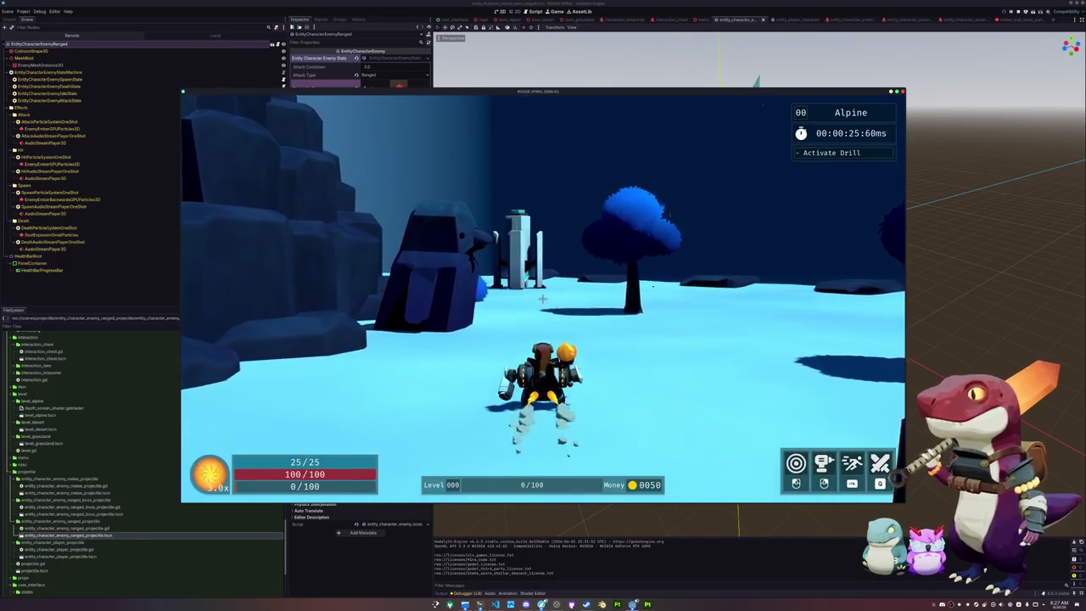
key(w)
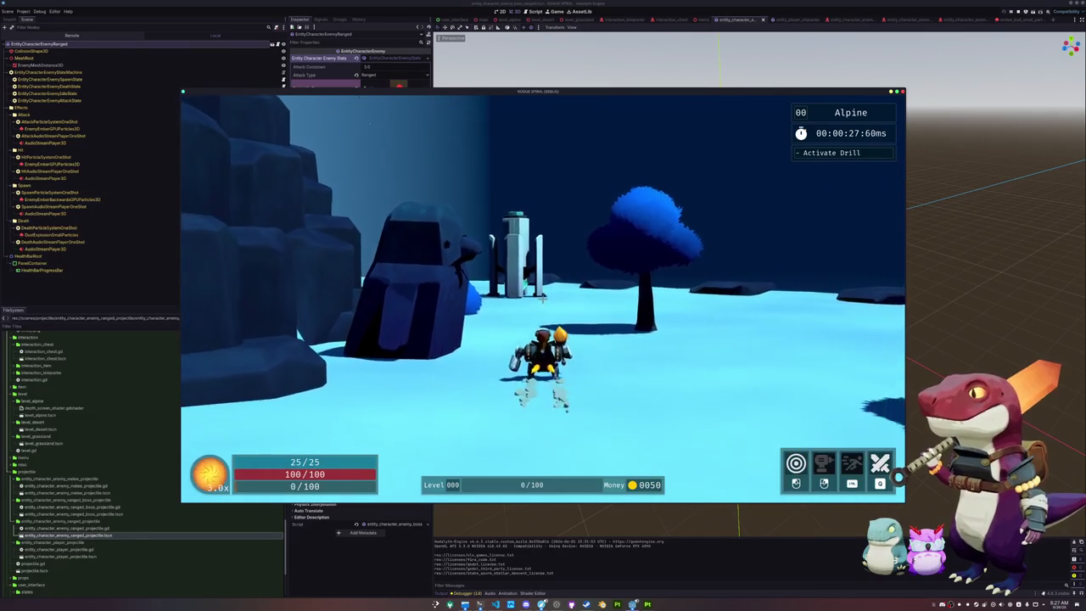
key(w)
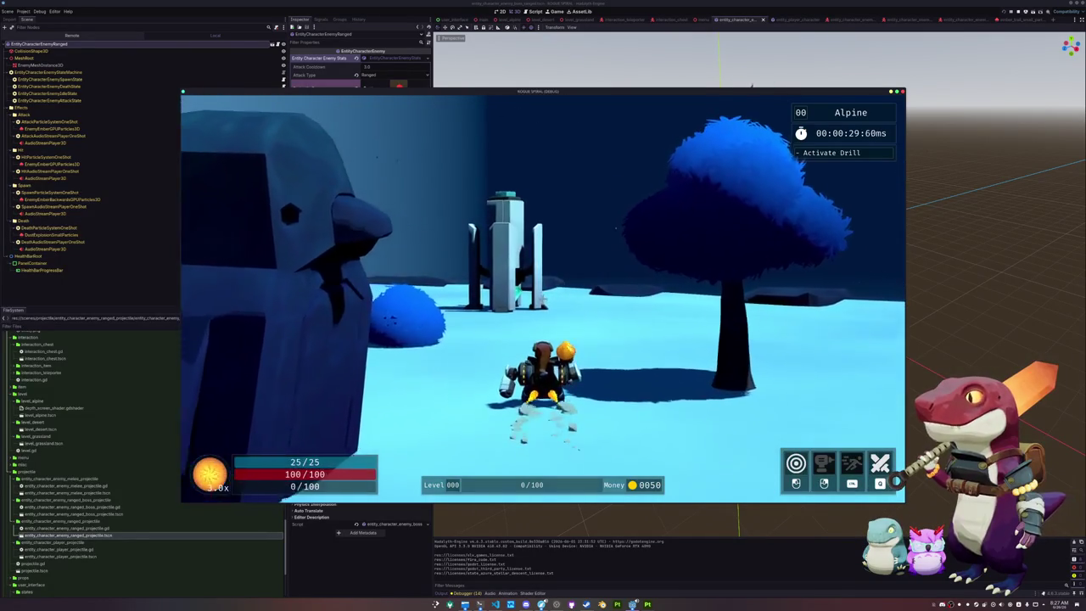
key(w)
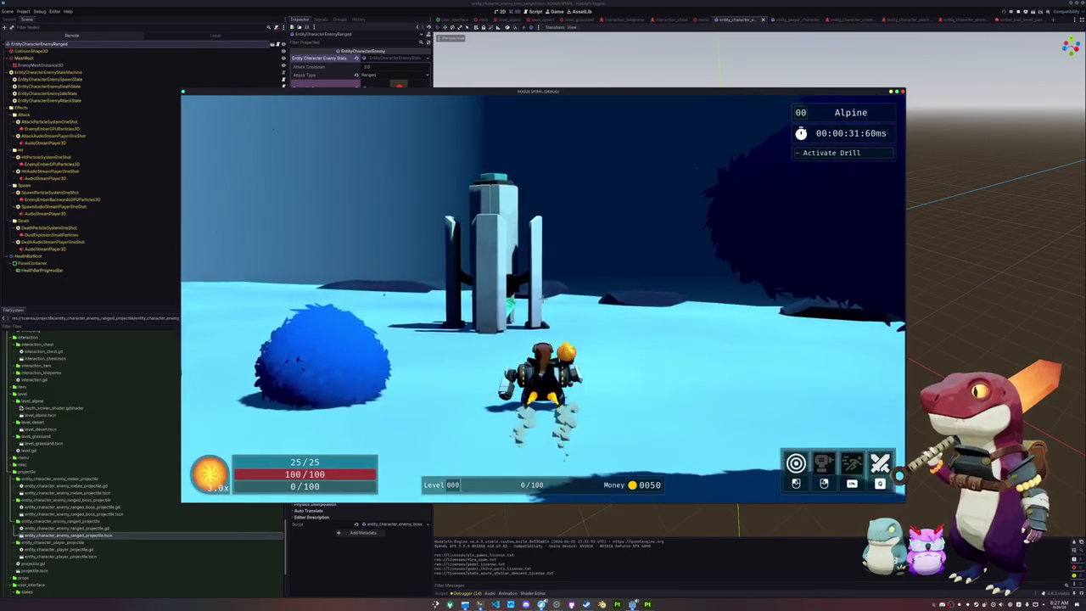
key(w)
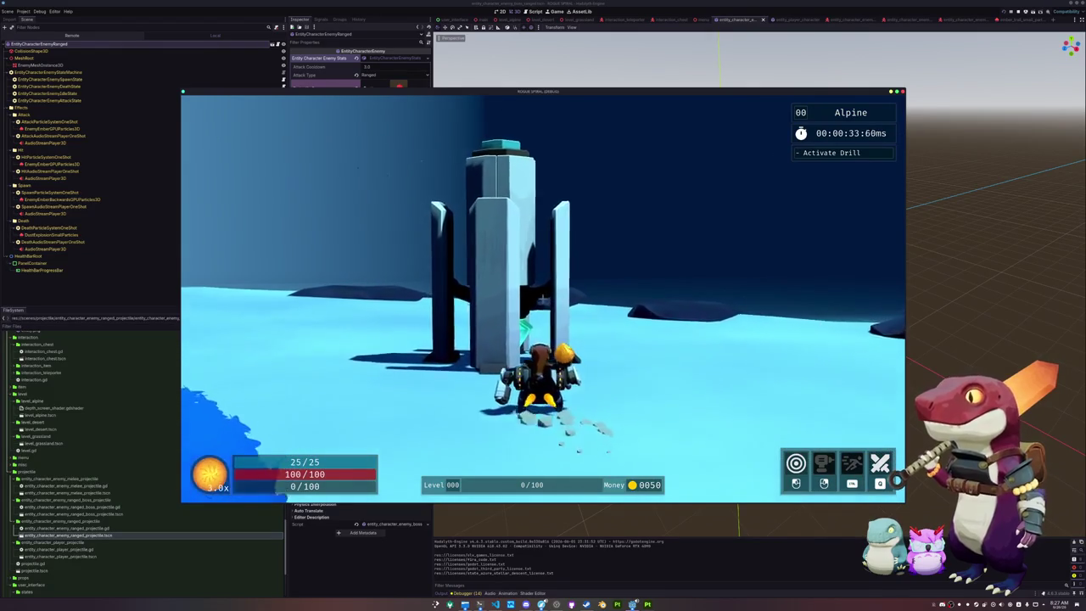
- Pause and exit the game, then open the level_alpine scene
key(Escape)
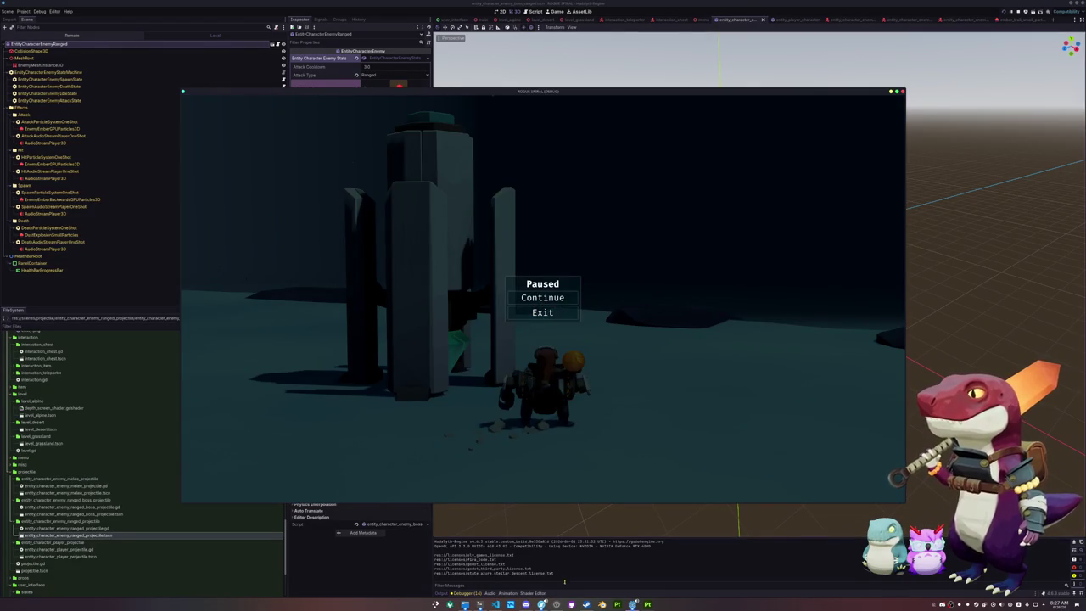
key(F8)
click(505, 18)
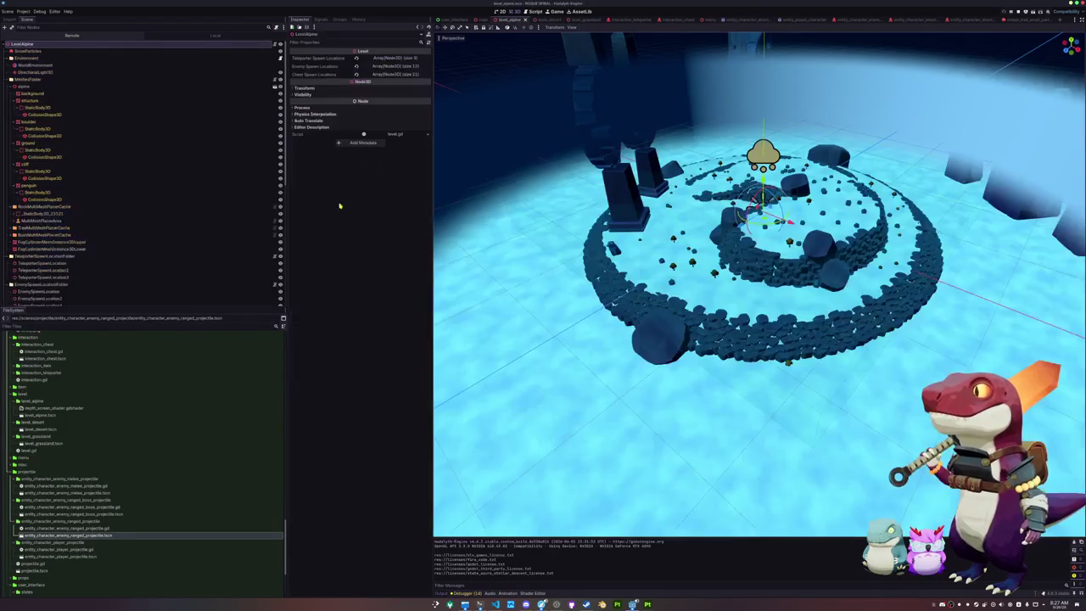
- Expand SnowParticles' Geometry, Drawing and Draw Passes sections, then relaunch the game with F5
click(34, 51)
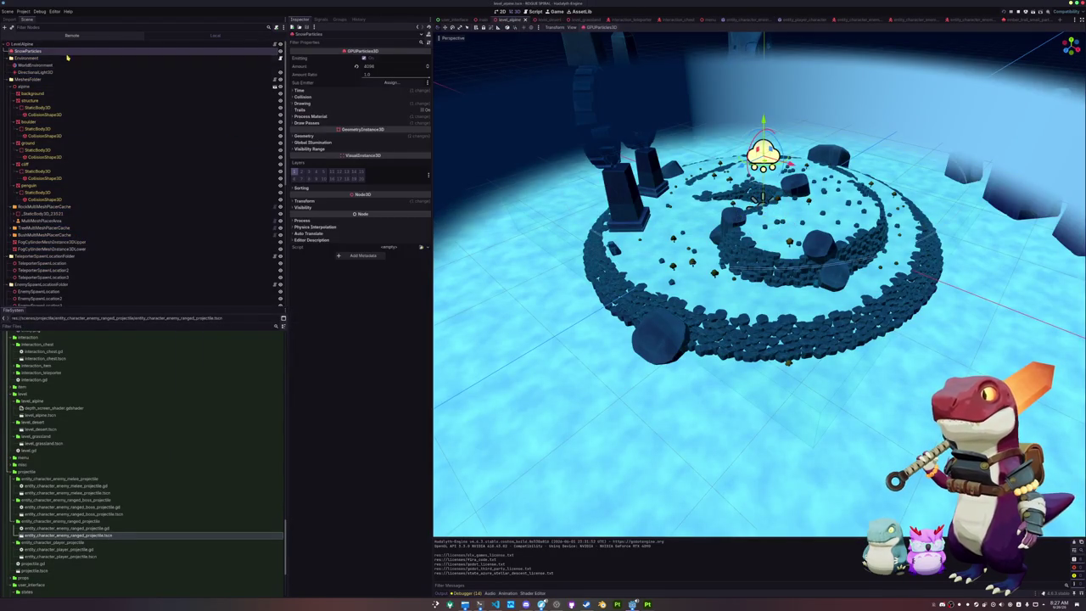
click(387, 135)
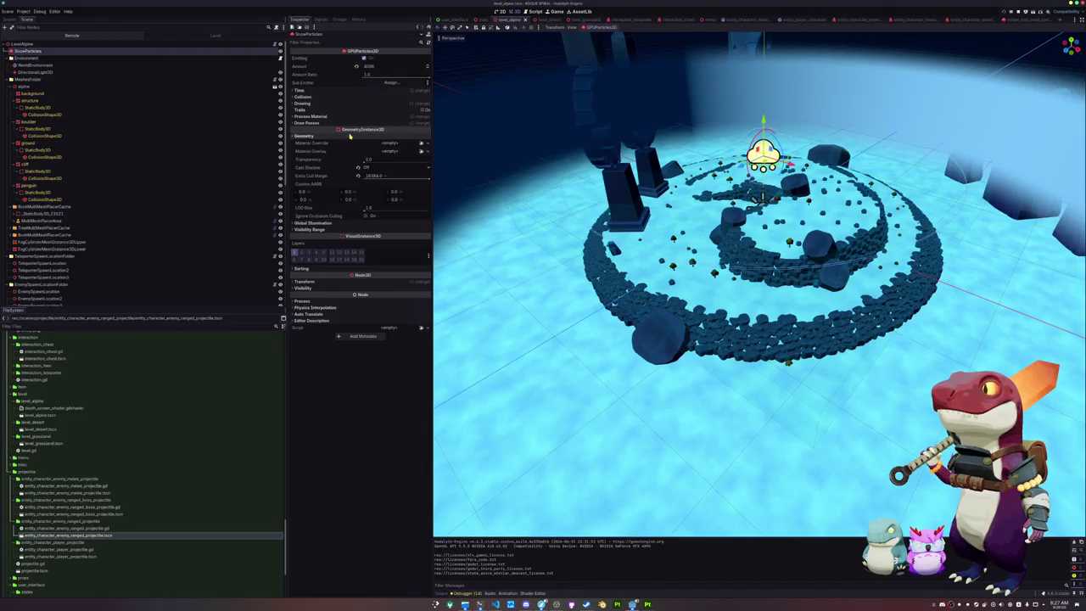
click(357, 103)
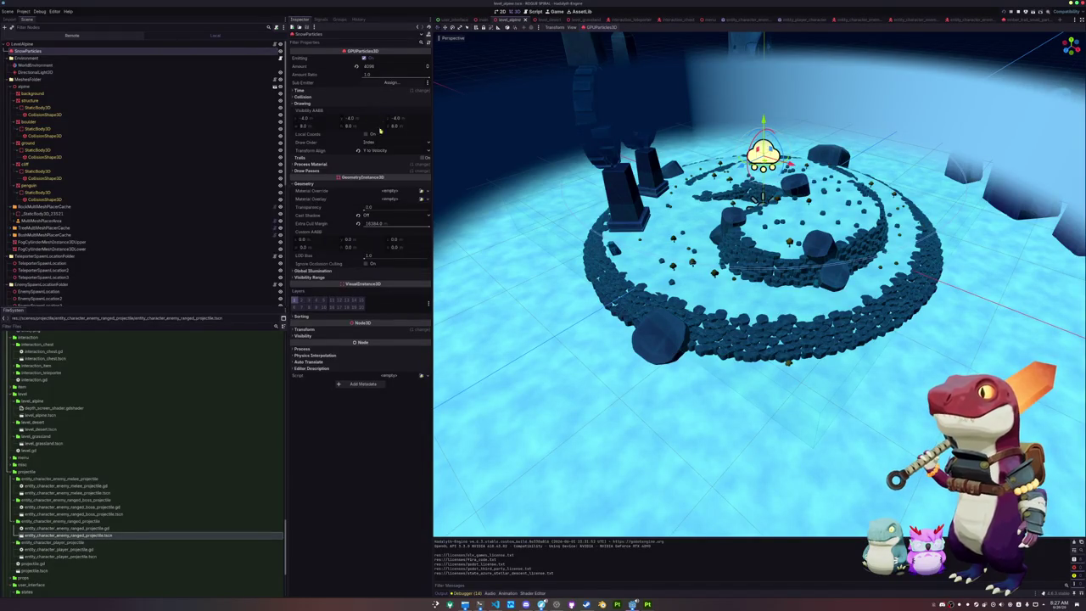
click(372, 169)
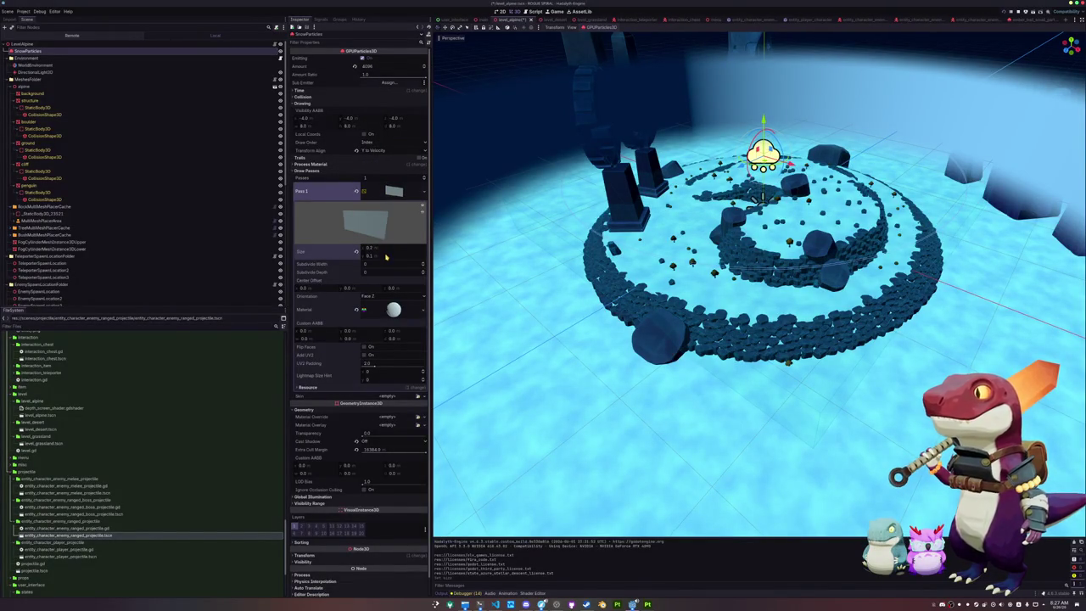
key(F5)
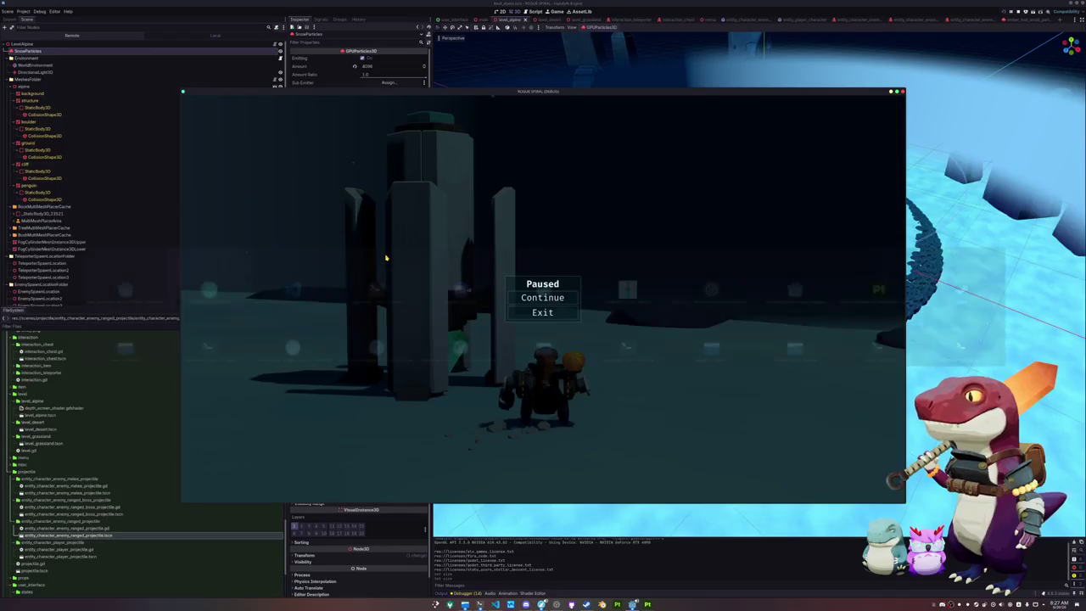
- Resume the game, walk to the drill and start it with E
click(543, 297)
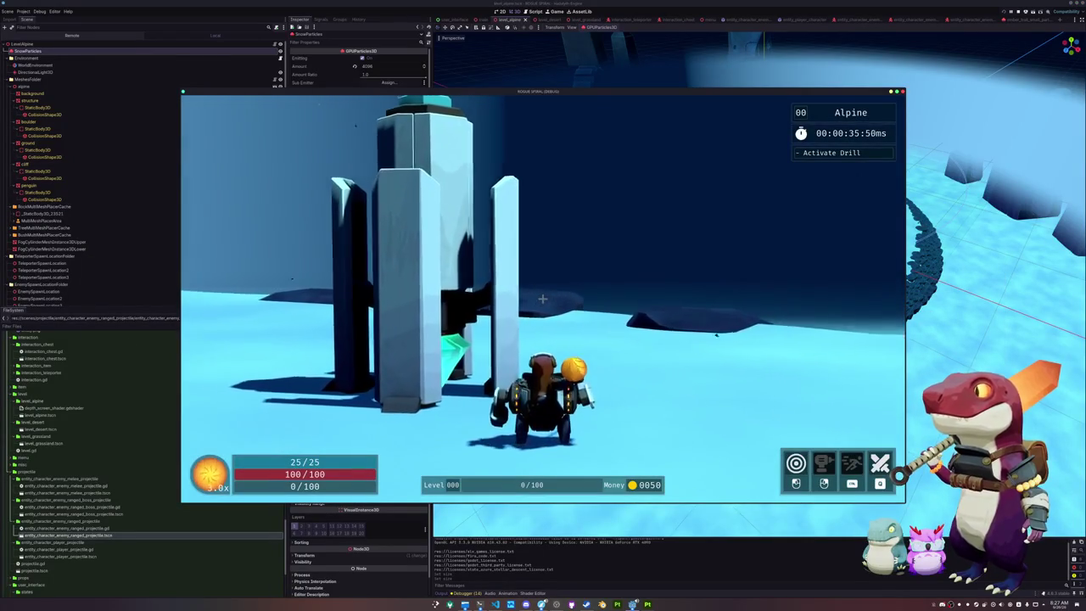
key(w)
key(e)
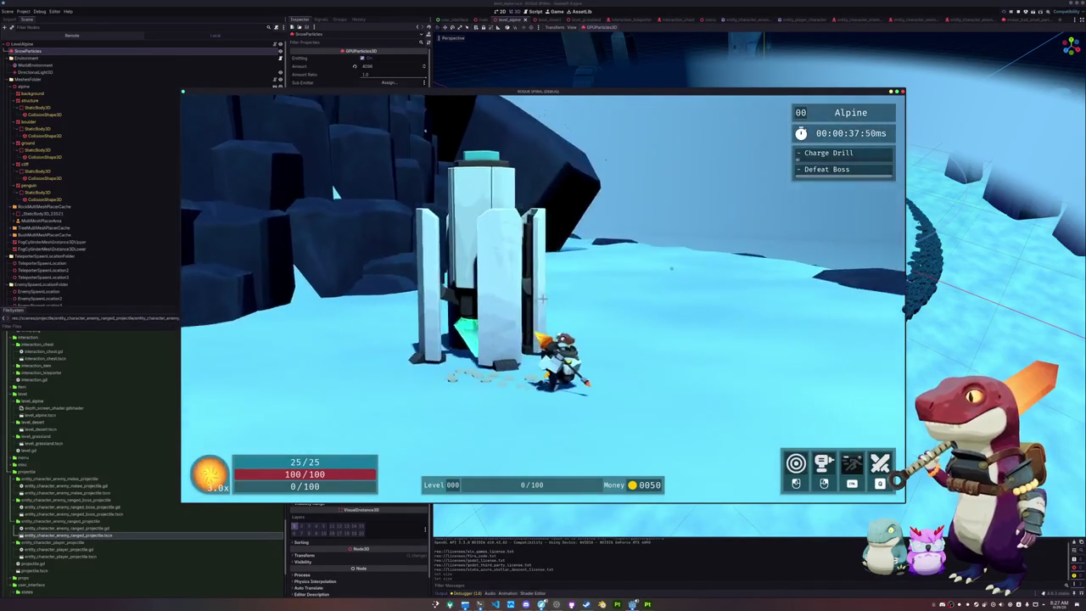
- Roam around the charging drill, then pause and quit back to the editor
key(w)
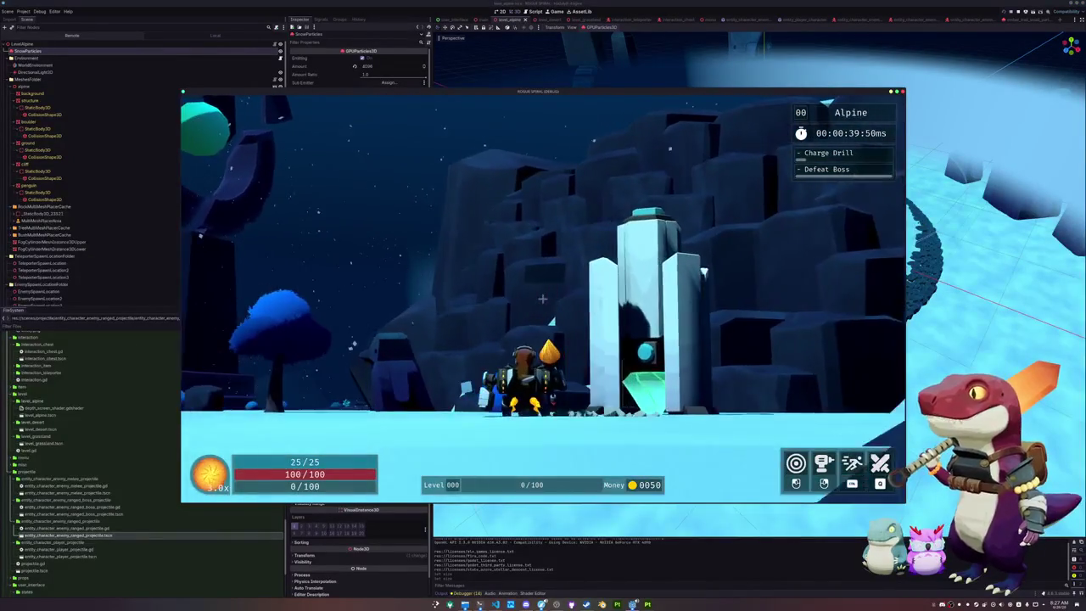
key(a)
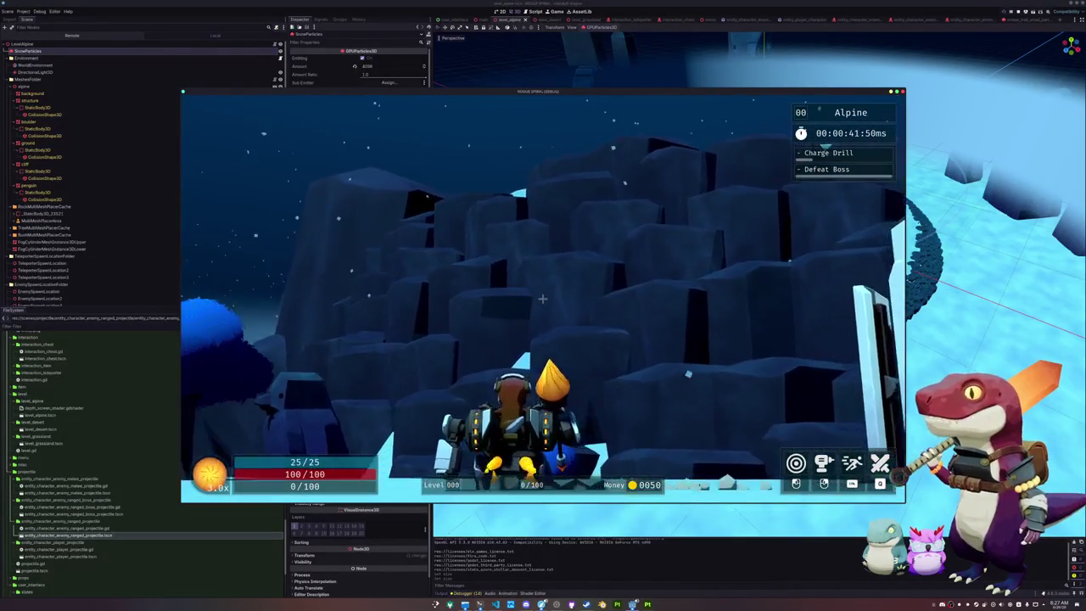
key(w)
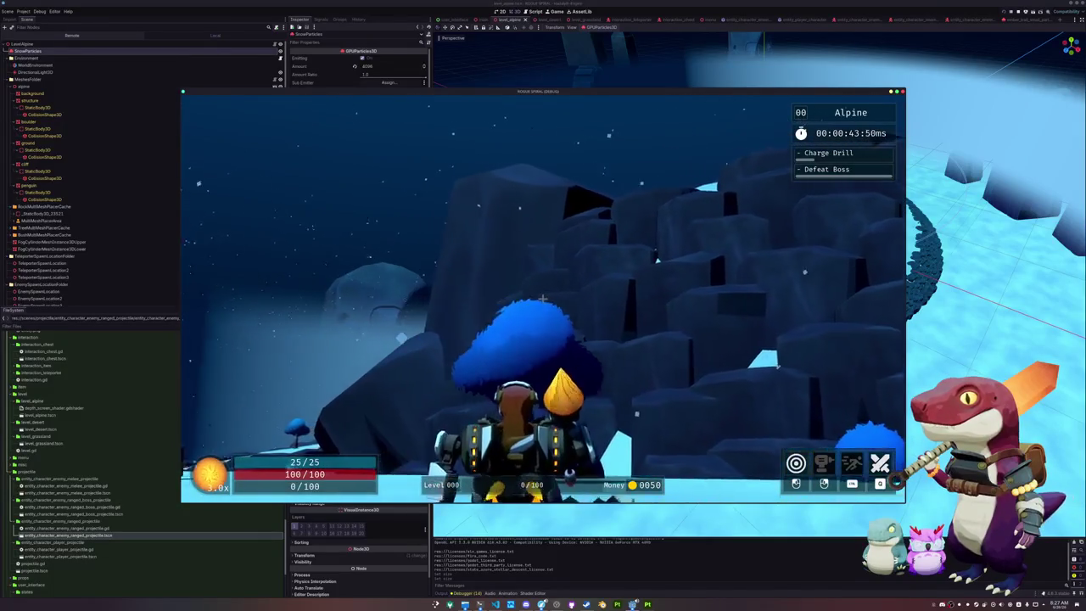
key(w)
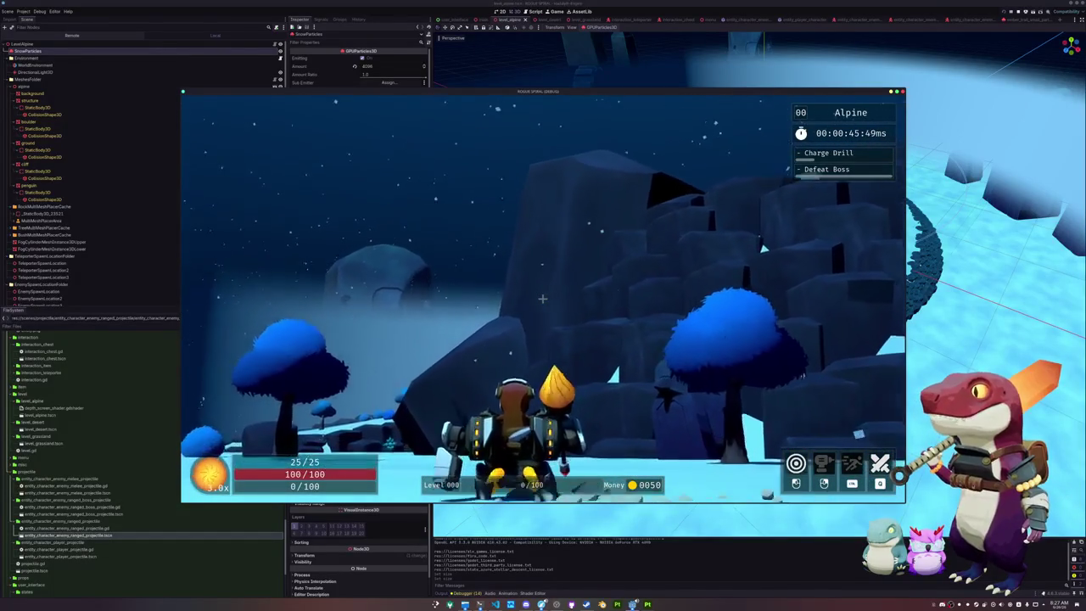
key(d)
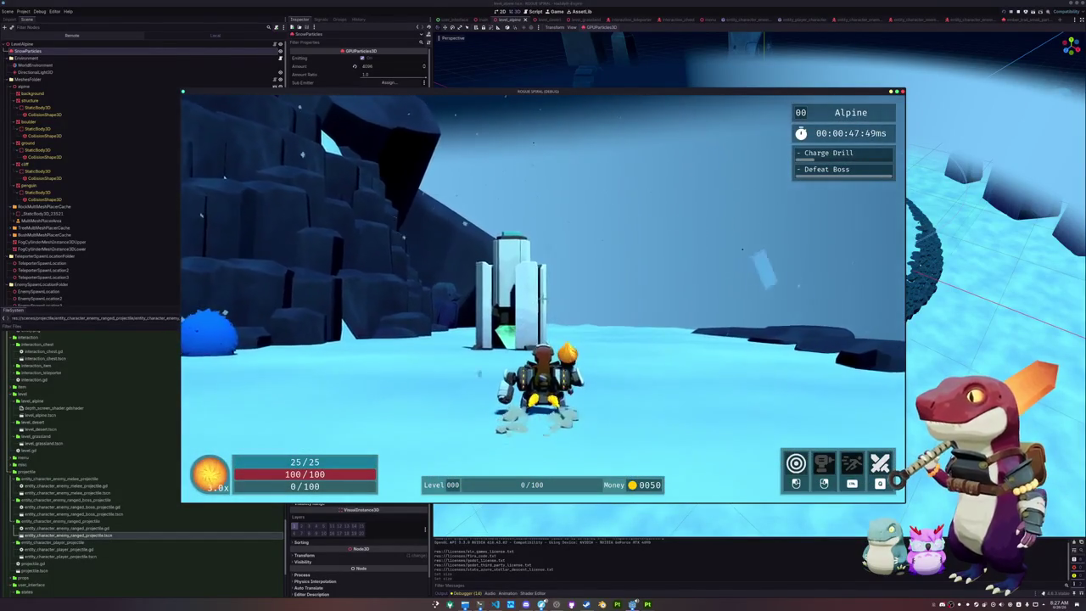
key(space)
key(w)
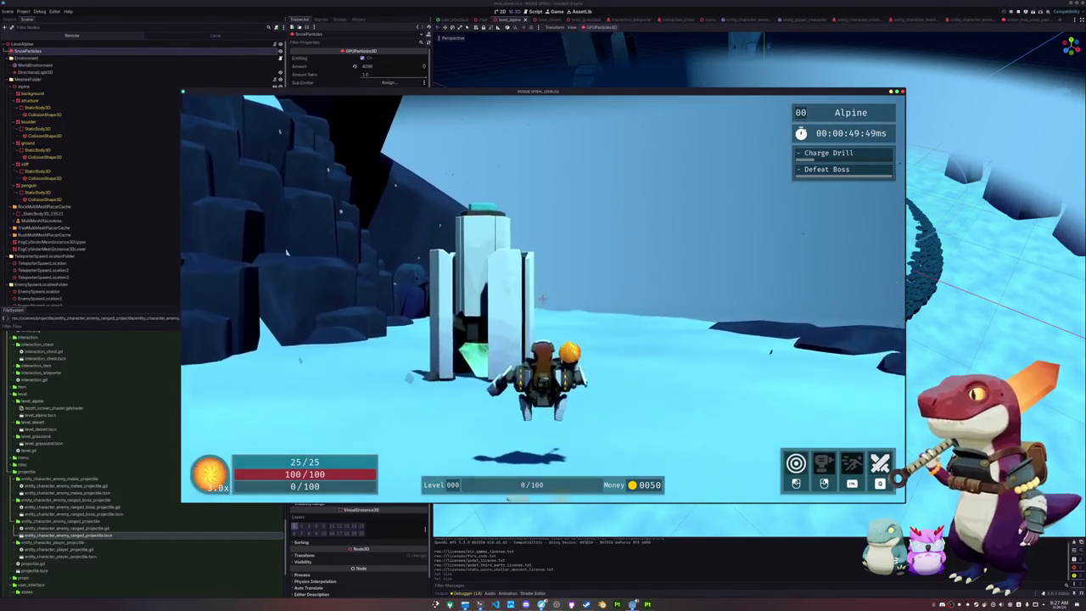
key(a)
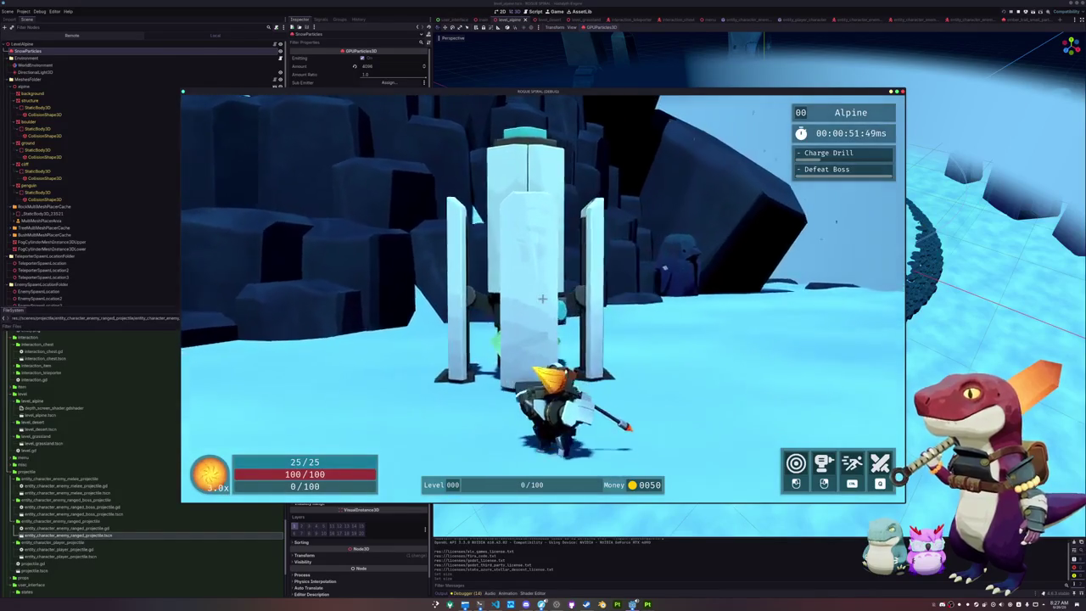
key(a)
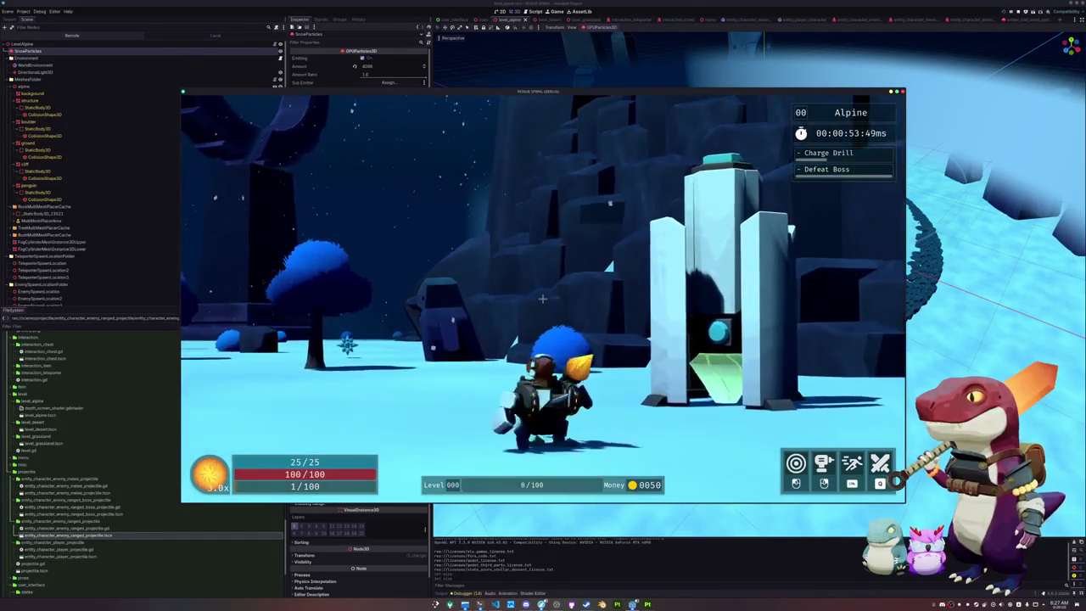
key(a)
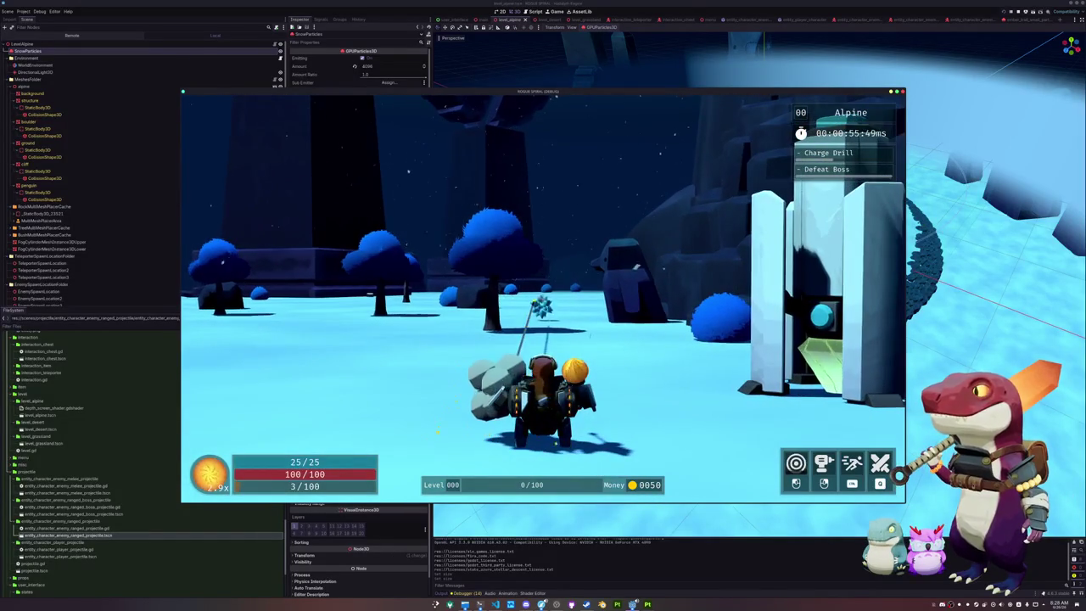
key(d)
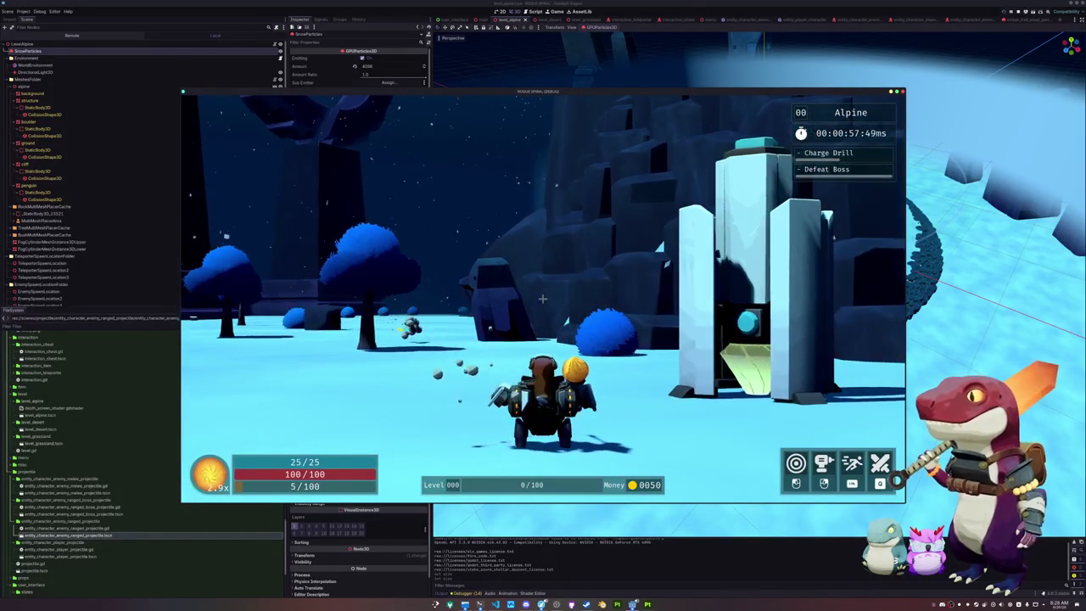
key(w)
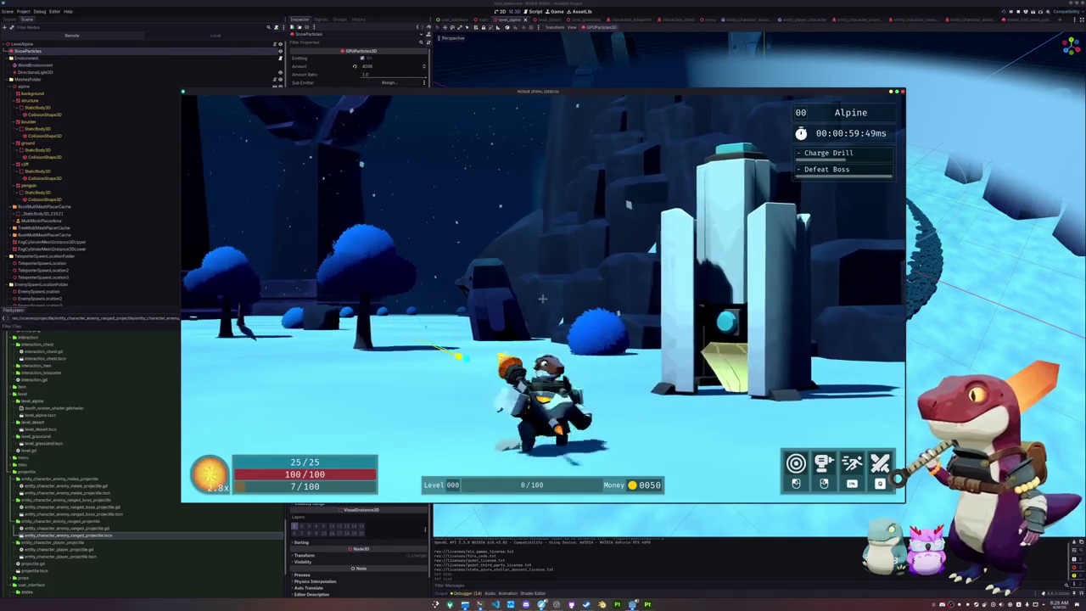
key(w)
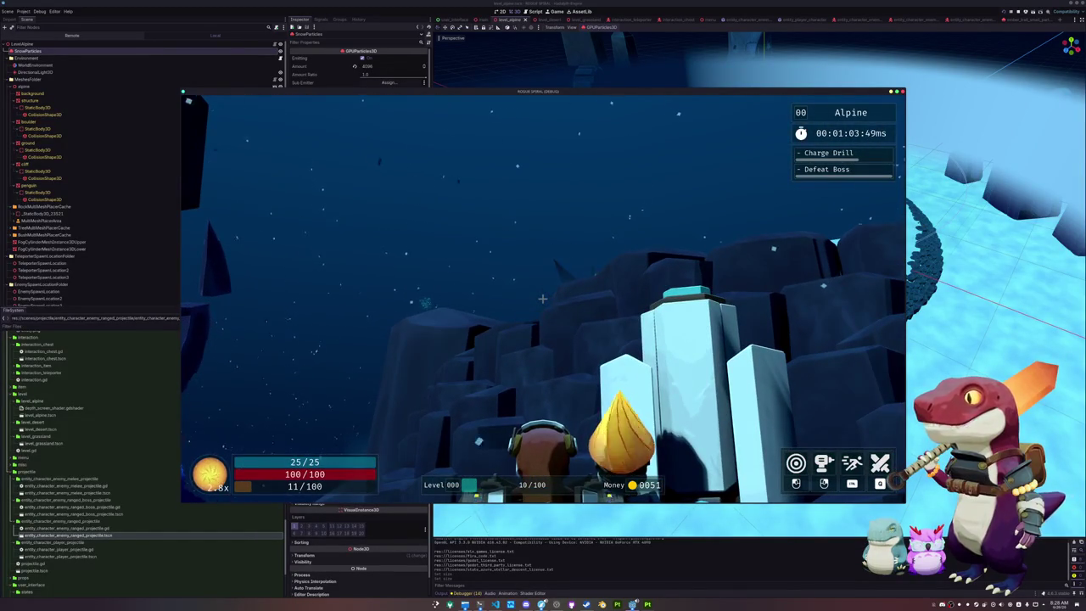
key(w)
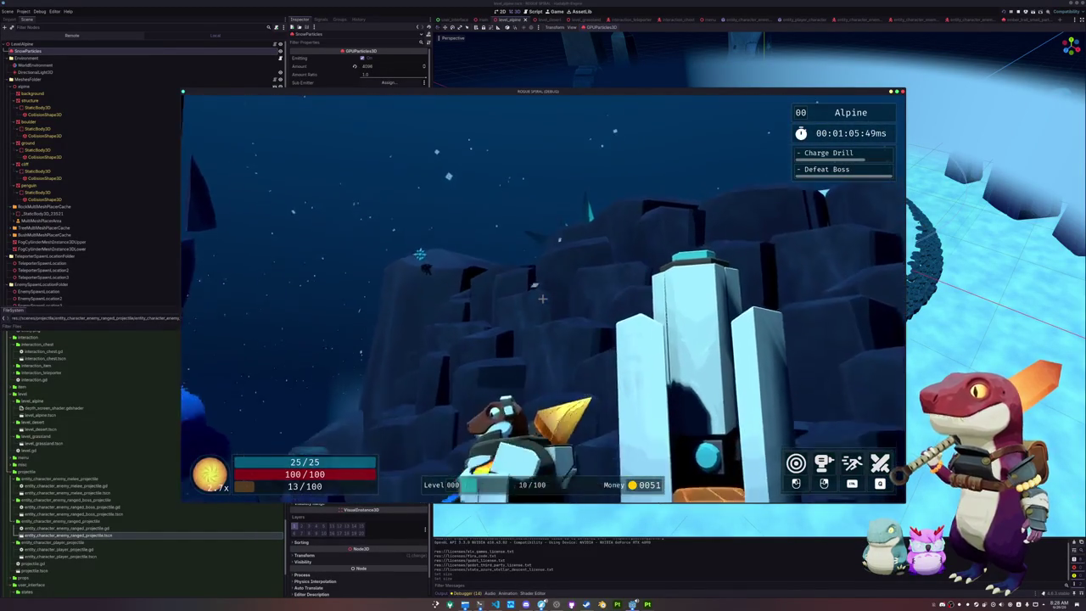
key(w)
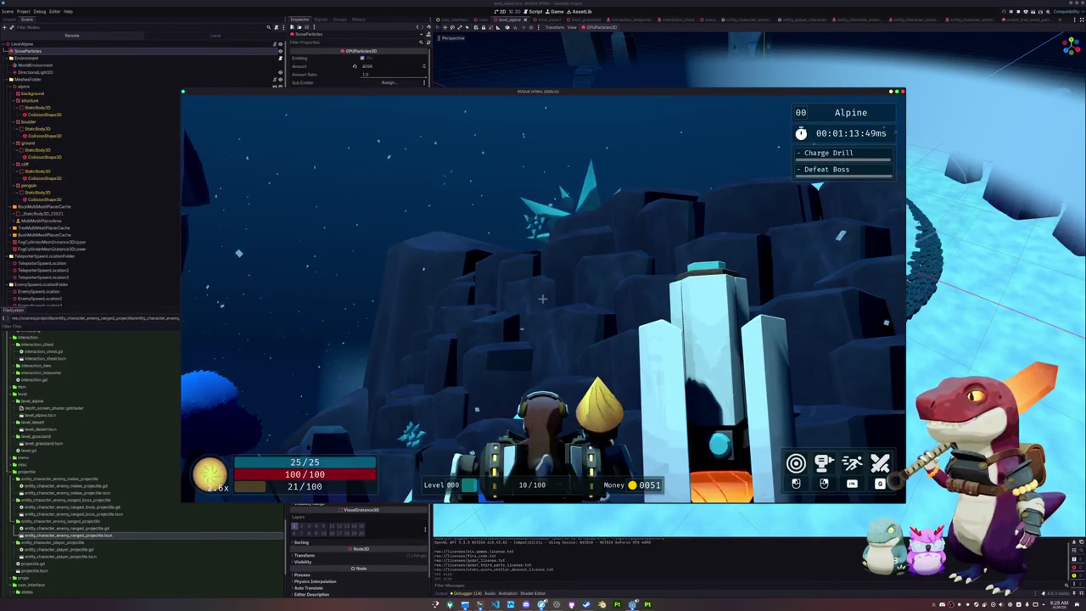
key(Escape)
click(543, 313)
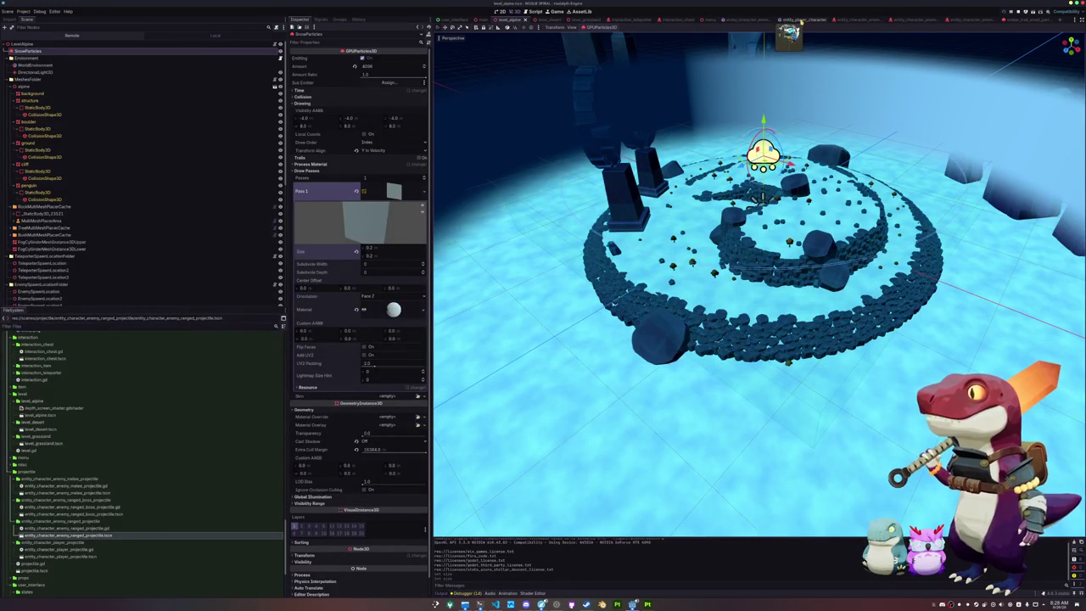
- Open the entity_character_enemy_ranged scene and save it with Ctrl+S
click(794, 20)
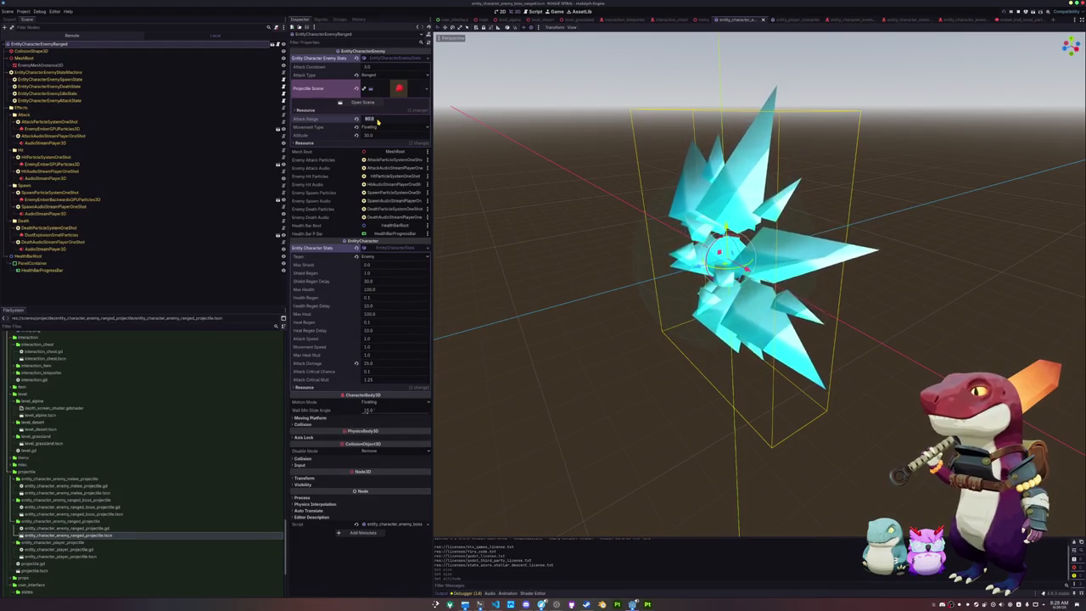
key(ctrl+s)
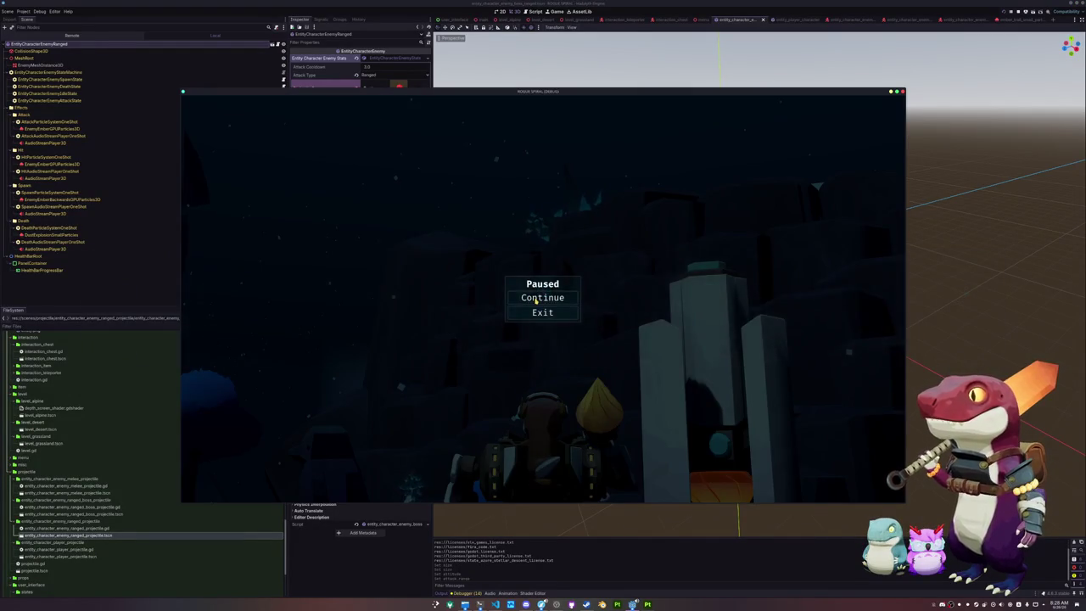
- Resume the game and walk left toward the mountain and the ranged crystal enemy
key(Escape)
key(a)
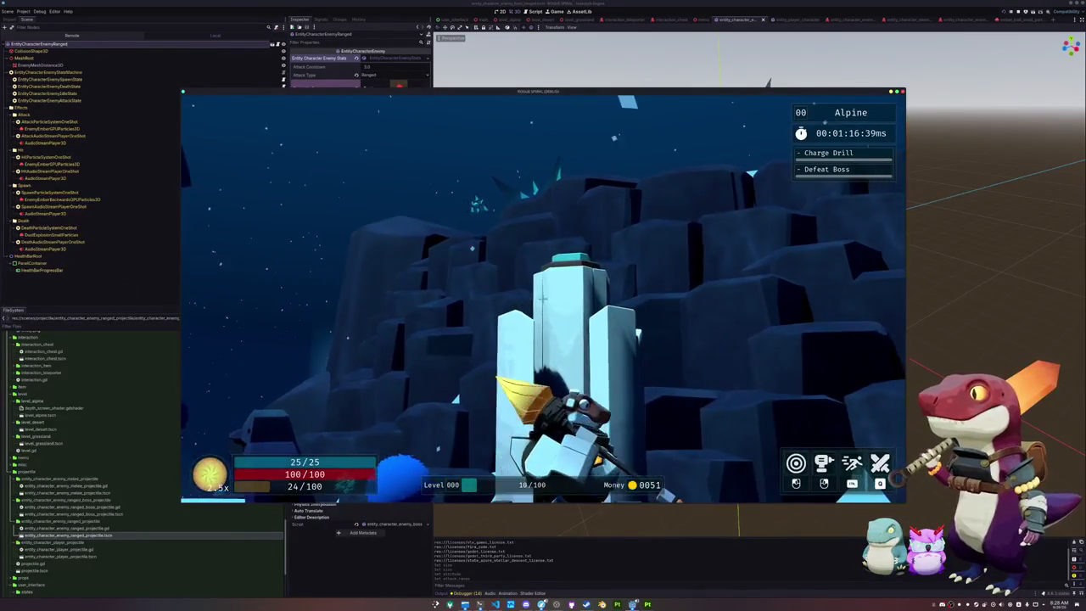
key(a)
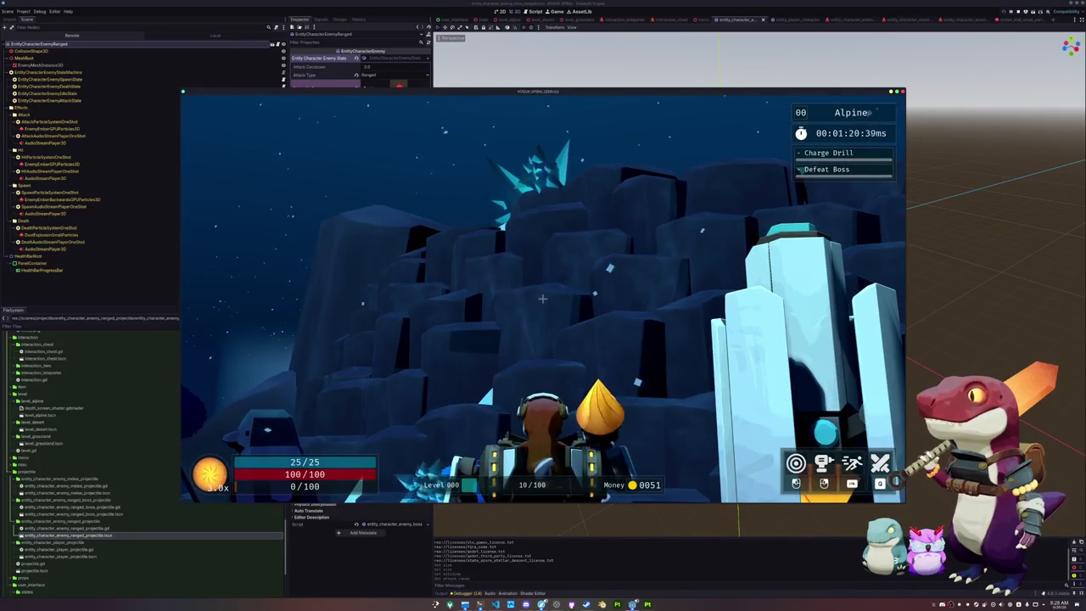
key(a)
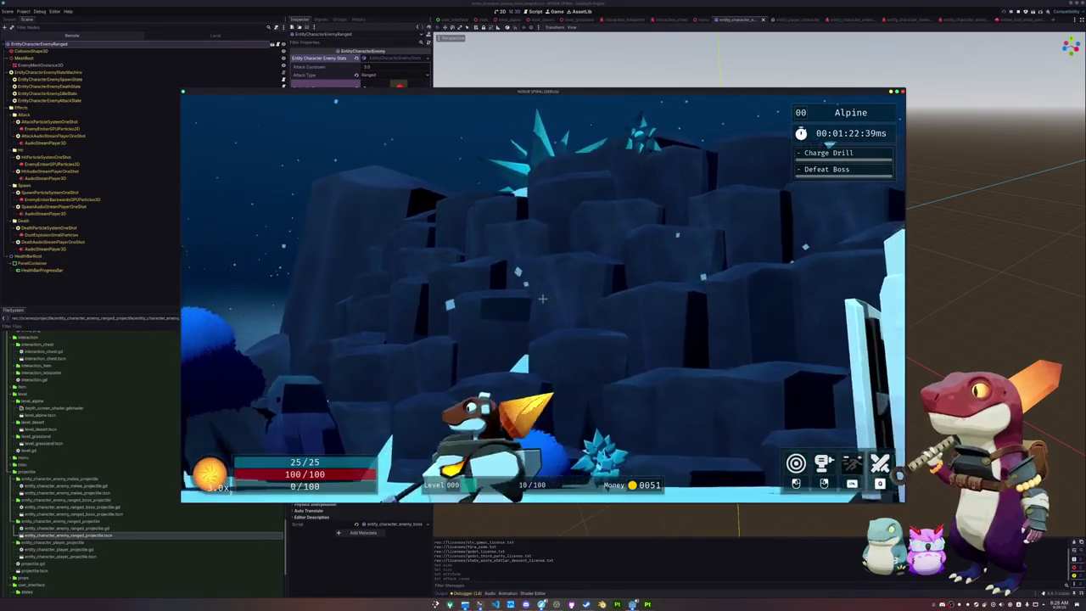
key(a)
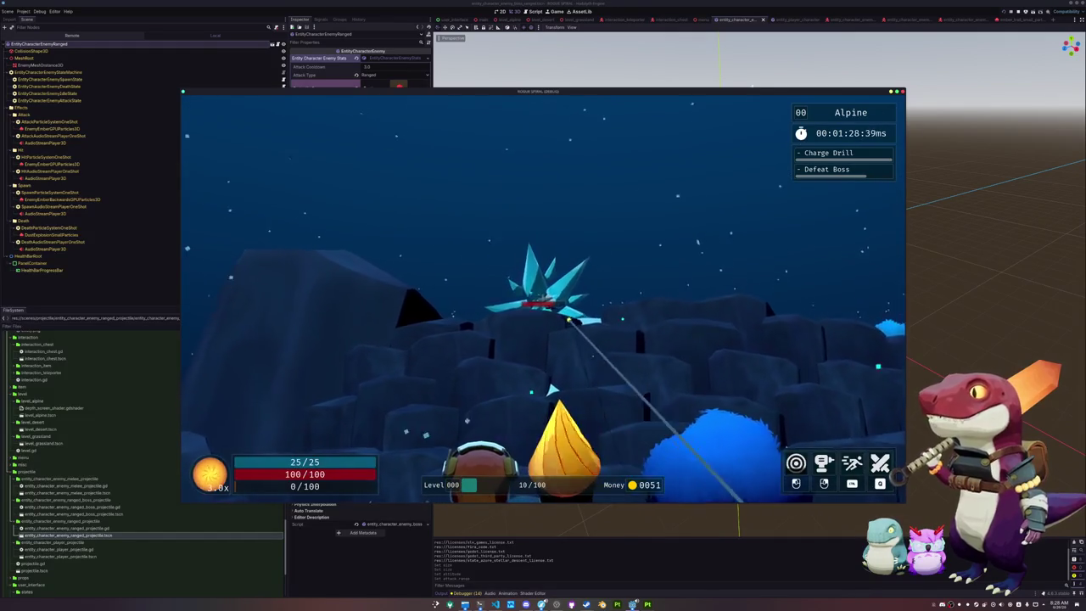
- Run across the snowfield to the pillar and shoot the star-shaped enemy
key(w)
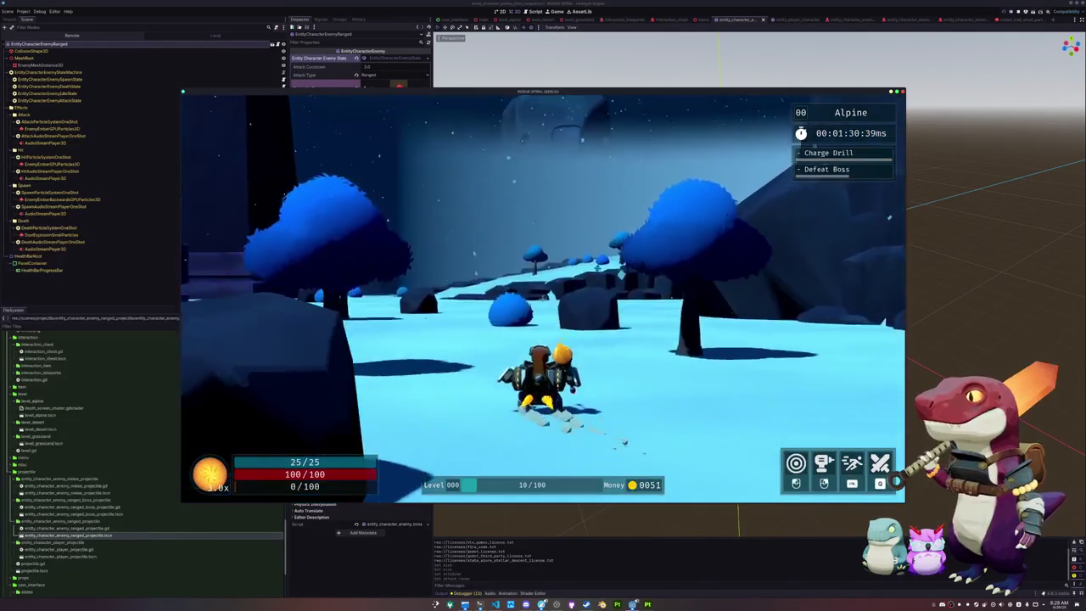
key(w)
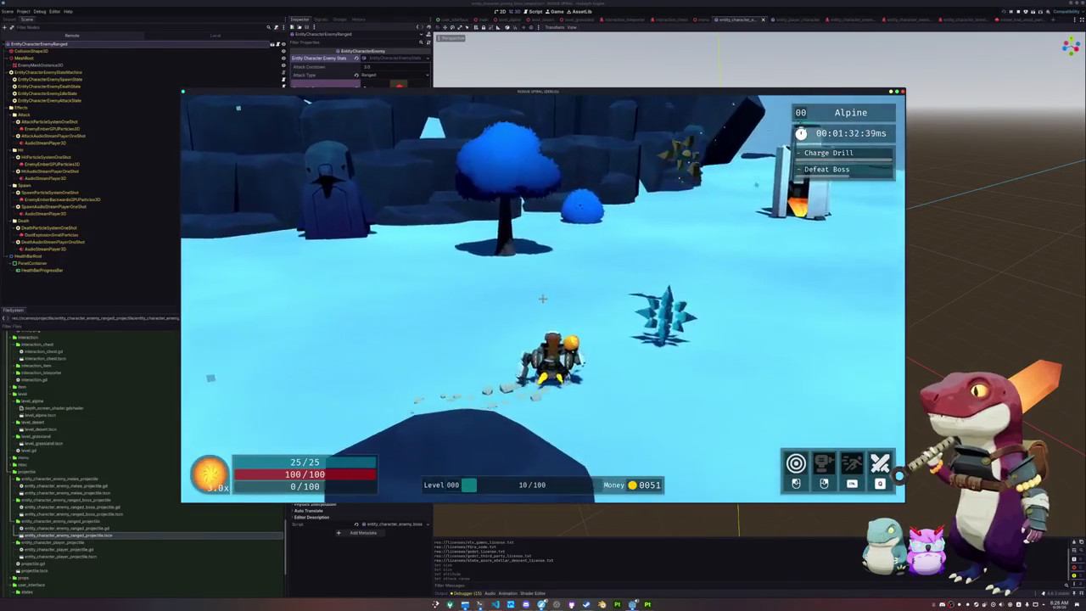
key(w)
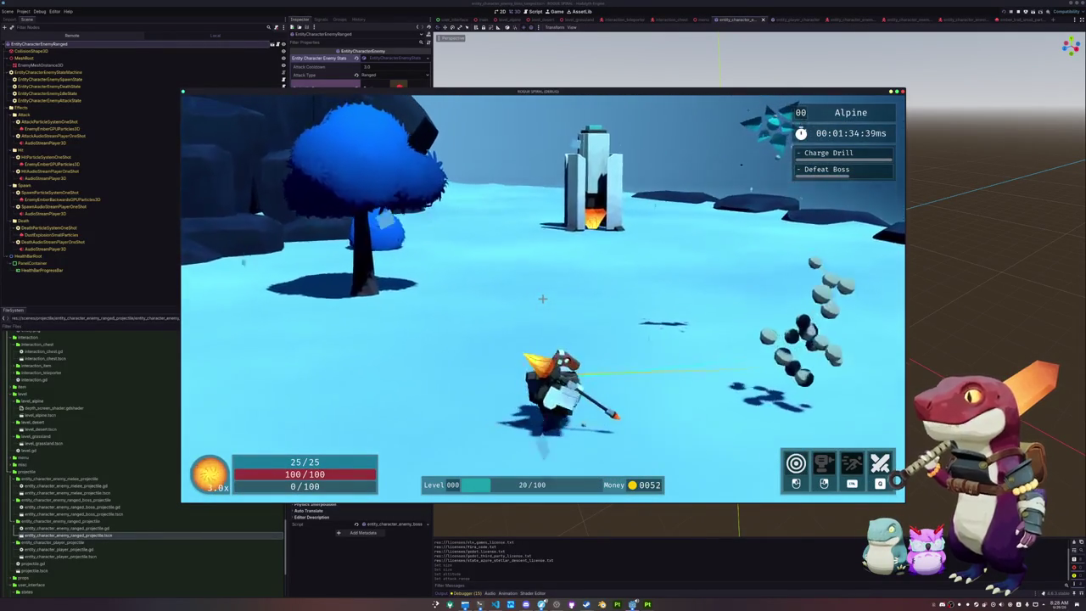
key(w)
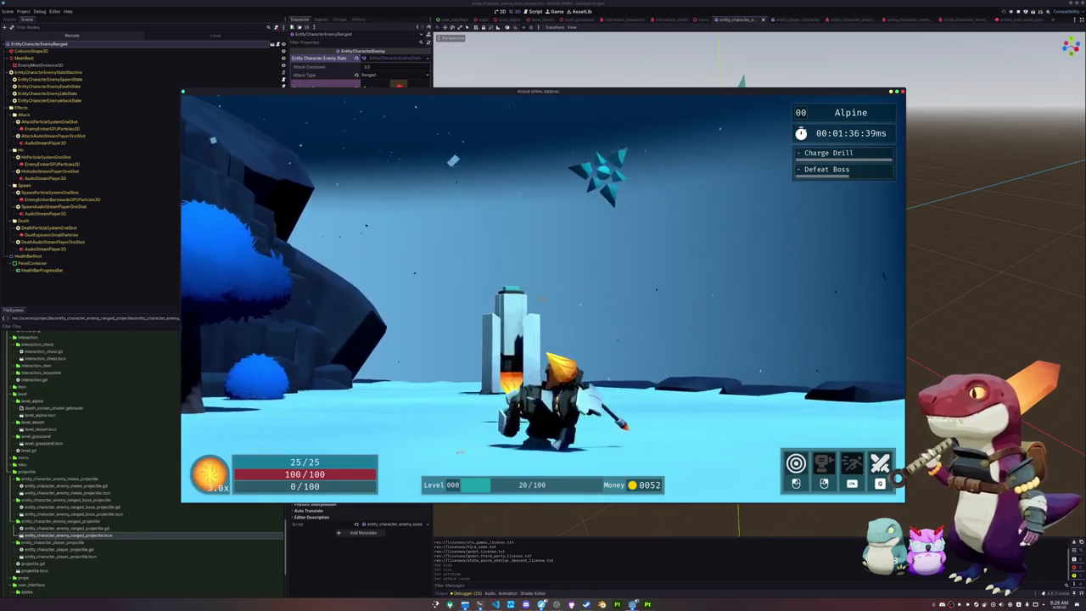
key(w)
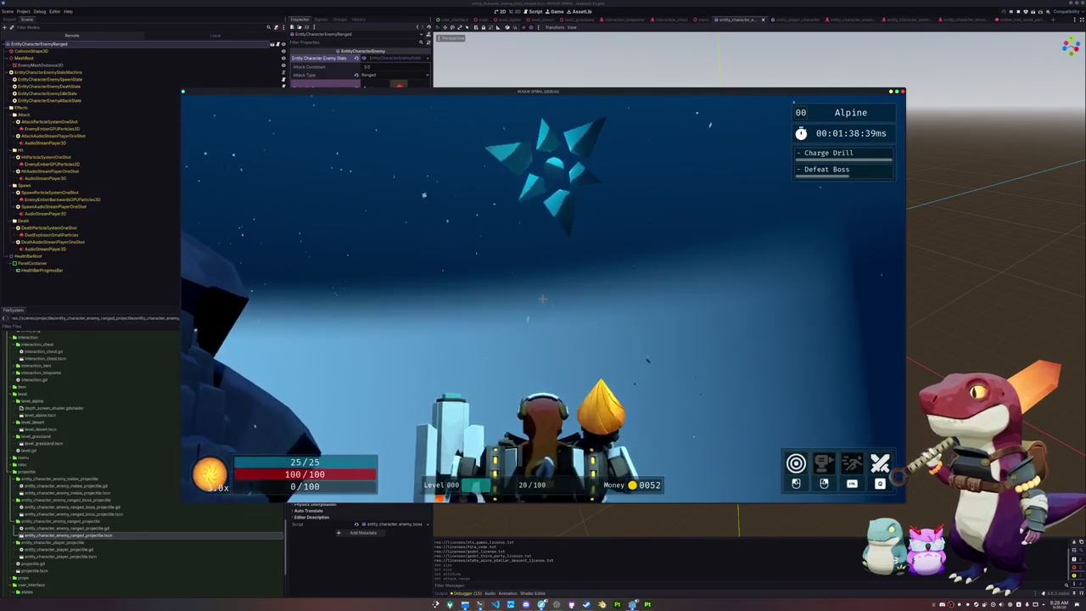
key(d)
click(544, 299)
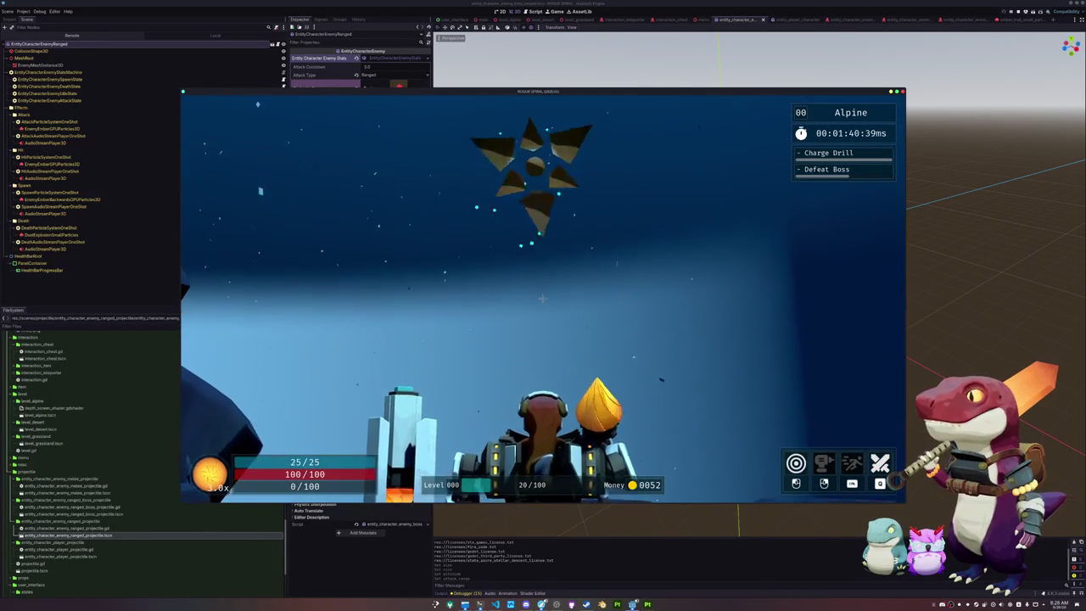
- Run toward the blue trees, then pause and close the game
key(a)
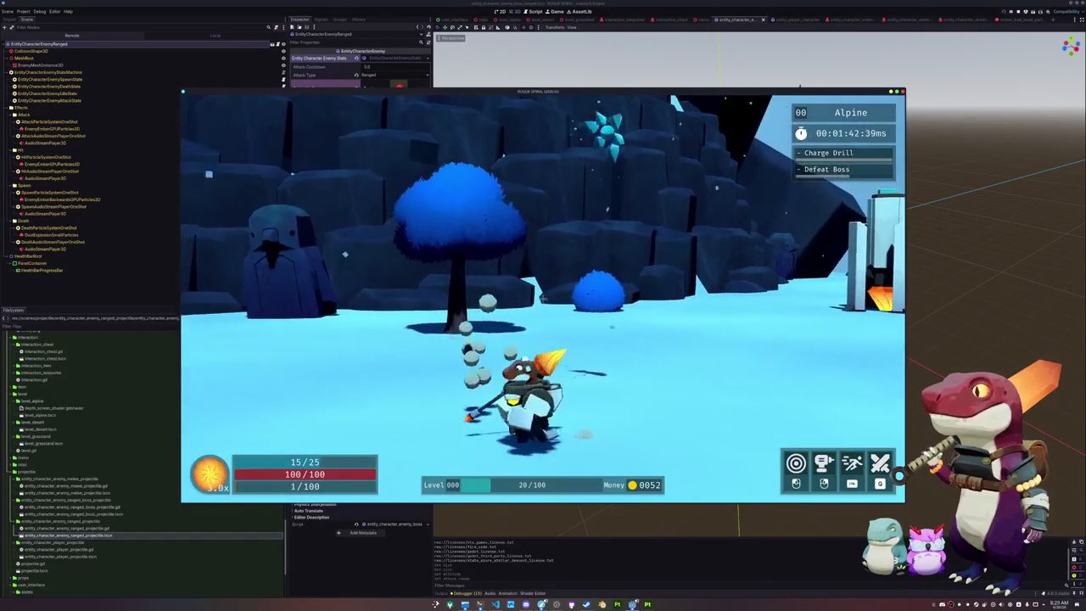
key(w)
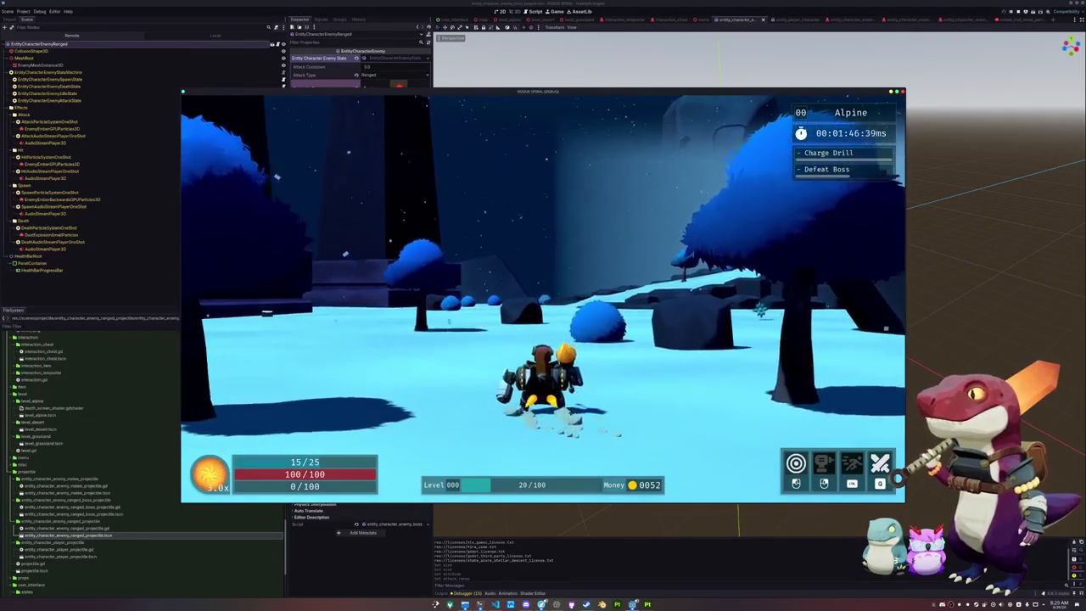
key(Escape)
click(543, 312)
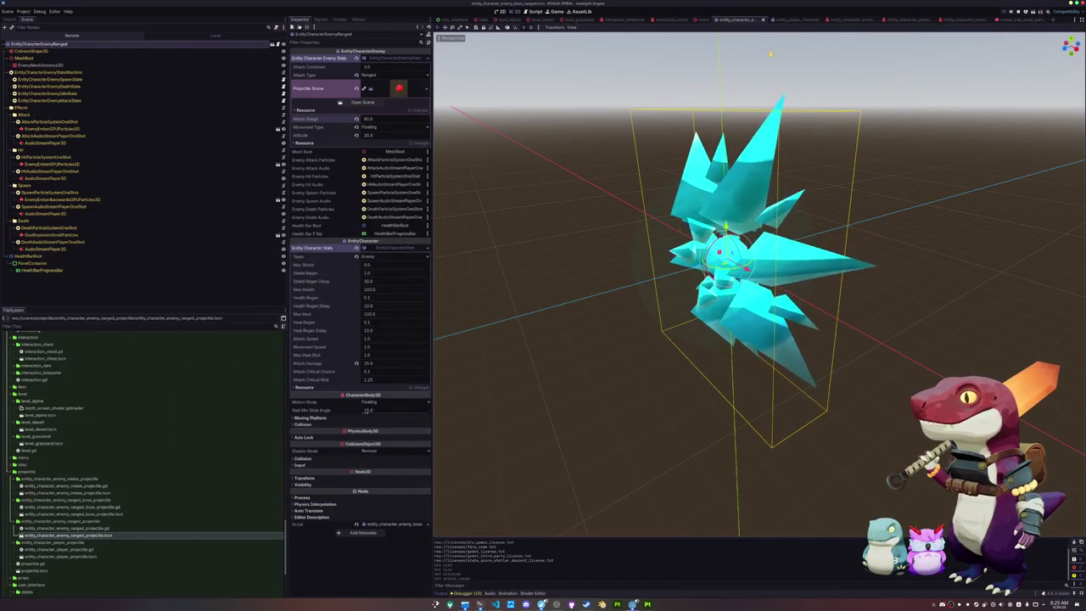
- Copy the ember trail's Low Heat Color and select player_projectile in the ranged boss projectile scene
click(1016, 20)
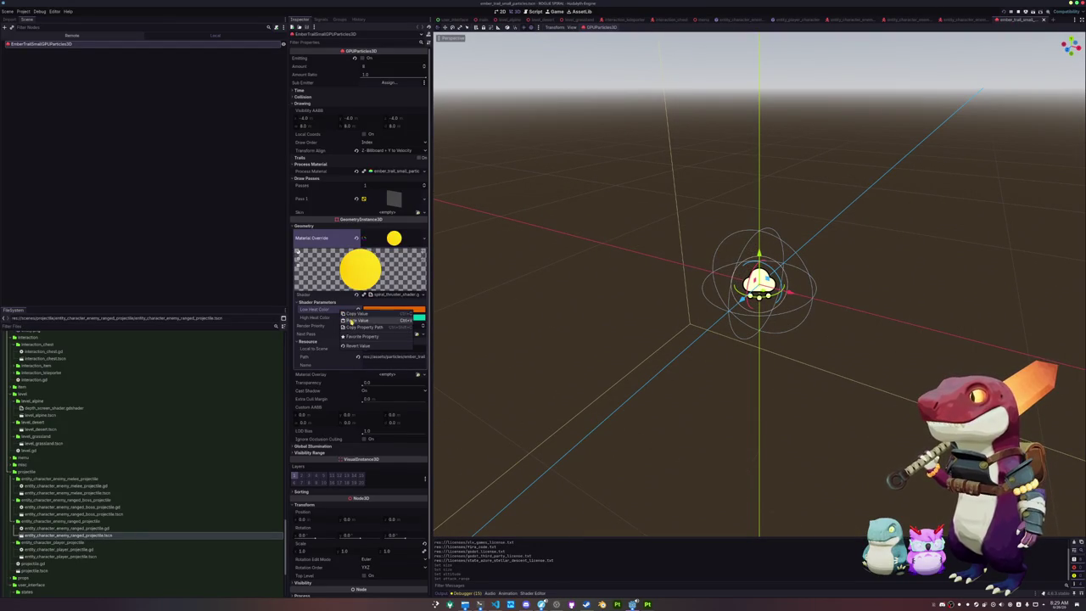
click(353, 315)
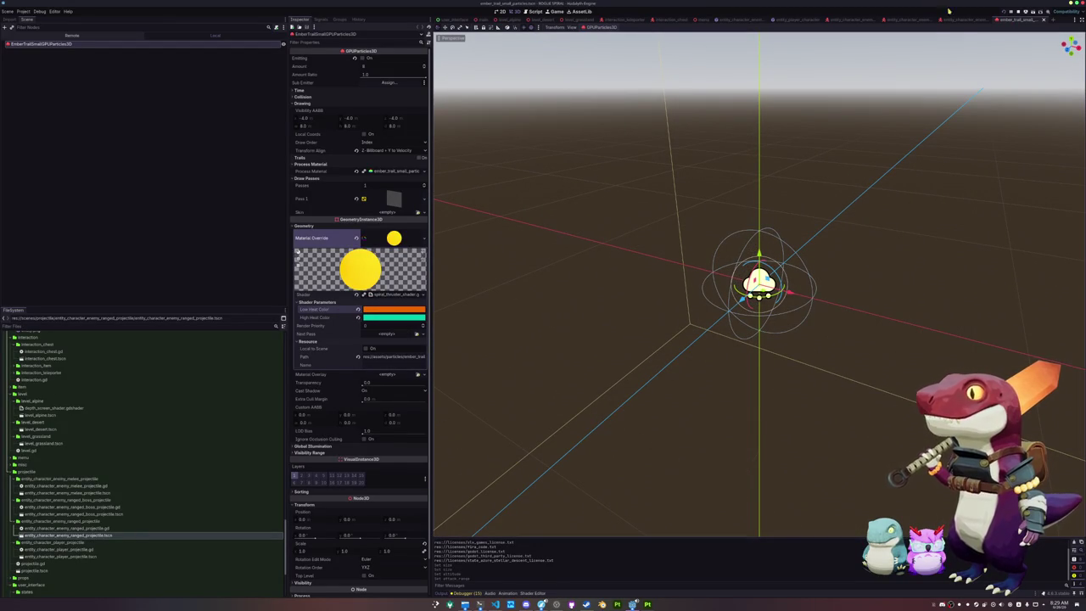
click(964, 20)
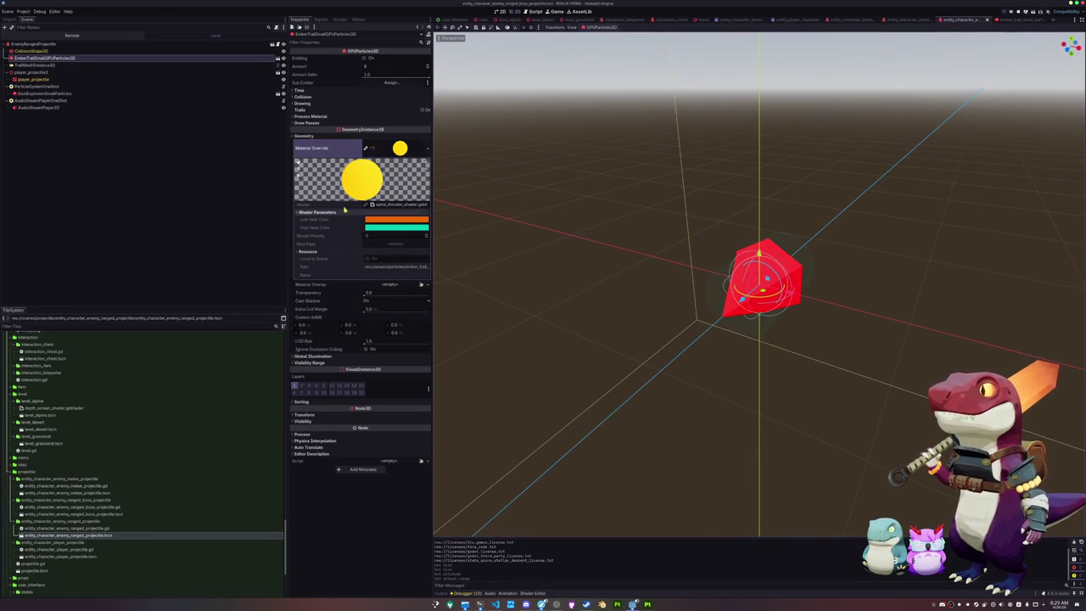
click(64, 79)
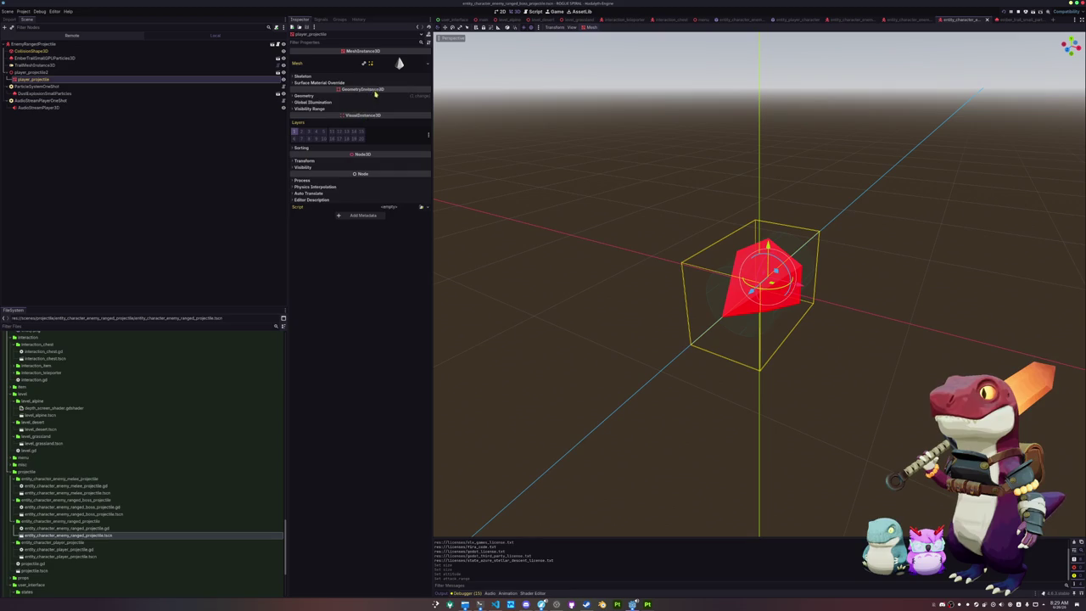
- Paste the orange into player_projectile's Albedo and Emission colours, then run the game
click(397, 107)
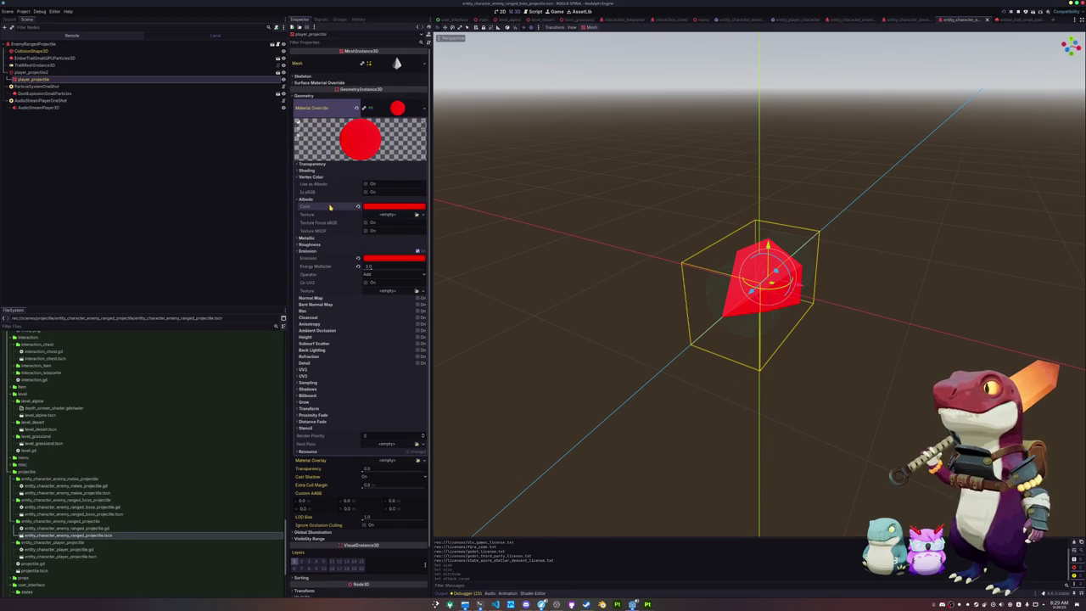
click(339, 216)
right_click(337, 260)
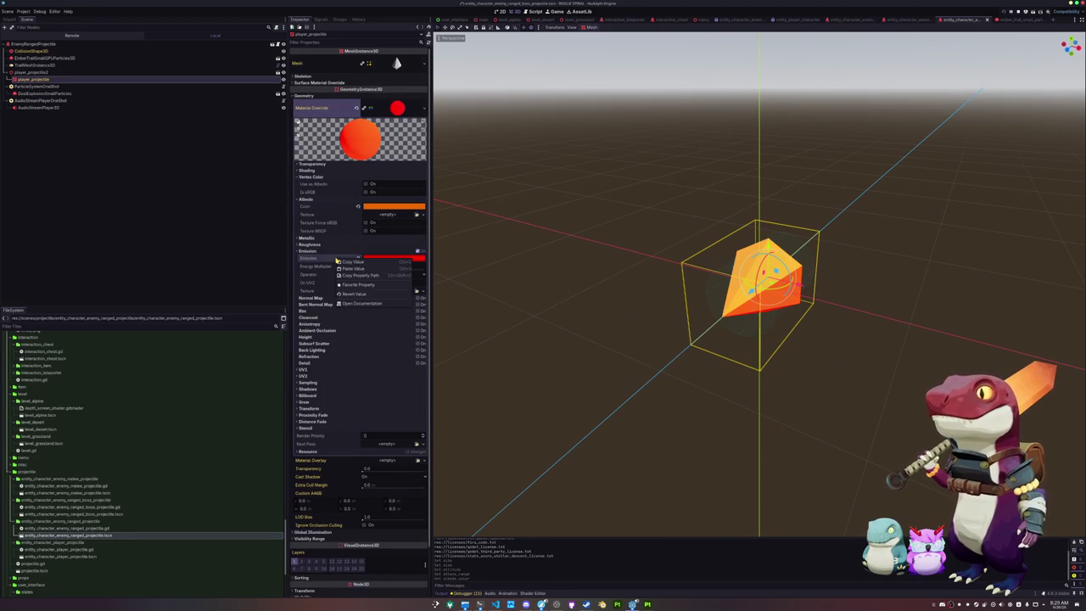
click(340, 268)
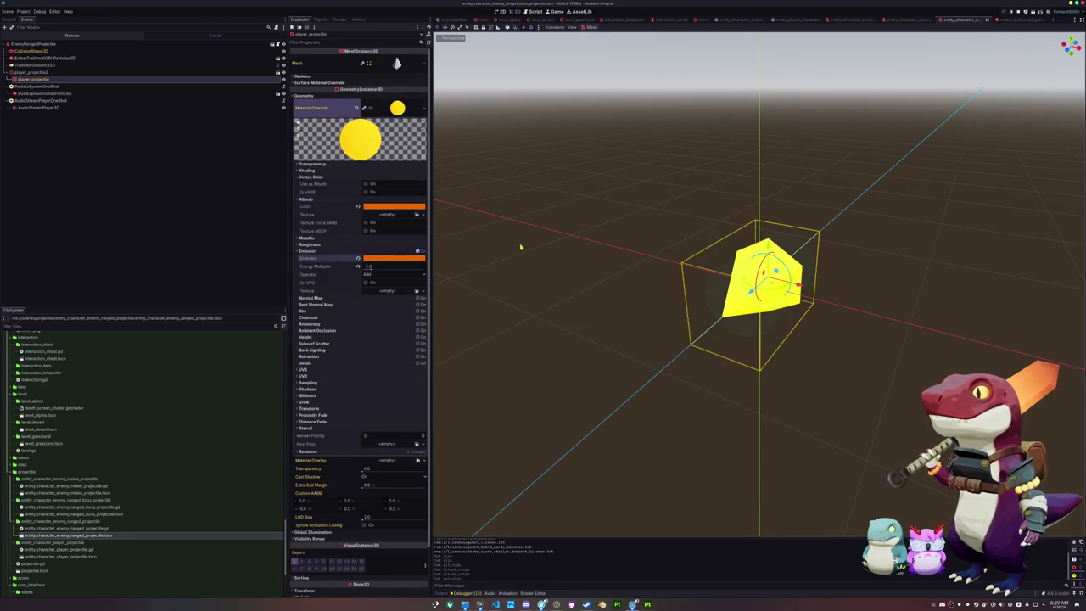
key(F5)
key(F5)
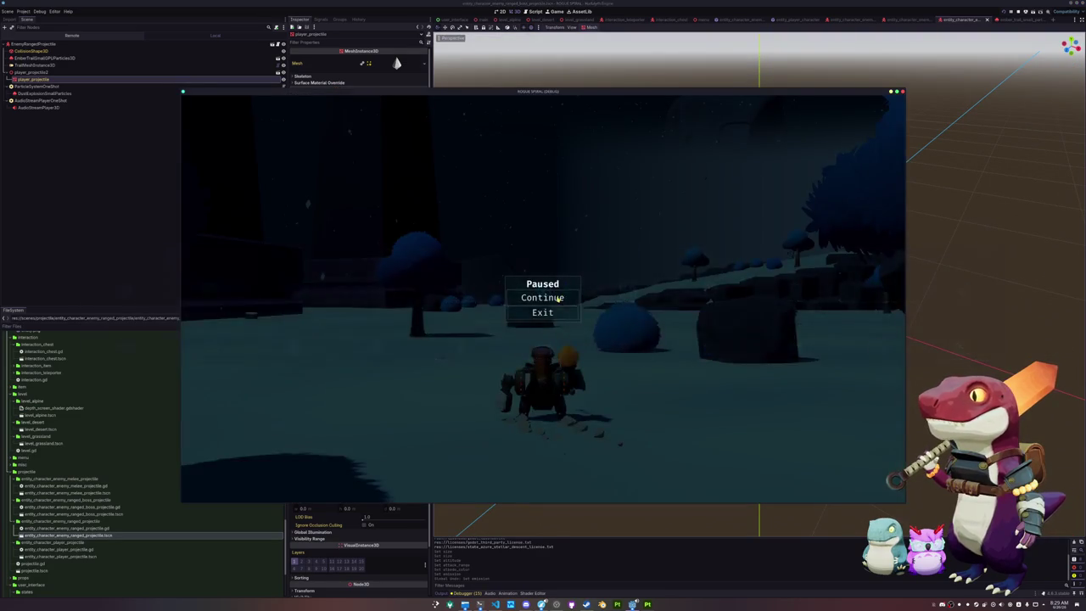
- Play-test the game, stop it, and paste the orange back into the Emission colour
key(Escape)
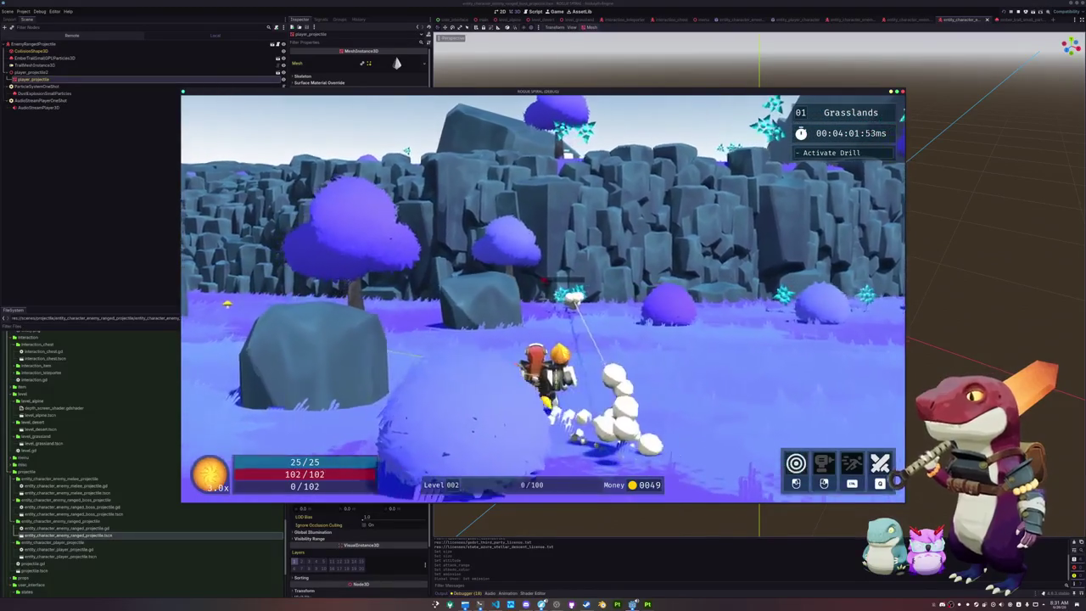
key(F8)
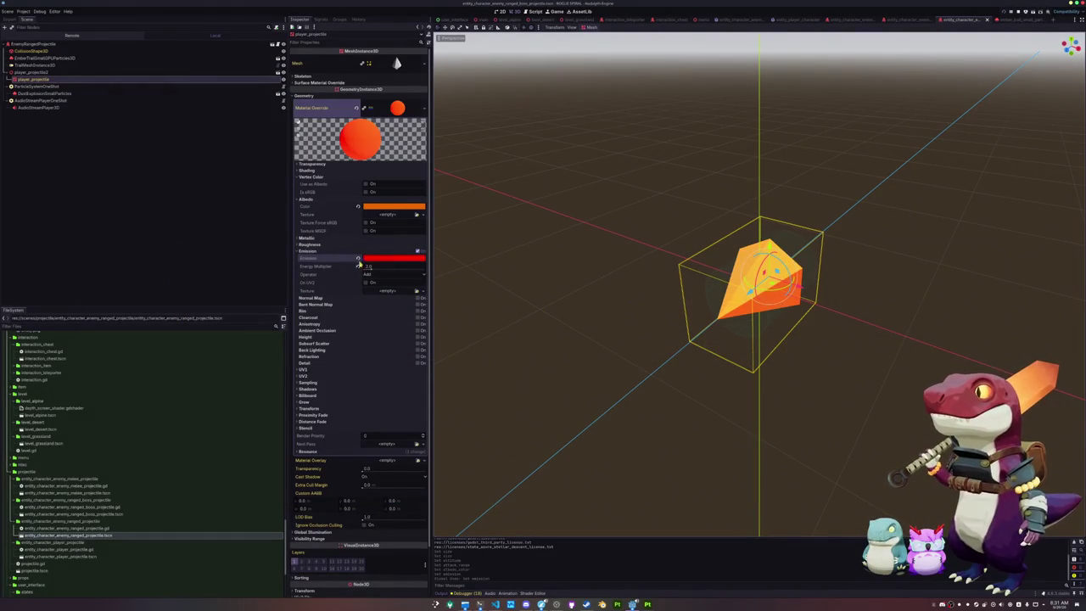
click(352, 268)
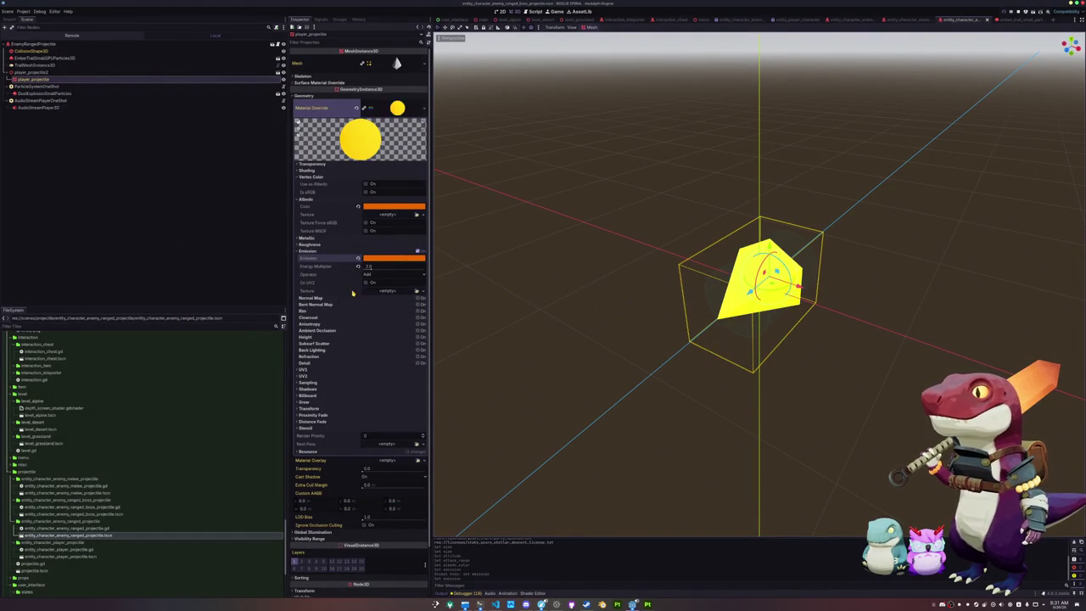
- Scale player_projectile2 uniformly to 1.5 and stretch it along its length
key(F5)
key(F8)
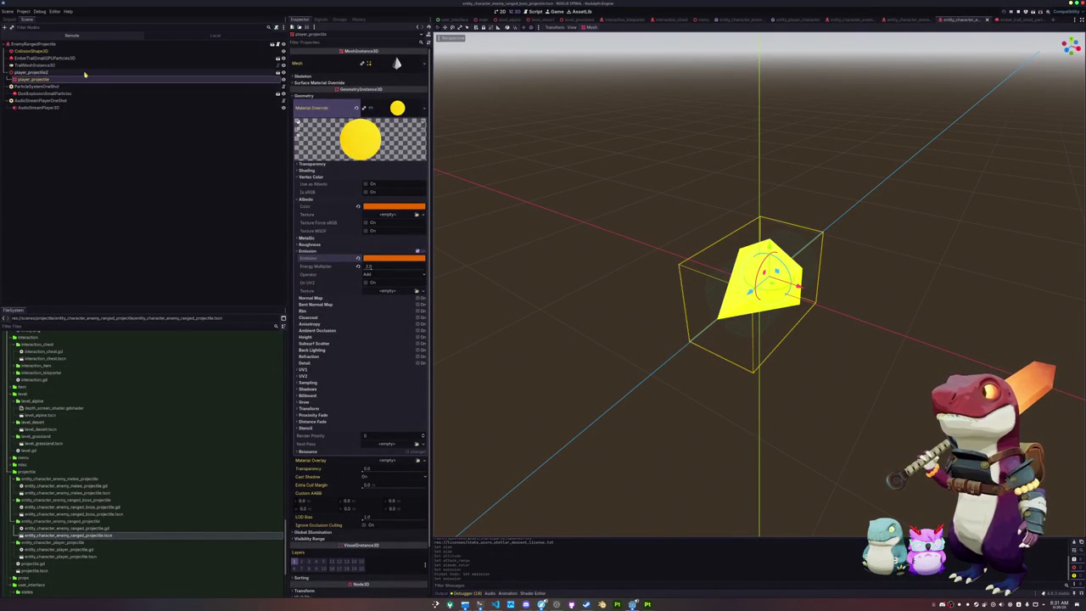
click(133, 74)
click(307, 104)
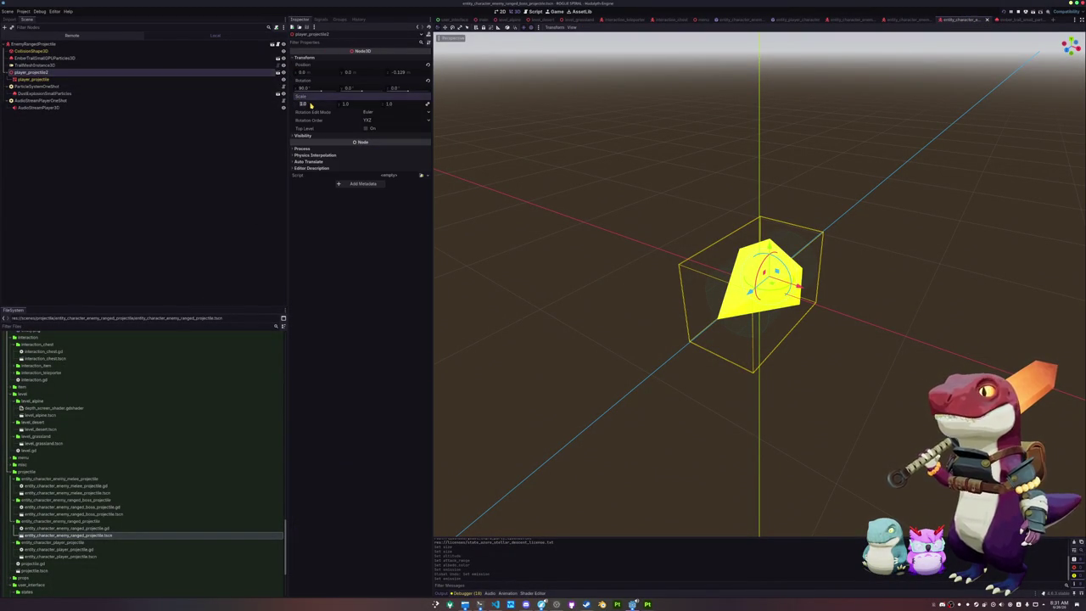
text(1.5)
key(Return)
scroll(481, 150, down, 2)
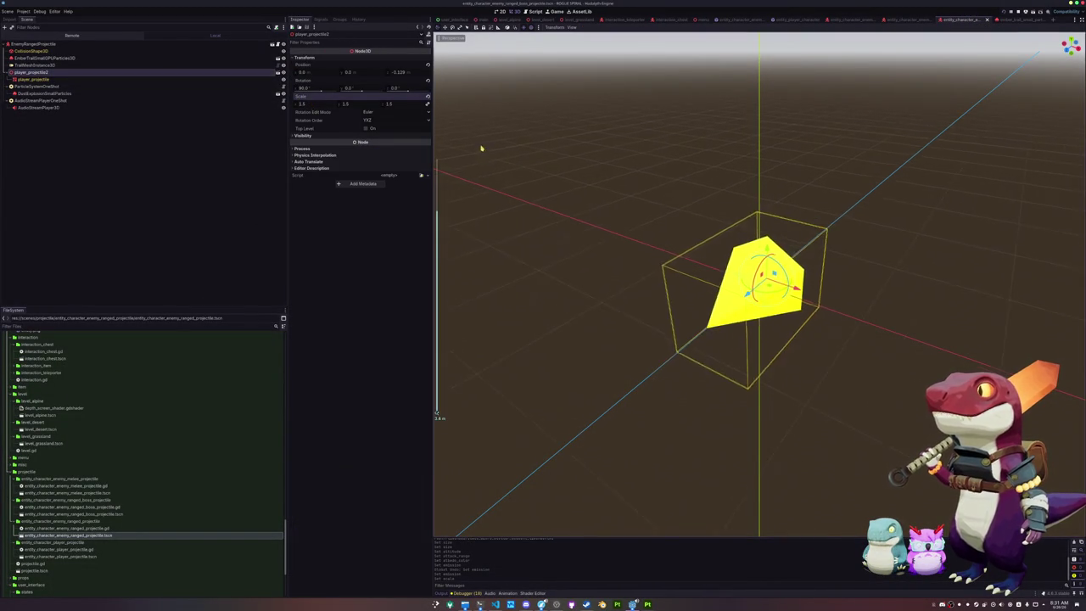
drag(346, 104, 407, 104)
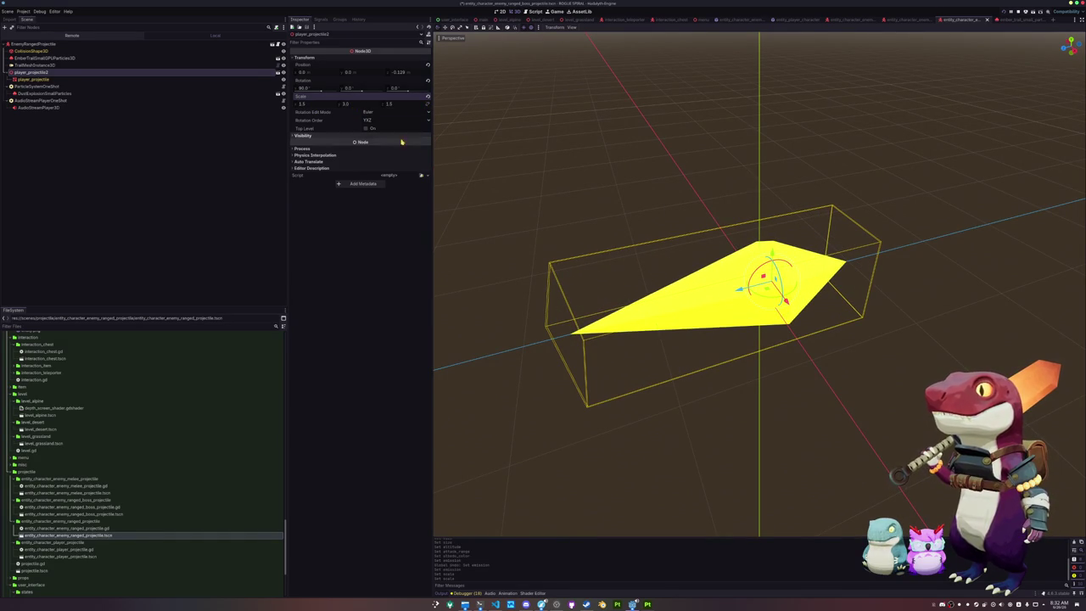
- Widen the CollisionShape3D cylinder radius to 0.33, lengthen it to about 1.87, and relaunch the game
click(38, 66)
click(46, 58)
click(67, 51)
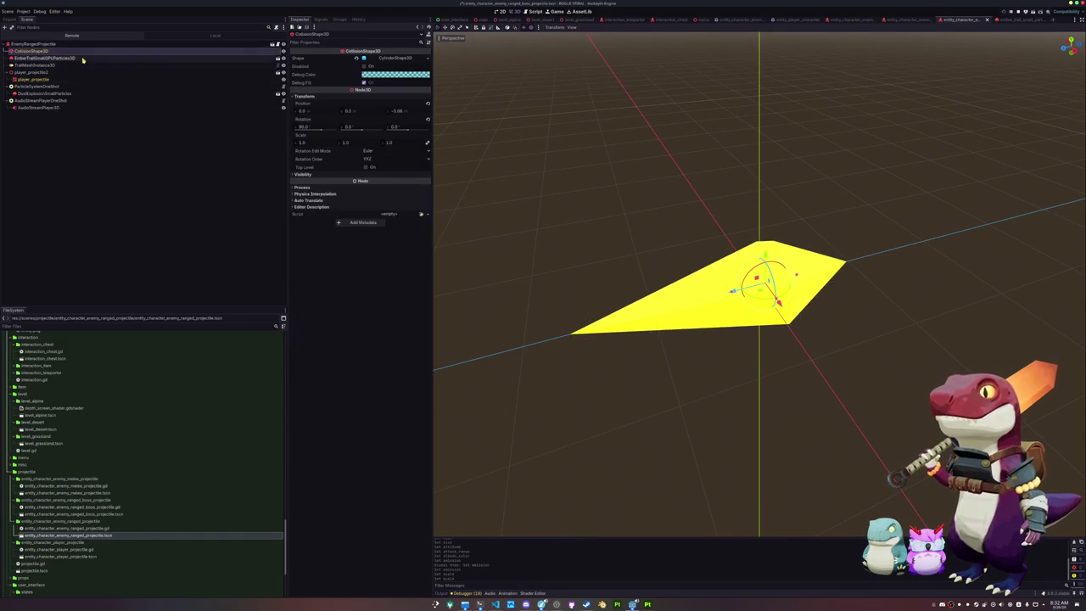
click(394, 58)
scroll(611, 204, up, 3)
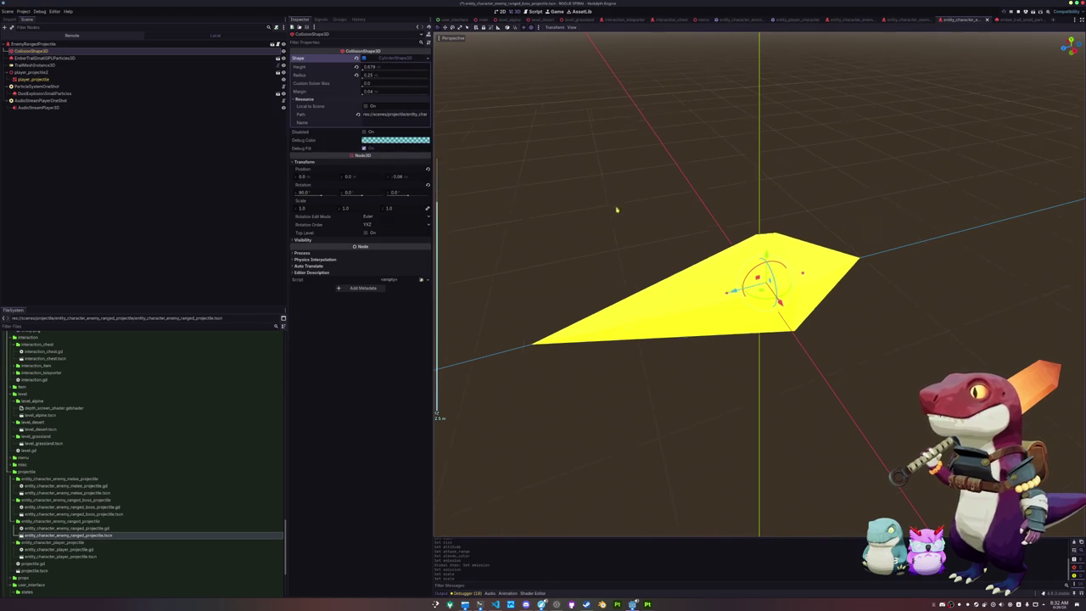
scroll(611, 204, up, 2)
click(377, 78)
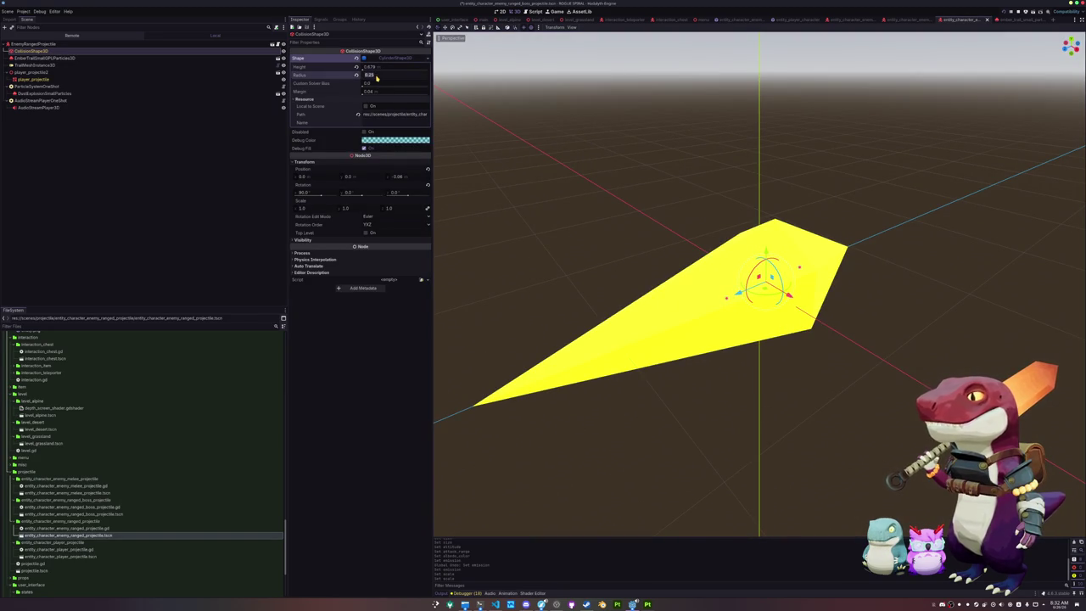
text(0.33)
drag(502, 141, 578, 196)
mouse_move(700, 302)
mouse_down()
mouse_move(560, 360)
mouse_move(486, 373)
mouse_move(526, 340)
mouse_move(672, 313)
mouse_up()
drag(814, 279, 891, 281)
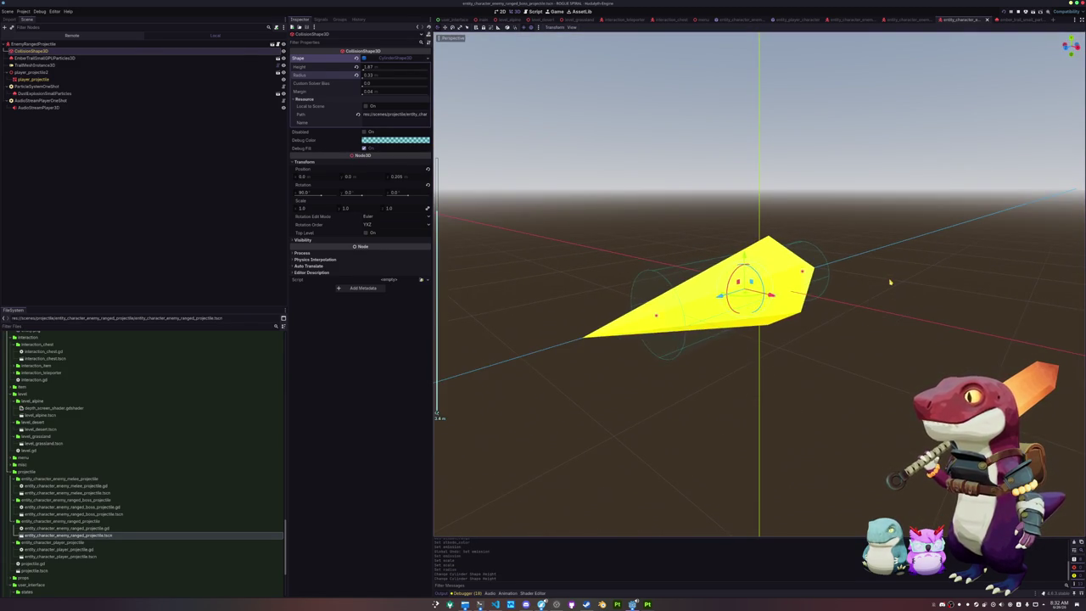
click(882, 287)
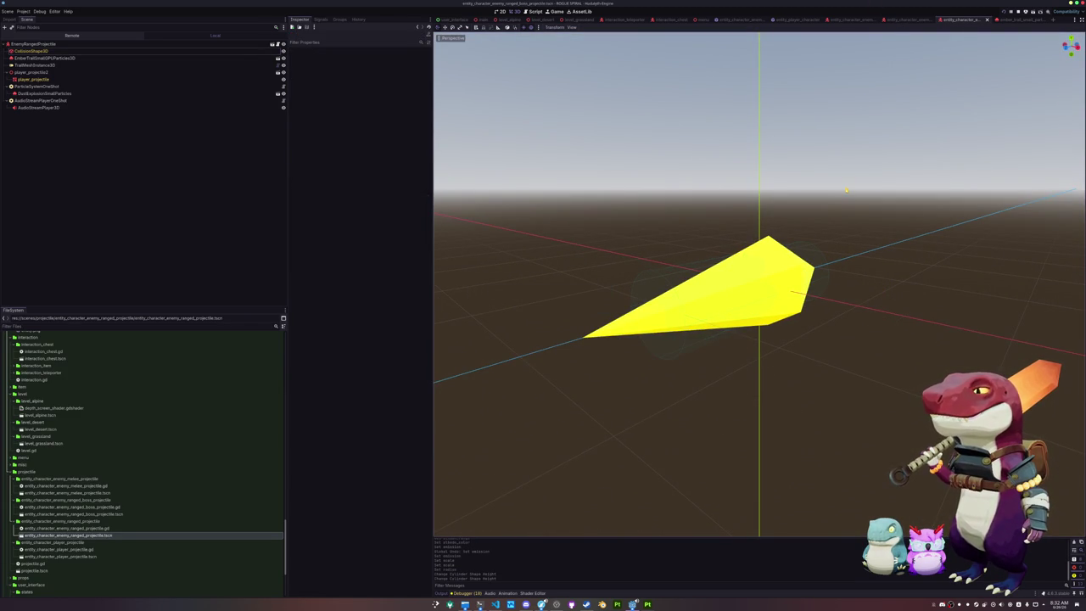
key(F5)
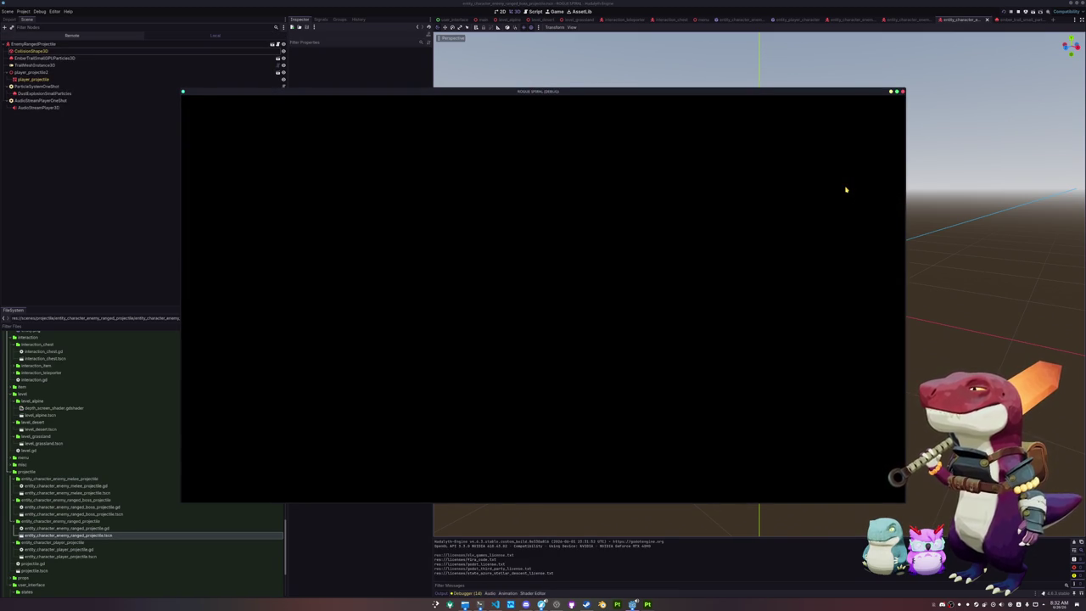
key(Return)
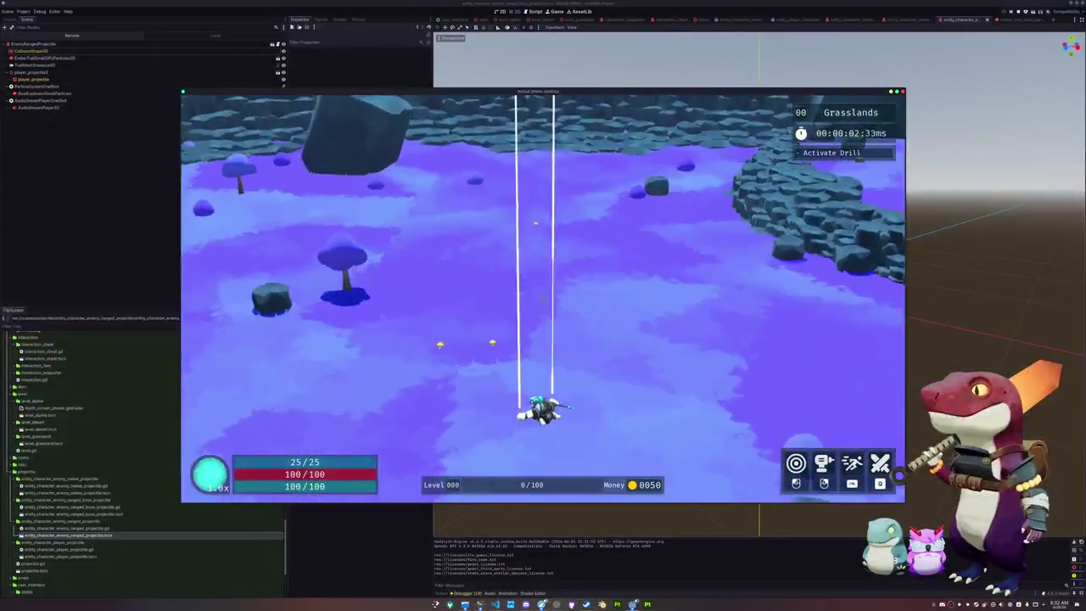
key(Escape)
key(F8)
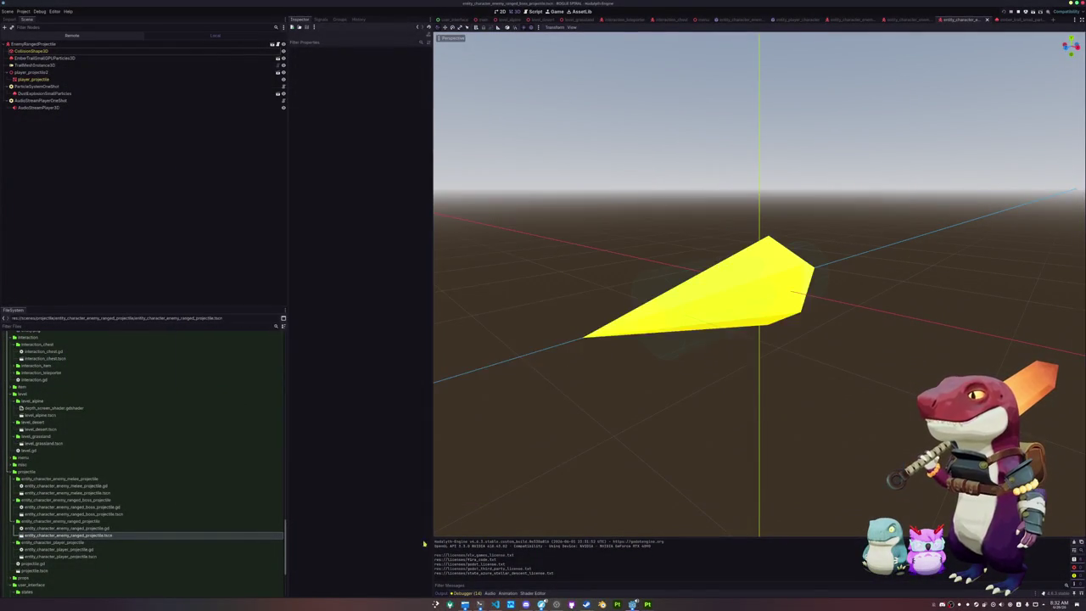
key(alt+Tab)
- Open camera_game_state.gd and highlight the camera pivot rotation lines in enter_state
click(609, 8)
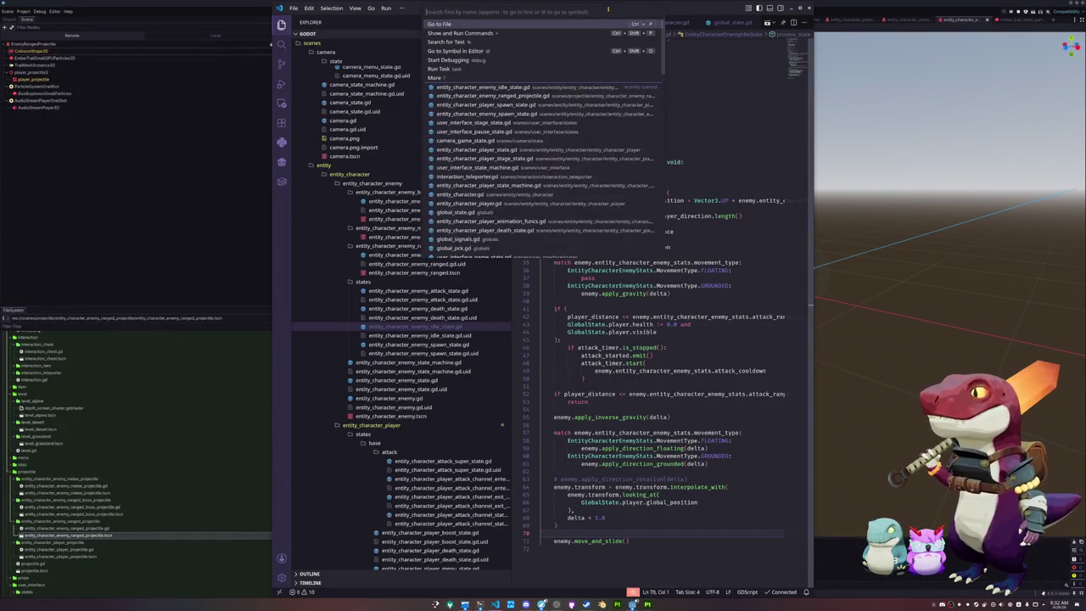
text(camer)
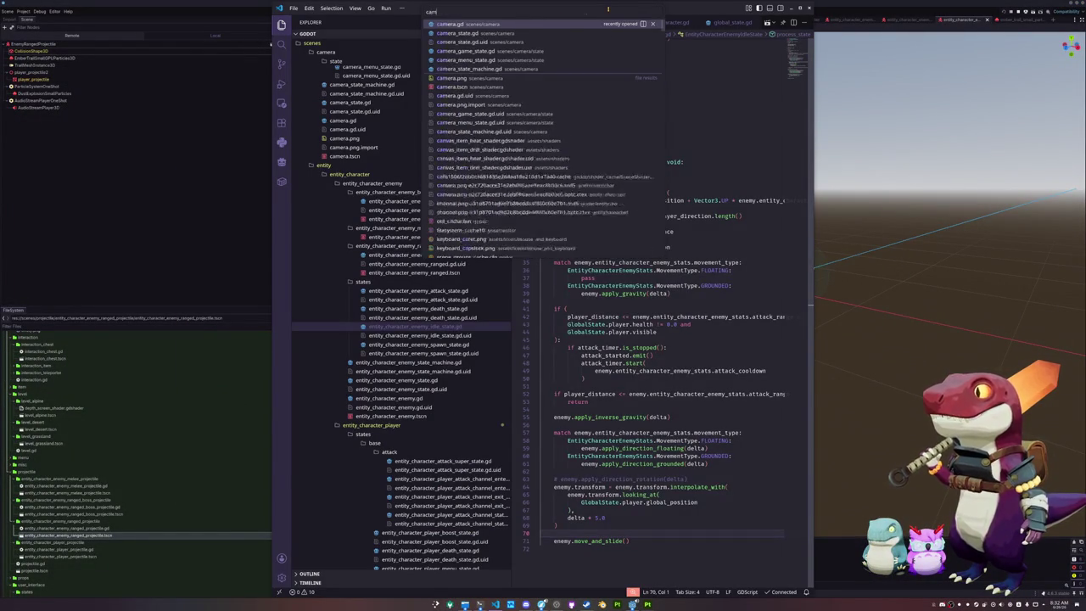
text(a_game_sta)
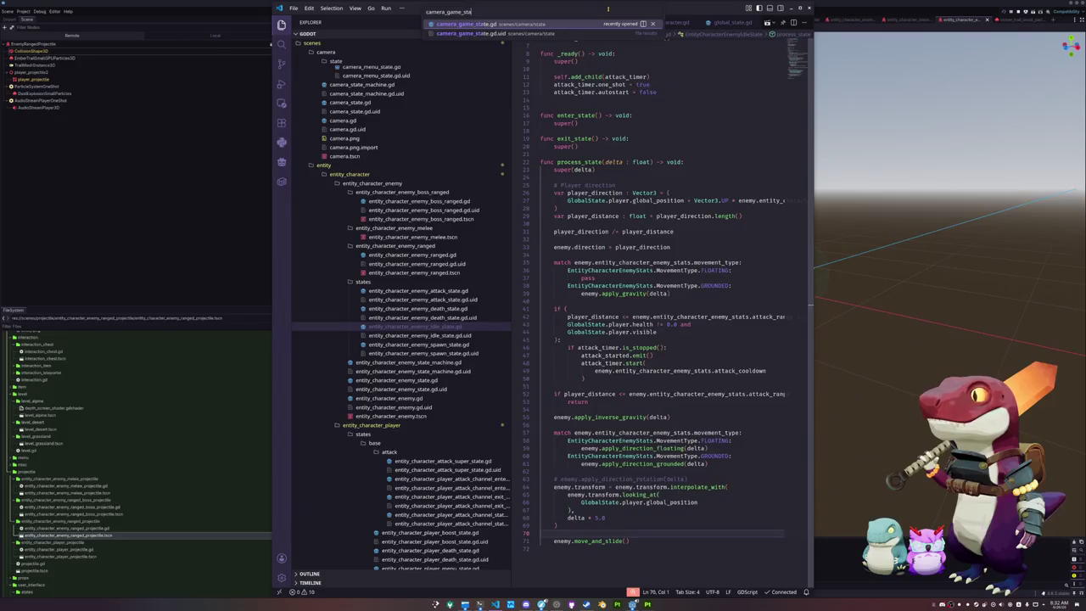
key(Return)
scroll(563, 337, down, 2)
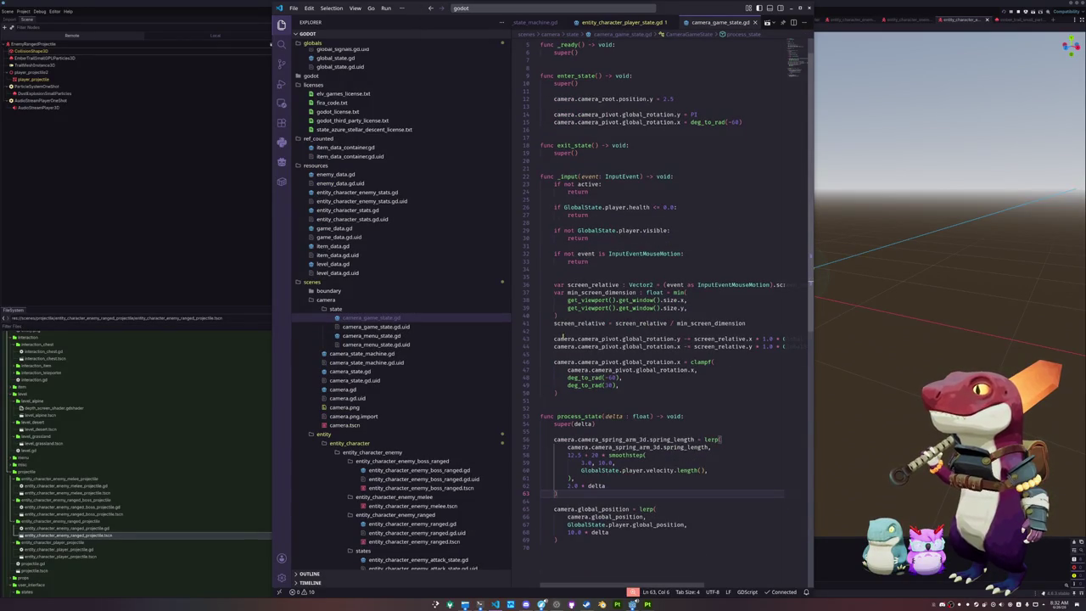
click(566, 330)
scroll(565, 337, up, 2)
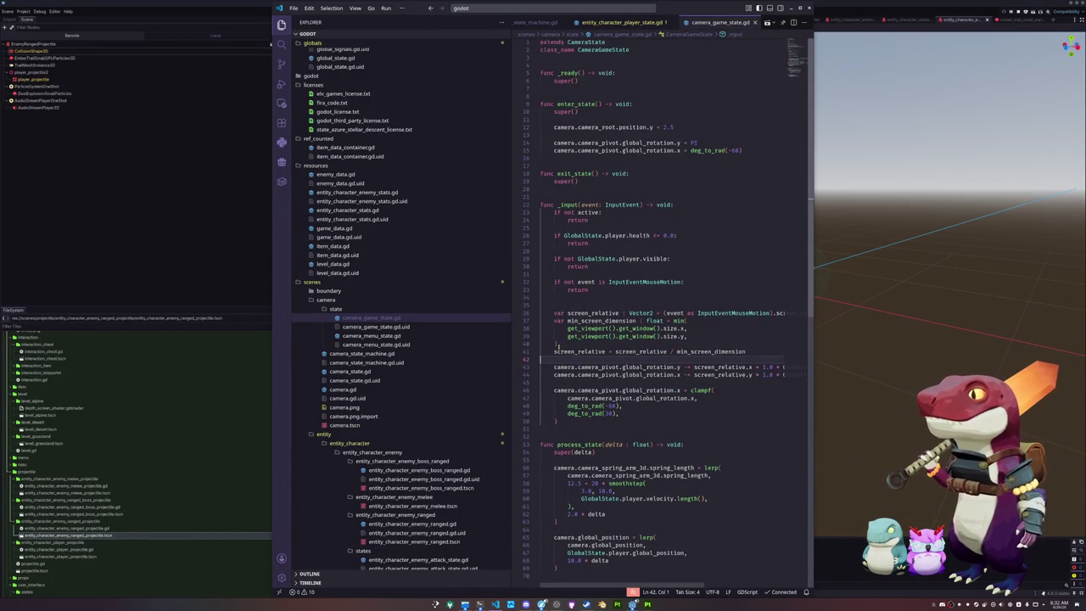
mouse_move(746, 150)
mouse_down()
mouse_move(548, 141)
mouse_move(543, 127)
mouse_up()
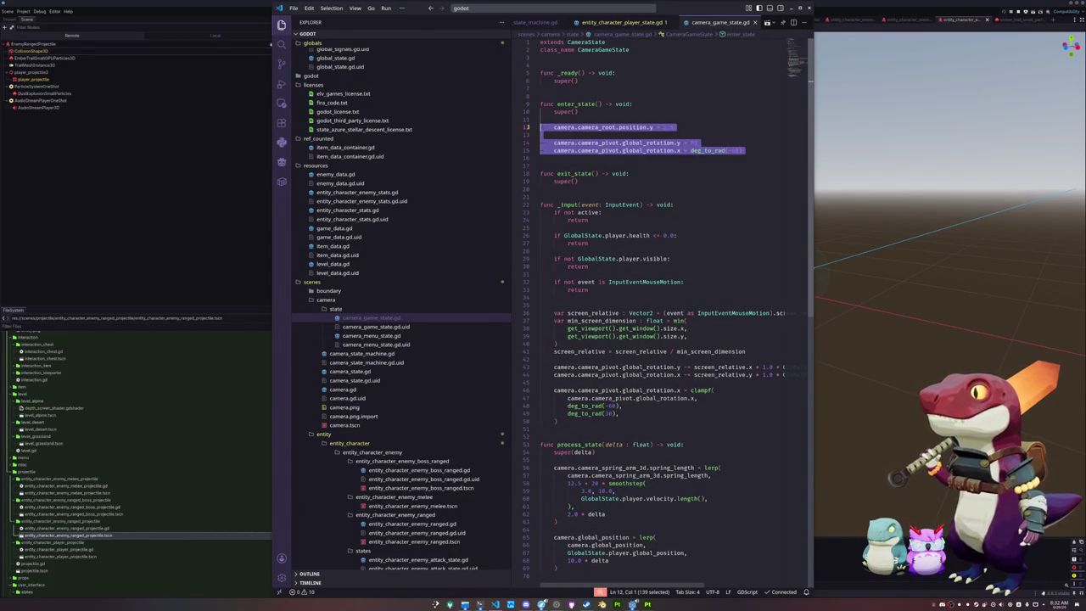
click(594, 157)
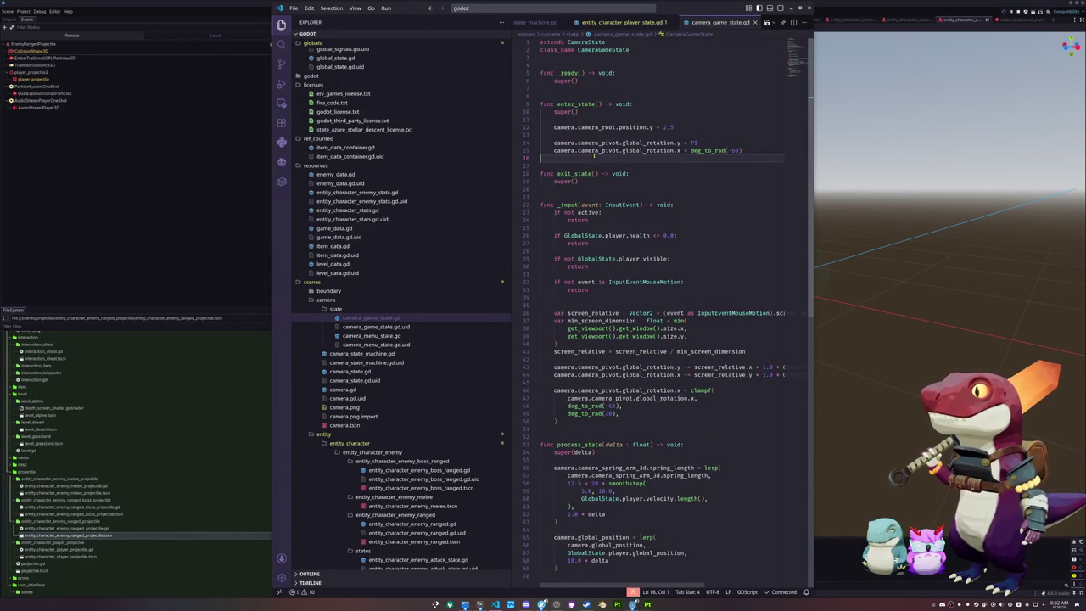
drag(568, 156, 533, 144)
key(ctrl+c)
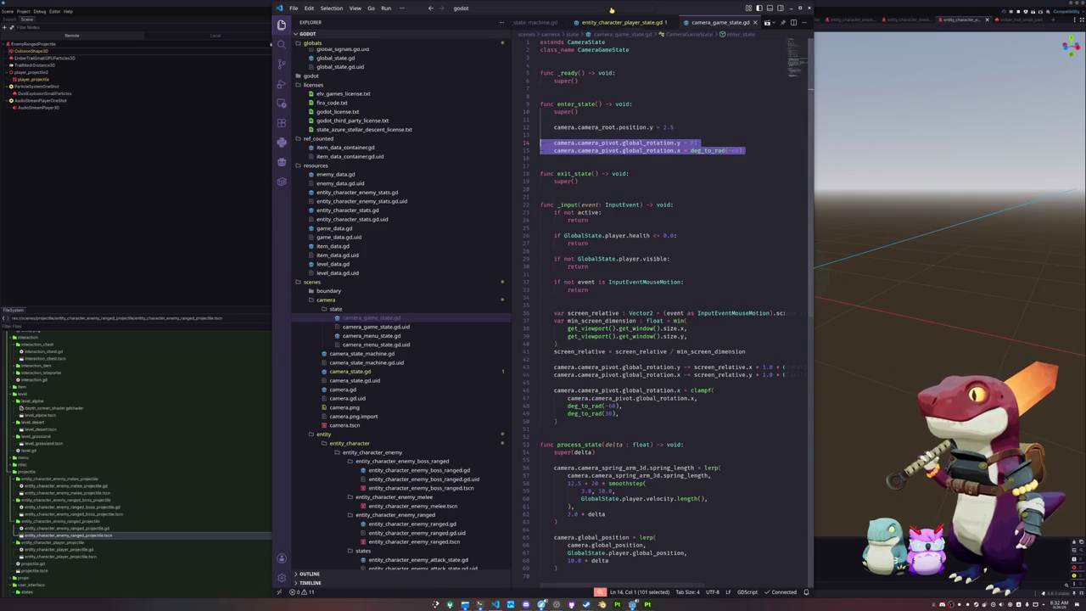
- Add two empty lines at the end of _ready below super()
click(610, 8)
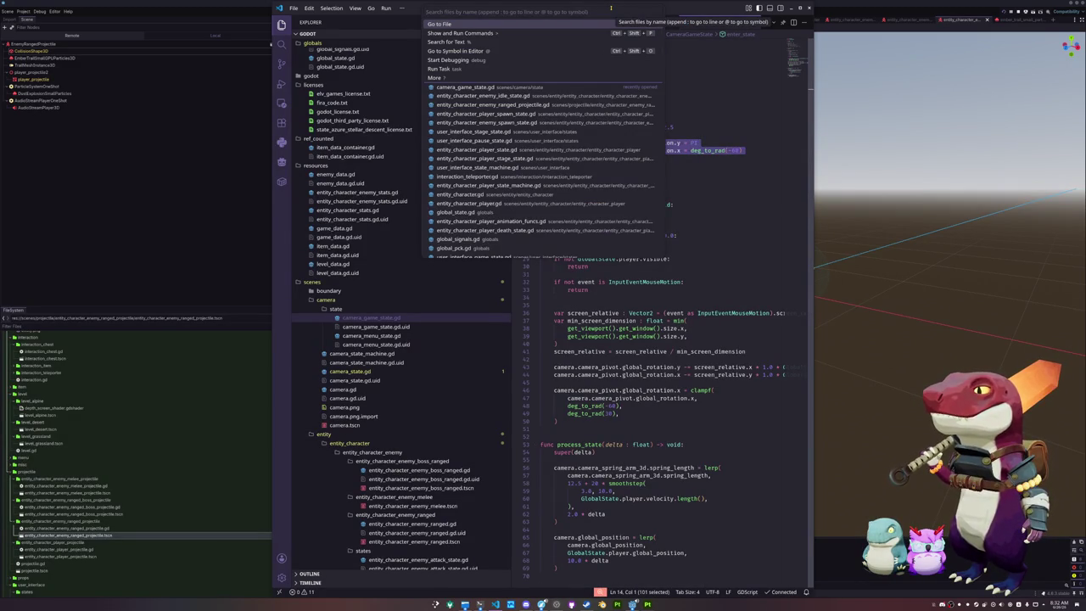
key(Escape)
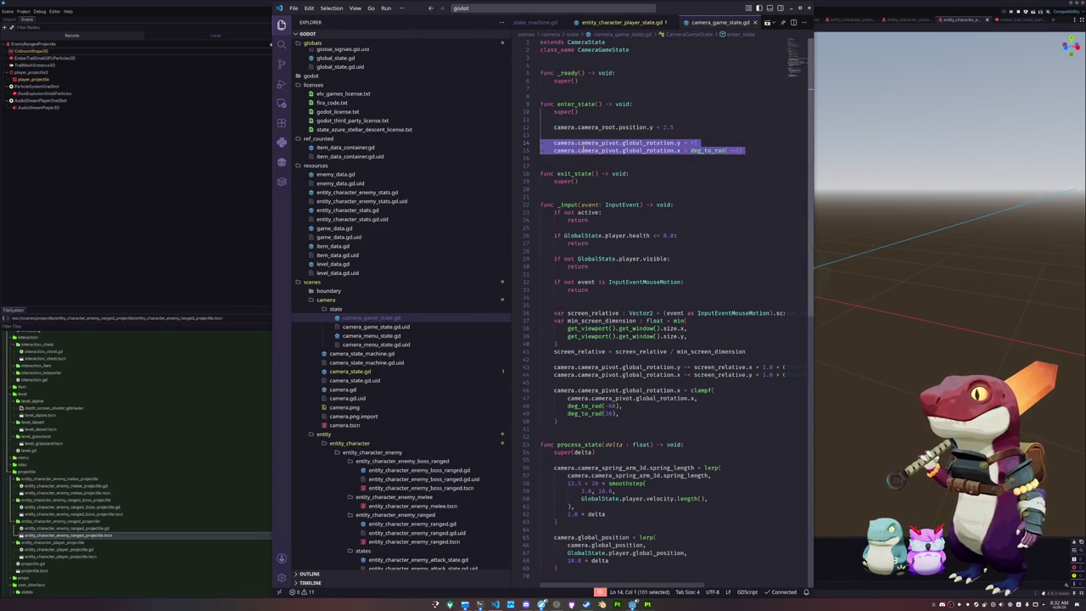
scroll(564, 169, down, 2)
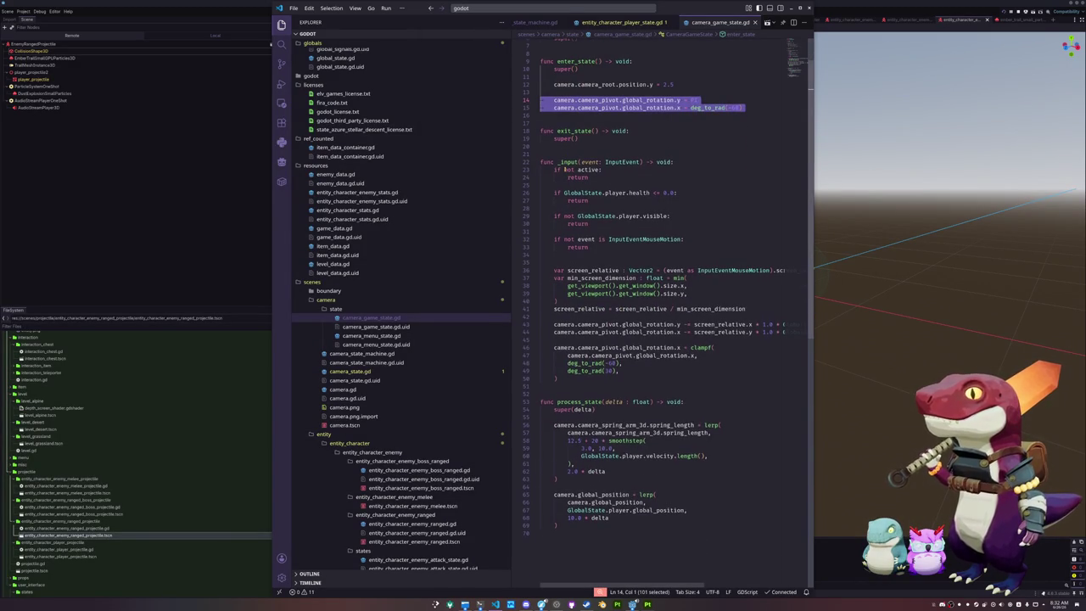
scroll(564, 169, up, 2)
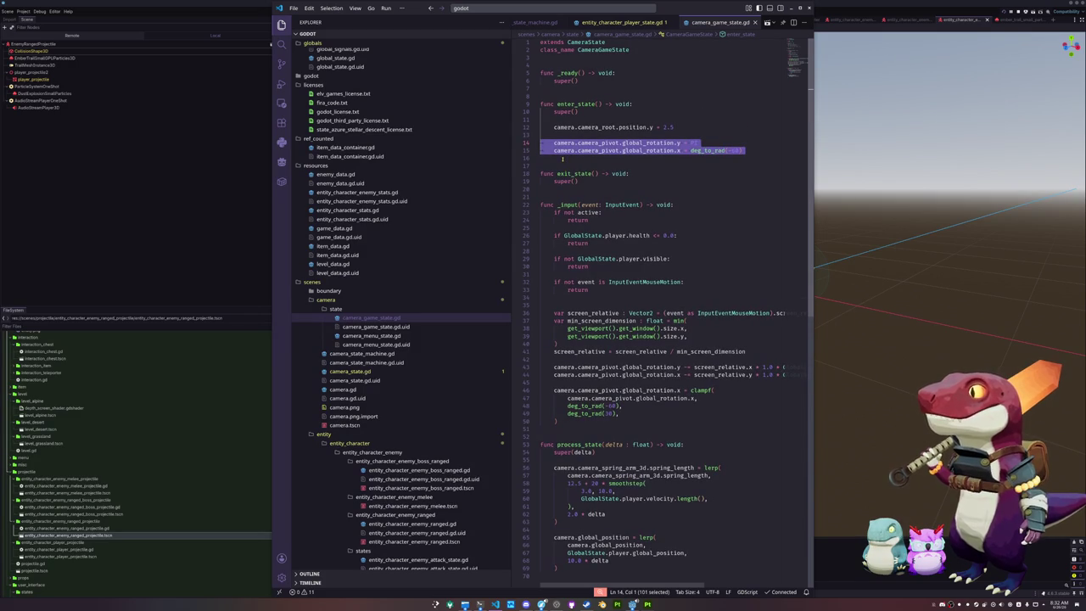
click(561, 159)
key(Up)
key(Up)
key(Up)
key(Return)
key(Return)
- Connect GlobalSignals.game_reset to _on_game_reset in _ready
text(GlobalSignals.reset)
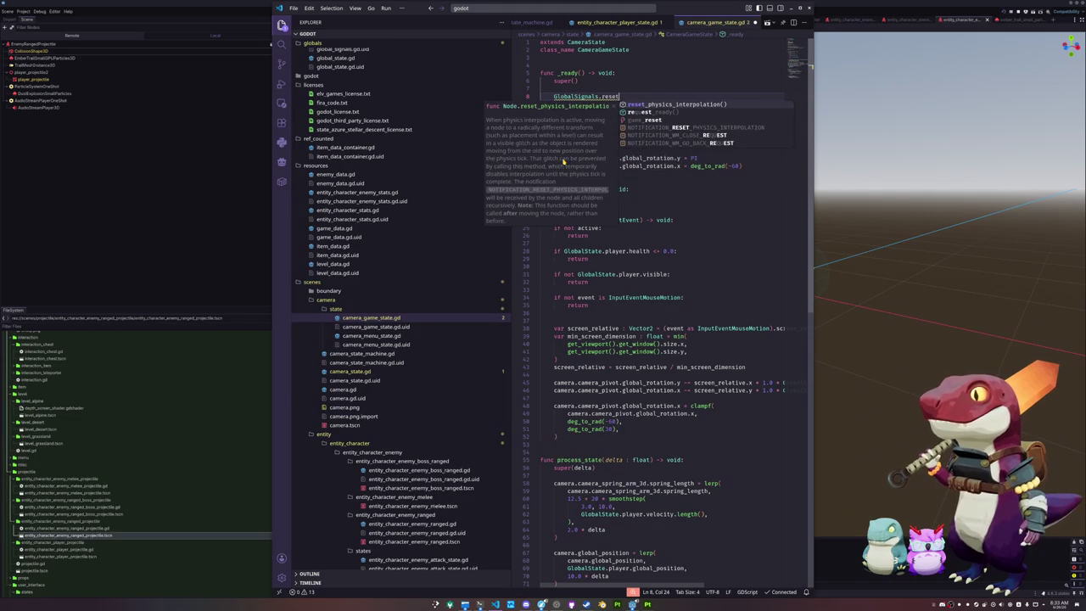
key(Down)
key(Down)
key(Return)
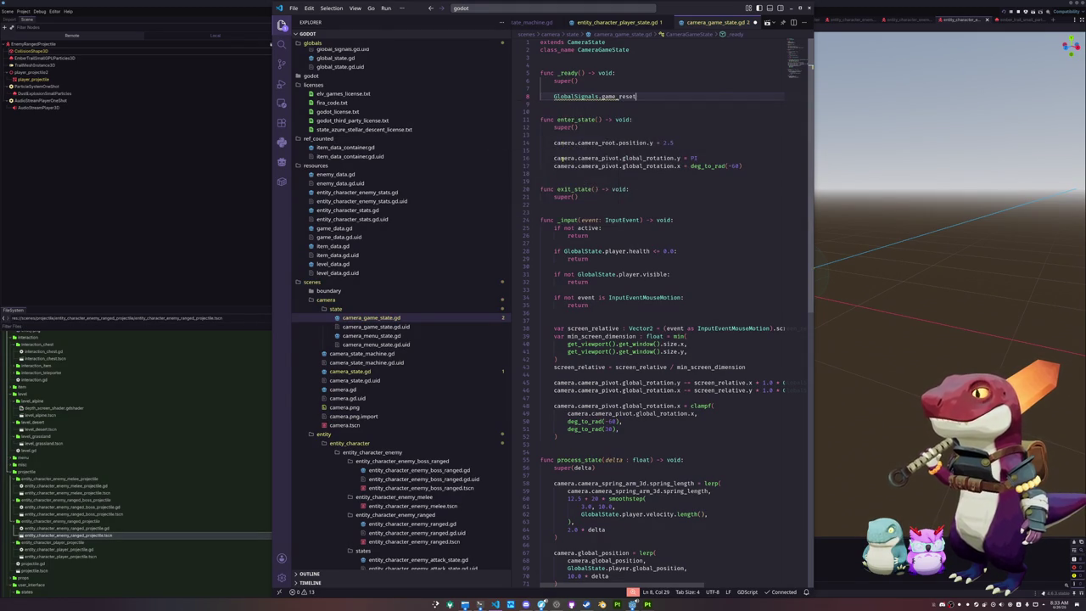
text(.conne)
text(ct(change_state)
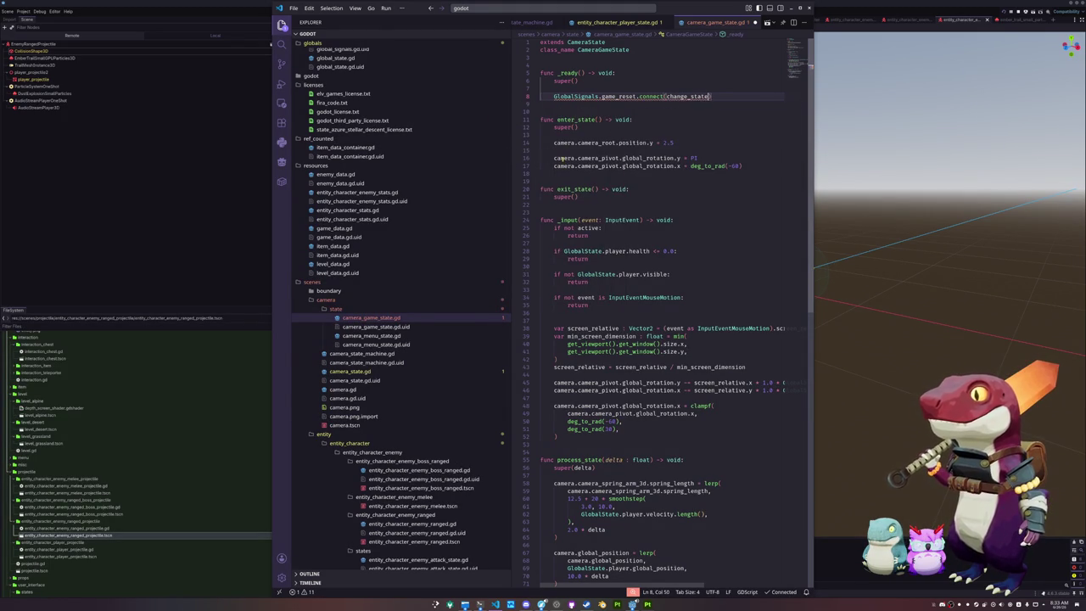
key(ctrl+shift+Left)
key(BackSpace)
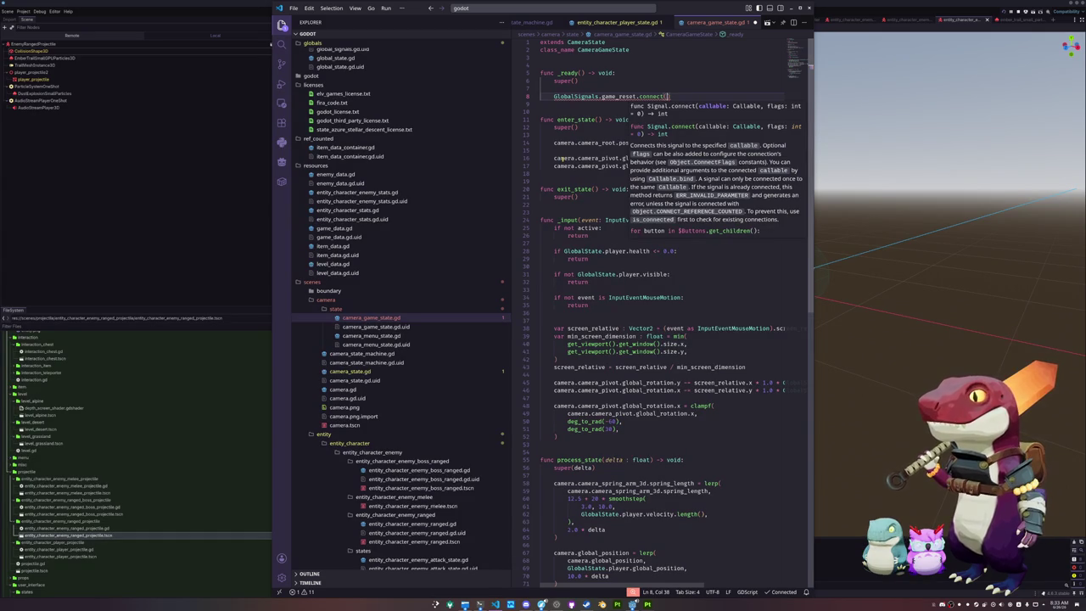
text(_reset)
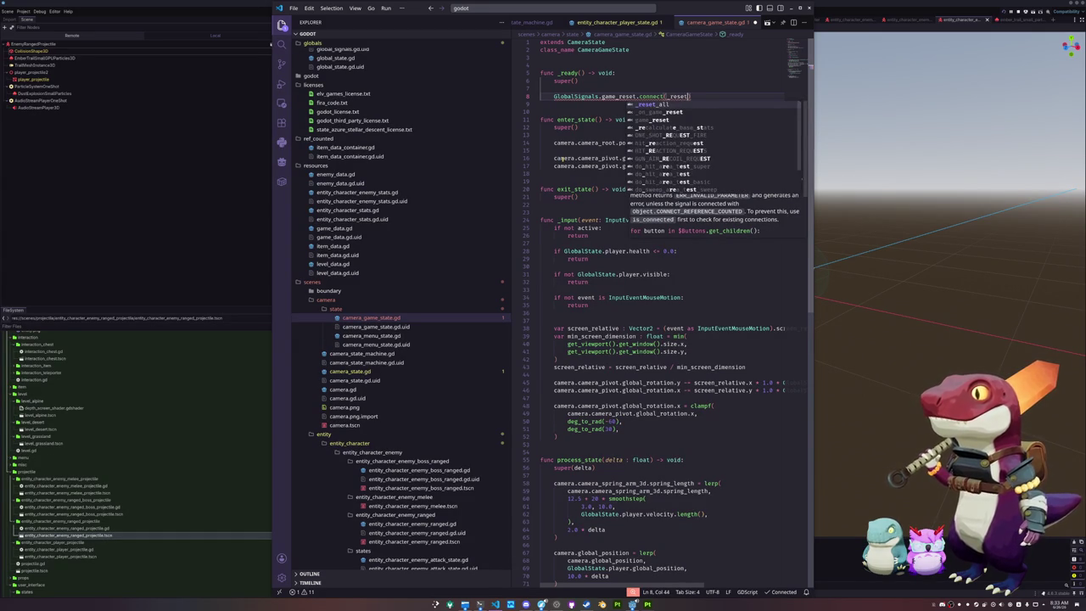
key(ctrl+shift+Left)
text(_on)
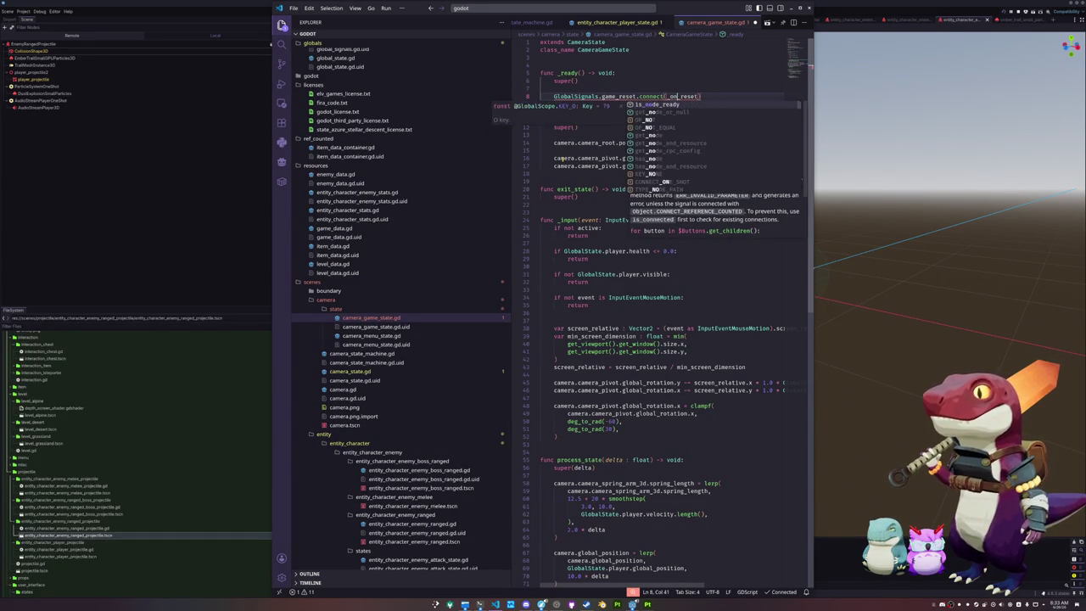
text(_ga)
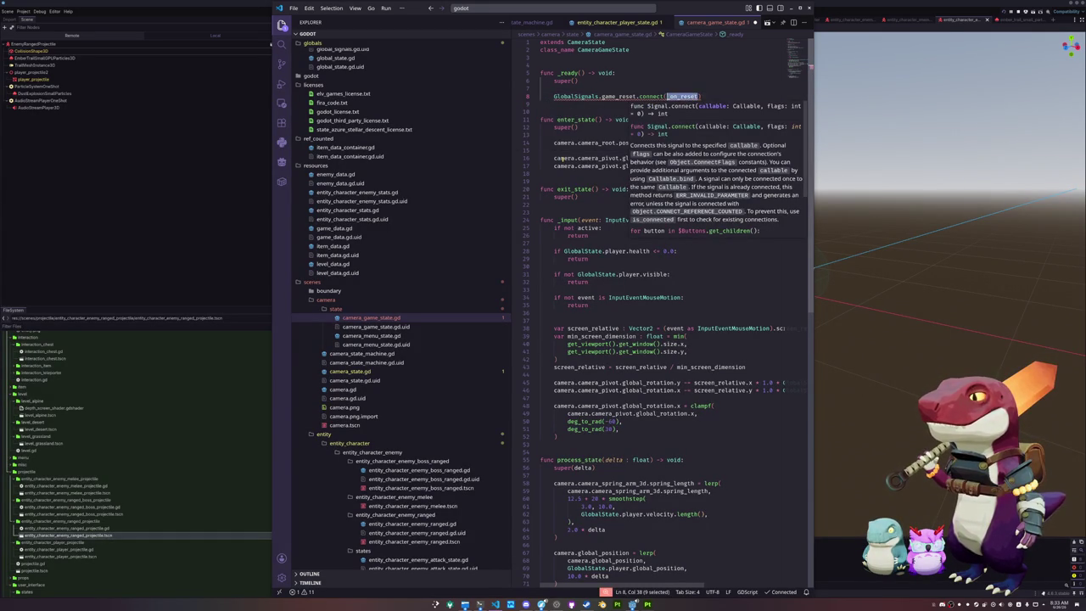
text(me_rese)
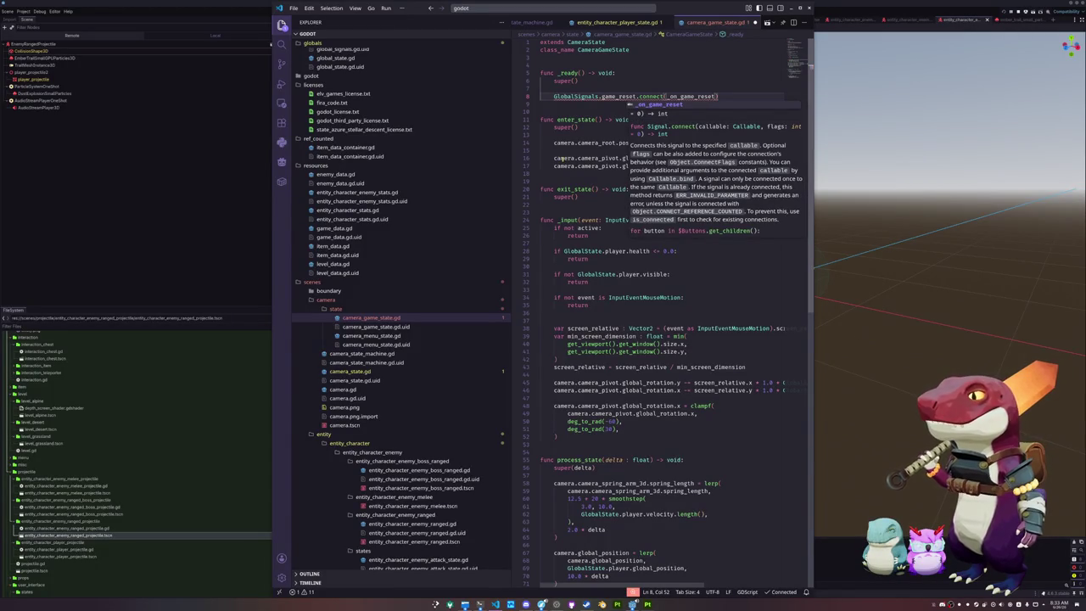
key(Escape)
key(Down)
key(Return)
- Define func _on_game_reset() -> void: containing the two camera pivot rotation lines
text(func _on_game_reset)
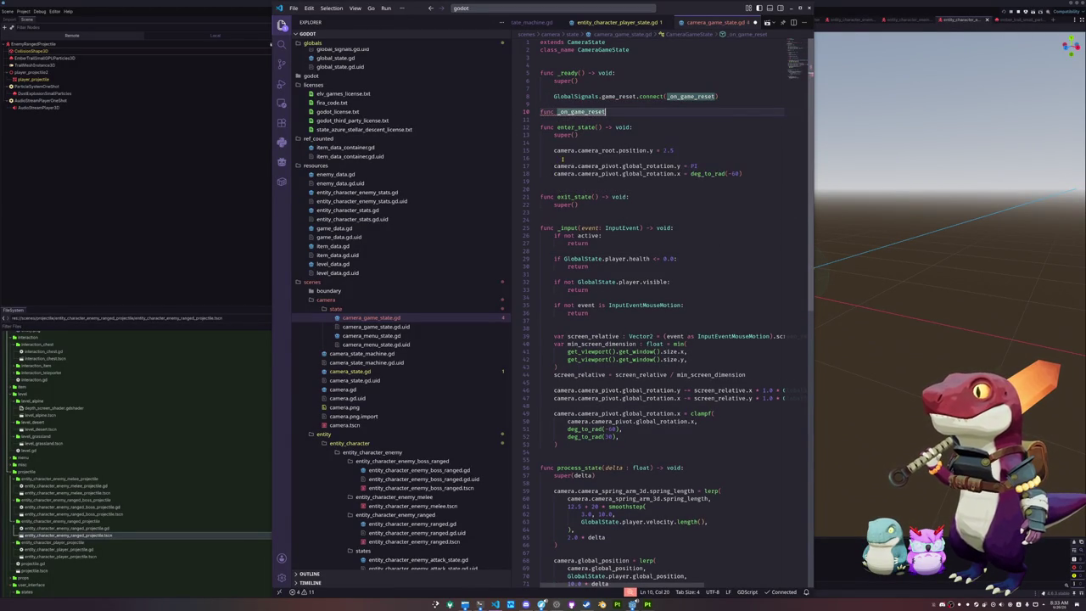
text(() -> void:)
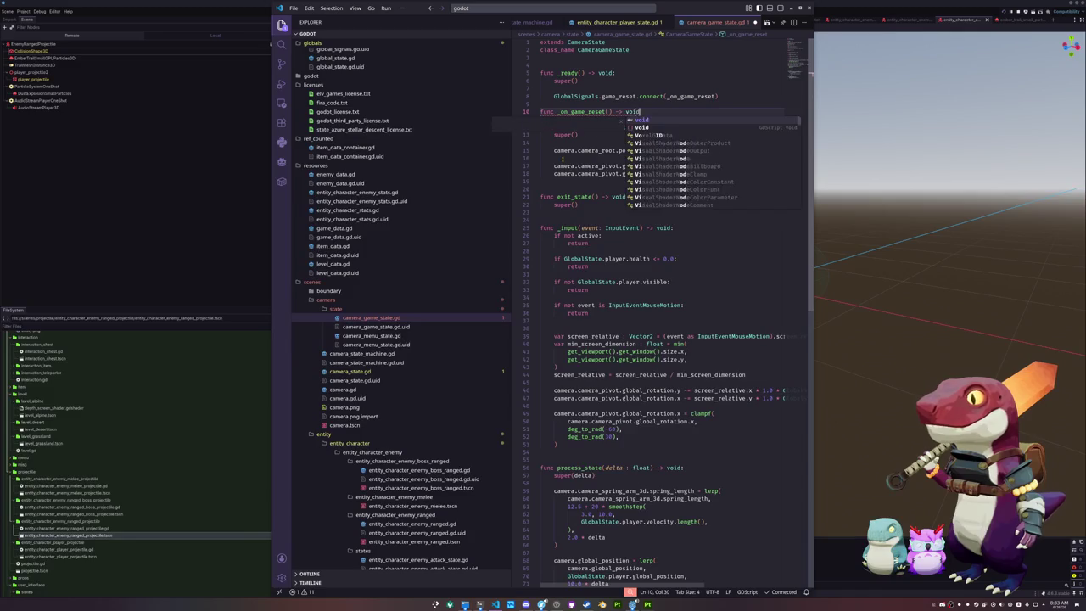
key(Return)
click(556, 158)
key(Down)
key(Down)
key(shift+Down)
key(Up)
key(Up)
key(Up)
key(ctrl+v)
- Replace the old rotation lines in enter_state with a call to _on_game_reset()
key(Down)
key(Down)
key(Down)
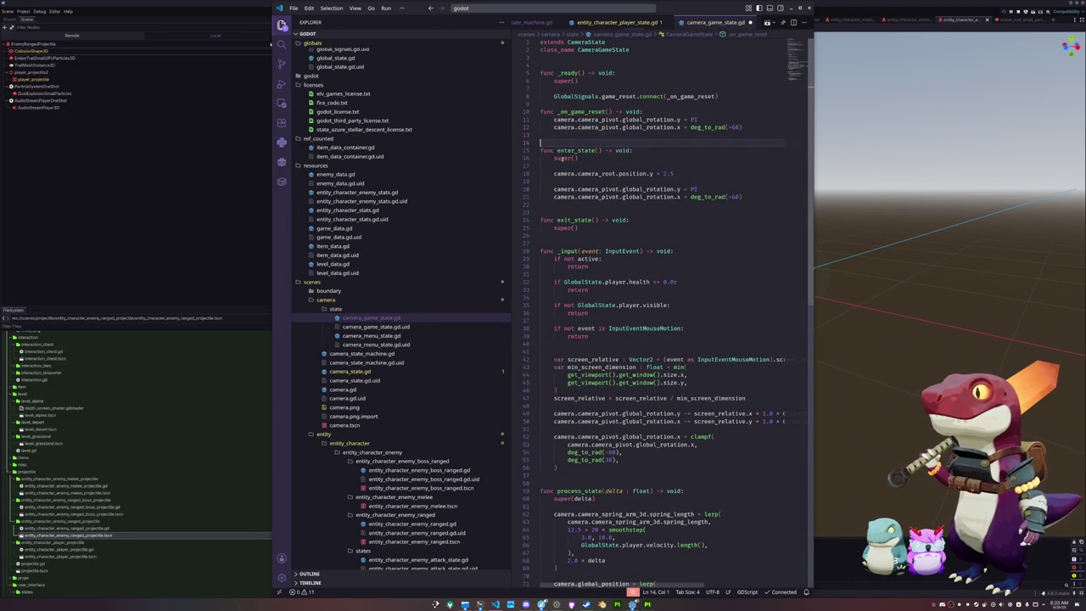
key(shift+Down)
key(shift+Down)
key(Delete)
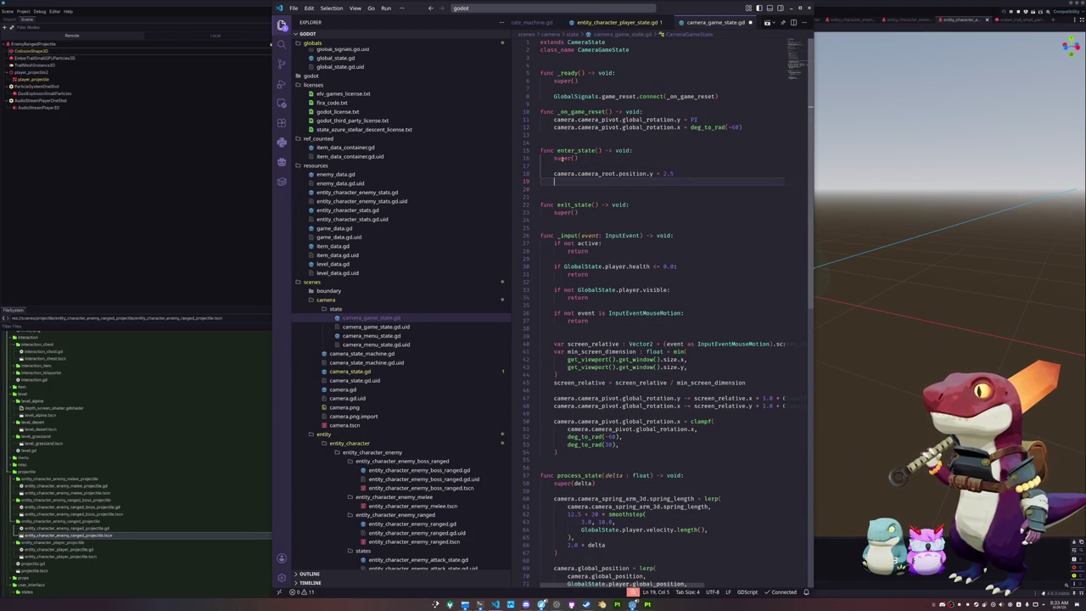
key(Tab)
text(_on)
key(Return)
key(Home)
key(Home)
key(BackSpace)
- Space out _on_game_reset and briefly add, then remove, 'var active : bool = false'
key(Up)
key(Up)
key(Up)
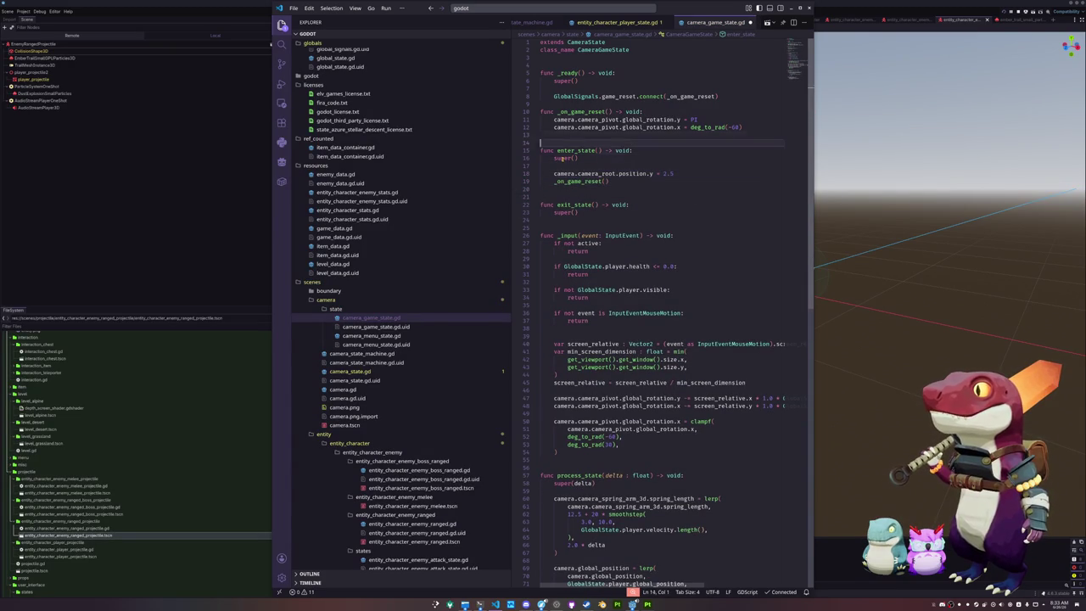
key(Return)
key(Up)
key(Up)
key(Return)
key(Up)
key(Up)
key(Up)
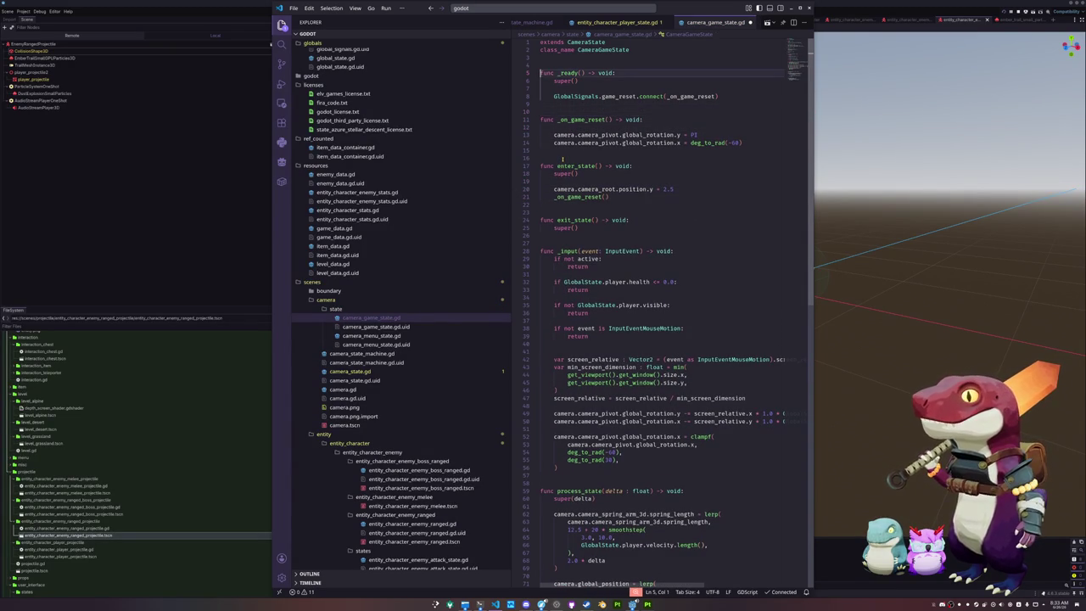
key(Return)
key(Up)
key(Up)
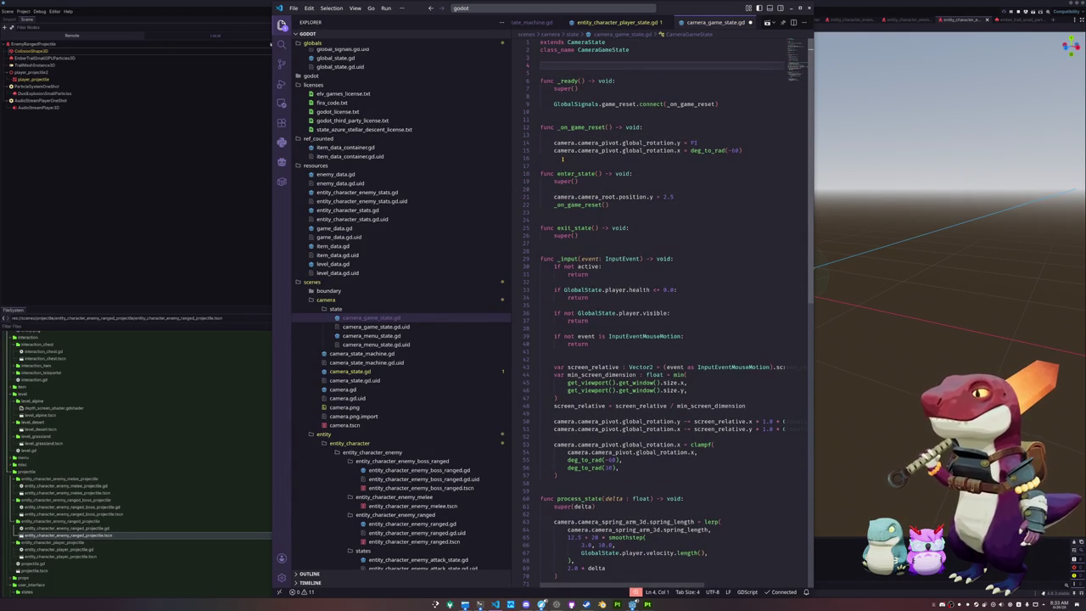
text(var active : b)
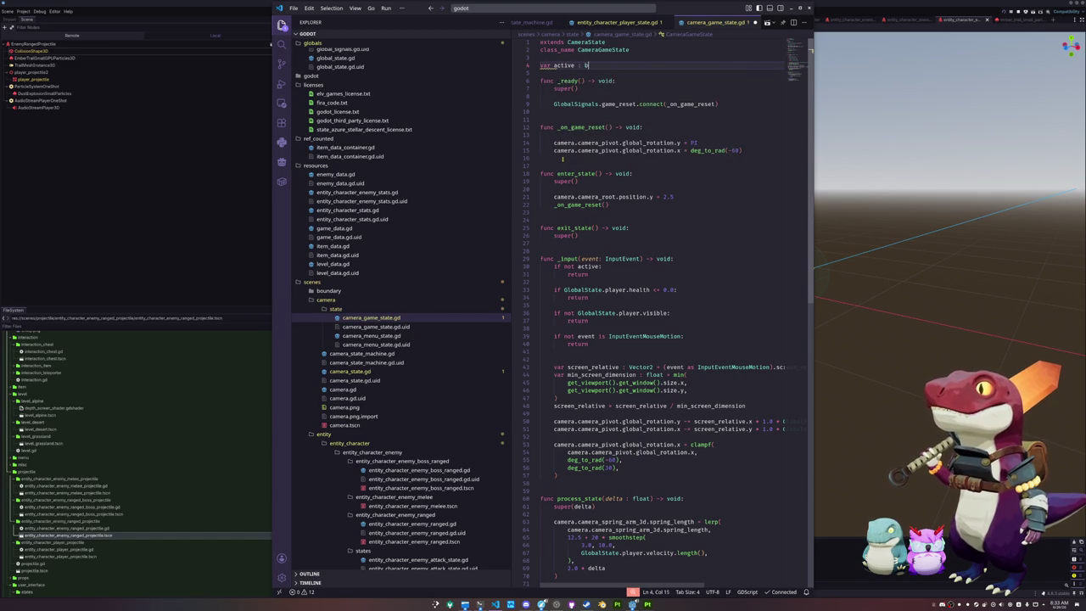
text(ool = false)
key(Home)
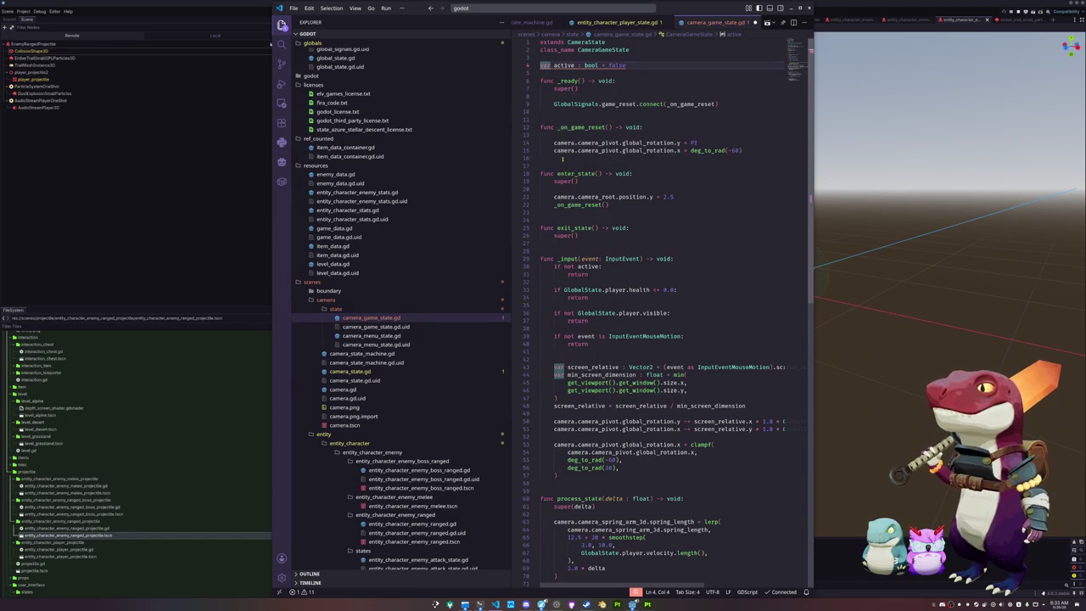
key(Down)
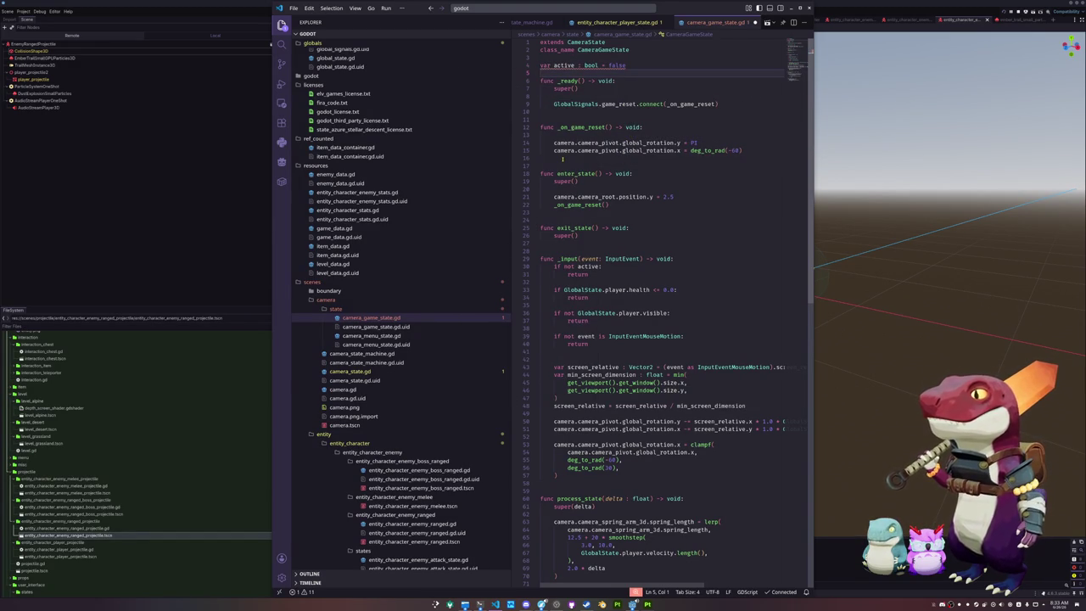
key(shift+Up)
key(BackSpace)
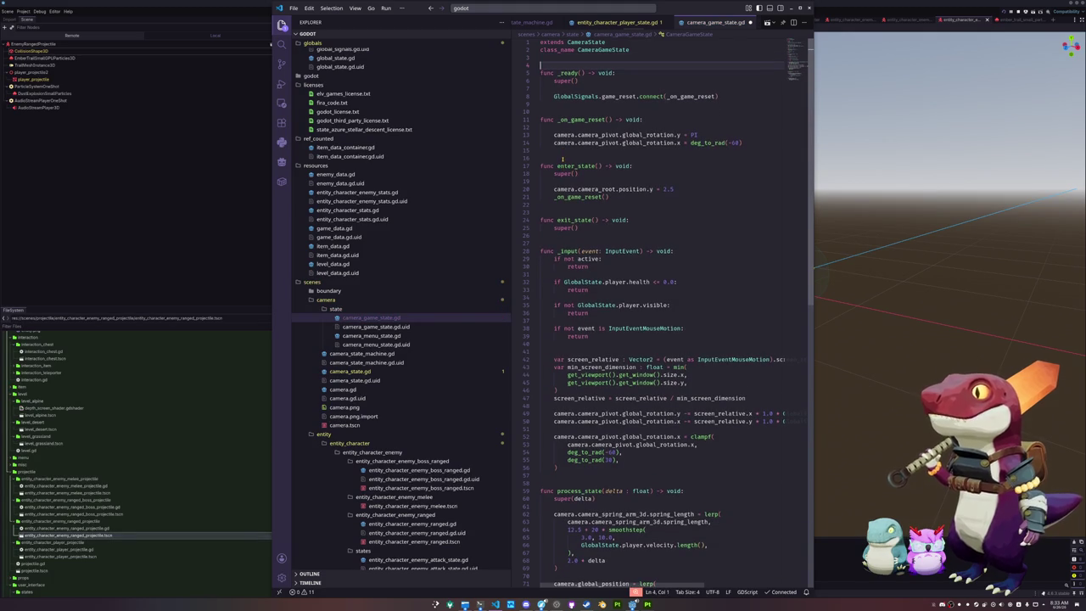
- Check the parent CameraState script, add an 'if not active: return' guard to _on_game_reset, and save
ctrl+click(588, 44)
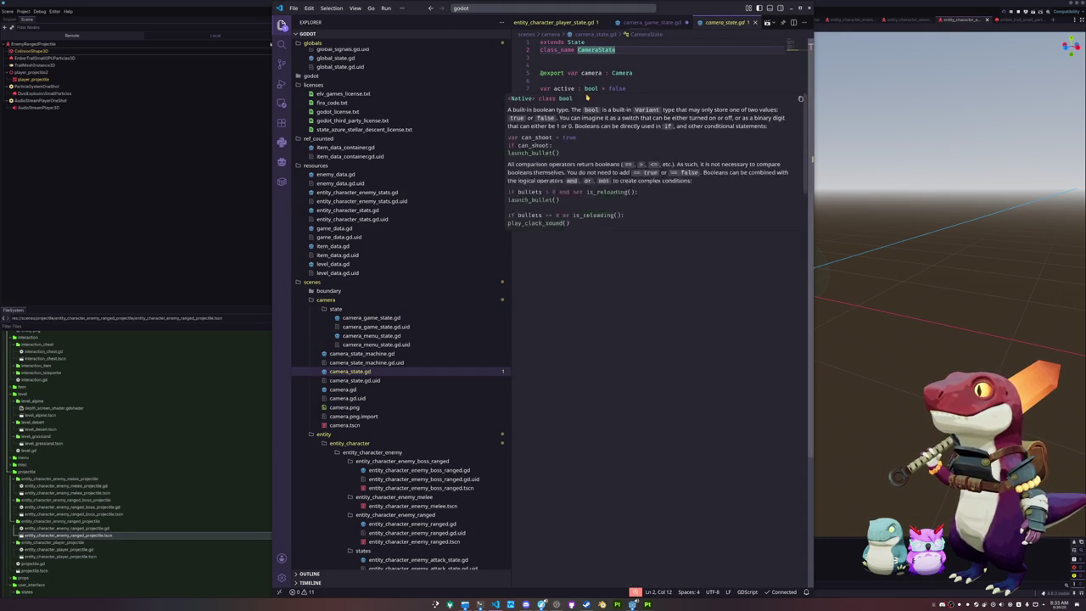
click(652, 22)
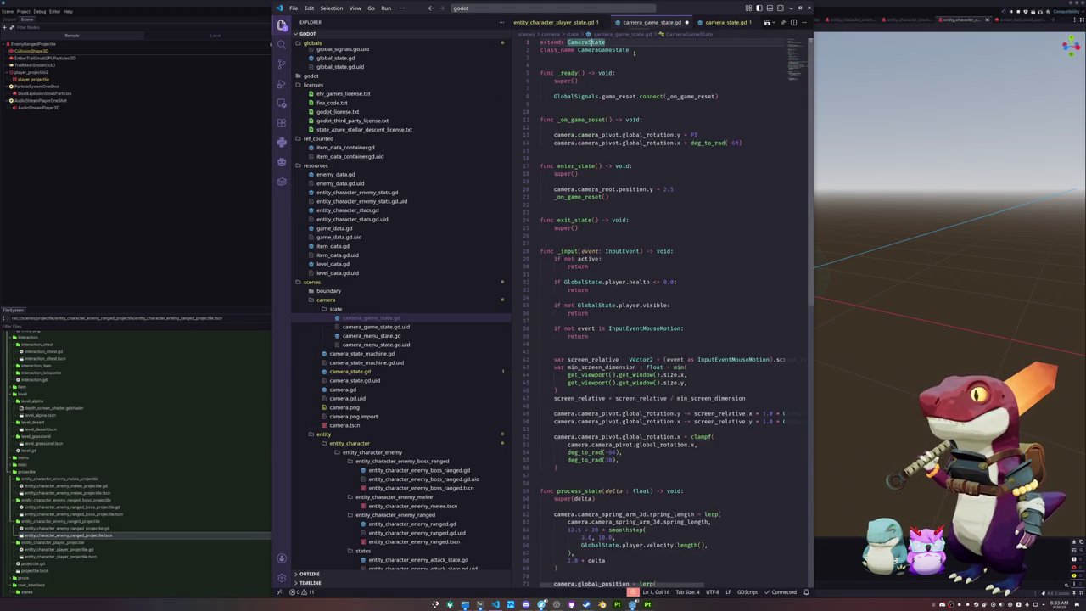
click(607, 126)
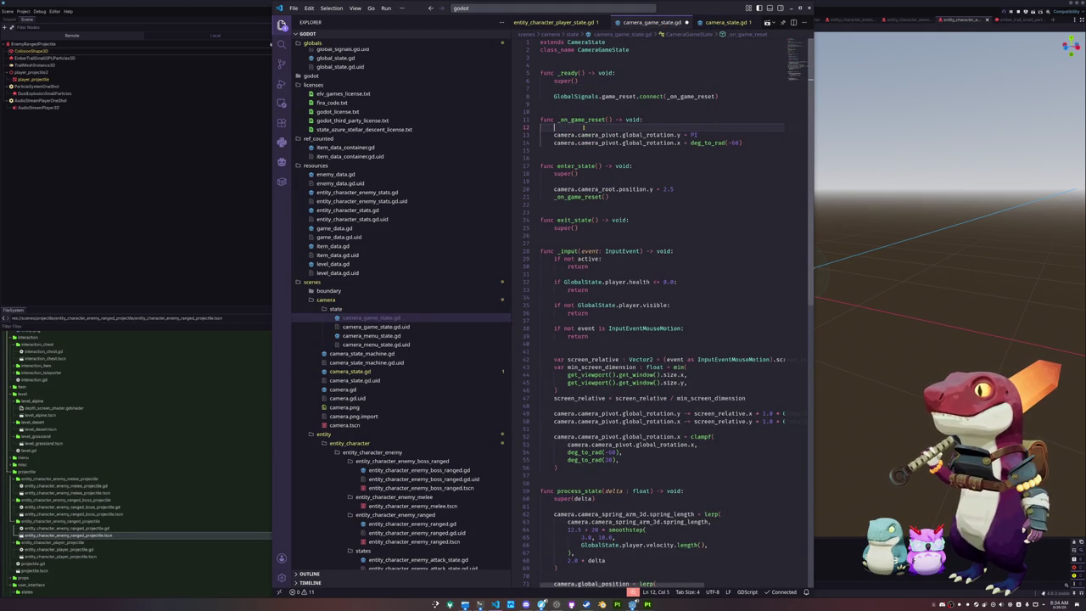
text(if not active:)
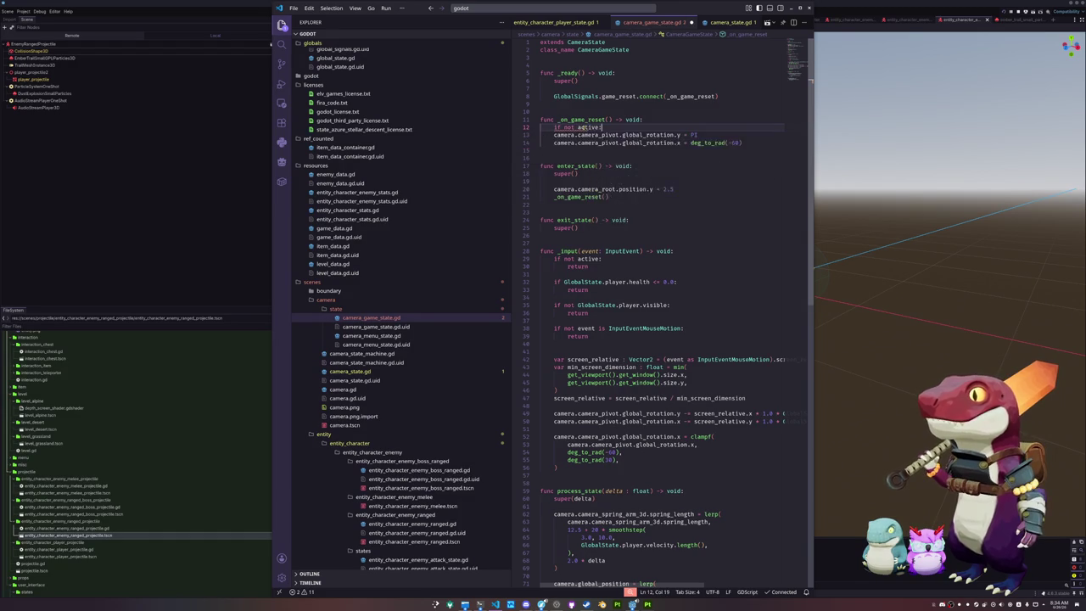
key(Return)
text(retu)
key(Return)
key(Return)
key(Delete)
key(ctrl+s)
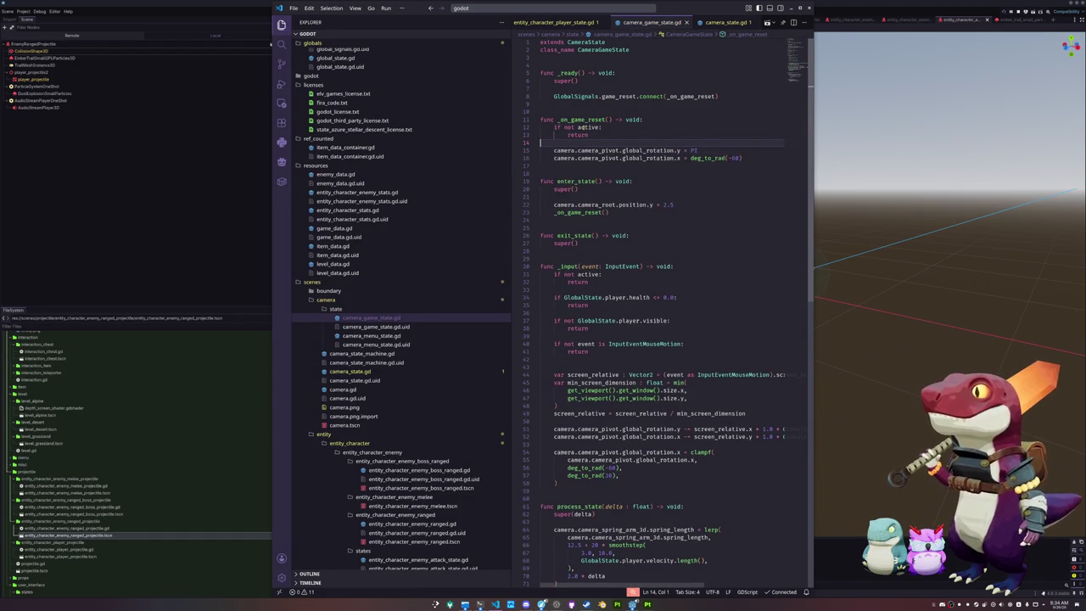
- Switch back to Godot and stop the running game
click(633, 604)
scroll(760, 284, down, 2)
key(F8)
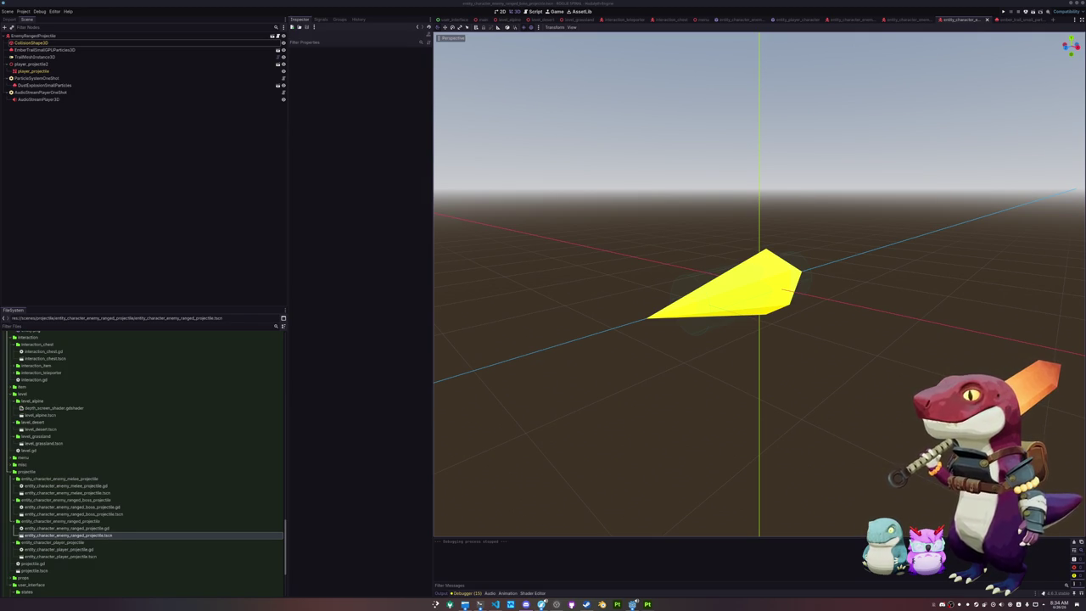
- Open the interaction_teleporter scene, select its InteractionTeleporter root, and show interaction_teleporter.gd in VS Code
drag(762, 371, 759, 335)
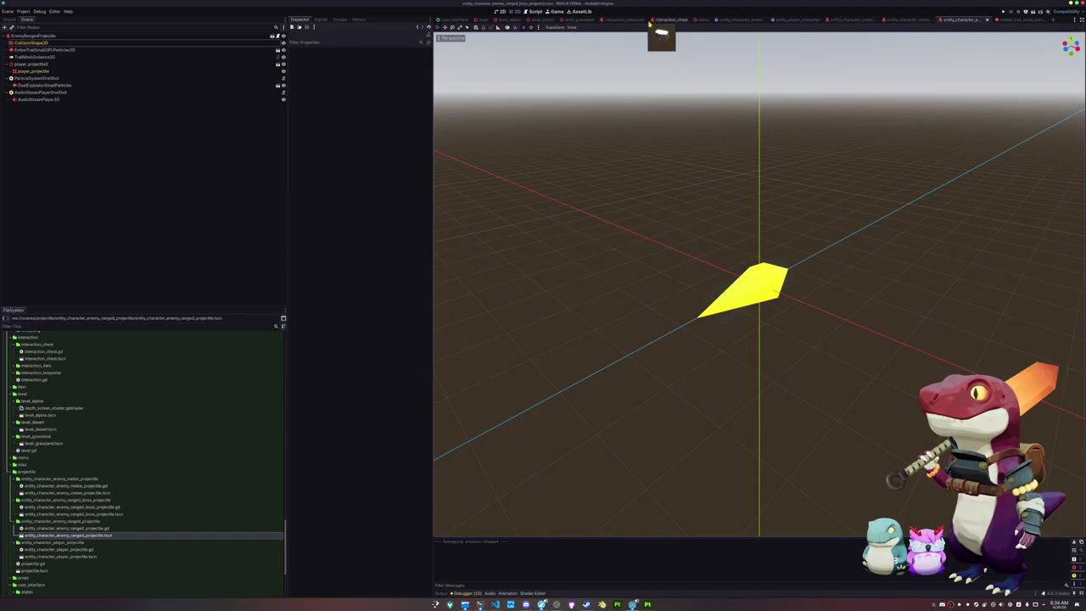
click(622, 19)
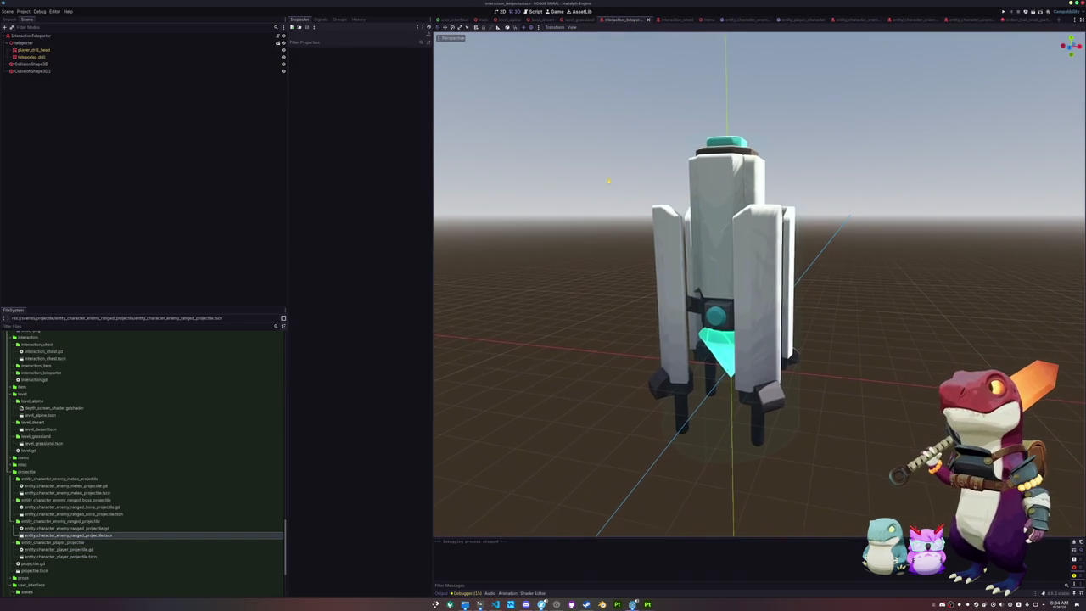
click(78, 38)
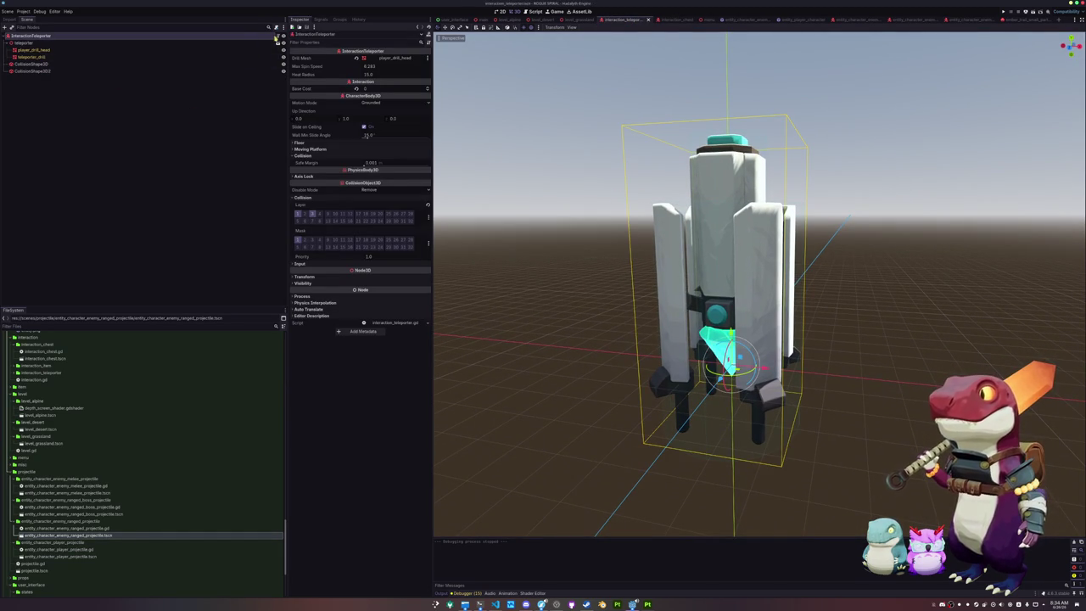
click(496, 604)
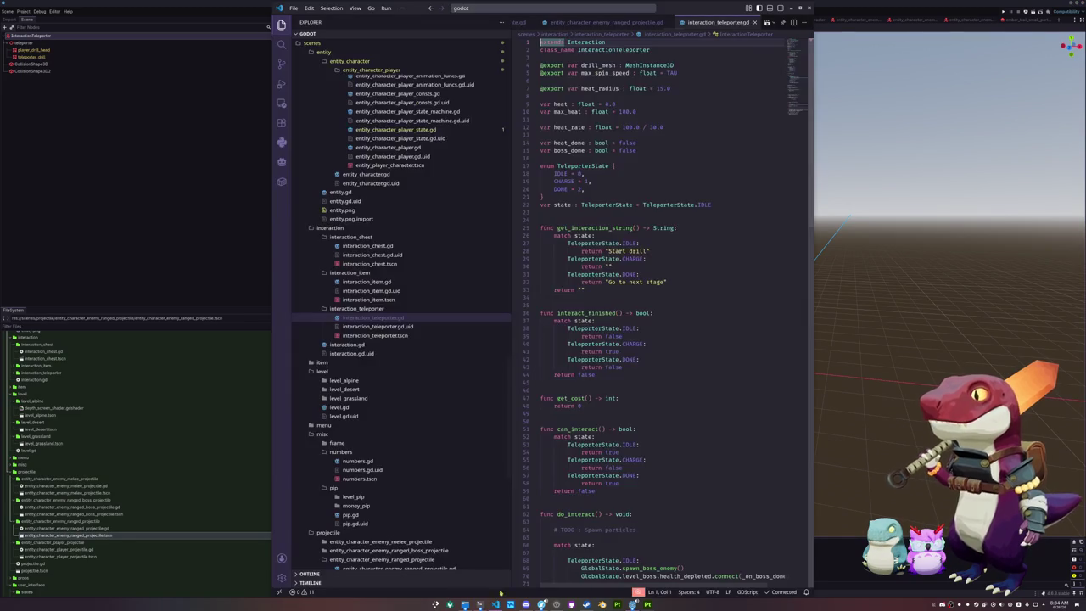
click(561, 304)
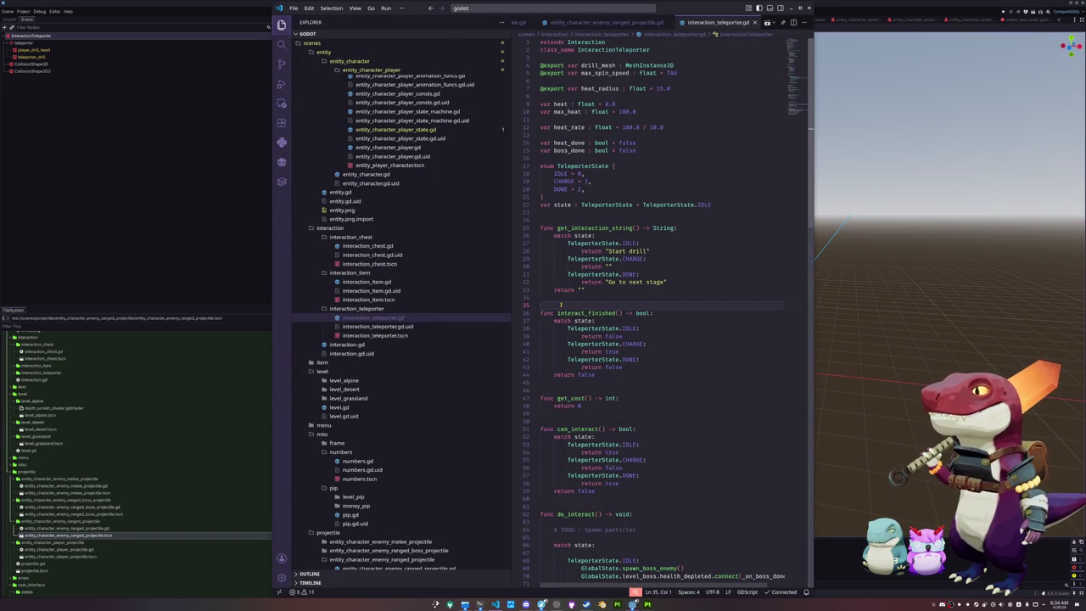
scroll(557, 291, down, 5)
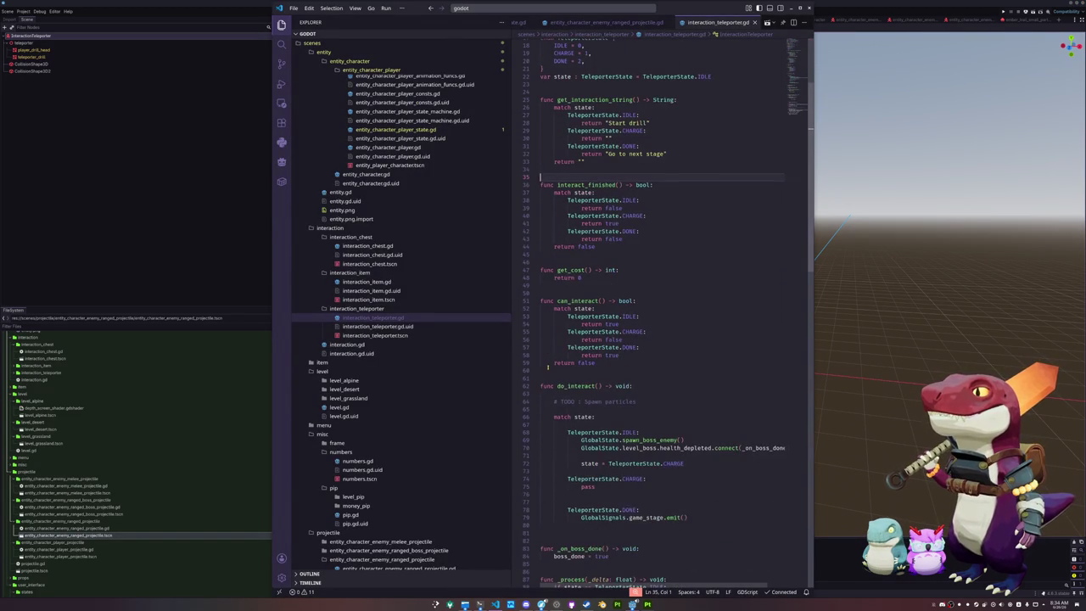
click(634, 341)
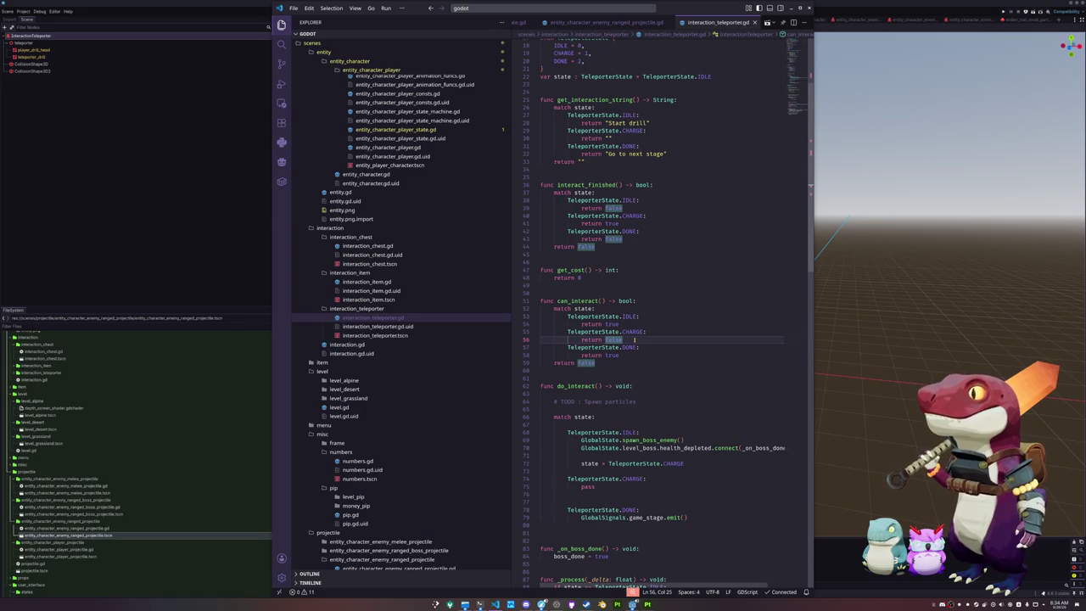
scroll(634, 340, down, 15)
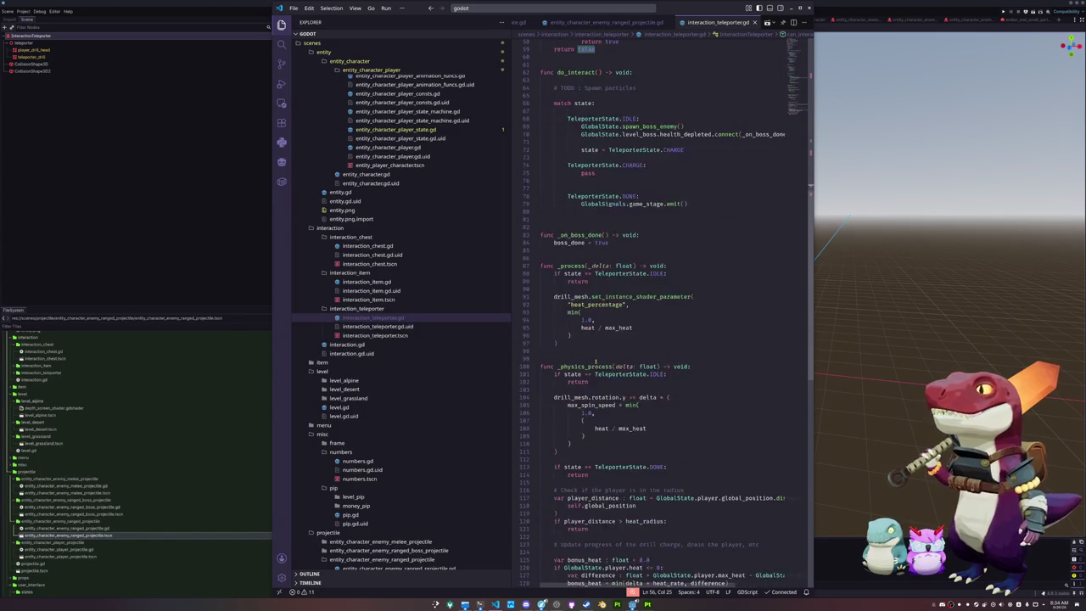
click(577, 389)
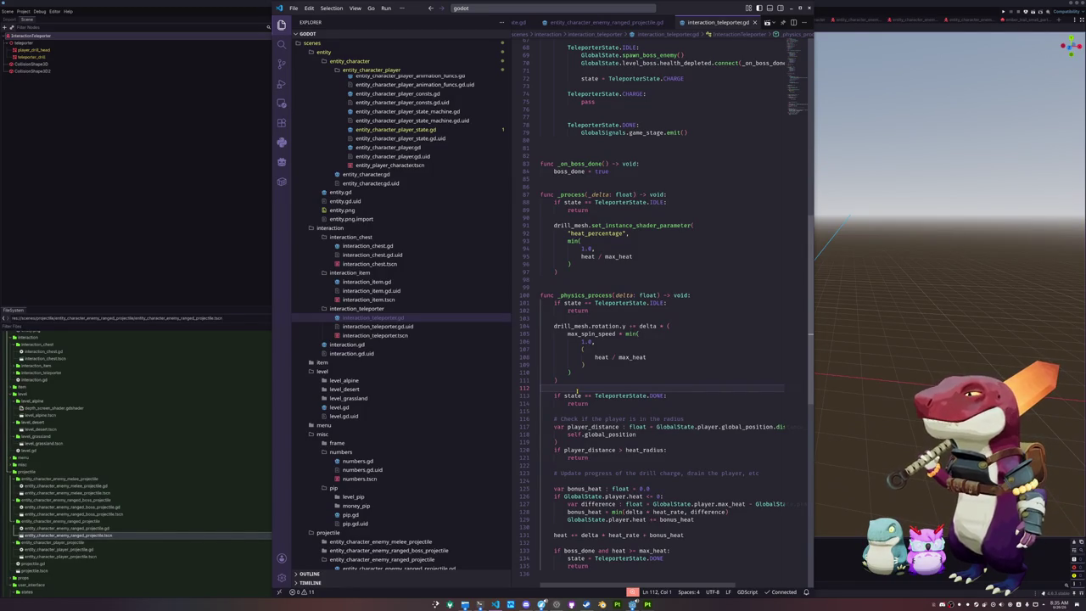
key(alt+Tab)
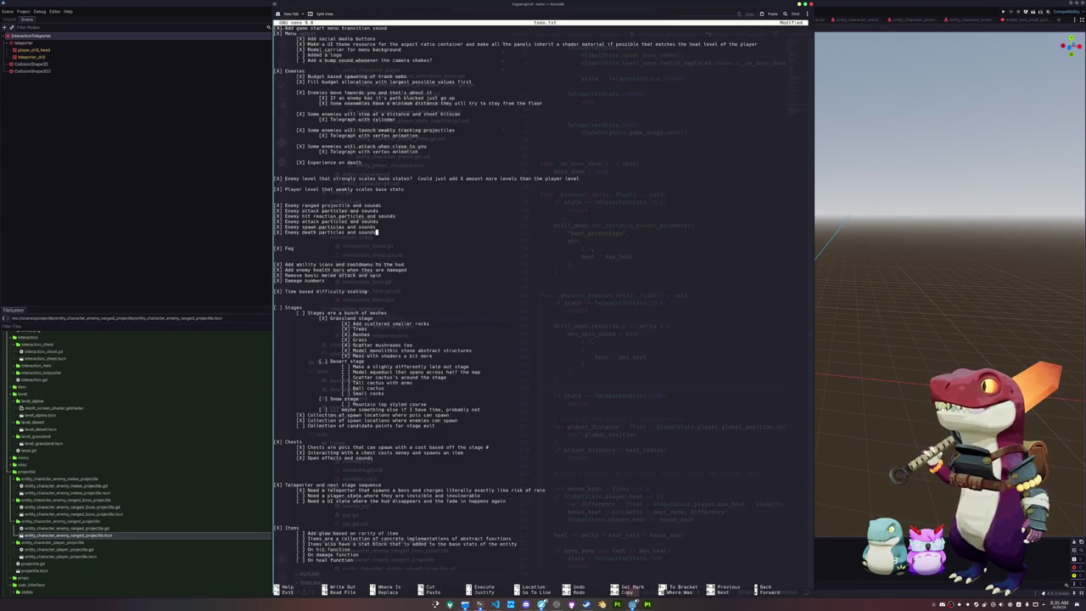
- Add '[ ] Dust and ember particle system while drilling' under the teleporter section's UI state task
key(Up)
key(Up)
key(Up)
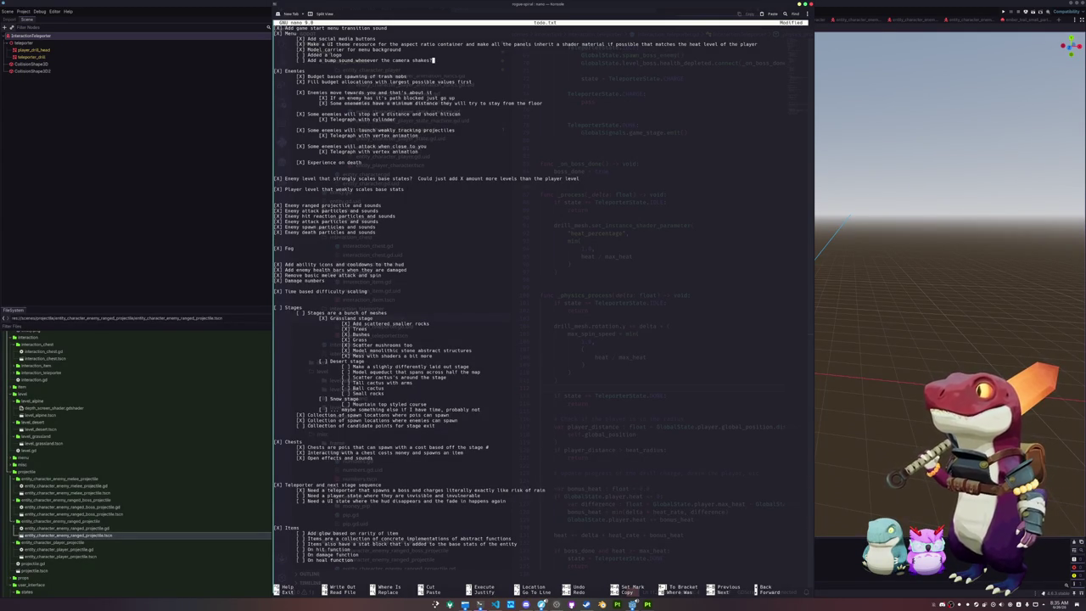
key(Down)
key(Down)
key(Down)
key(Down)
key(Down)
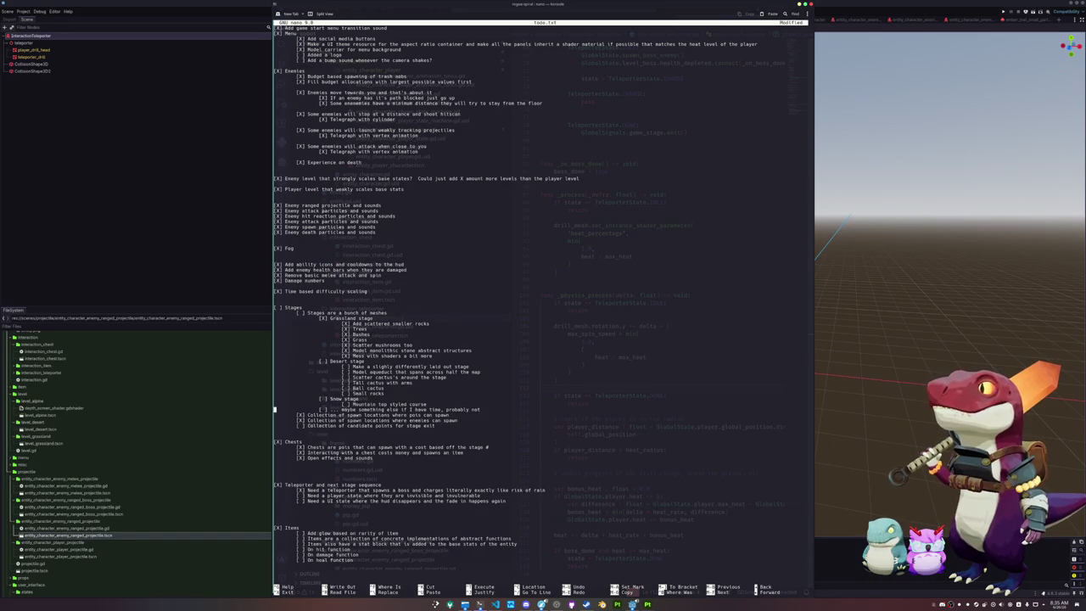
key(Down)
key(Down)
key(Down)
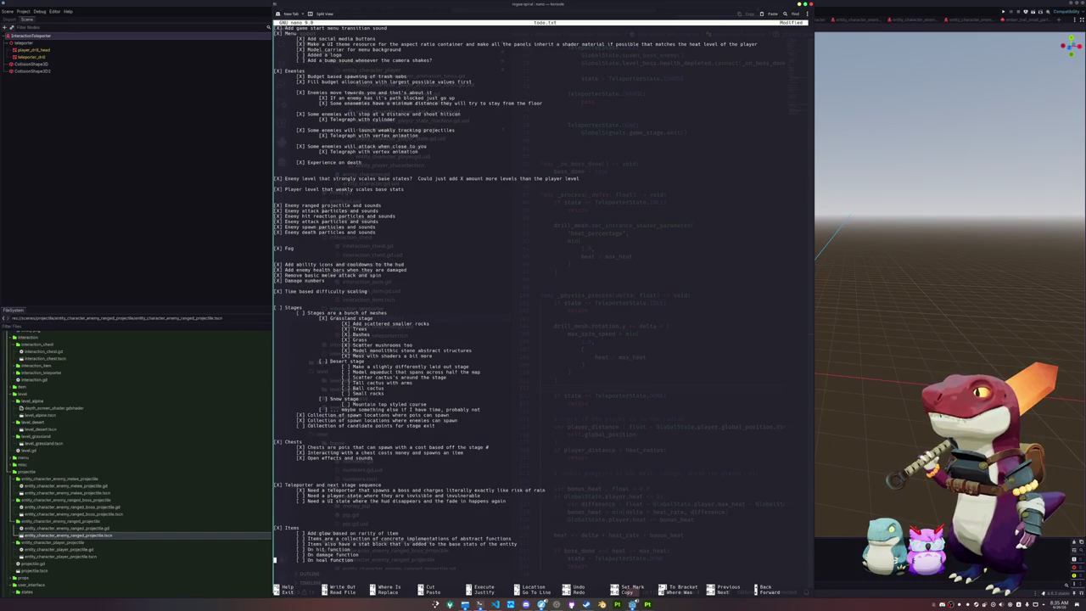
key(Right)
key(Up)
key(Up)
key(Up)
key(Down)
key(Right)
text([ ] Dust and )
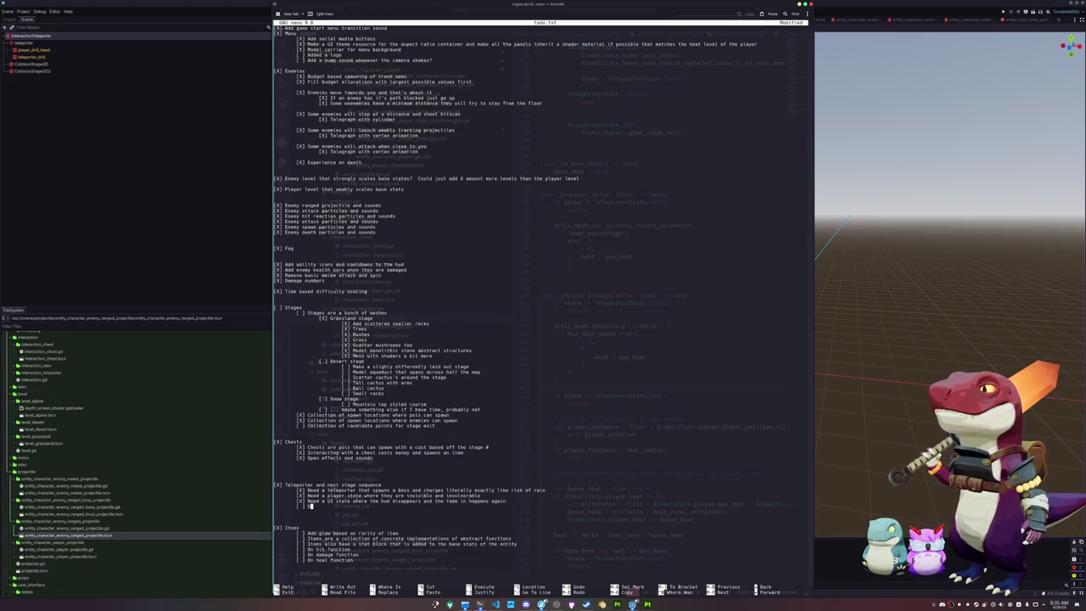
text(embe)
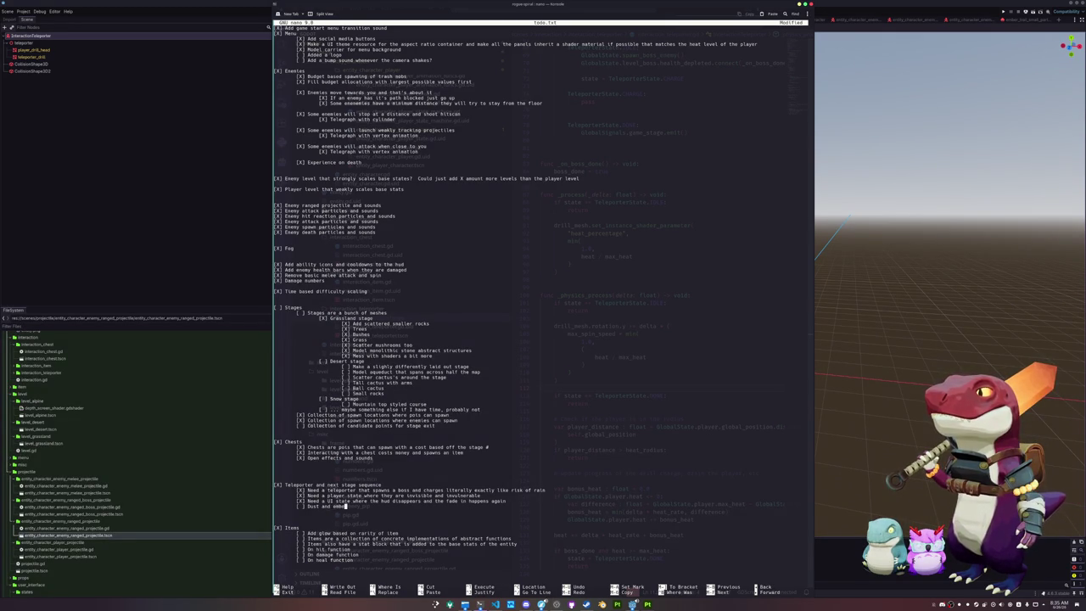
text(r particle system)
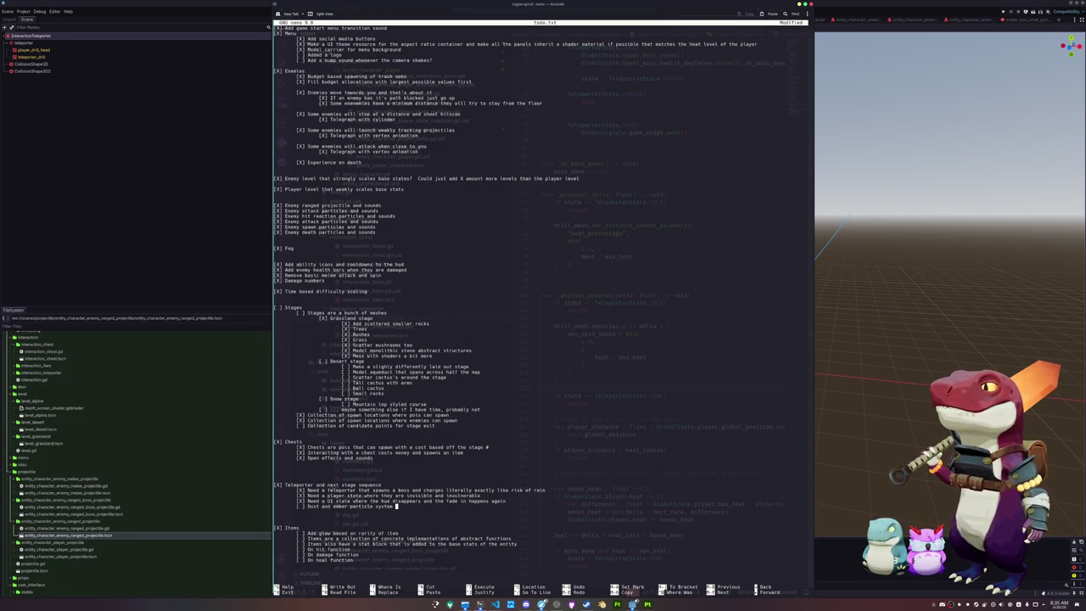
text( while drilling)
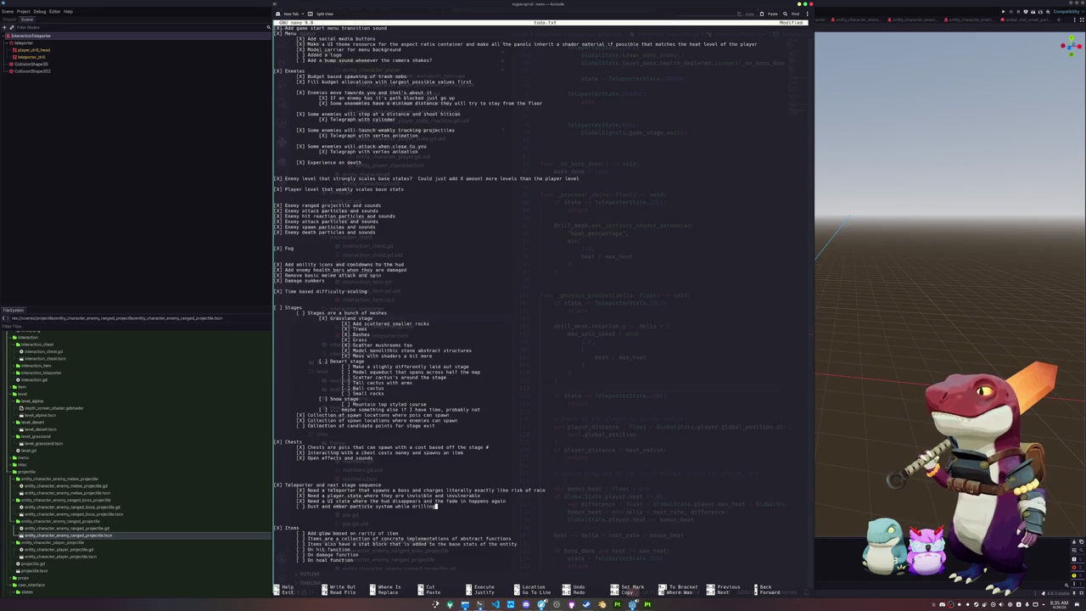
key(Return)
- Add tasks 'Sound while drilling', 'Particles when flinished' and 'Sound when finished'
text([ ] Sound while drilling)
key(Return)
text([)
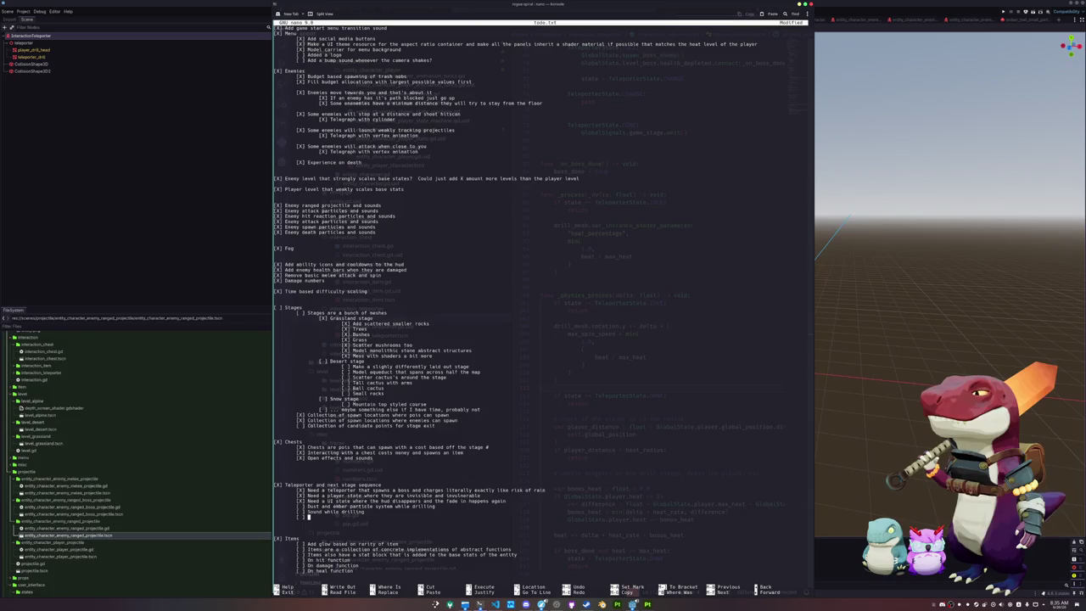
text(Pa)
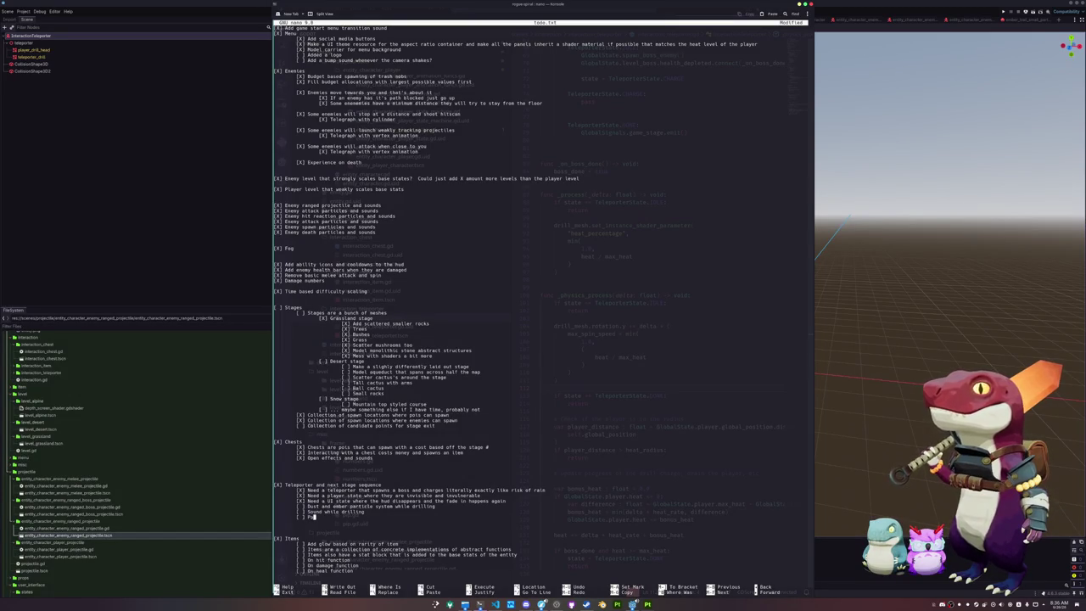
text(rticles when flinished)
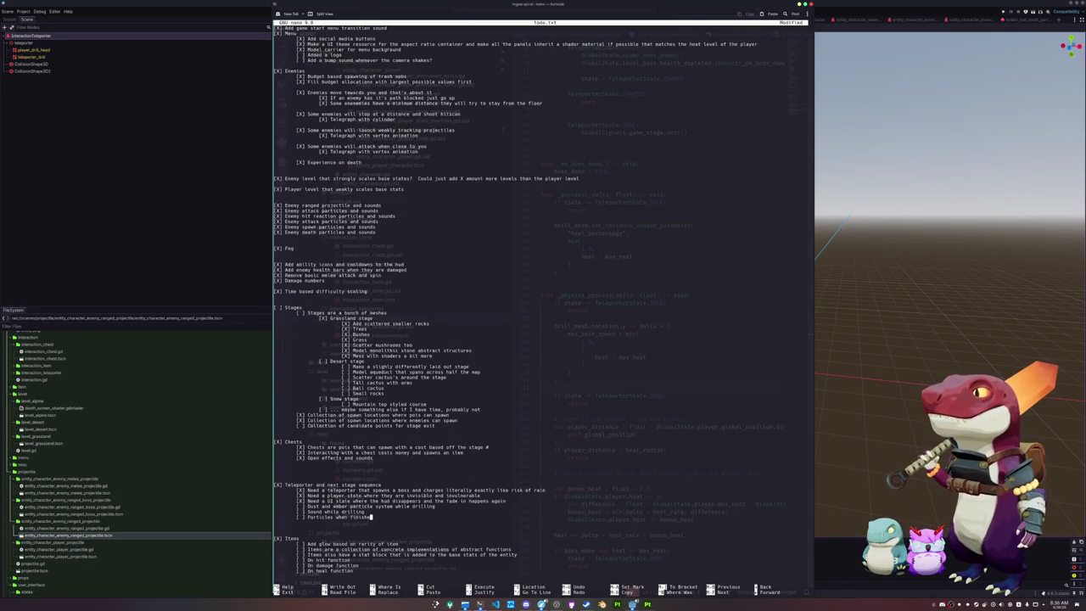
key(Return)
text([ ] Sound when finish)
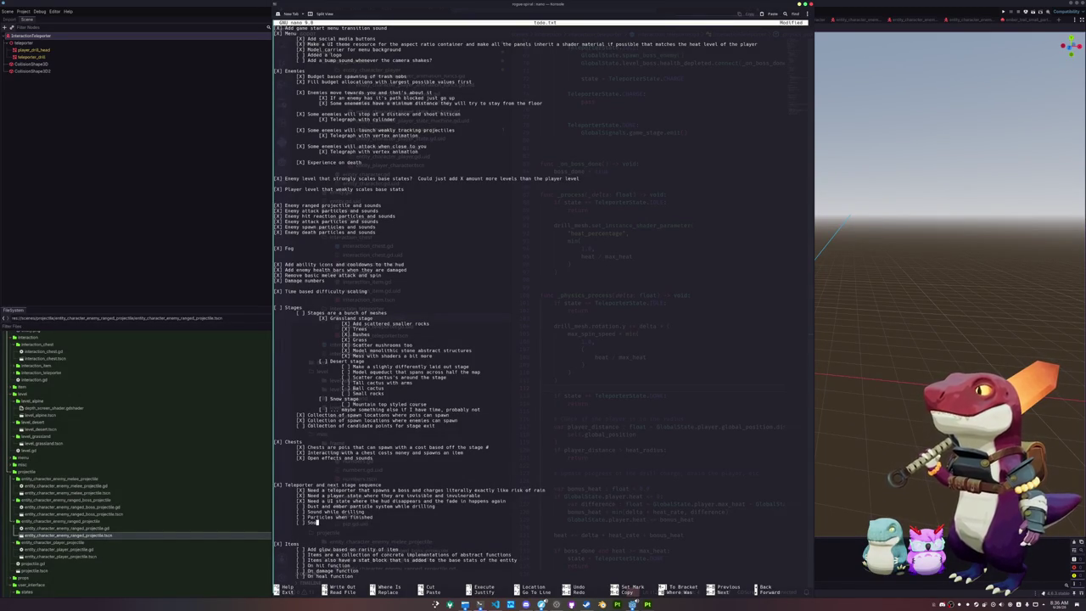
text(ed)
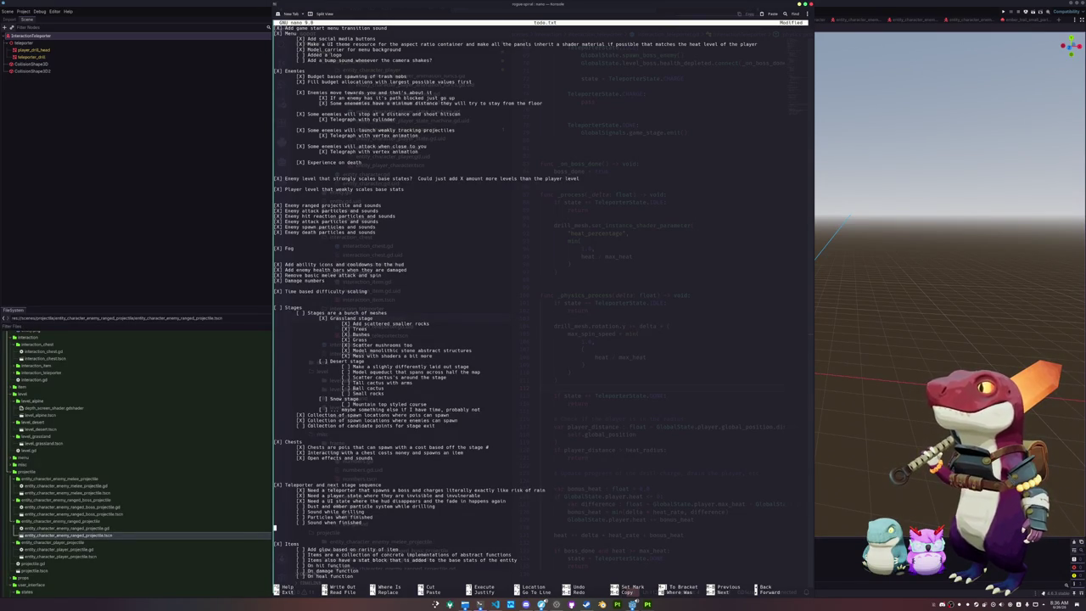
- Return to Godot and open the InteractionTeleporter root node's script
click(226, 184)
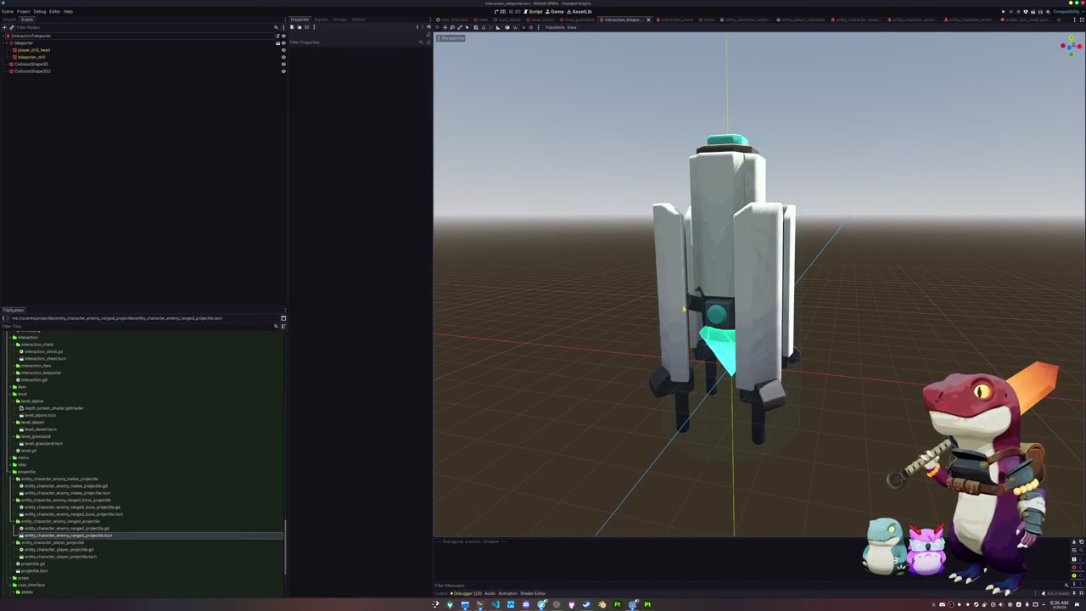
click(717, 344)
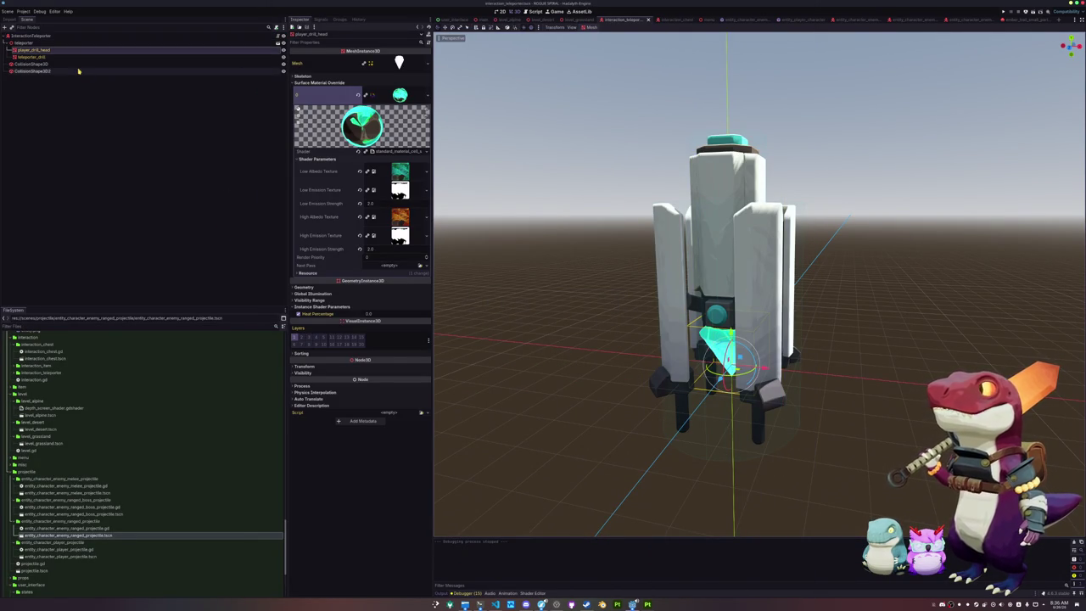
click(281, 37)
click(281, 37)
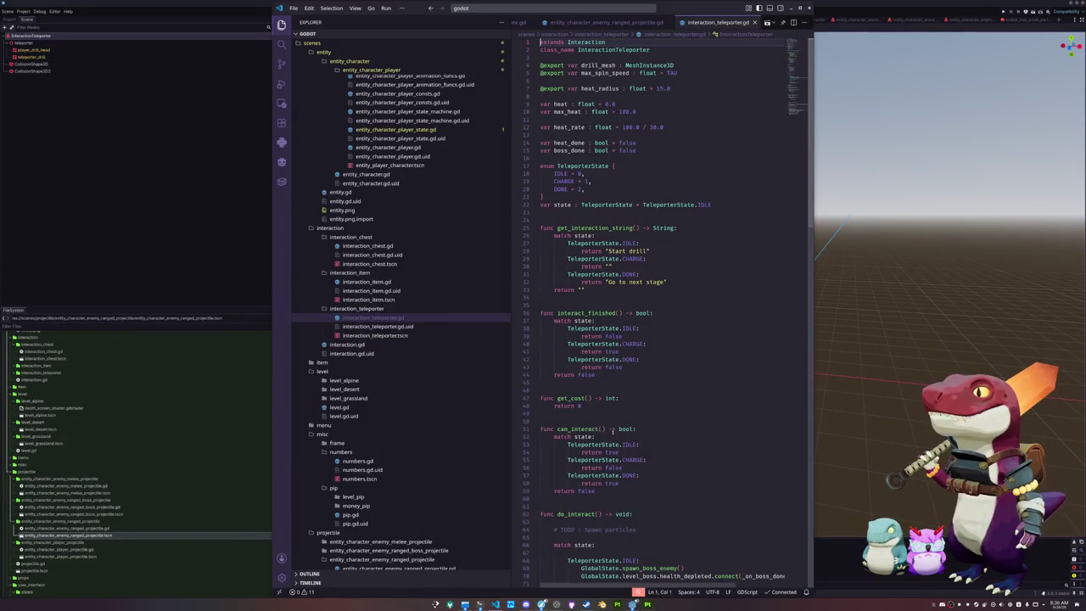
scroll(599, 422, down, 5)
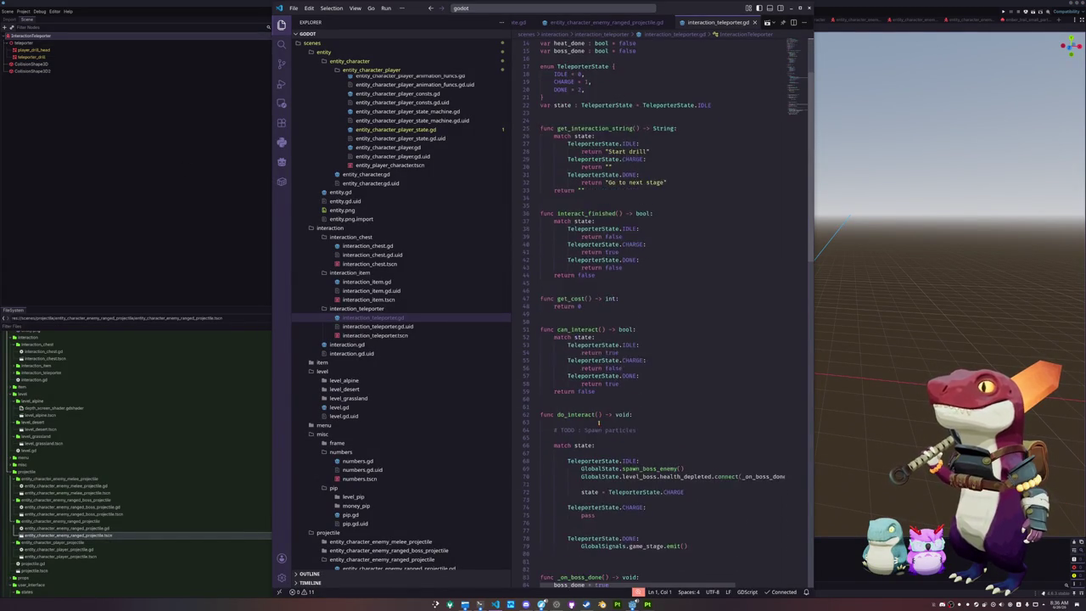
click(544, 416)
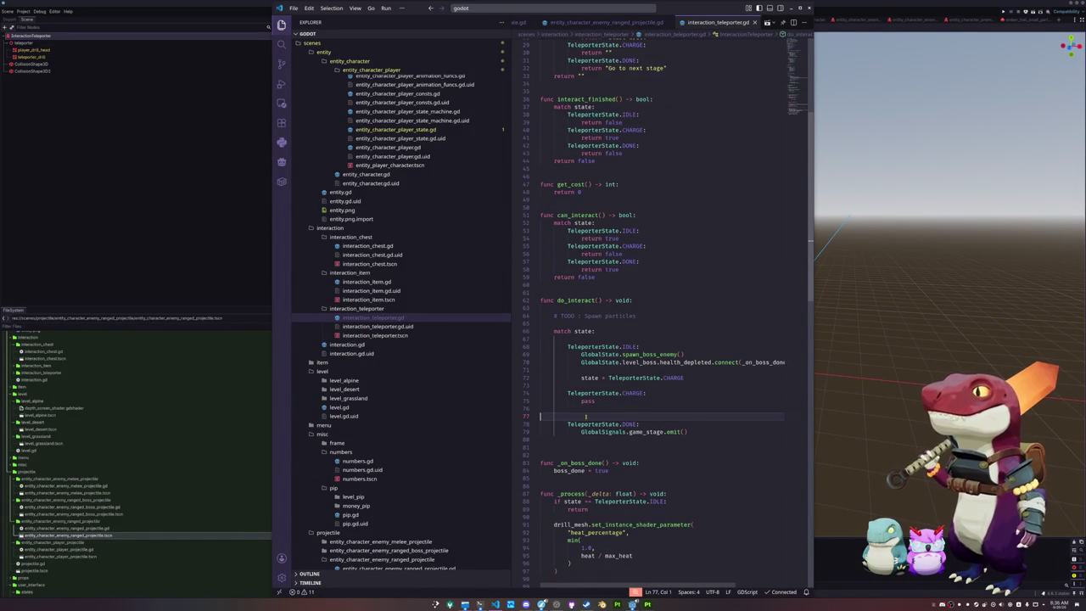
scroll(733, 399, down, 1)
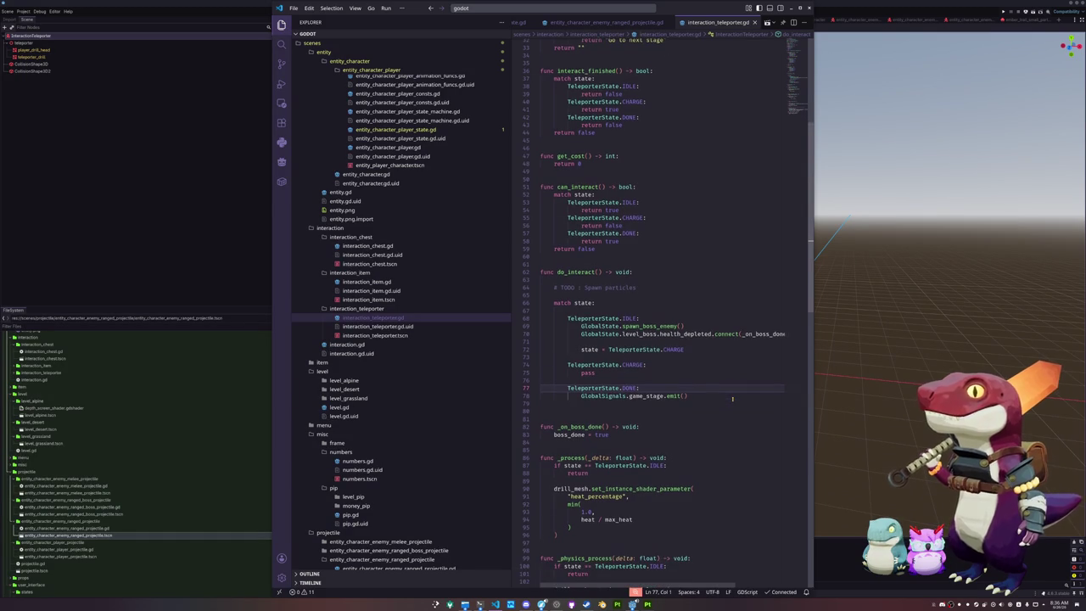
key(alt+Tab)
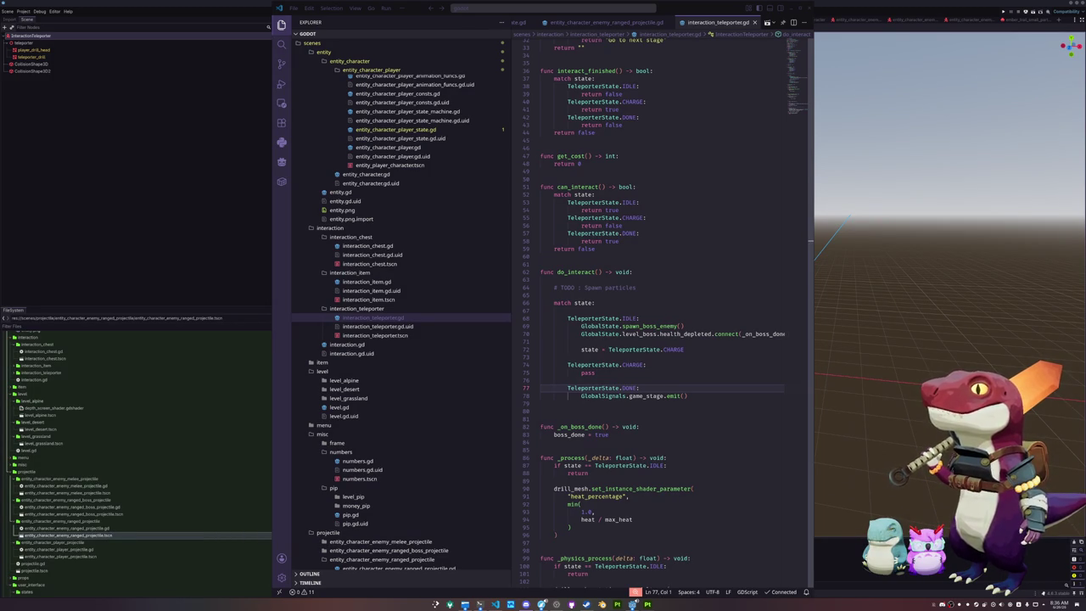
click(604, 396)
scroll(598, 395, down, 5)
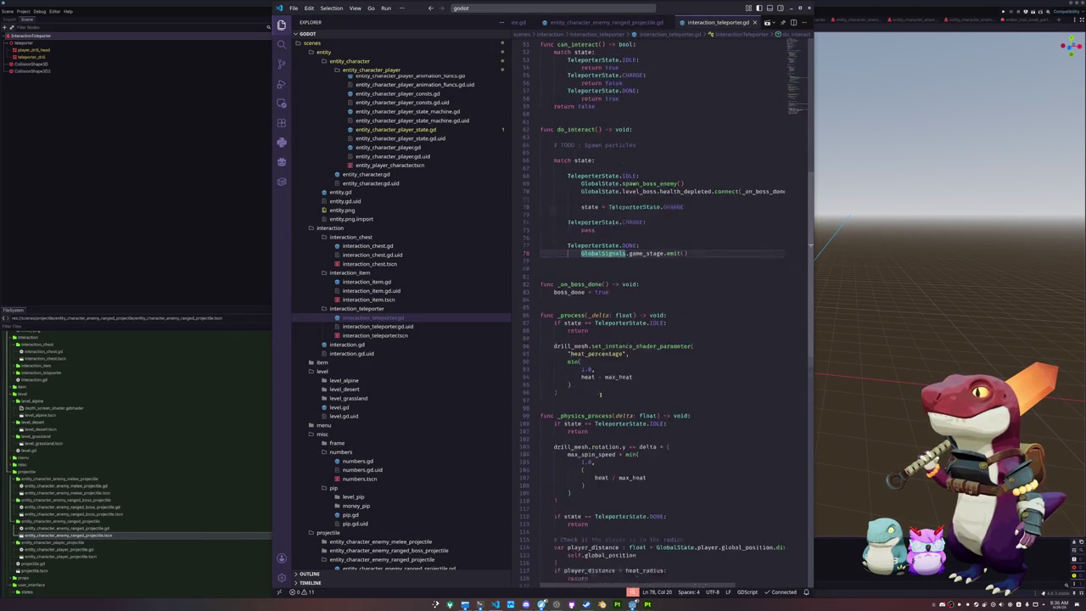
click(575, 309)
scroll(628, 348, down, 3)
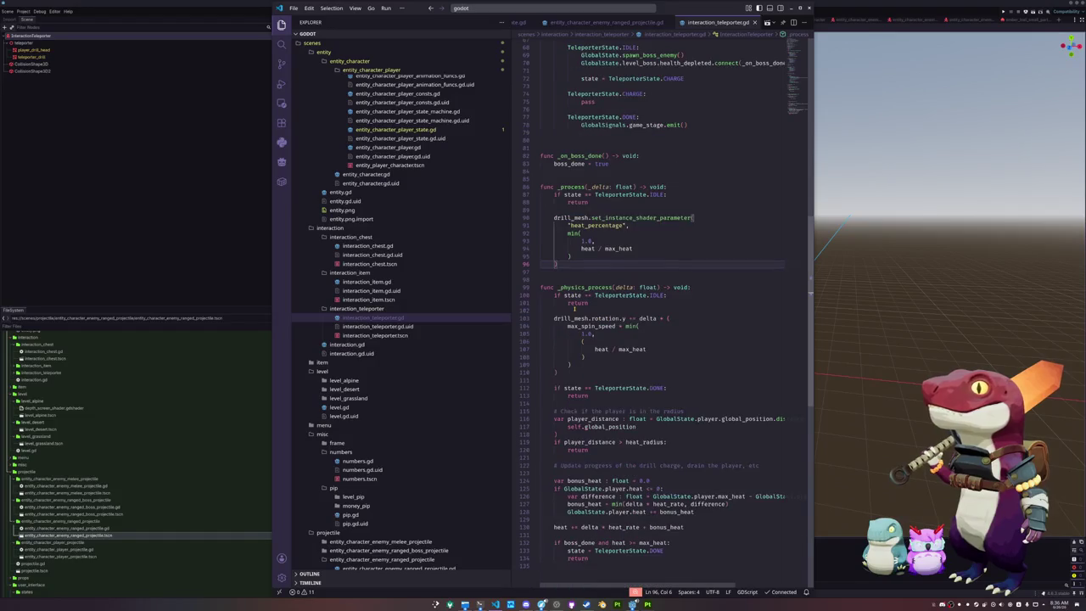
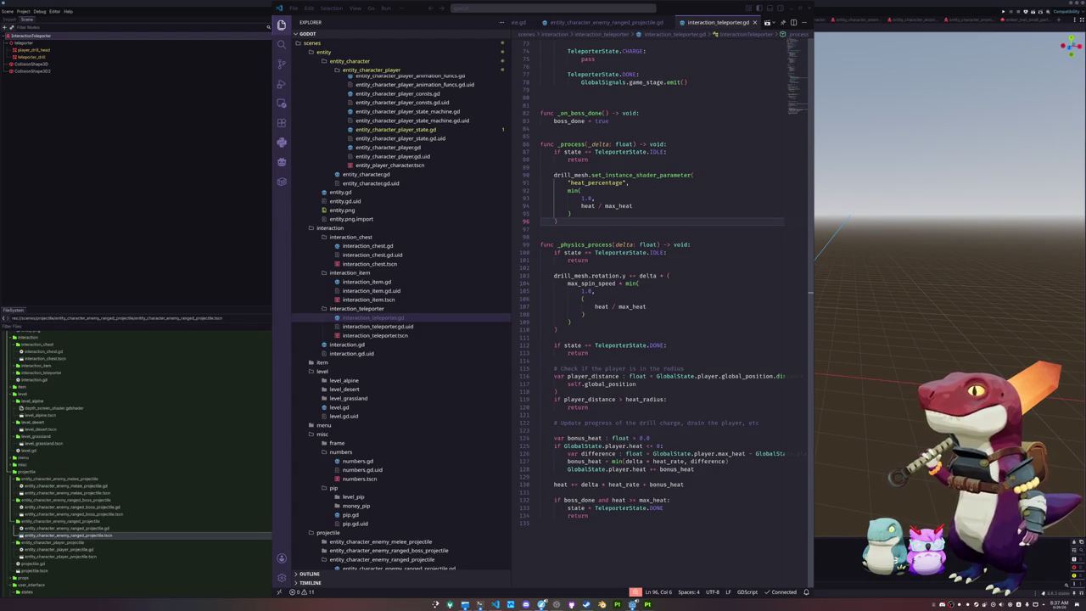
- Inspect the rotation code by selecting its min( heat expression, then dropping the selection
click(651, 338)
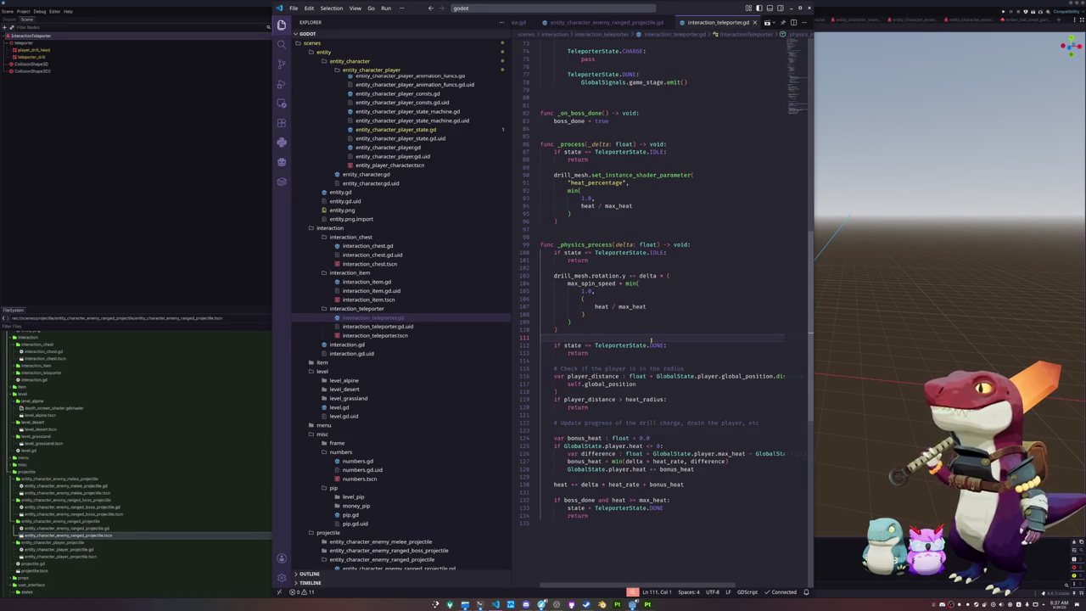
key(Up)
key(Up)
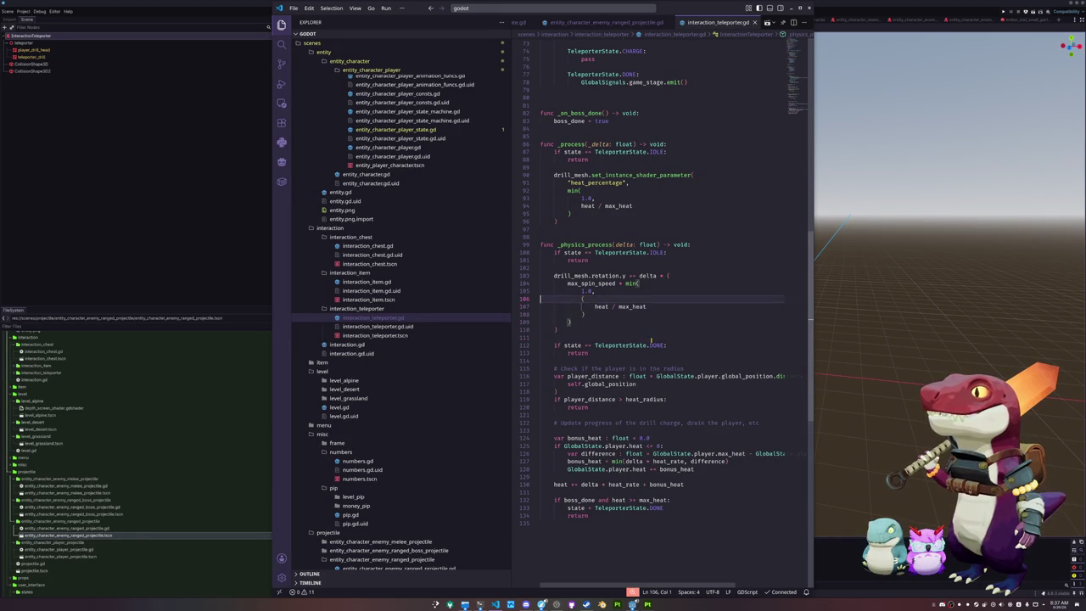
key(Up)
key(End)
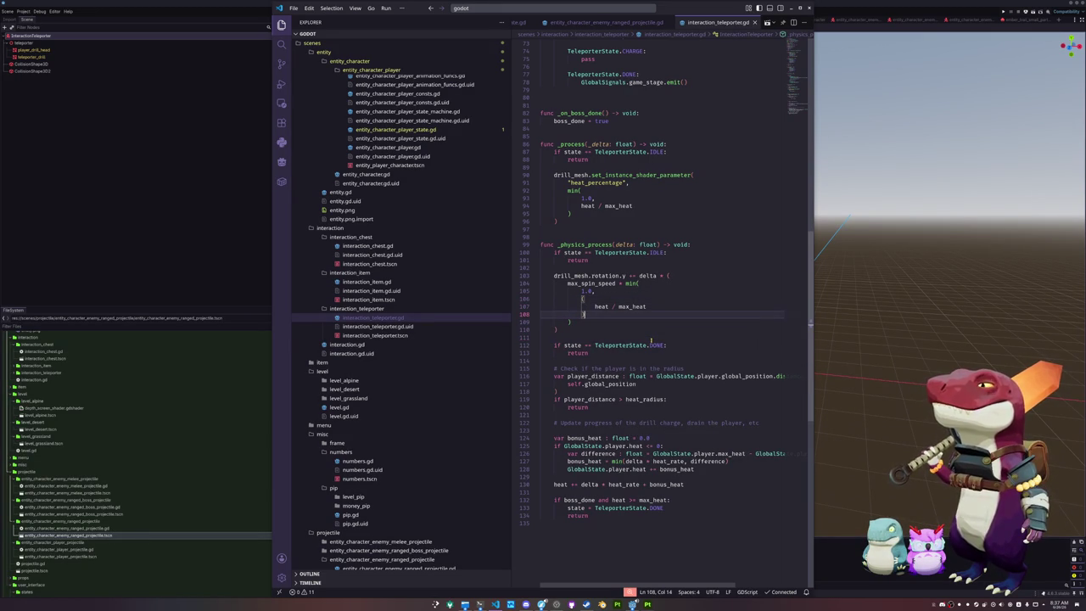
key(Up)
key(Up)
key(Up)
key(Right)
key(Right)
key(Right)
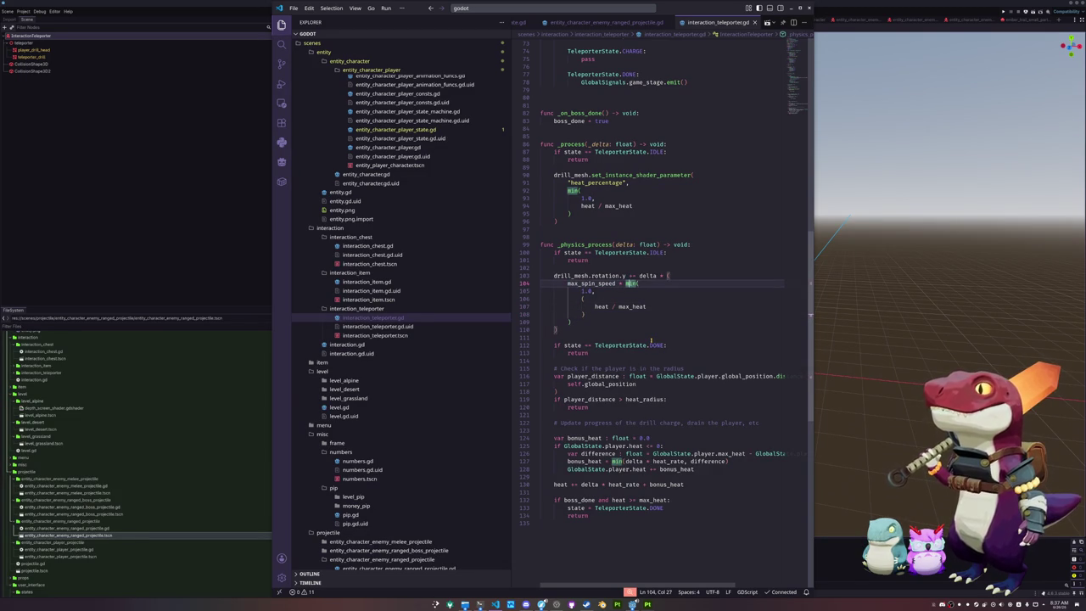
key(shift+Down)
key(shift+Down)
key(shift+Down)
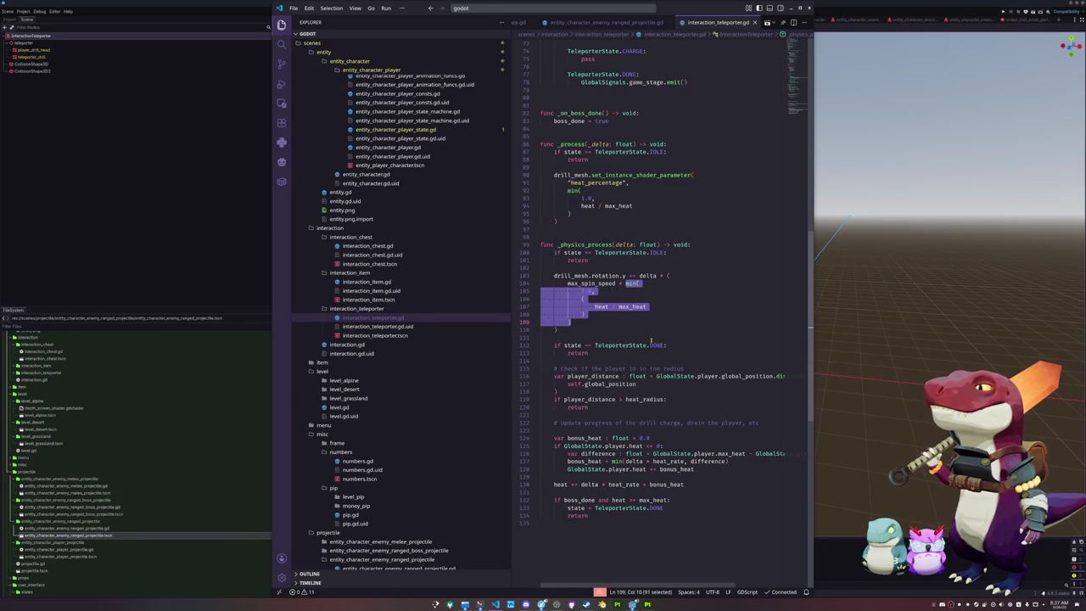
key(Escape)
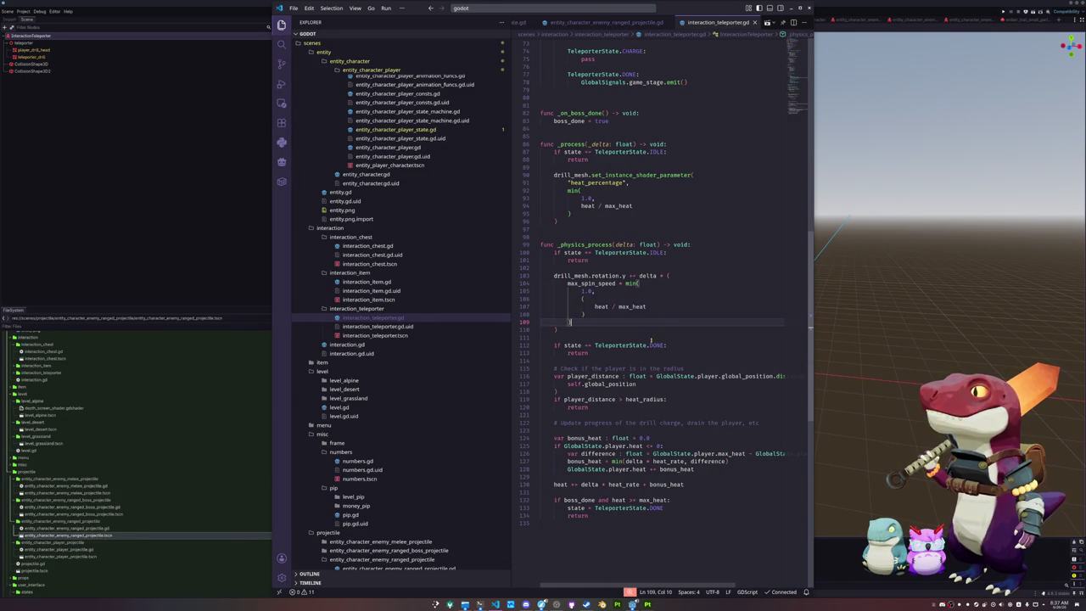
- Review the rotation expression and insert blank lines after the IDLE check and above _physics_process
key(Up)
key(Up)
key(Up)
key(Up)
key(ctrl+Right)
key(ctrl+Right)
key(ctrl+Right)
key(Right)
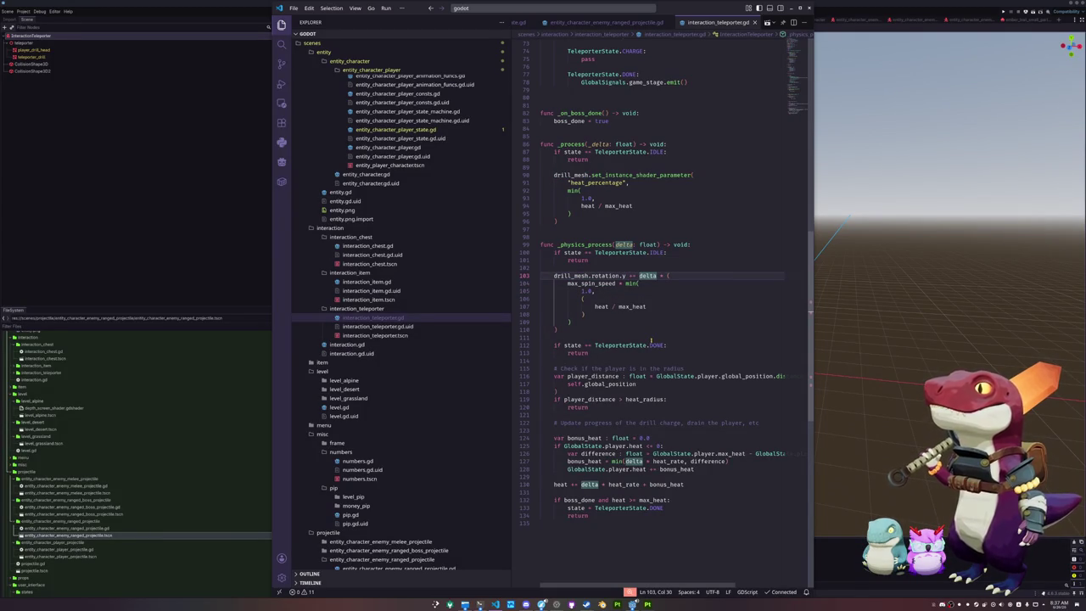
key(Right)
key(shift+Down)
key(shift+Down)
key(shift+Down)
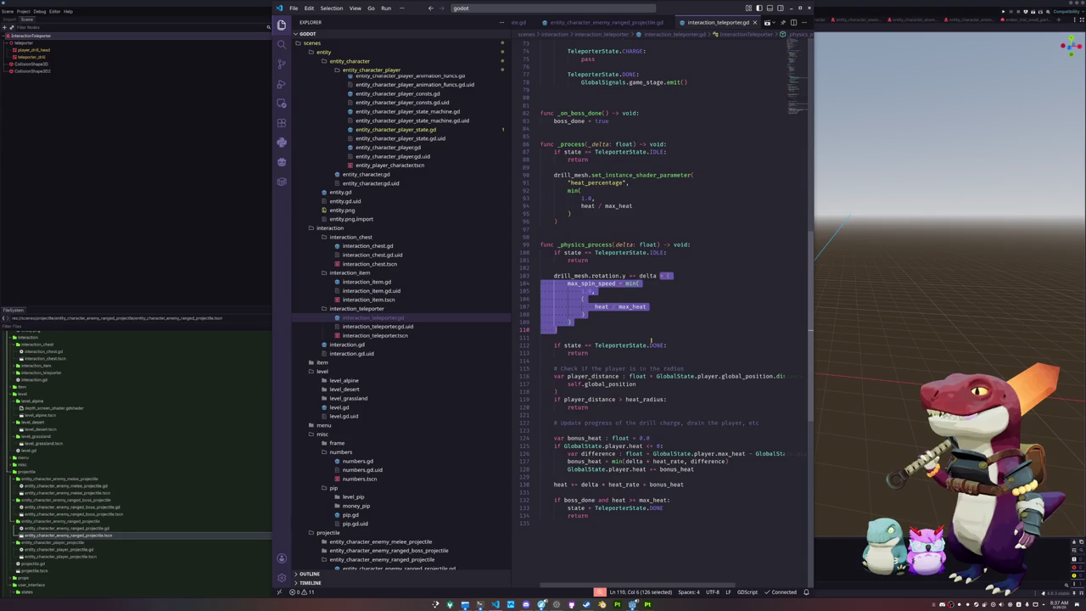
key(Left)
key(Up)
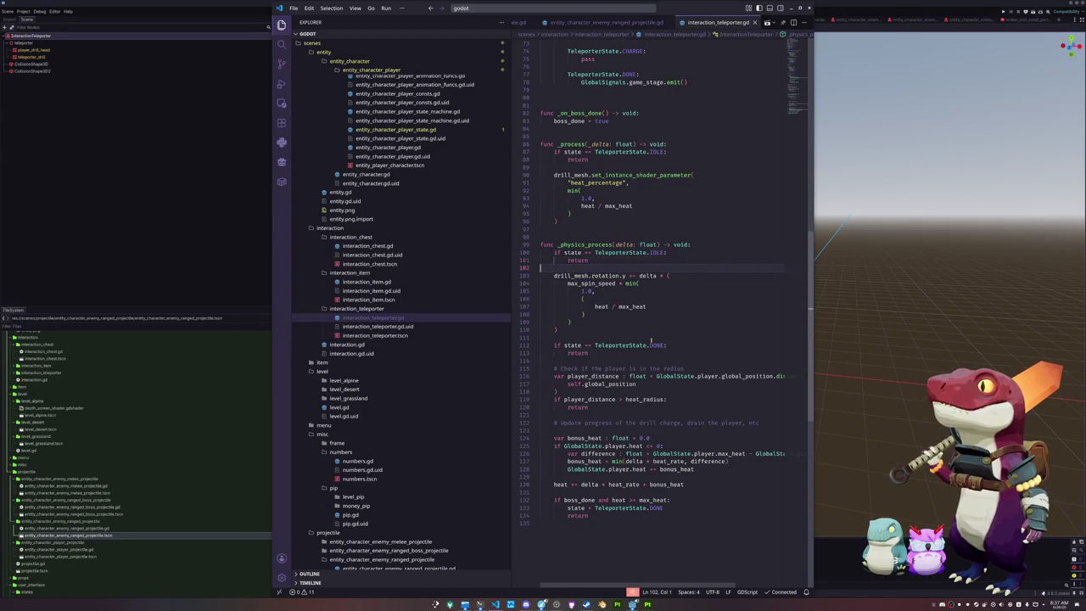
key(Return)
key(Up)
key(Up)
key(Up)
key(Return)
- Declare 'var cur_rotation_speed : float = 0.0' above _physics_process
text(var cur)
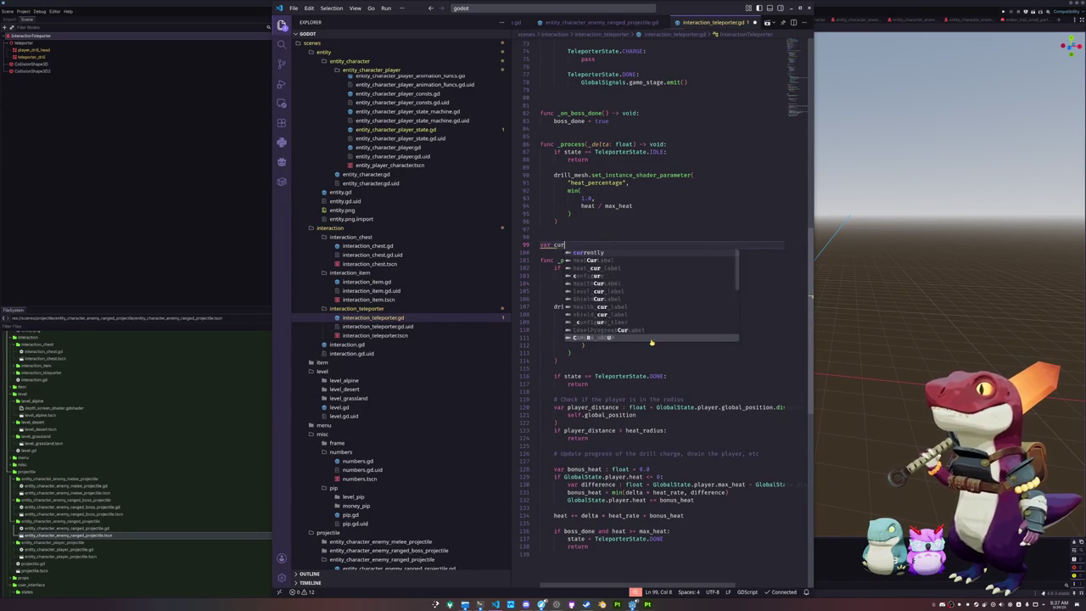
text(_)
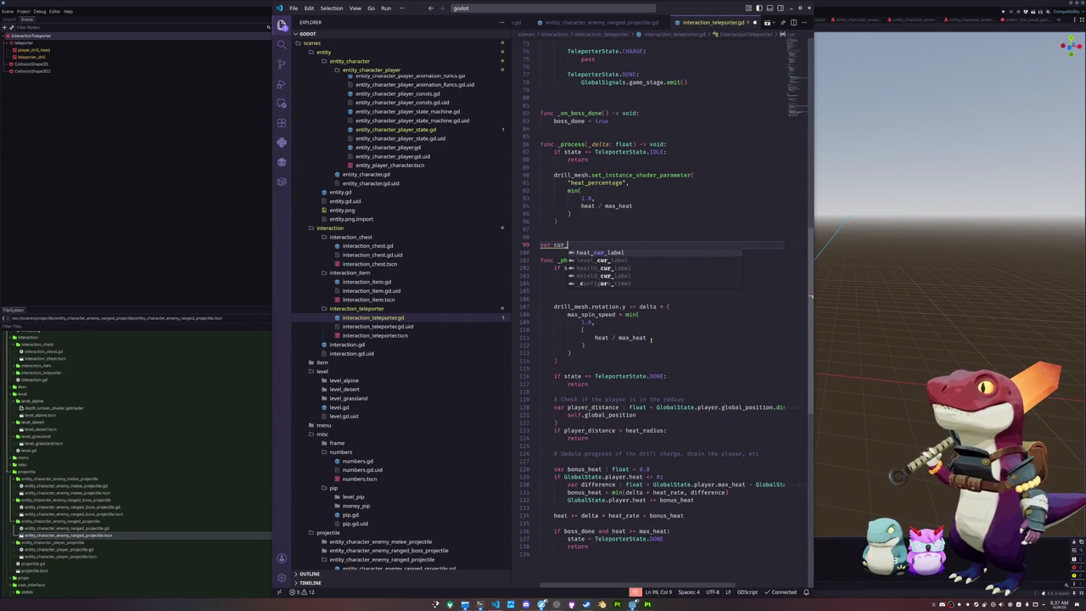
text(rotation_sp)
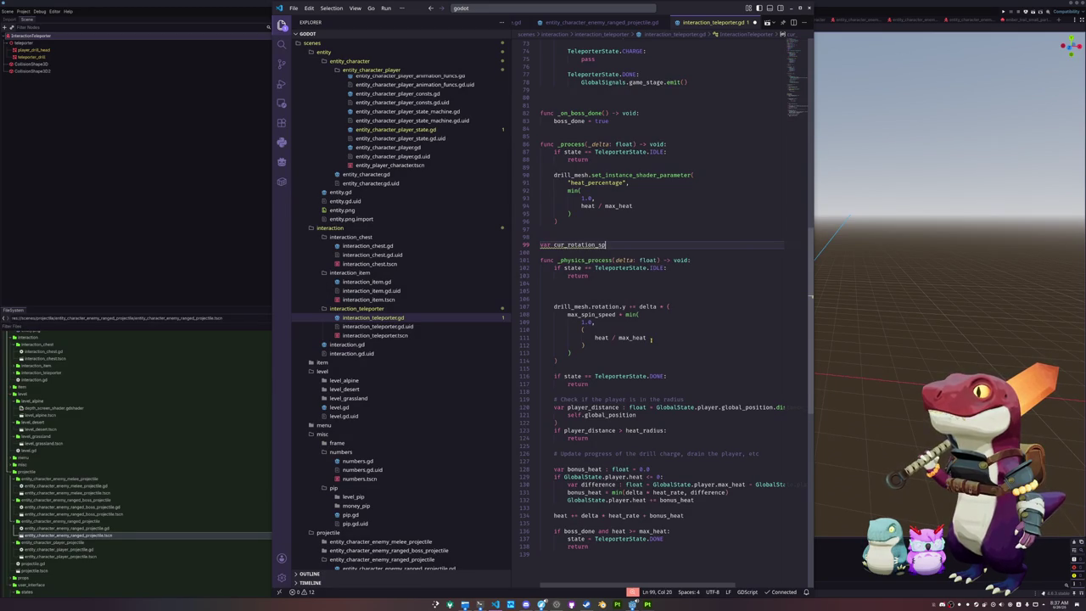
text(eed : float = 0.)
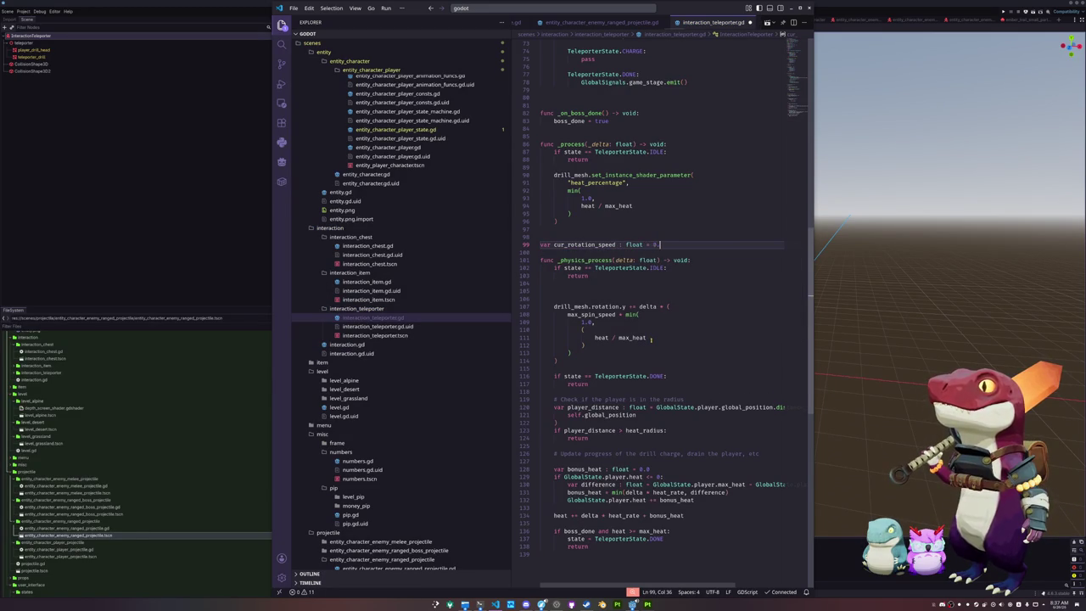
- Add 'match state:' with a TeleporterState.IDLE case that returns
key(Down)
key(Down)
key(Down)
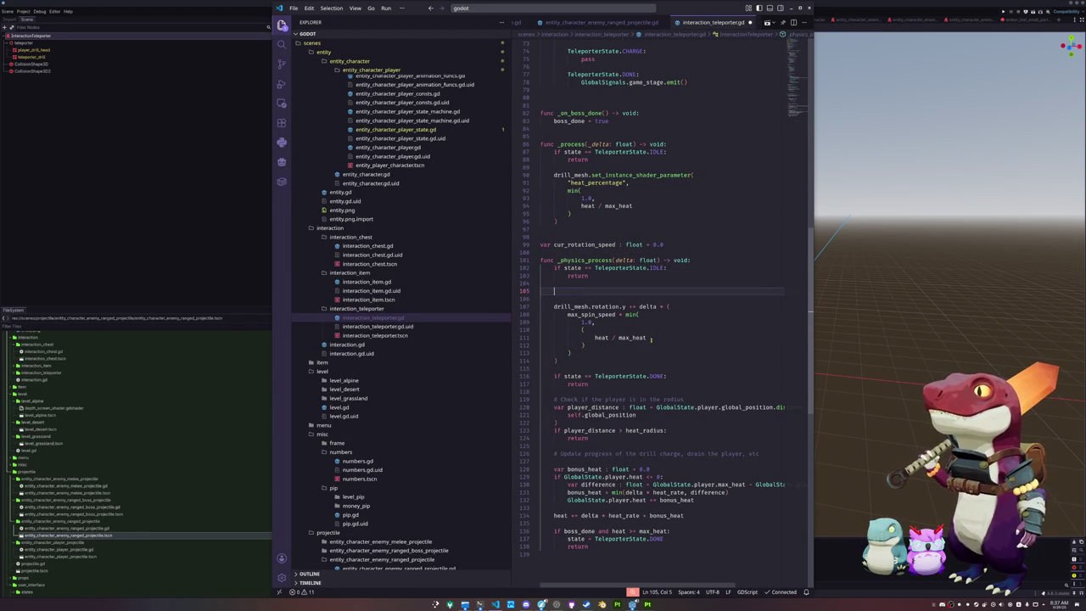
text(match s)
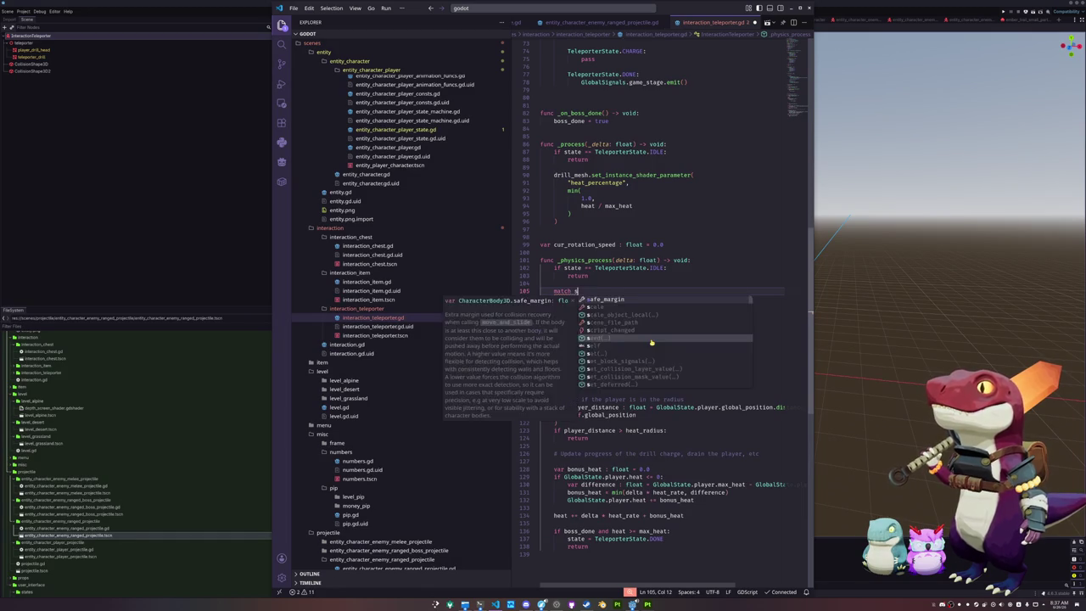
text(Tel)
key(BackSpace)
key(BackSpace)
key(BackSpace)
text(state:)
key(Return)
key(Up)
key(Up)
key(Up)
key(Right)
key(Right)
key(Right)
key(ctrl+shift+Right)
key(ctrl+shift+Right)
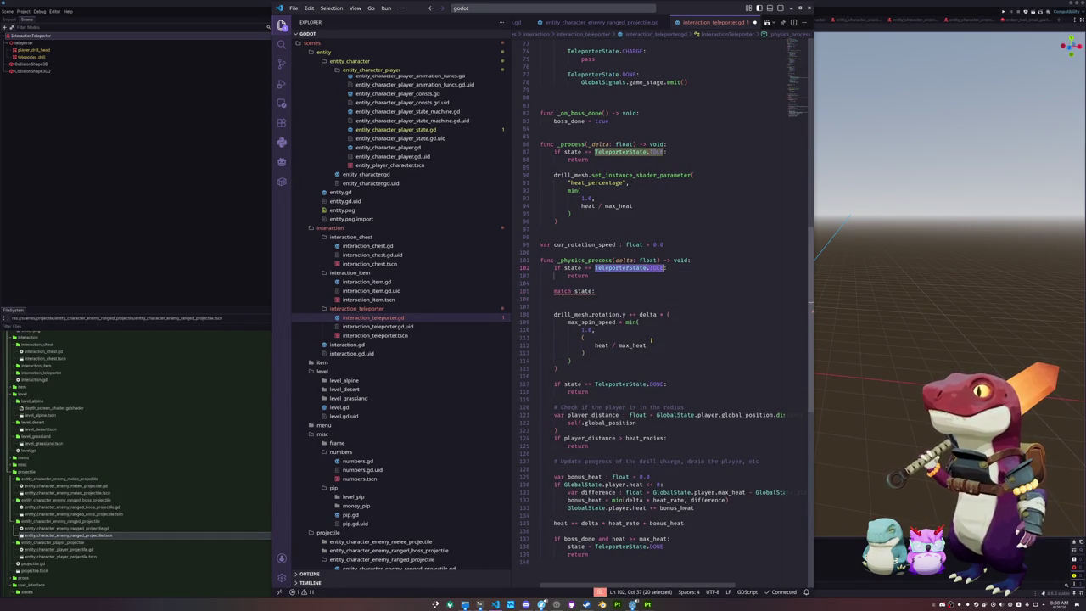
key(ctrl+c)
key(Down)
key(Down)
key(Down)
key(ctrl+v)
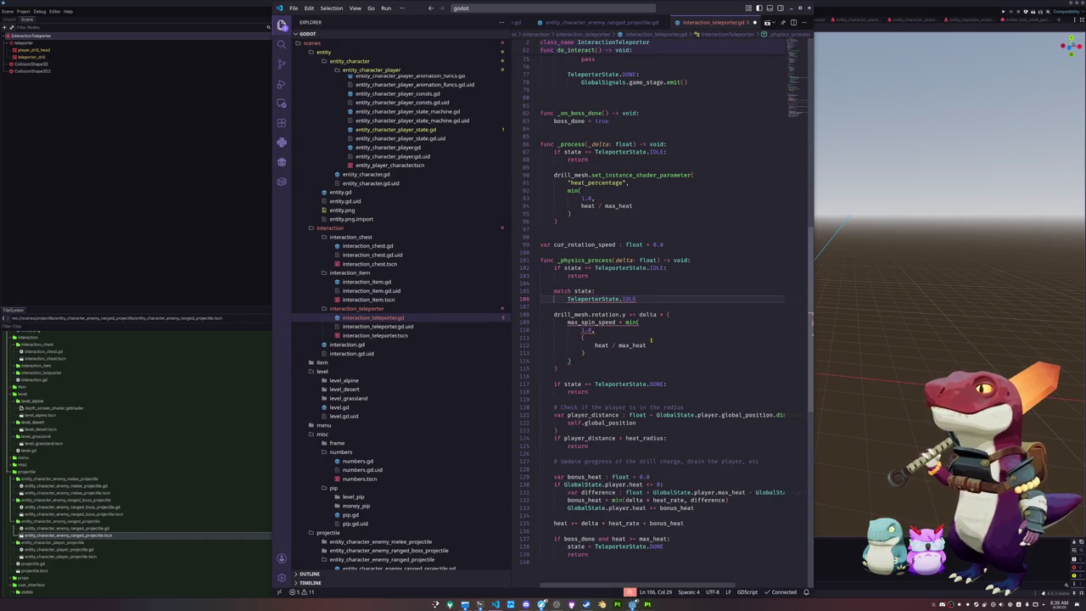
key(Return)
text(pass)
key(BackSpace)
key(BackSpace)
key(BackSpace)
text(r)
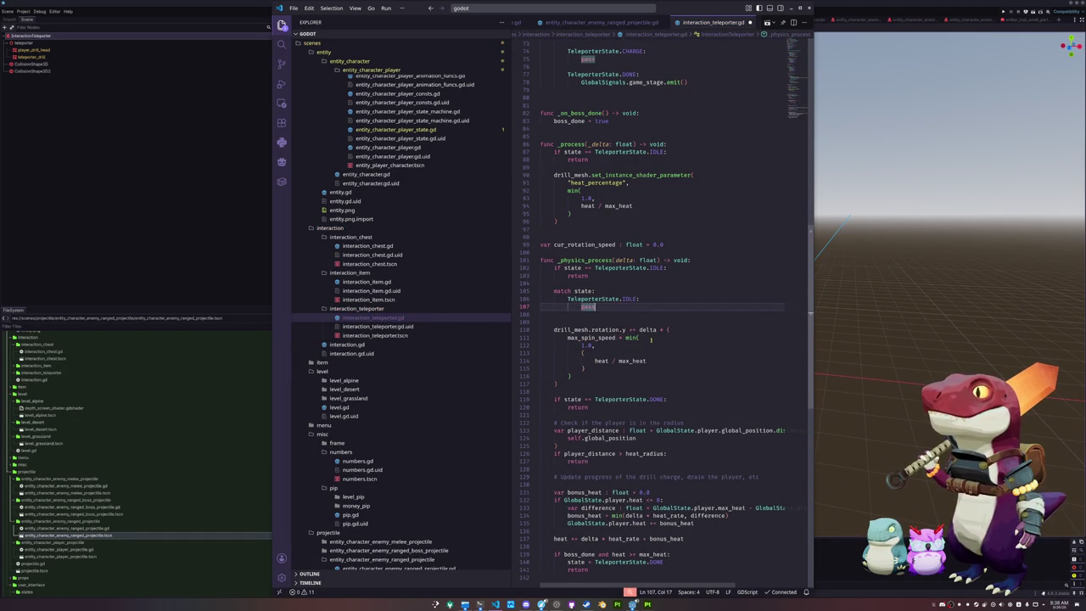
text(eturn)
key(Escape)
- Delete the old IDLE early-return check, keeping the DONE check after undoing its deletion
key(Up)
key(Up)
key(Home)
key(Home)
key(Up)
key(Up)
key(Up)
key(ctrl+shift+k)
key(ctrl+shift+k)
key(Down)
key(Down)
key(Down)
key(Down)
key(Down)
key(Down)
key(Down)
key(Down)
key(Down)
key(shift+Up)
key(shift+Up)
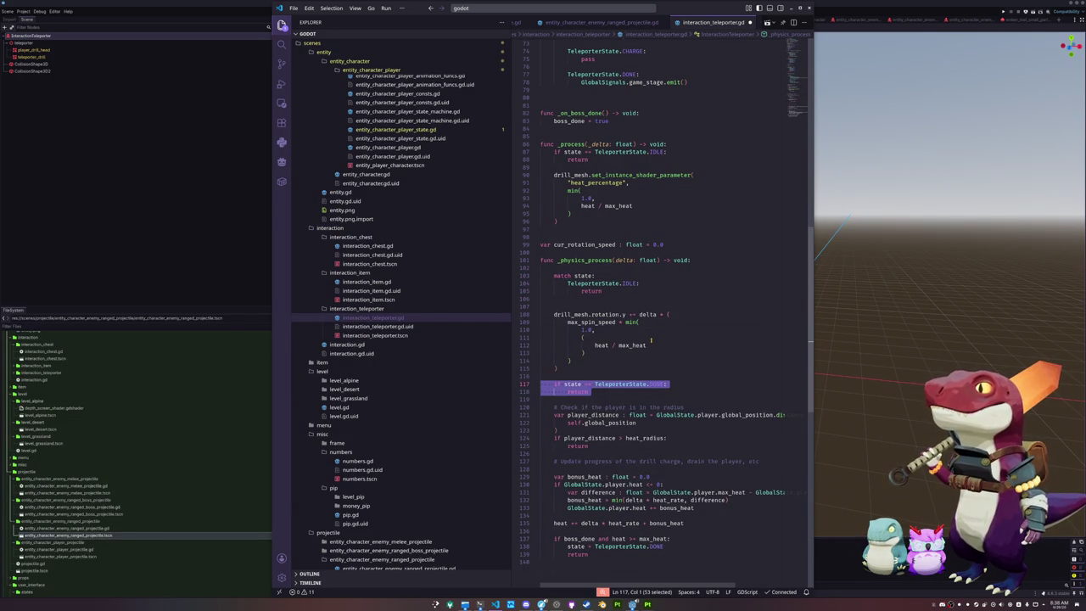
key(ctrl+shift+k)
key(Up)
key(Up)
key(Up)
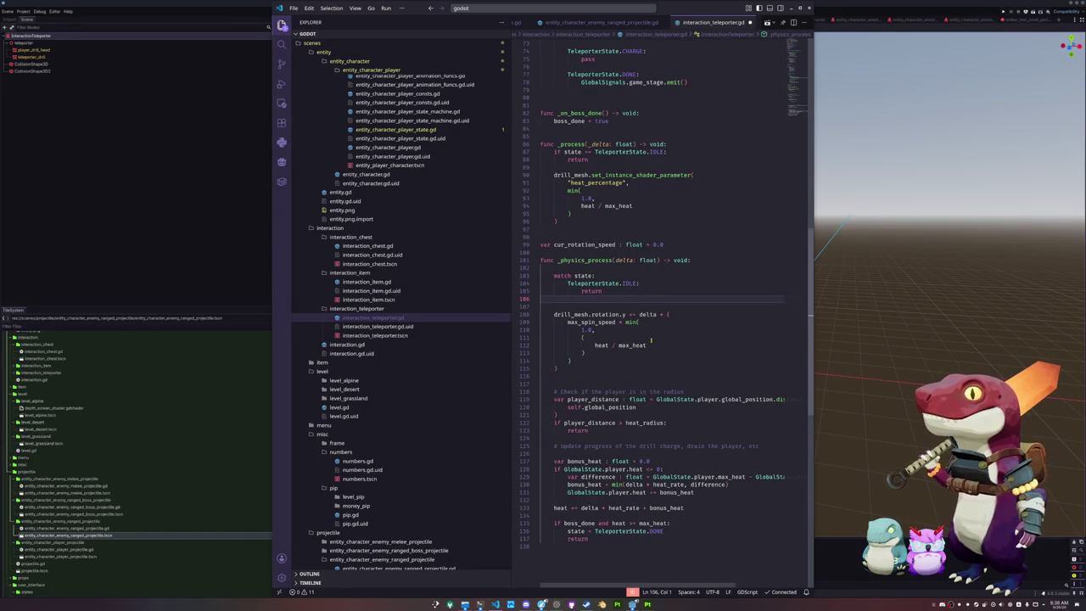
key(ctrl+z)
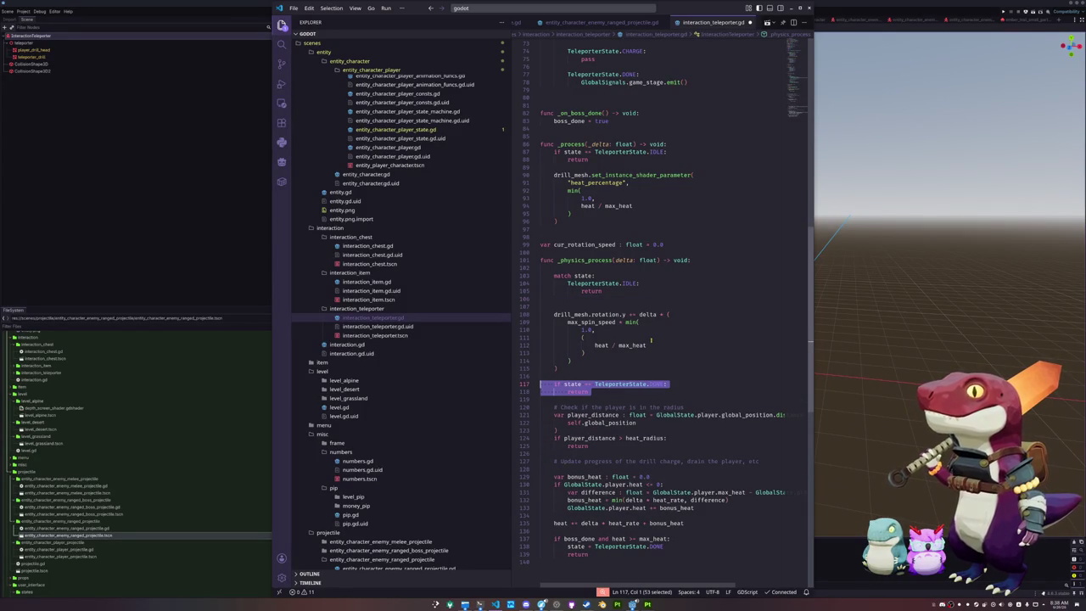
key(Up)
key(Up)
key(Up)
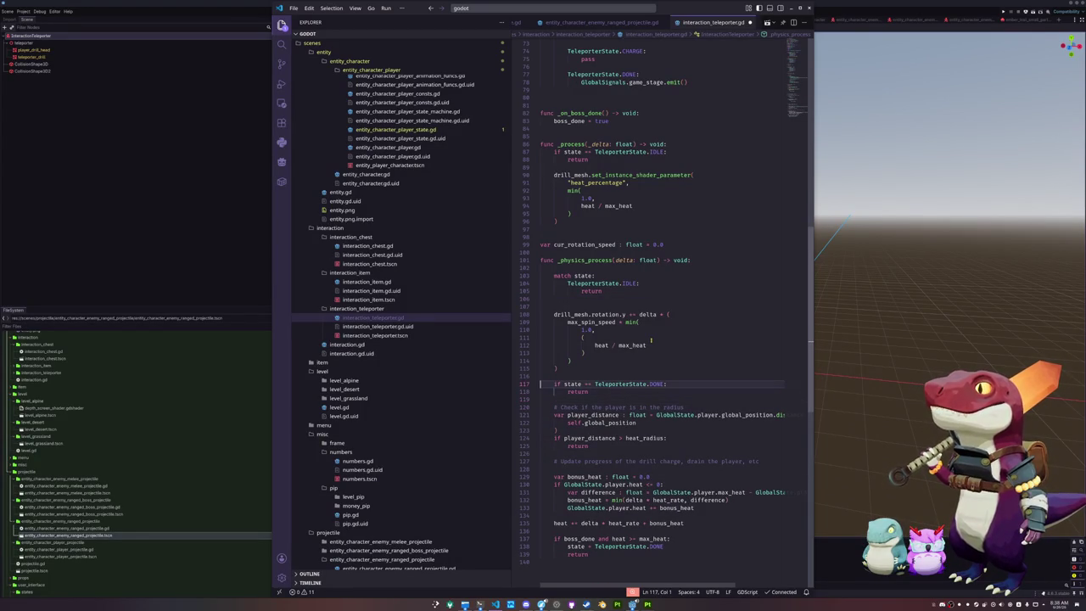
key(Up)
key(Up)
- Add TeleporterState.CHARGE and TeleporterState.DONE match cases with pass placeholders
text(TeleporterState.)
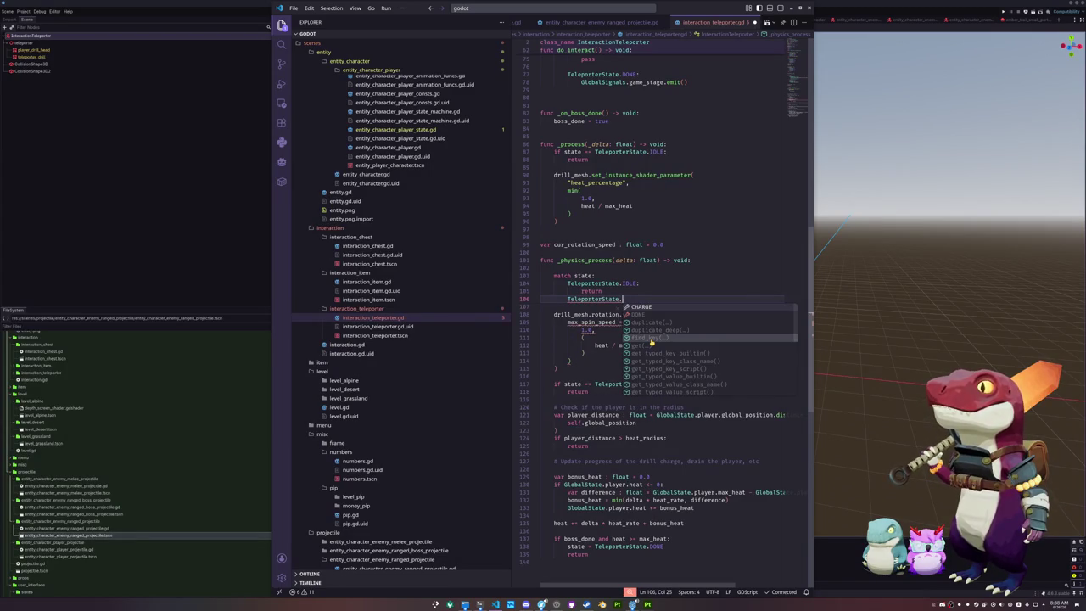
key(Tab)
text(:)
key(Return)
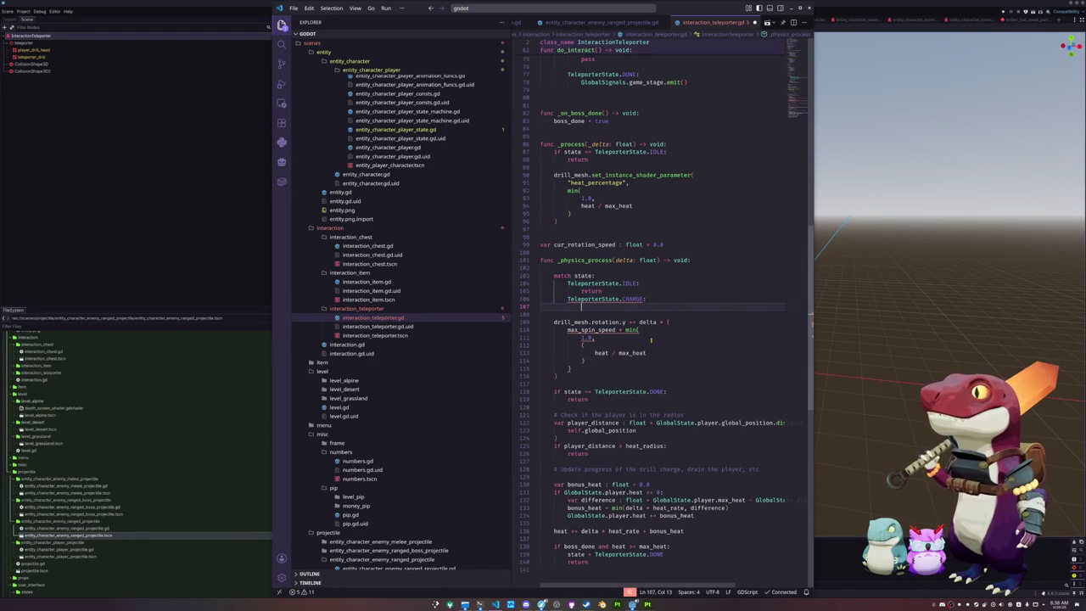
text(pass)
key(Return)
key(Return)
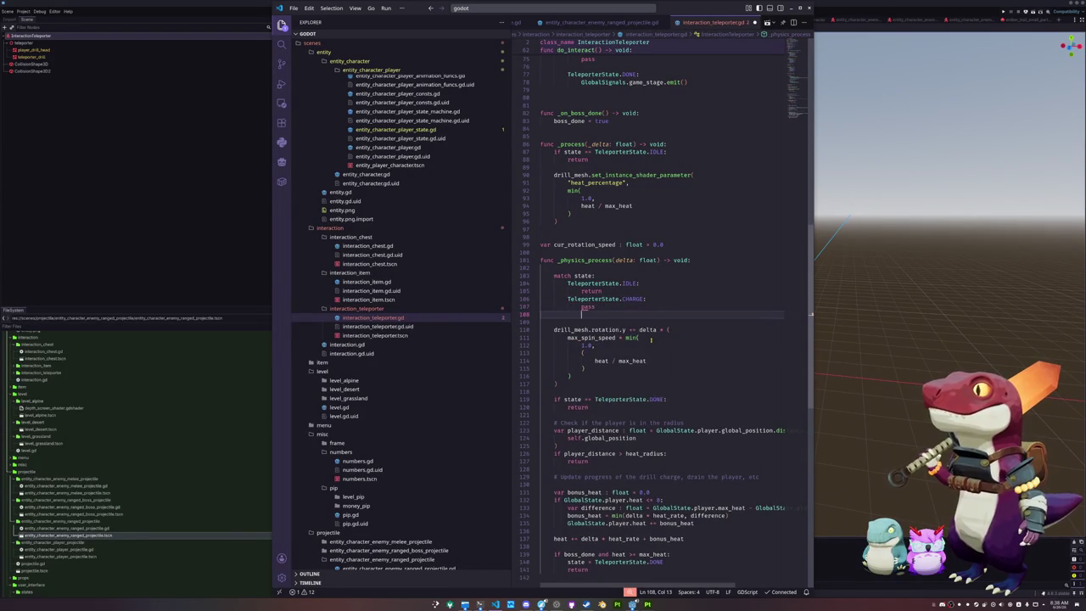
key(BackSpace)
key(BackSpace)
text(Te)
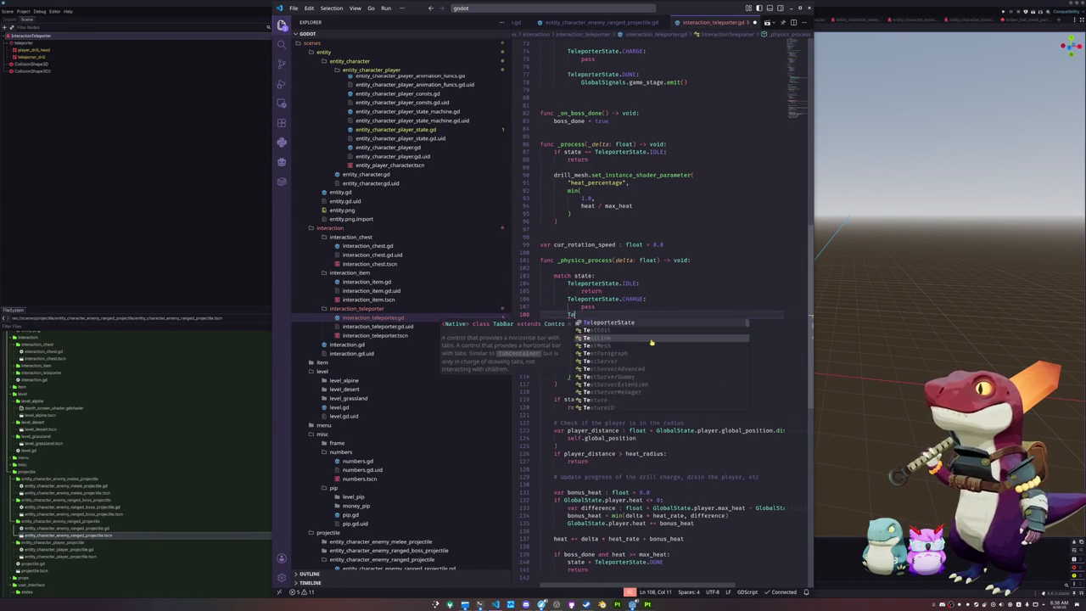
text(leporterState.DO)
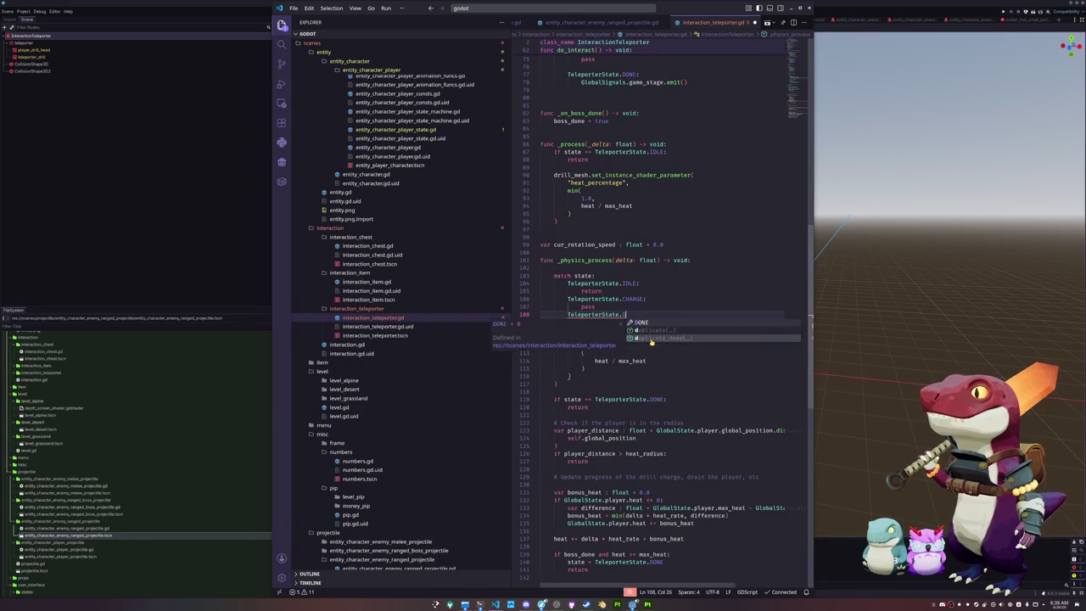
key(Tab)
text(:)
key(Return)
text(pass)
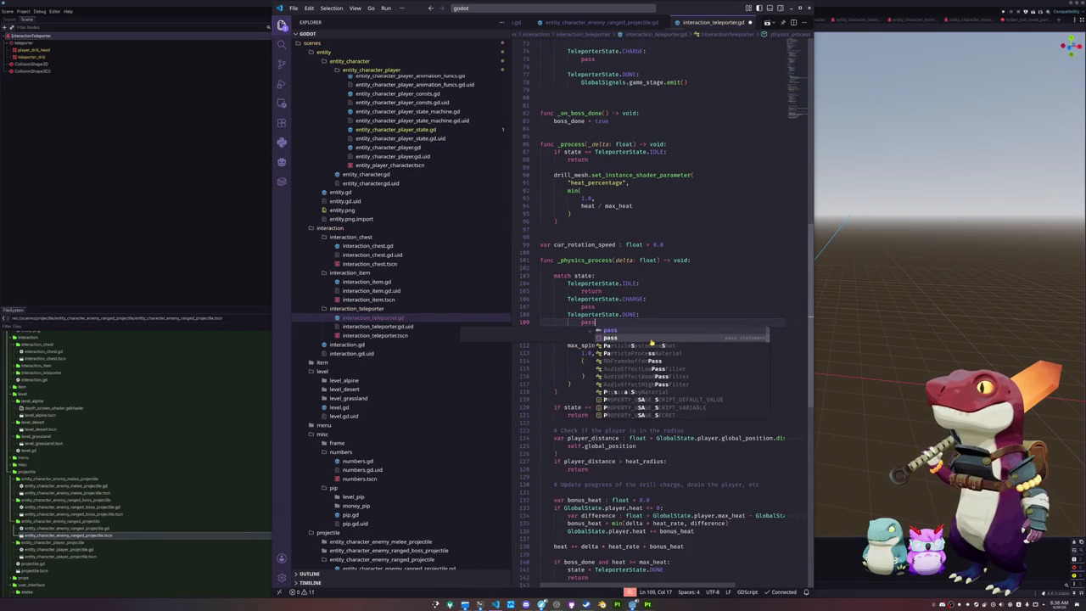
key(Up)
key(Up)
key(Home)
key(ctrl+shift+Return)
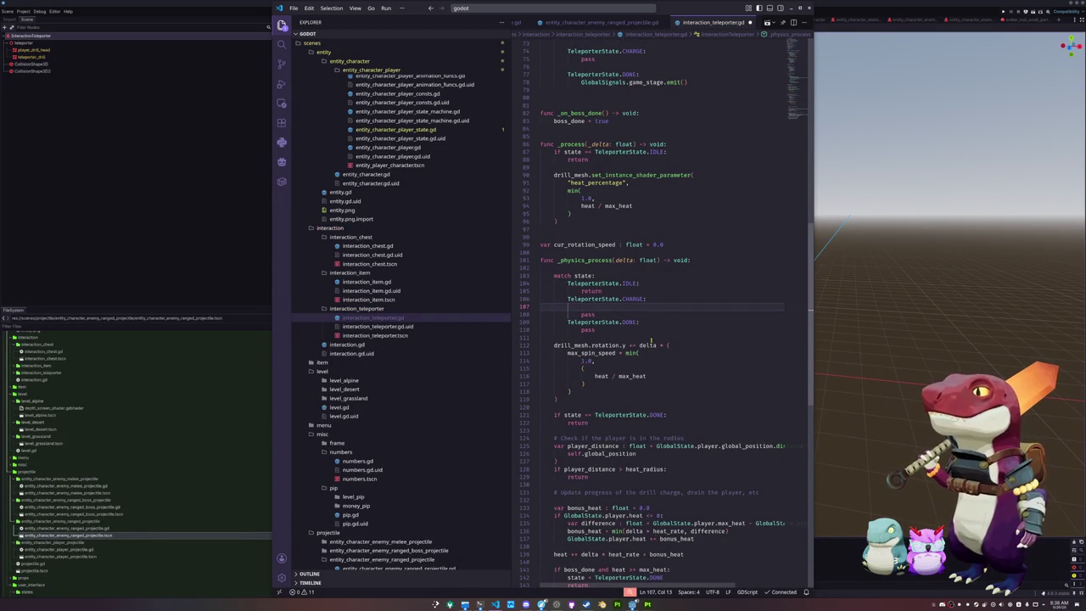
- In CHARGE, set cur_rotation_speed = lerp(cur_rotation_speed, min(1.0, heat / max_heat), delta * 1.0)
text(cur_rotation_speed )
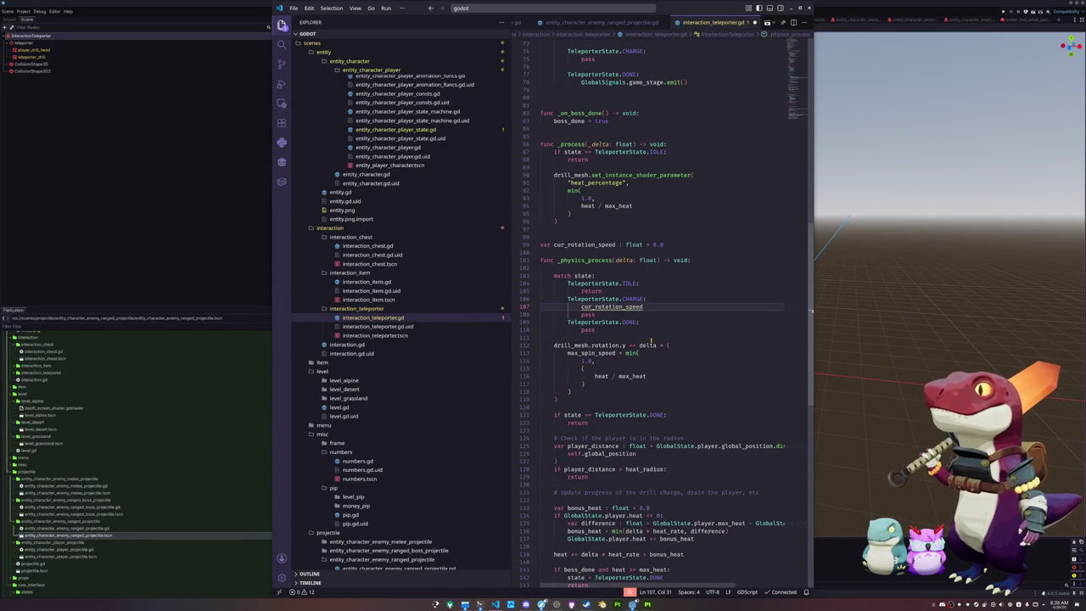
text(= lerp()
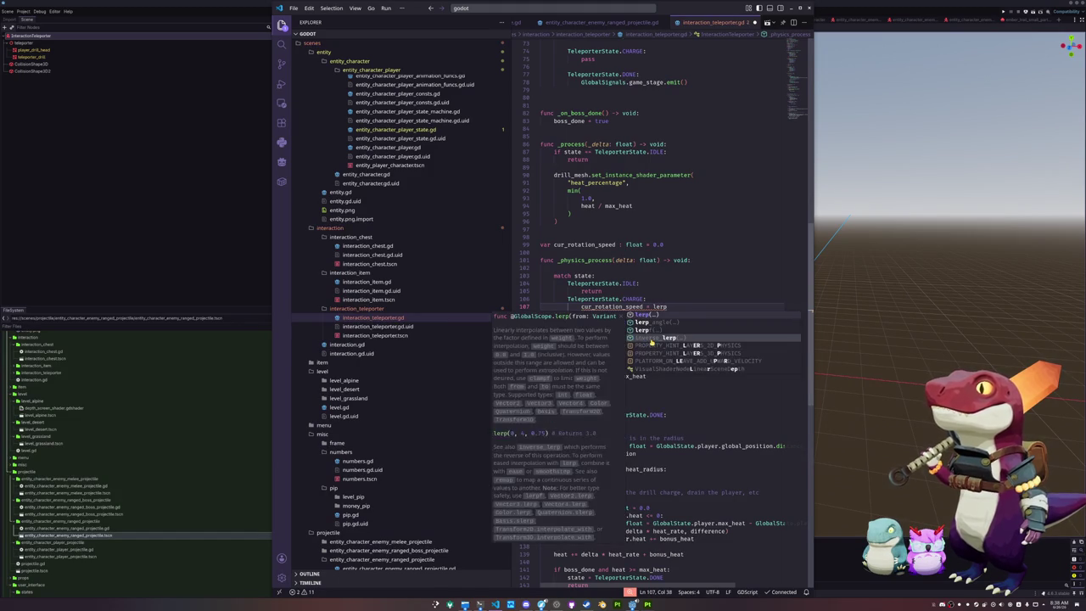
key(Return)
text(cur)
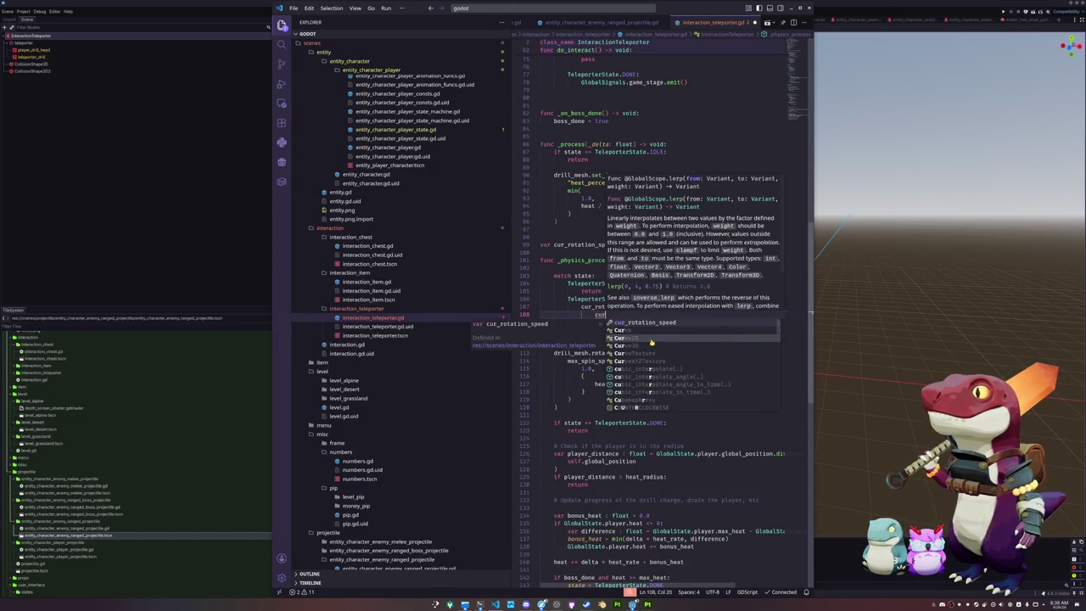
text(_rotation_speed,)
key(Return)
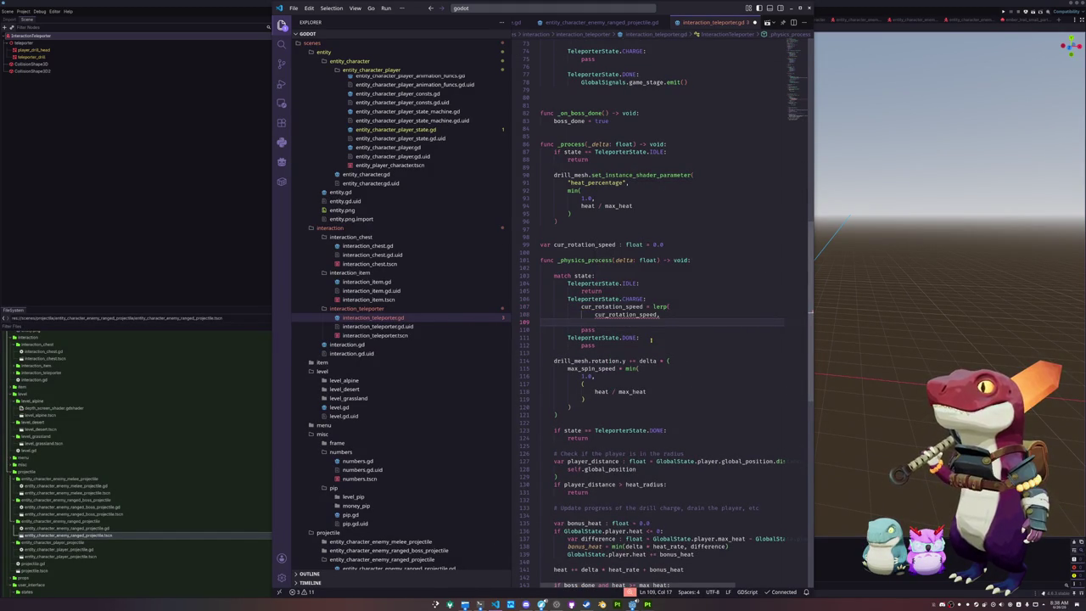
key(Down)
key(Down)
key(Down)
key(ctrl+Right)
key(ctrl+Right)
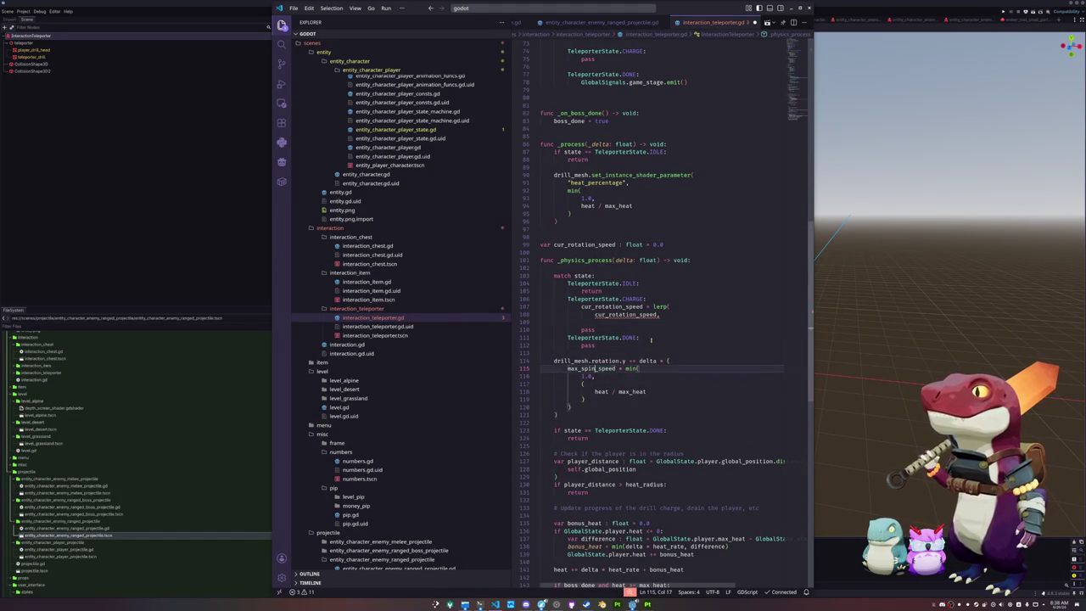
key(shift+Down)
key(shift+Down)
key(shift+Down)
key(Delete)
key(Up)
key(Up)
key(Up)
key(Up)
key(Up)
key(ctrl+v)
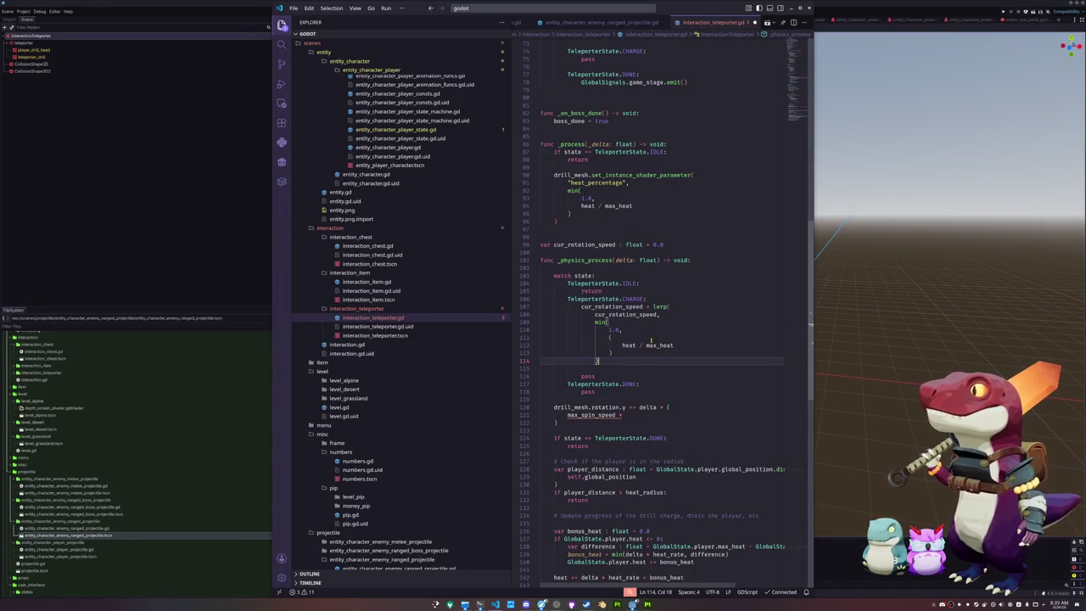
text(,)
key(Return)
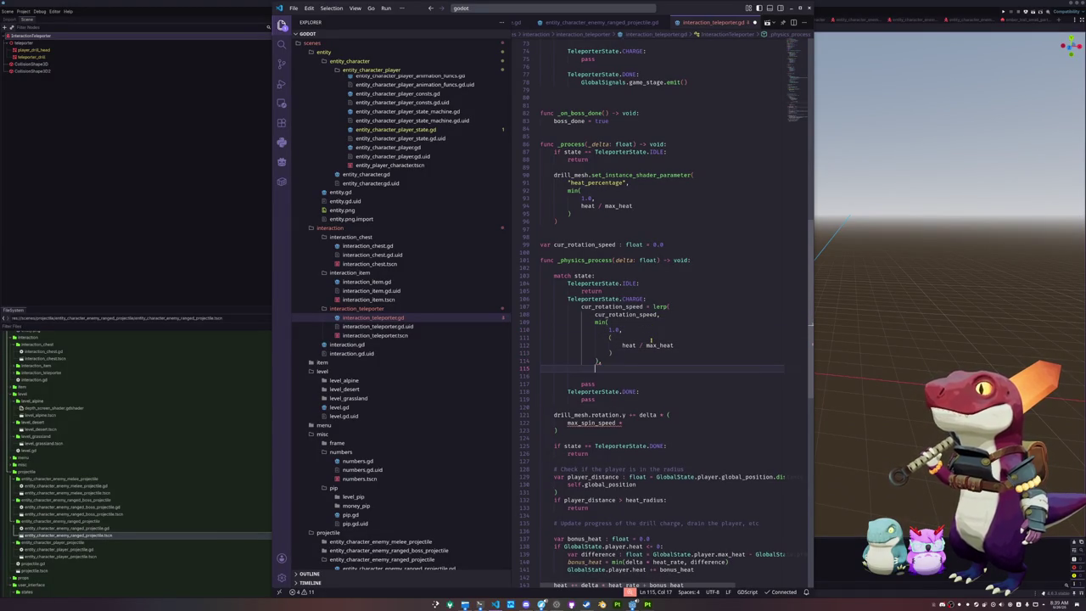
text(delta * 1.0)
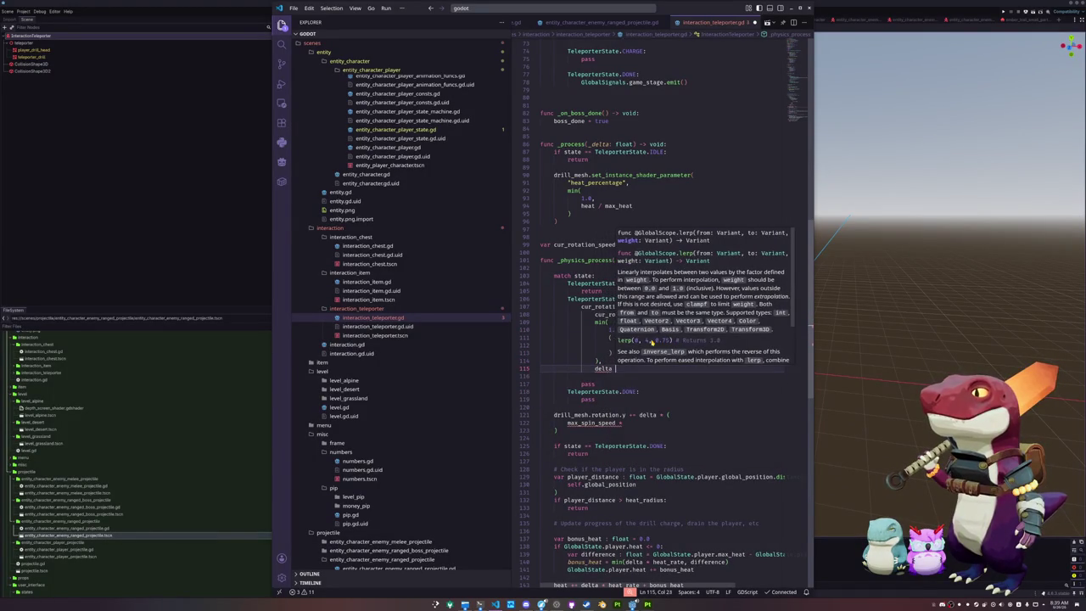
key(Escape)
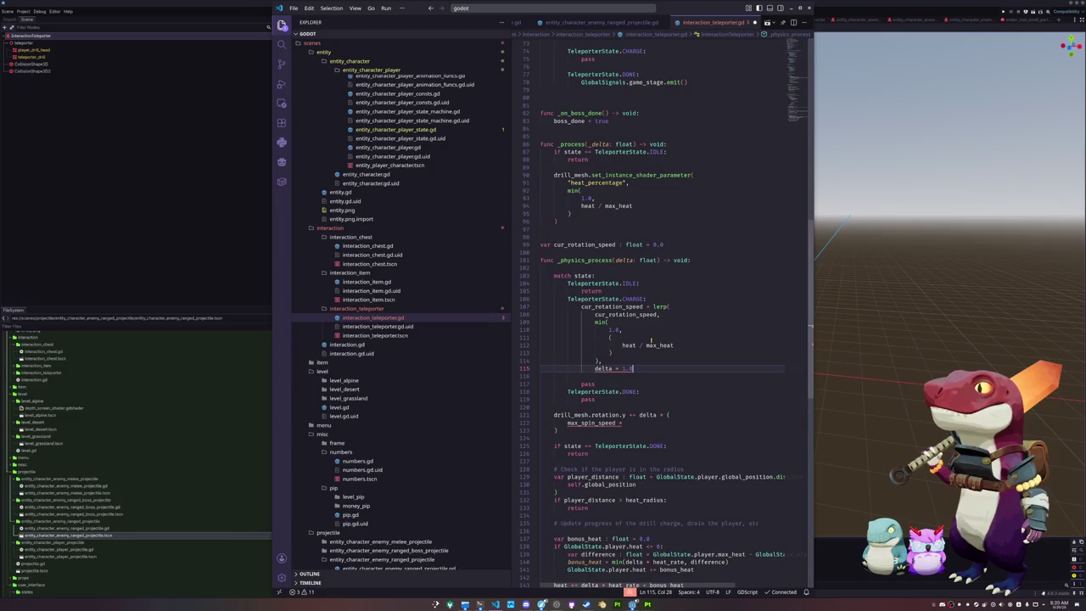
key(Return)
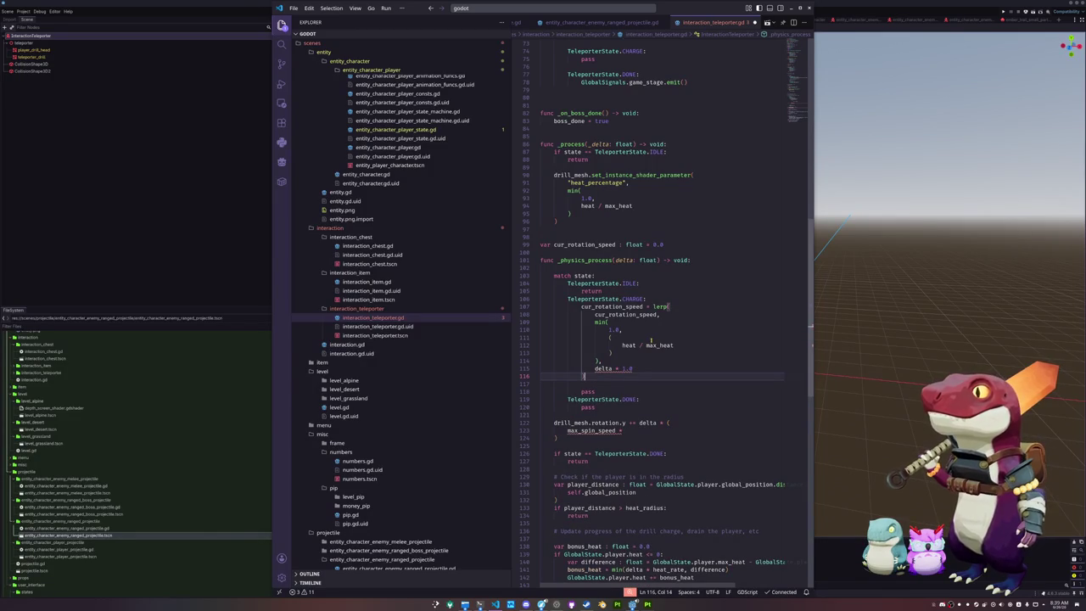
text())
key(Up)
key(Up)
key(Up)
key(Down)
key(Down)
key(Down)
key(End)
key(Down)
key(Down)
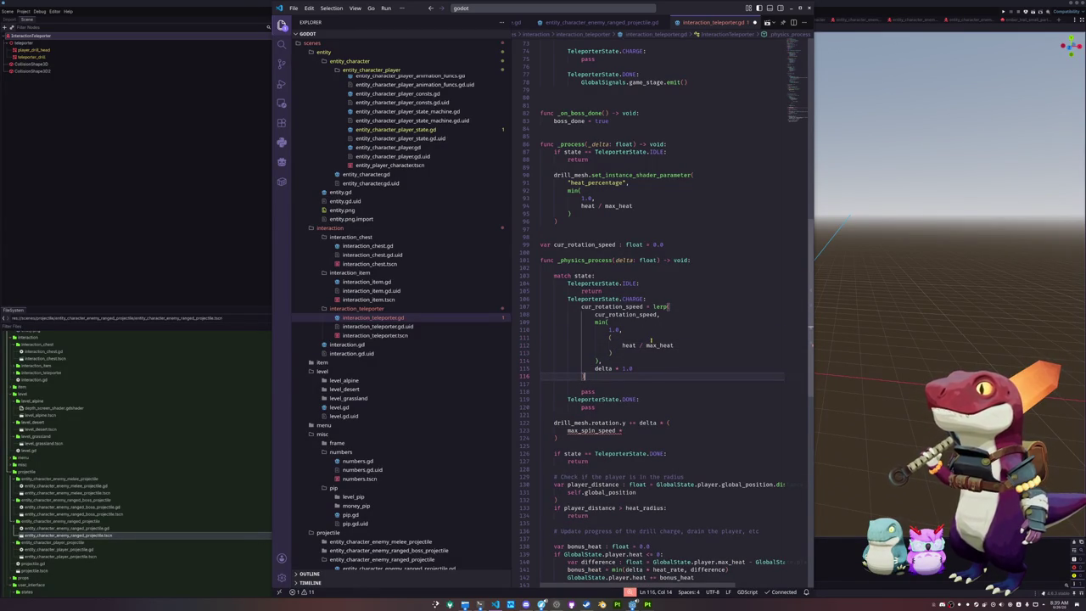
key(Down)
key(Down)
key(Down)
key(Down)
- In DONE, replace pass with cur_rotation_speed = lerp(cur_rotation_speed, 0.0, delta * 1.0)
key(End)
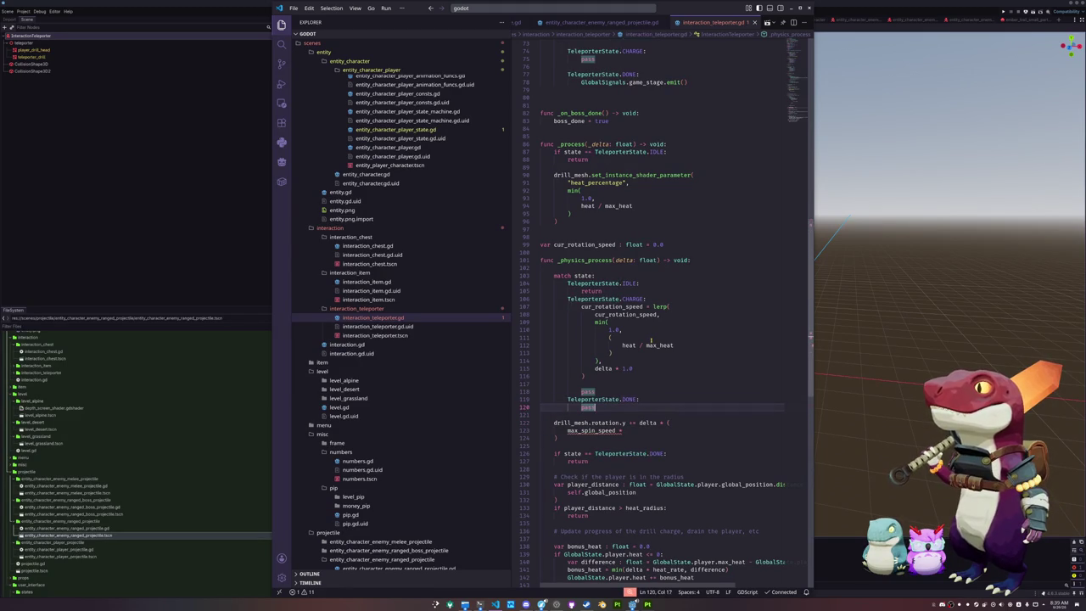
key(shift+Home)
text(cur)
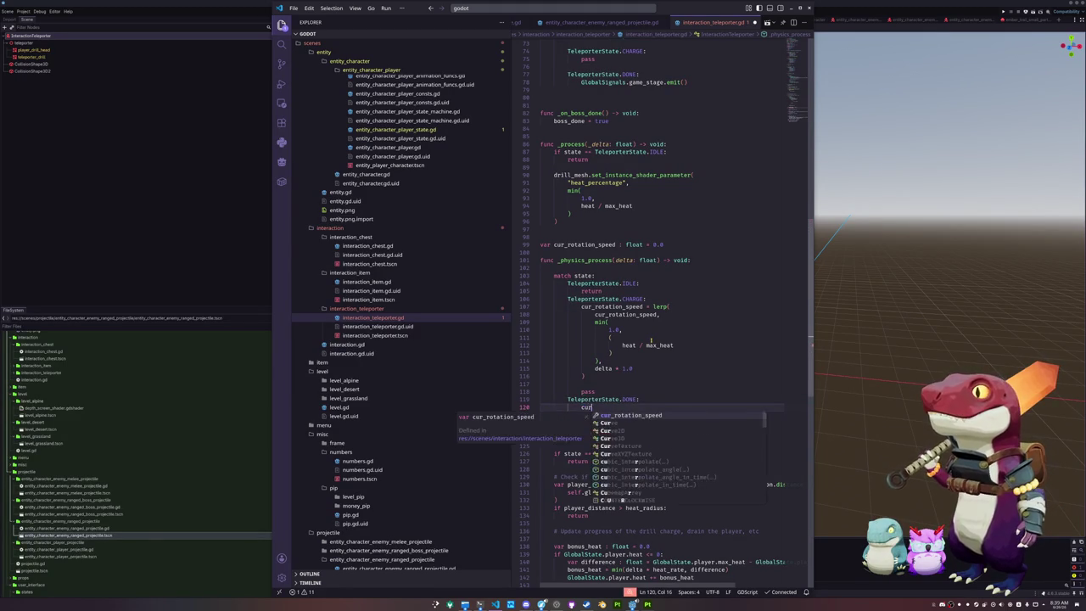
text(_rotation_speed = lerp()
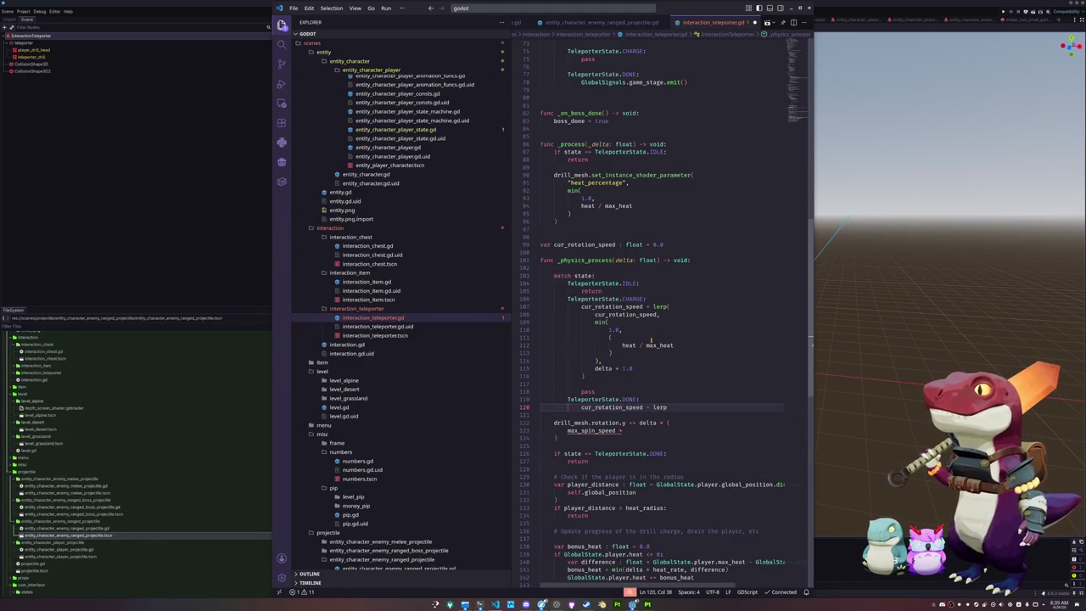
key(Return)
text(cur_)
key(Return)
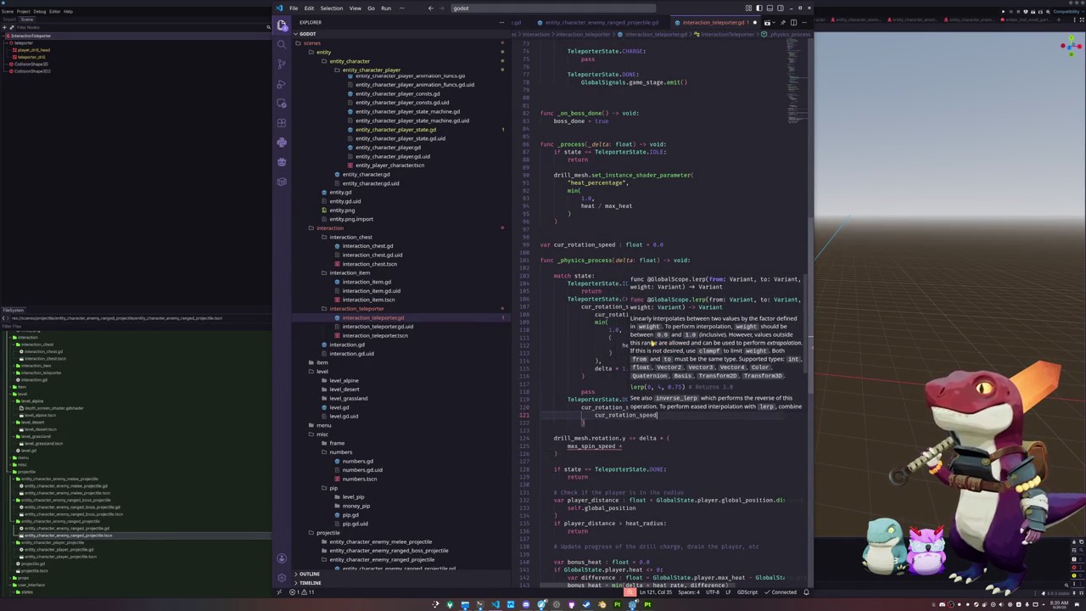
text(,)
key(Return)
text(0.0,)
key(Return)
text(delta *)
key(Escape)
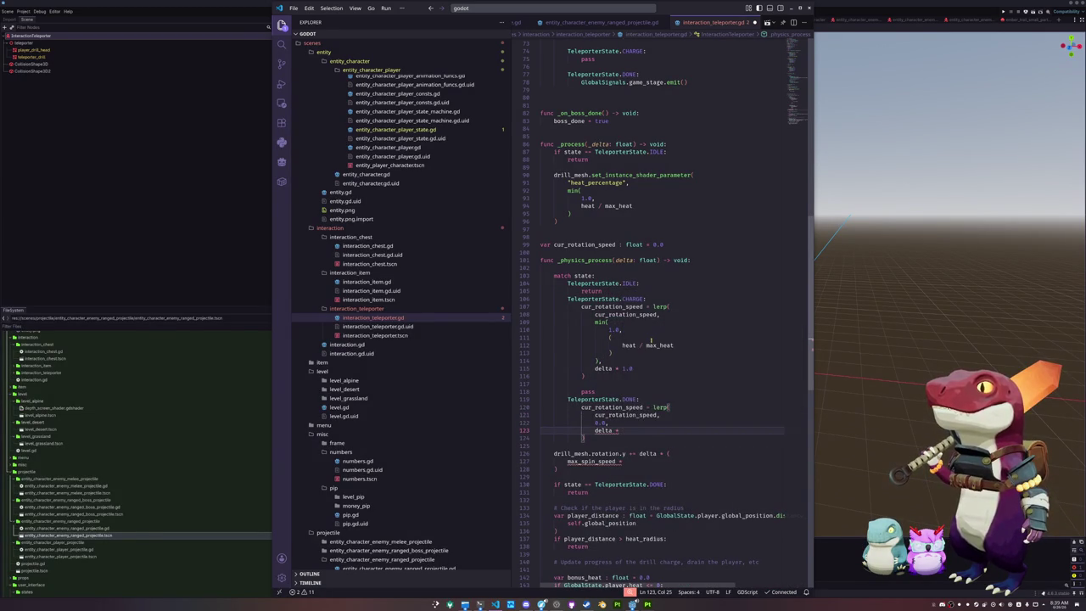
text(1.0)
- Multiply the drill spin speed by cur_rotation_speed and delete the leftover pass lines
key(Down)
key(Down)
key(Down)
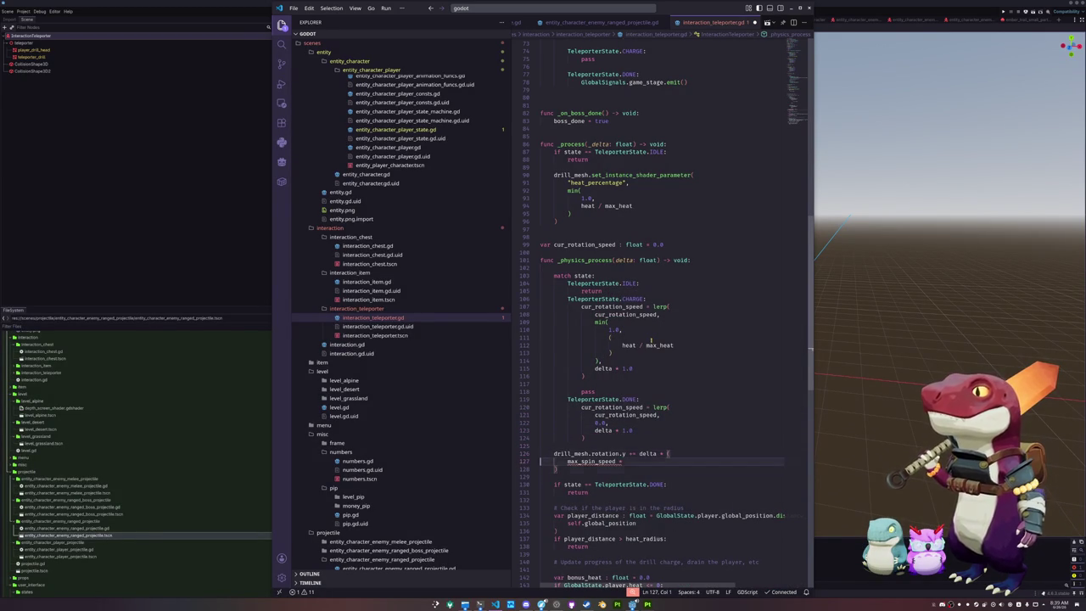
text( cur_rotation_speed)
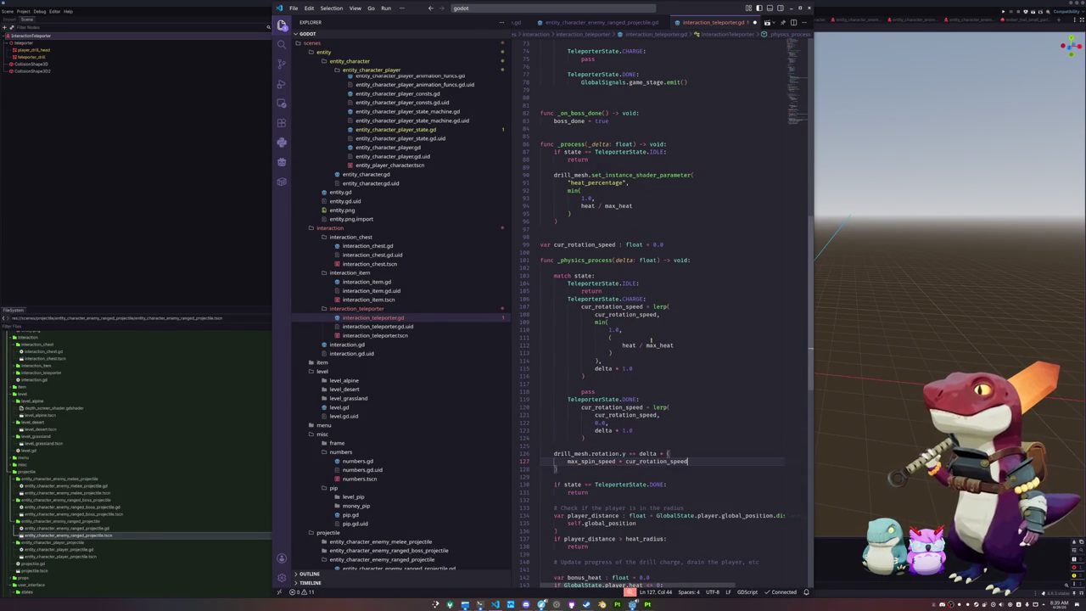
key(Down)
key(Home)
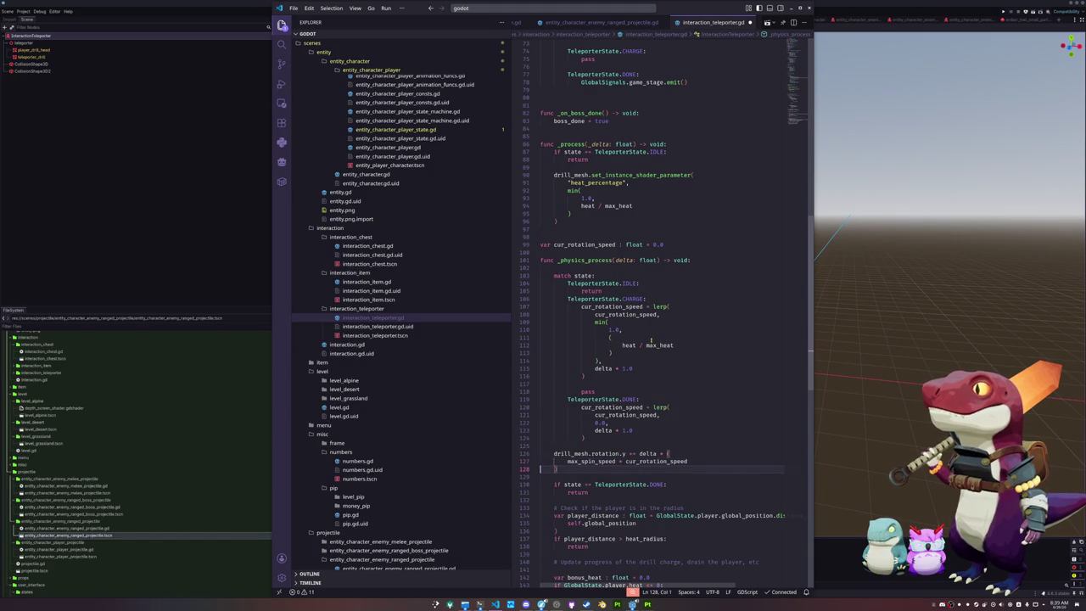
key(Up)
key(Up)
key(Up)
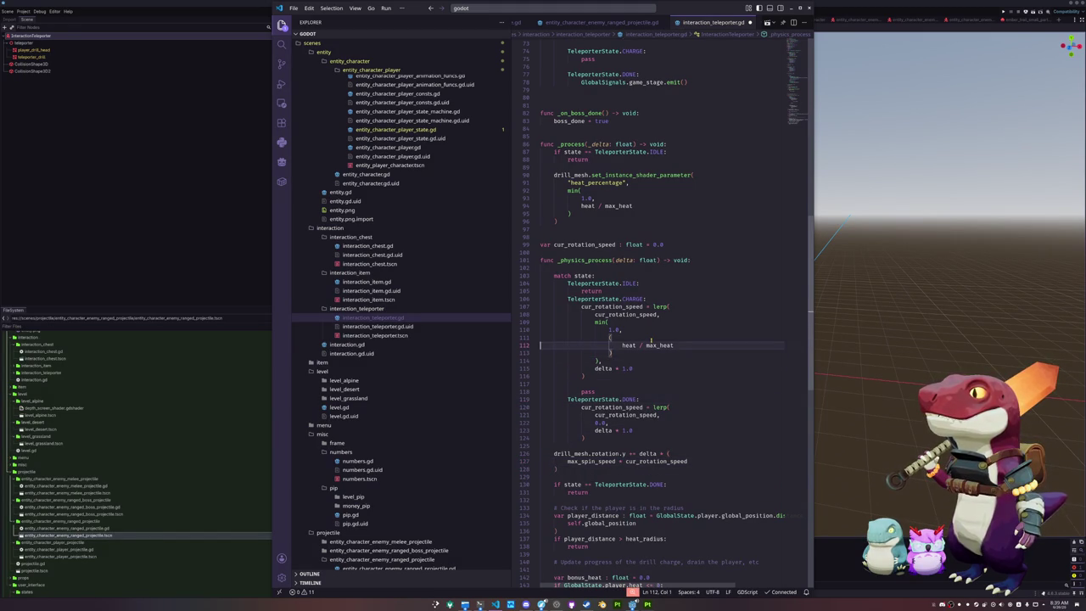
key(Down)
key(Down)
key(Down)
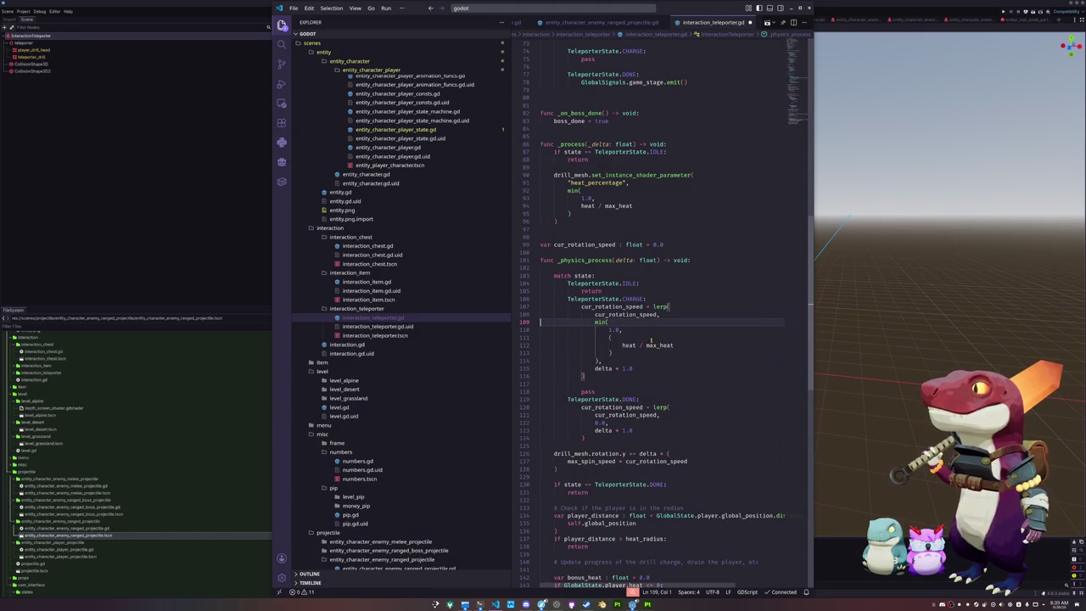
key(Down)
key(Down)
key(Down)
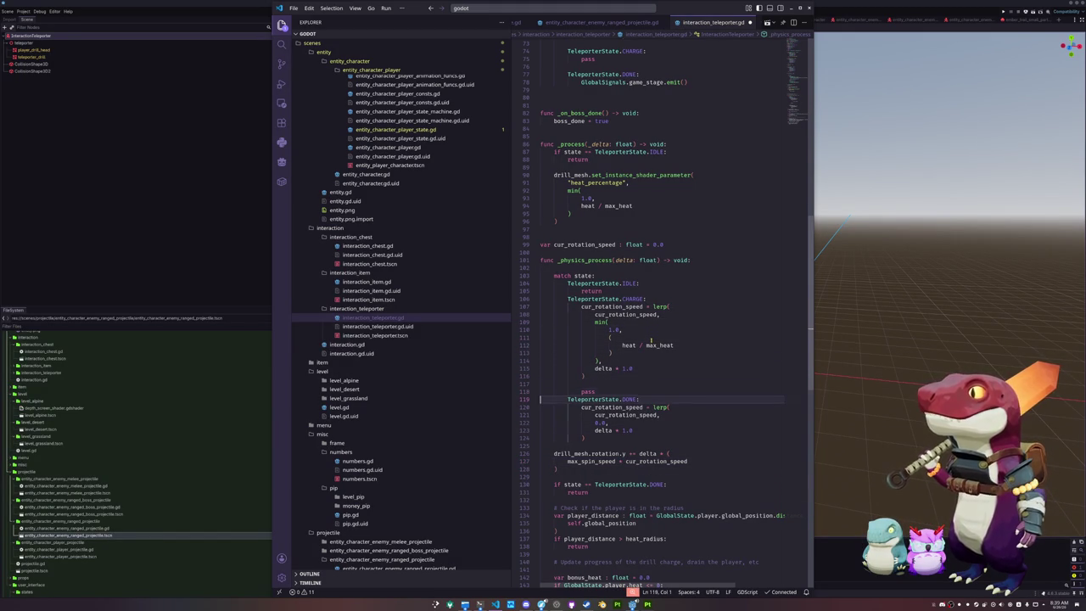
key(shift+Up)
key(shift+Up)
key(BackSpace)
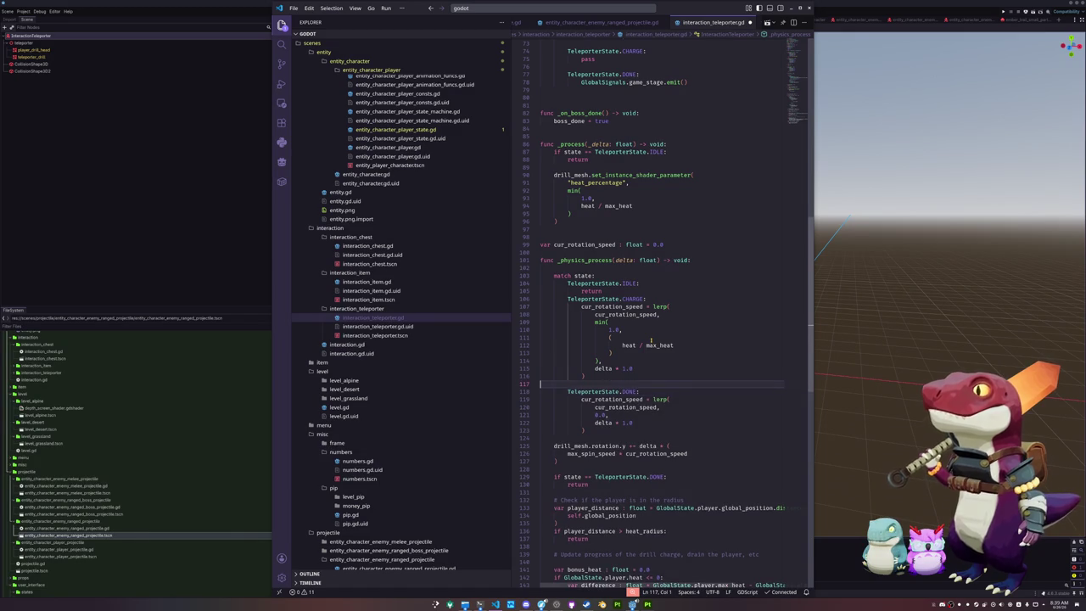
- Add blank-line spacing around the drill rotation code and above the final return
key(Down)
key(Down)
key(Down)
key(Return)
key(Down)
key(Down)
key(Down)
key(Return)
scroll(651, 340, down, 5)
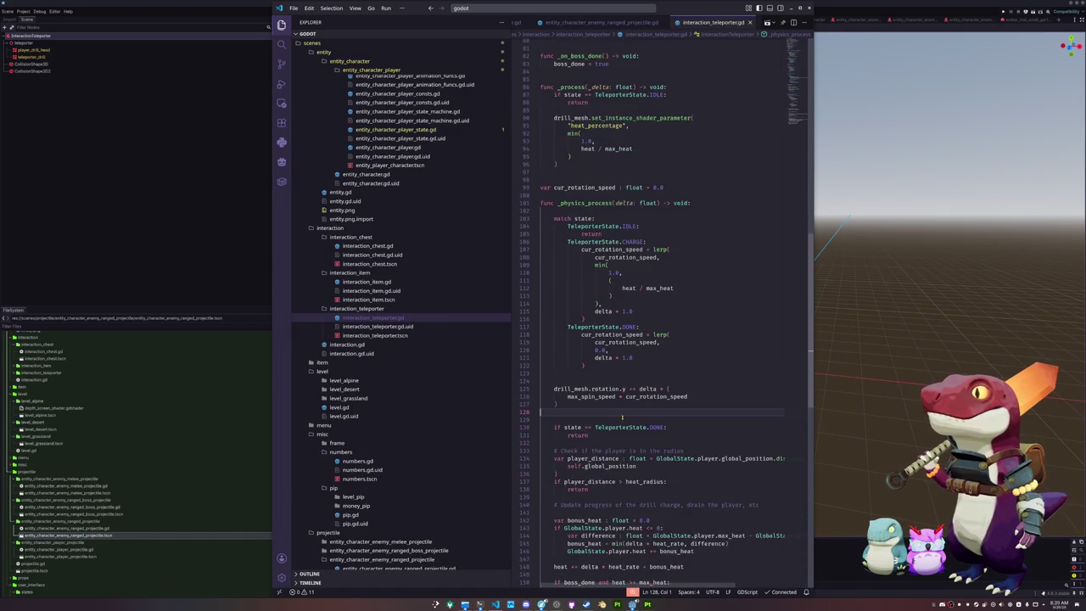
click(569, 386)
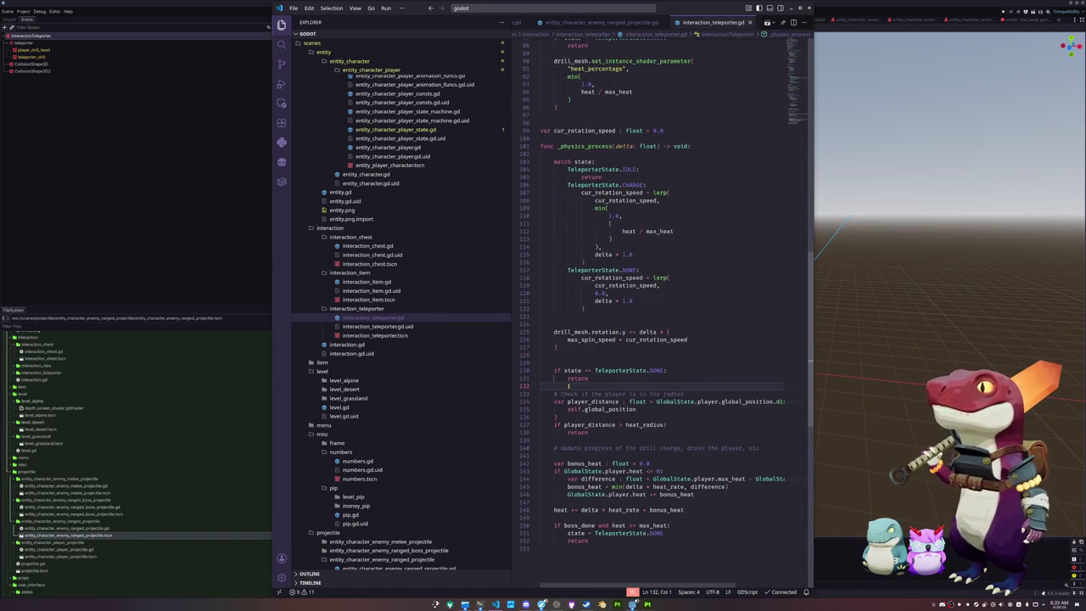
key(Return)
key(Down)
key(Down)
key(Down)
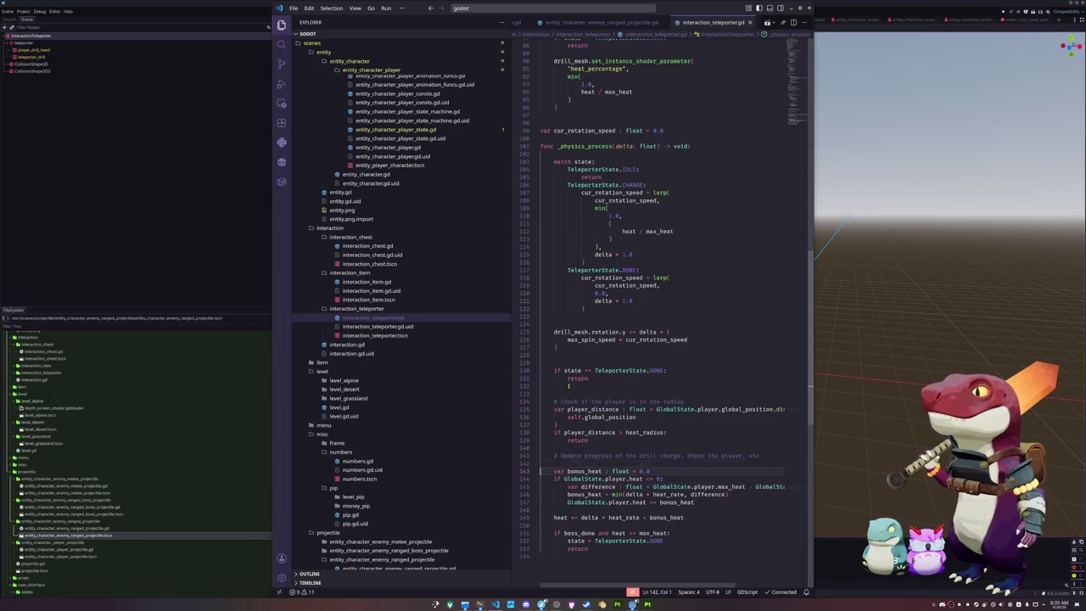
key(Up)
key(Return)
key(Return)
key(Return)
key(Up)
key(Up)
key(Tab)
- Add comments '# Play done particles and sound' and '# Start a tween to shrink a sphere around it'
text(# Pl)
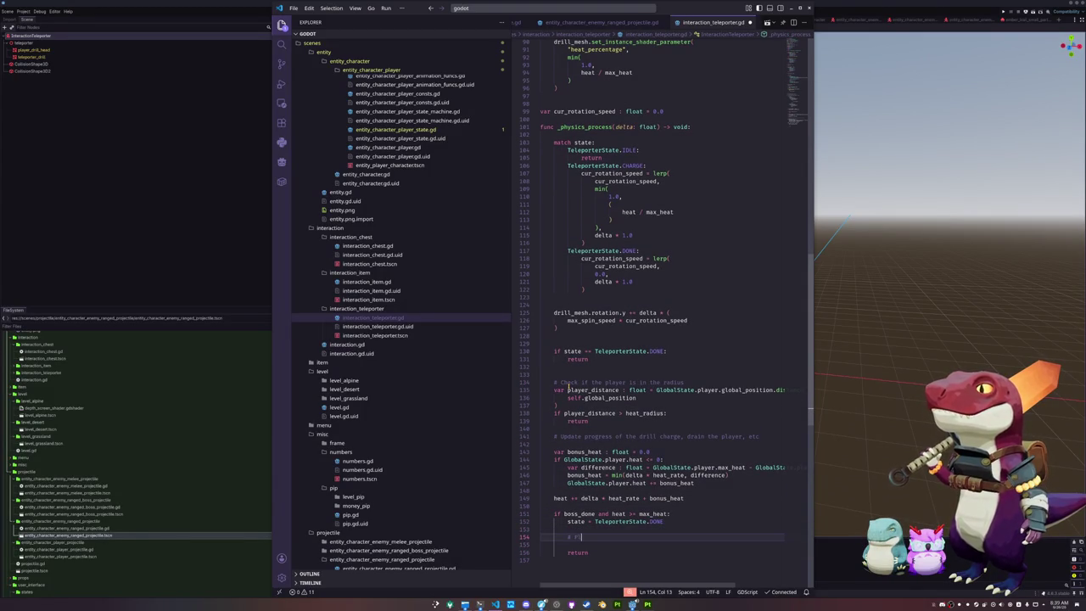
text(ay done particles and sou)
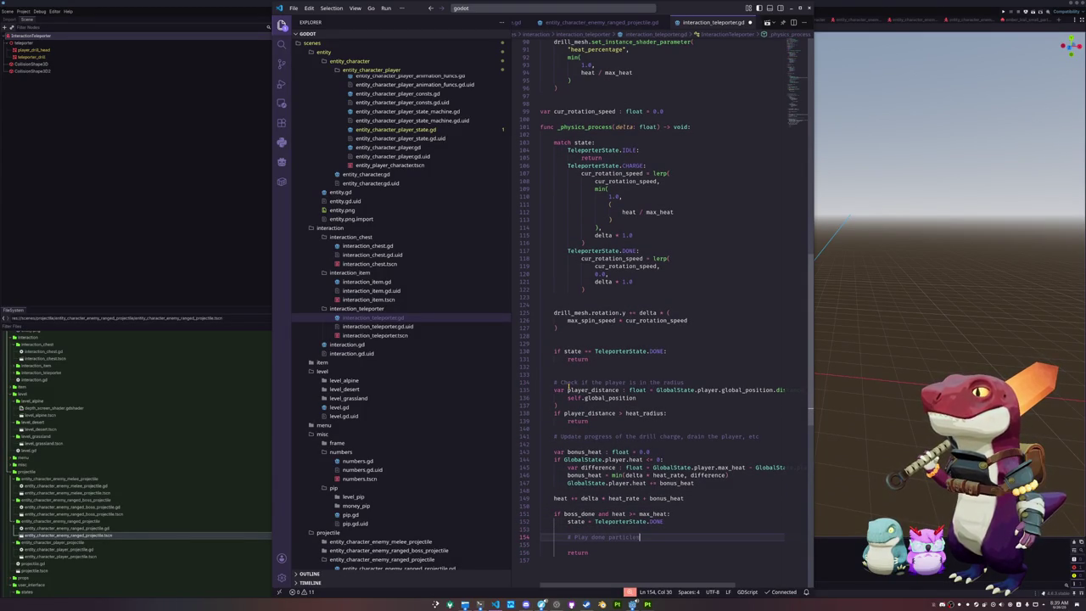
key(Return)
key(Return)
text(# Start a tween)
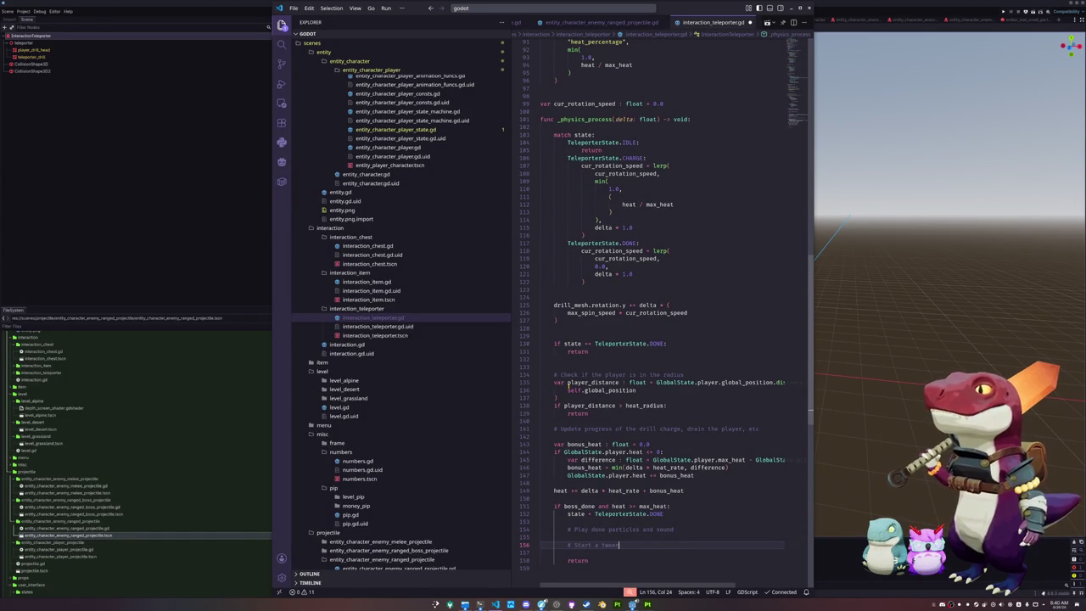
text( to shri)
text(nk a sphere around it)
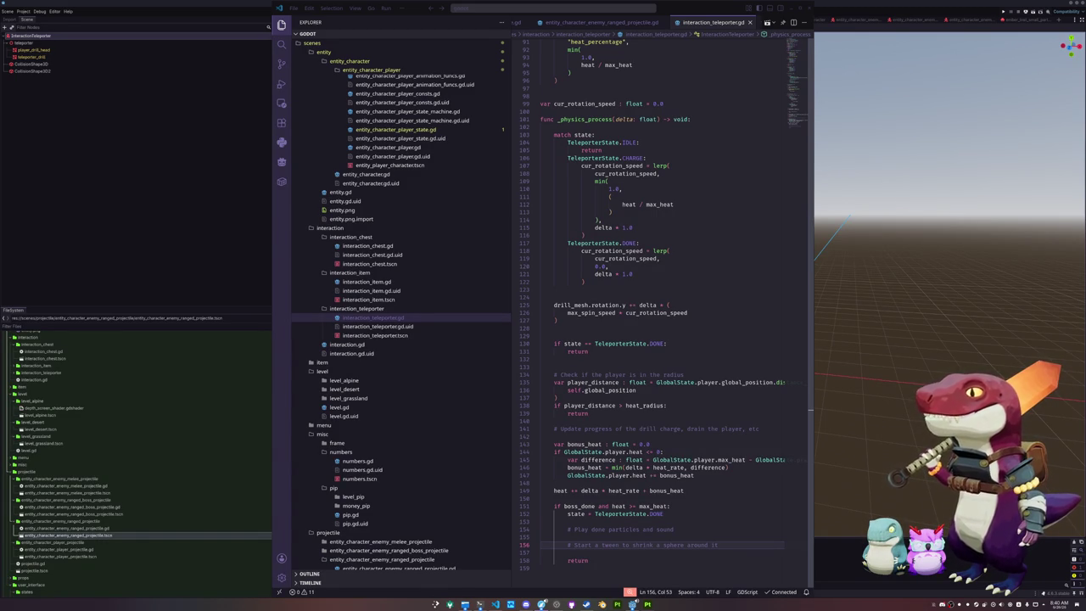
click(608, 536)
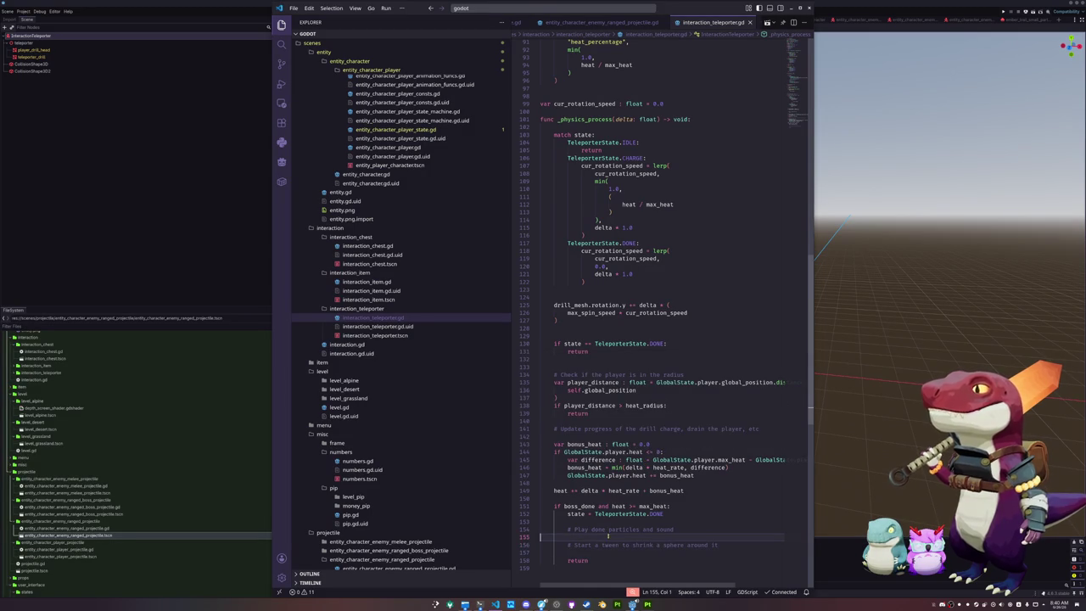
scroll(607, 537, up, 20)
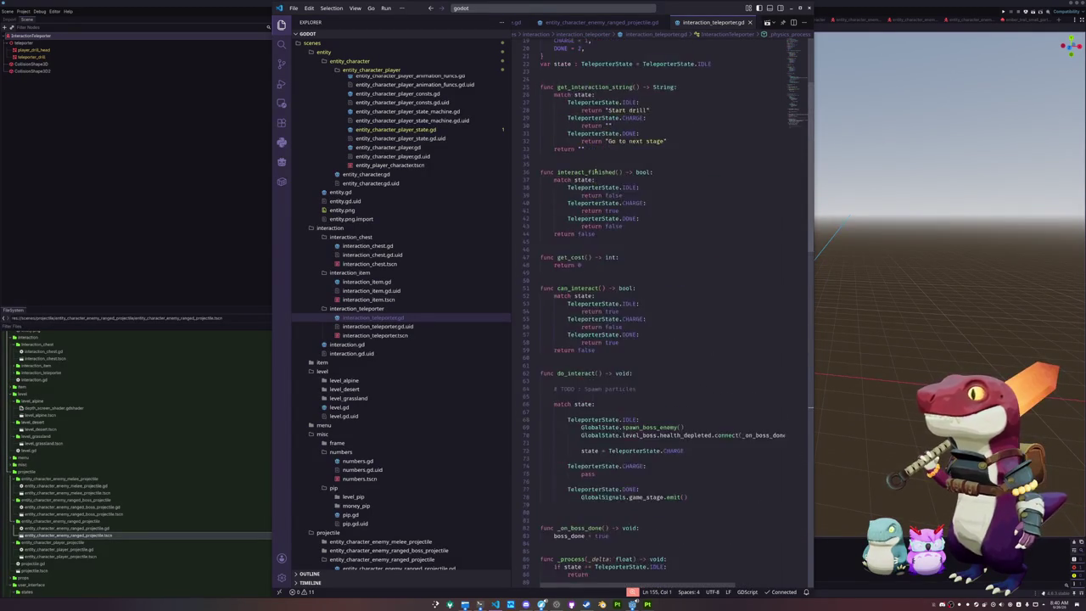
scroll(595, 172, up, 6)
- Export done_particles : ParticleSystemOneShot and done_audio : AudioStreamPlayerOneShot below heat_radius
click(564, 97)
key(Return)
key(Return)
key(Up)
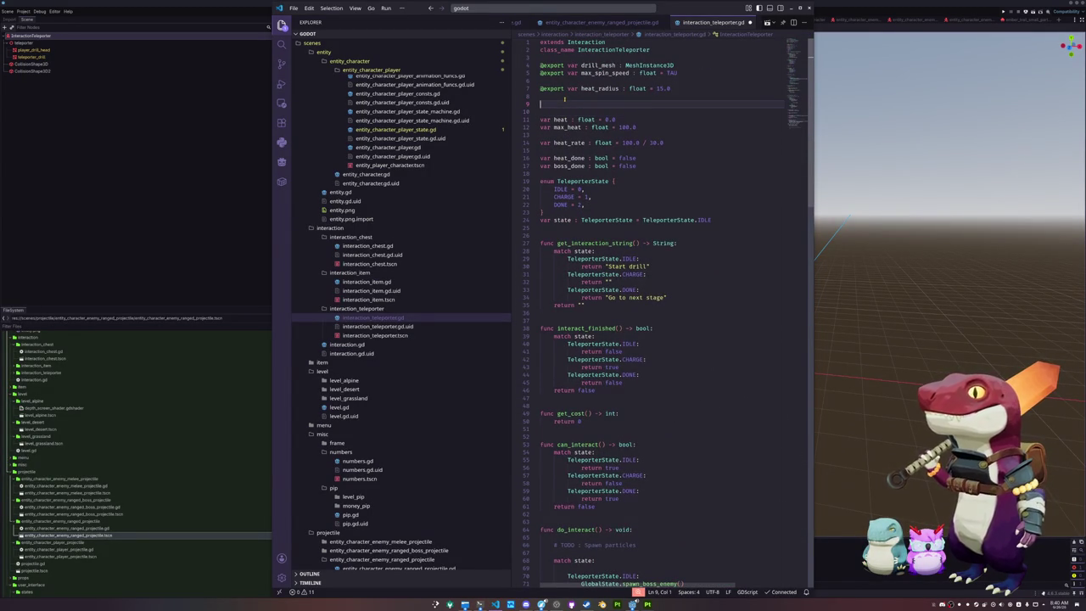
text(export )
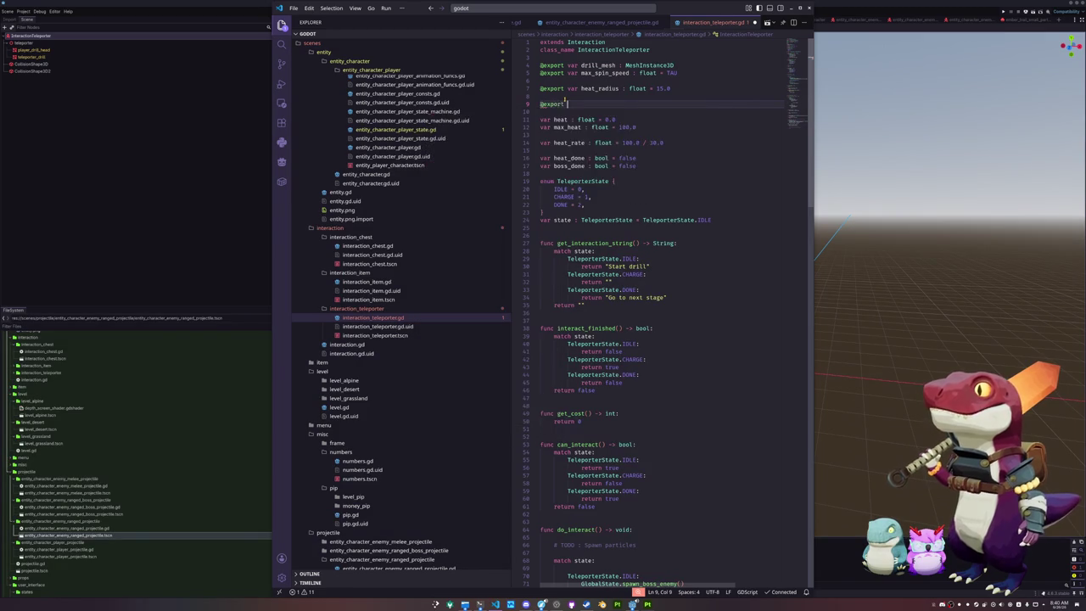
text(var )
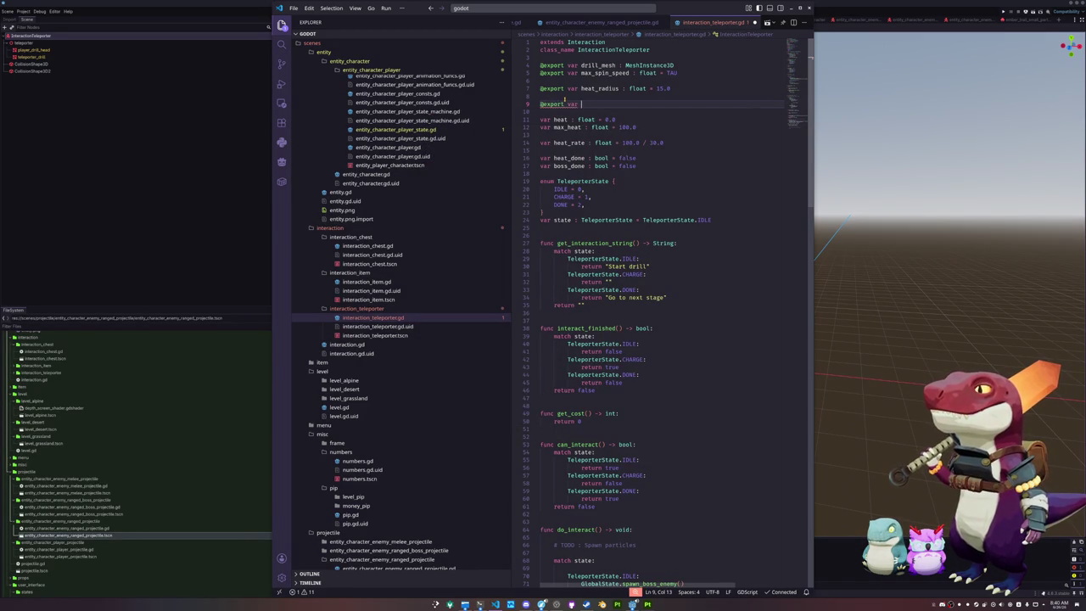
text(done_)
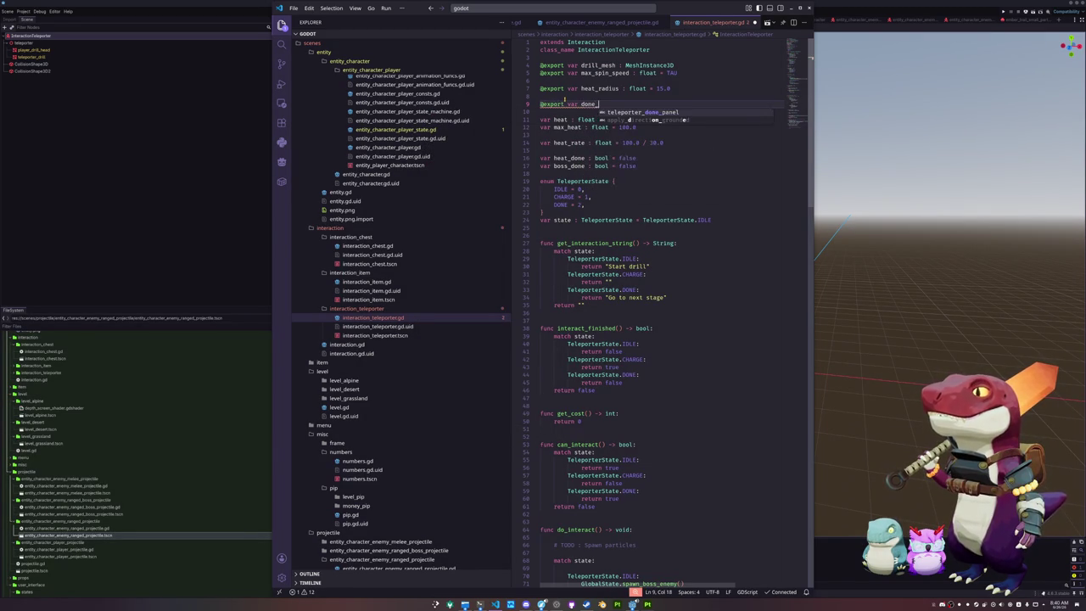
text(particles : Particl)
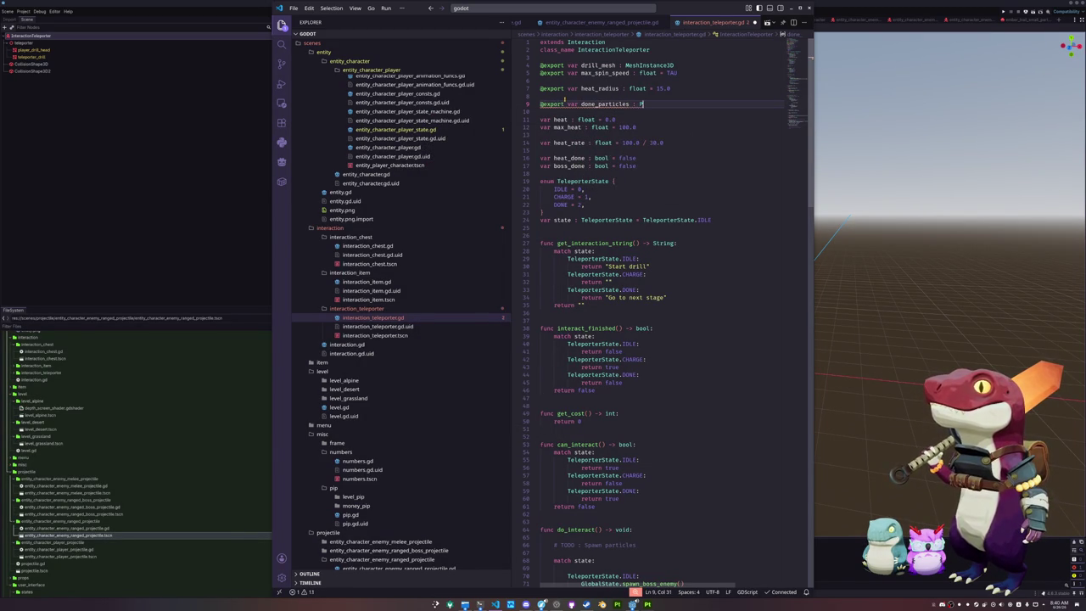
key(Down)
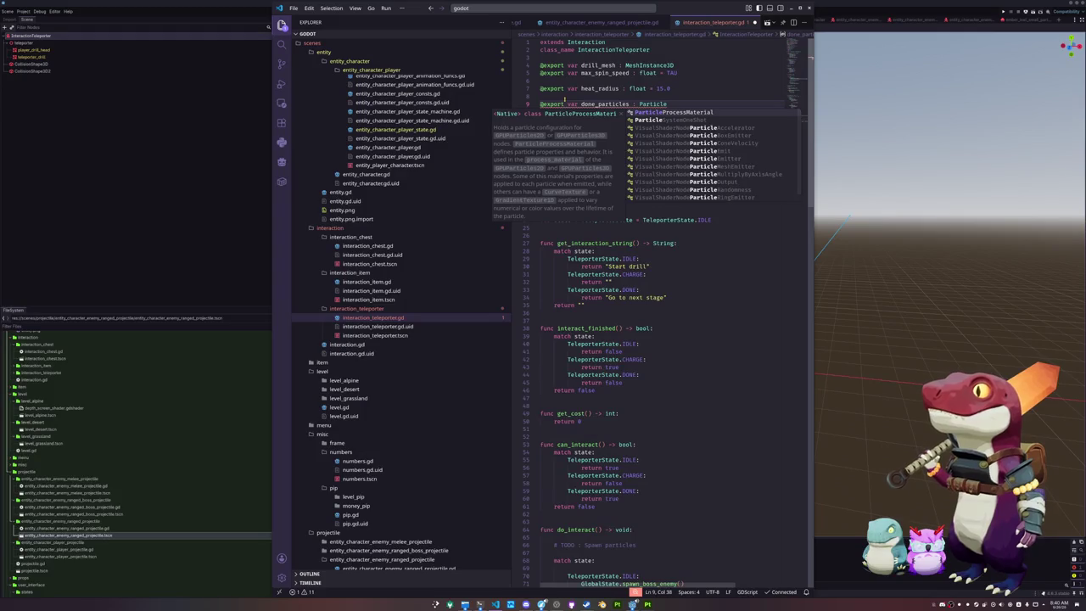
key(Return)
key(Return)
text(@export var done)
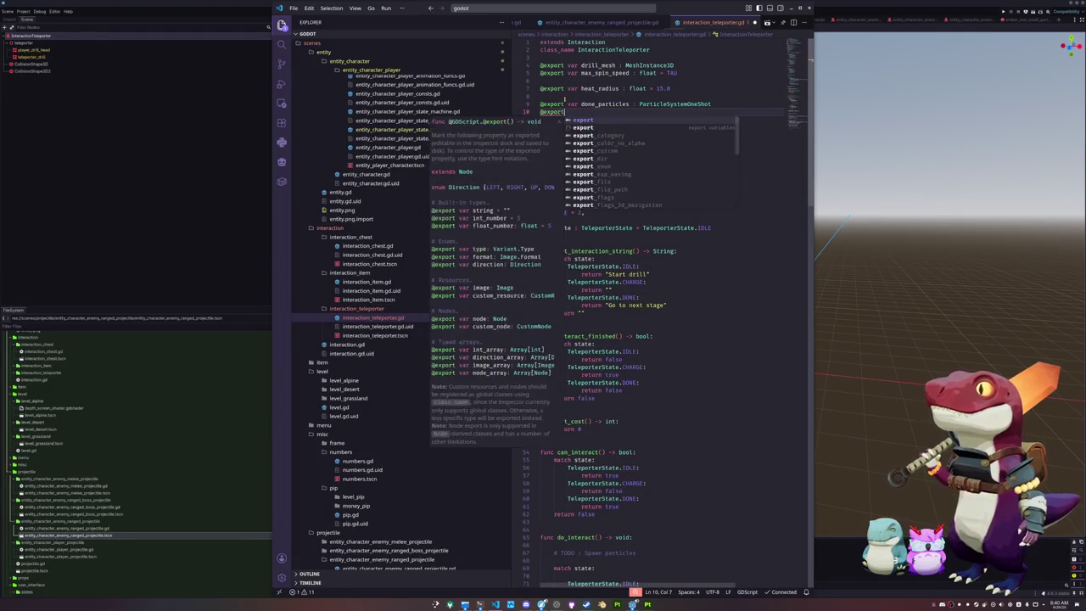
text(_audio )
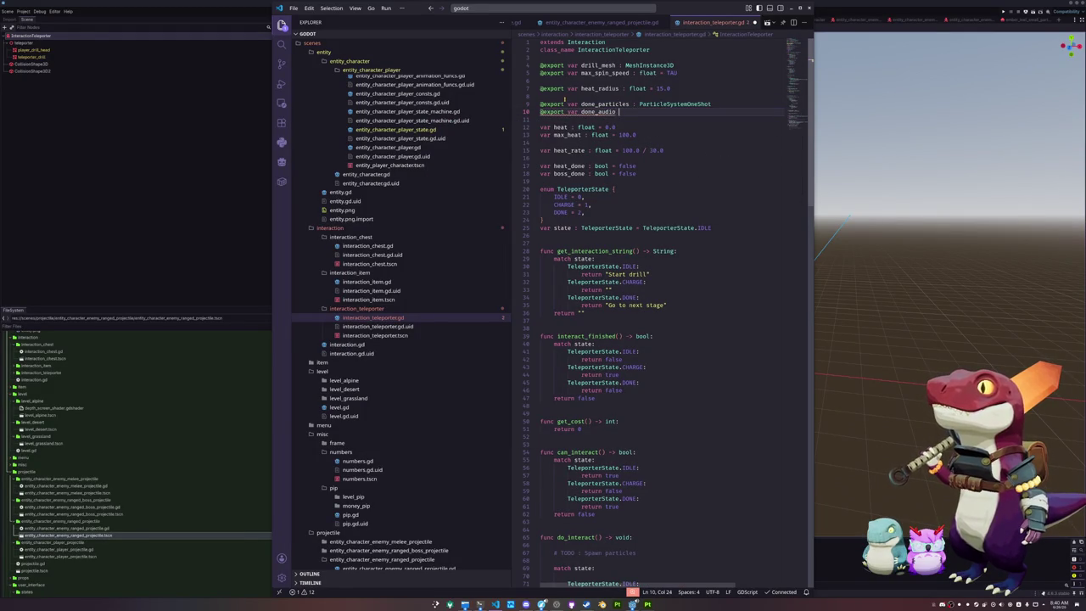
text(: AudioS)
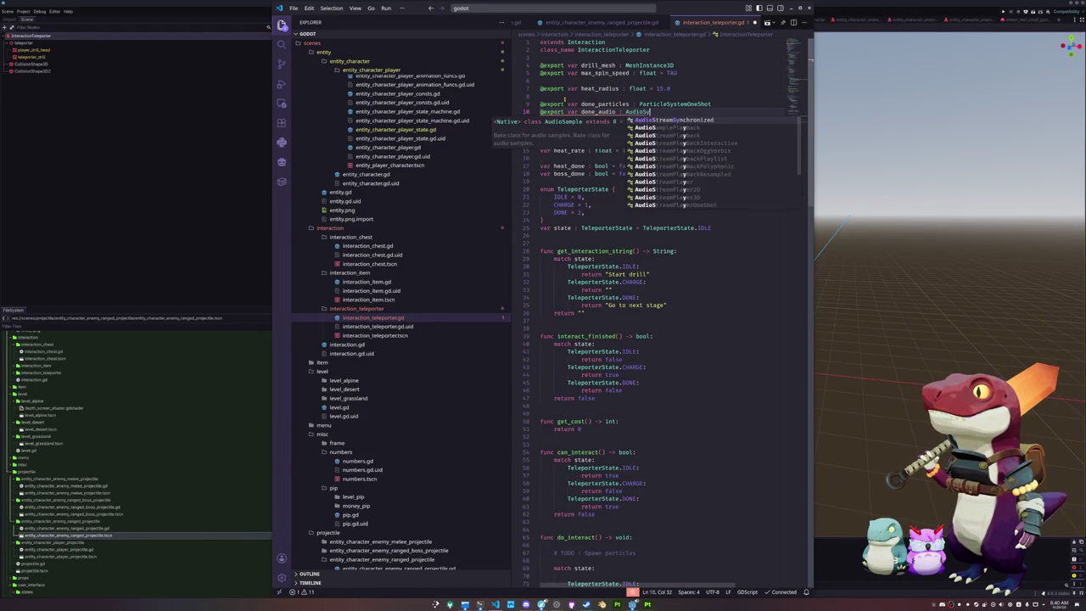
text(treamPlay)
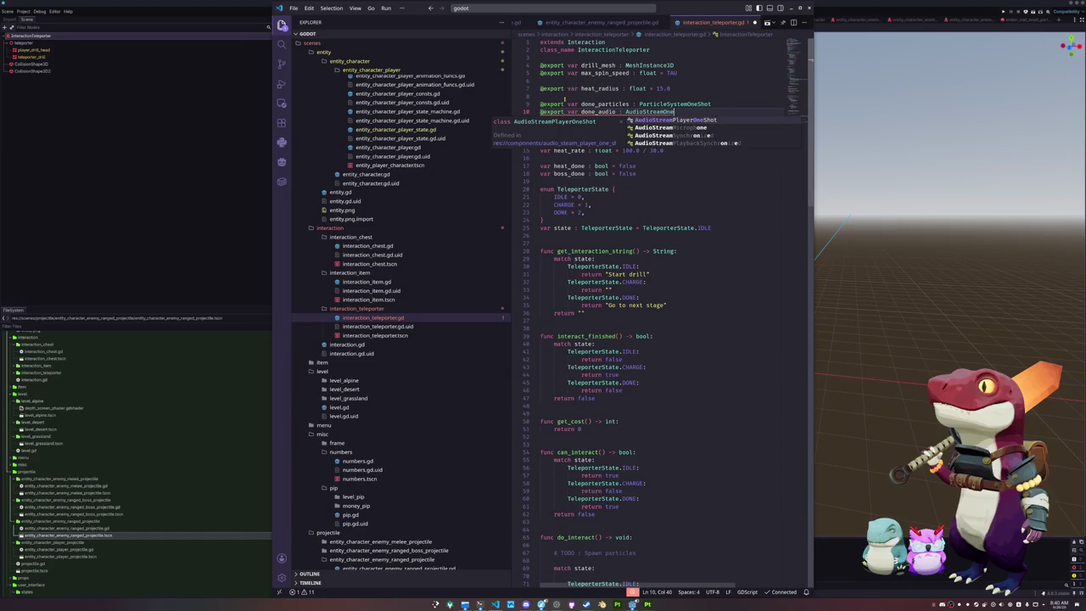
key(Return)
key(Down)
- Add spacing and begin a separate export declaration for the drill
key(Return)
key(Return)
key(Up)
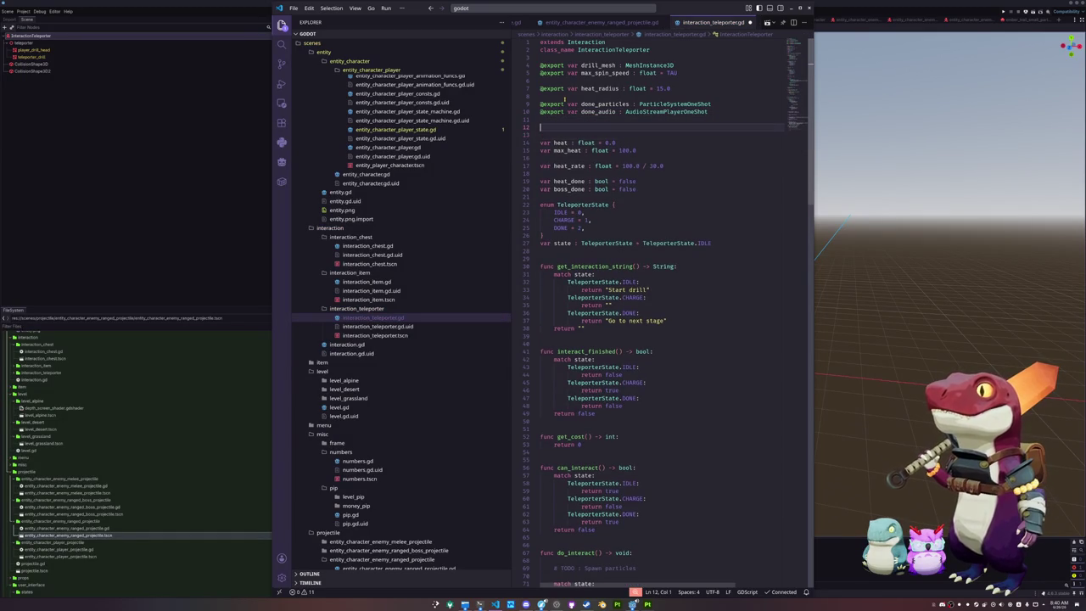
text(export var )
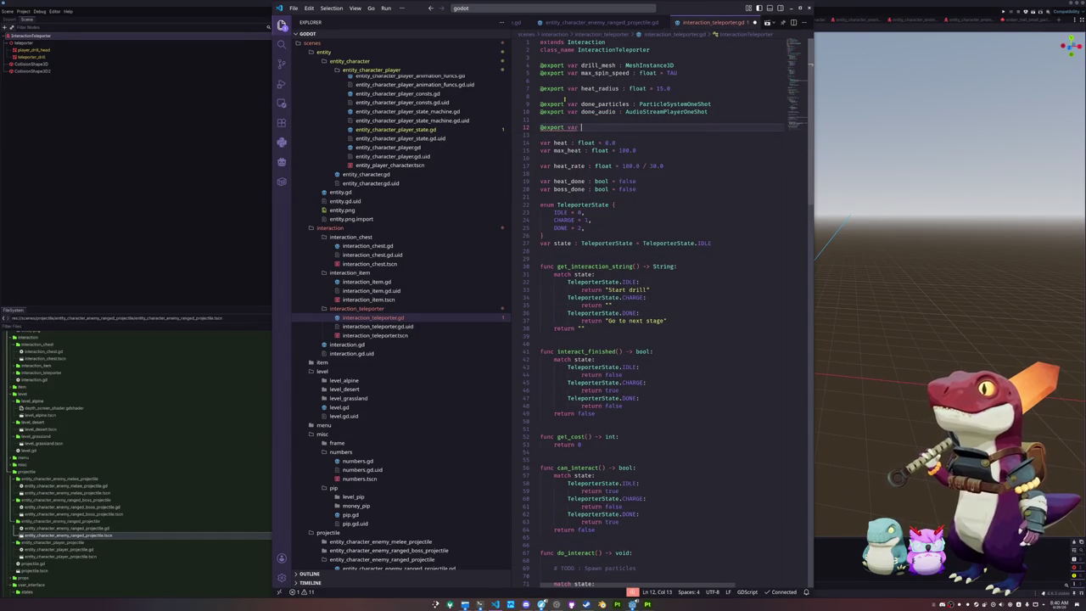
text(drilling_)
- Add a drilling_particles export typed GPUParticles3D
text(particles : )
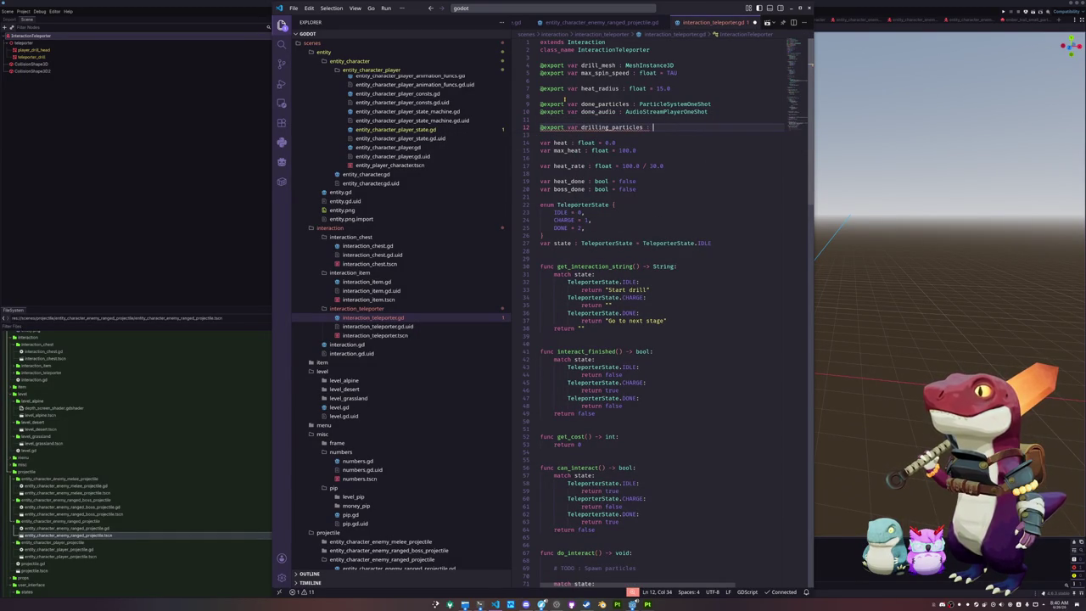
text(Particl)
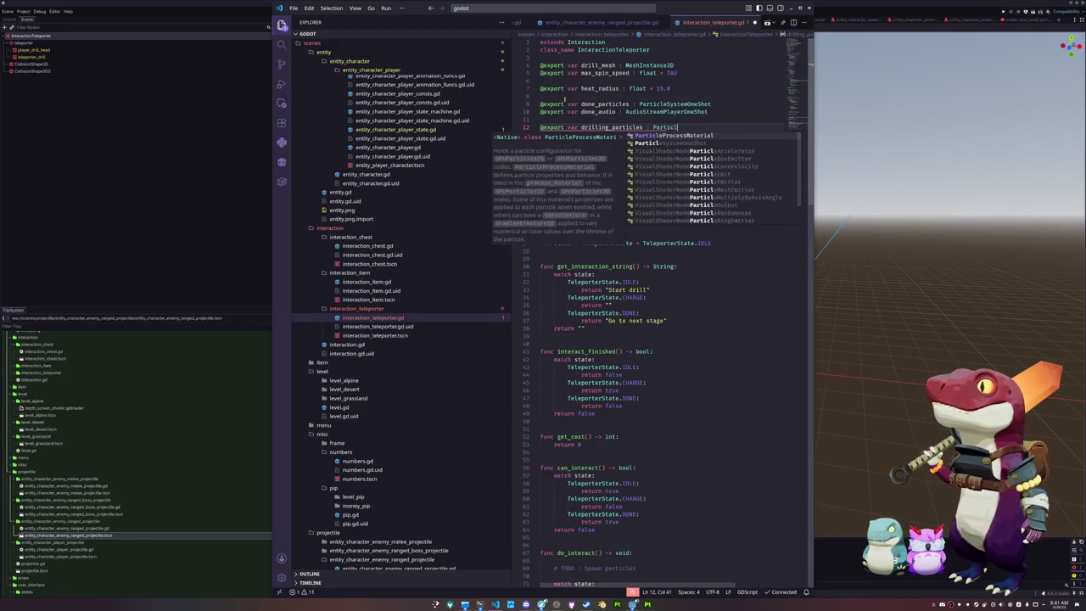
key(BackSpace)
key(BackSpace)
key(BackSpace)
text(GPU)
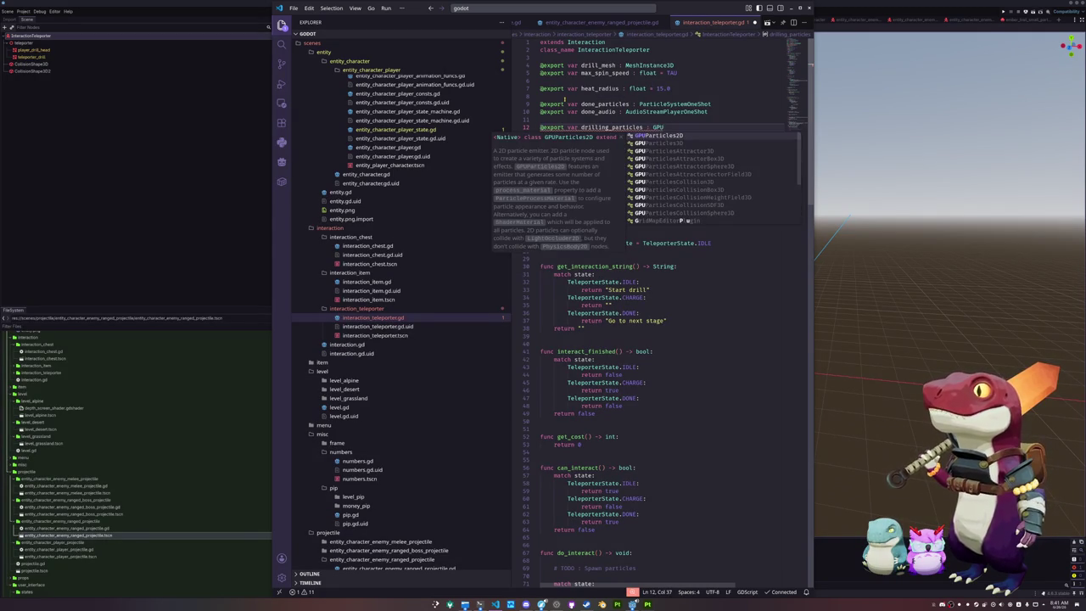
key(Down)
key(Return)
- Duplicate the particles export and rename the copies drilling_particles_0 and drilling_particles_1
key(ctrl+l)
key(ctrl+c)
key(Left)
key(ctrl+v)
key(ctrl+Right)
key(ctrl+Right)
key(ctrl+Right)
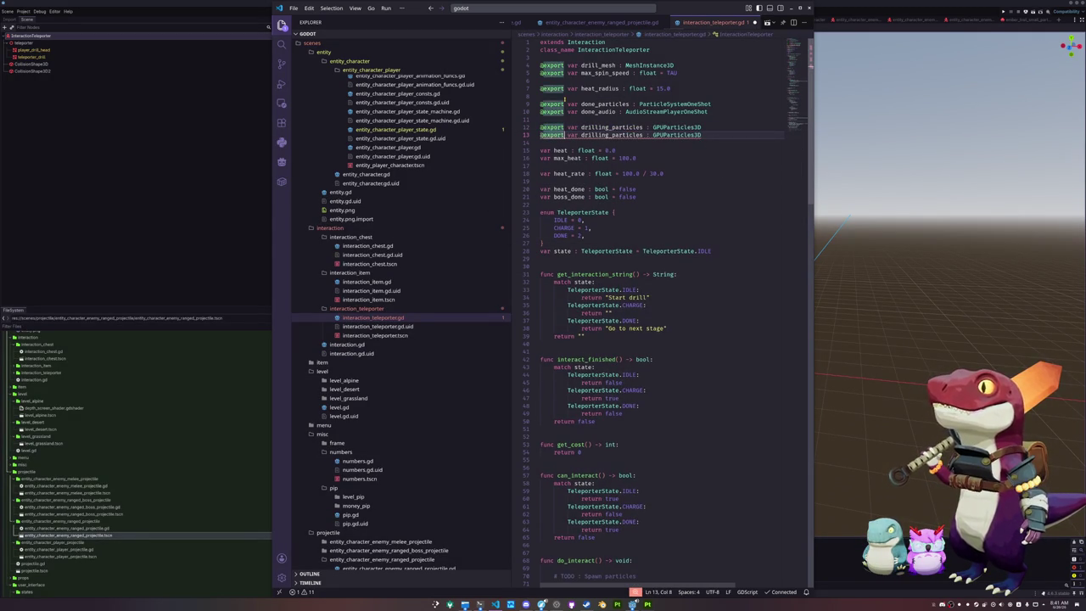
key(ctrl+d)
key(Right)
text(_1)
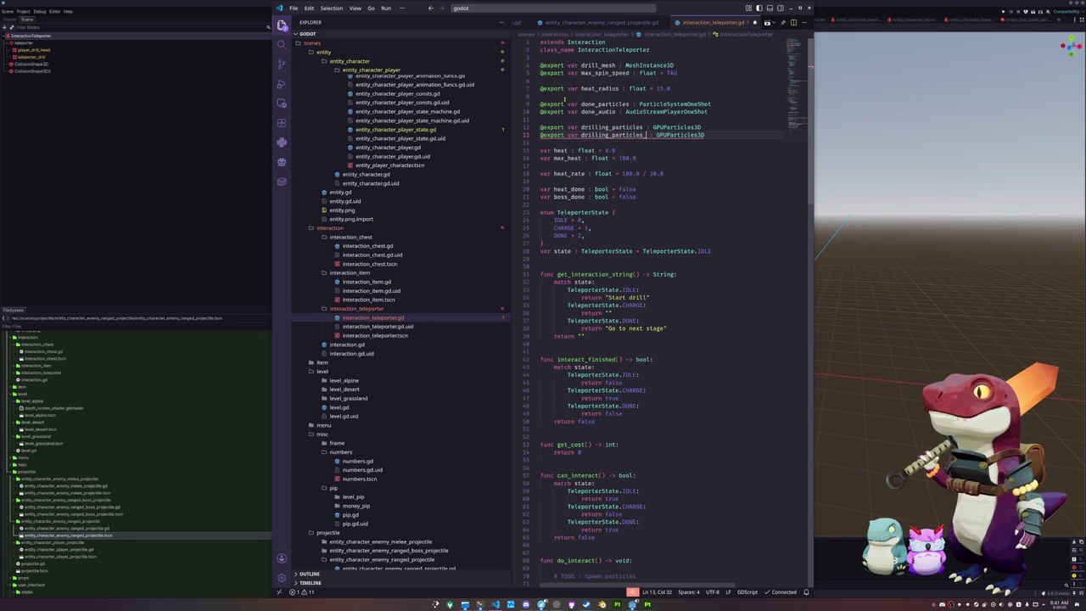
key(Up)
text(_0)
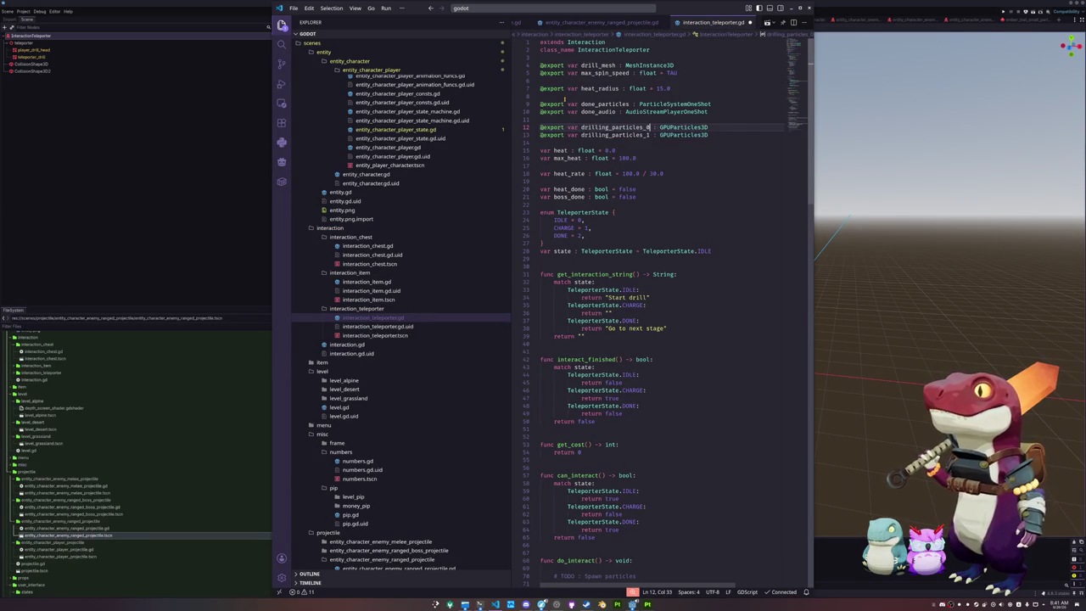
key(Down)
key(End)
key(Return)
text(@expo)
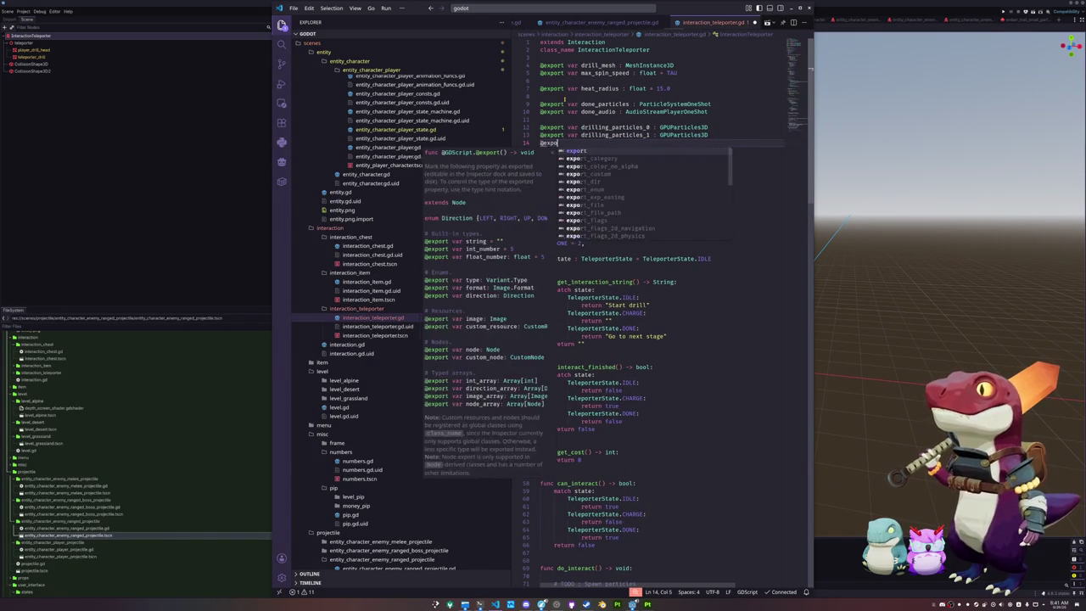
text(rt var drilling)
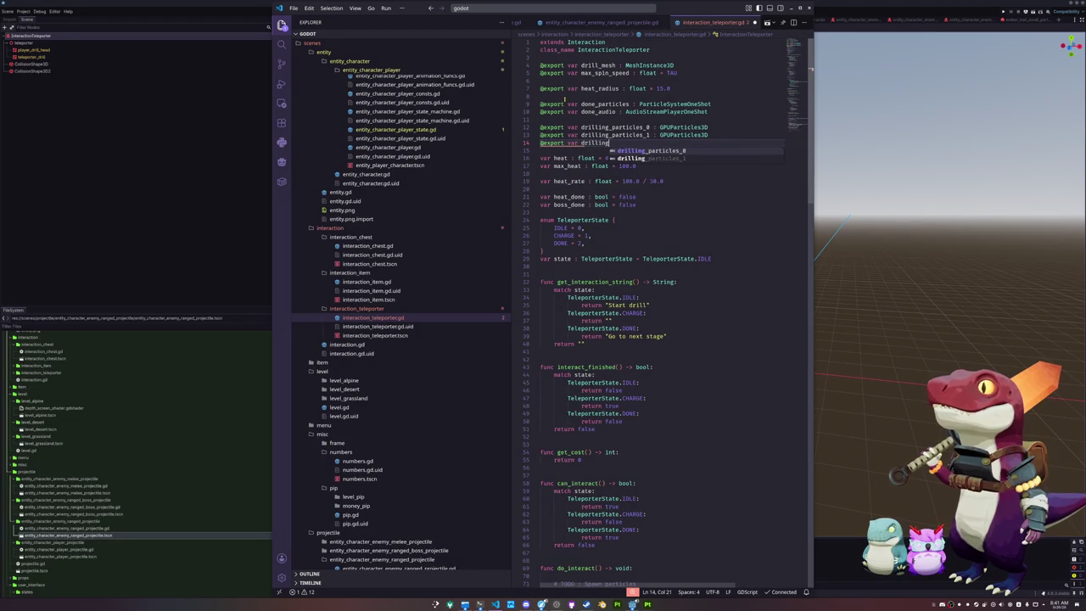
text(_audio : Gpu)
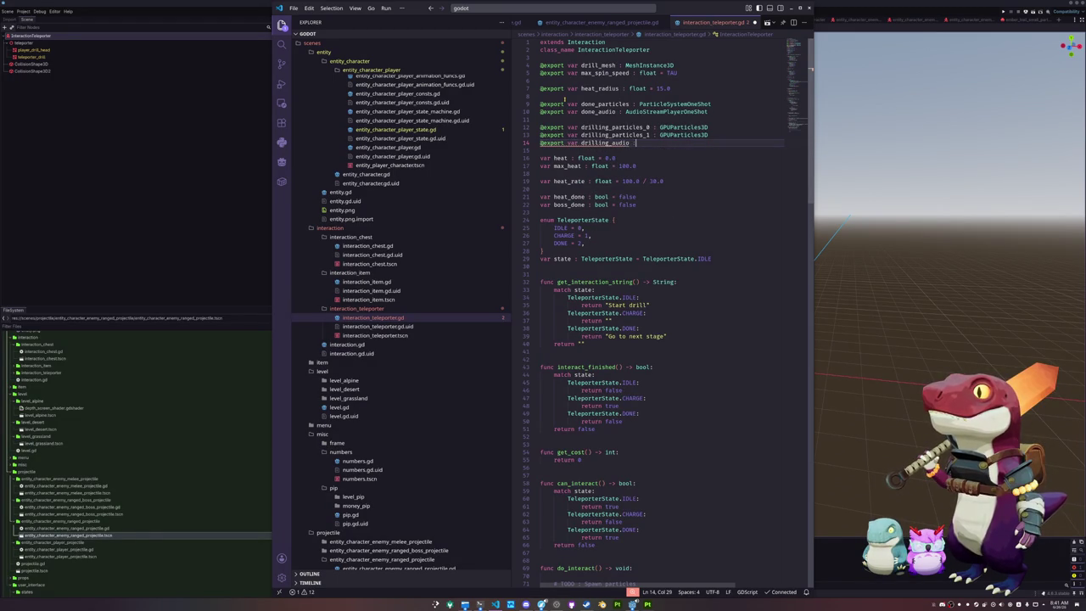
key(BackSpace)
key(BackSpace)
key(BackSpace)
text(AudioStreamPlayer)
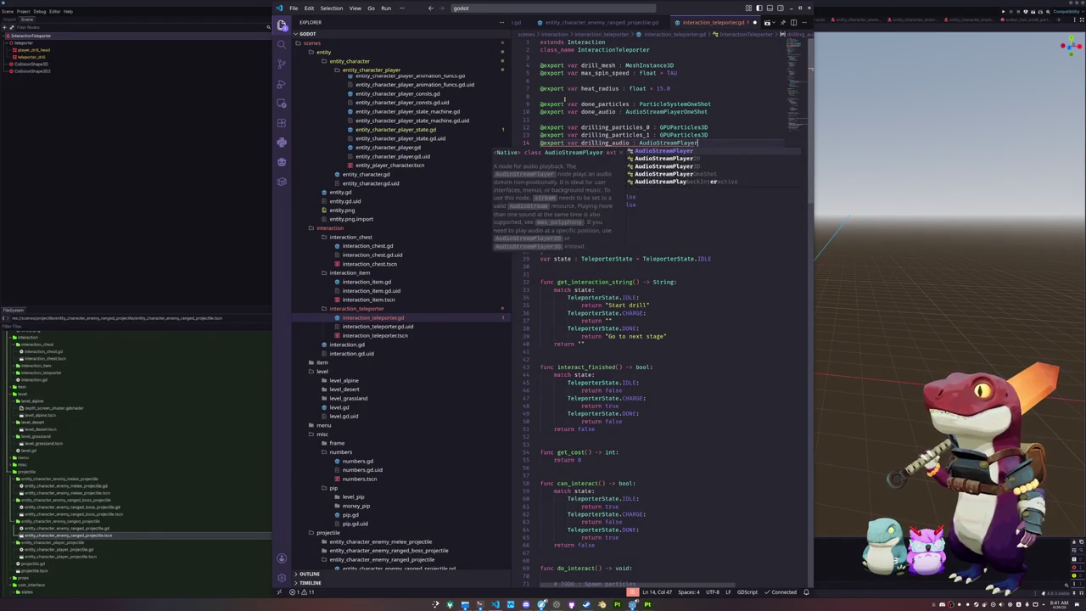
key(Escape)
text(3D)
key(Escape)
- Select the done export lines so they can be relocated
key(Down)
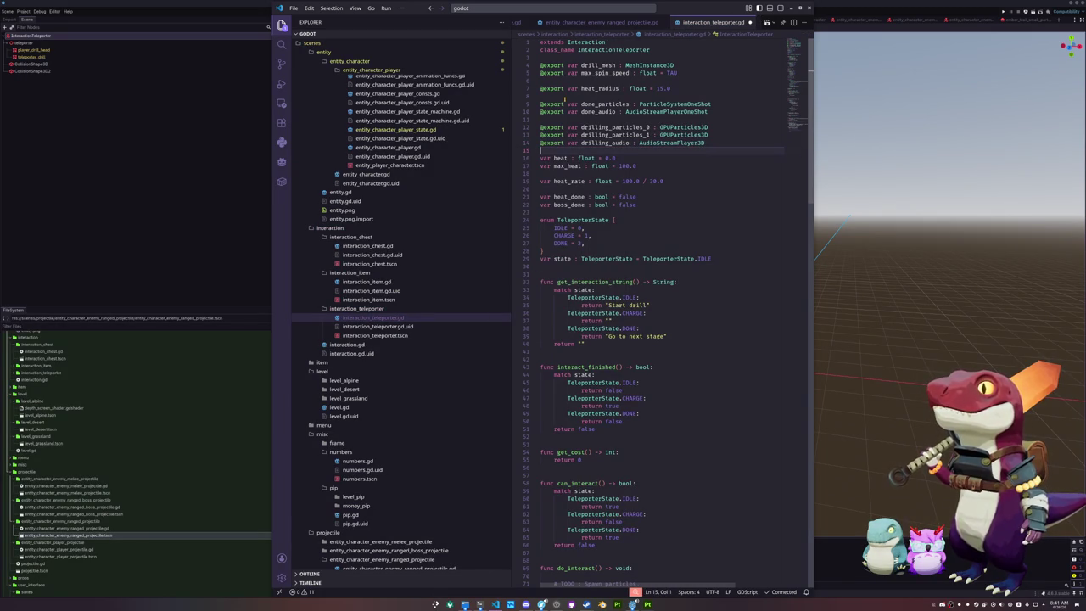
key(Up)
key(Up)
key(Up)
key(Down)
key(Down)
key(Down)
key(shift+Up)
- Move the done exports below the drilling ones and add start_particles and start_audio : AudioStreamPlayerOneShot exports
key(alt+Down)
key(alt+Down)
key(alt+Down)
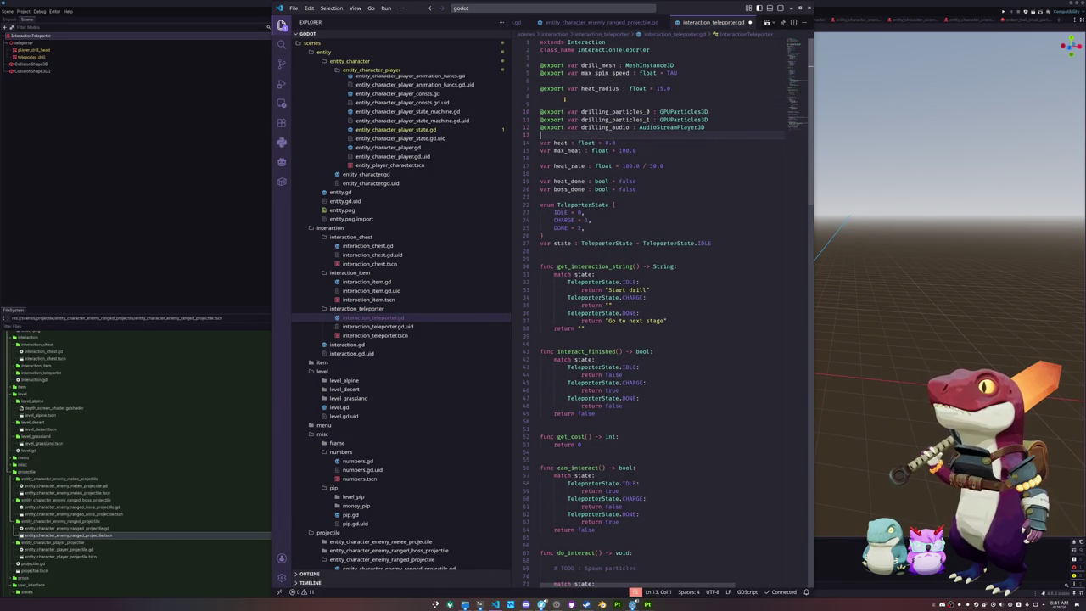
key(Up)
key(Up)
key(Up)
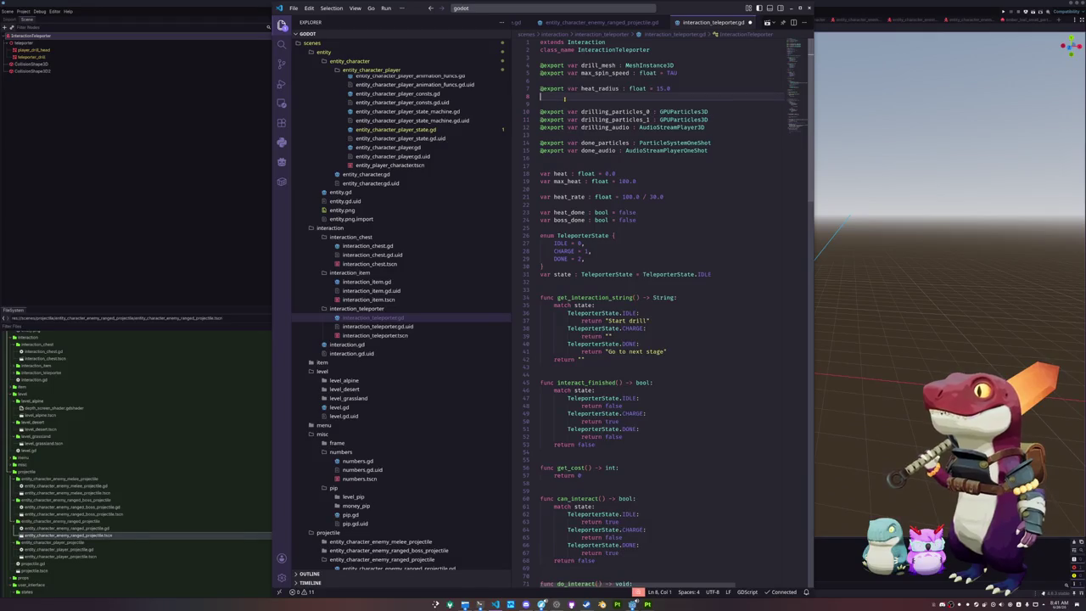
key(Return)
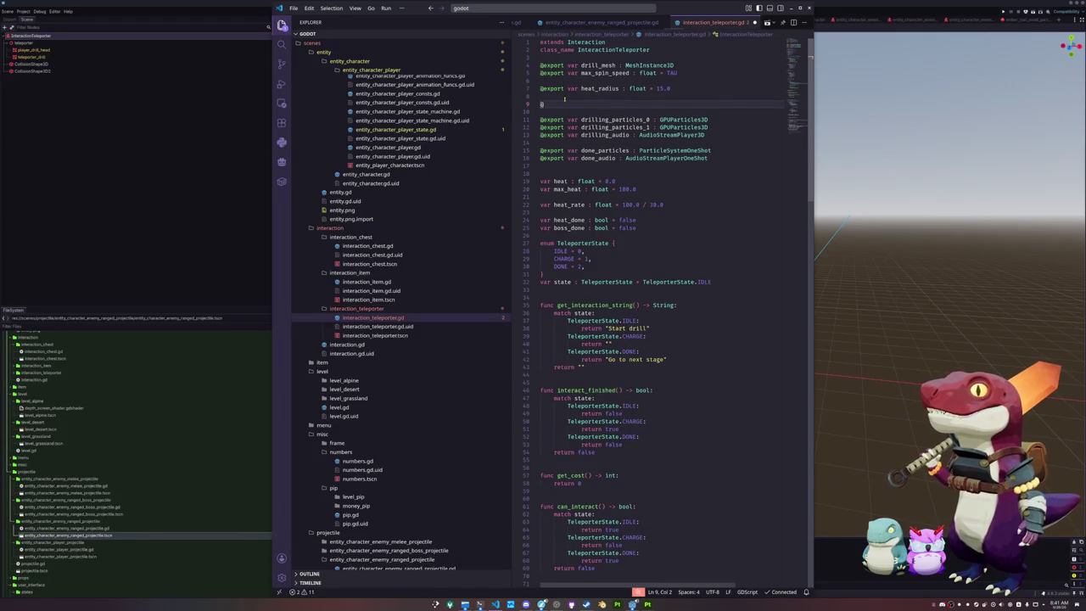
text(@e)
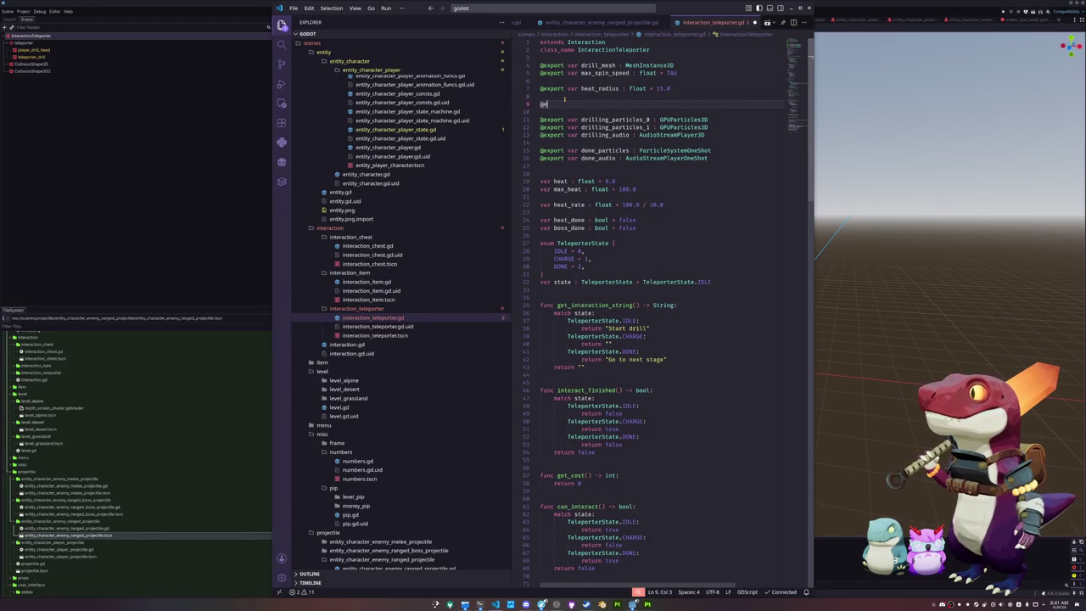
text(xport var )
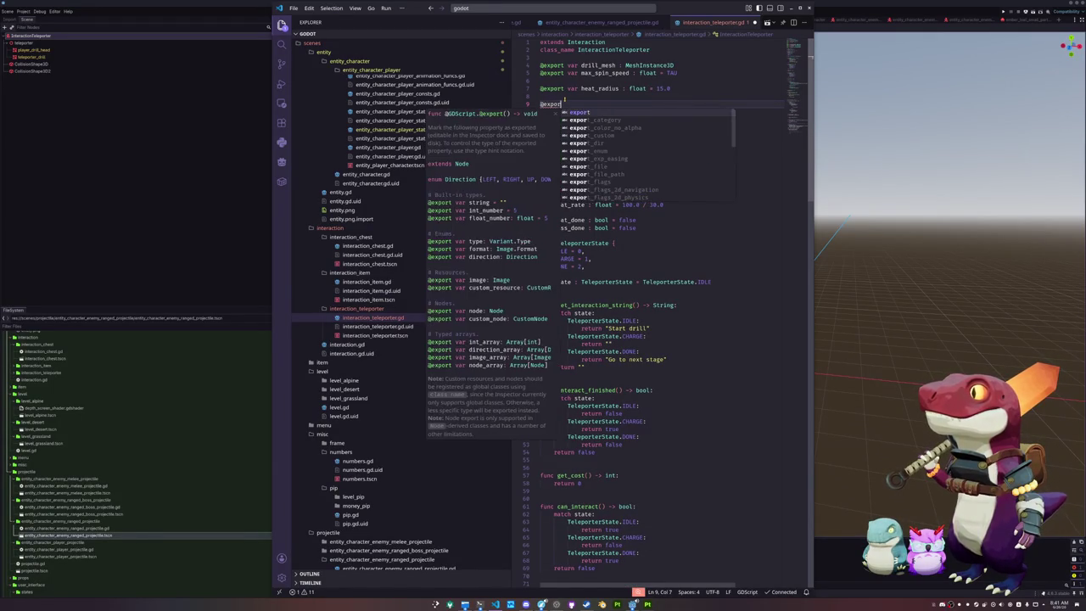
text(sta)
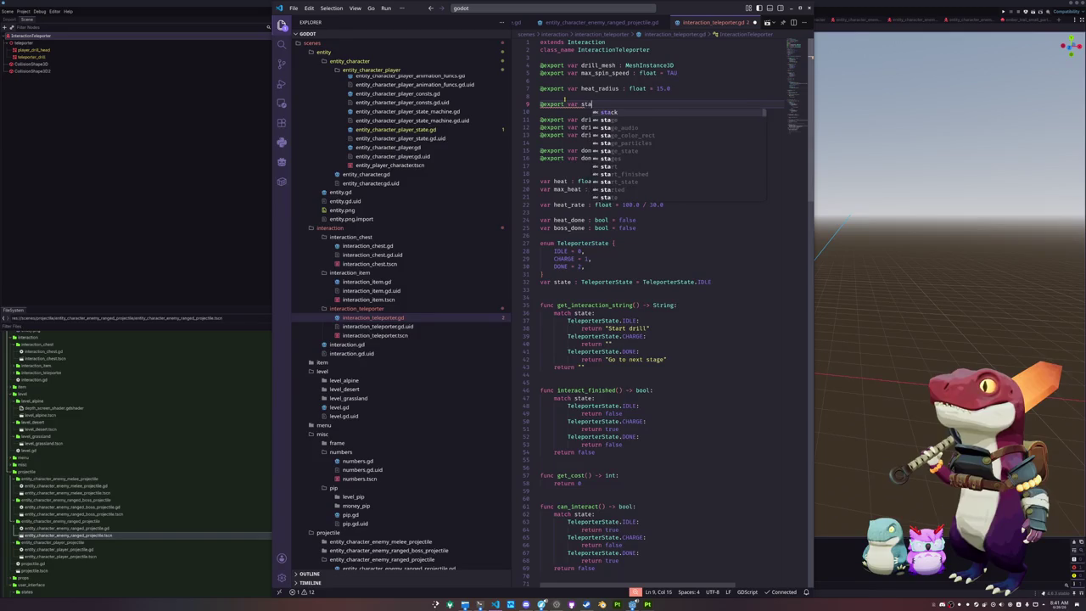
text(rt_particles : ParticleS)
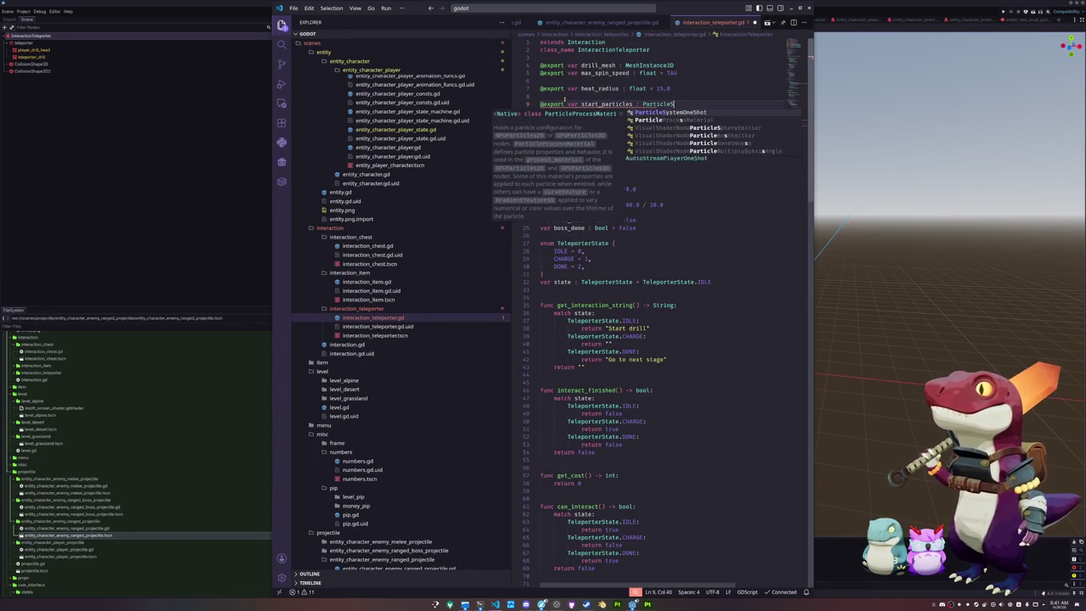
key(Return)
key(Return)
text(@export var start)
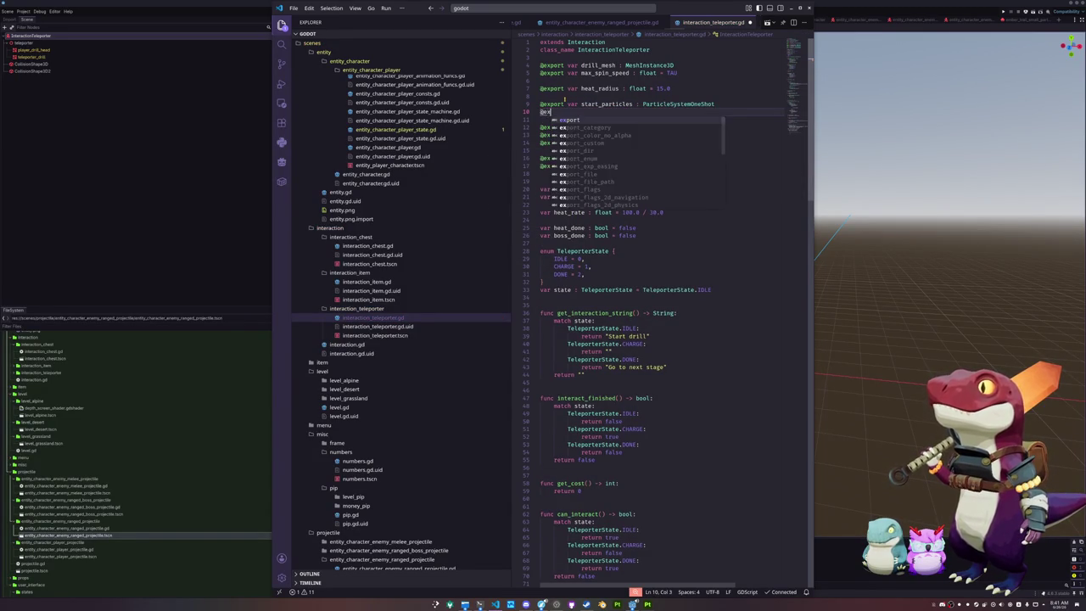
text(_au)
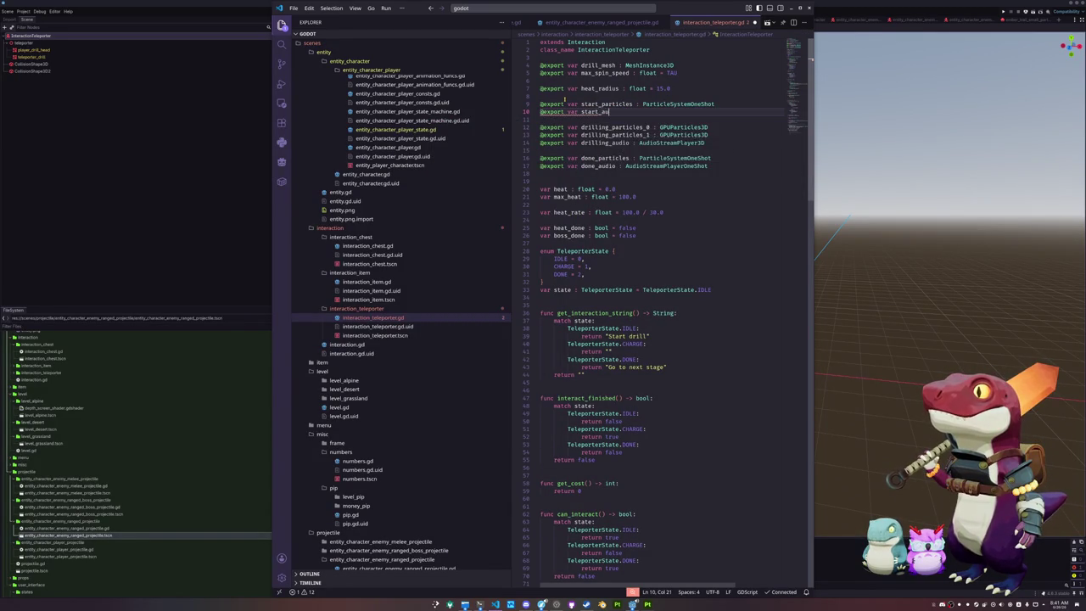
text(dio : )
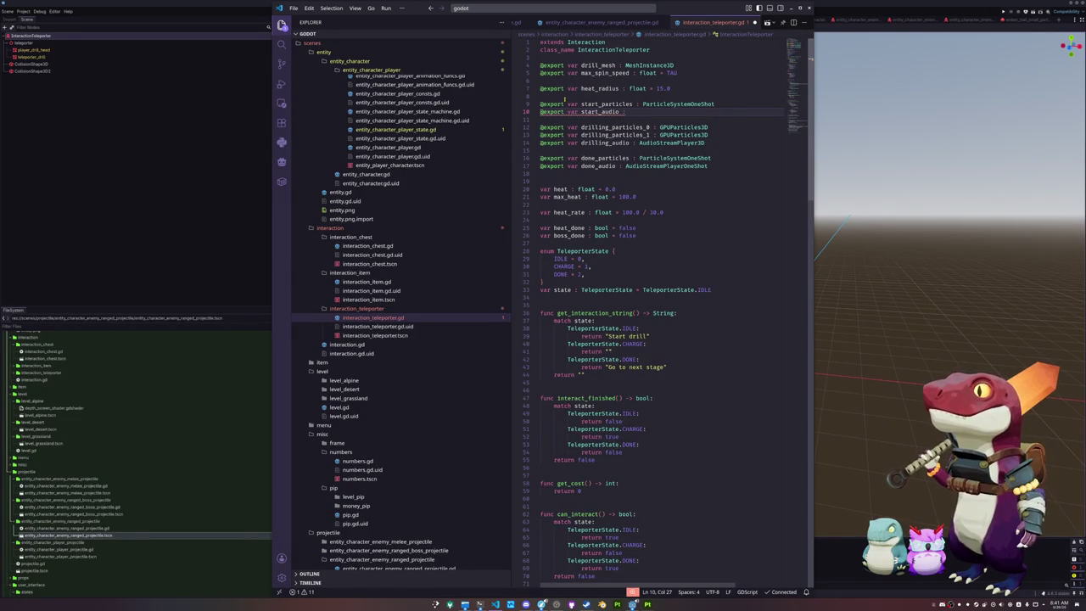
text(AudioSte)
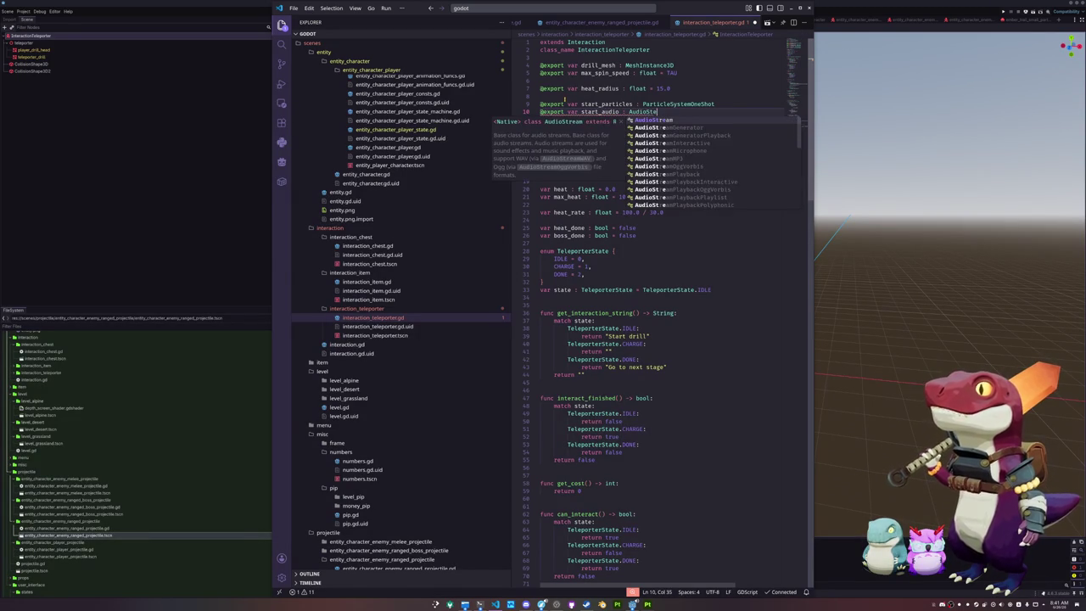
text(reamGener)
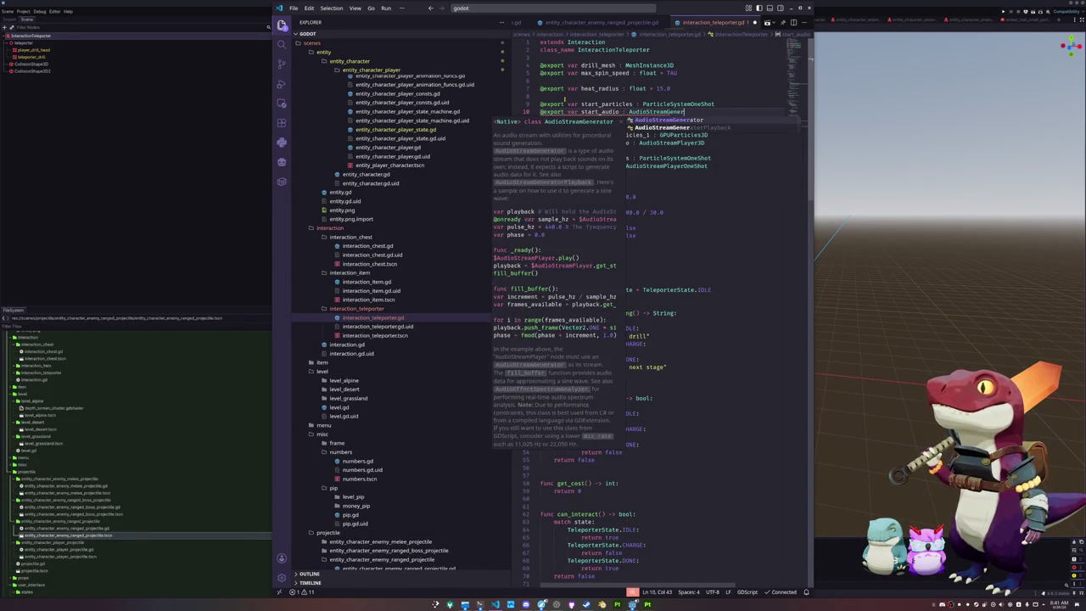
key(BackSpace)
key(BackSpace)
key(BackSpace)
text(One)
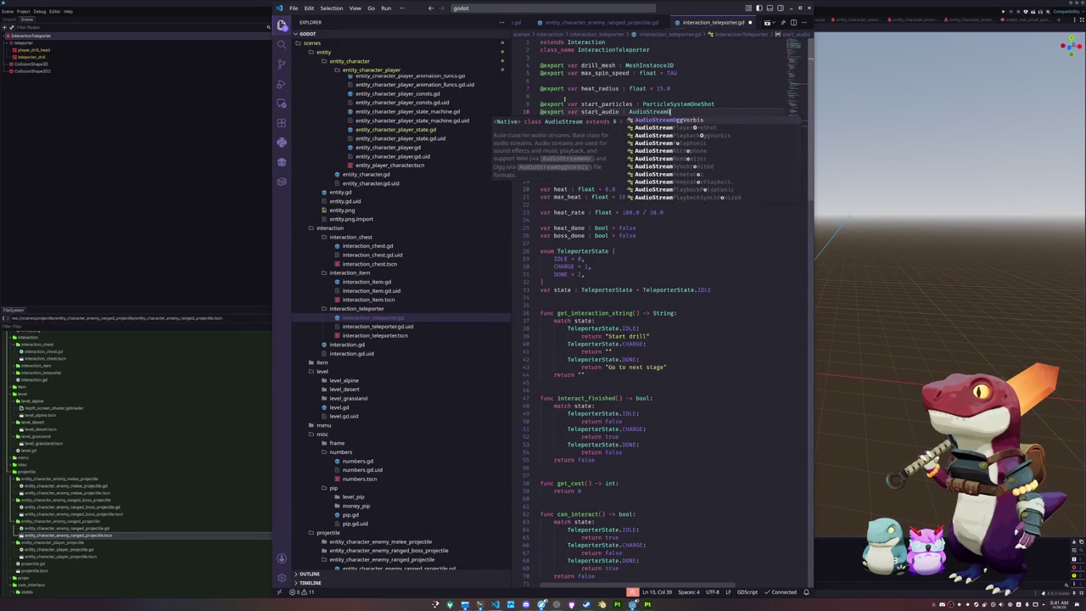
key(Return)
key(Down)
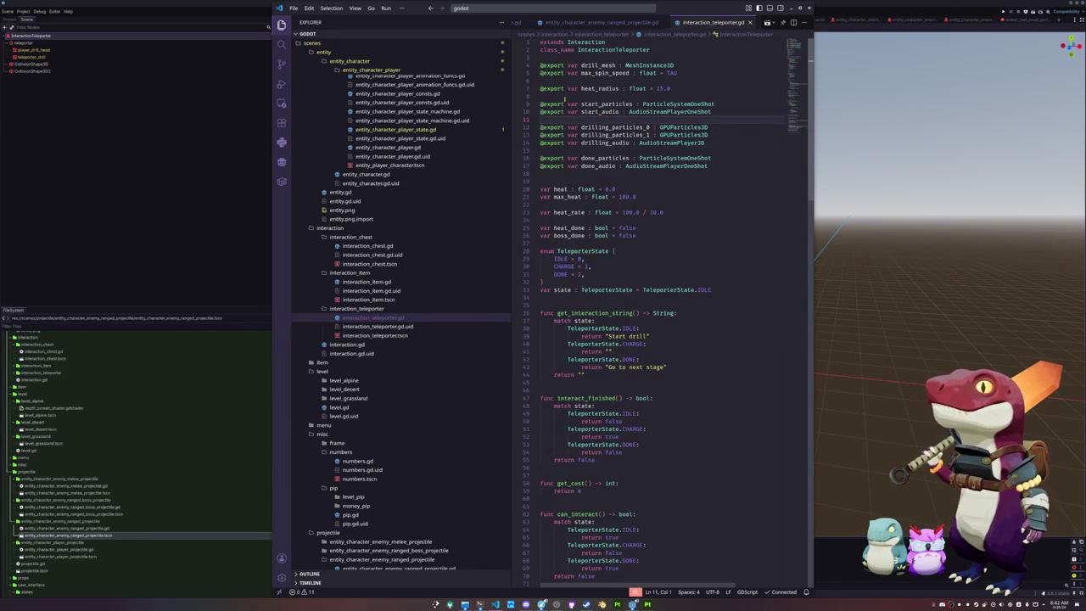
key(Up)
key(Up)
key(shift+Down)
key(shift+Down)
key(shift+Down)
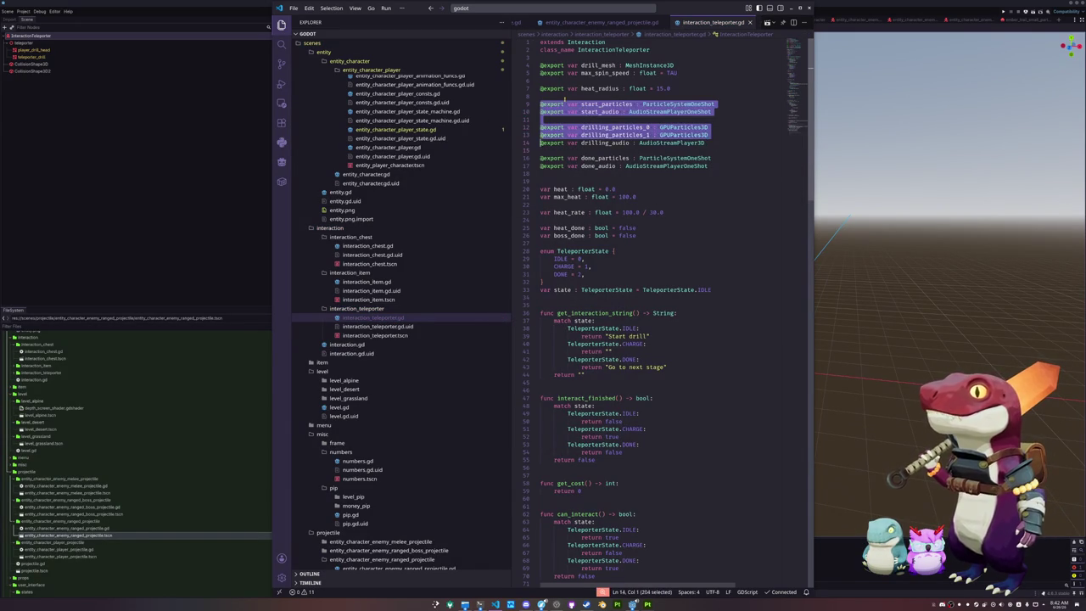
click(564, 99)
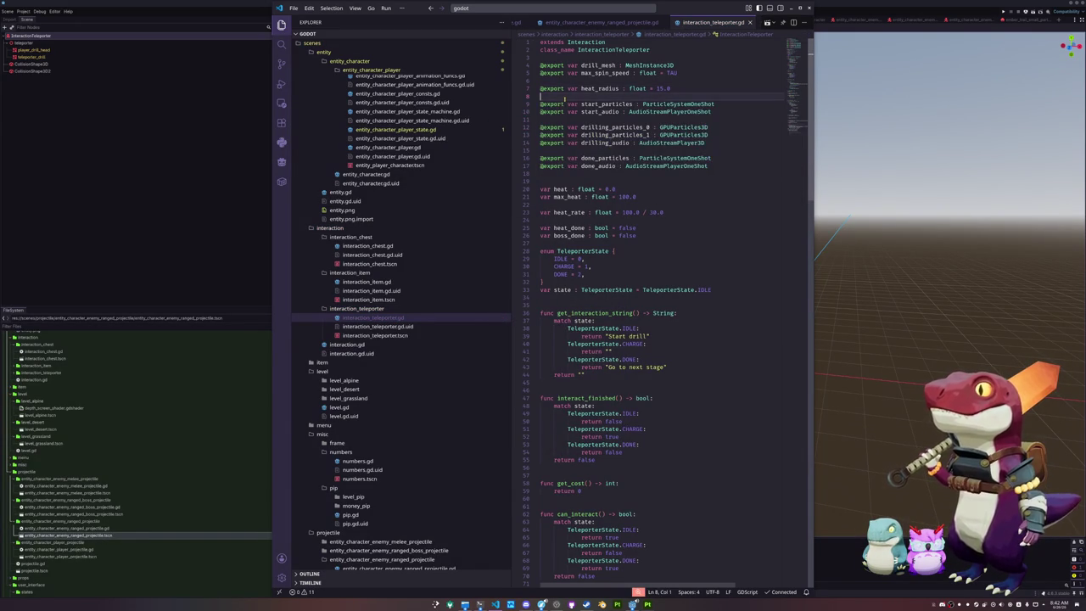
key(Return)
key(Return)
key(Up)
text(export)
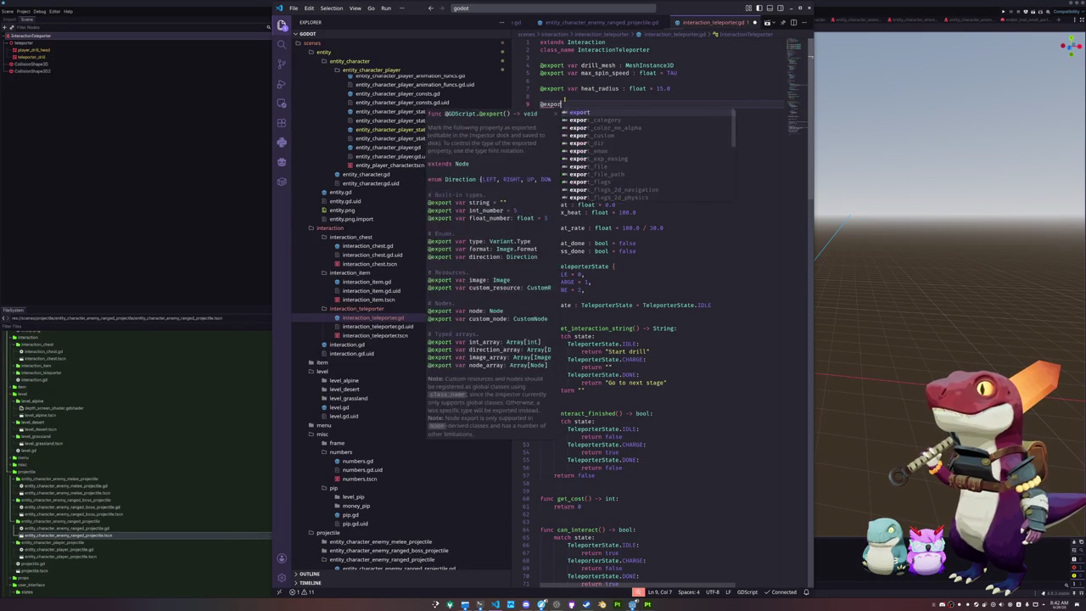
text( var ra)
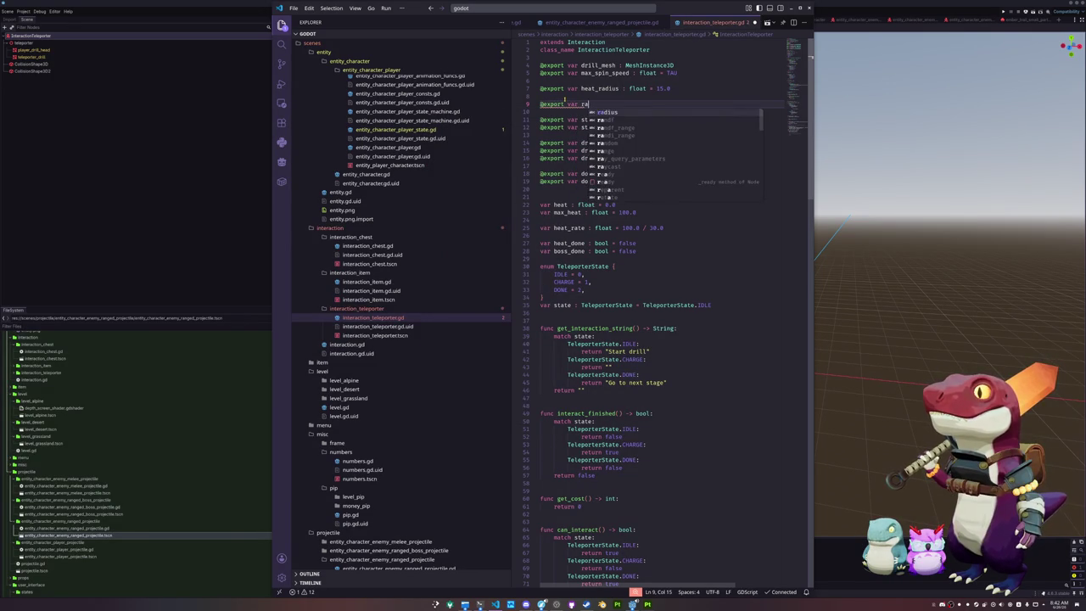
key(BackSpace)
key(BackSpace)
text(heat_radius)
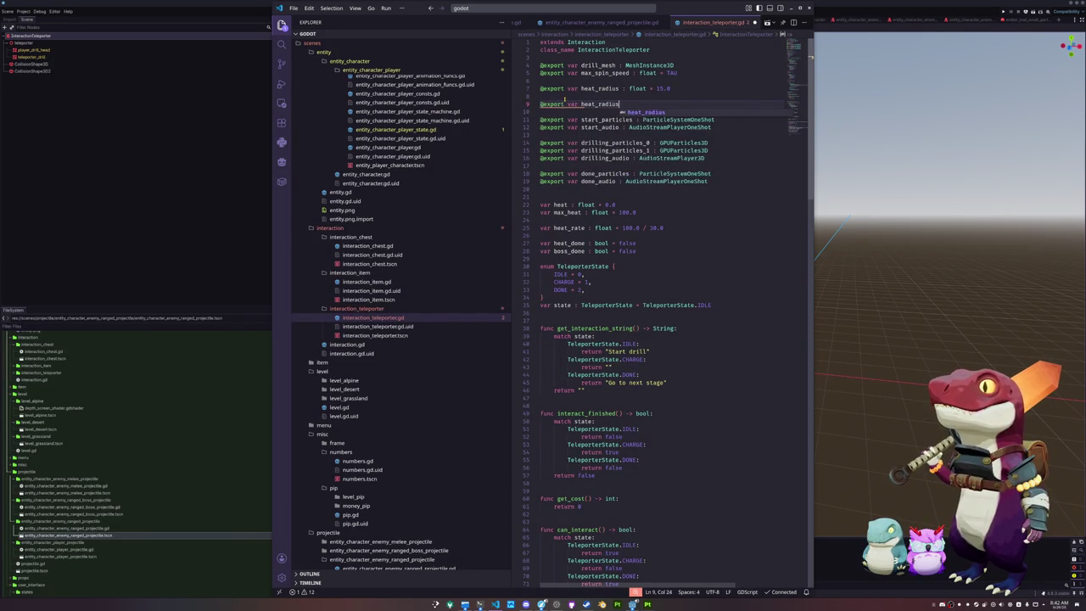
text(_mesh : MeshInstance3D)
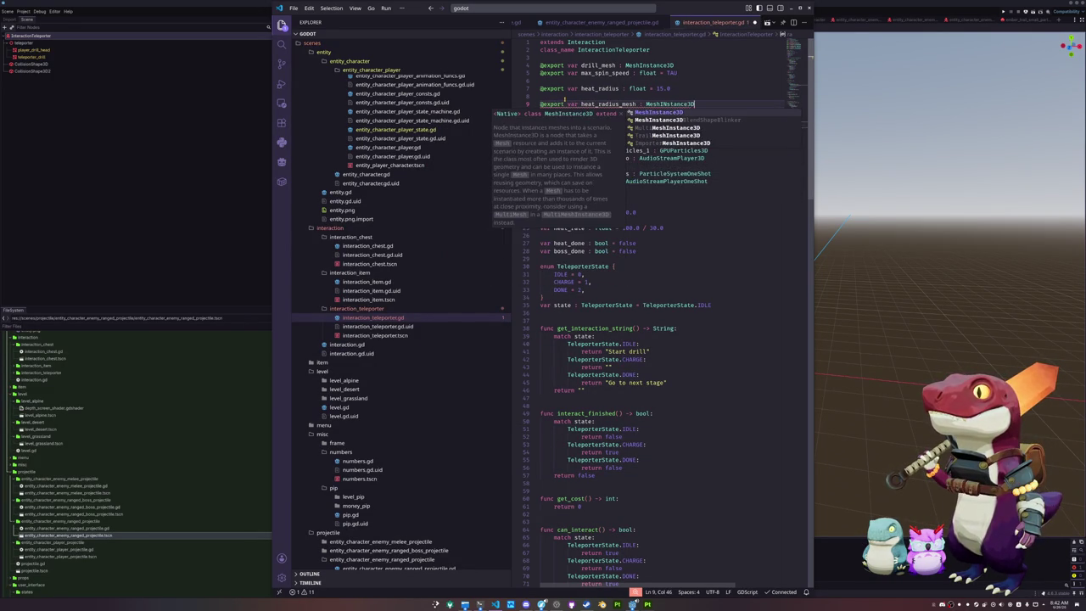
key(Return)
key(Down)
key(Left)
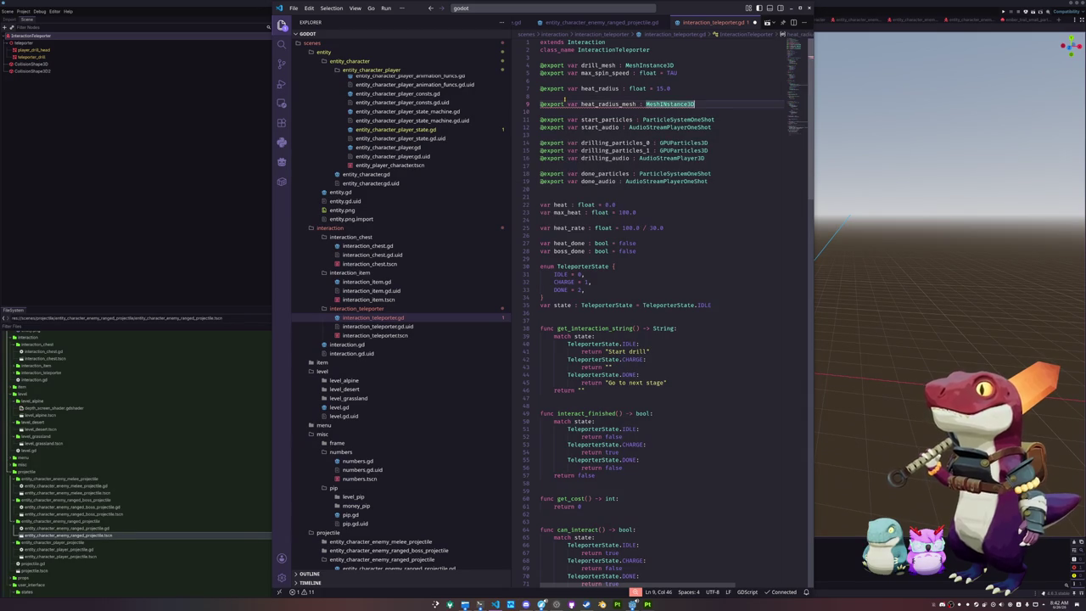
key(End)
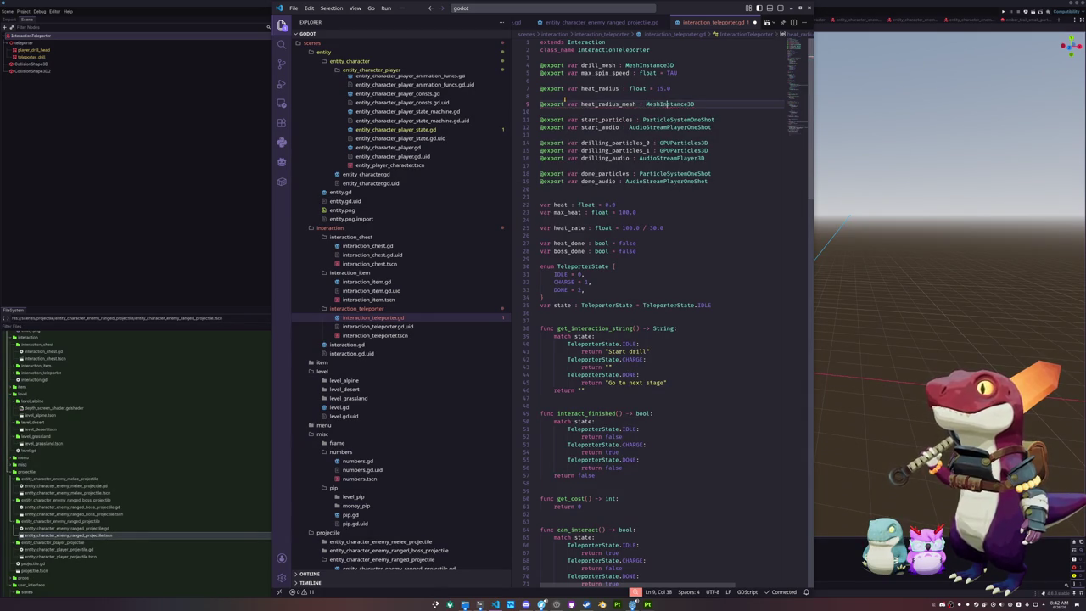
click(170, 162)
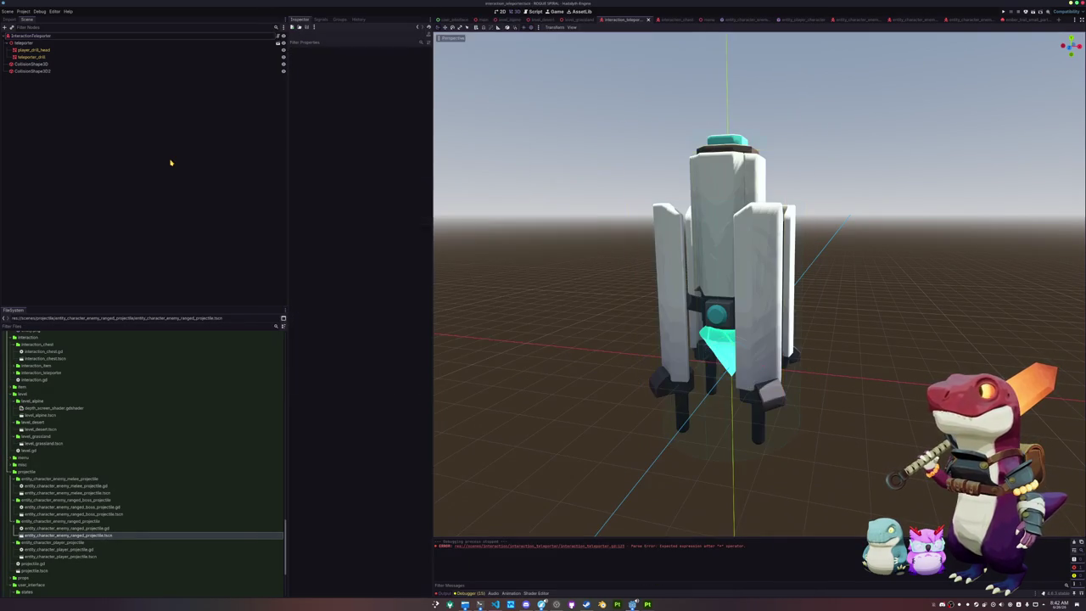
- Add a MeshInstance3D child to InteractionTeleporter and give it a new SphereMesh
right_click(50, 36)
click(68, 52)
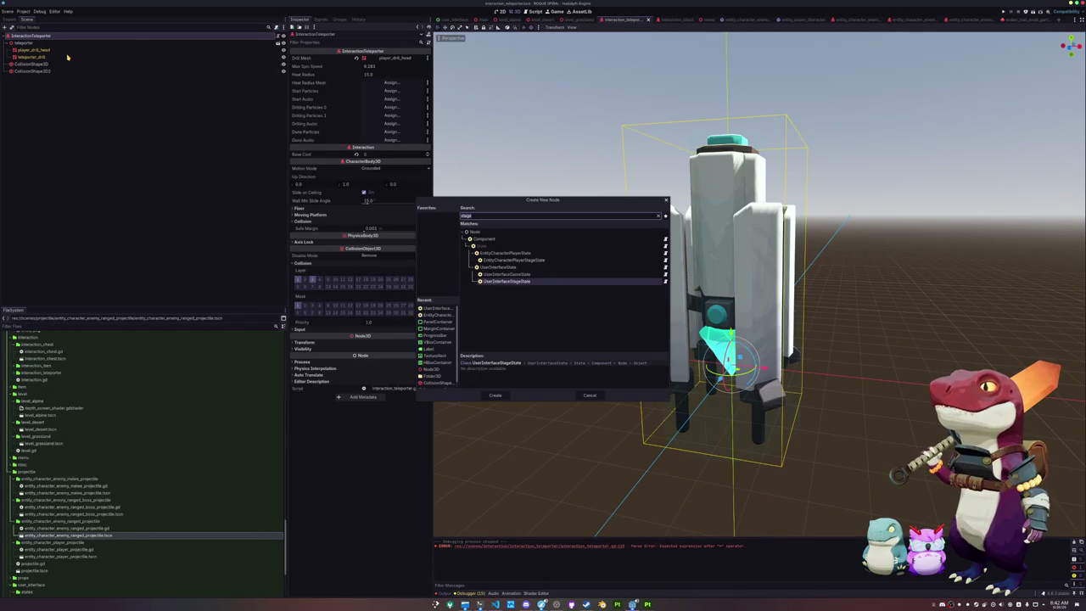
text(meshinst)
key(Return)
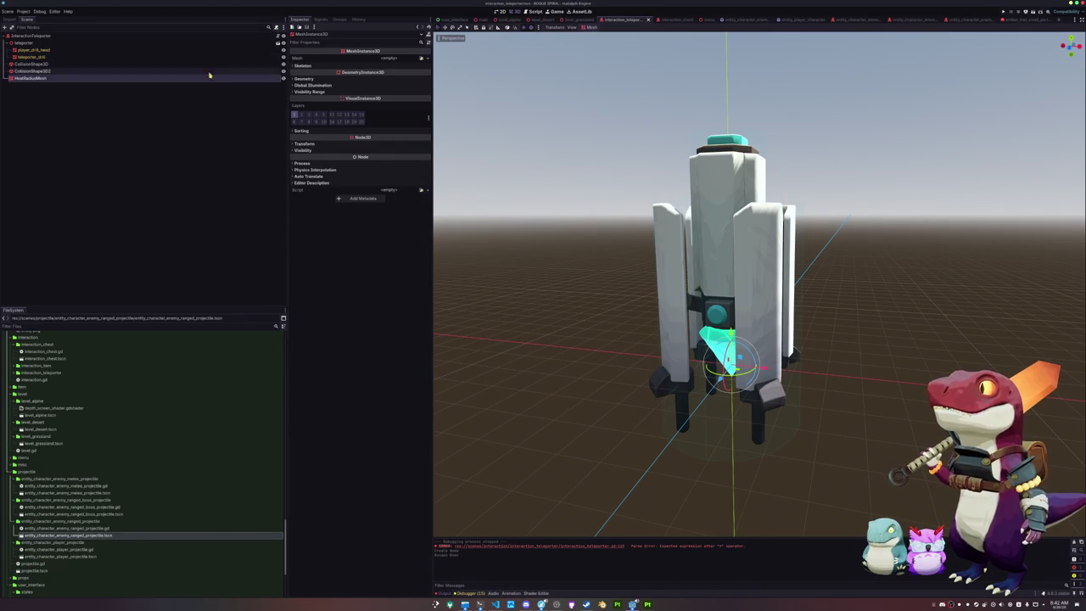
click(427, 59)
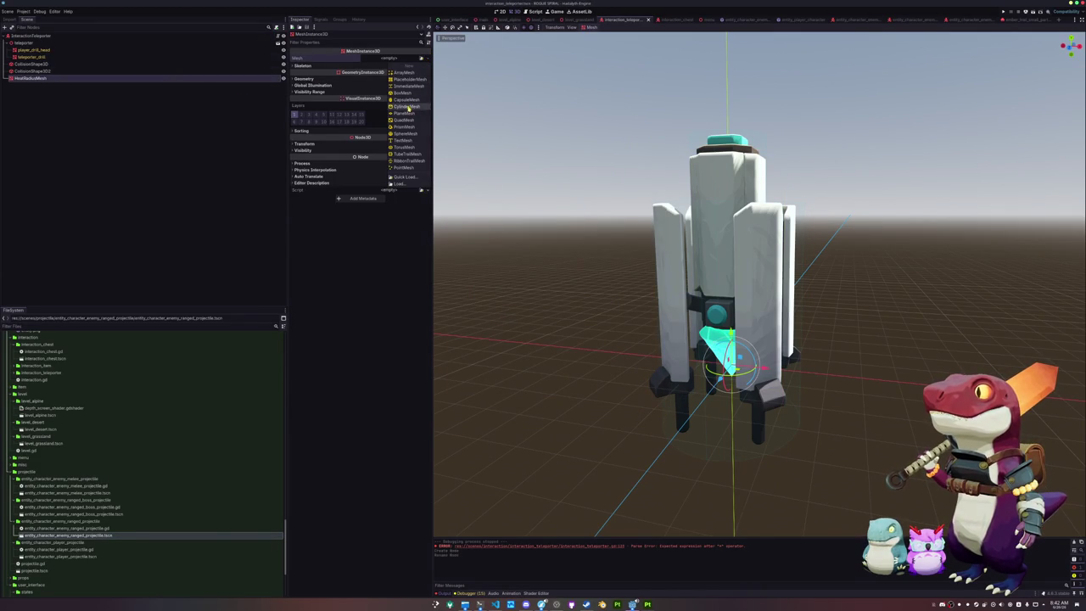
click(405, 133)
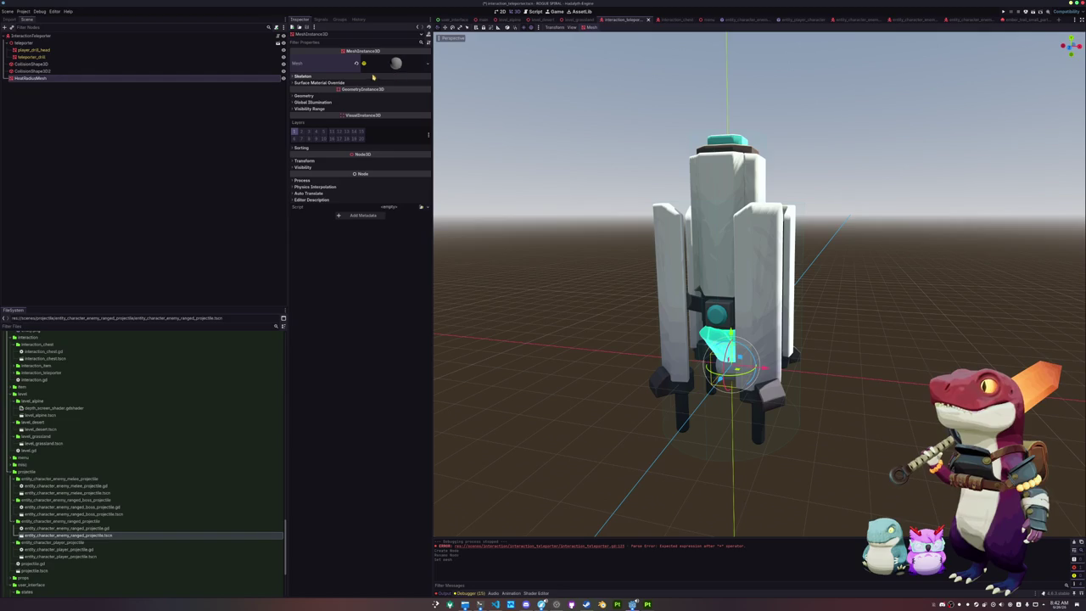
key(f)
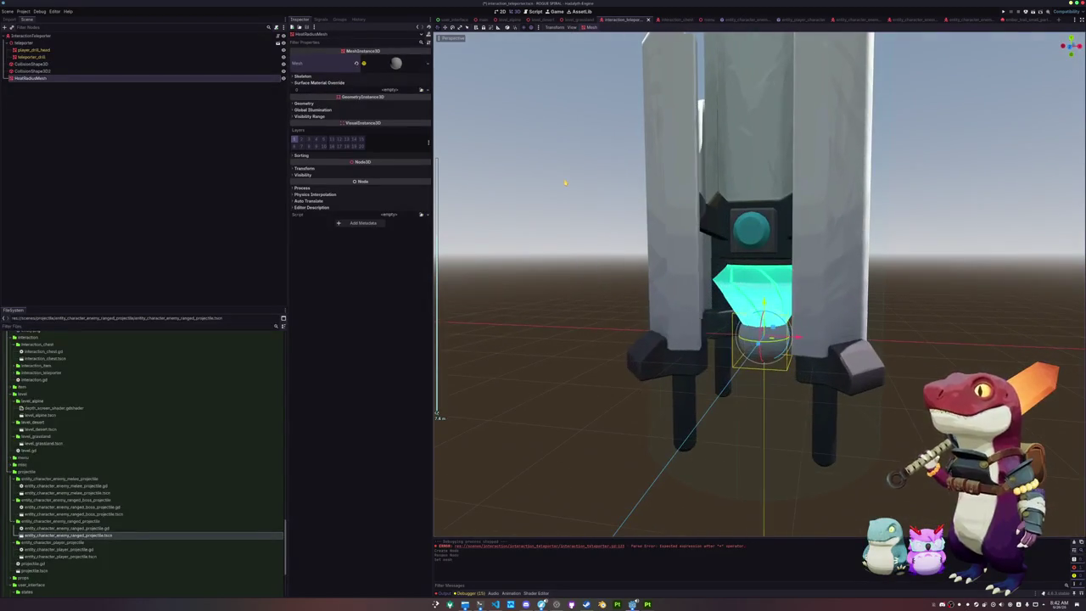
- Set the mesh's Geometry Material Override to a new material
click(304, 103)
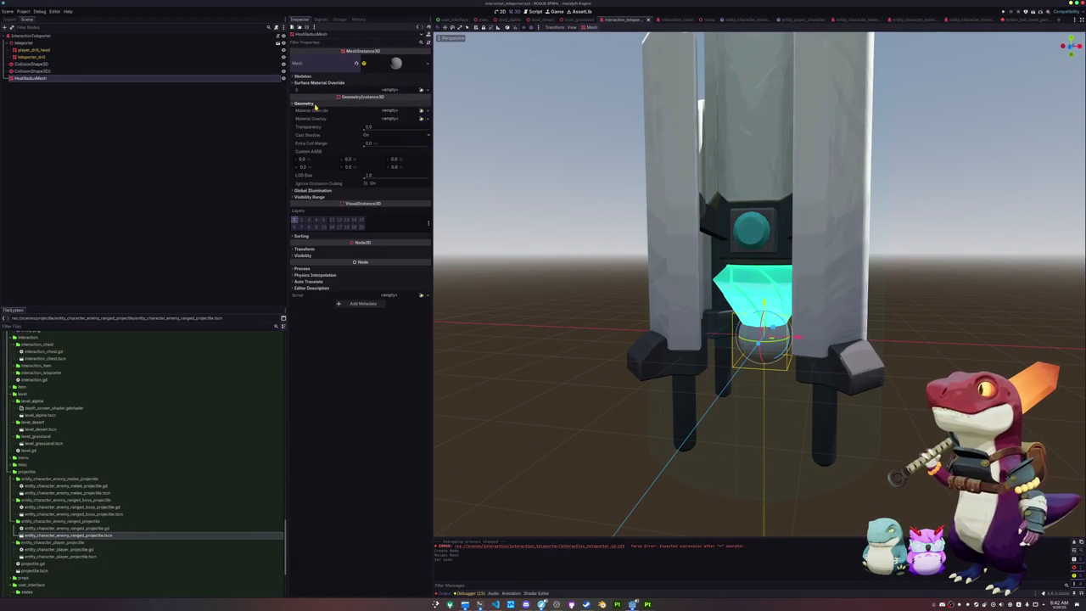
click(422, 111)
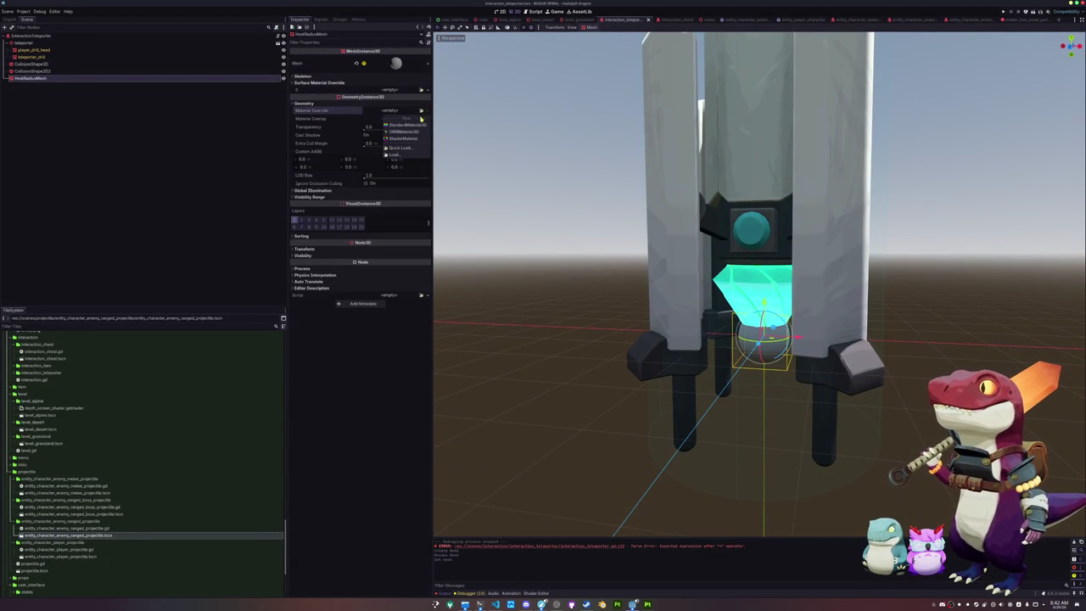
click(406, 142)
scroll(764, 297, down, 5)
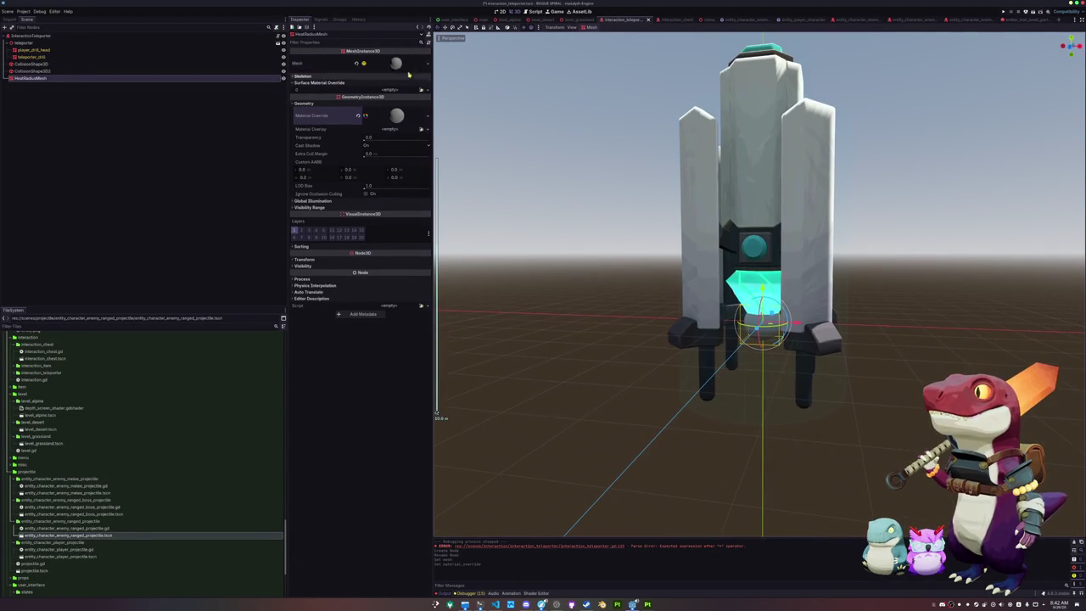
click(406, 65)
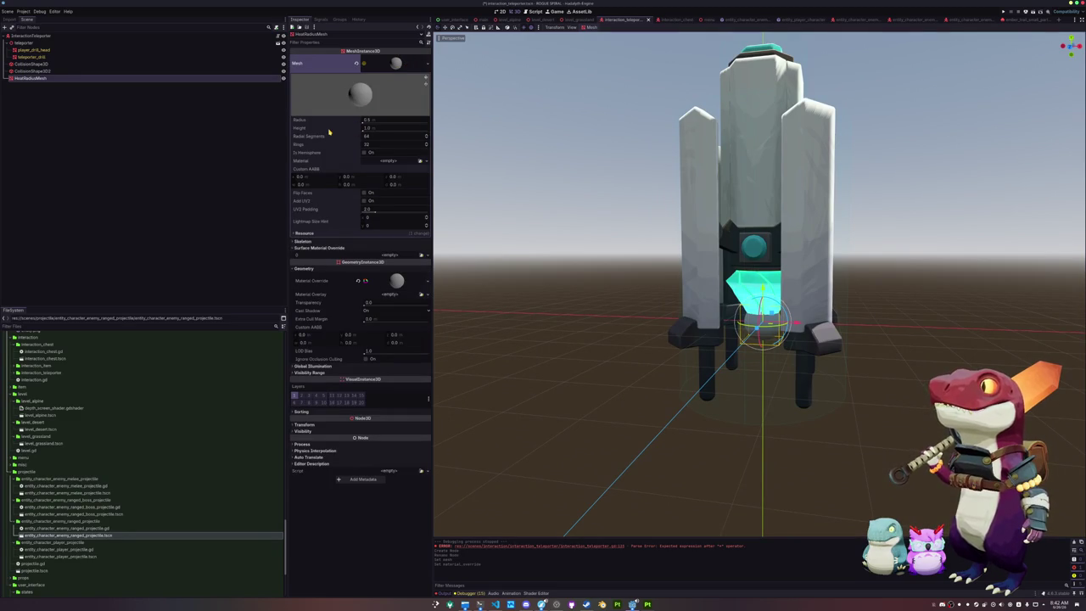
click(396, 63)
- Create a new shader in the override material's Shader slot
click(396, 115)
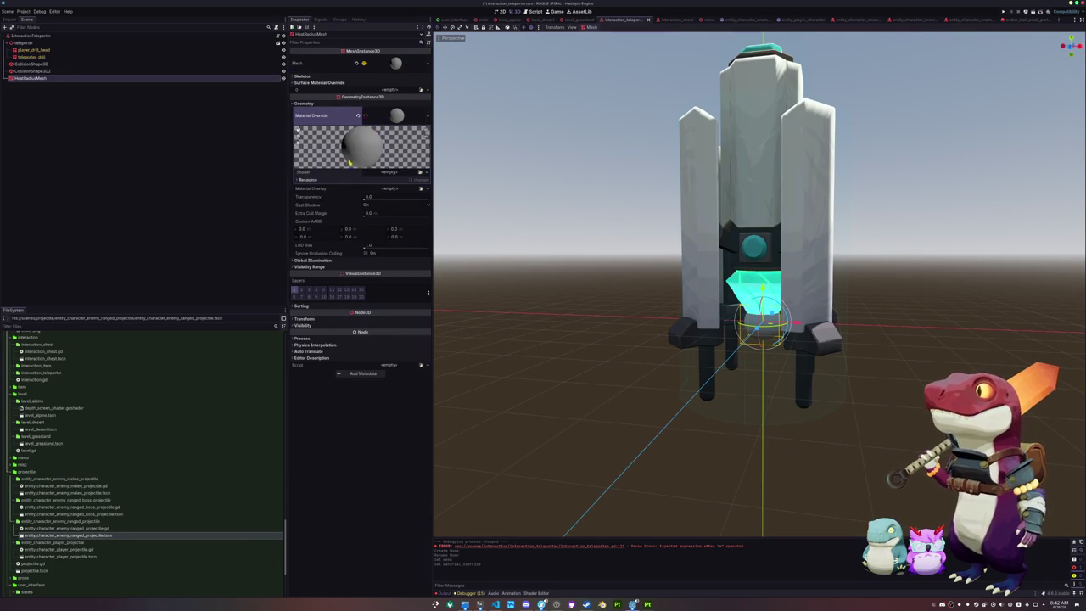
click(420, 174)
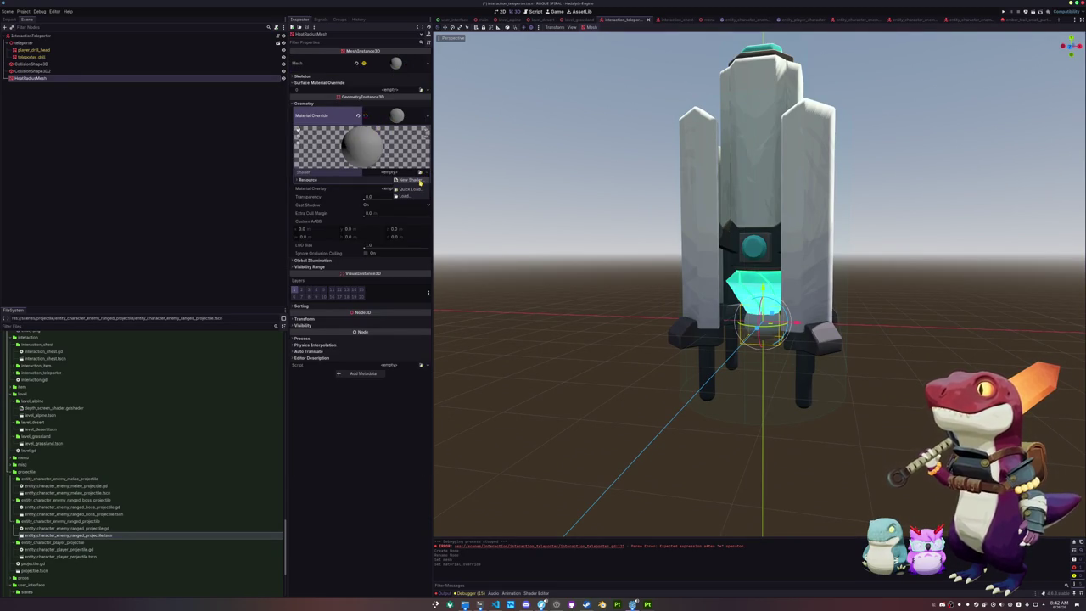
click(419, 181)
click(590, 304)
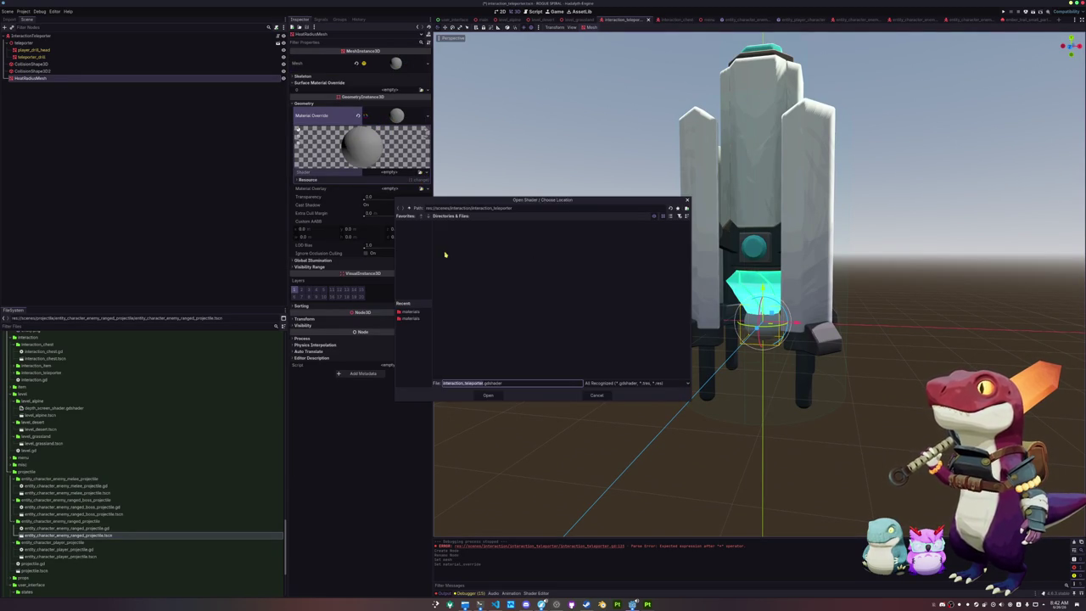
- Save the shader as heat_radius_shader.gdshader in res://assets/shaders and assign it
click(409, 209)
click(409, 209)
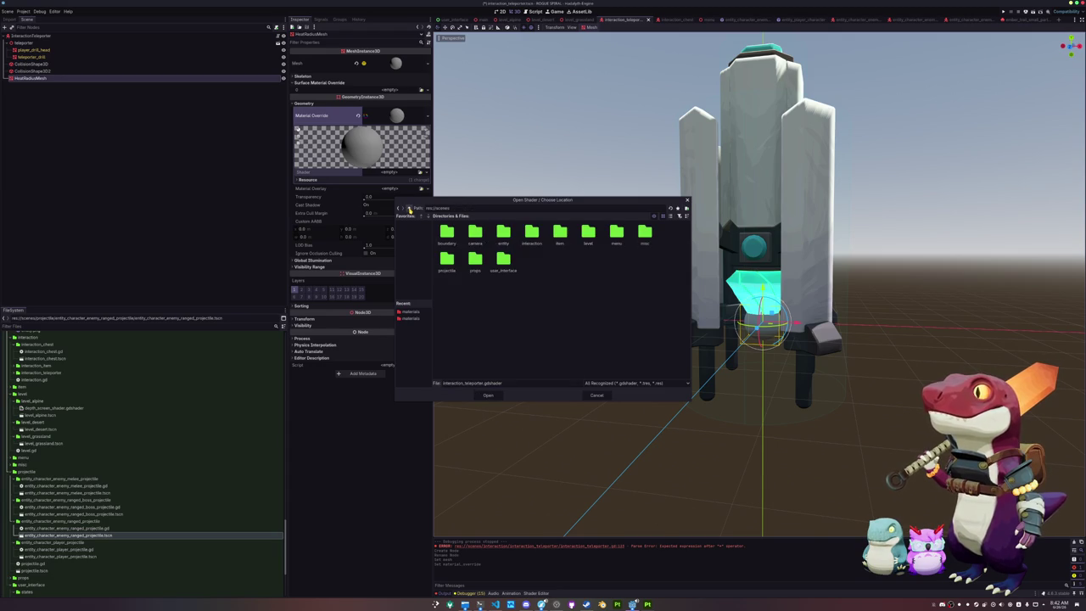
click(409, 209)
double_click(476, 231)
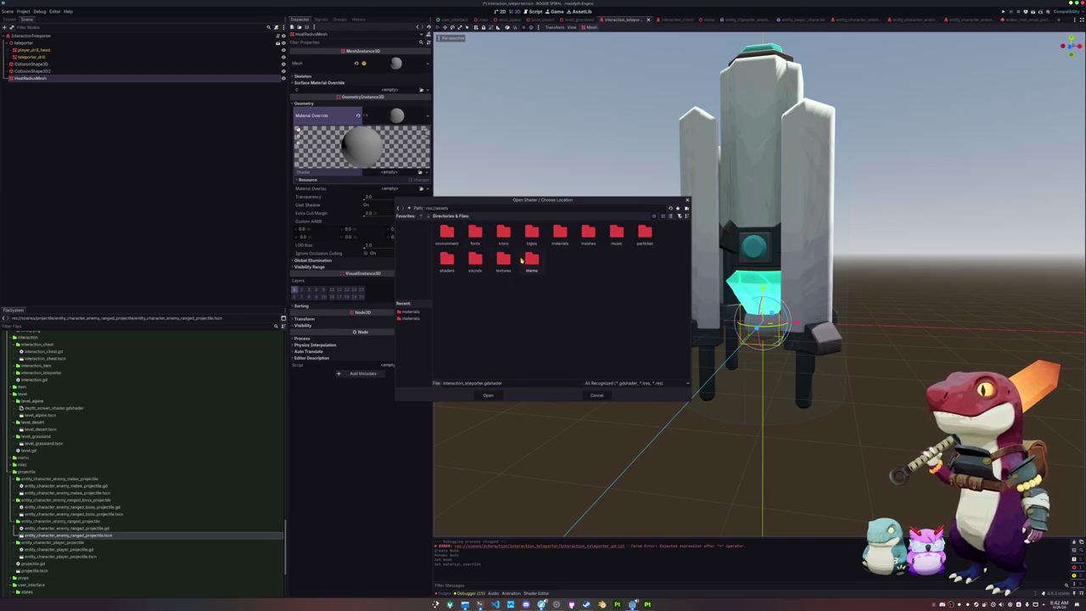
double_click(450, 265)
double_click(459, 383)
text(heat_haze_)
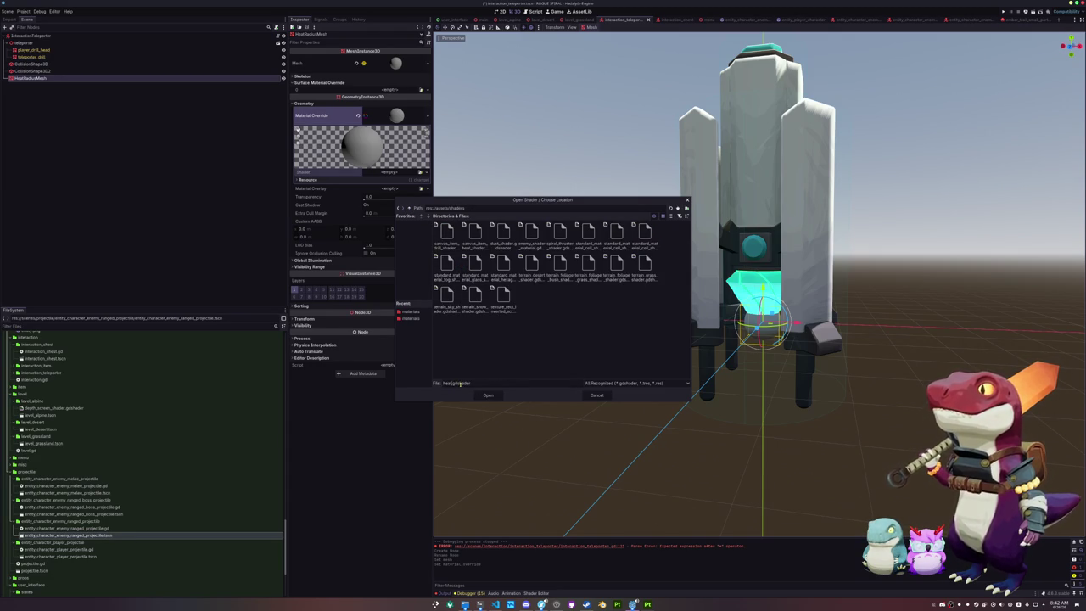
text(shader)
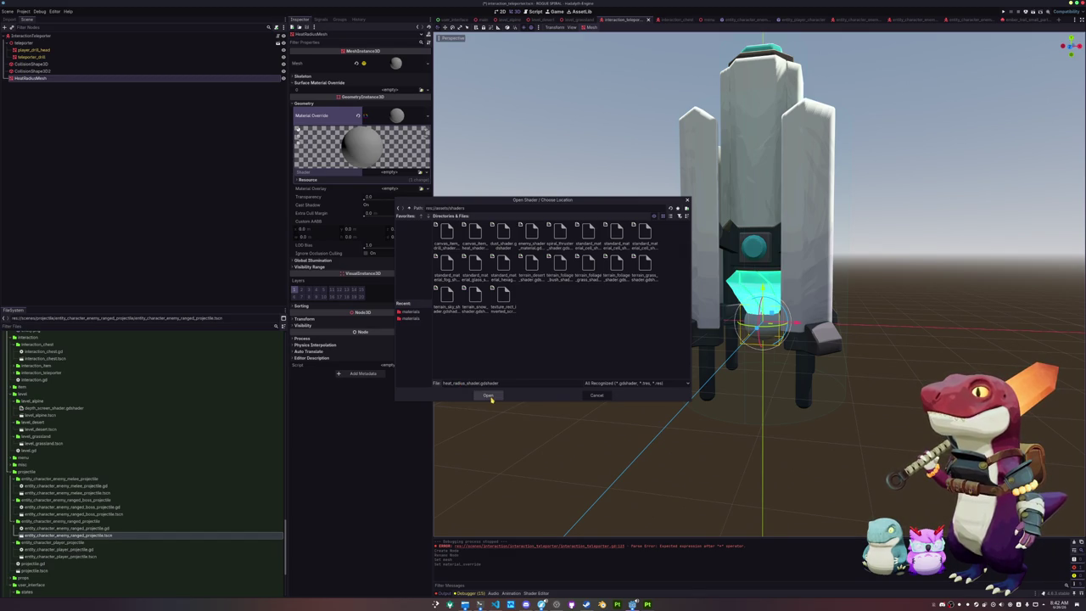
click(489, 397)
click(520, 337)
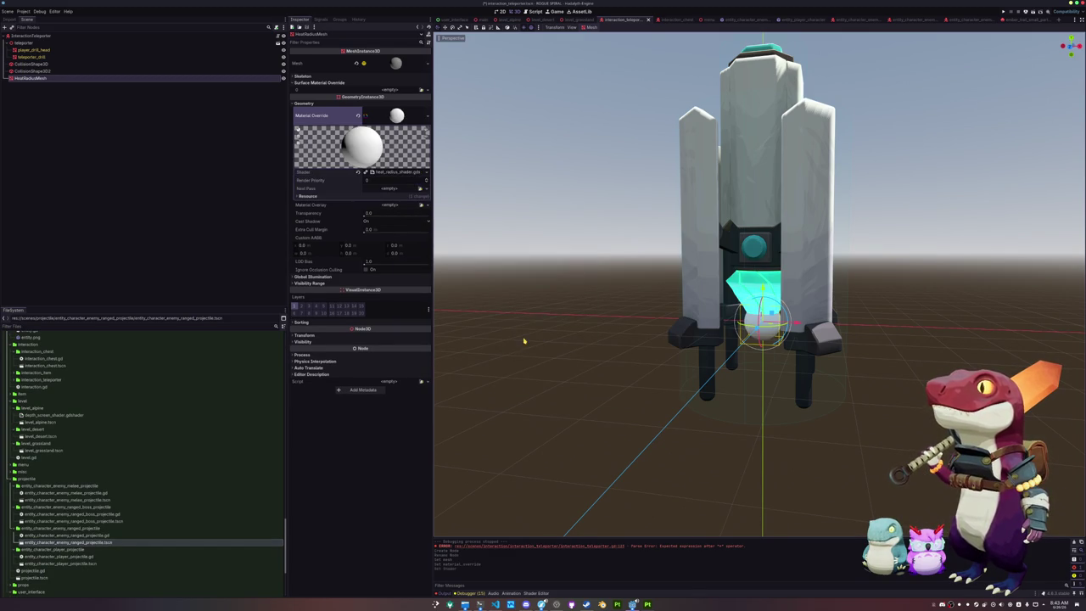
- Replace heat_radius_shader's default code with the standard_material_cell shader code
click(390, 174)
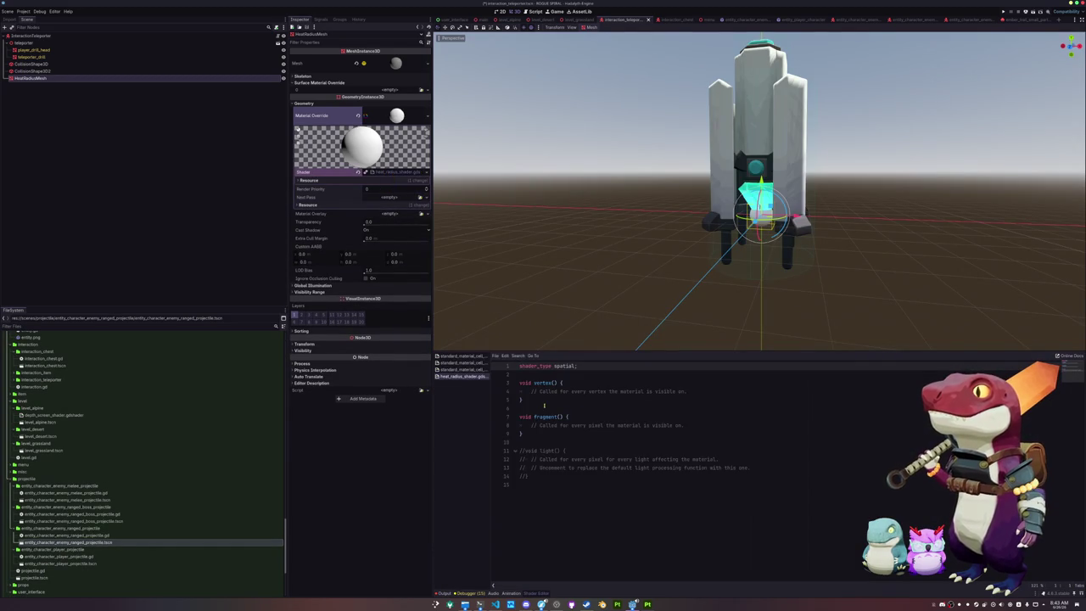
click(465, 363)
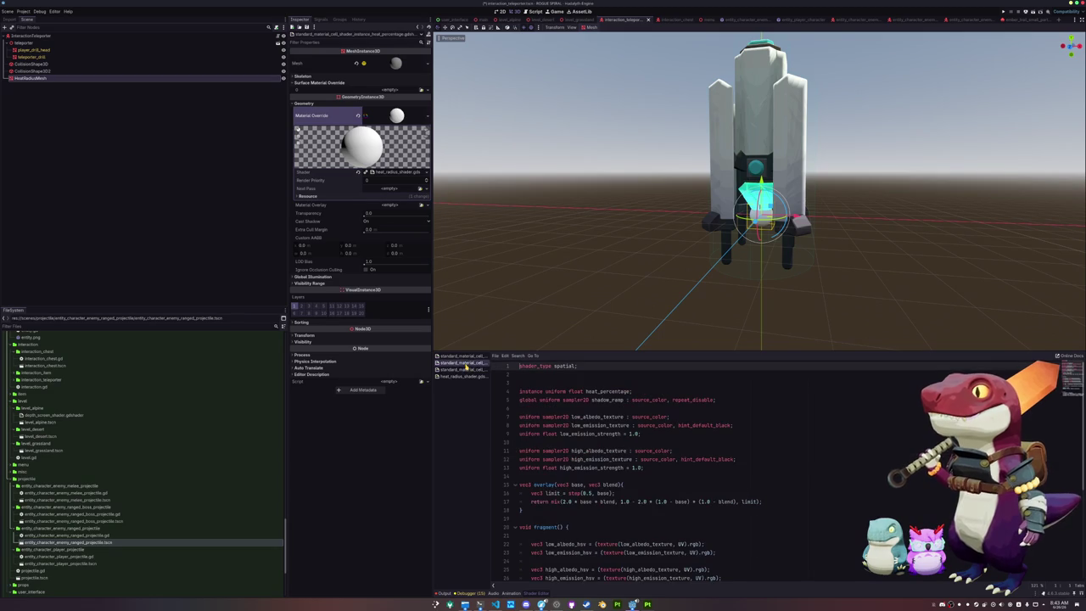
key(ctrl+a)
key(ctrl+c)
click(466, 377)
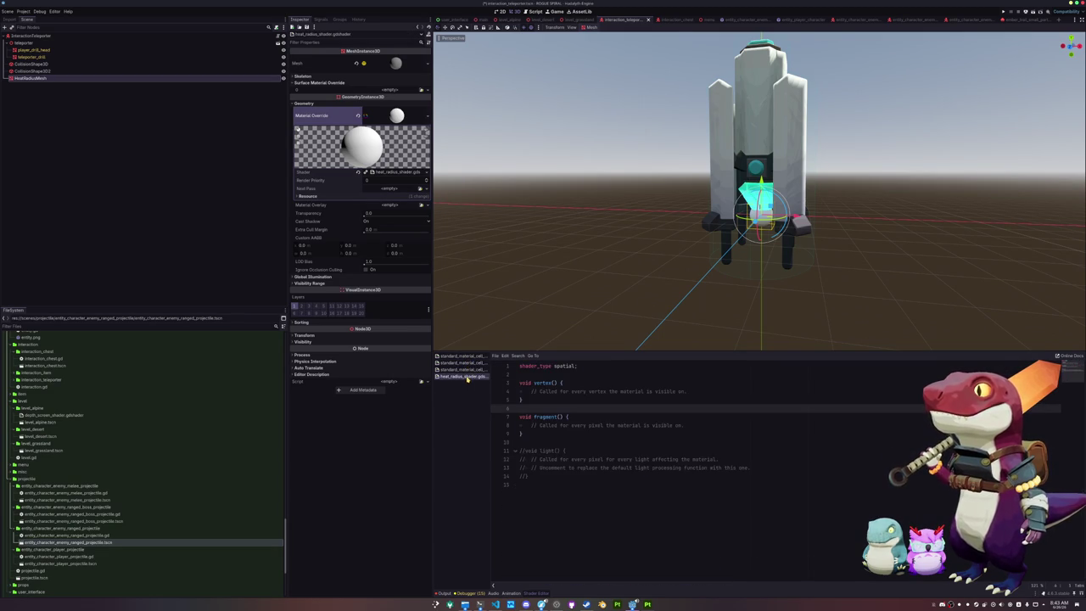
click(463, 363)
key(ctrl+a)
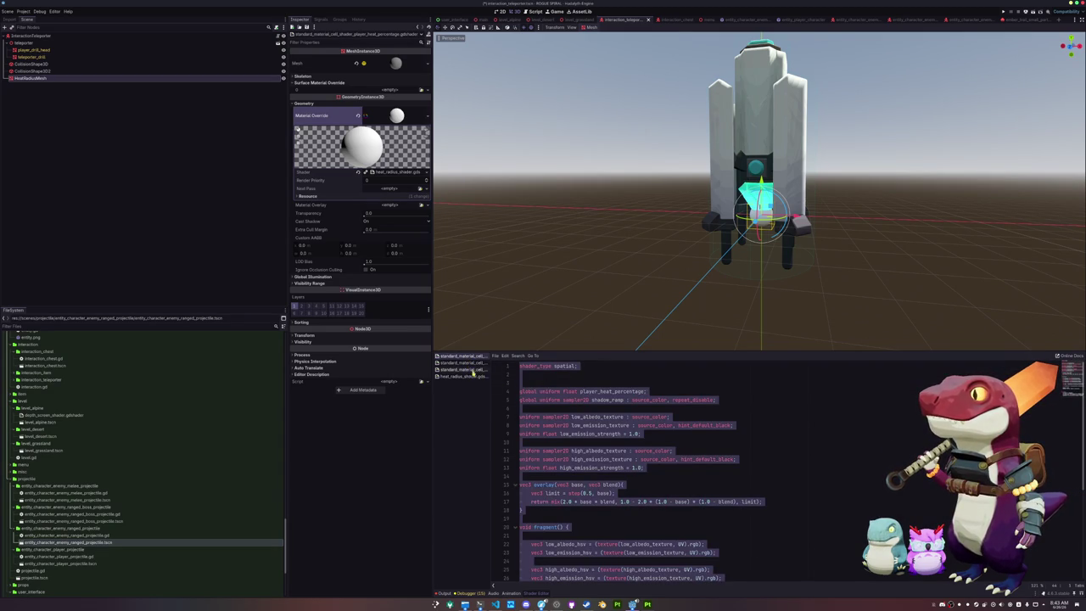
click(462, 377)
key(ctrl+a)
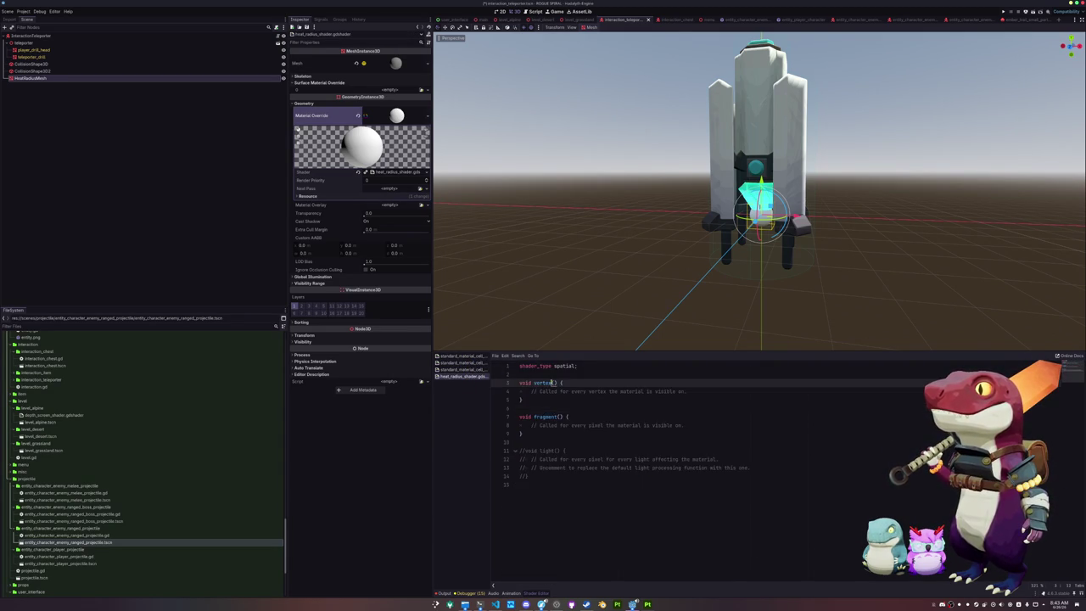
key(ctrl+v)
- Enlarge the code editor, save the shader, and select the two high texture uniforms
scroll(553, 381, up, 6)
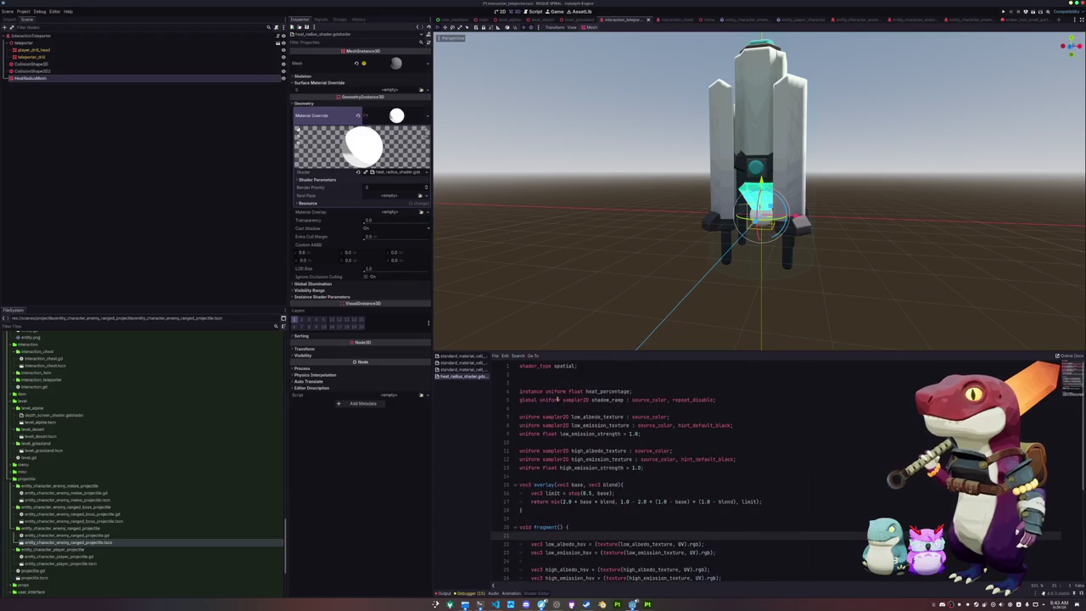
click(546, 383)
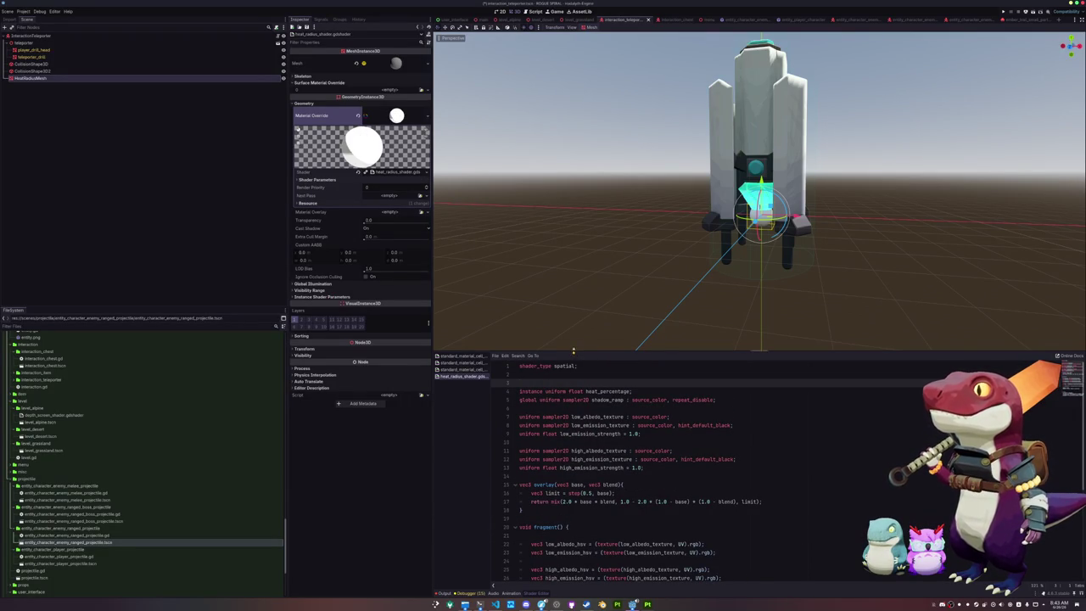
drag(574, 350, 573, 310)
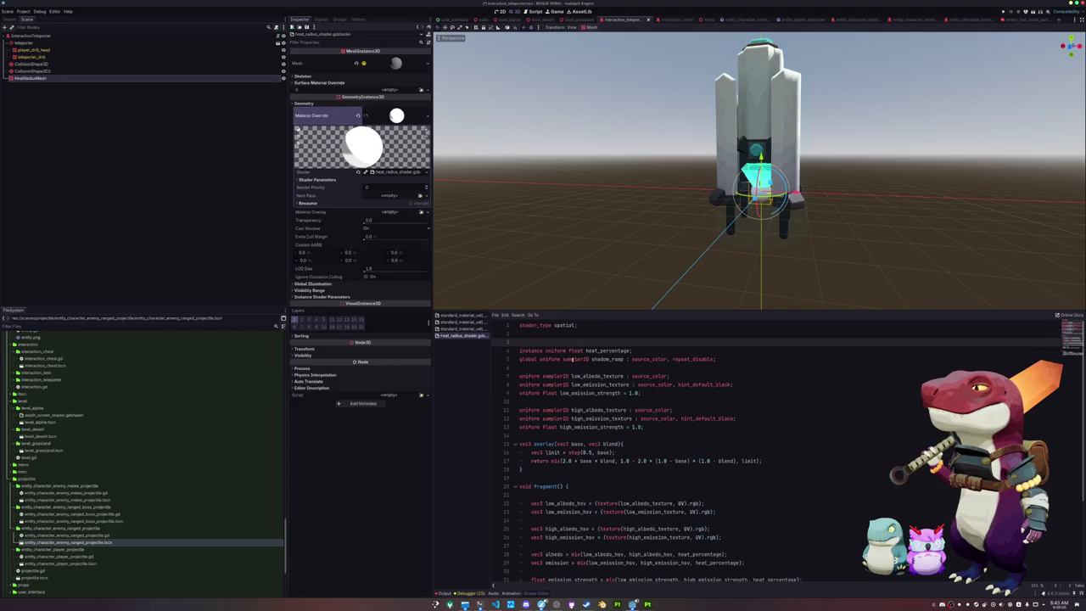
scroll(599, 393, down, 2)
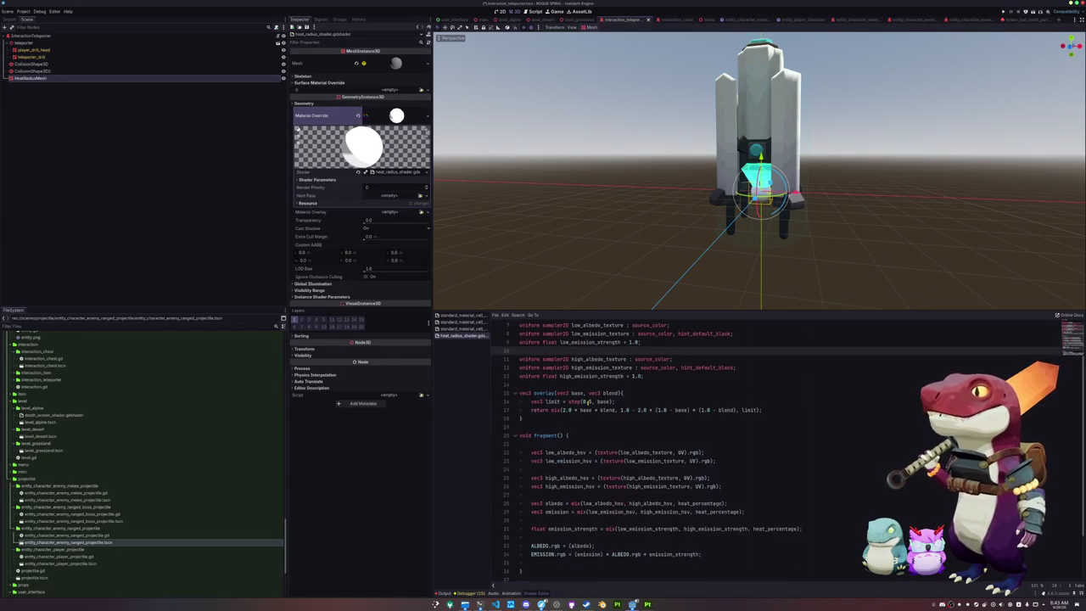
click(557, 417)
key(ctrl+s)
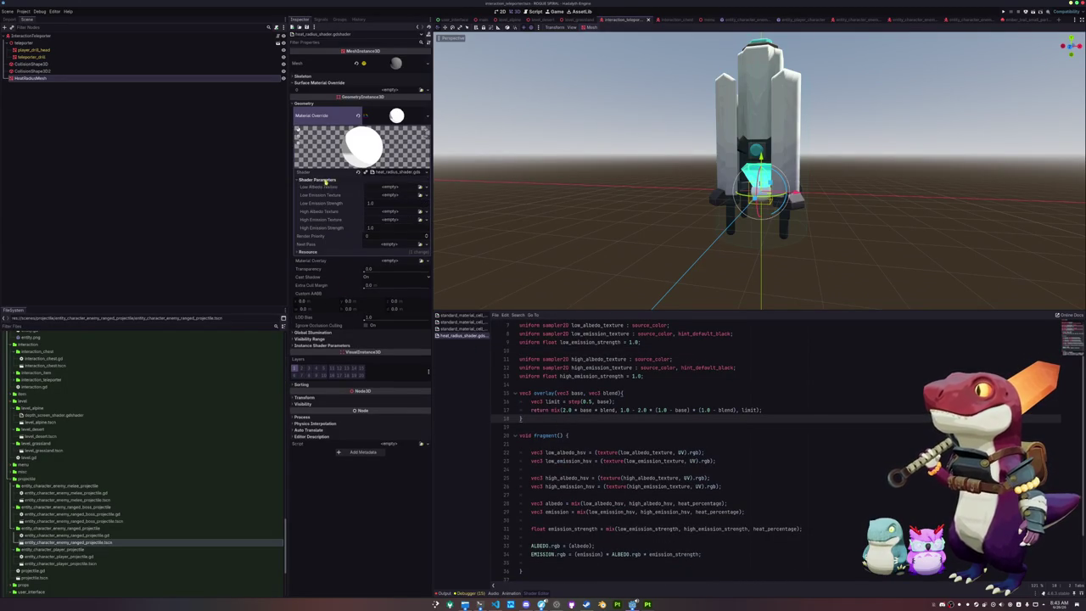
scroll(551, 394, up, 2)
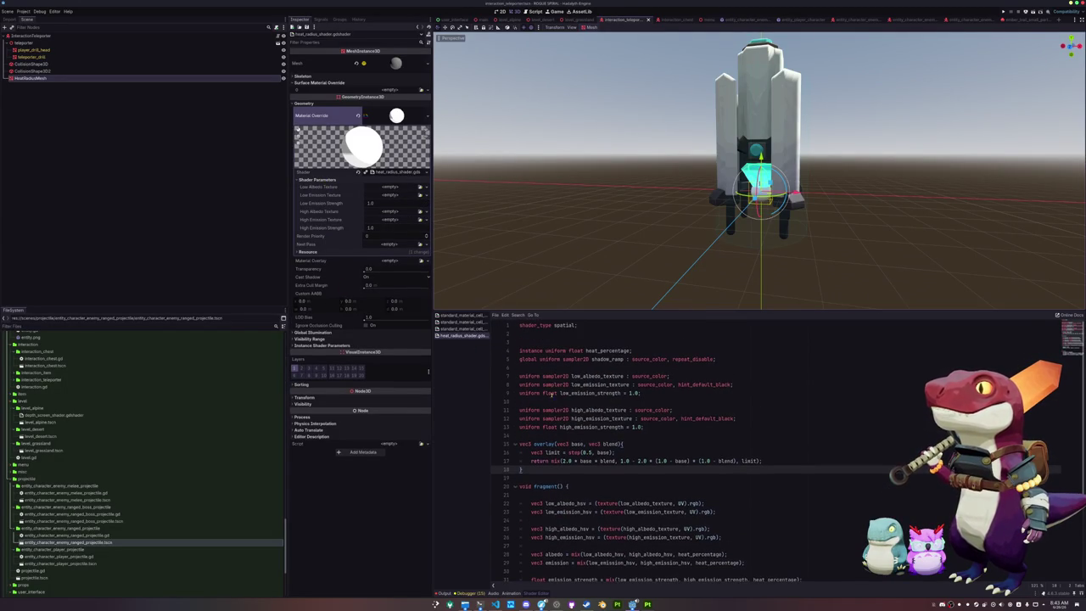
click(742, 421)
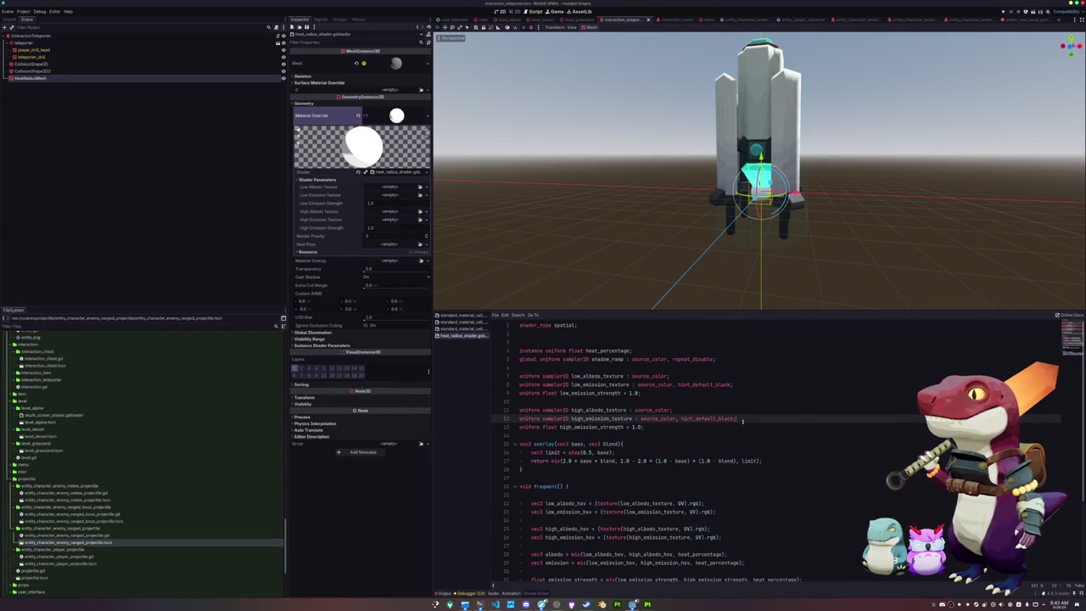
drag(746, 417, 748, 413)
- Delete the high and low sampler2D texture uniforms from the shader
key(shift+Up)
key(BackSpace)
key(Up)
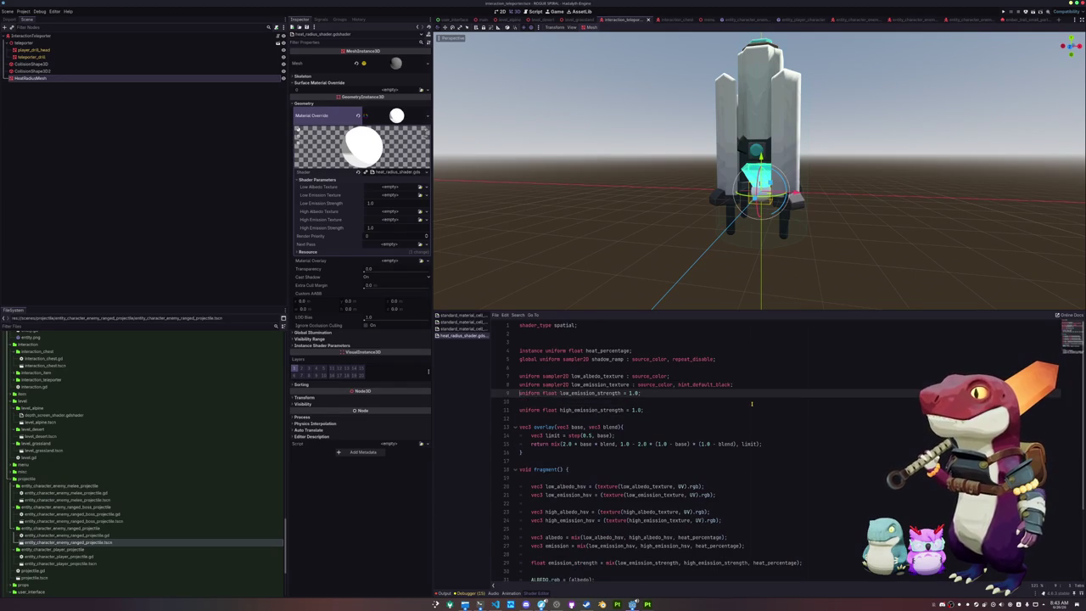
key(shift+Up)
key(shift+Up)
key(BackSpace)
key(Return)
- Declare uniform vec3 low_color and high_color, both as source_color
key(Up)
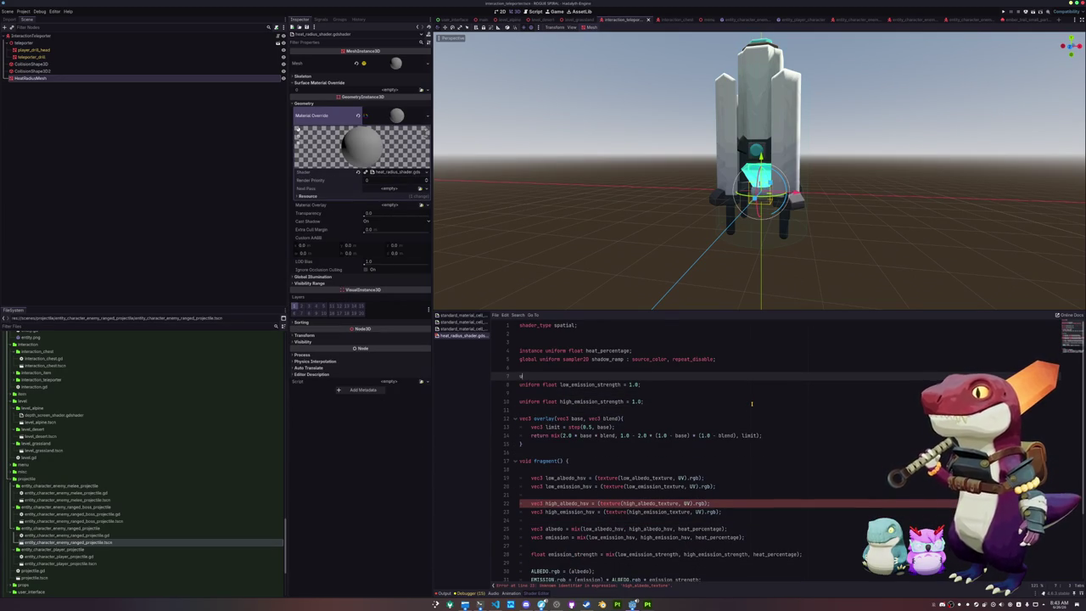
text(rm s)
text(4 low_color :)
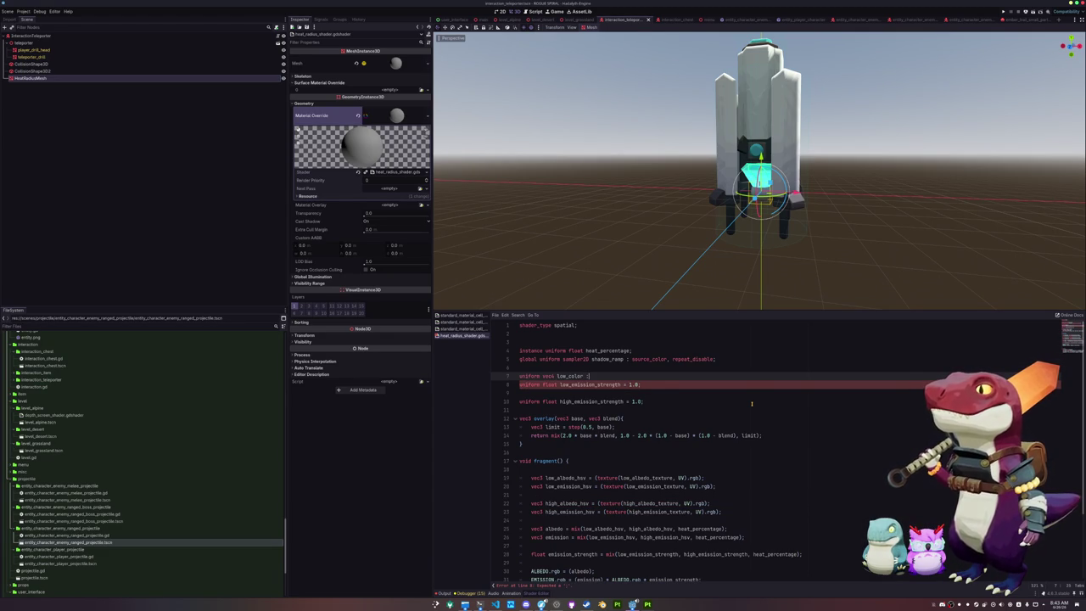
text(or =)
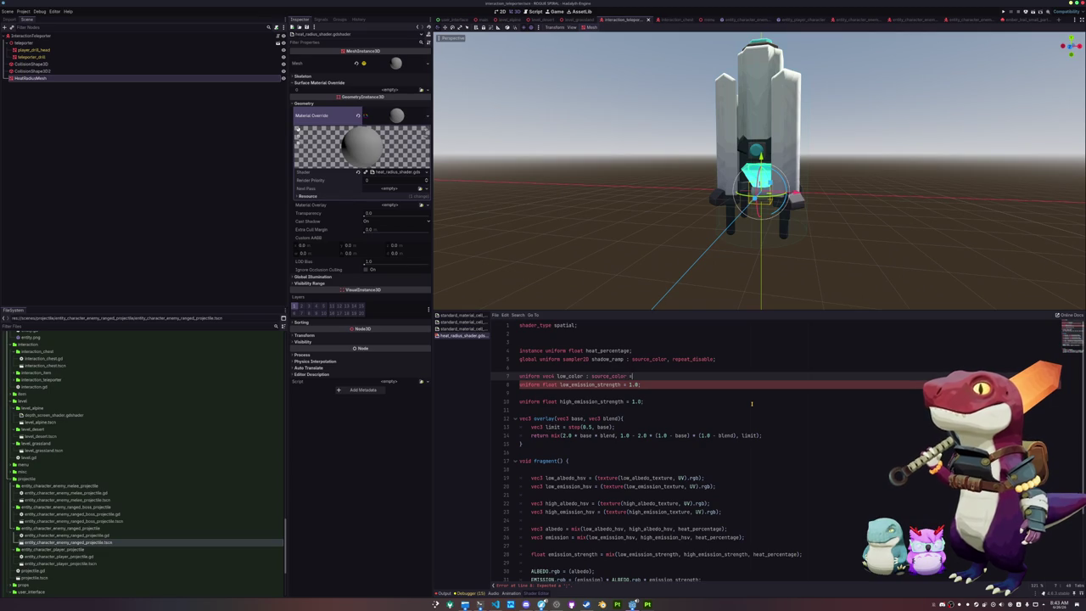
key(BackSpace)
key(BackSpace)
key(BackSpace)
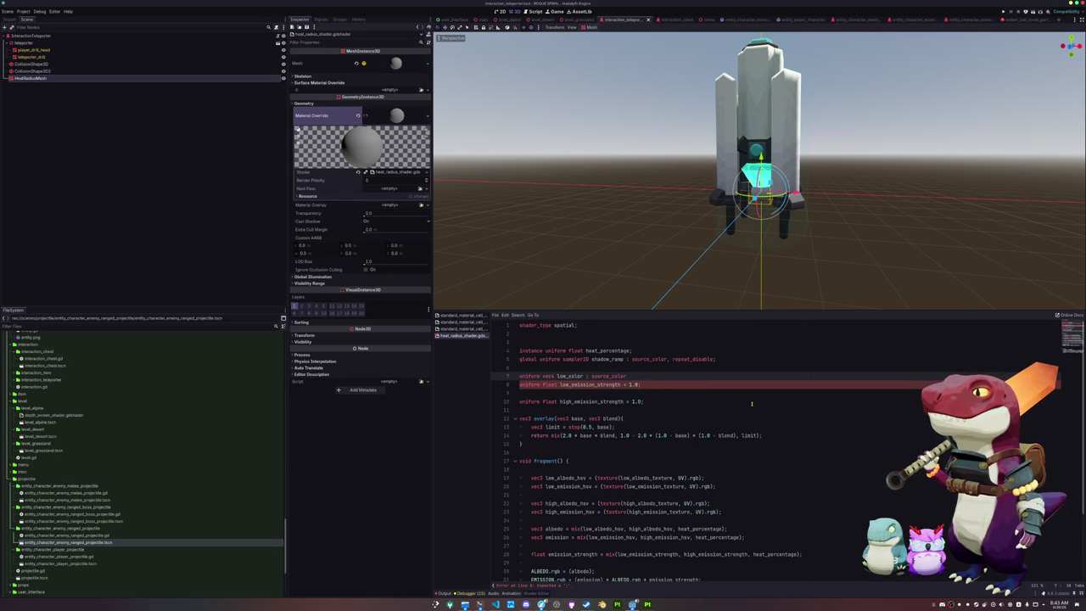
text(;)
key(Down)
key(Down)
key(Return)
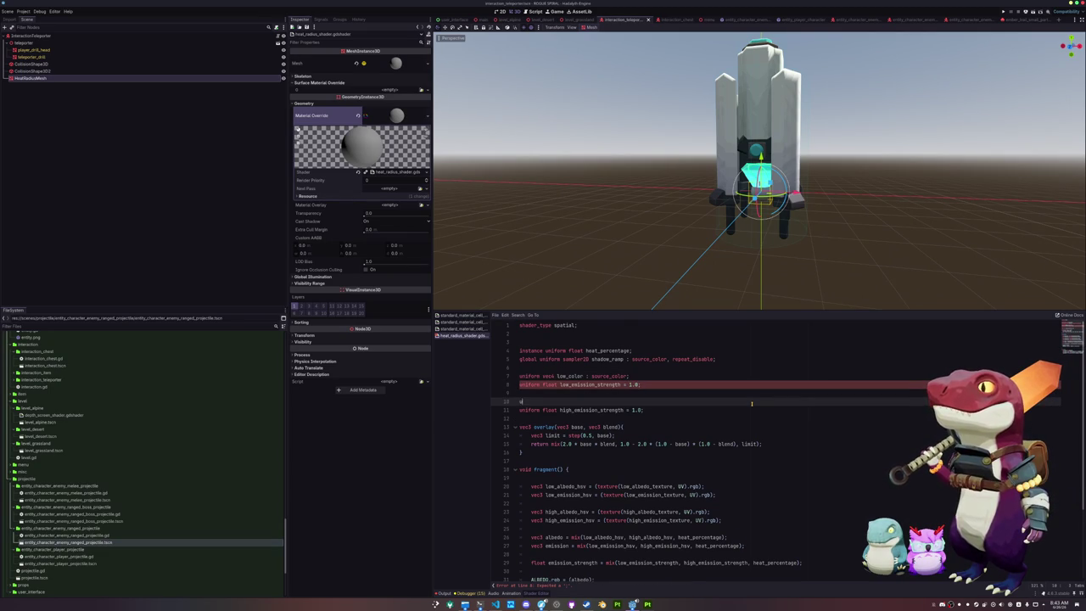
text(niform vec3)
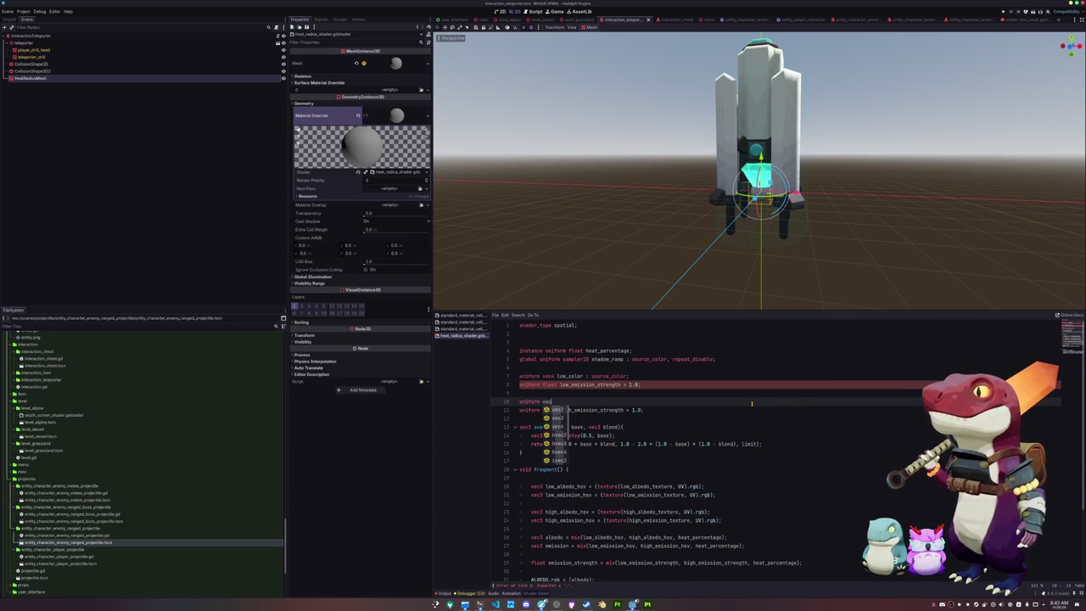
key(BackSpace)
text(4 high_color : source_colo)
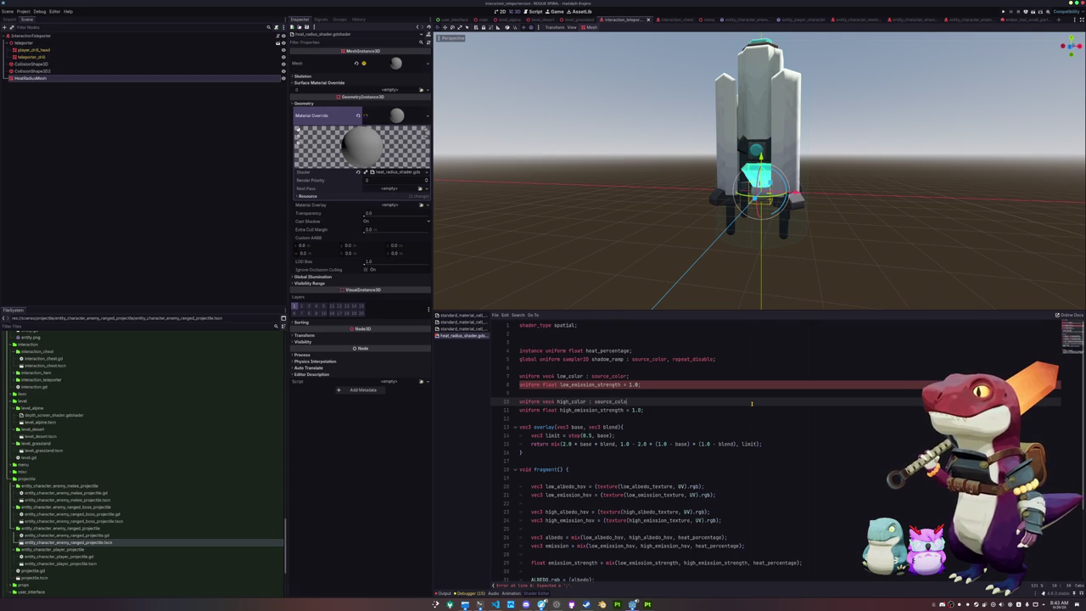
text(r;)
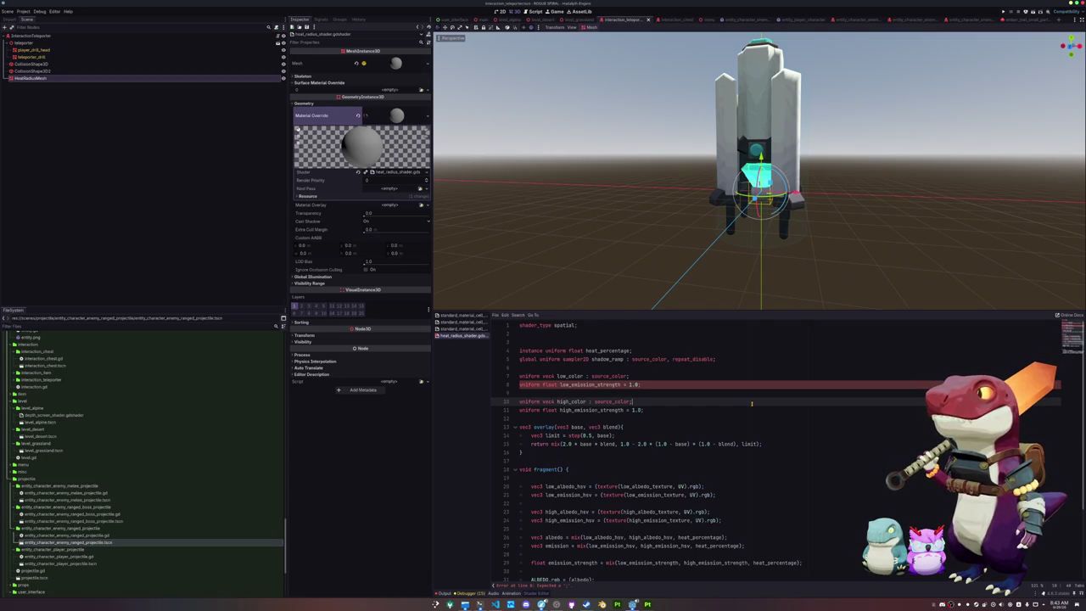
- Open spiral_thruster_shader.gdshader from the shaders folder and select its low_heat_color and high_heat_color uniforms
scroll(191, 484, down, 4)
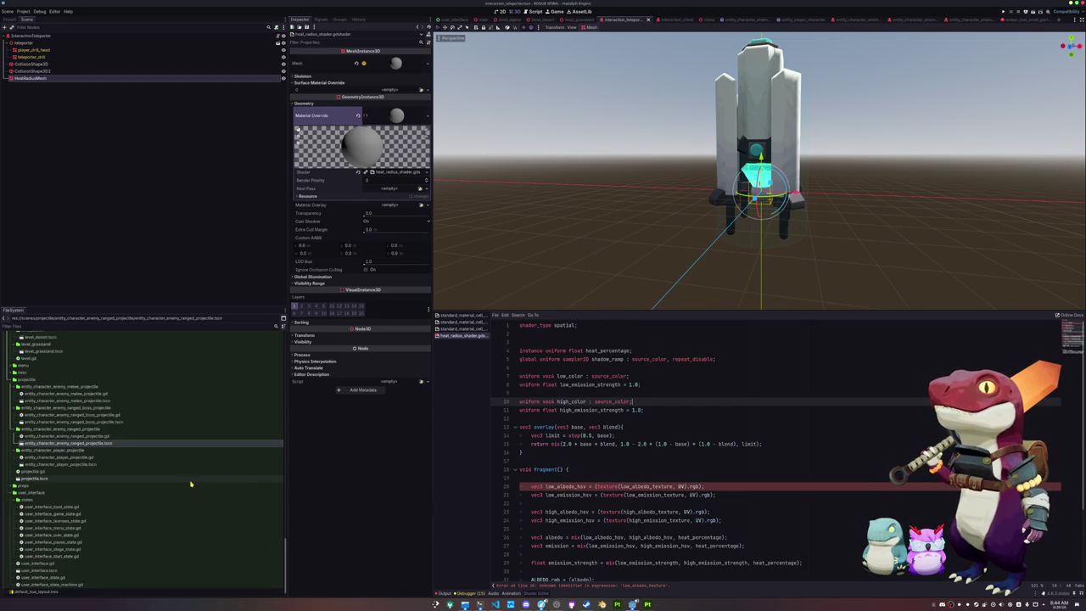
scroll(136, 505, up, 10)
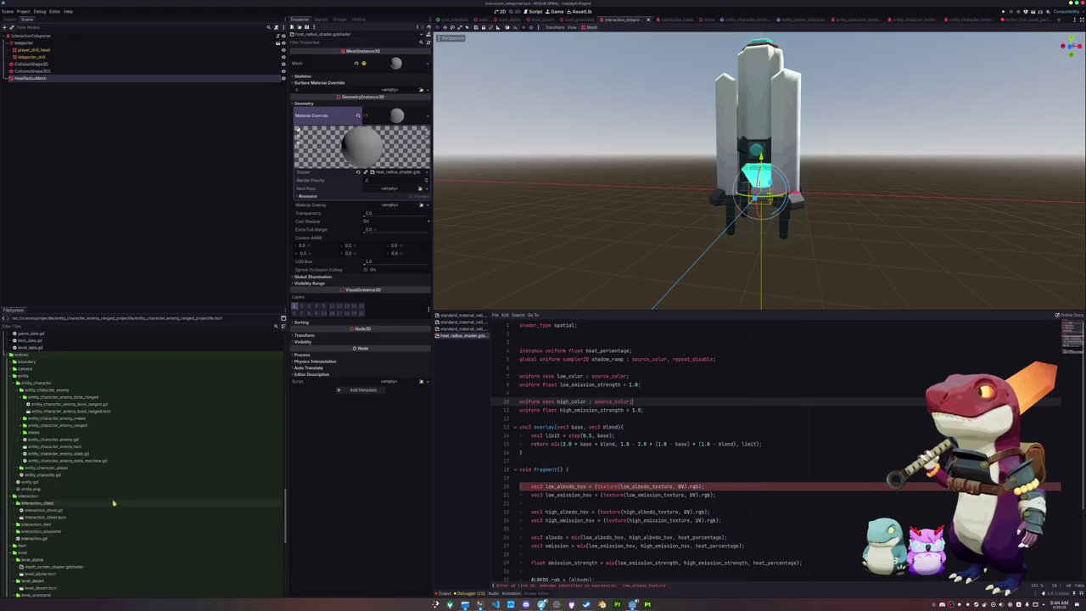
scroll(64, 450, up, 5)
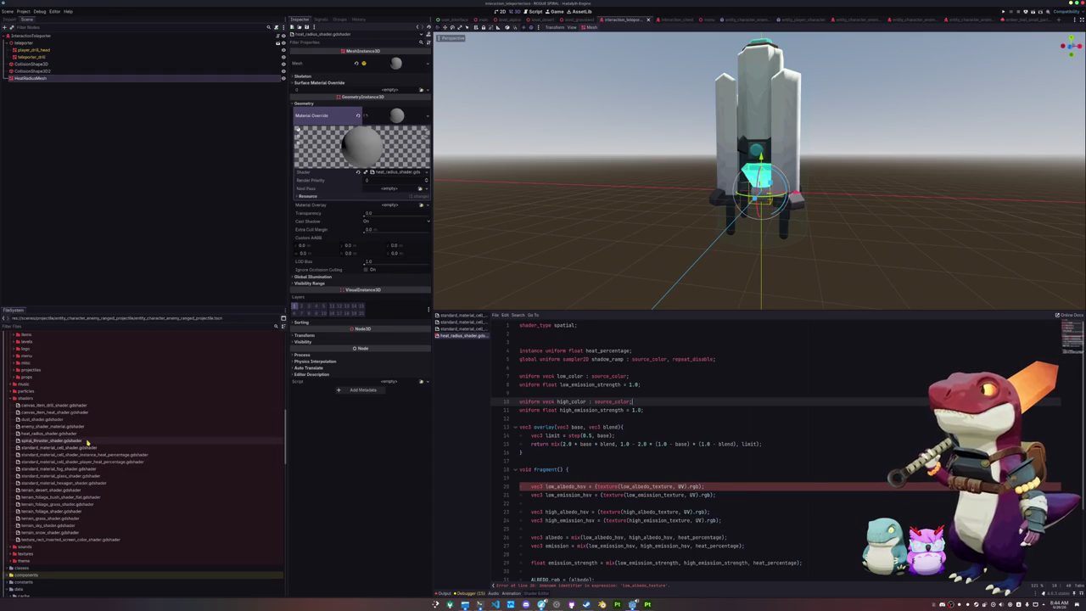
double_click(85, 441)
drag(524, 375, 520, 351)
key(ctrl+c)
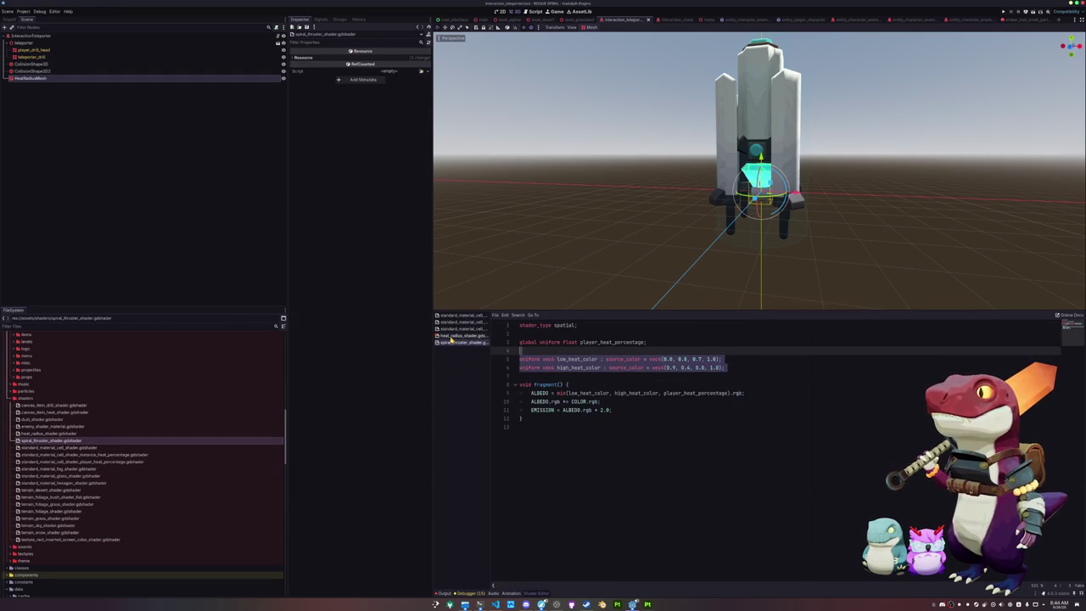
- Paste low_heat_color and high_heat_color into heat_radius_shader, replacing the old low_color and high_color uniforms
click(463, 335)
click(625, 393)
key(ctrl+v)
key(shift+Down)
key(shift+Down)
key(Delete)
key(BackSpace)
key(Up)
key(Up)
key(shift+Up)
key(shift+Up)
key(shift+Up)
key(BackSpace)
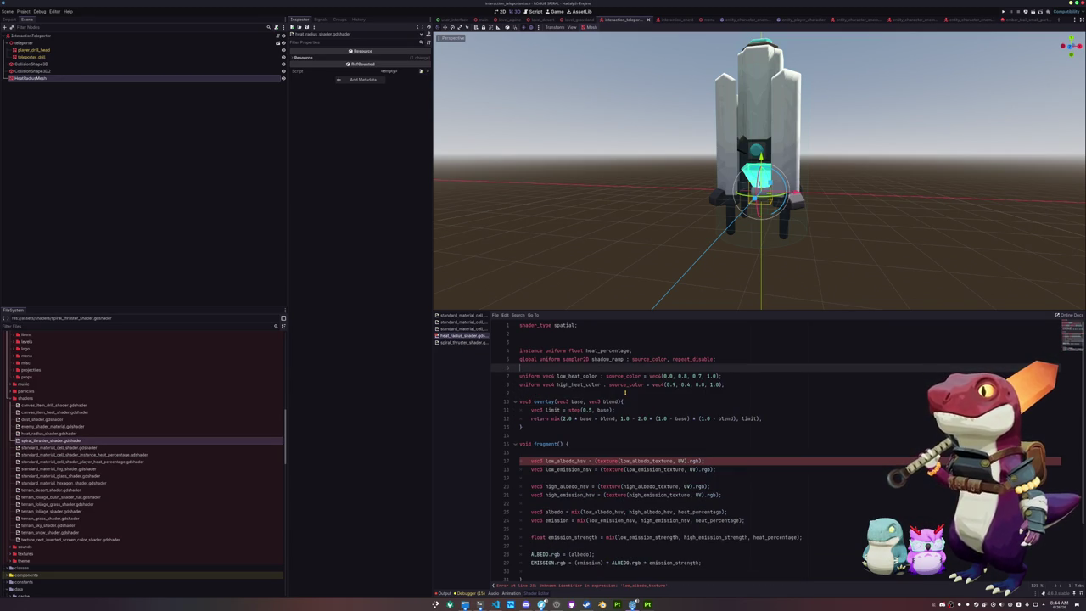
- Remove the shadow_ramp global uniform and the overlay() helper function
key(shift+Up)
key(BackSpace)
key(Down)
key(Down)
key(Down)
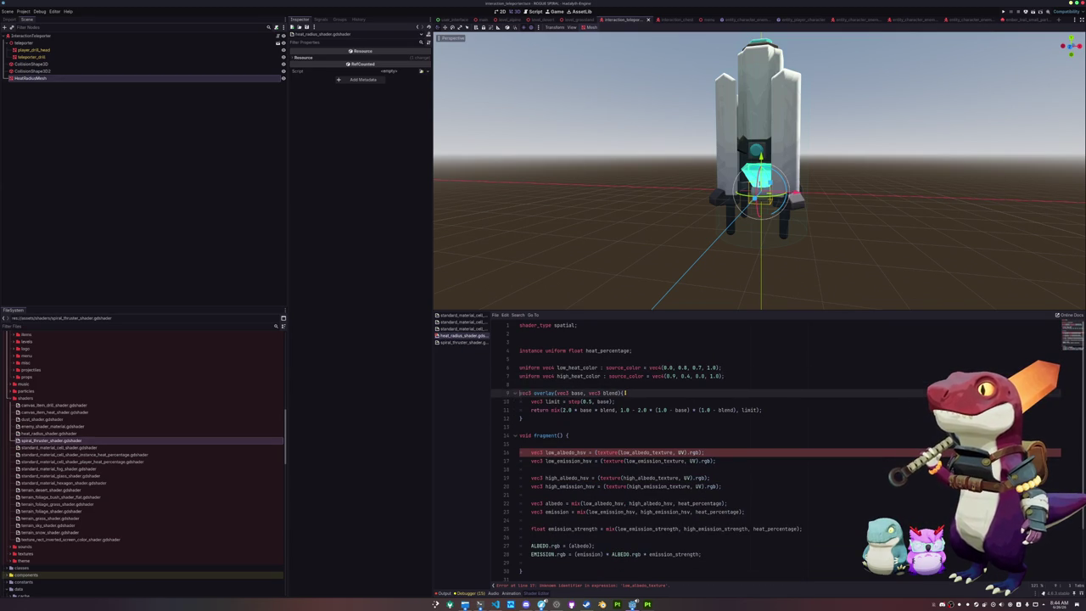
key(shift+Up)
key(shift+Up)
key(shift+Up)
key(BackSpace)
key(BackSpace)
key(Down)
key(Down)
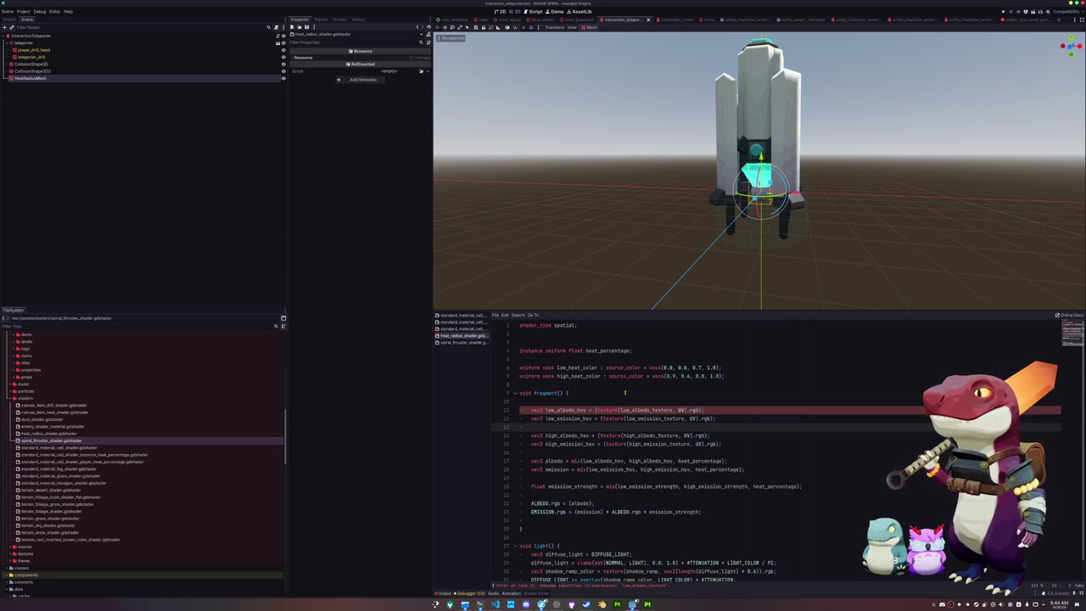
- Delete the HSV texture lines and make the albedo mix(low_heat_color, high_heat_color, heat_percentage).rgb
key(Down)
key(Down)
key(Down)
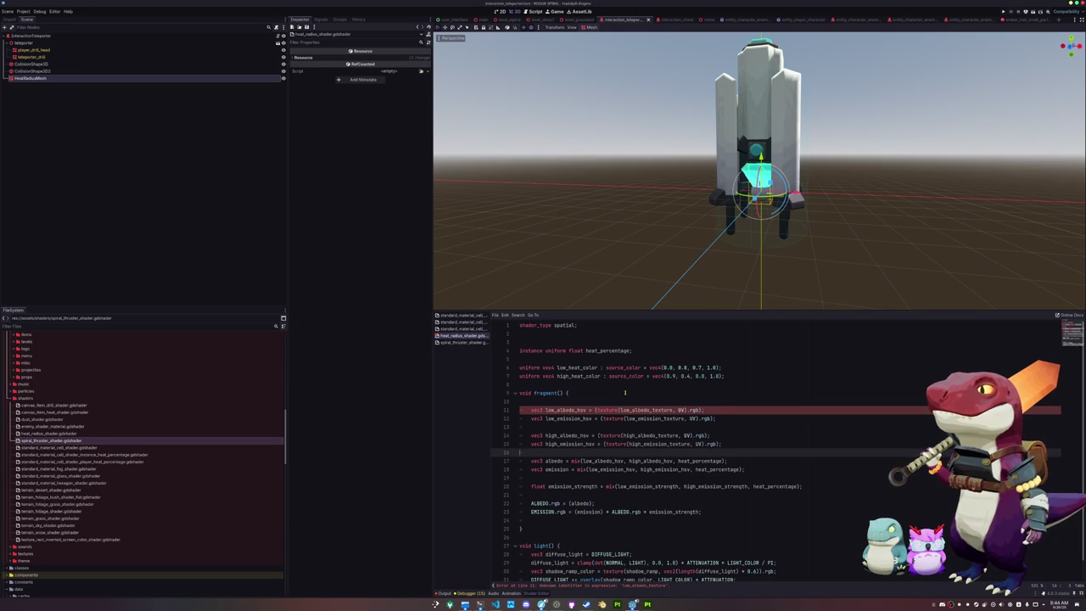
key(shift+Up)
key(shift+Up)
key(shift+Up)
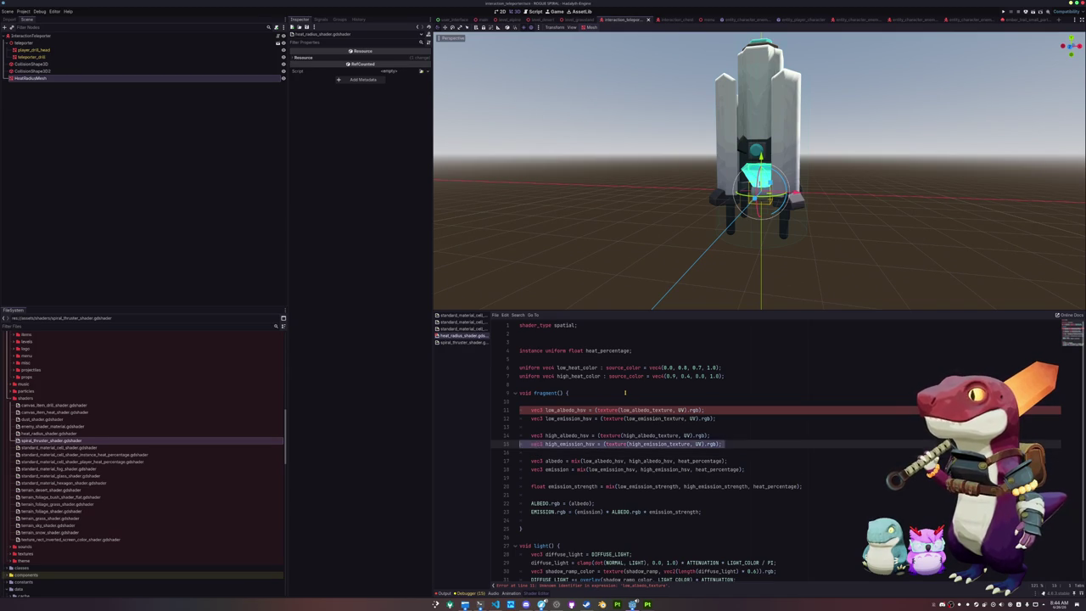
key(BackSpace)
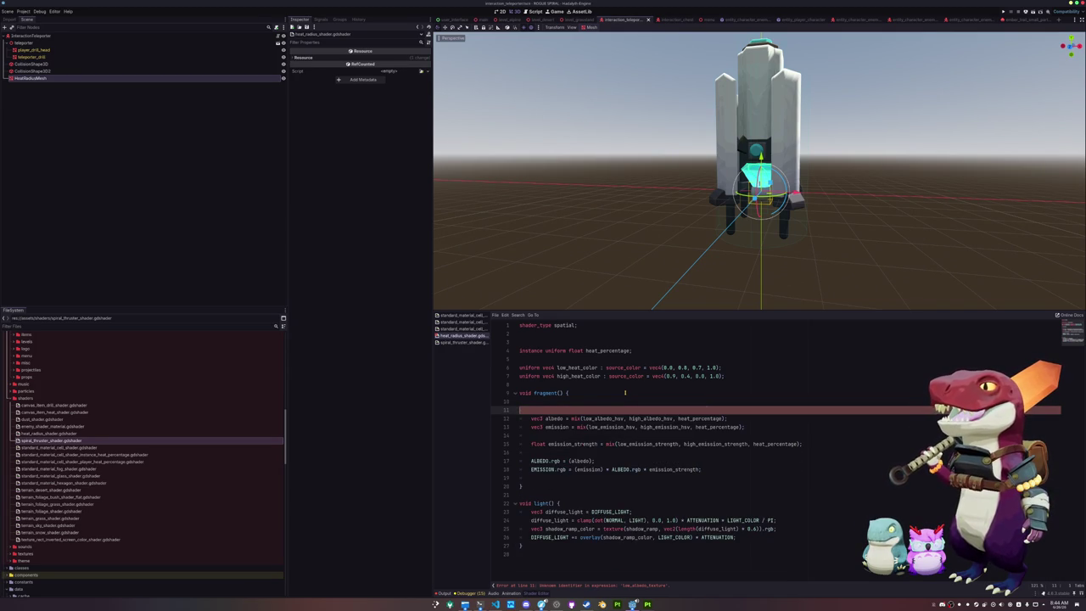
key(Delete)
key(ctrl+shift+Left)
text(low_heat_color)
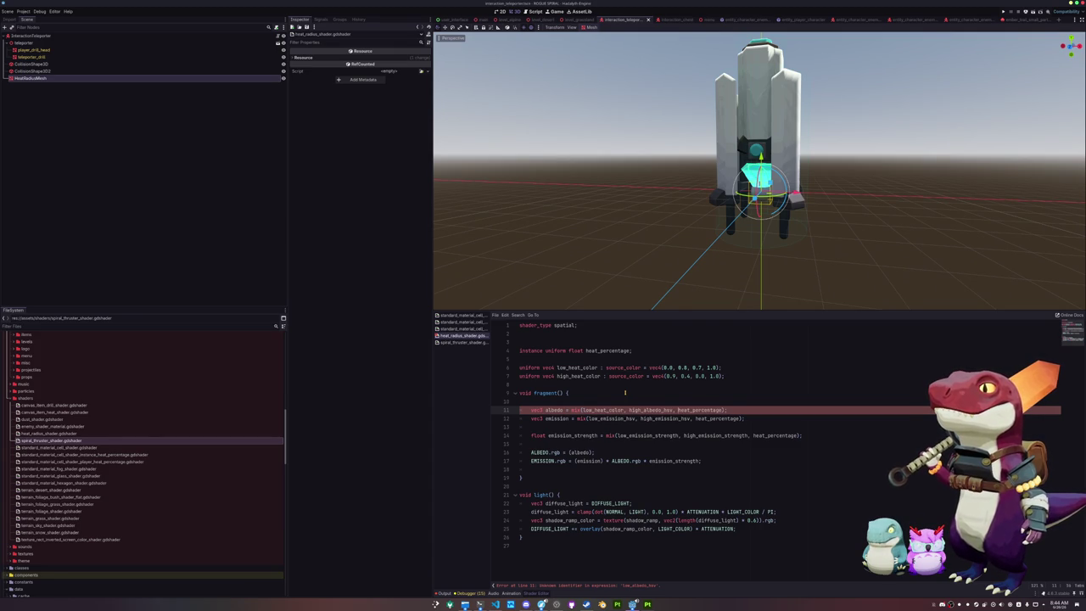
key(ctrl+shift+Right)
text(high_heat)
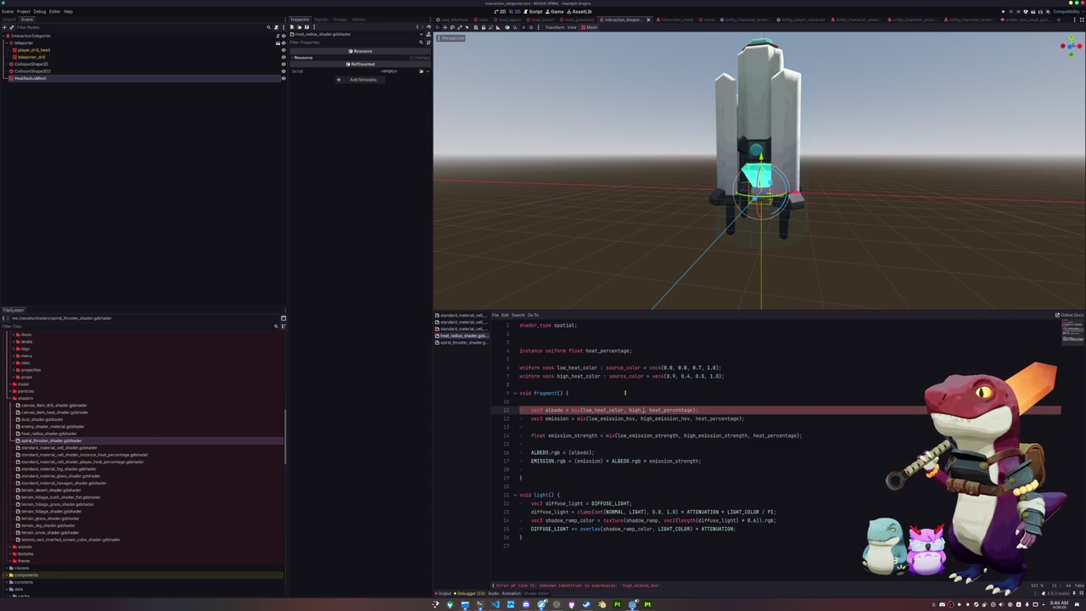
text(_color)
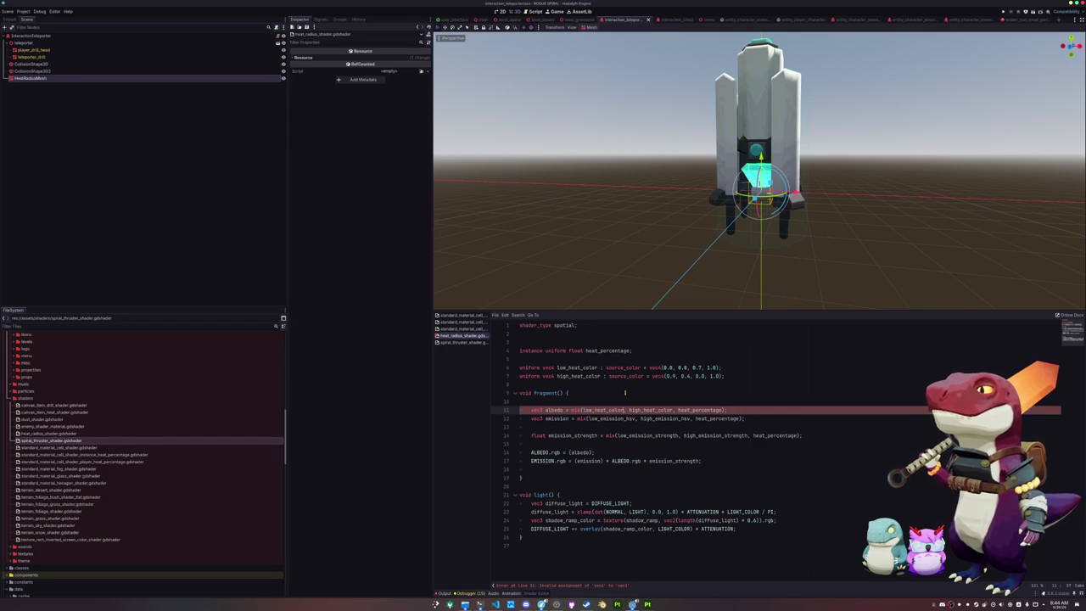
text(.rgb)
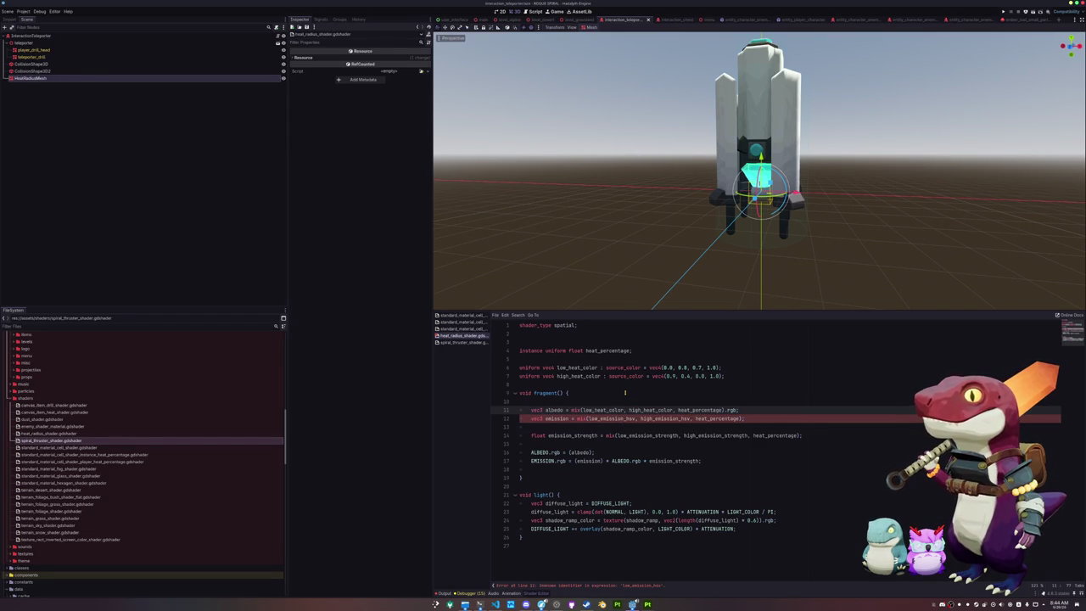
- Remove the emission mix, emission_strength and EMISSION lines along with leftover blank lines
key(Down)
key(ctrl+shift+k)
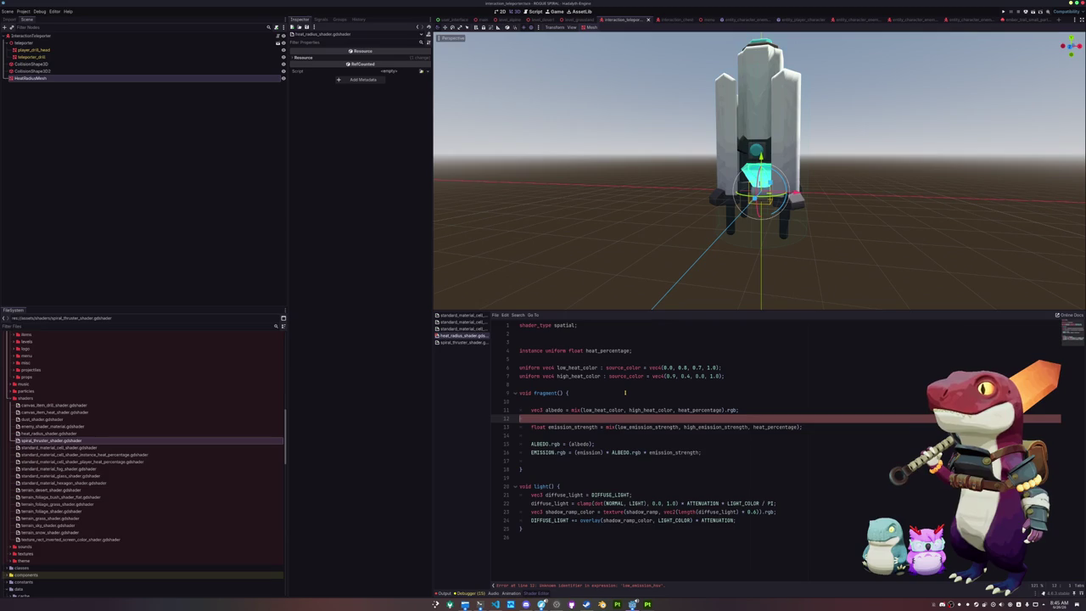
key(ctrl+shift+k)
key(shift+Down)
key(shift+Down)
key(Delete)
key(Up)
key(Up)
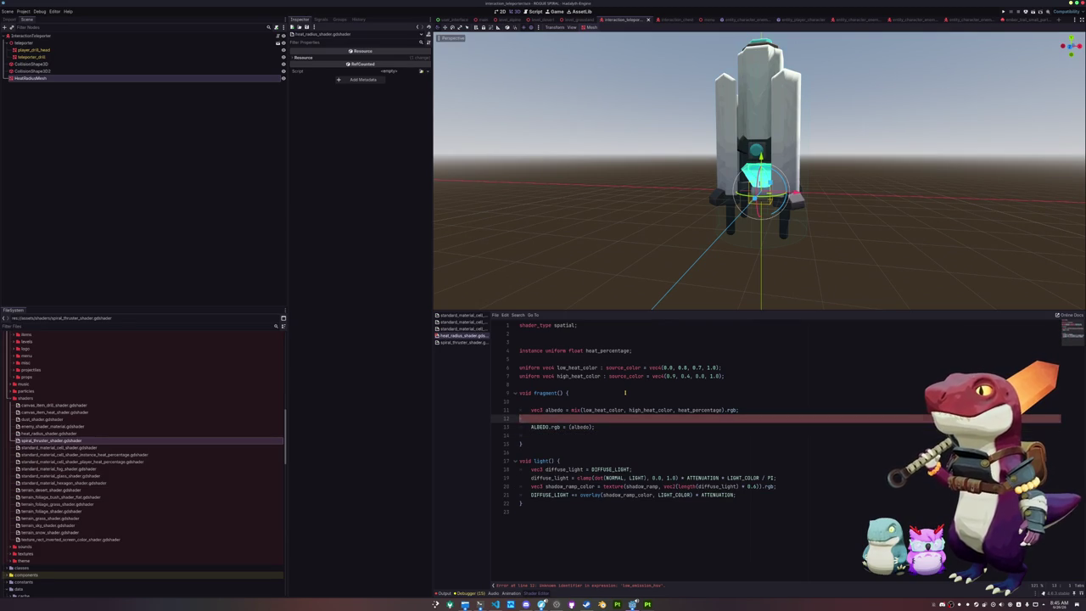
key(ctrl+shift+k)
key(Down)
key(ctrl+shift+k)
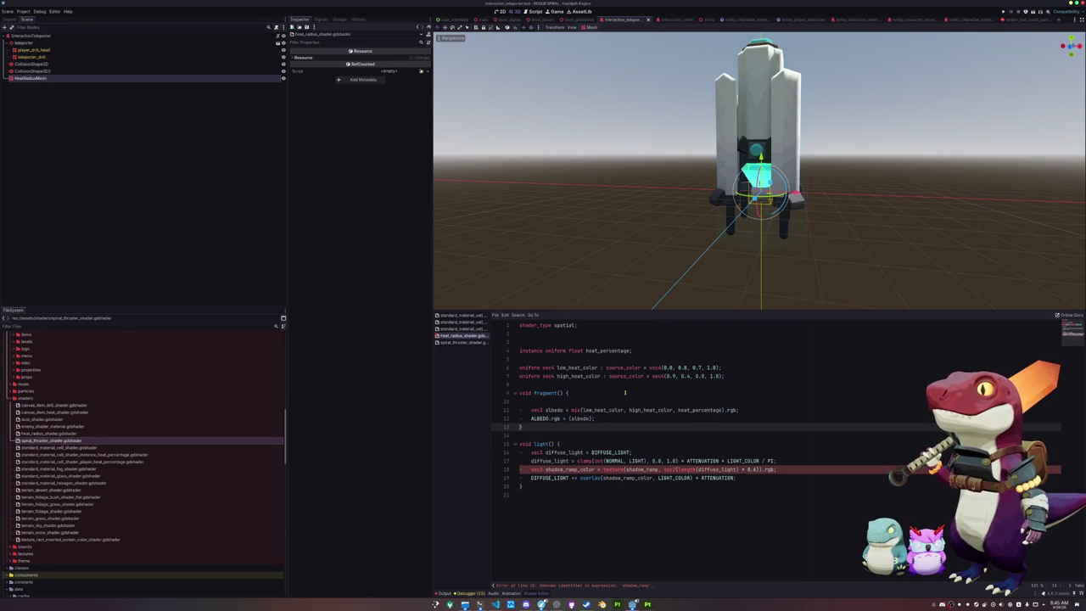
- Delete the light() function, leaving empty lines after ALBEDO for new code
key(Down)
key(Down)
key(Down)
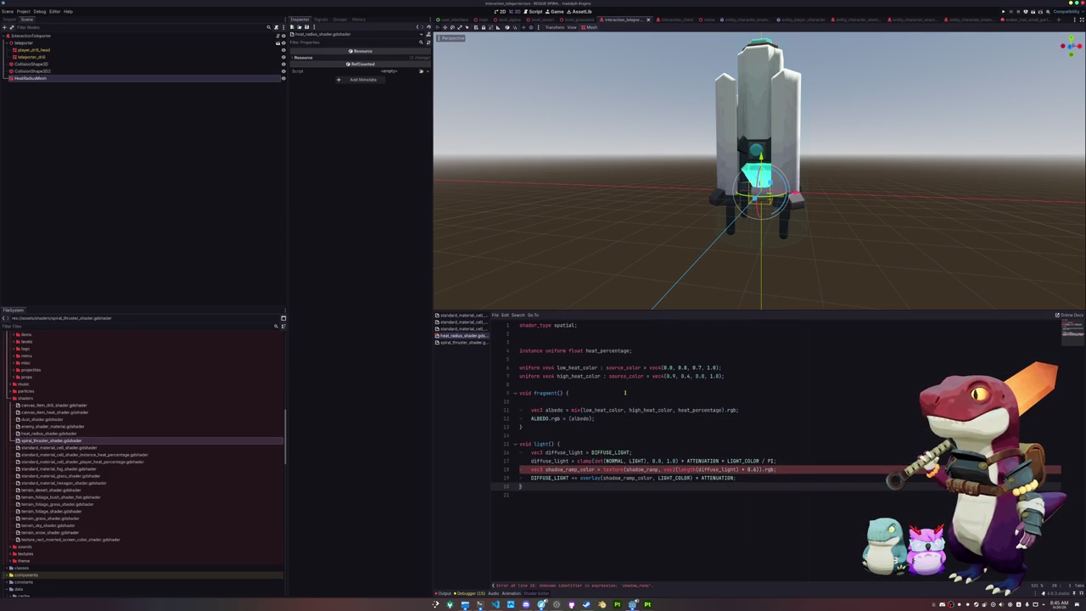
key(shift+Up)
key(shift+Up)
key(shift+Up)
key(BackSpace)
key(Up)
key(Up)
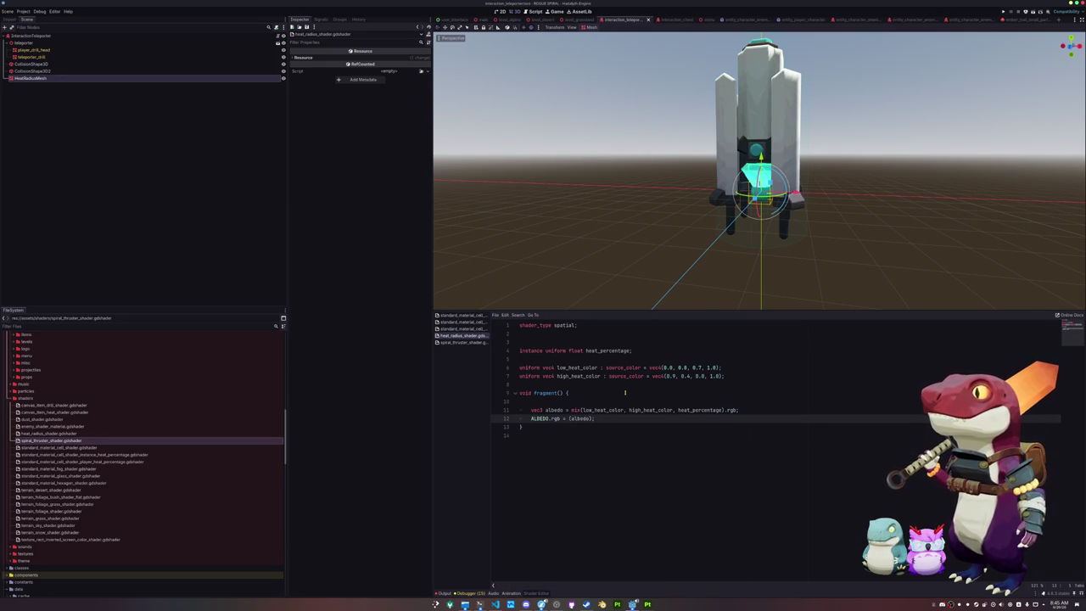
key(Return)
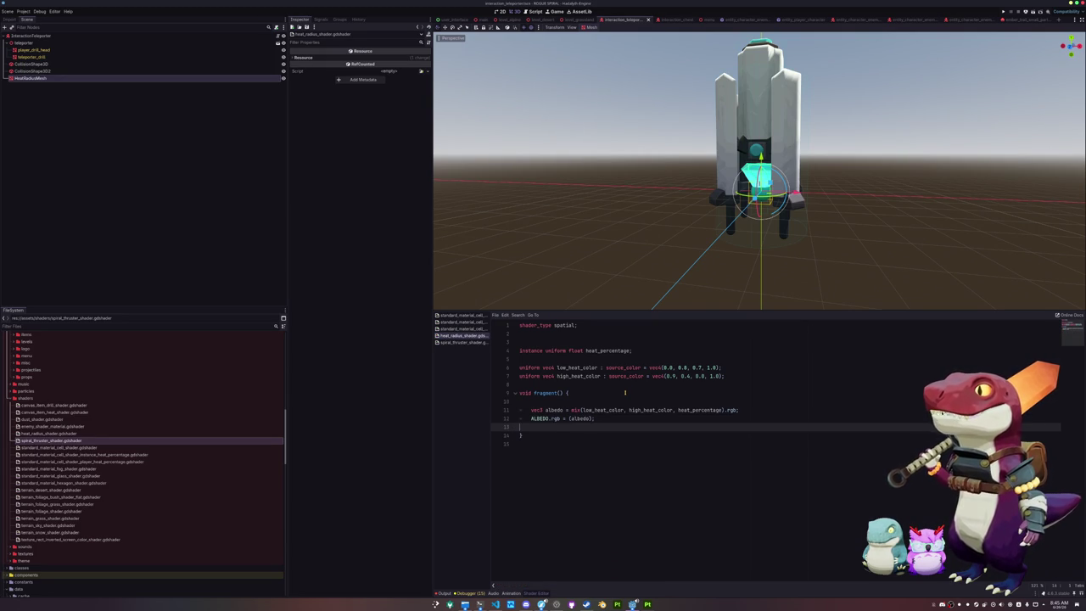
key(Return)
scroll(592, 211, up, 8)
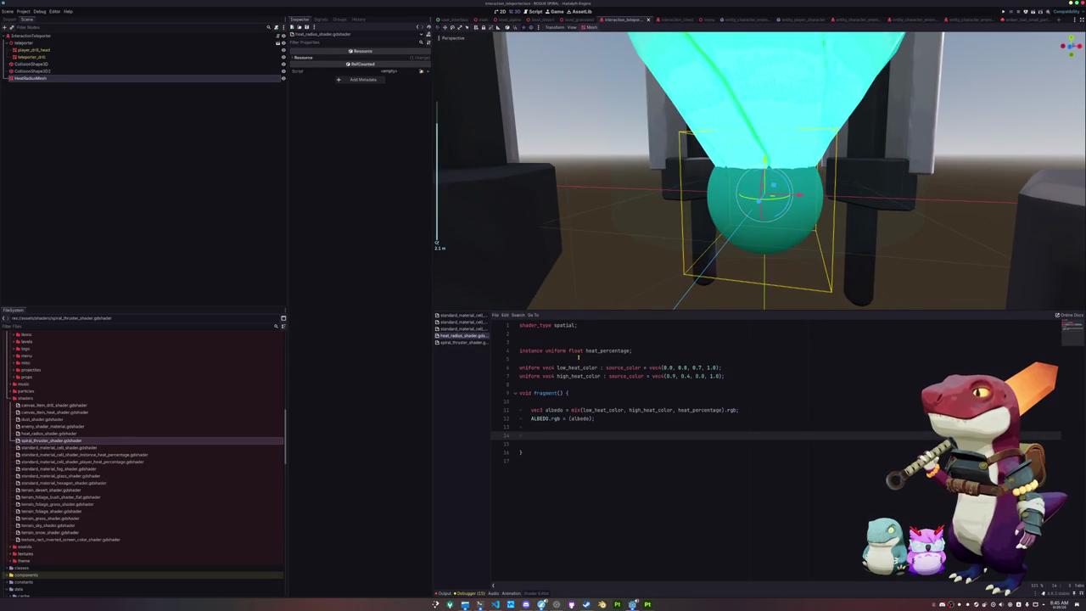
- Make the shader emit its albedo with EMISSION = ALBEDO.rgb;
text(EMISSION = ALBEDO.rgb;)
key(Down)
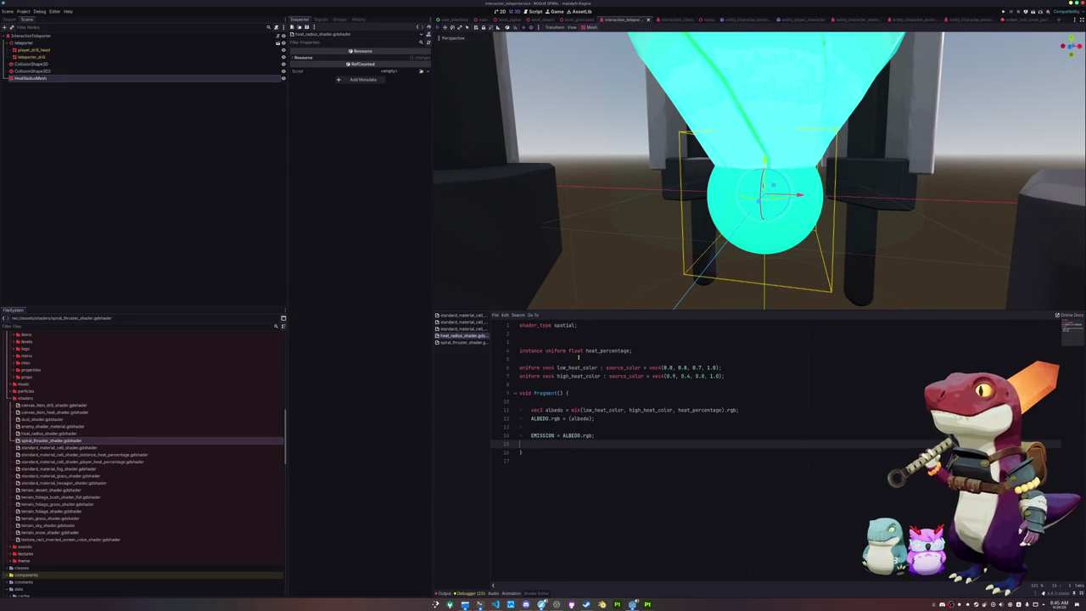
key(Return)
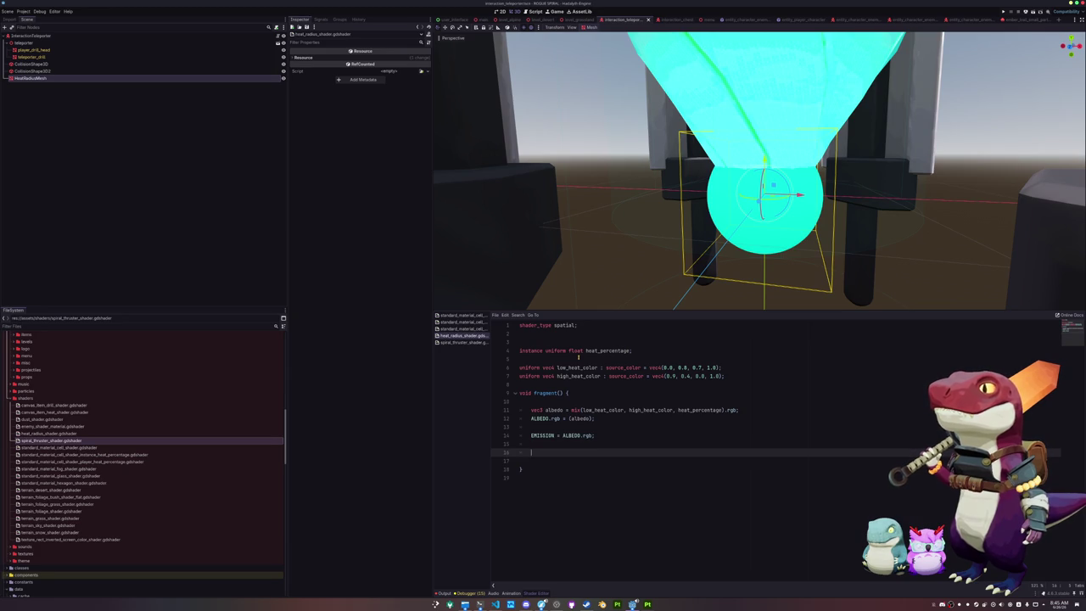
- Add a fresnel term pow(clamp(dot(VIEW, NORMAL), 0.0, 1.0), 2.0) and set ALPHA = fresnel
text(float fresn)
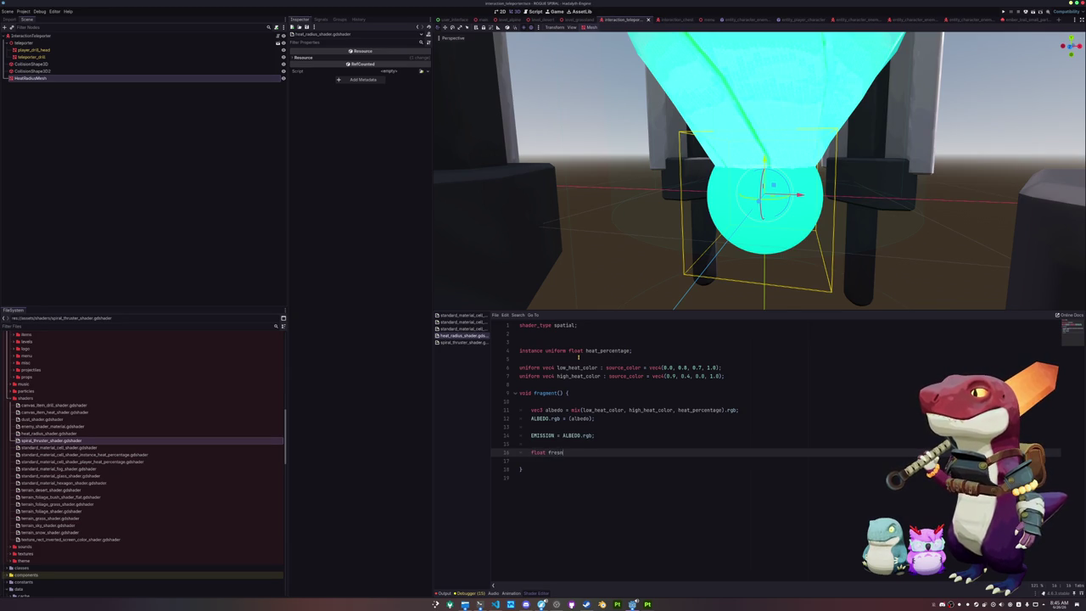
text(el = clamp()
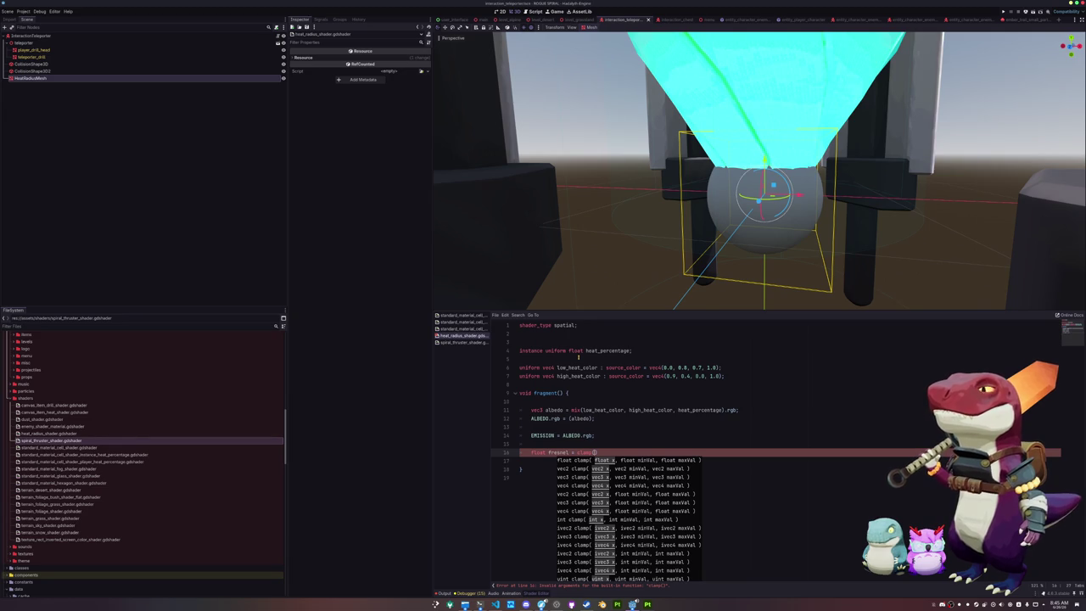
text(t(VIEW,)
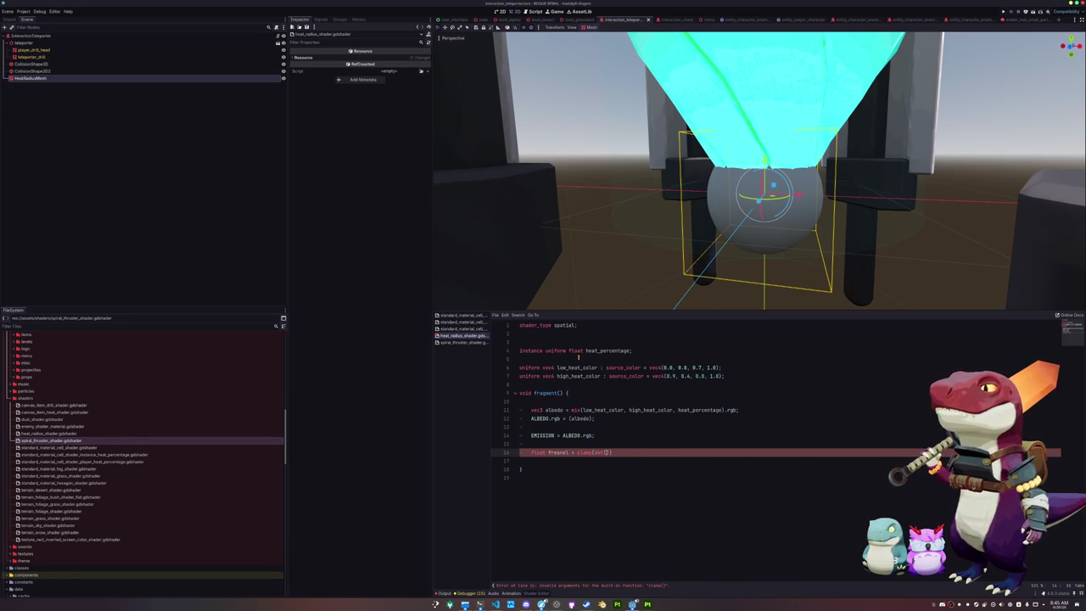
text(RMAL)
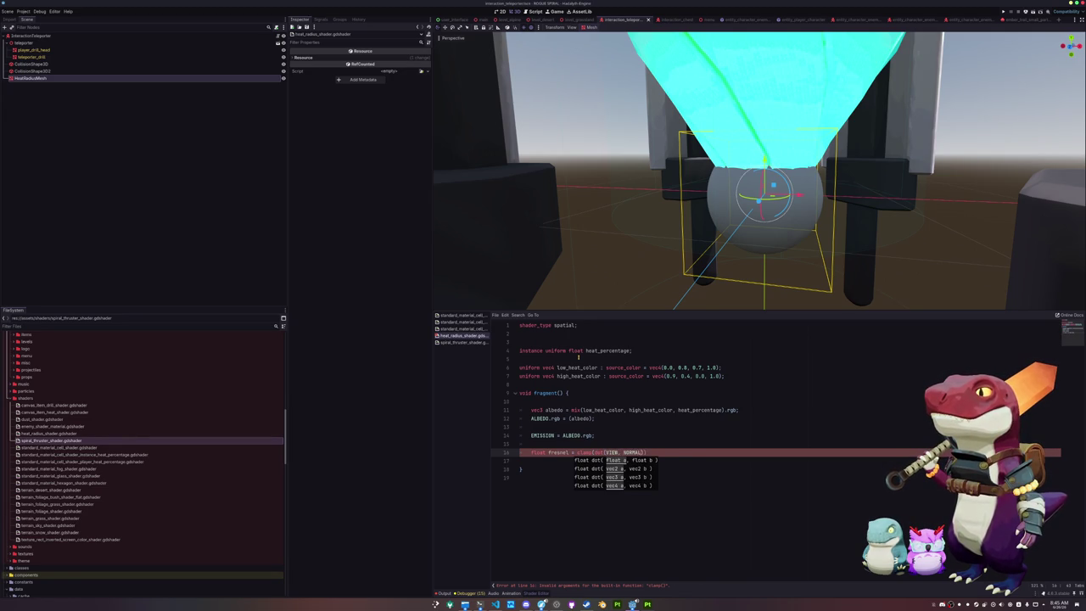
text(0.0, 1.0)
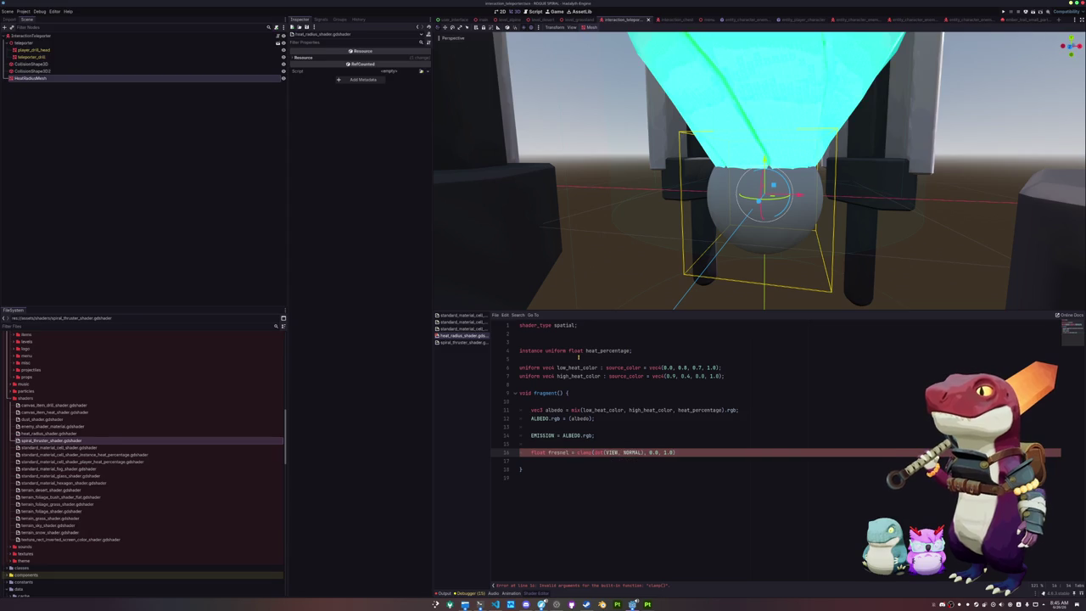
text(pow()
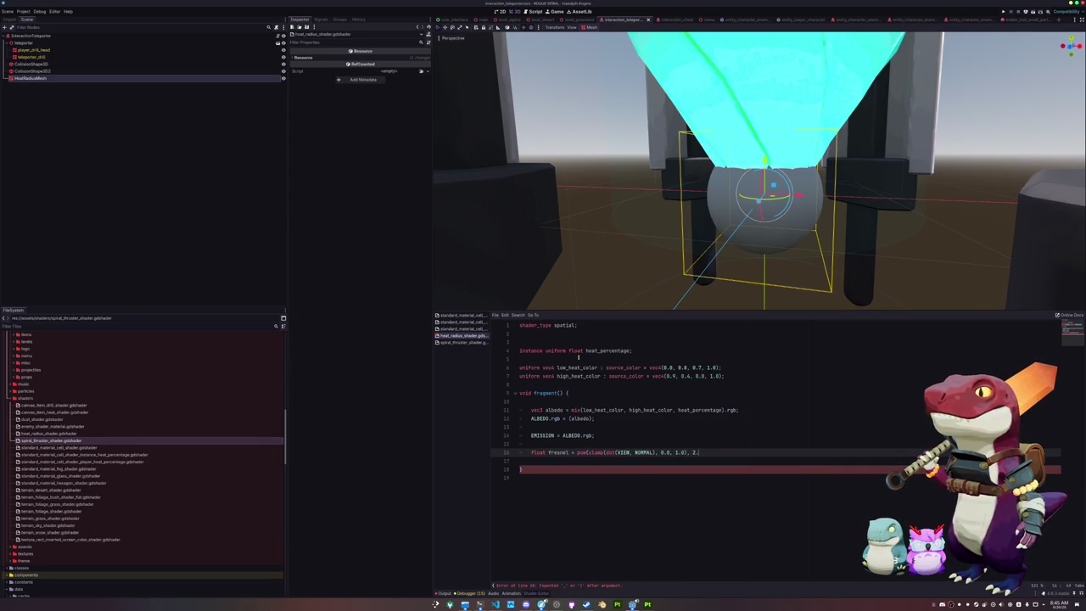
key(Return)
key(Return)
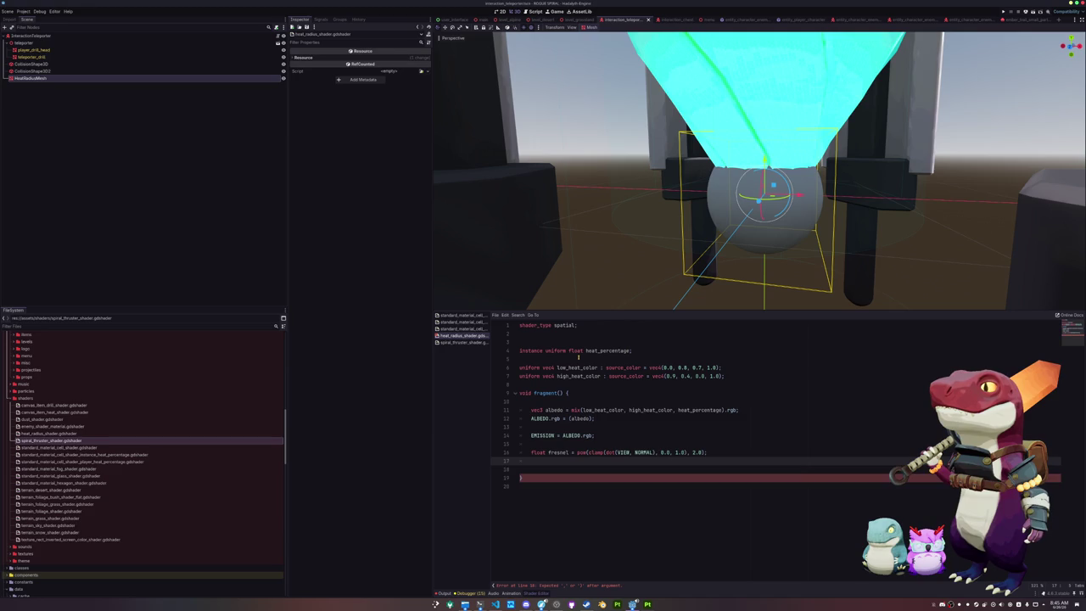
text(ALPHA )
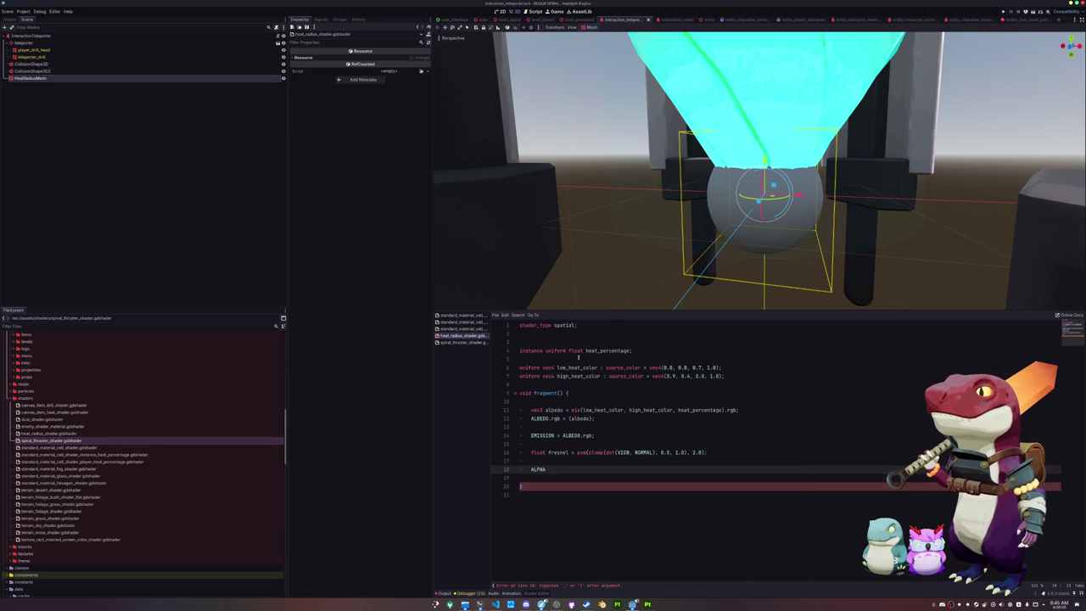
text(= fresnel;)
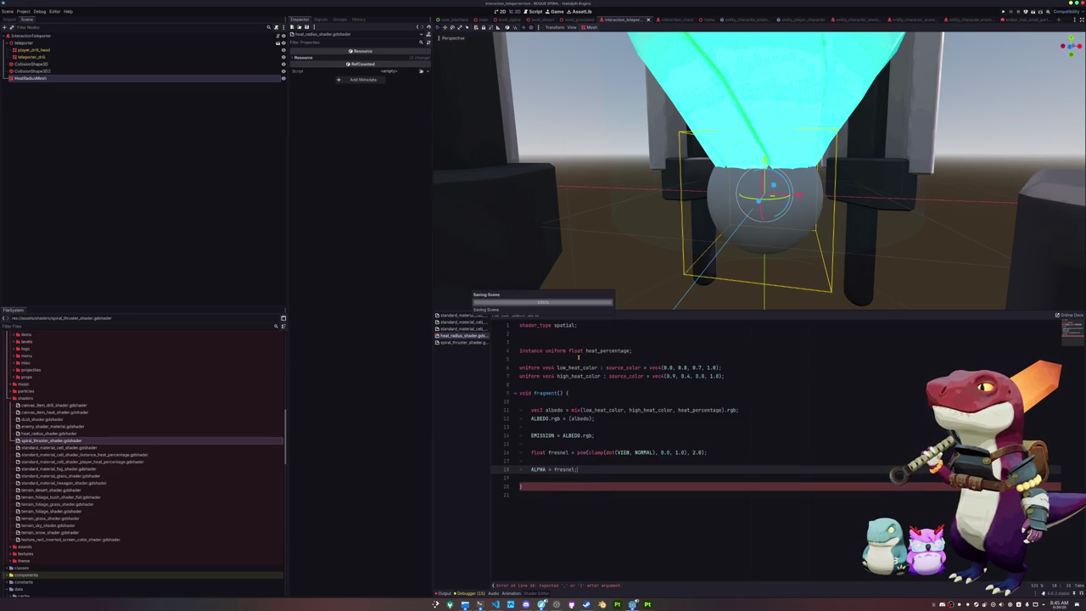
key(Down)
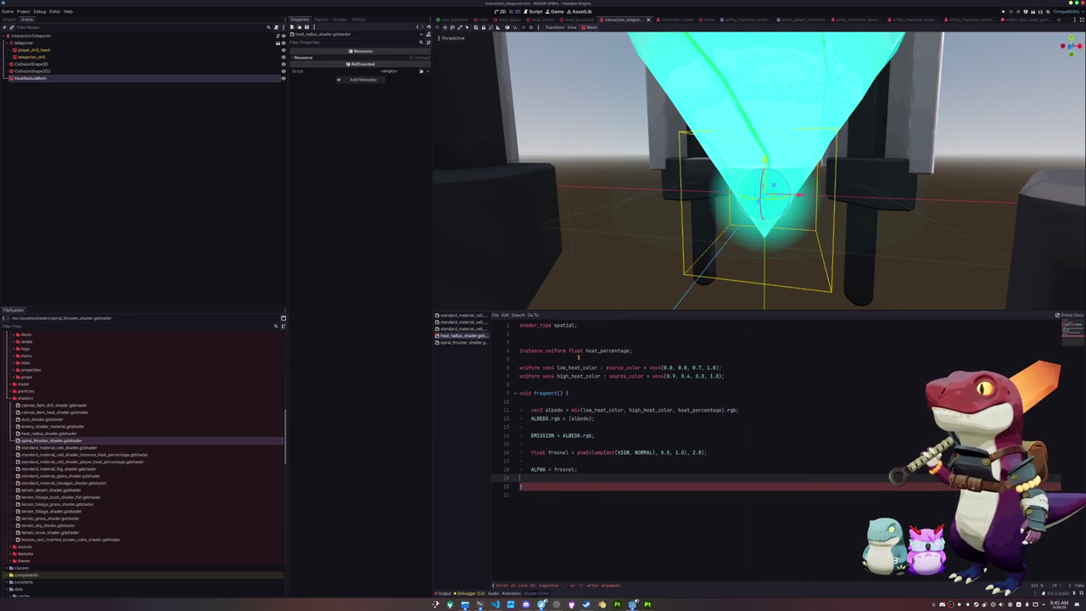
key(Up)
key(Up)
key(Up)
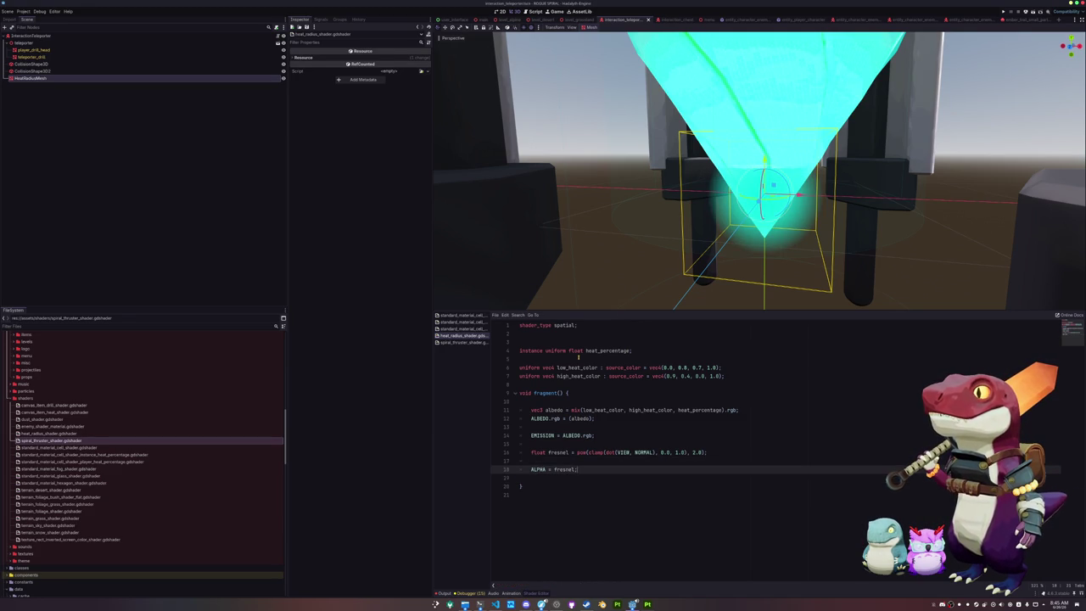
text(1)
text(.0 - )
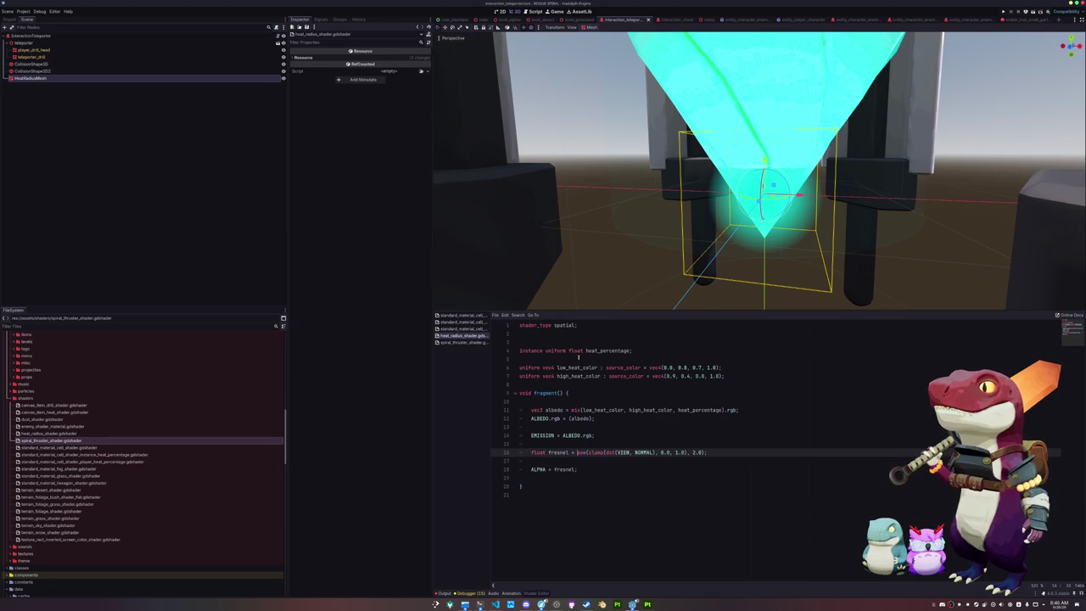
text(-)
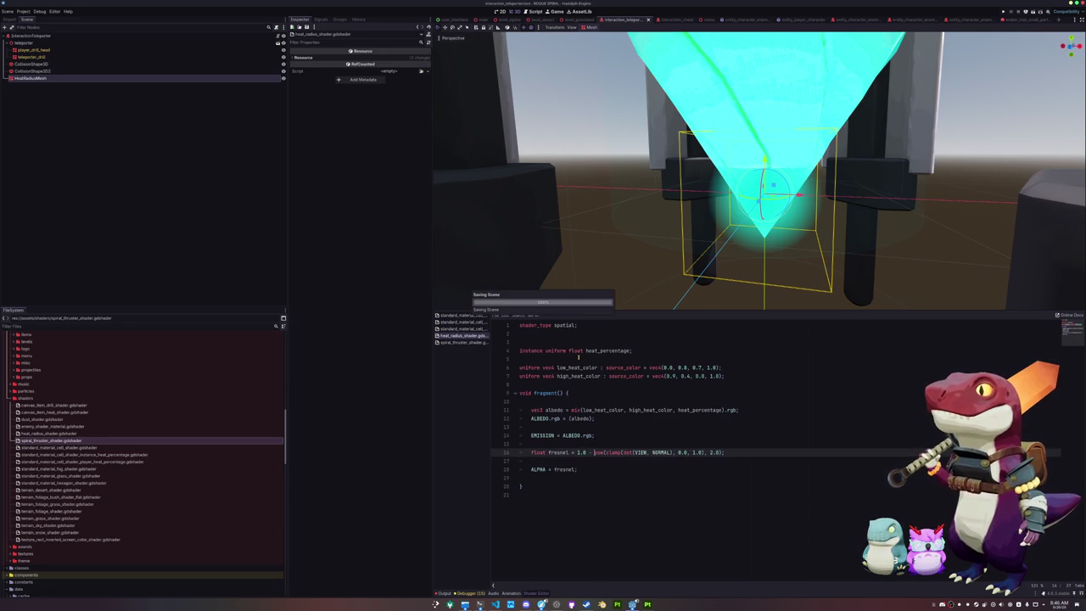
- Change the fresnel pow exponent from 2 to 0.5
key(Down)
key(Down)
key(Down)
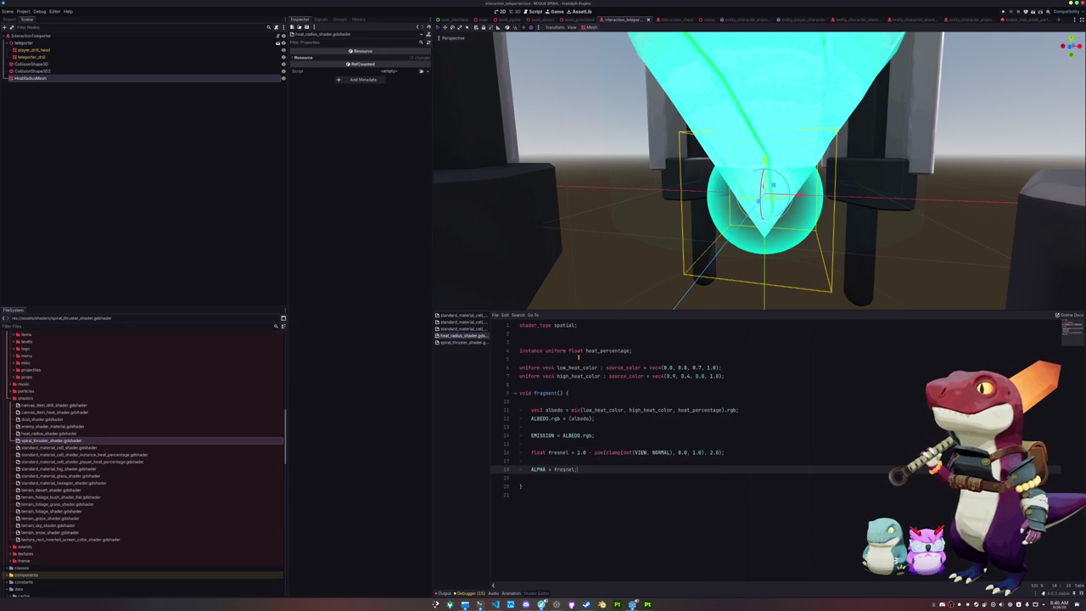
key(Up)
key(Up)
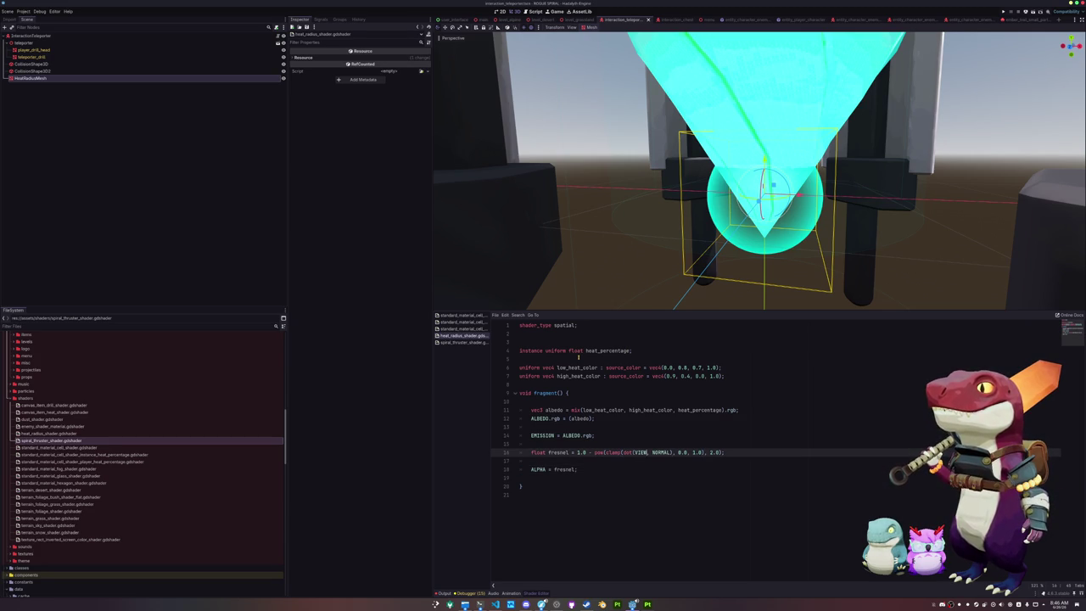
key(shift+Left)
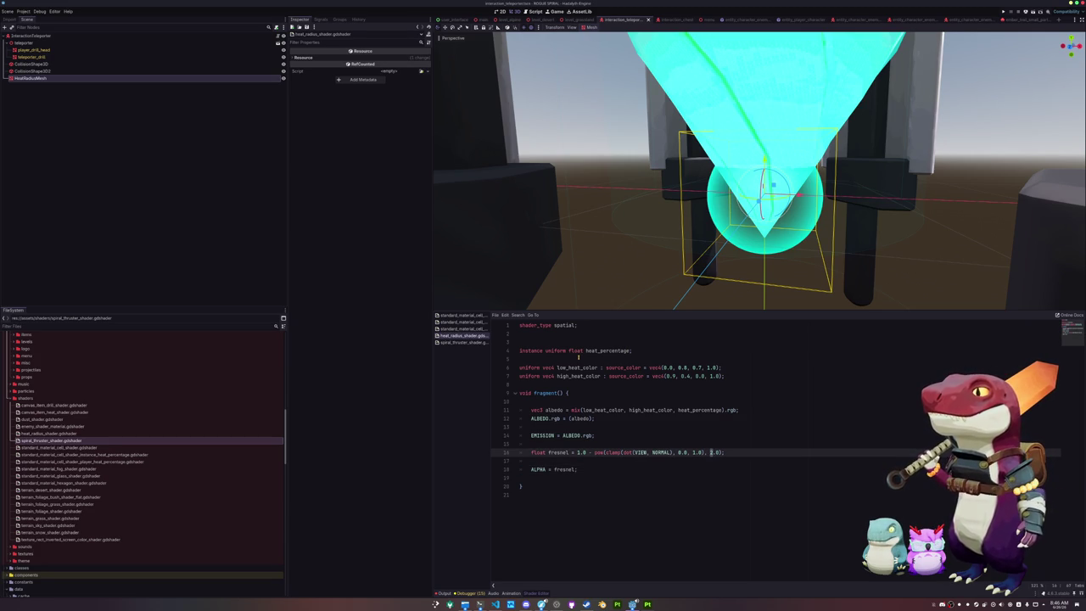
text(4)
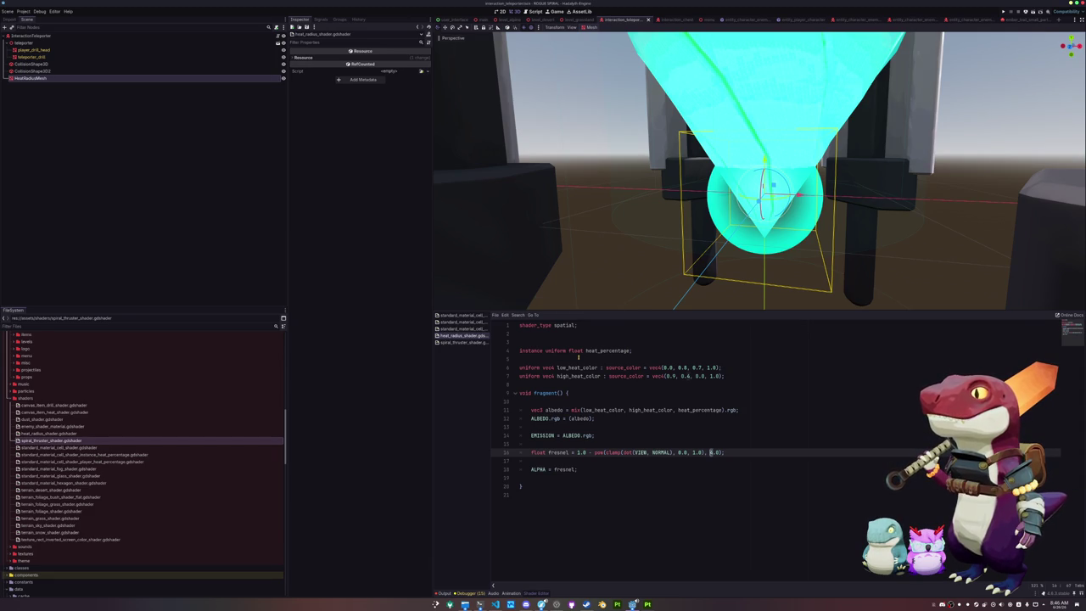
key(shift+Right)
key(shift+Right)
text(0.5)
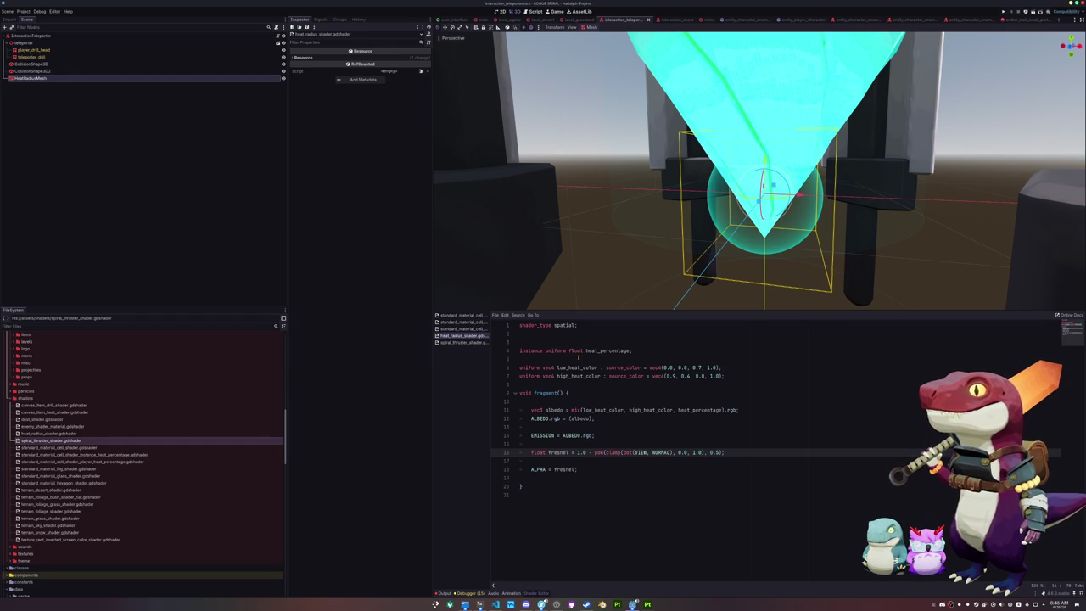
- Add ALPHA = max(step(0.5, ALPHA), ALPHA); below ALPHA = fresnel, tuning the step threshold
key(Down)
key(Down)
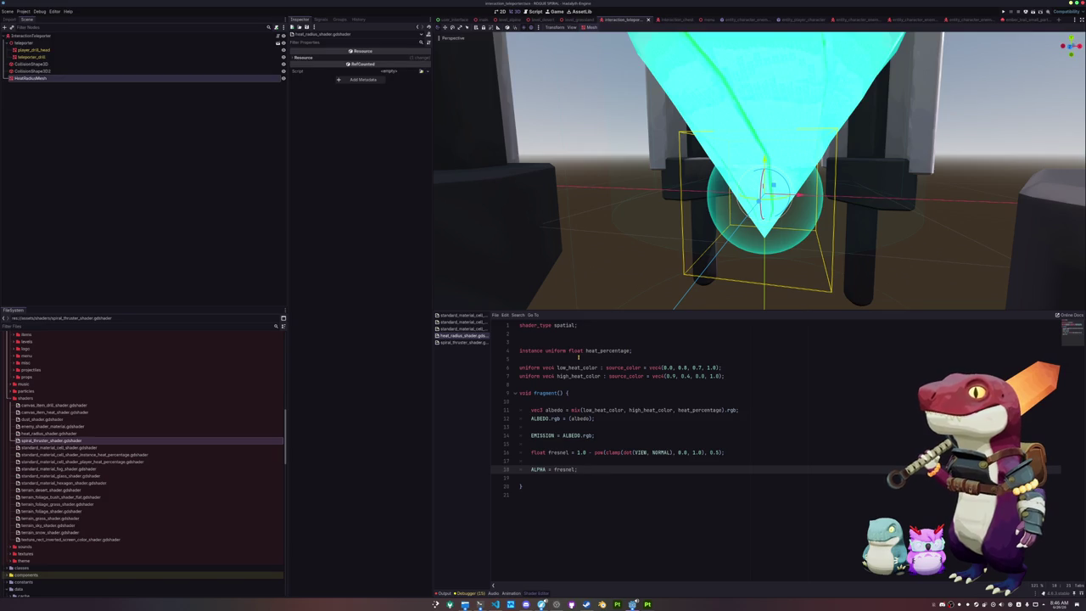
key(Return)
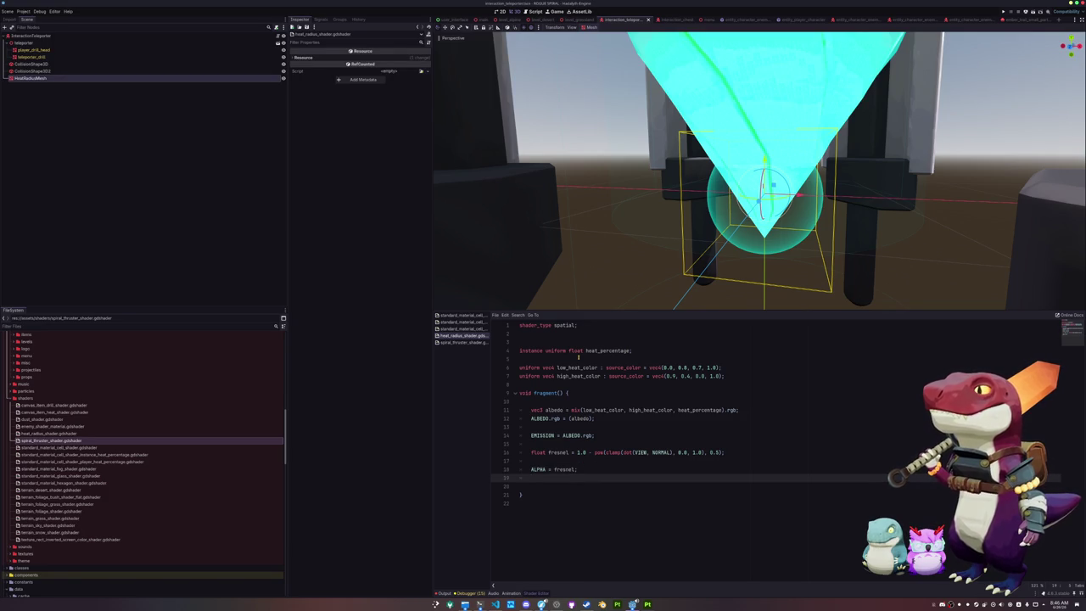
text(ALPHA)
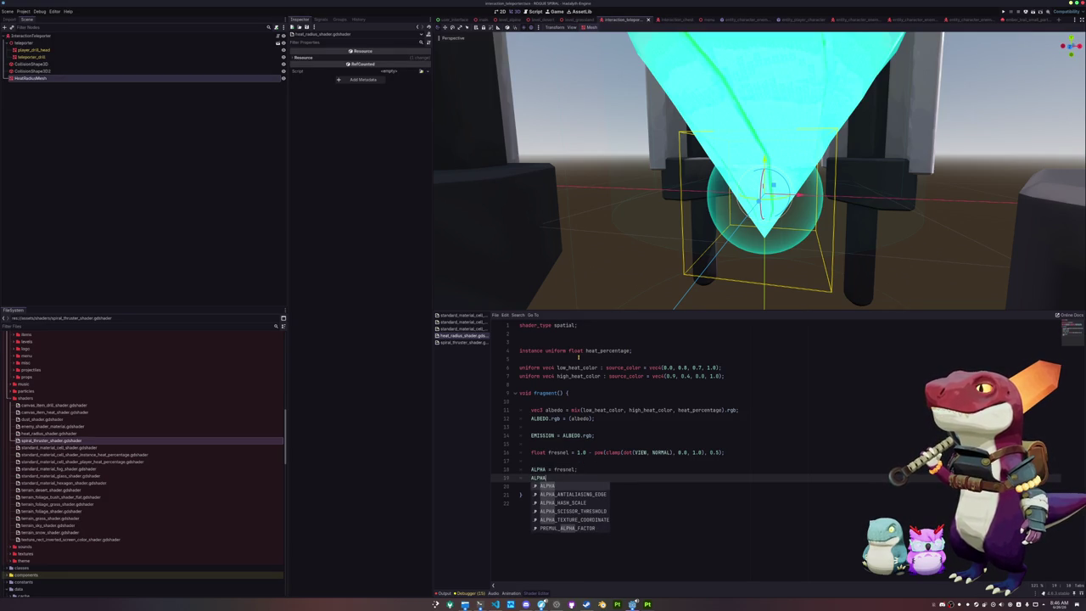
text( = mix)
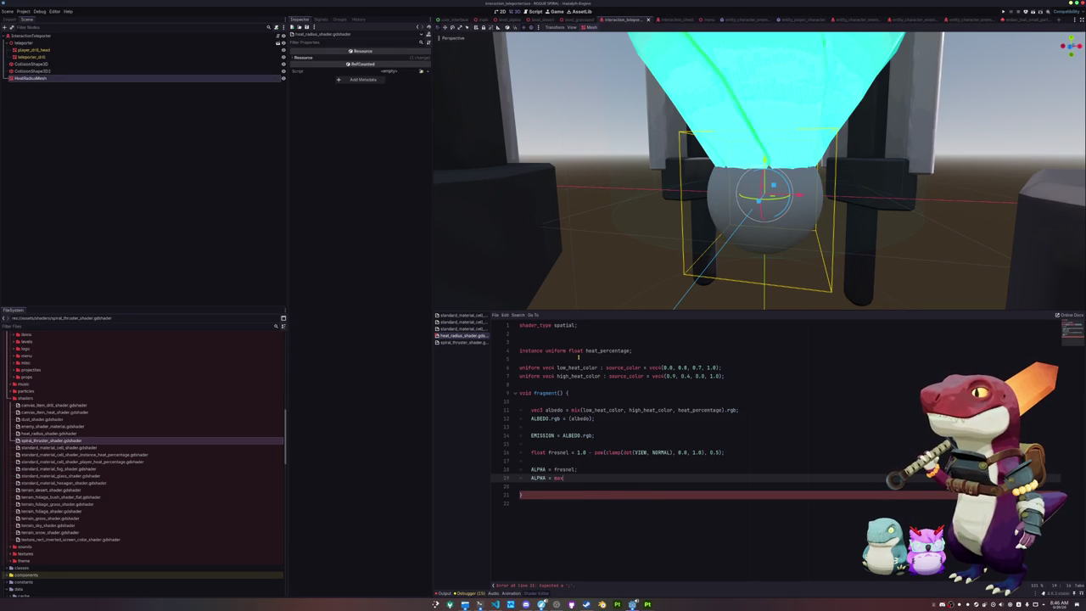
text(()
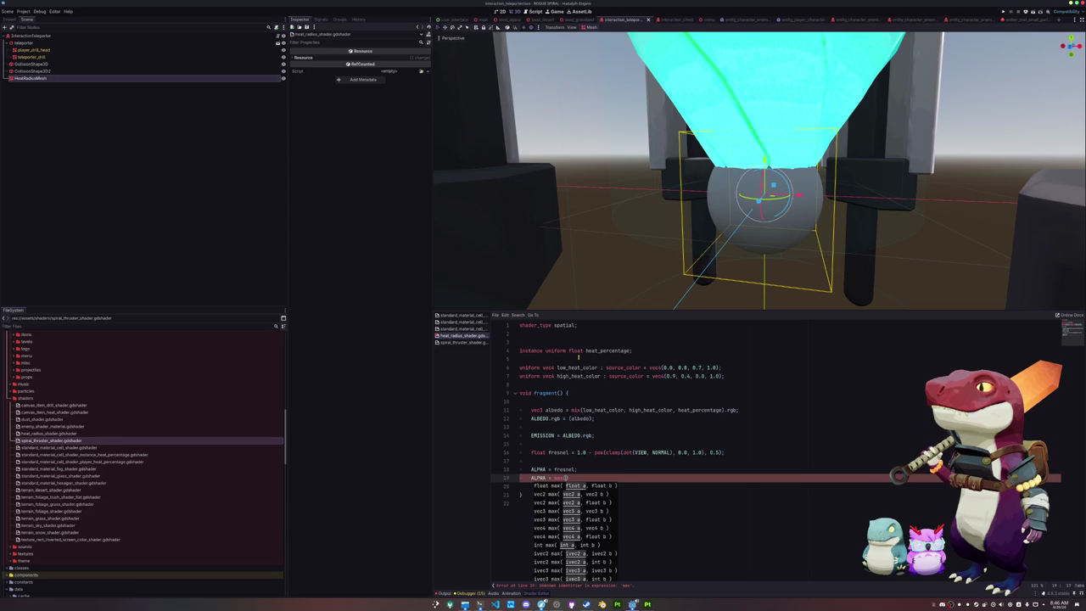
text(step()
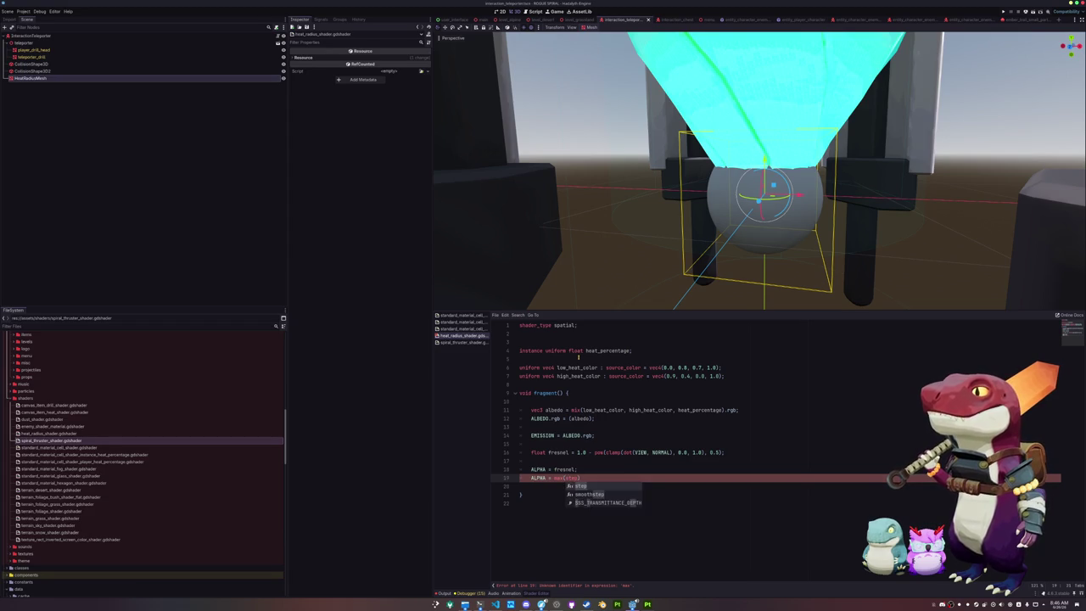
text(ALPHA)
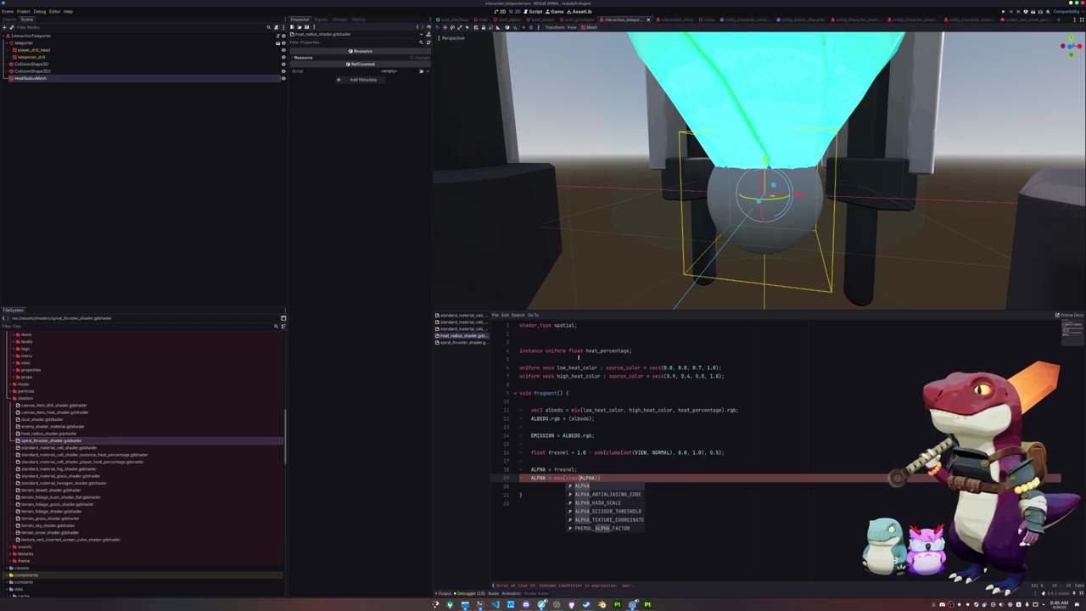
key(Left)
key(Left)
key(Left)
text(0.2,)
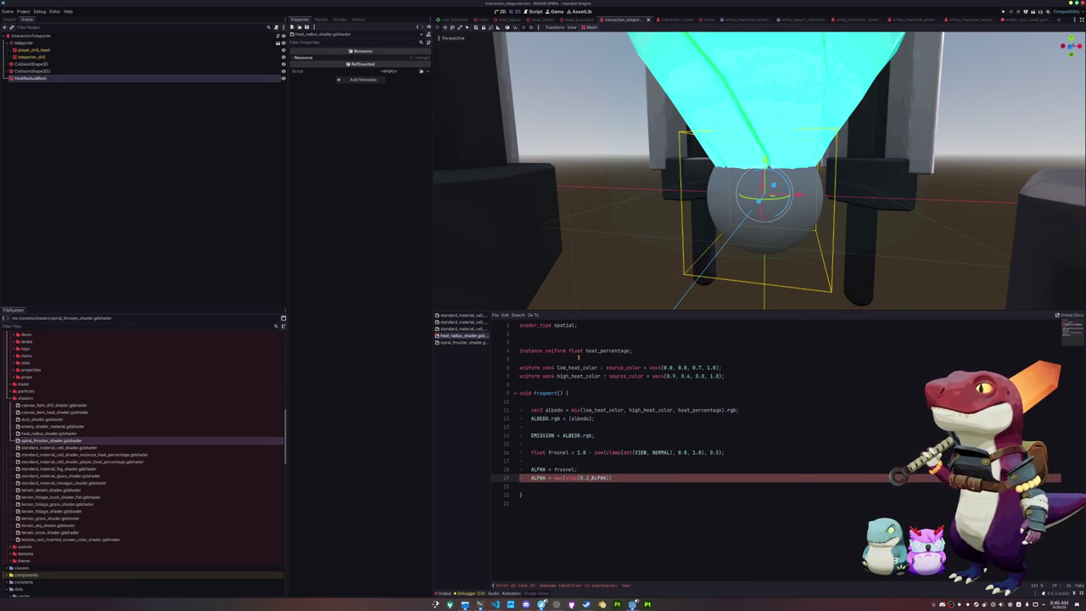
key(Right)
key(Right)
key(Right)
text(, ALP)
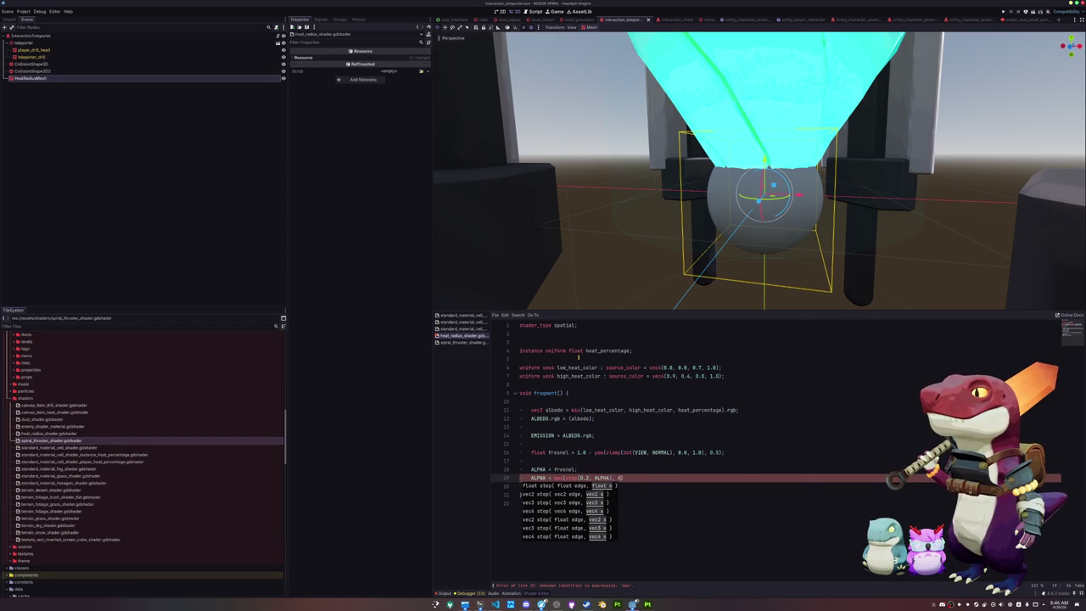
text(HA)
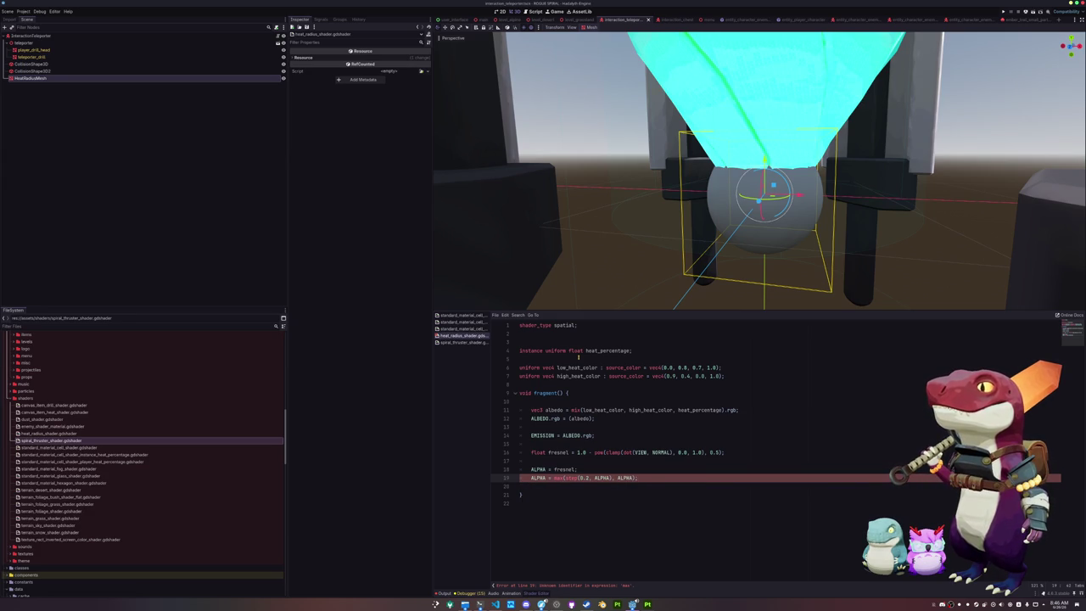
text(;)
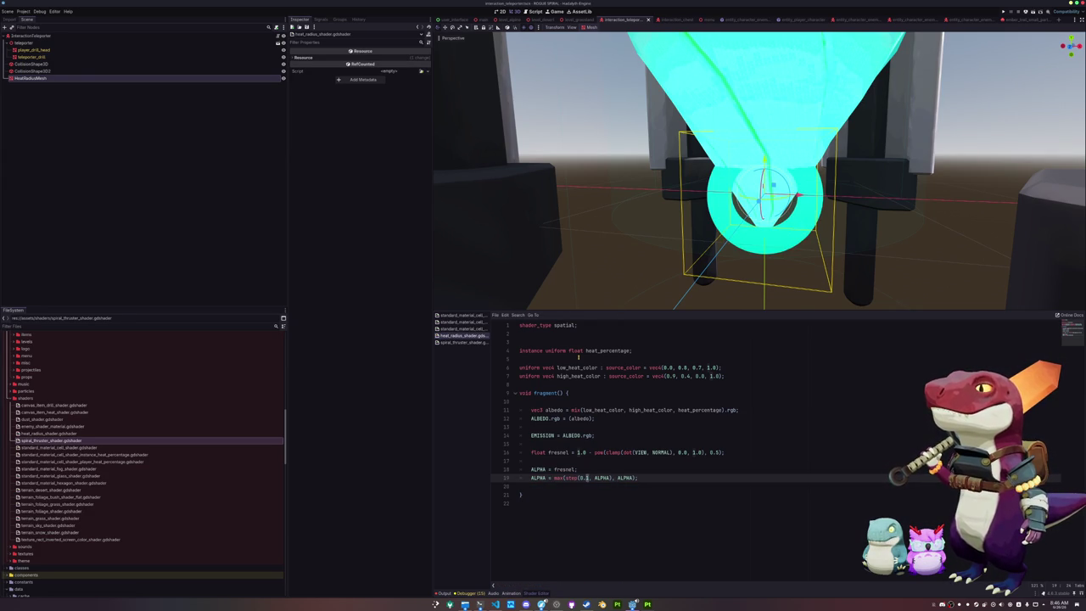
text(3)
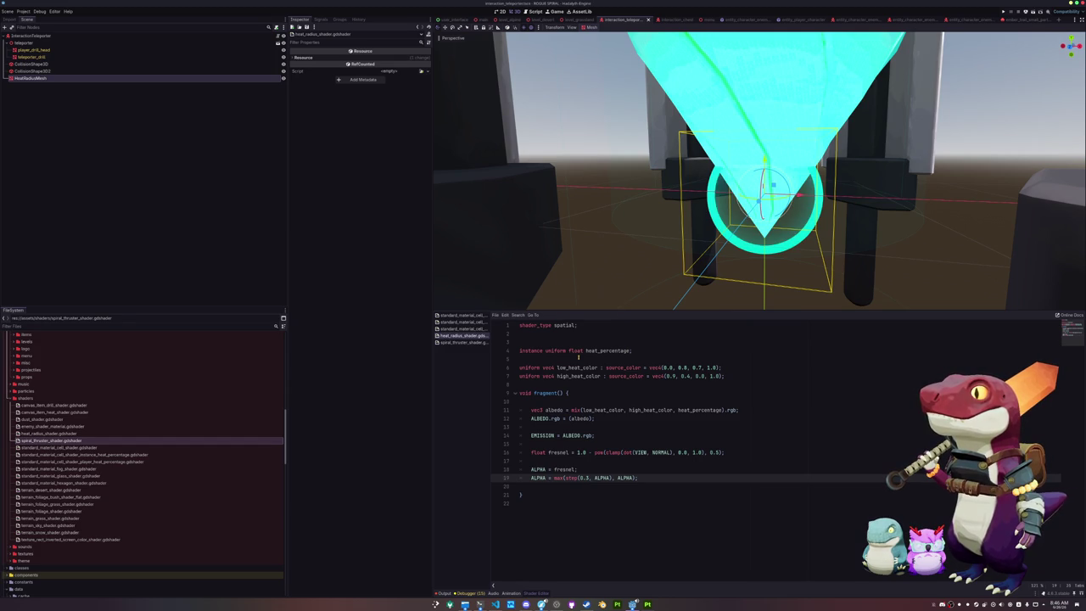
key(BackSpace)
text(4)
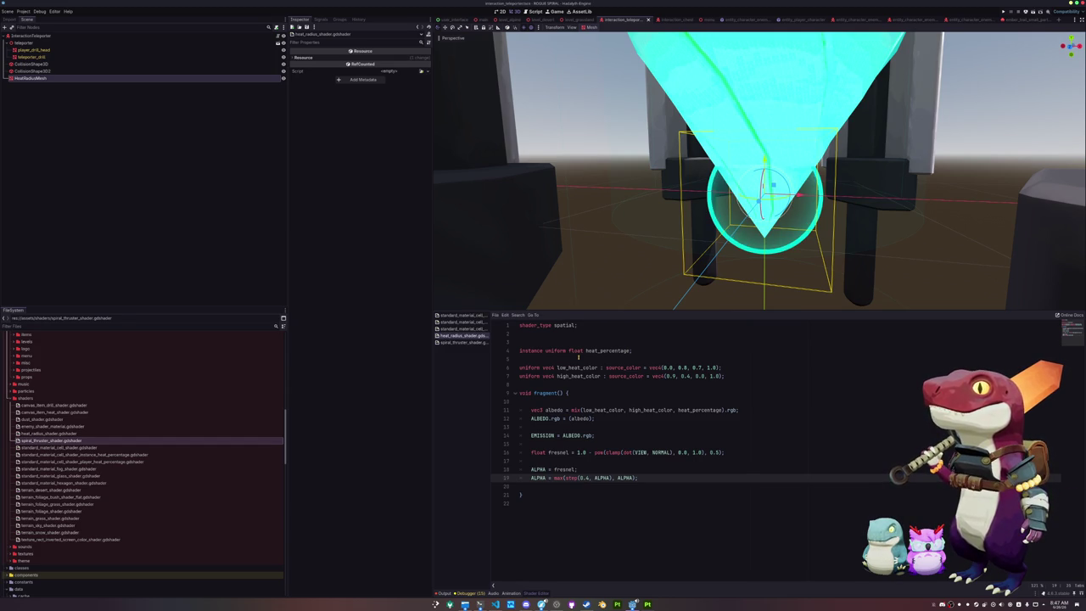
key(BackSpace)
text(5)
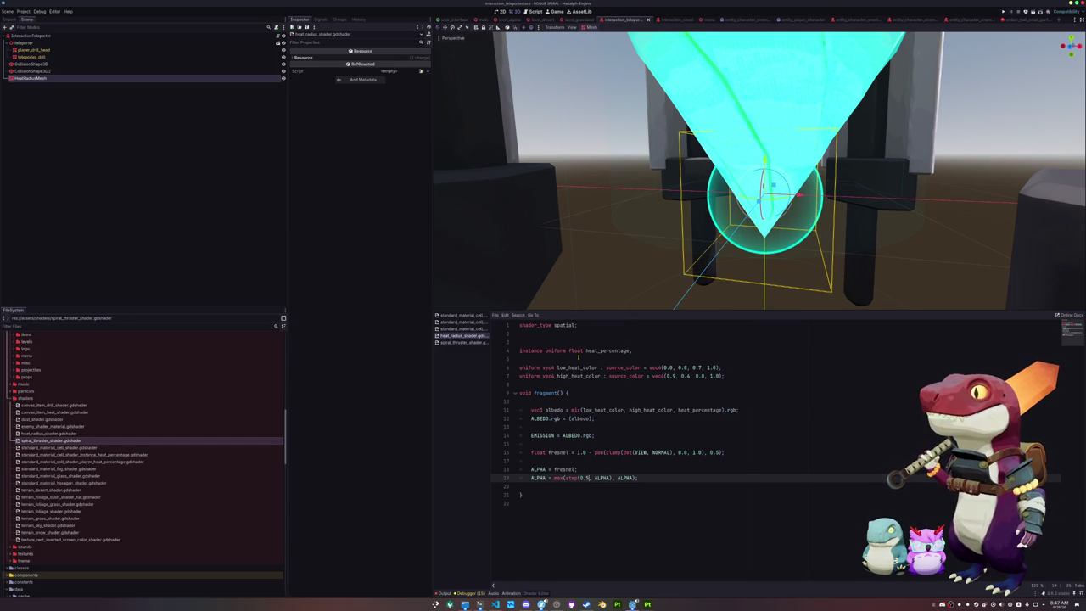
key(BackSpace)
text(6)
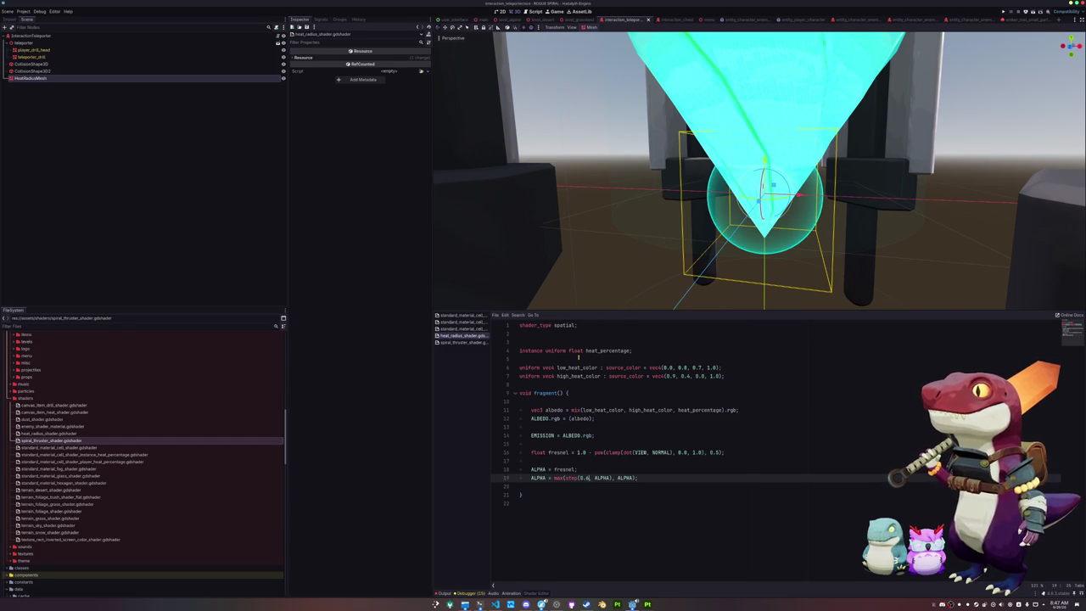
text(5)
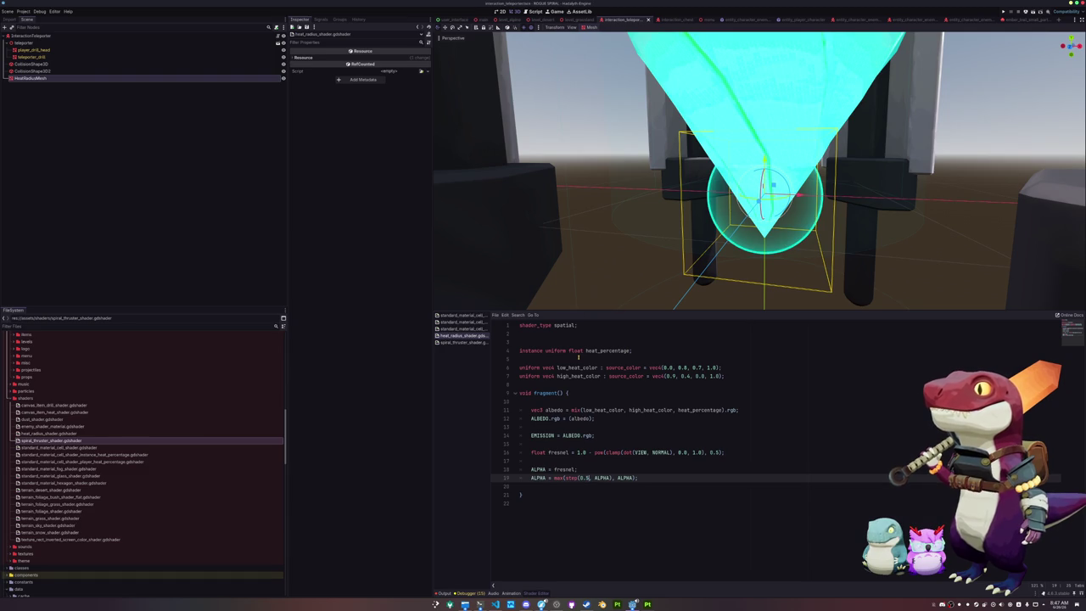
scroll(592, 180, down, 6)
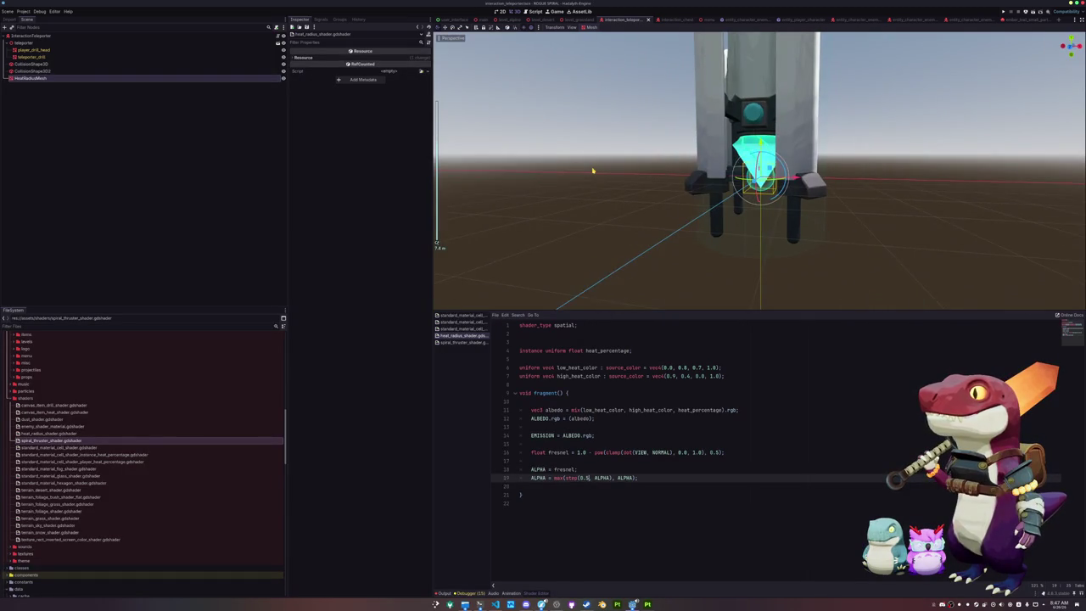
- Remove the extra blank line near the top of the shader
click(545, 342)
key(BackSpace)
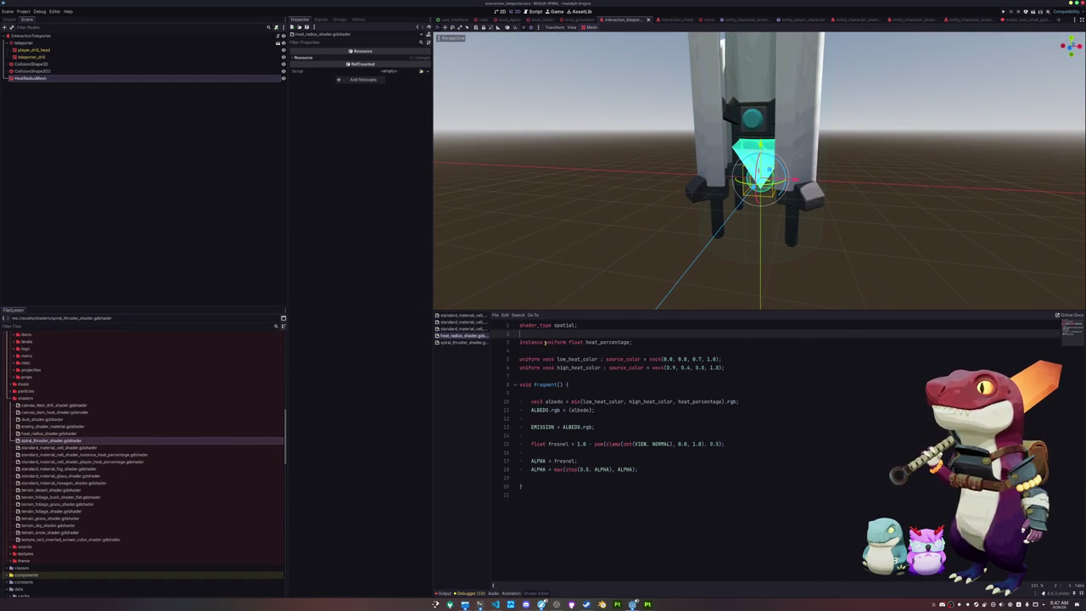
click(496, 604)
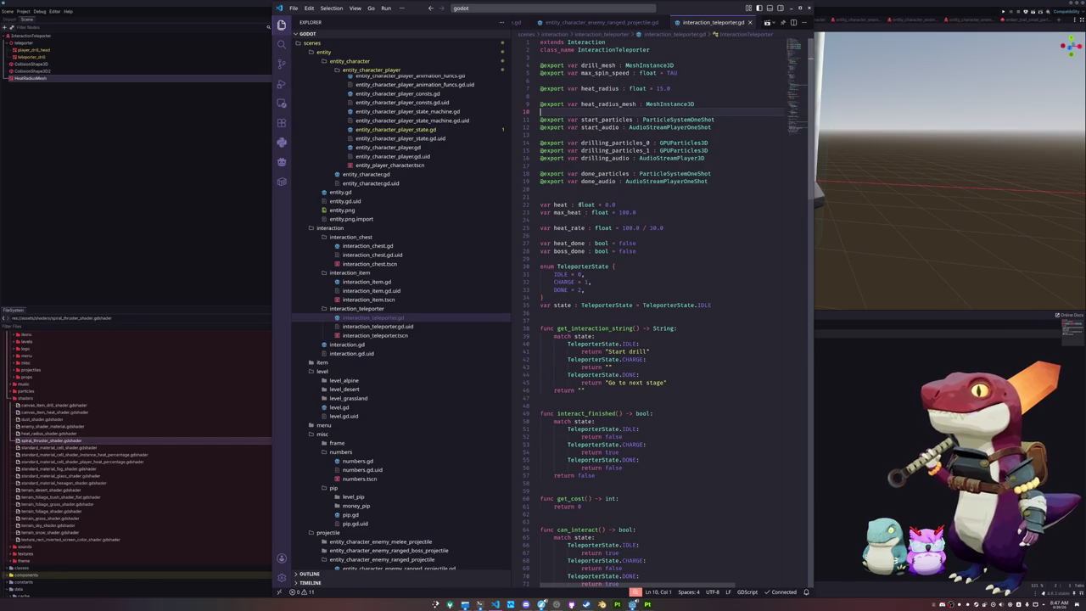
click(102, 125)
- Assign HeatRadiusMesh to InteractionTeleporter's Heat Radius Mesh and return to the teleporter script
click(92, 38)
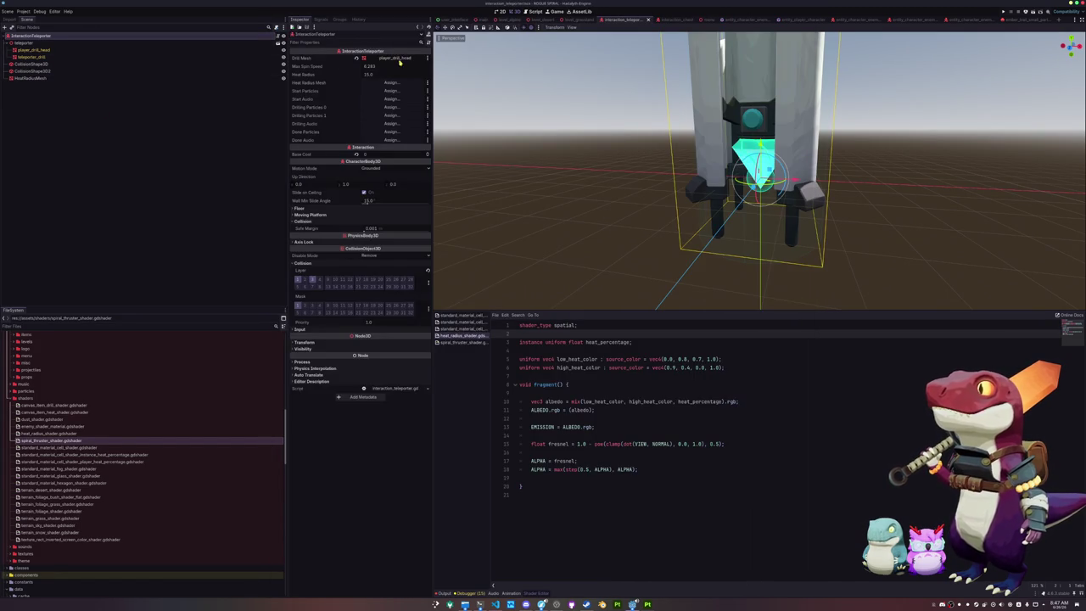
click(391, 82)
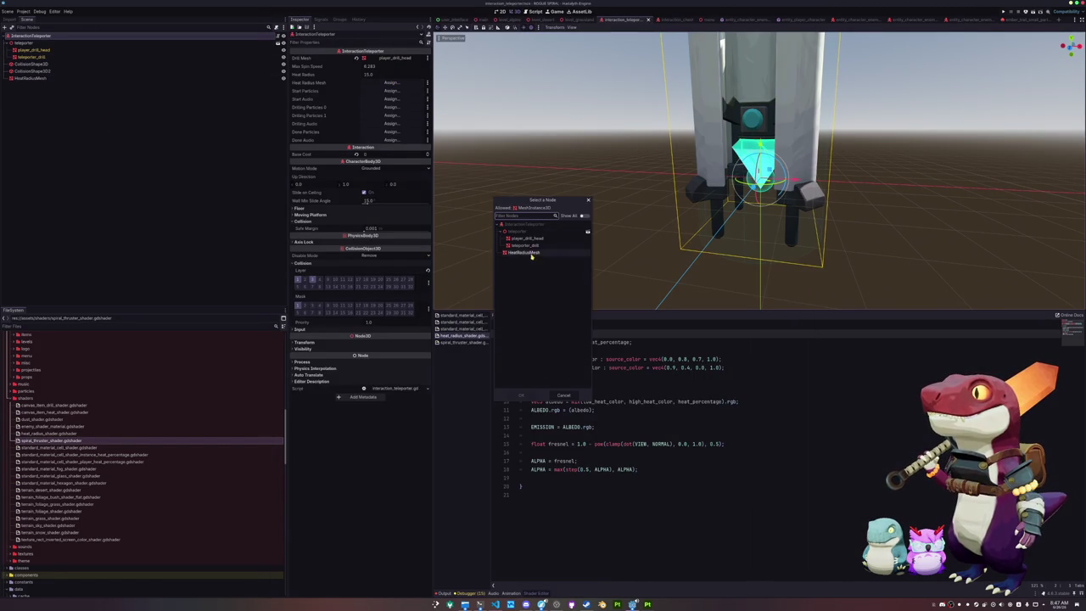
double_click(533, 252)
key(alt+Tab)
click(567, 197)
double_click(628, 104)
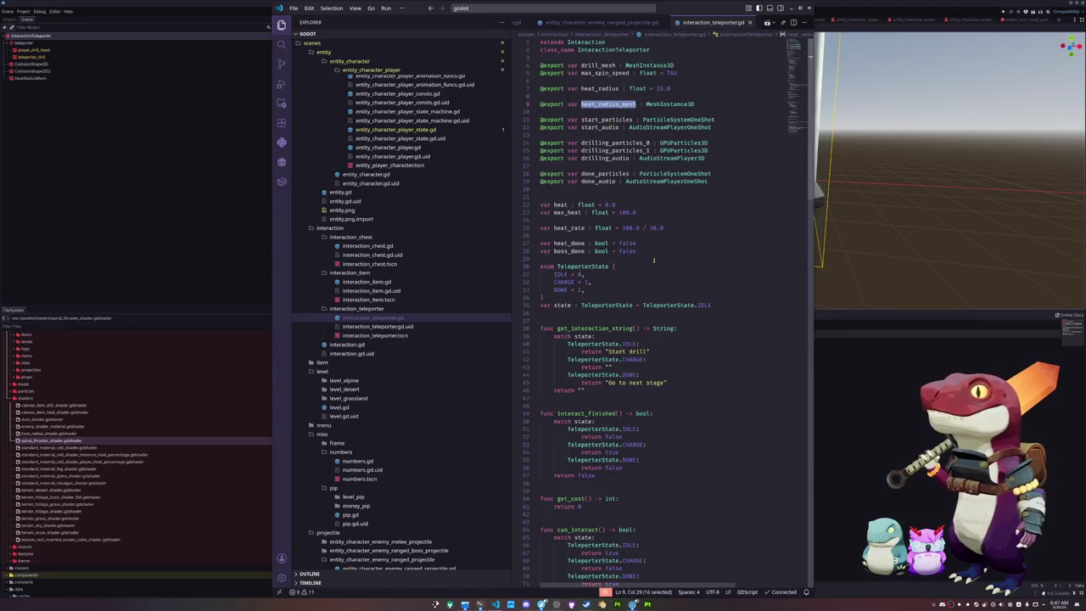
- Close the reference image window, check the teleporter in Godot, and return to interaction_teleporter.gd
scroll(654, 261, down, 12)
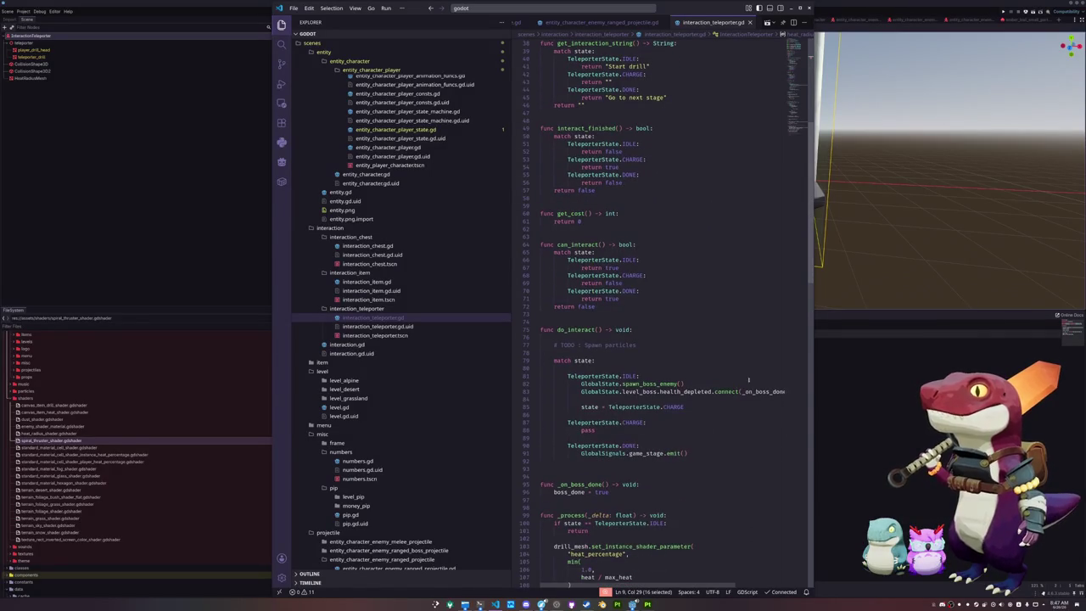
key(alt+Tab)
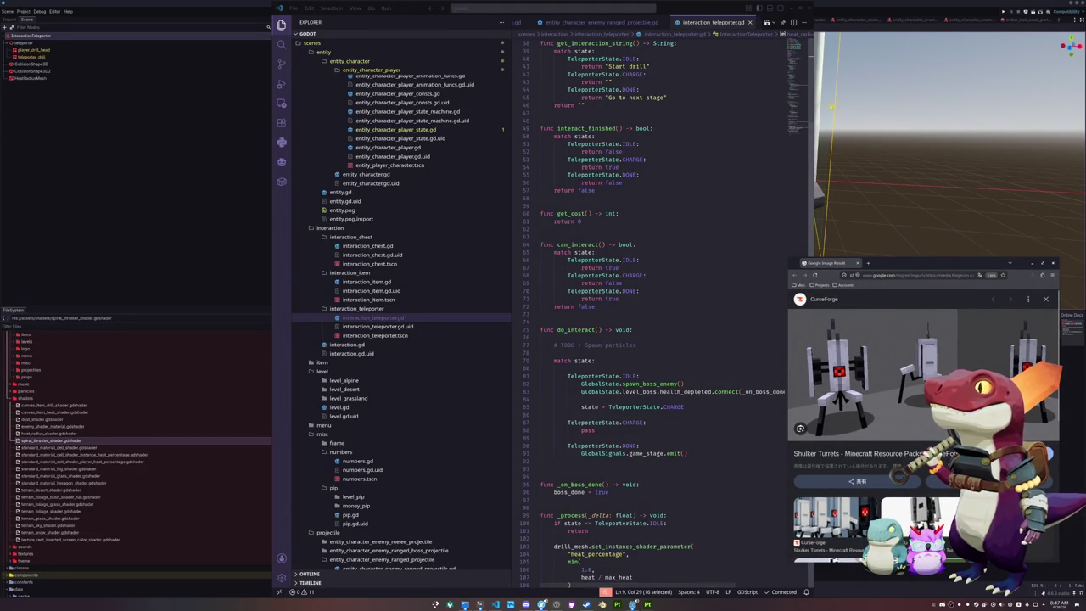
click(857, 263)
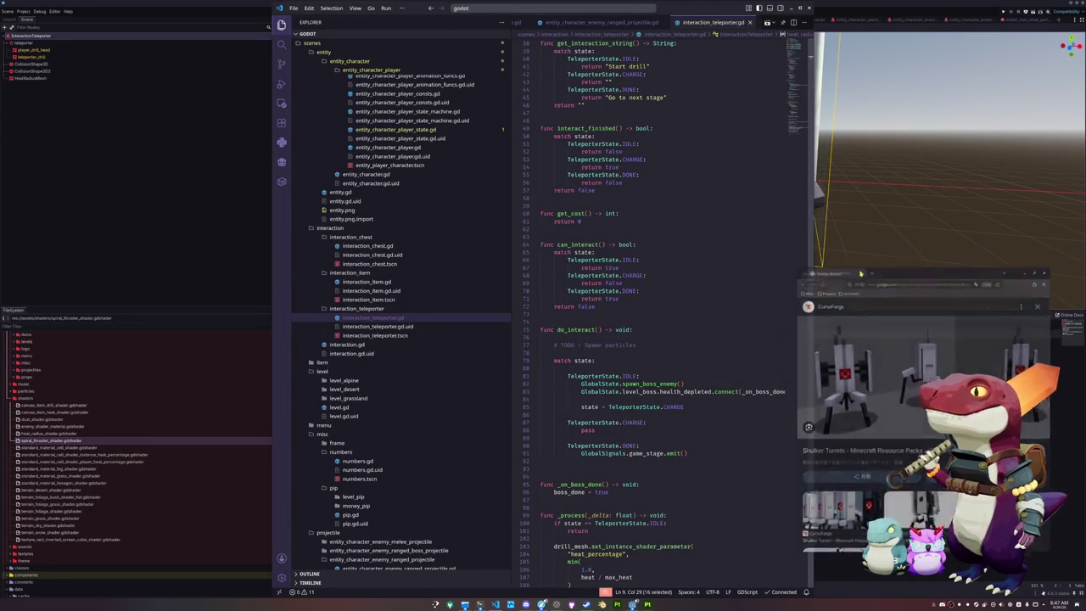
click(818, 270)
scroll(818, 270, up, 3)
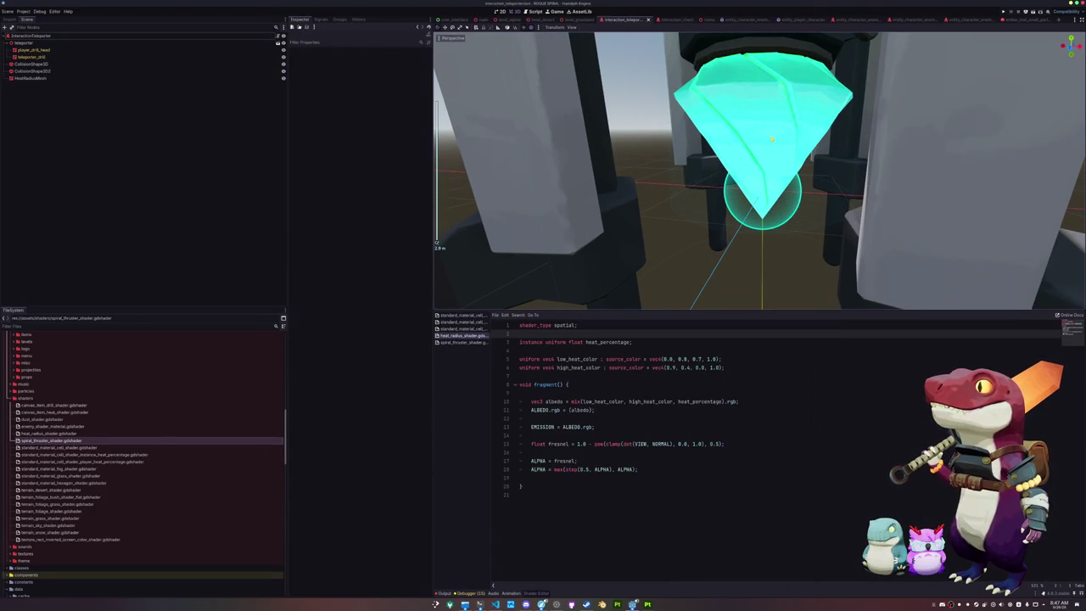
scroll(764, 144, down, 5)
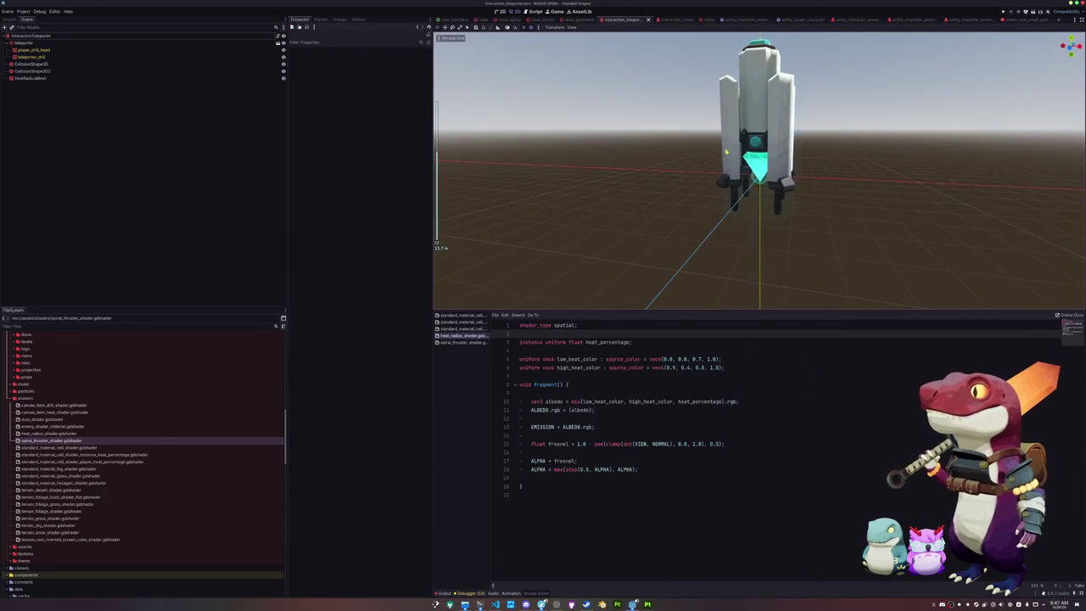
key(alt+Tab)
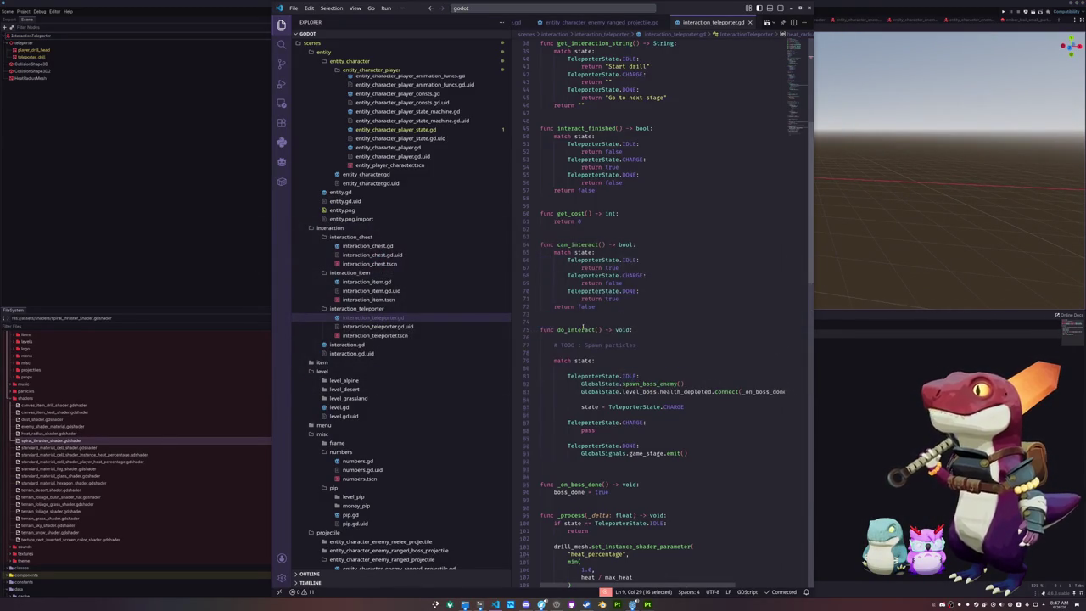
- Duplicate the drill_mesh set_instance_shader_parameter call and retarget the copy to heat_radius_mesh
scroll(583, 329, down, 20)
scroll(553, 387, up, 12)
click(577, 365)
key(shift+alt+Right)
key(shift+alt+Right)
key(shift+alt+Right)
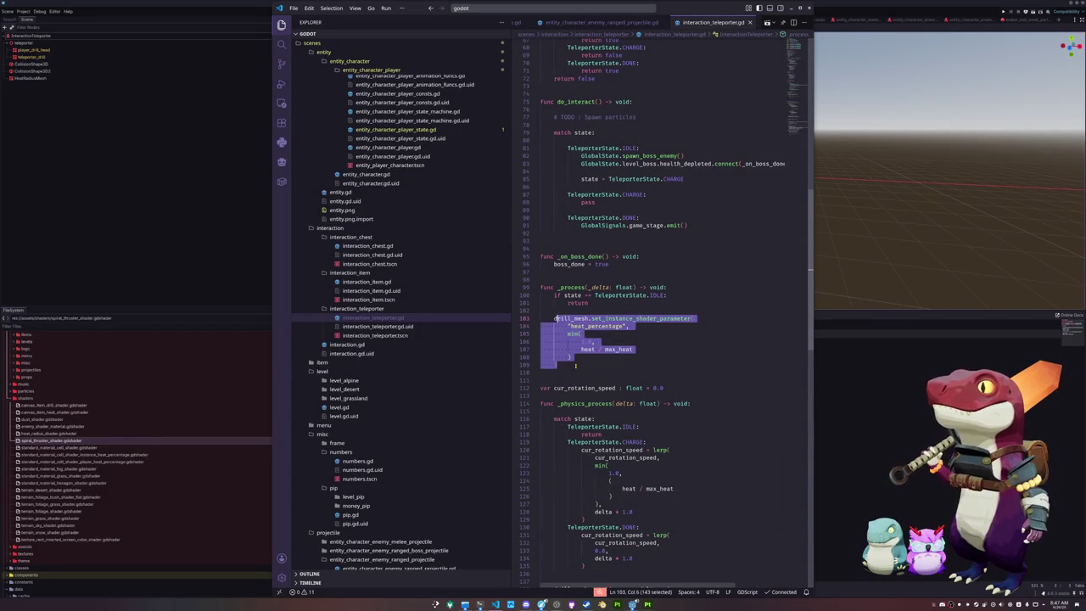
key(Right)
key(Return)
key(Return)
text(drill_mesh.set_instance_shader_parameter( 		"heat_percentage", 		min( 			1.0, 			heat / max_heat 		) 	))
key(Up)
key(Up)
key(Up)
key(BackSpace)
key(BackSpace)
key(shift+alt+Right)
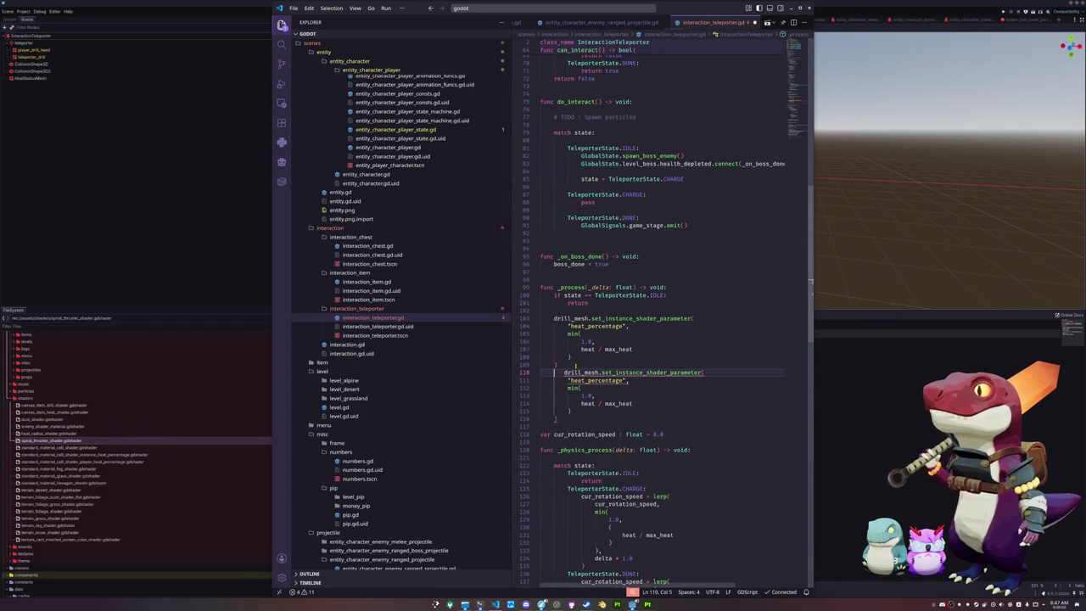
text(heat_radius)
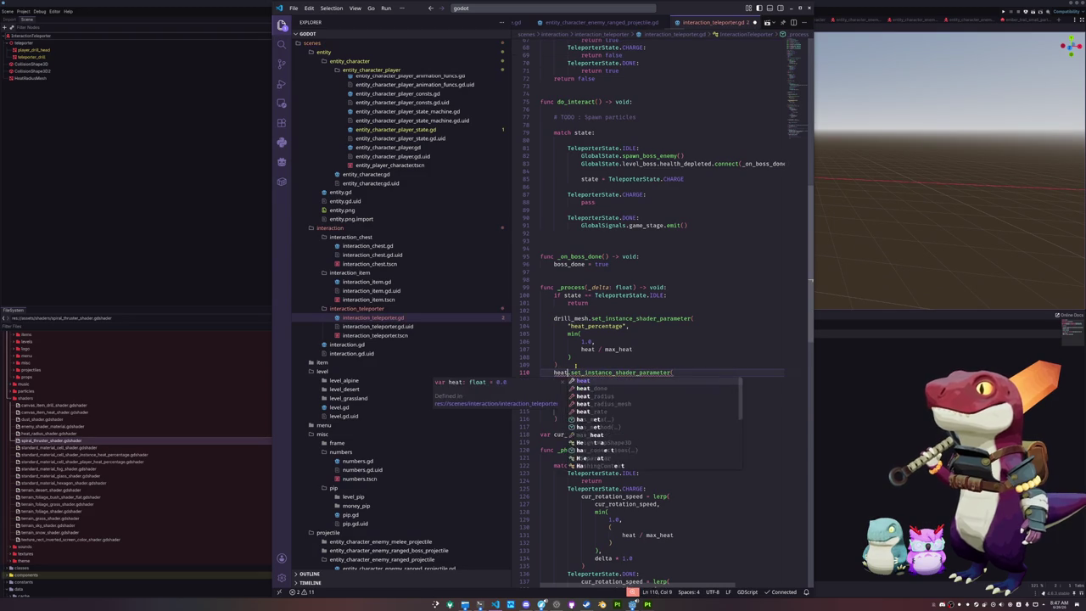
text(_mesh)
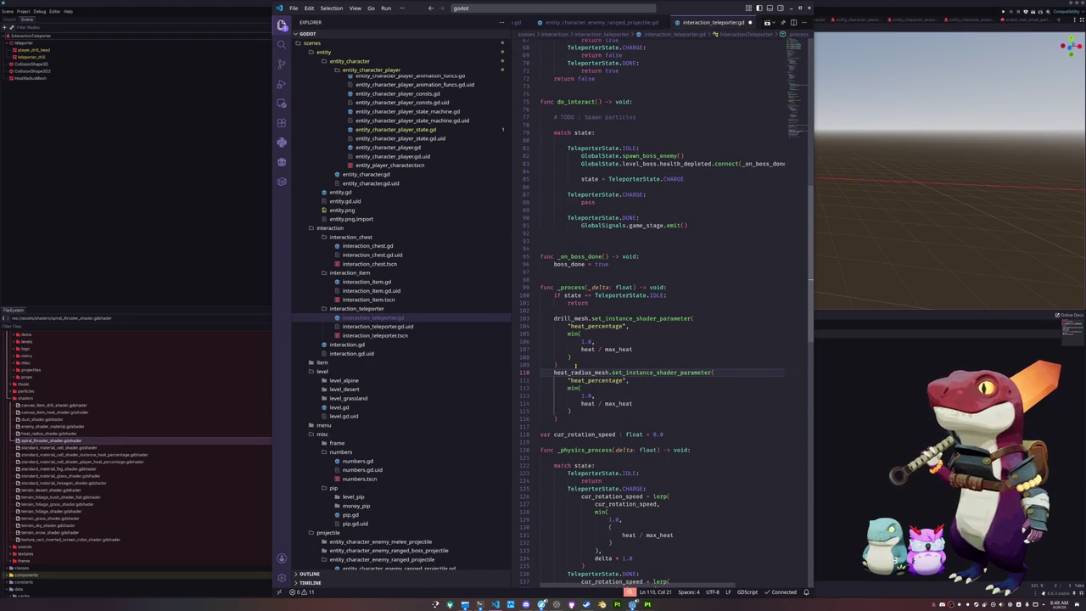
- Cut the min(1.0, heat / max_heat) argument from both calls, replacing it with heat_percentage
key(Up)
key(Up)
key(Up)
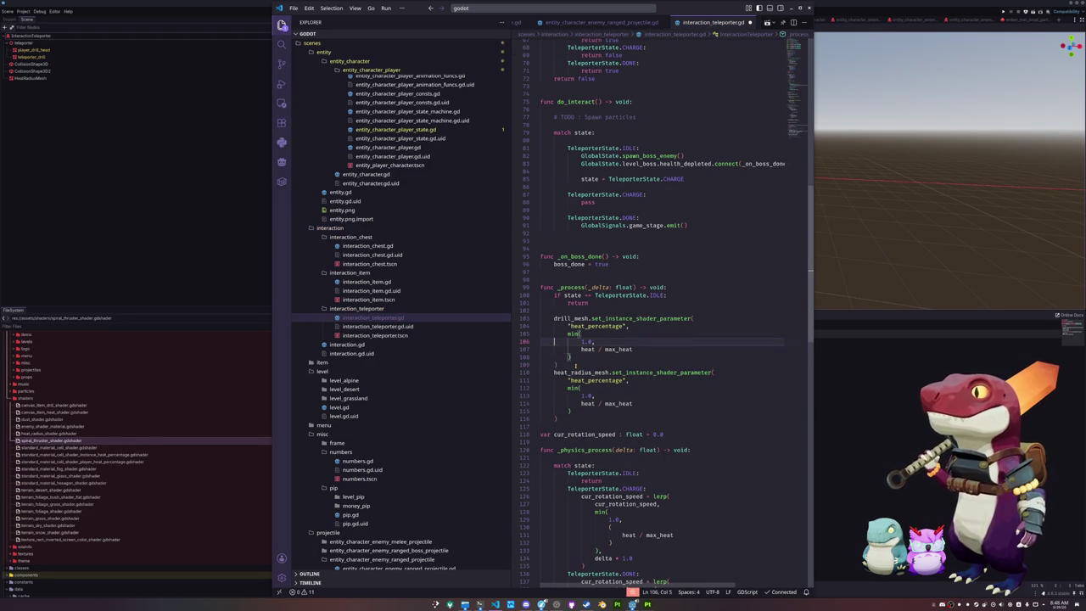
key(shift+Down)
key(shift+Down)
key(shift+Down)
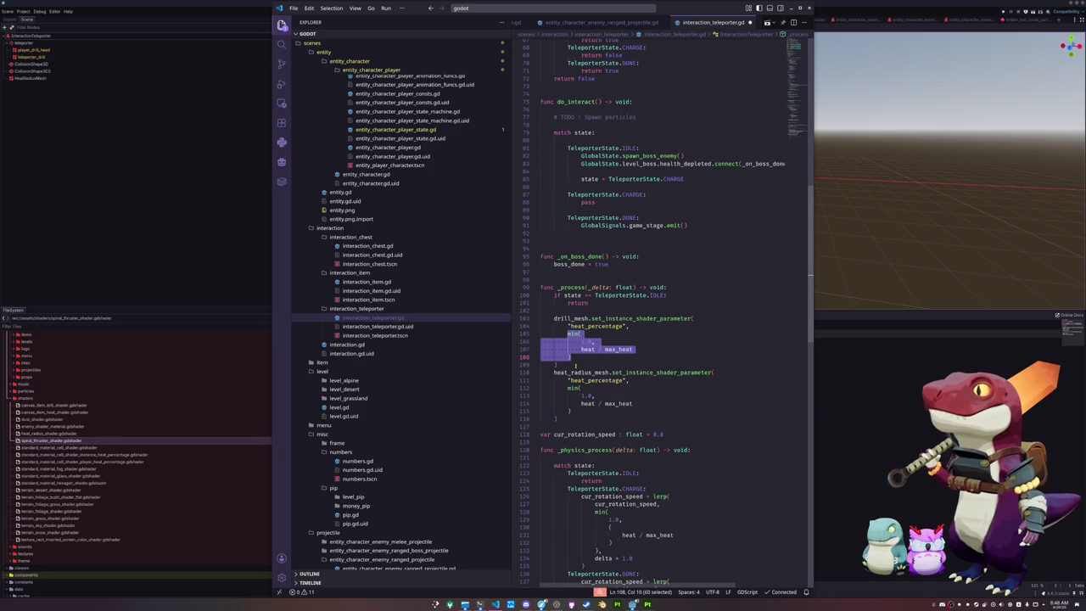
key(ctrl+d)
key(BackSpace)
text(heat_percentage)
- Paste the cut min(1.0, heat / max_heat) expression above the calls and delete the duplicate copy
key(Escape)
key(Up)
key(Up)
key(Up)
text(min(             1.0,             heat / max_heat         ) min(             1.0,             heat / max_heat         ))
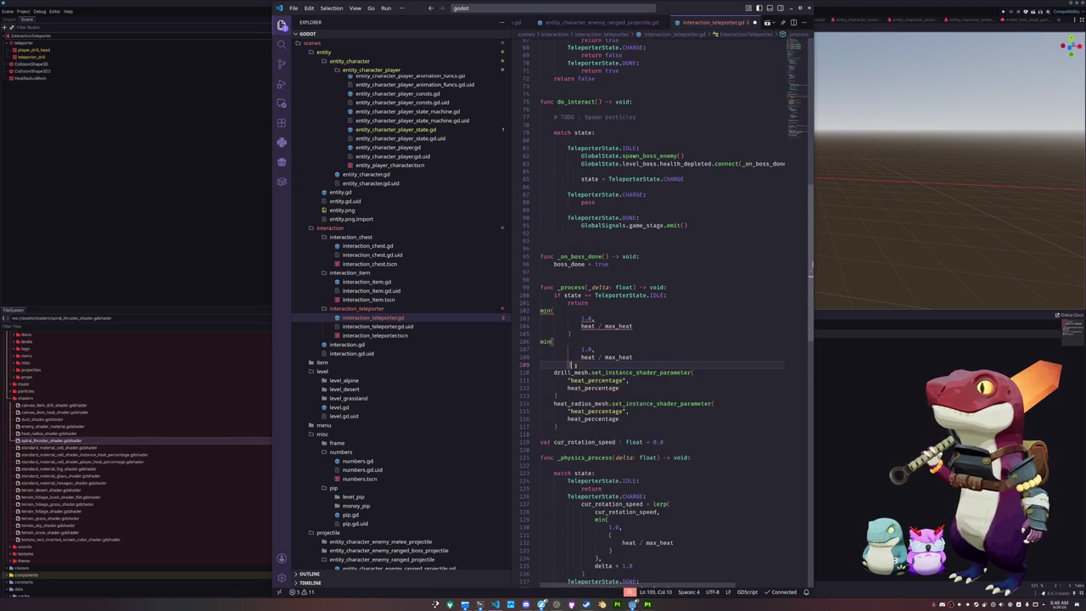
key(shift+Up)
key(shift+Up)
key(shift+Up)
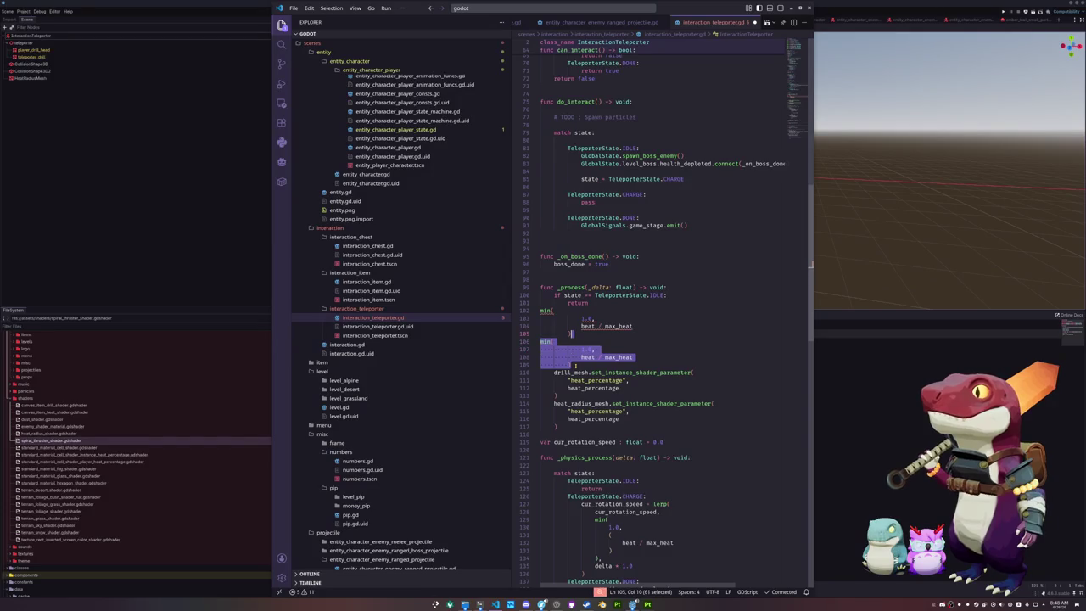
key(BackSpace)
- Turn it into var heat_percentage : float = min(1.0, heat / max_heat) inside _process
key(shift+Up)
key(shift+Up)
key(shift+Up)
key(shift+Tab)
key(Home)
key(Tab)
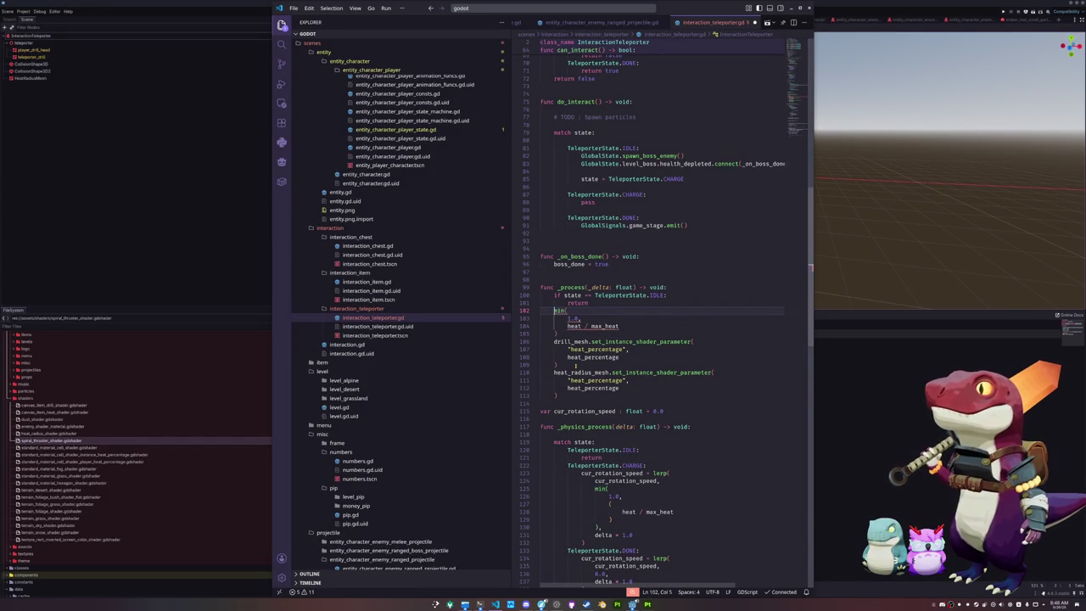
text(var hea)
text(t_percentage )
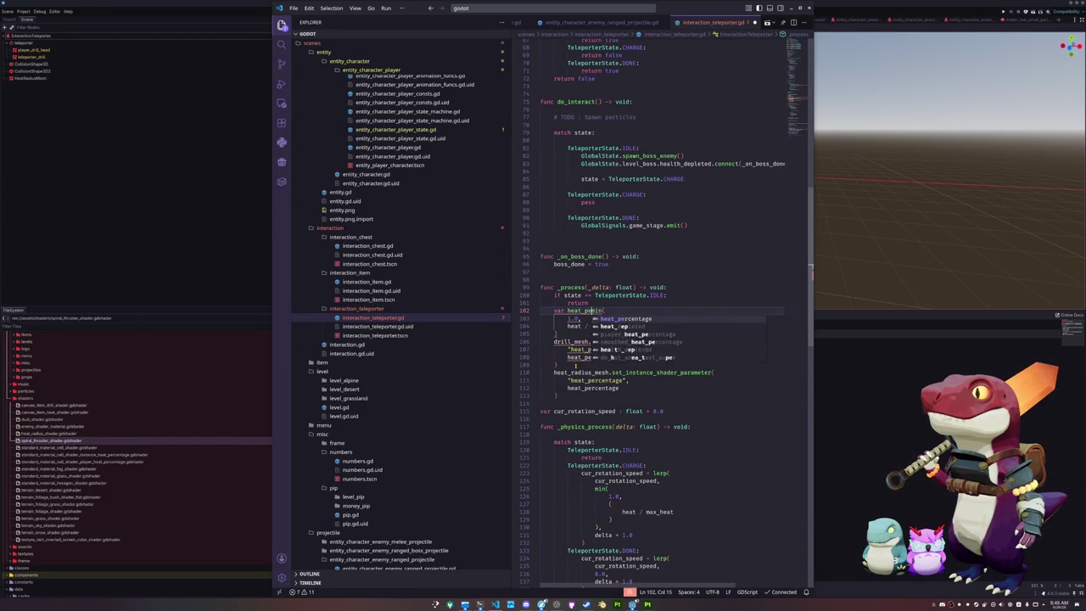
text(: float =)
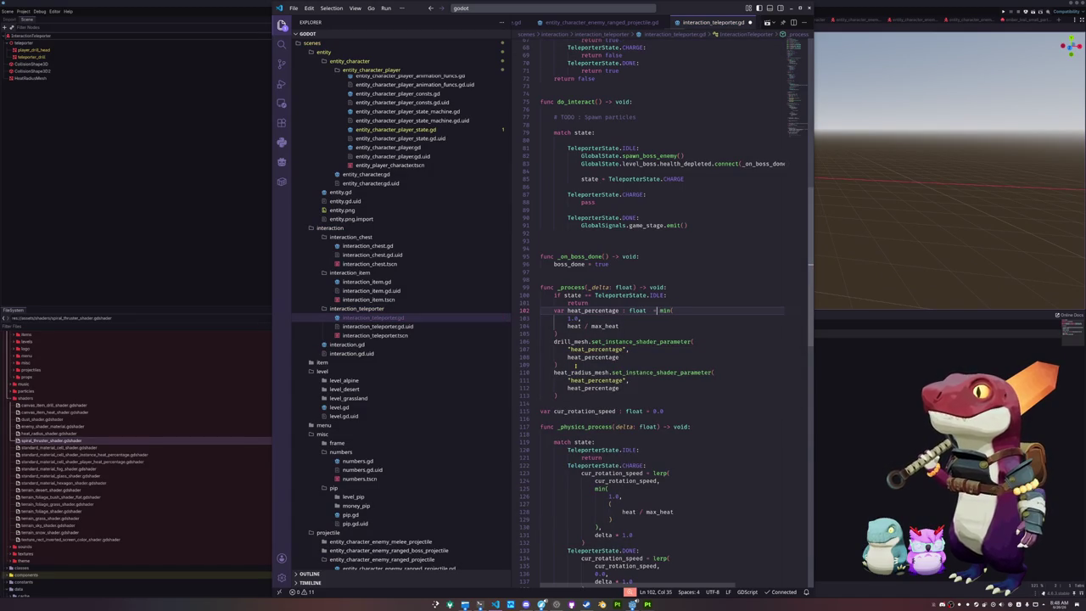
key(Down)
key(Down)
key(Down)
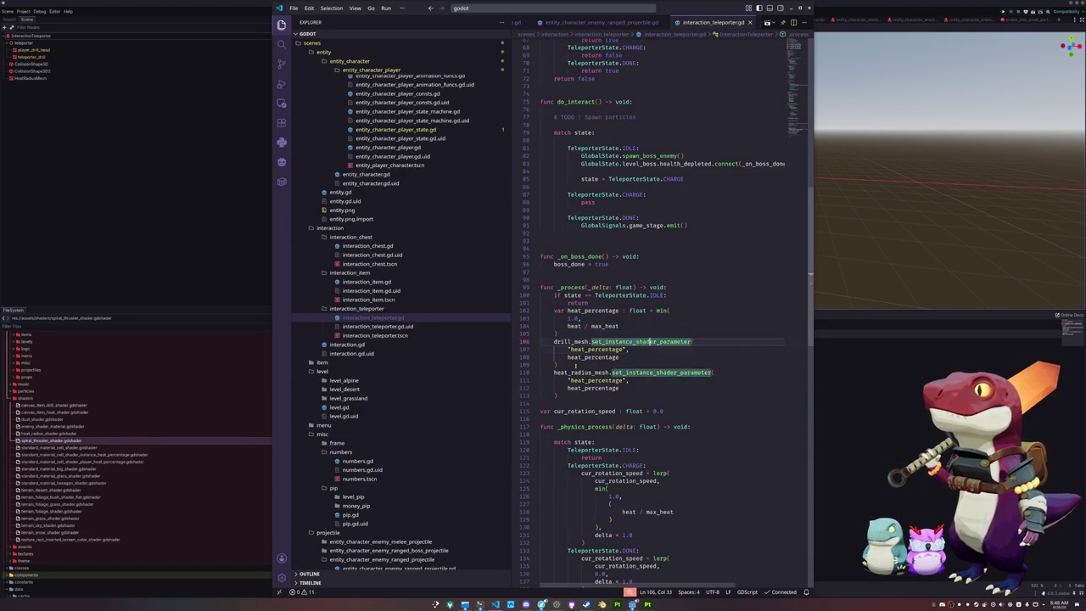
key(Down)
key(Down)
key(Down)
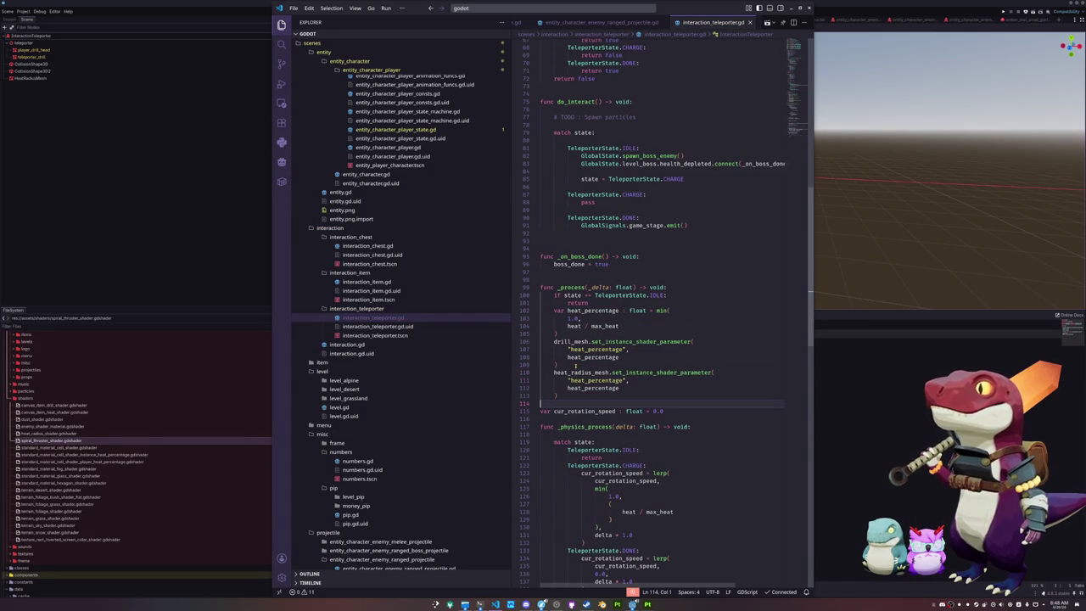
scroll(565, 380, down, 5)
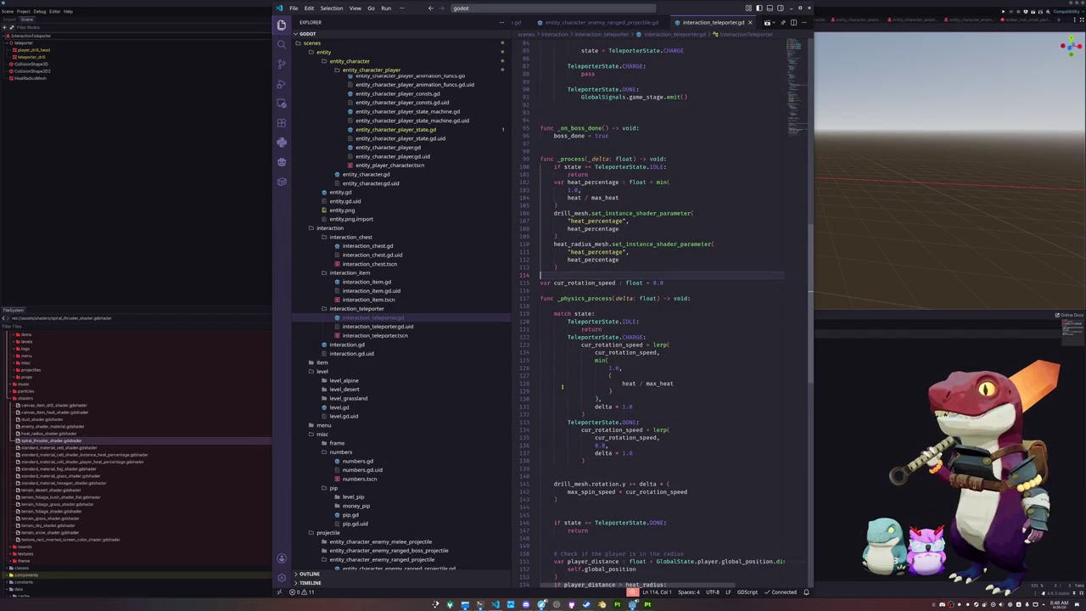
scroll(561, 387, up, 20)
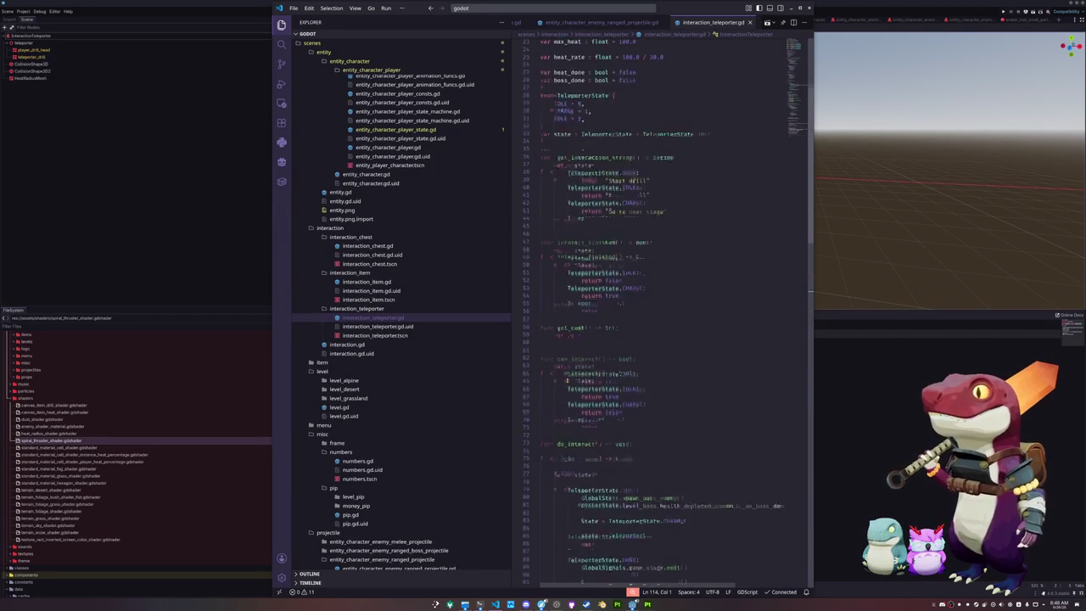
- Add func _ready() -> void: at line 37 and begin heat_radius_mesh.scale = Vector3(...)
scroll(565, 380, up, 3)
scroll(568, 378, up, 5)
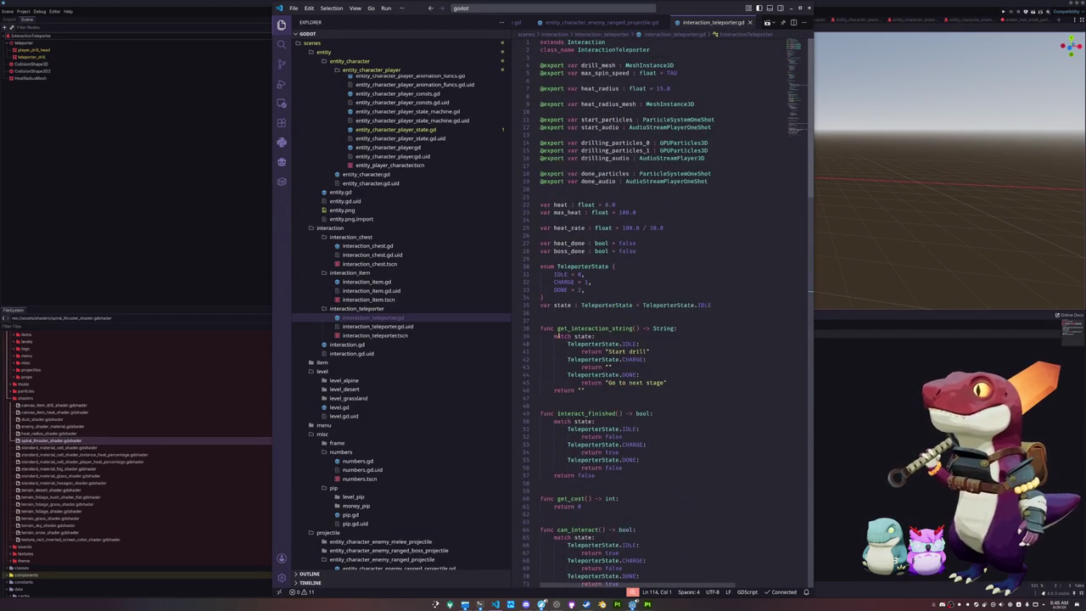
click(556, 311)
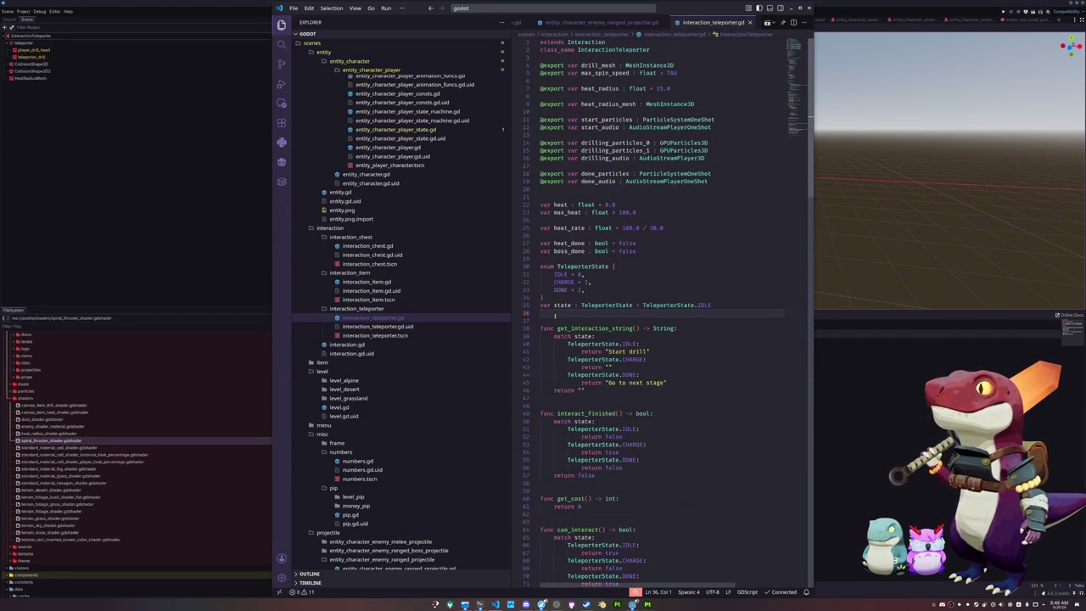
key(Return)
text(func _r)
key(Return)
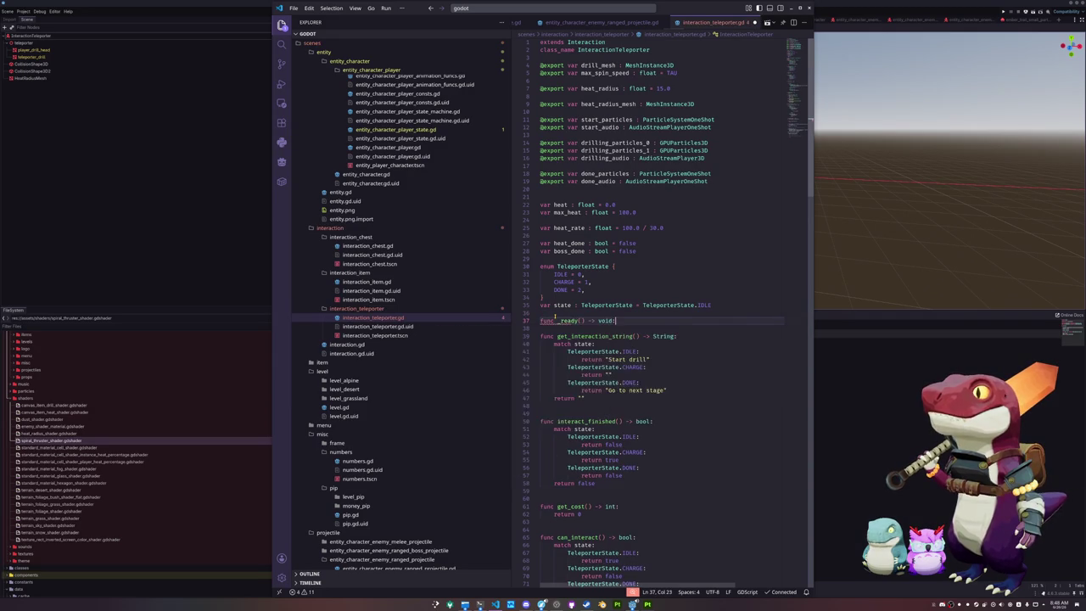
key(Return)
text(heat_r)
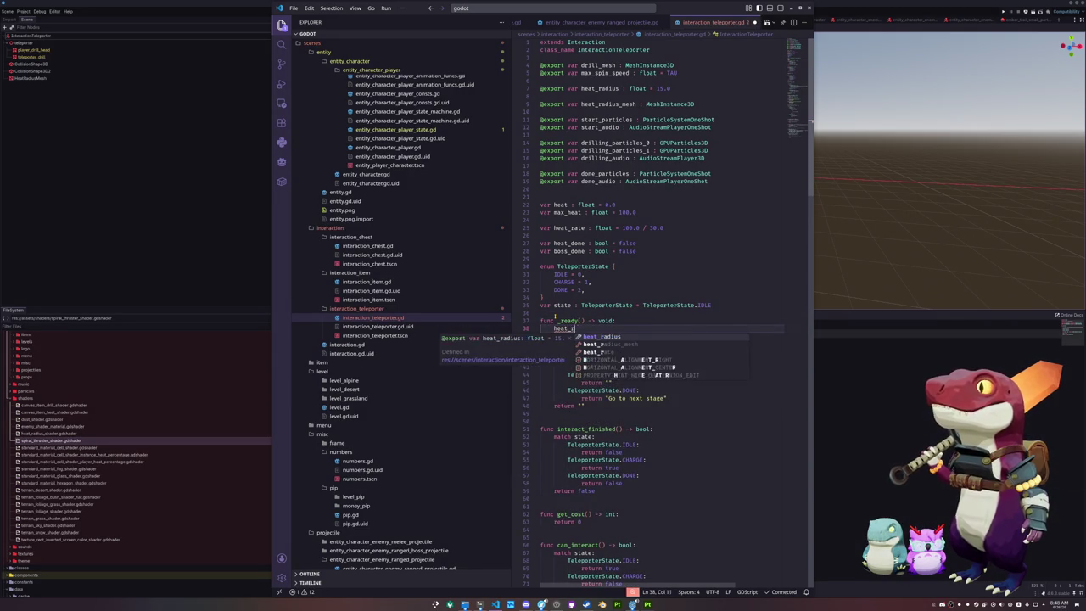
text(adius_mesh.sc)
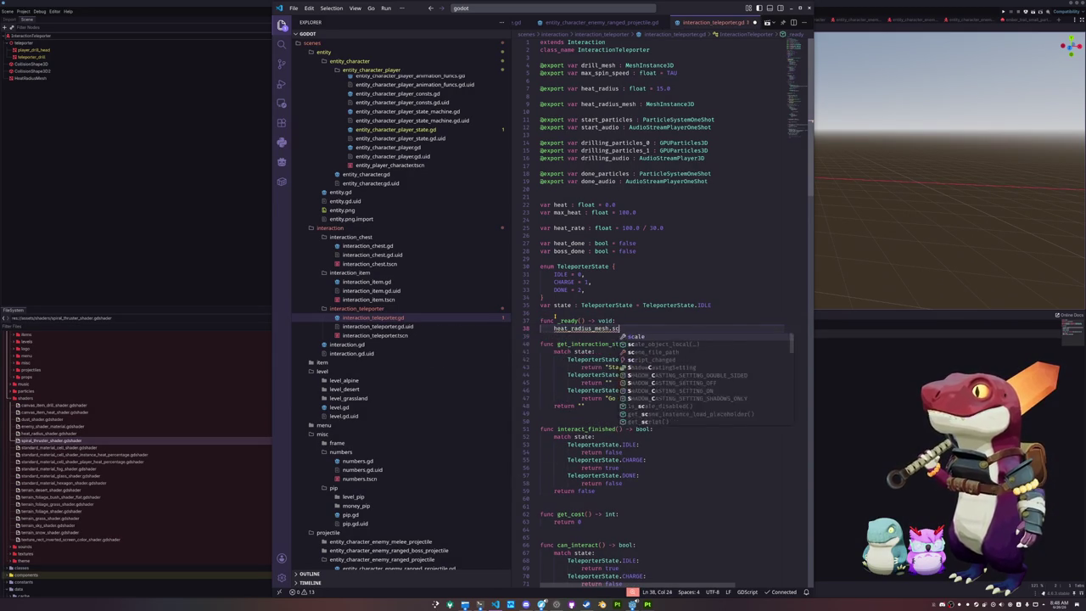
text(ale =.01)
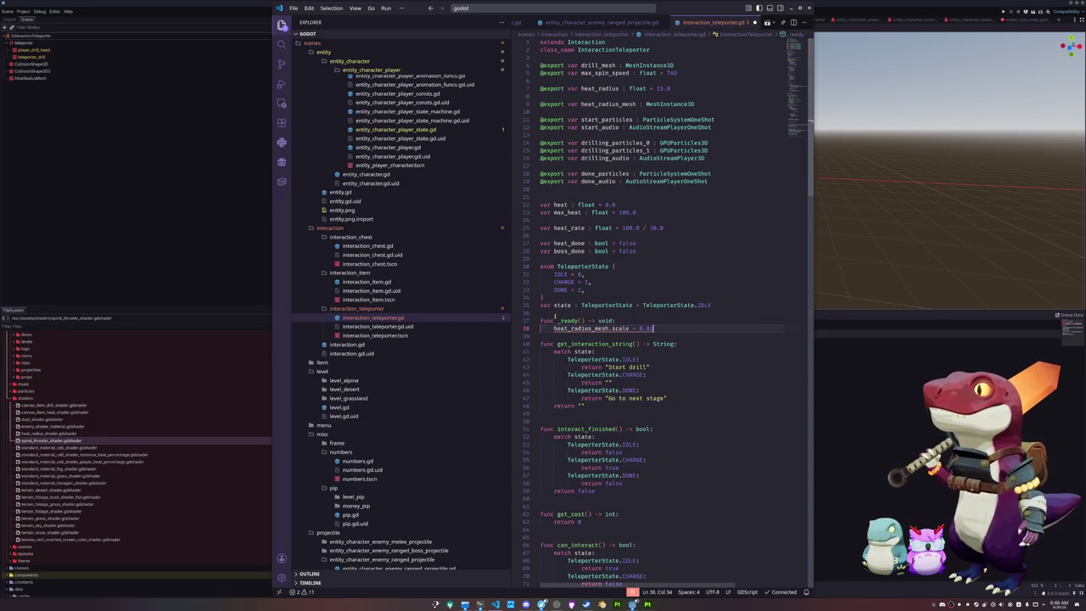
text(Vector3()
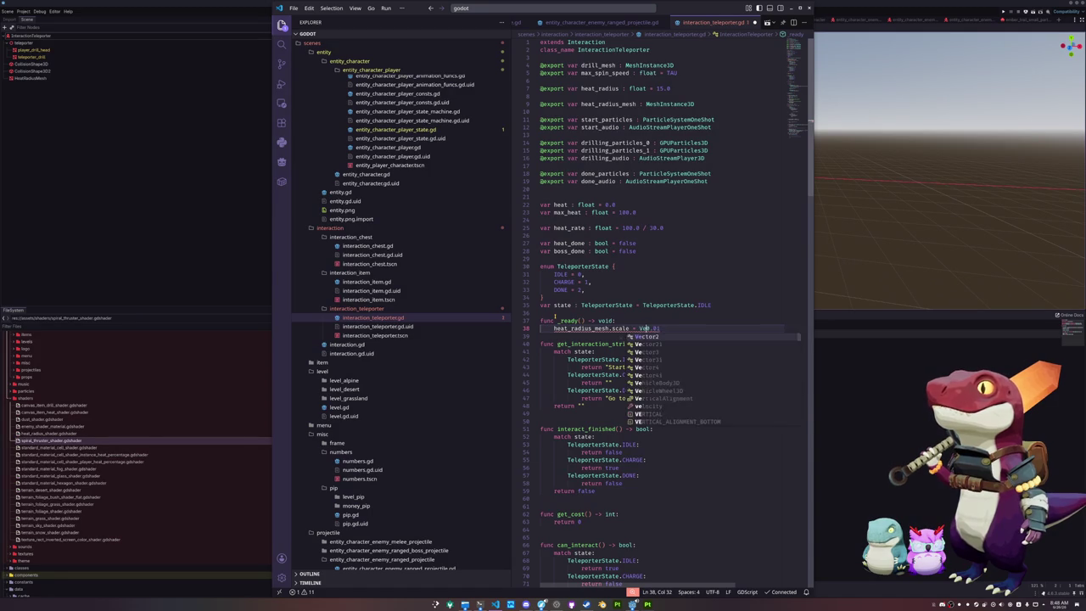
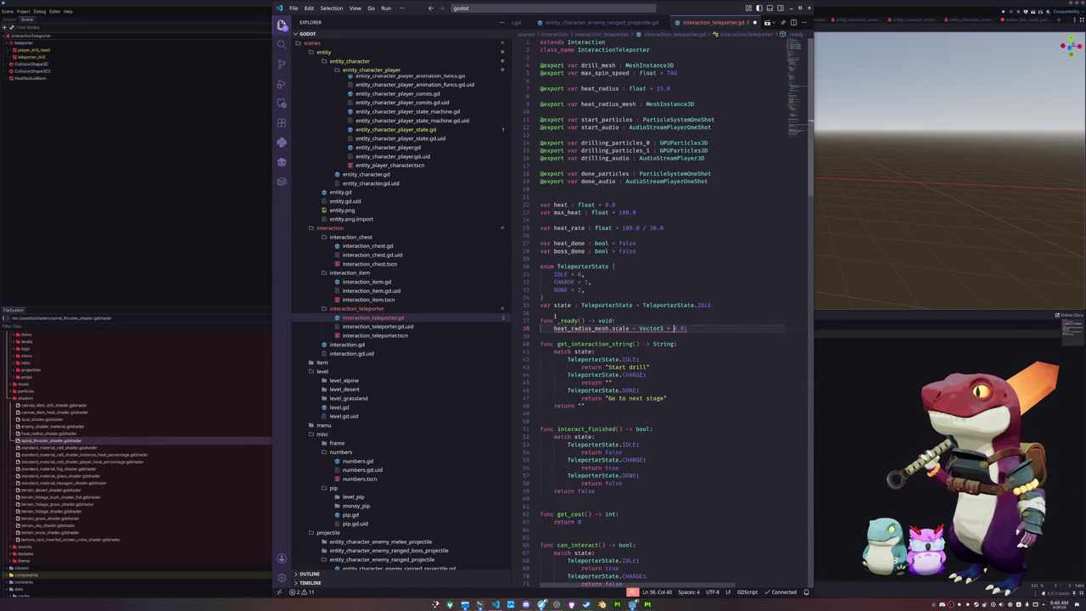
- Set heat_radius_mesh.scale to Vector3.ONE * 0.01 in _ready() and add blank lines around it
mouse_move(577, 328)
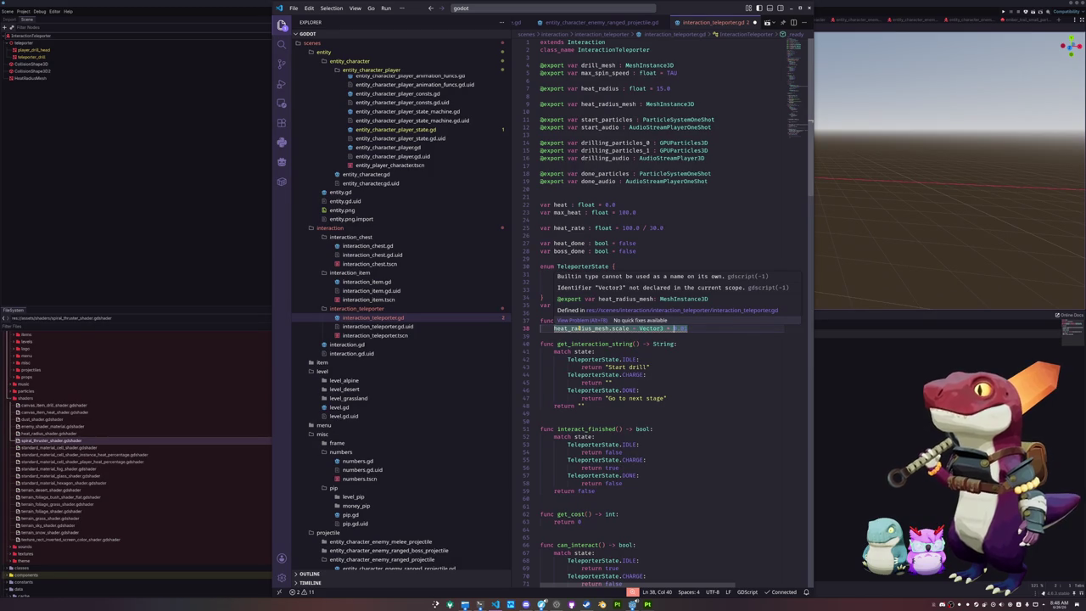
text((0.01)
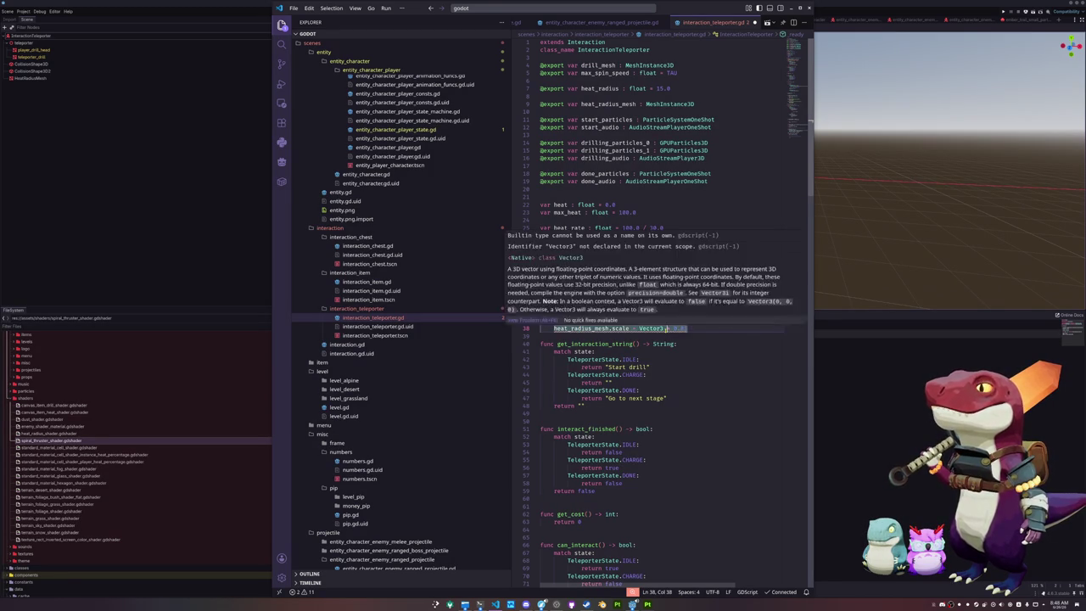
text(ONE)
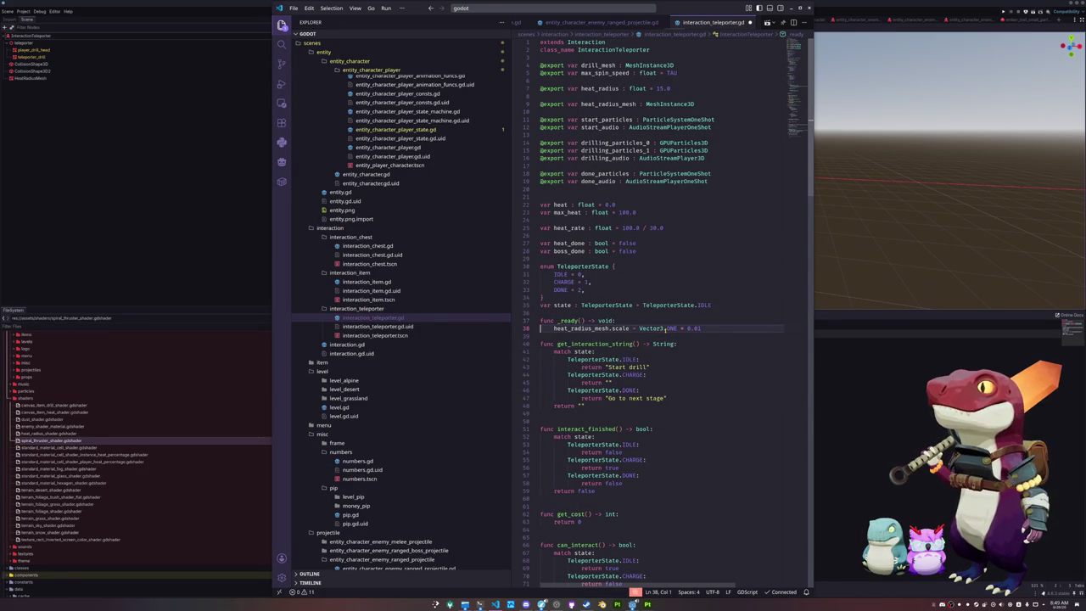
key(End)
key(Return)
key(Up)
key(Up)
key(Home)
key(Up)
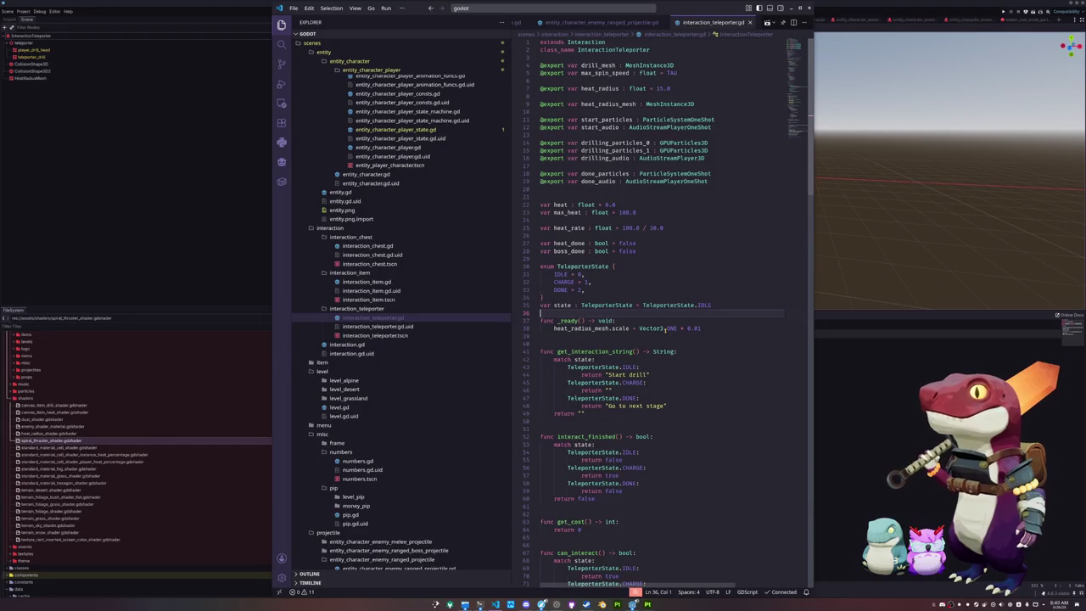
key(Return)
key(Down)
key(Down)
key(Down)
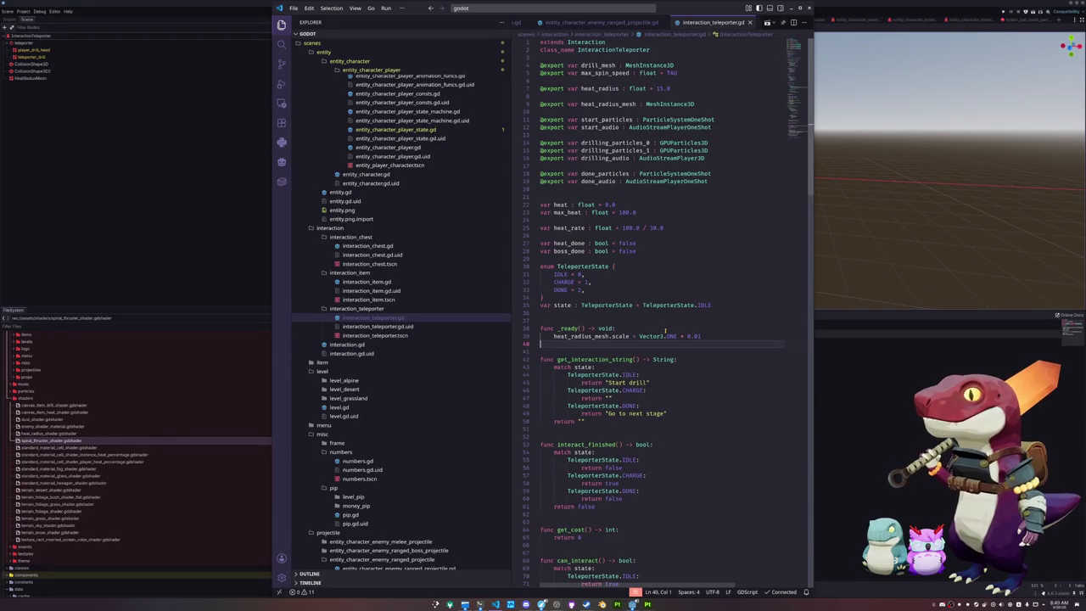
- Scroll down to the do_interact() function and select its name
scroll(666, 331, down, 5)
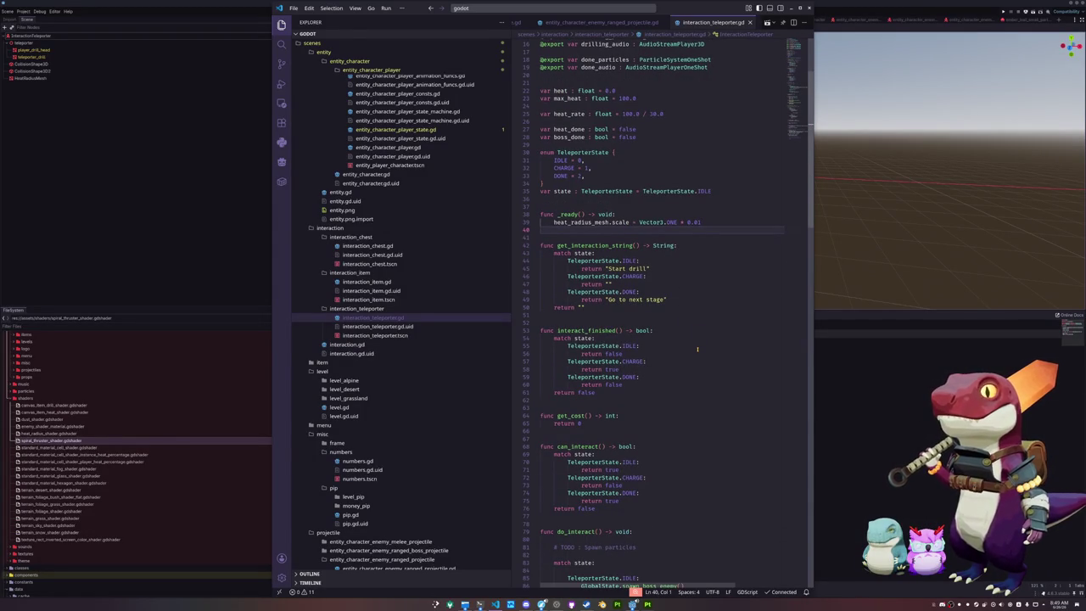
scroll(698, 349, down, 6)
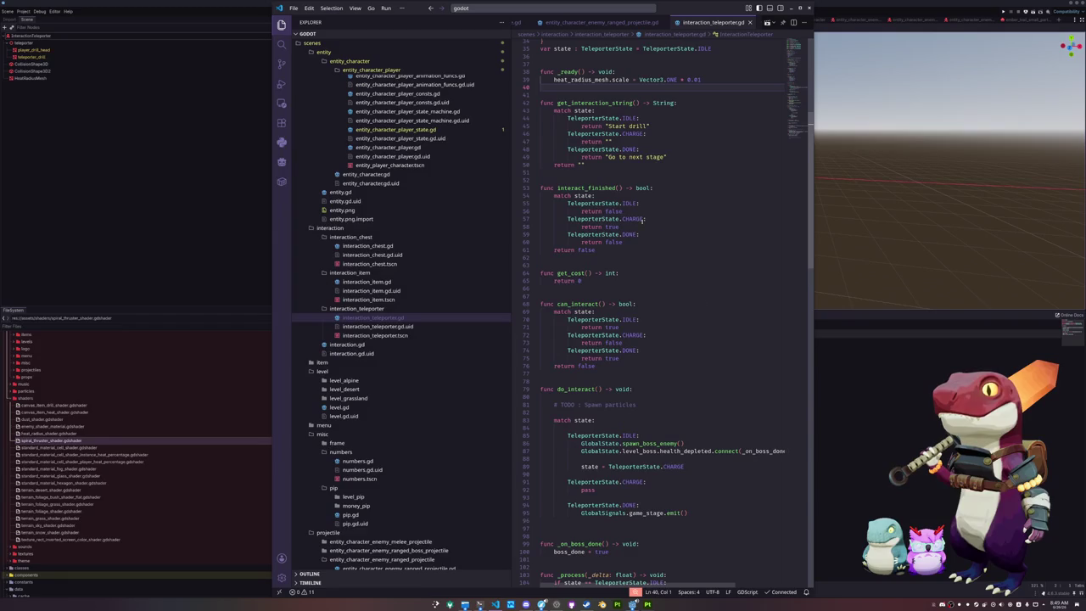
double_click(577, 304)
scroll(577, 306, down, 3)
double_click(577, 318)
scroll(586, 331, down, 2)
- Add start_particles.spawn_oneshot_particles() and start_audio.spawn_oneshot_audio() calls to the IDLE branch
click(595, 345)
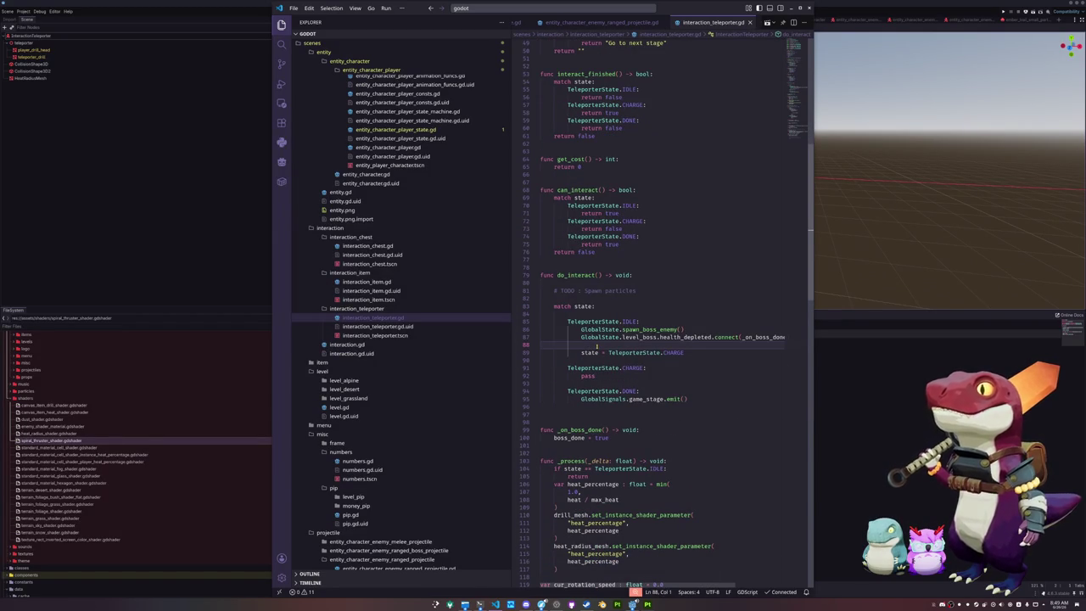
key(Return)
key(Return)
key(Up)
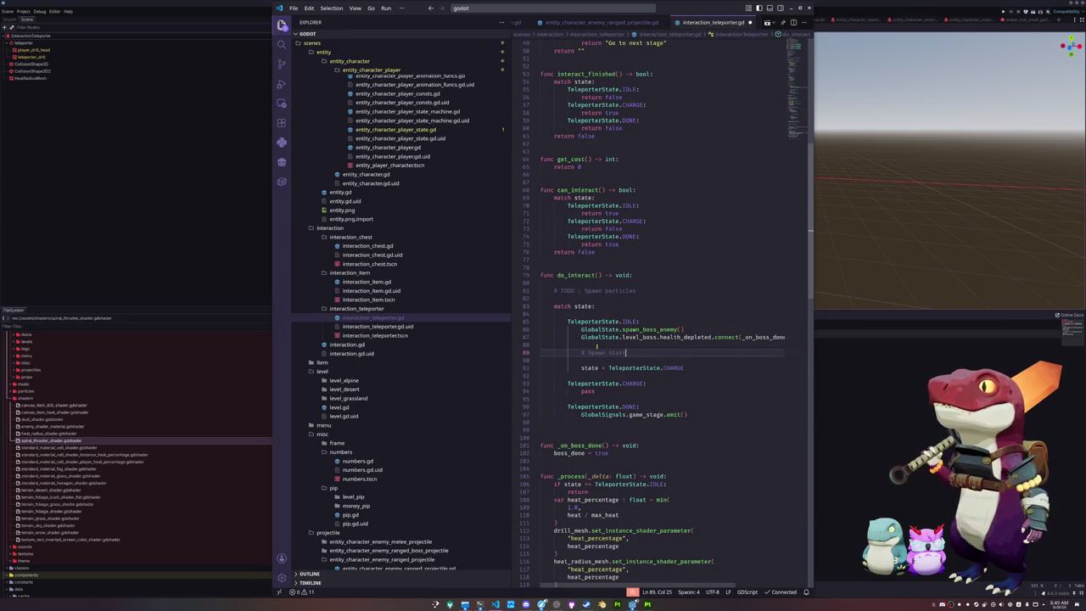
key(Return)
text(start_particles.spawn_oneshot_particles()
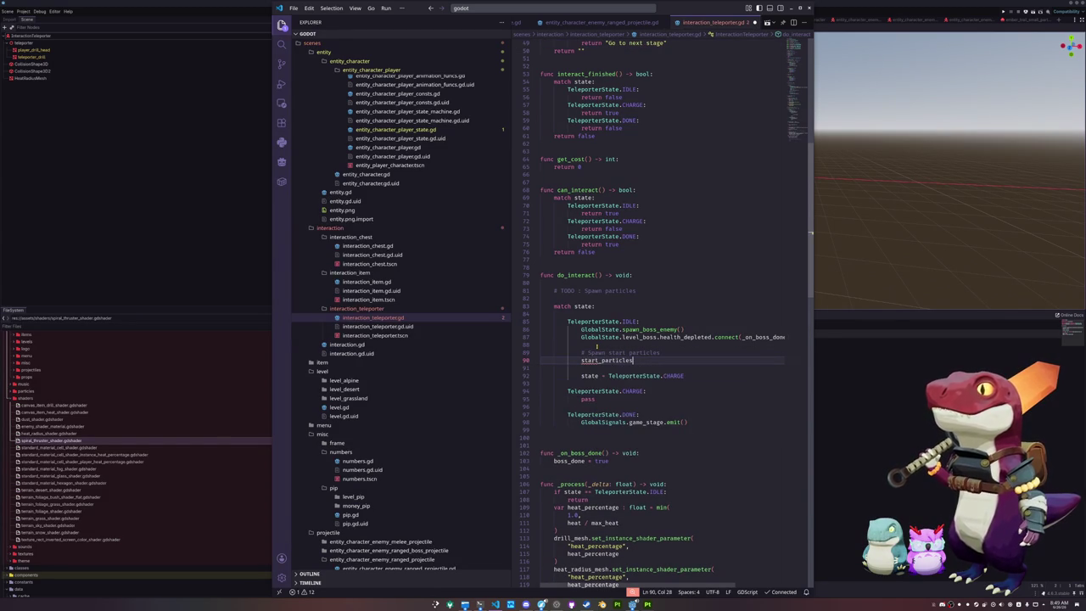
key(End)
key(Return)
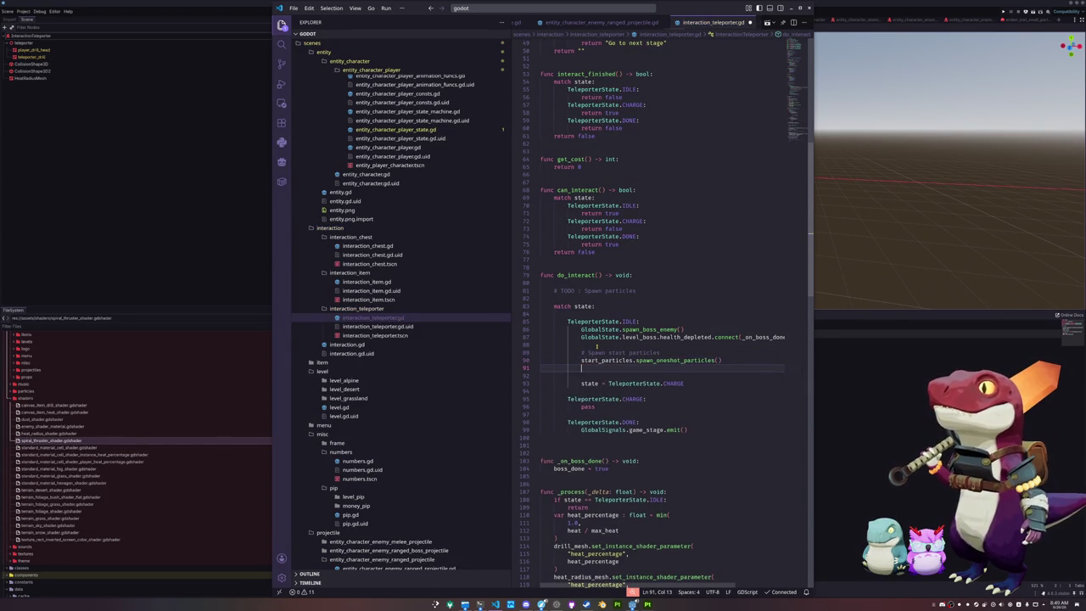
text(start_audio.spawn)
key(Return)
key(Return)
key(Return)
- Add drilling_audio.play(), preceded by drilling_particles_0.restart() and drilling_particles_1.restart()
key(shift+Tab)
key(shift+Tab)
text(drill)
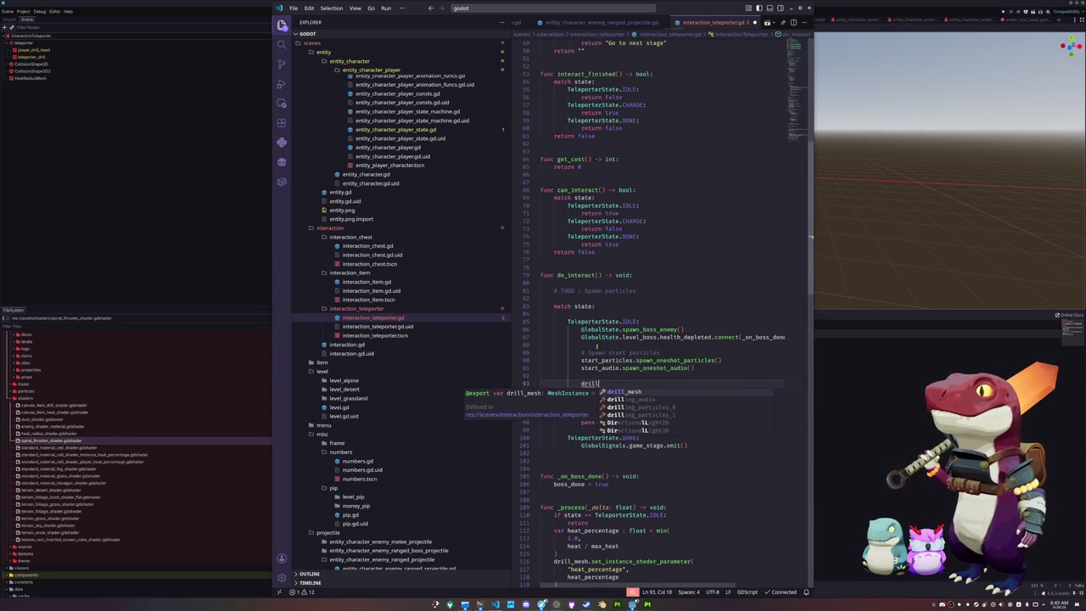
text(ing_audio.play())
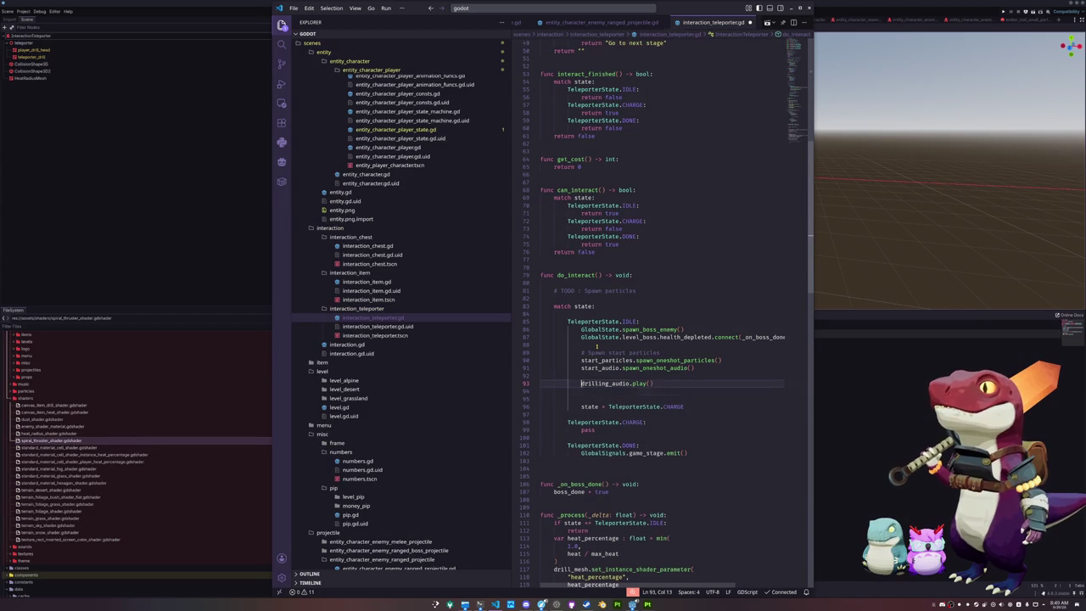
key(Return)
text(drilling_)
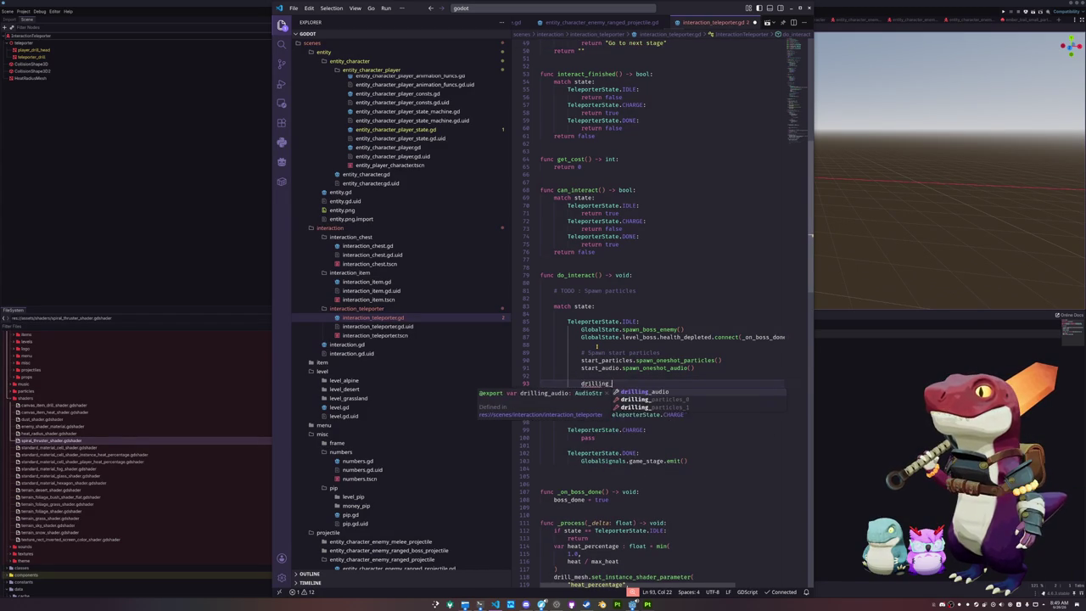
text(particles_0.emitt)
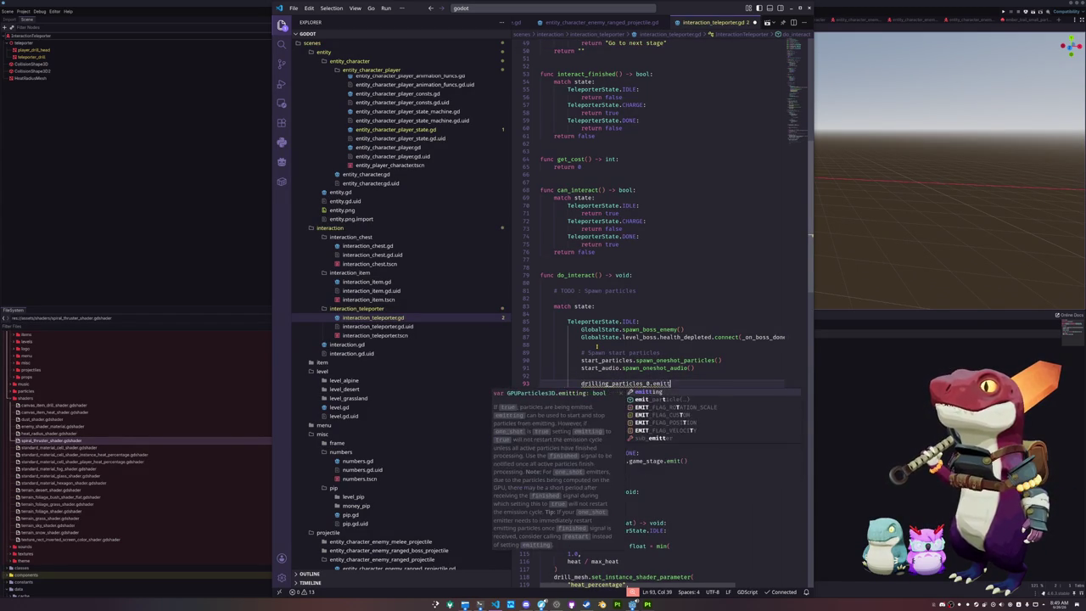
text(ing = treu)
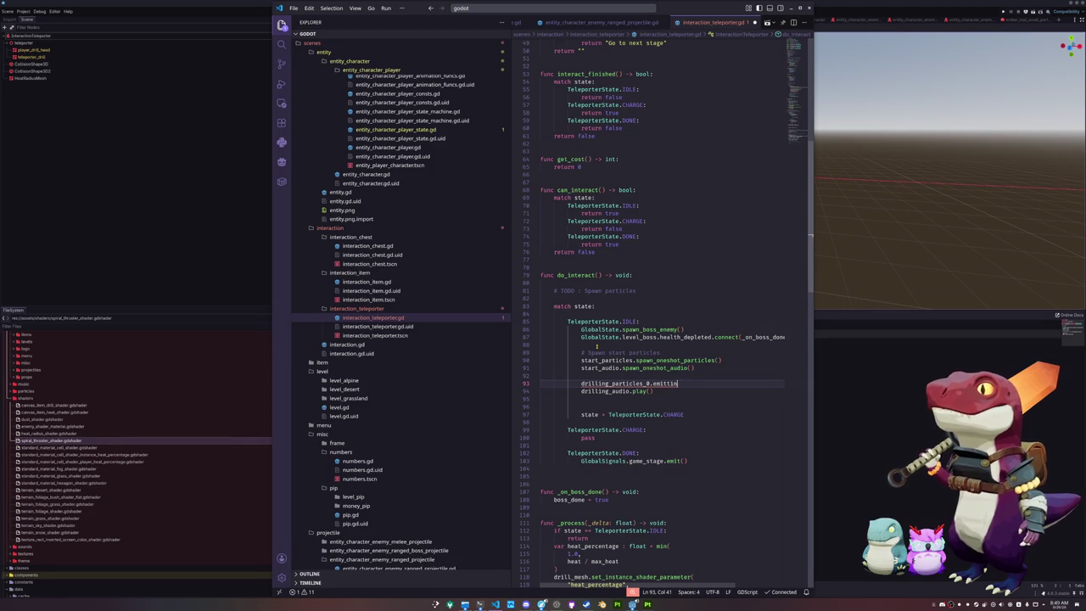
text(restart()
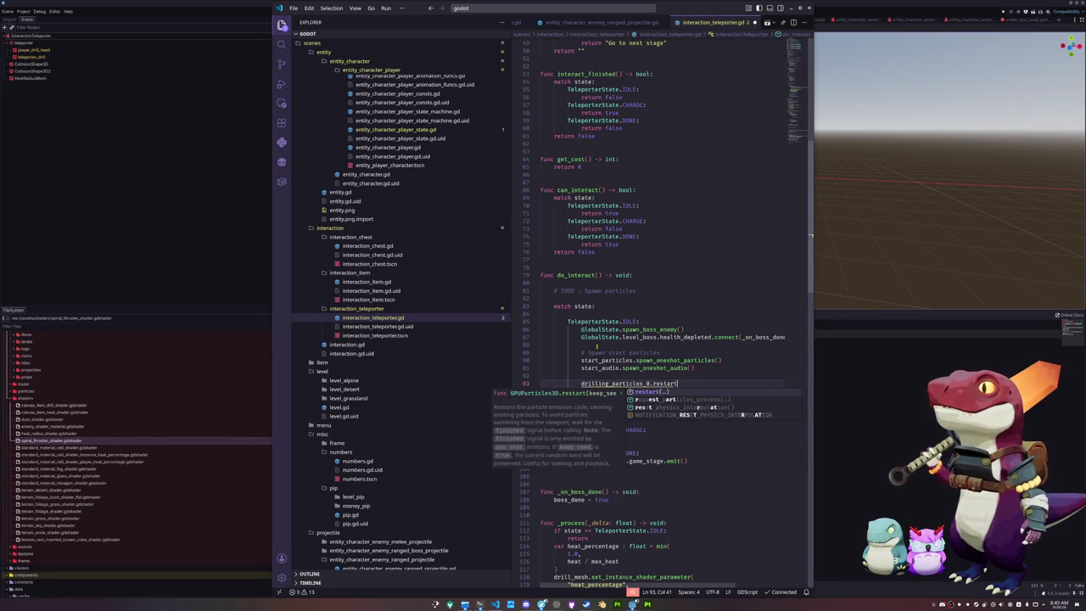
key(Return)
text(drilling_pa)
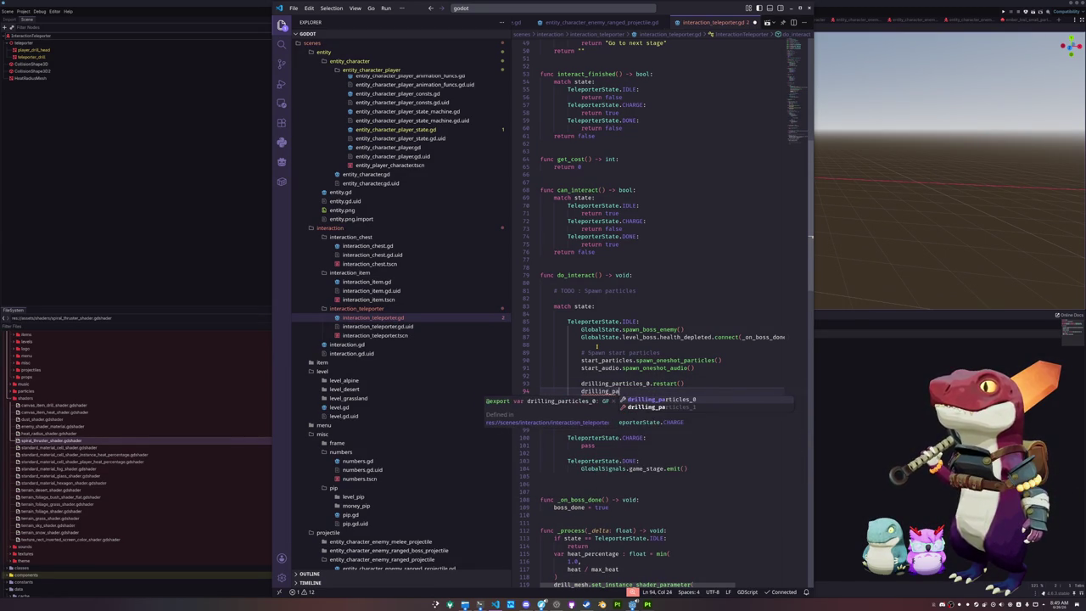
text(rticles_1.restart)
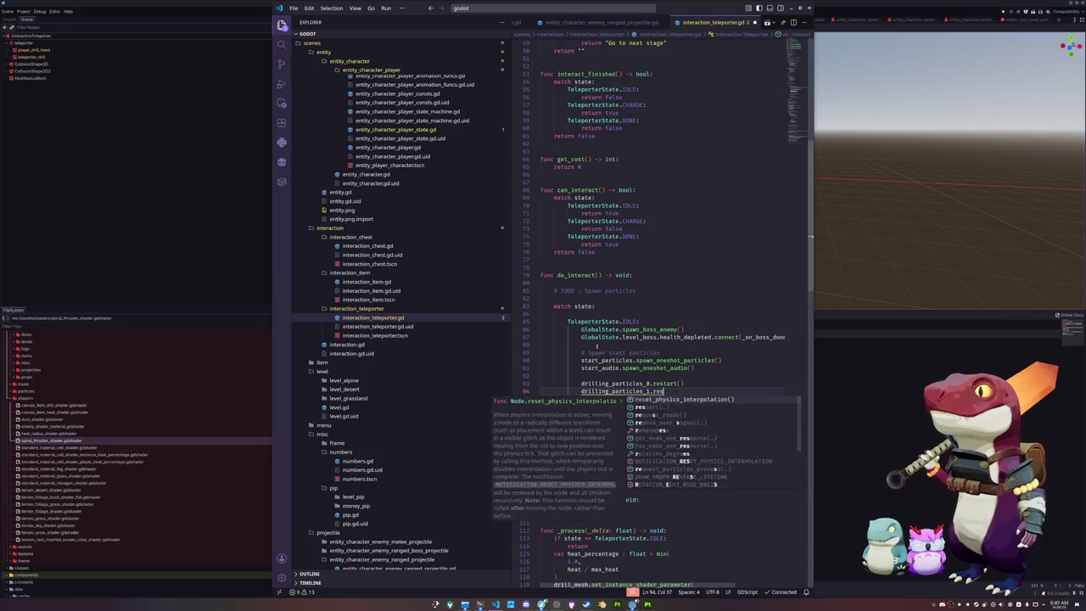
key(Return)
key(Down)
key(Down)
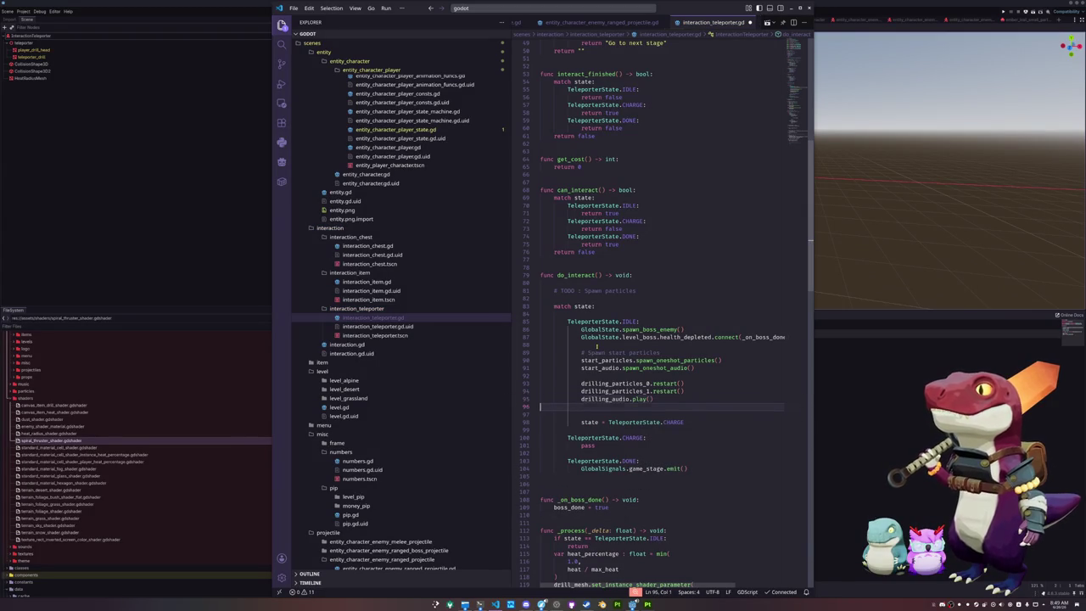
key(Return)
key(Tab)
key(Tab)
- Create a tween that animates heat_radius_mesh "scale" to Vector3.ONE * heat_radius over 3.0
text(var tween)
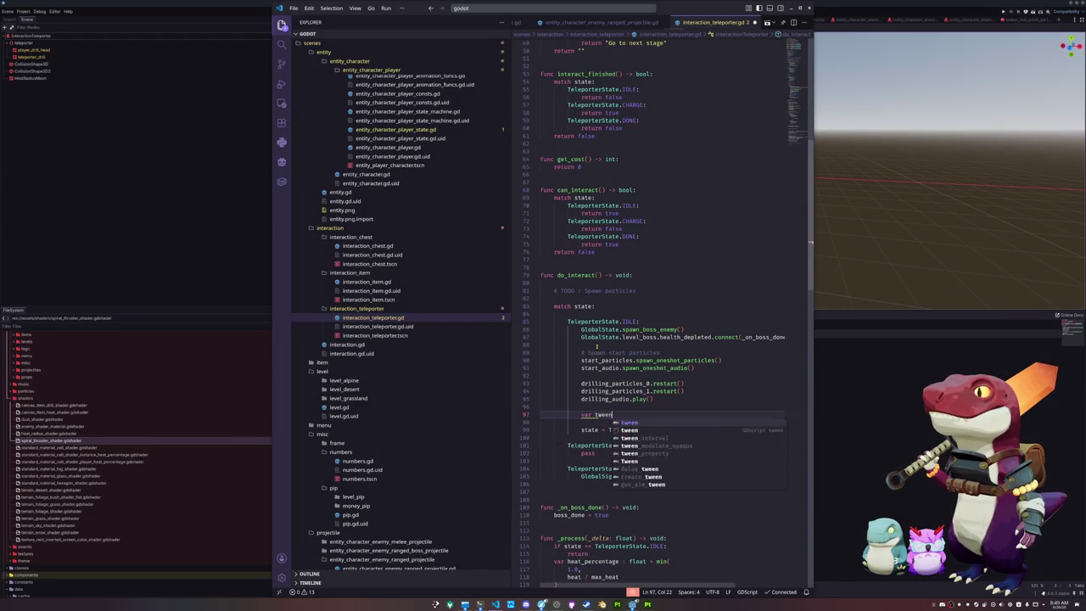
text( : Tween = get_t)
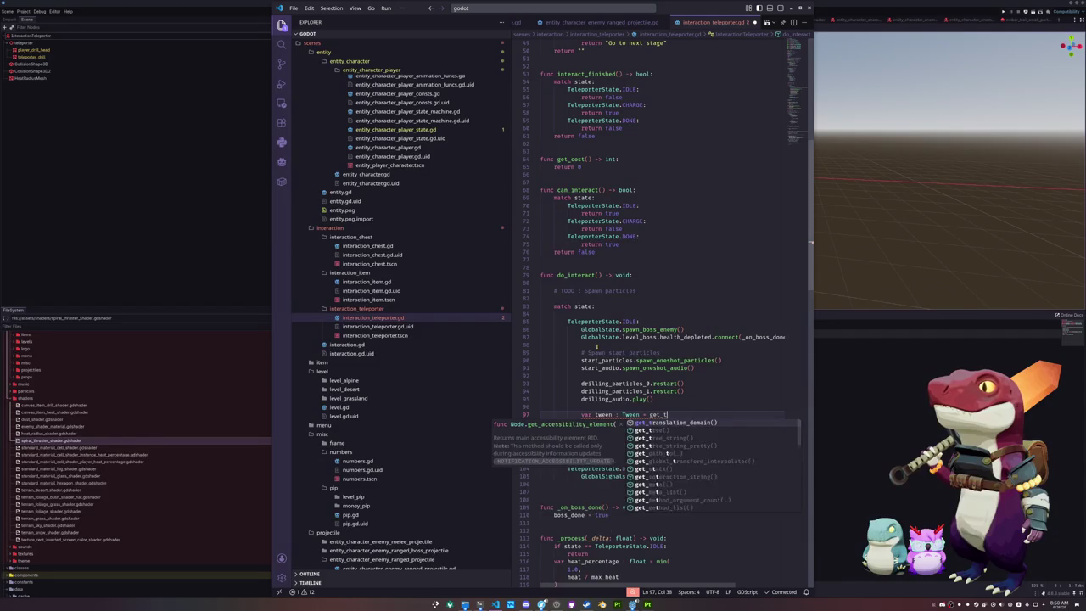
text(ree().create_tw)
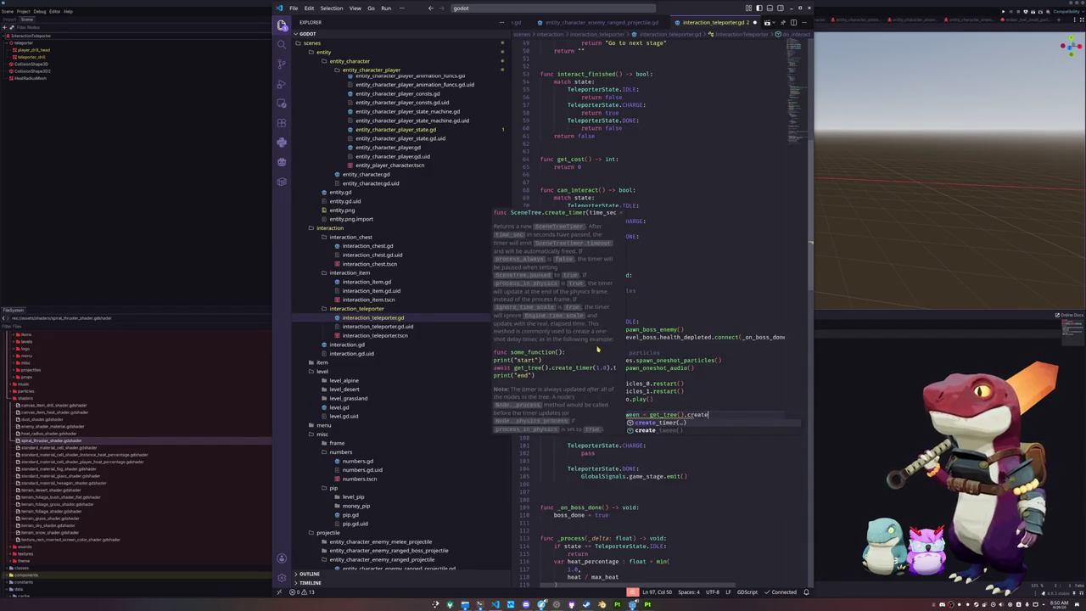
key(Return)
key(Return)
text(tween)
text(ween.tween_p)
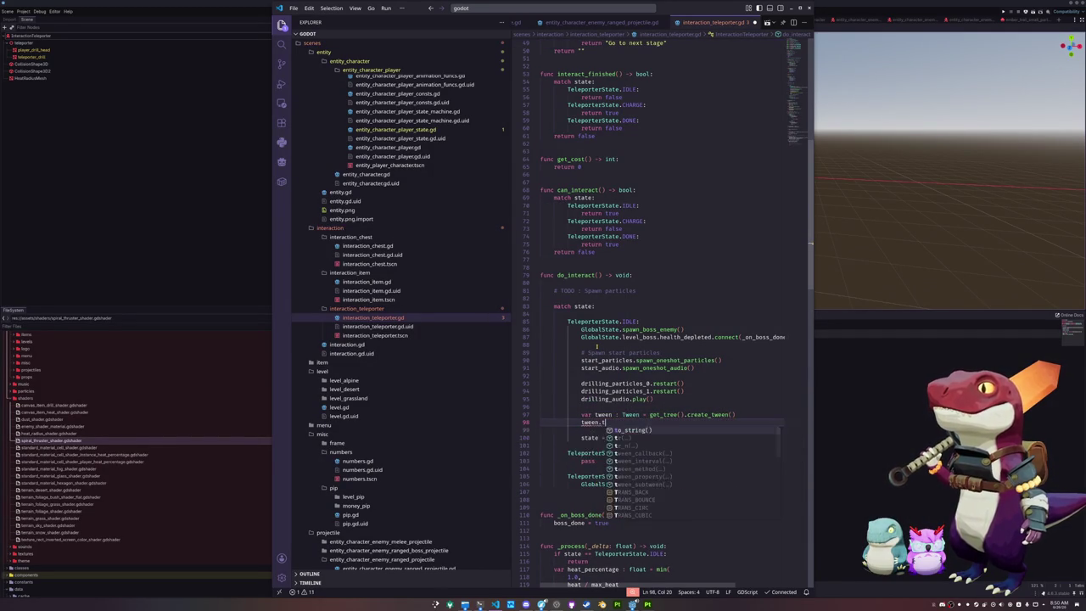
key(Return)
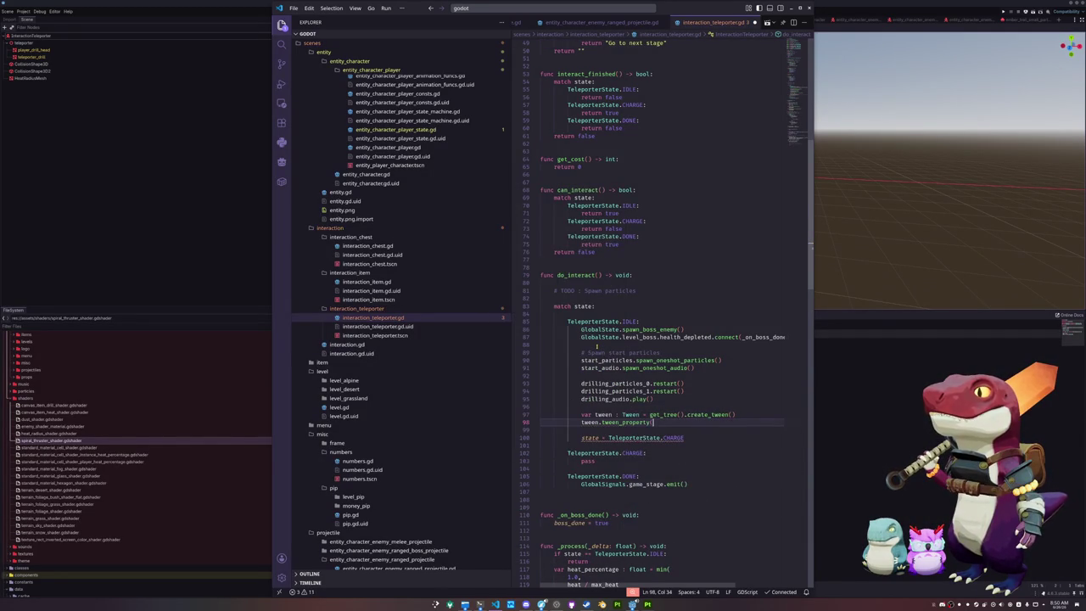
key(Return)
text(heat_rad)
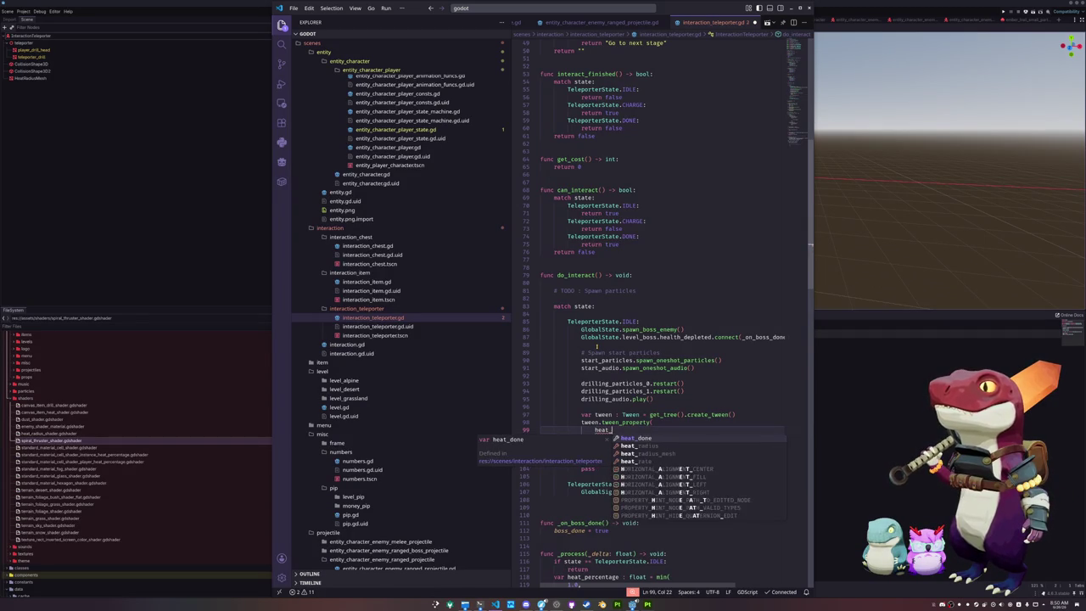
key(Down)
key(Return)
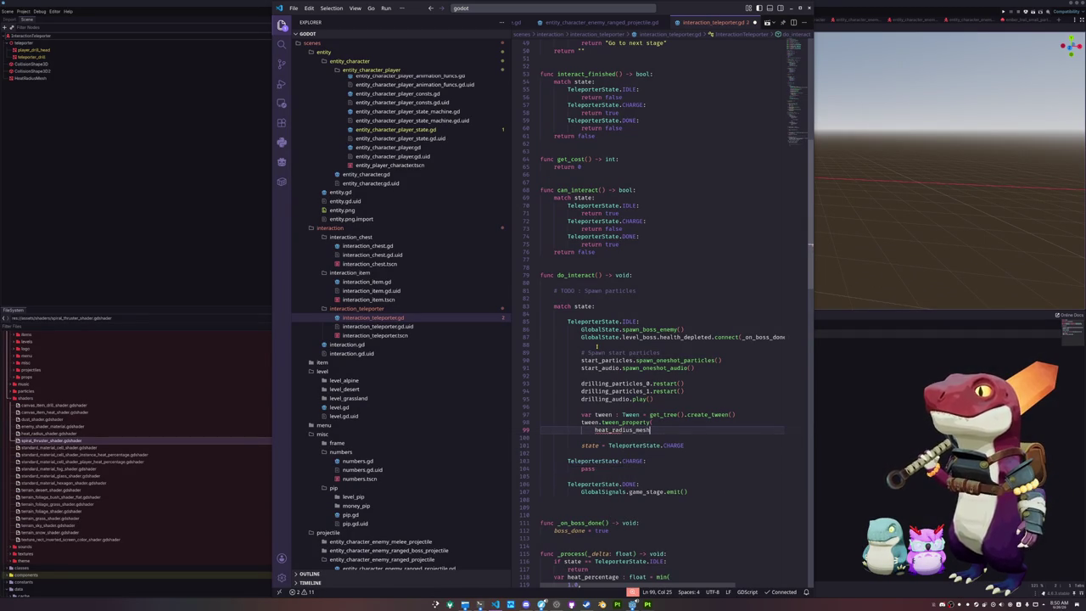
key(Return)
text("scale")
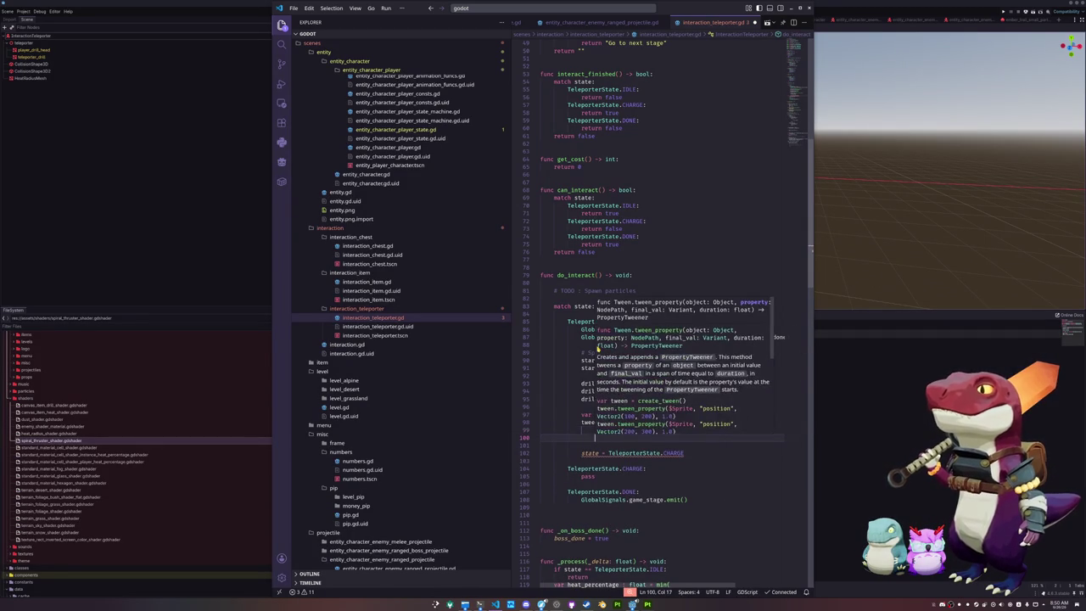
text(,)
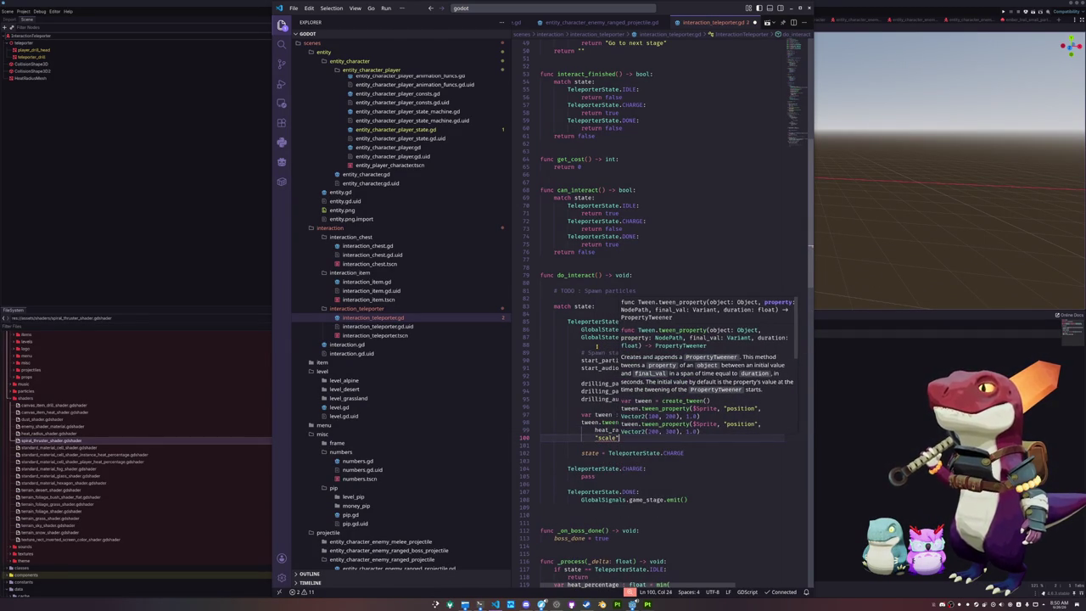
key(Return)
text(Vector3.ON)
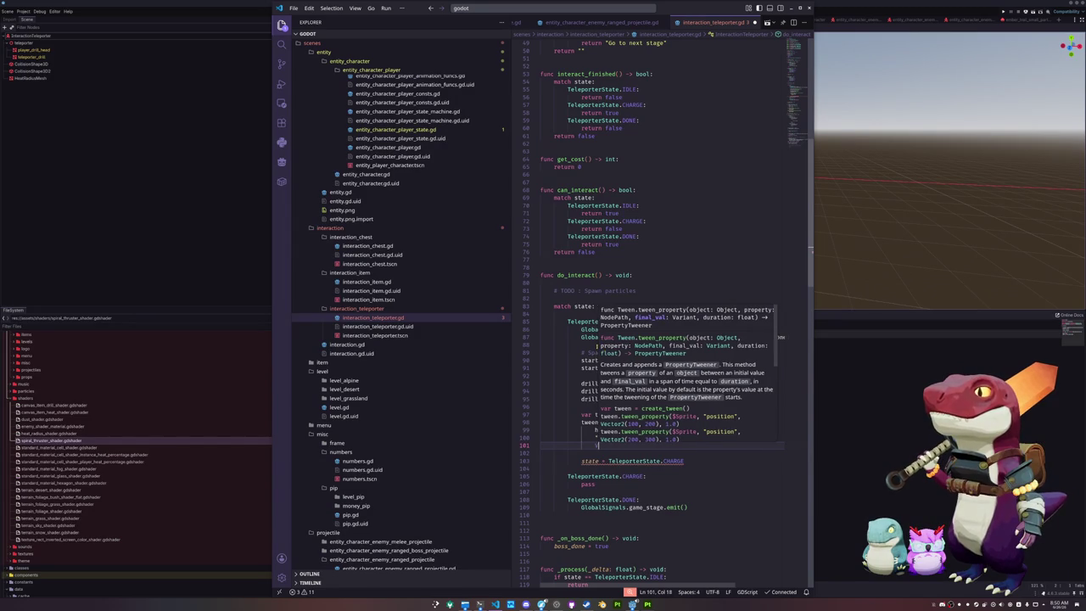
text(E * heat)
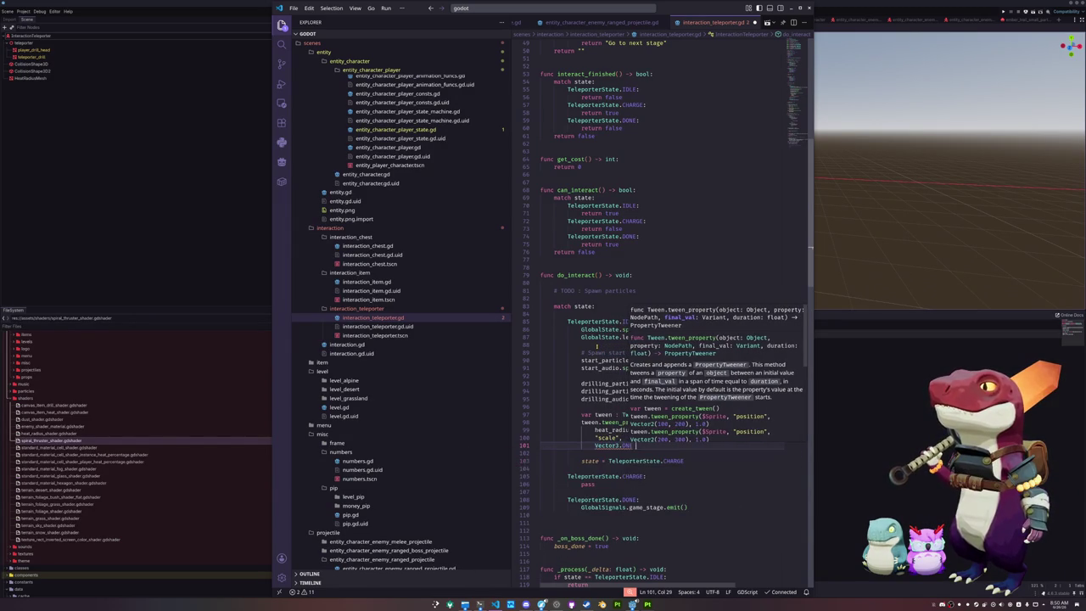
key(Tab)
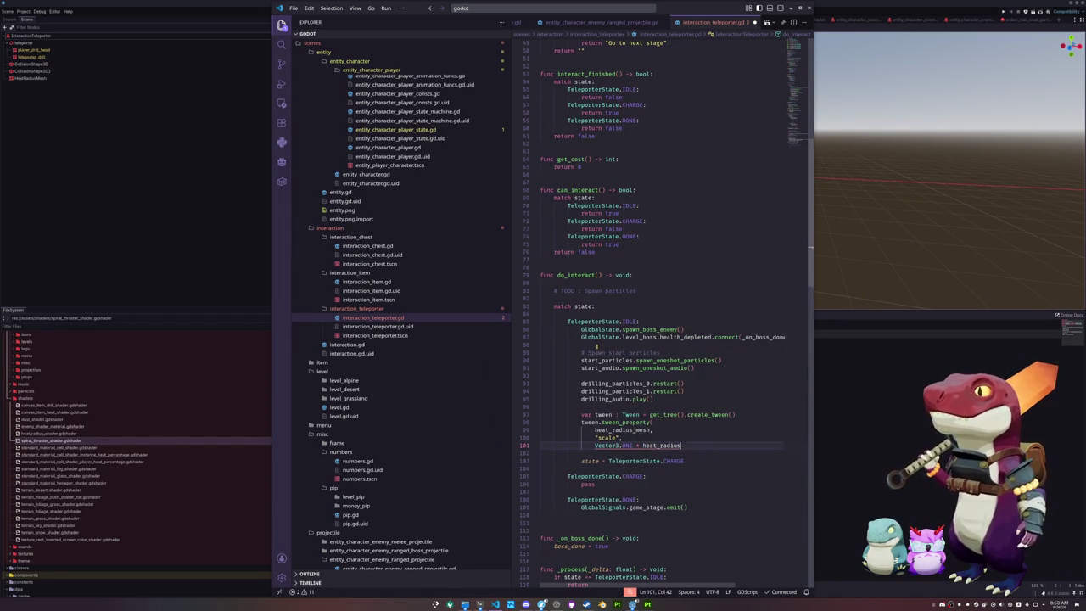
key(Return)
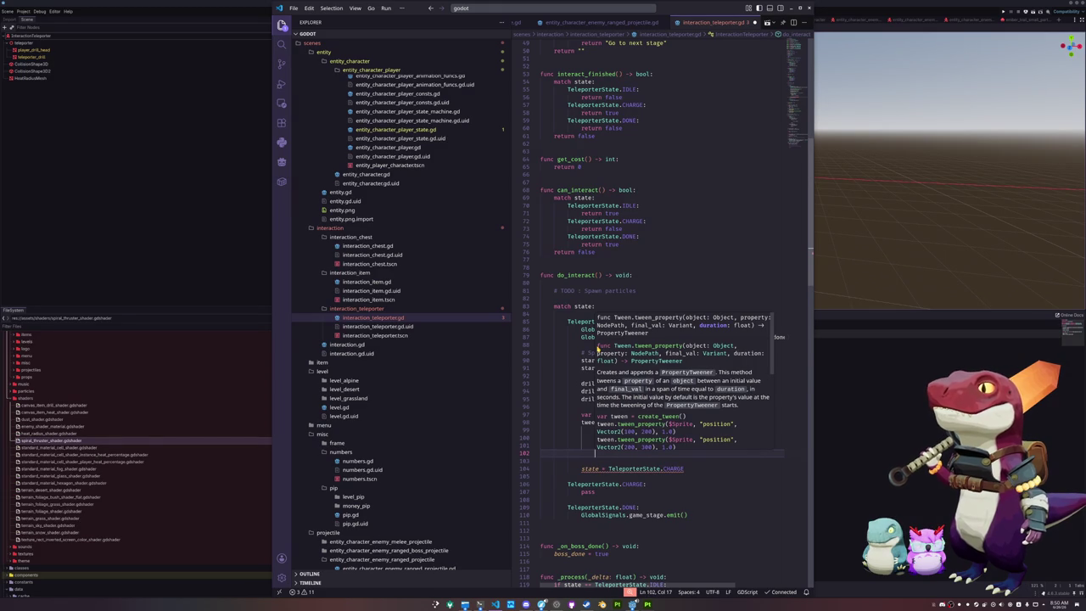
text(1.0)
key(Return)
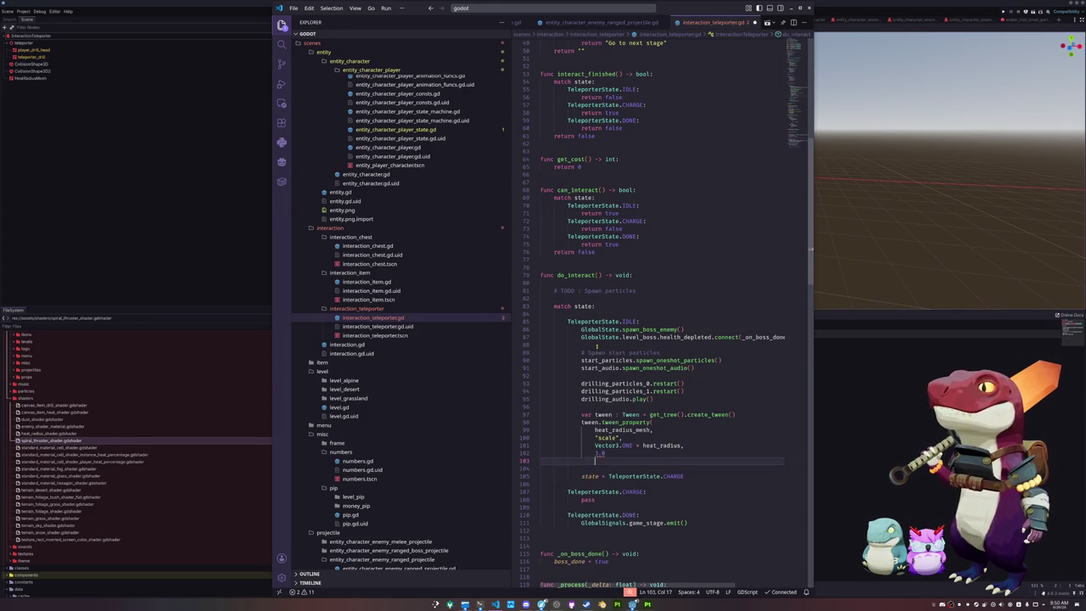
text())
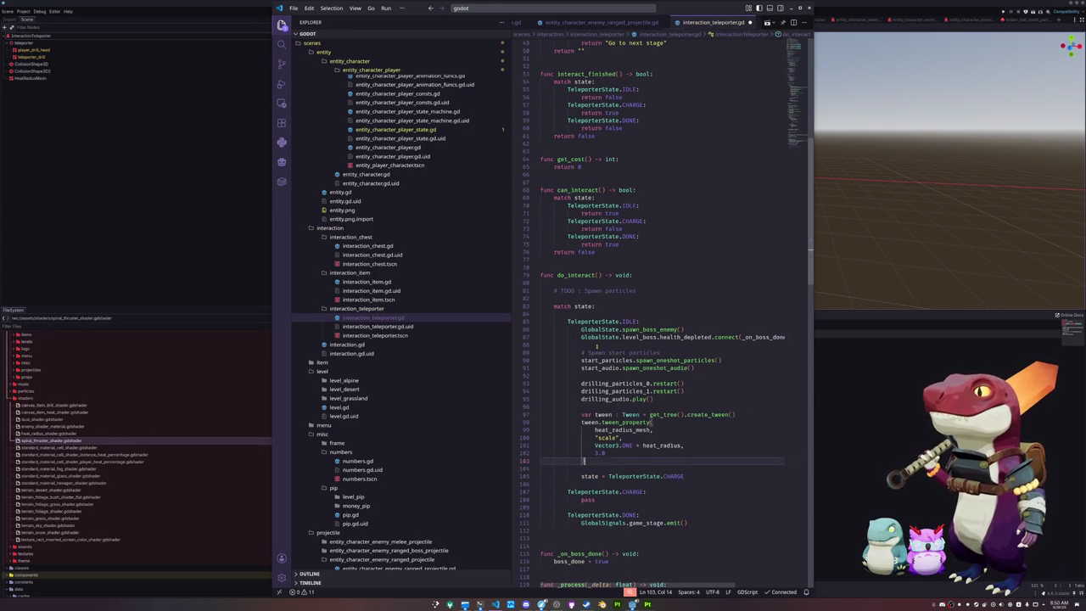
- Add tween.set_ease(Tween.EaseType.EASE_OUT) above the tween_property call
key(shift+Home)
key(shift+Home)
key(shift+Up)
key(shift+Up)
key(shift+Up)
key(Escape)
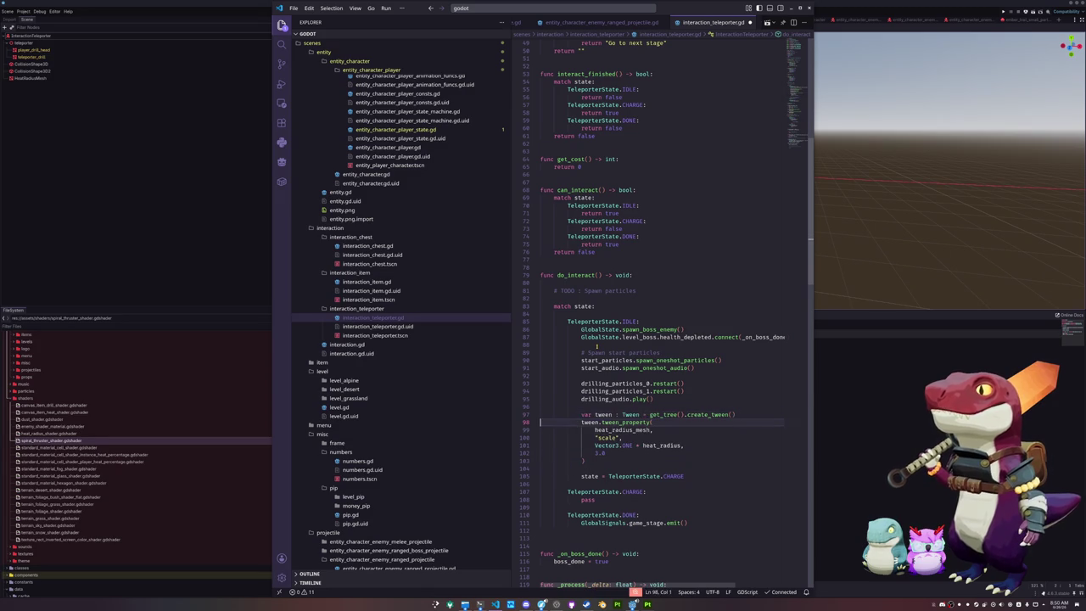
key(Return)
key(Up)
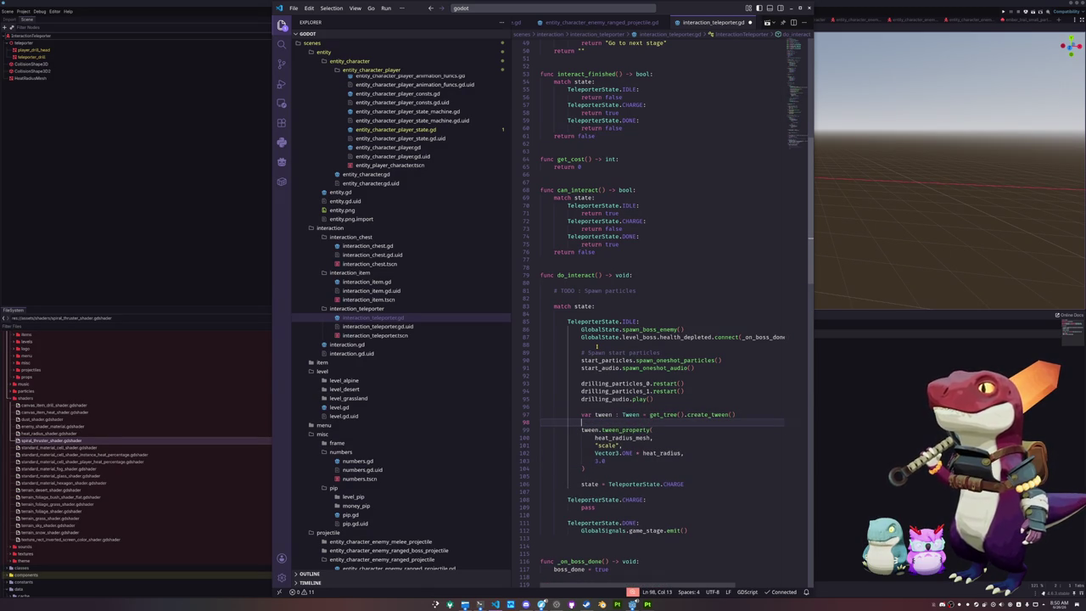
text(tween.se)
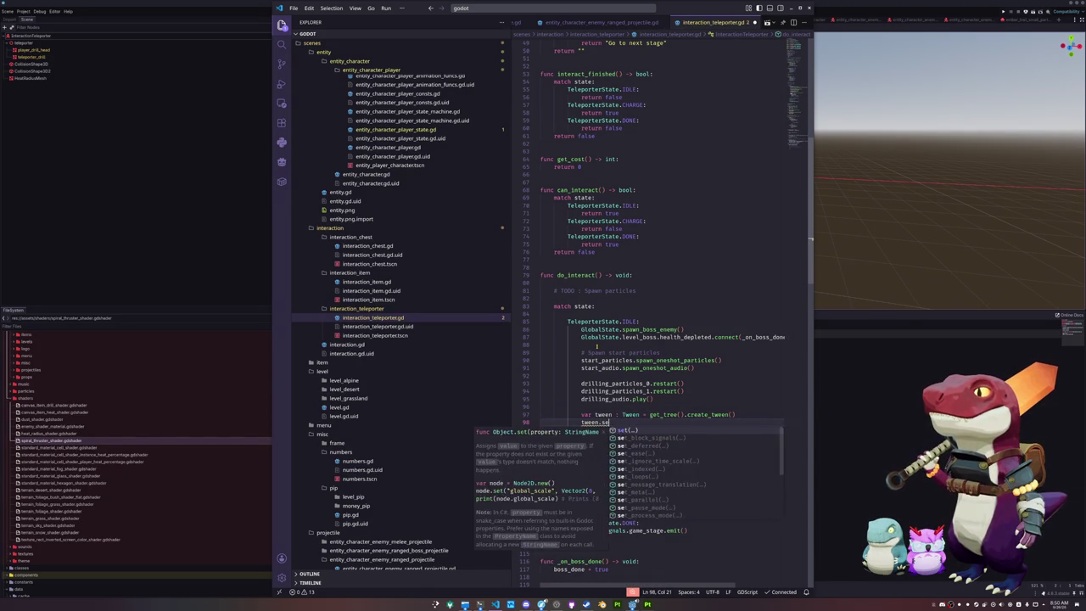
text(t_ease()
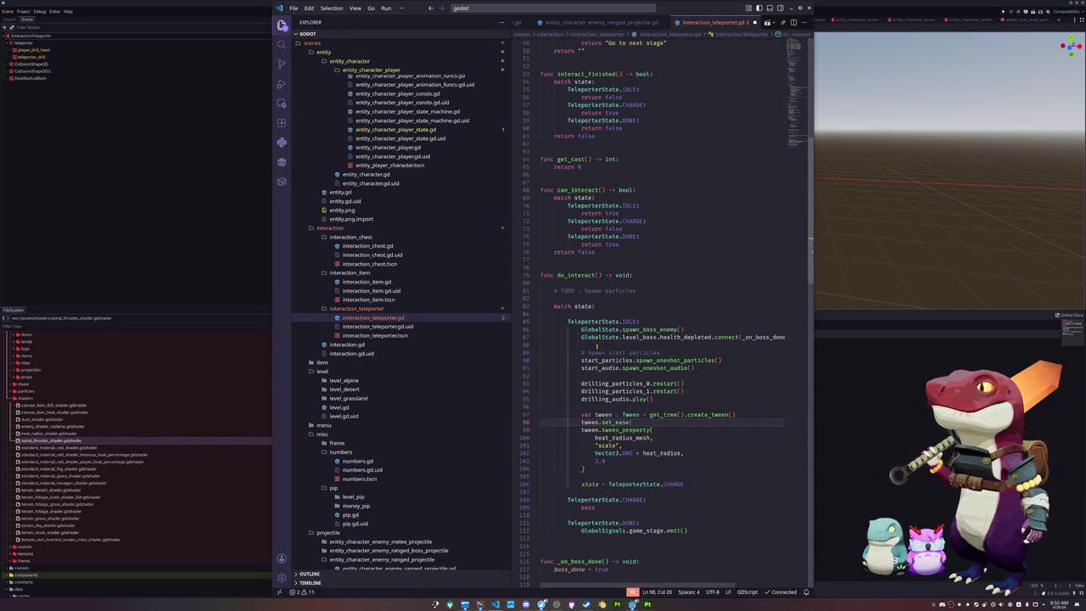
text(tween)
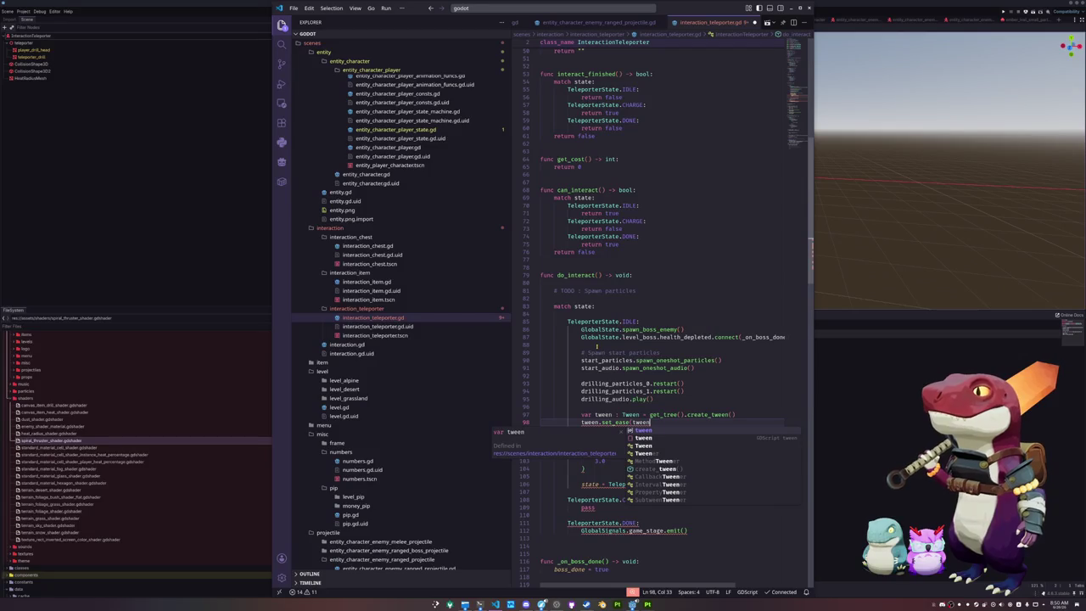
key(Down)
key(Return)
text(.EASE)
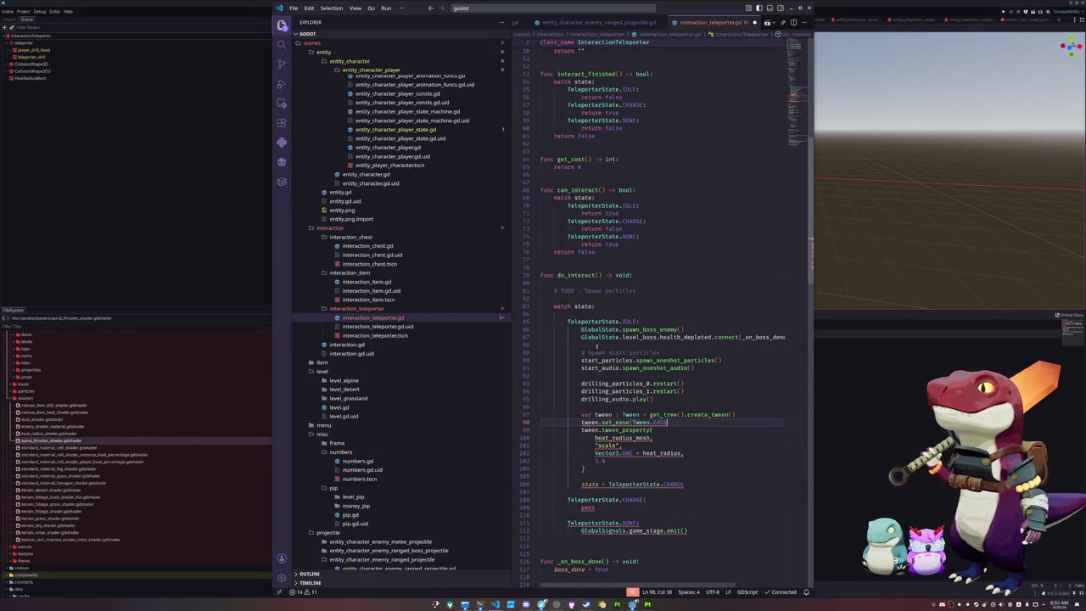
key(Down)
key(Up)
key(Return)
text(.)
key(Down)
key(Return)
key(Return)
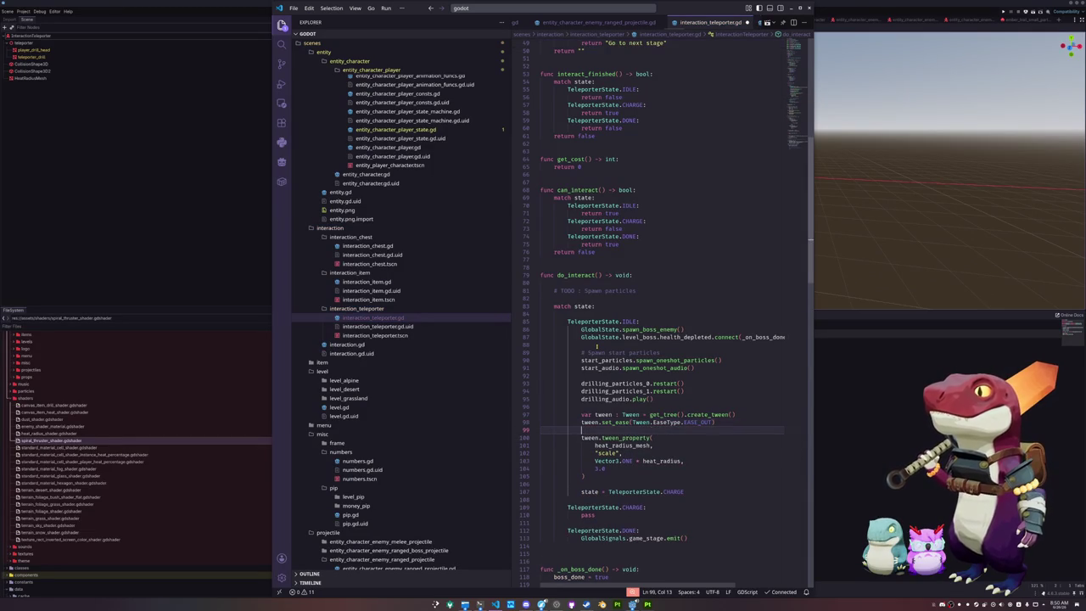
- Add tween.set_trans(Tween.TransitionType.TRANS_LINEAR) to the tween setup
text(tween.set_)
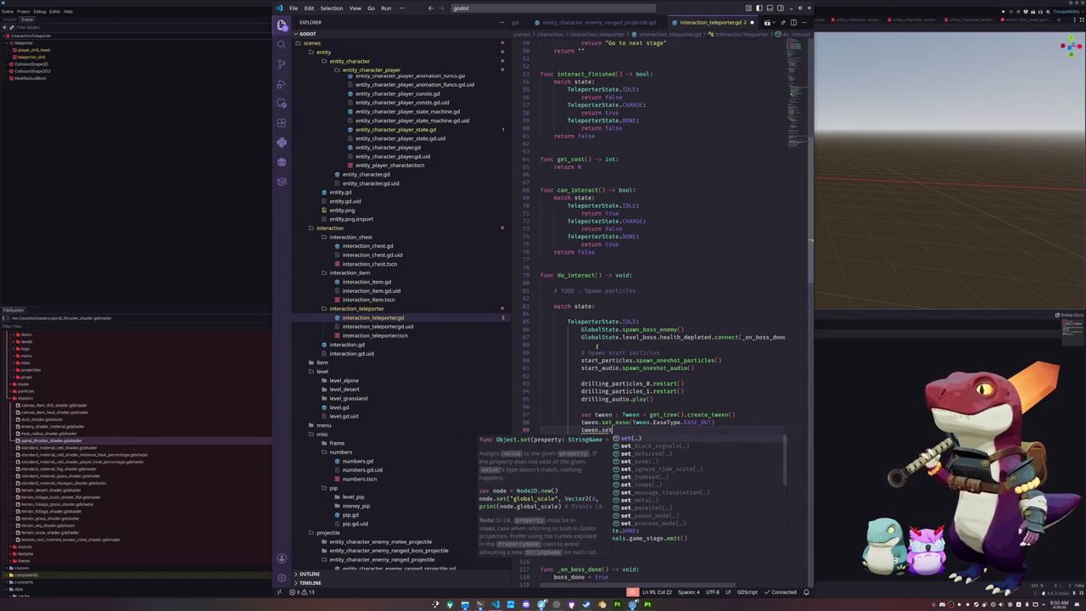
text(nter)
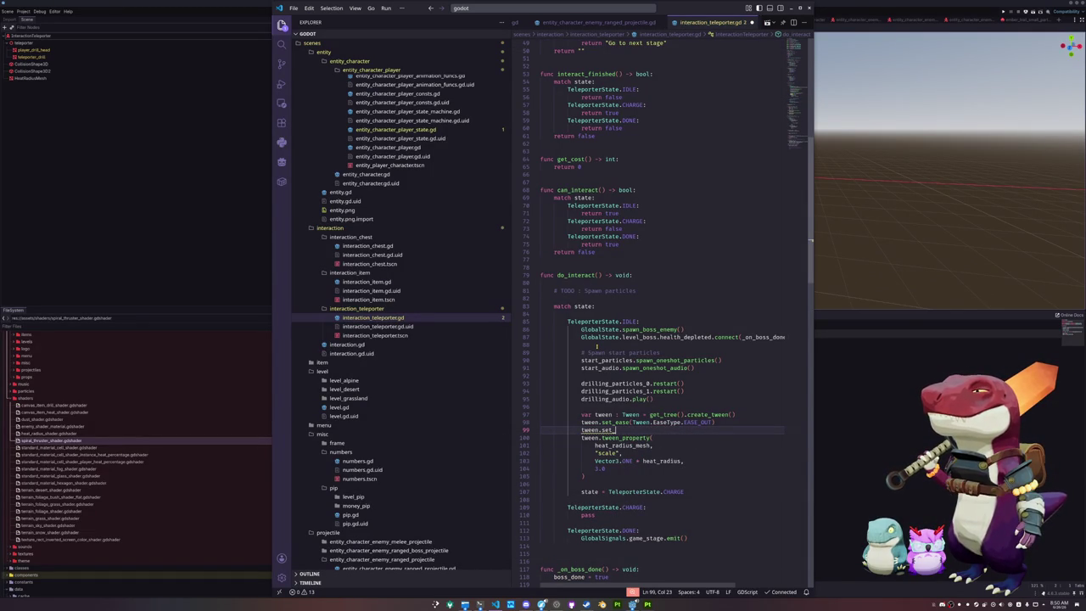
text(.set)
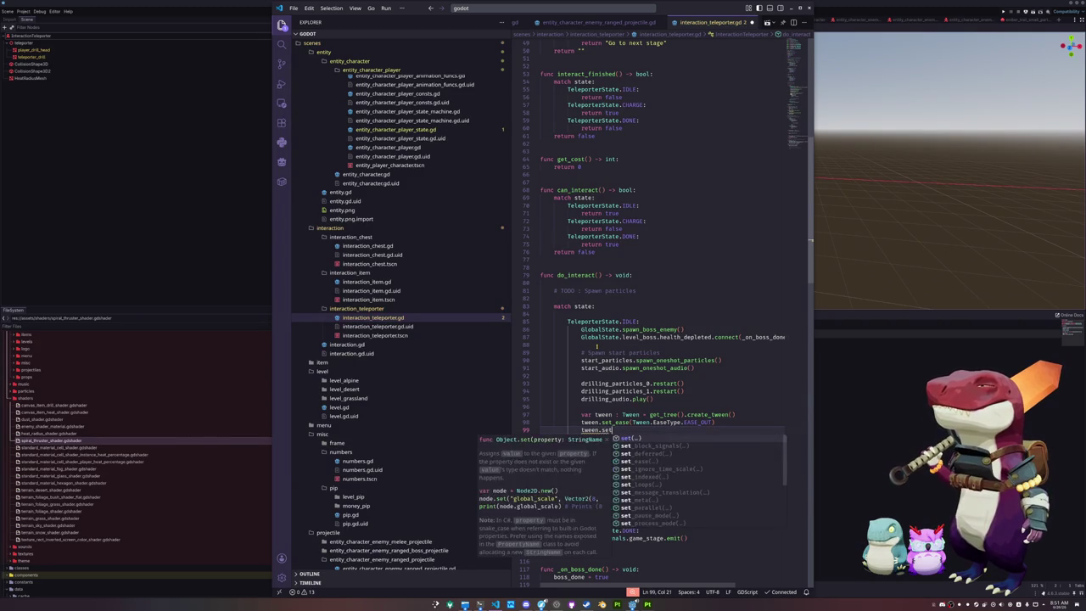
text(_trans(Tween.Tra)
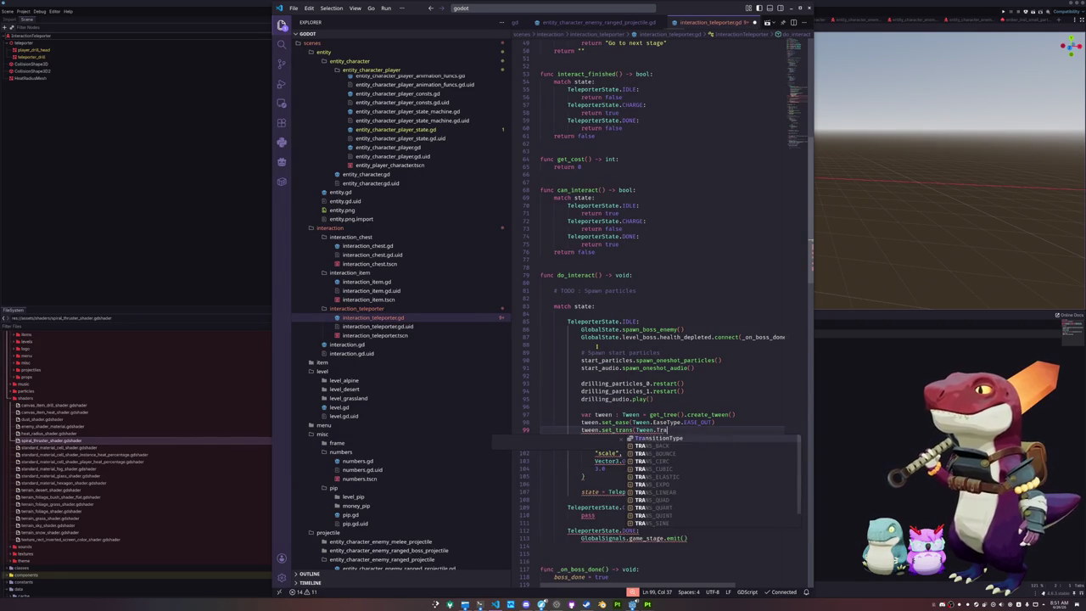
key(Return)
text(.)
key(Down)
key(Down)
key(Down)
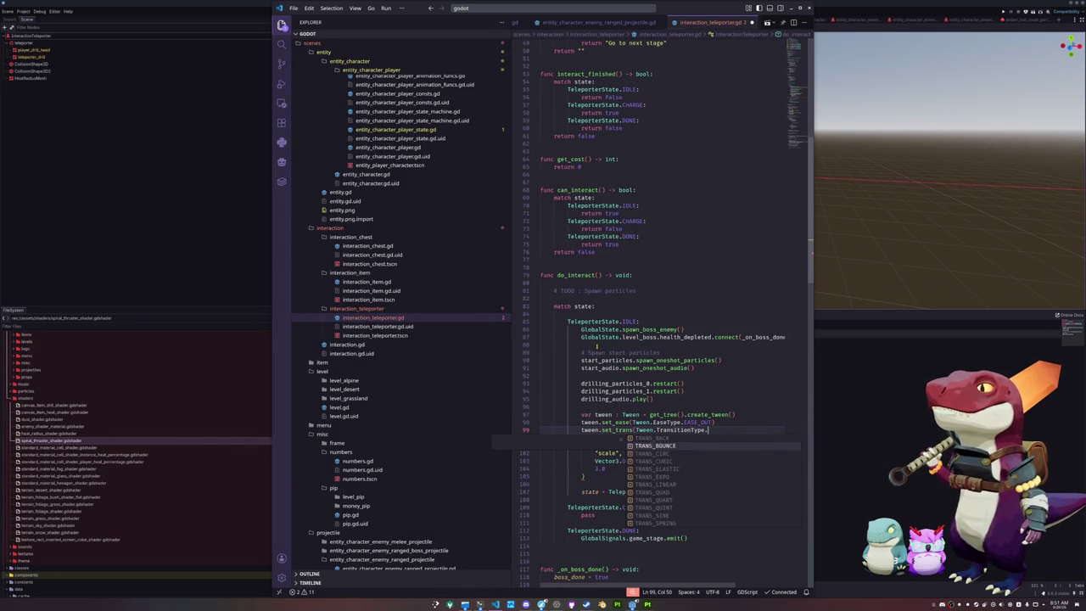
key(Down)
key(Down)
key(Down)
key(Up)
key(Up)
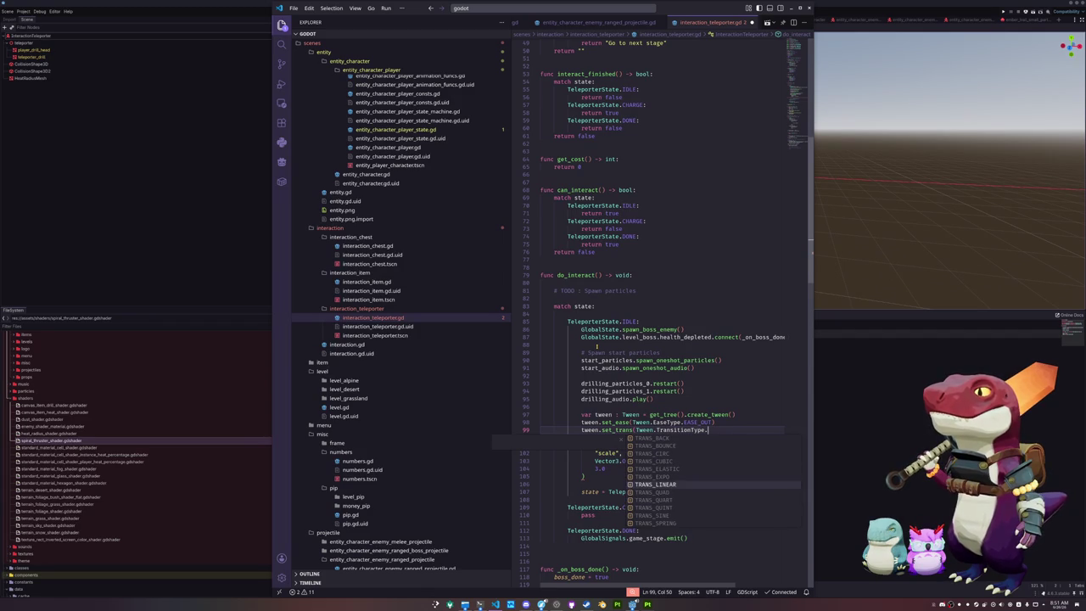
key(Down)
key(Up)
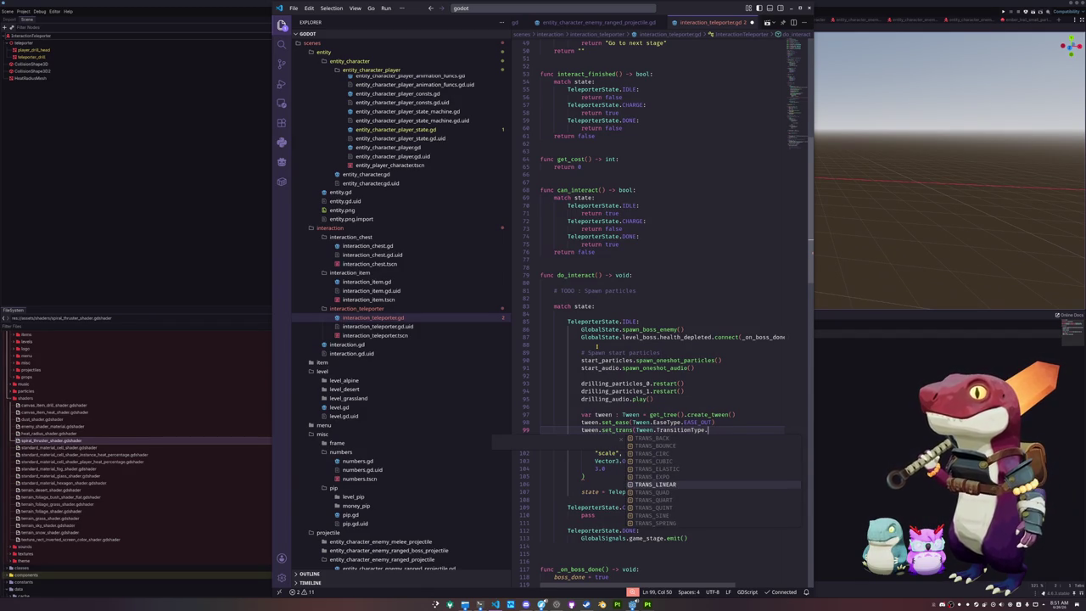
key(Return)
key(Down)
key(Home)
key(Home)
- Select and copy the whole tween block, then move down toward the physics process code
key(Down)
key(Down)
key(Down)
key(shift+Up)
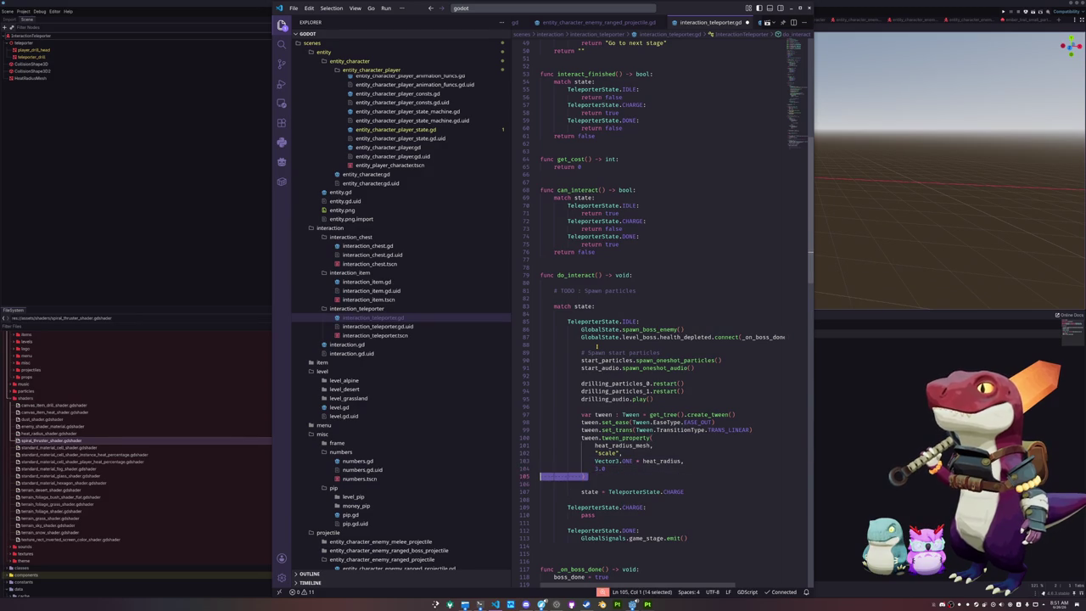
key(shift+Up)
key(shift+Up)
key(shift+Up)
key(Down)
key(Down)
key(Down)
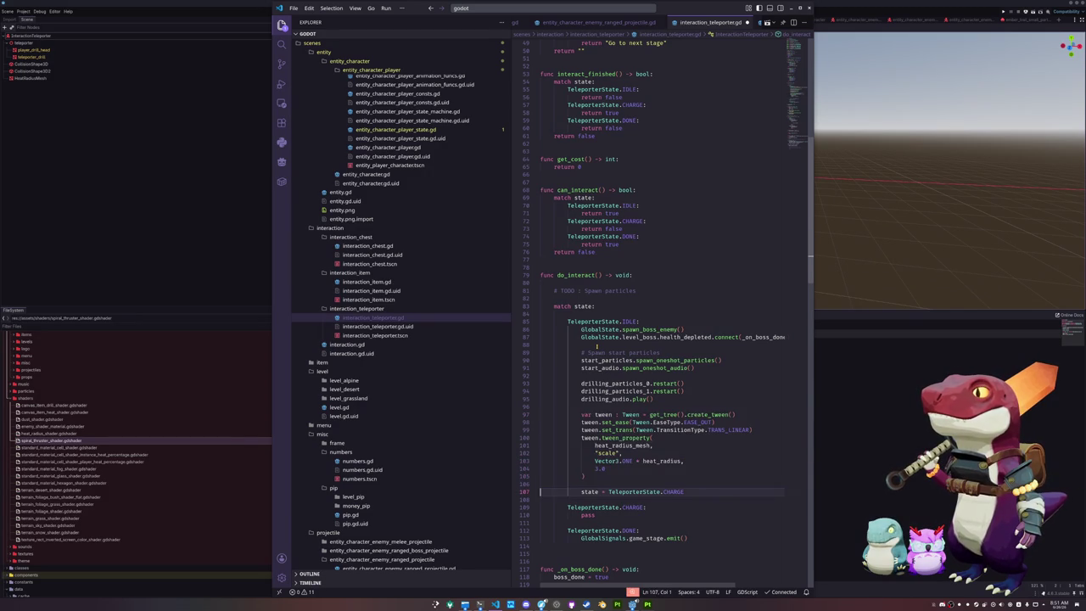
key(Up)
key(Up)
key(Up)
key(Down)
key(Down)
key(Down)
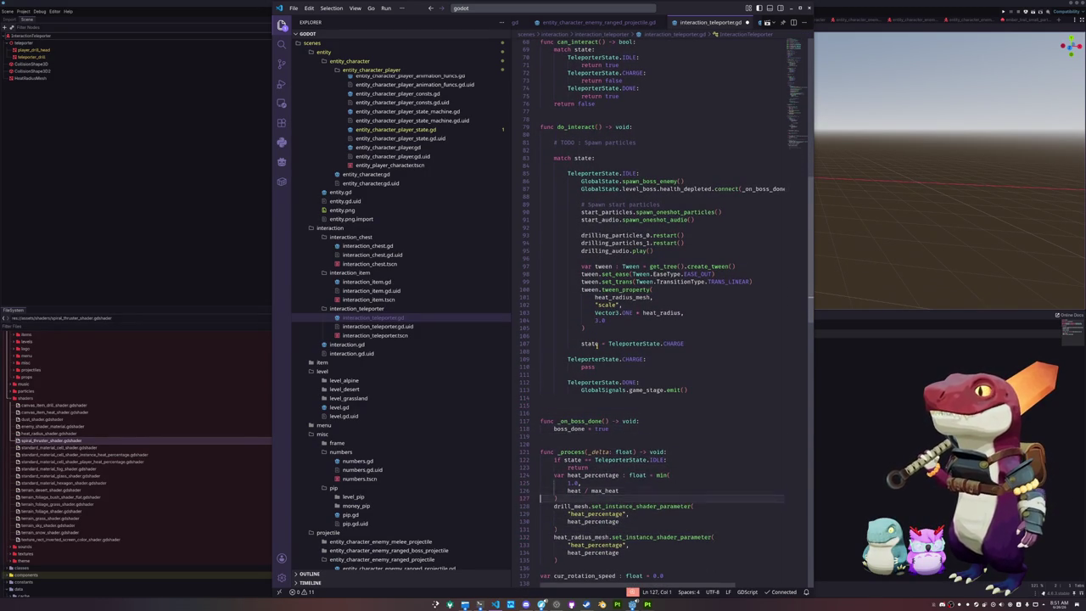
- Paste the tween block under the shrink comment, fix its indentation and change the duration to 0.5
key(Down)
key(Down)
key(Down)
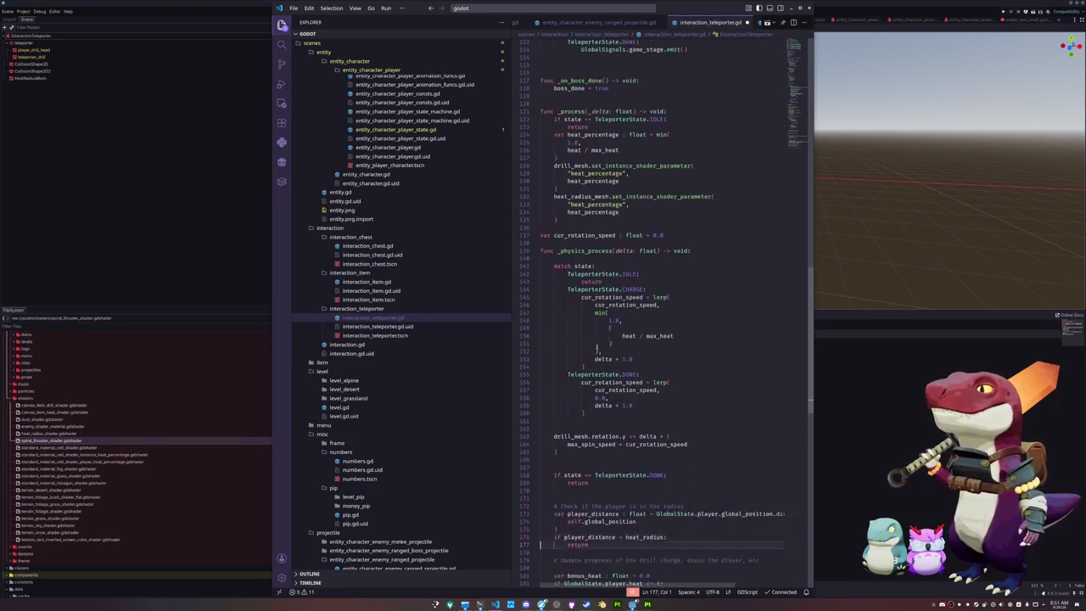
key(Up)
key(Up)
text(var tween : Tween = get_tree().create_tween() tween.set_ease(Tween.EaseType.EASE_OUT) tween.set_trans(Tween.TransitionType.TRANS_LINEAR) tween.tween_property( heat_radius_mesh, "scale", Vector3.ONE * heat_radius, 3.0 ))
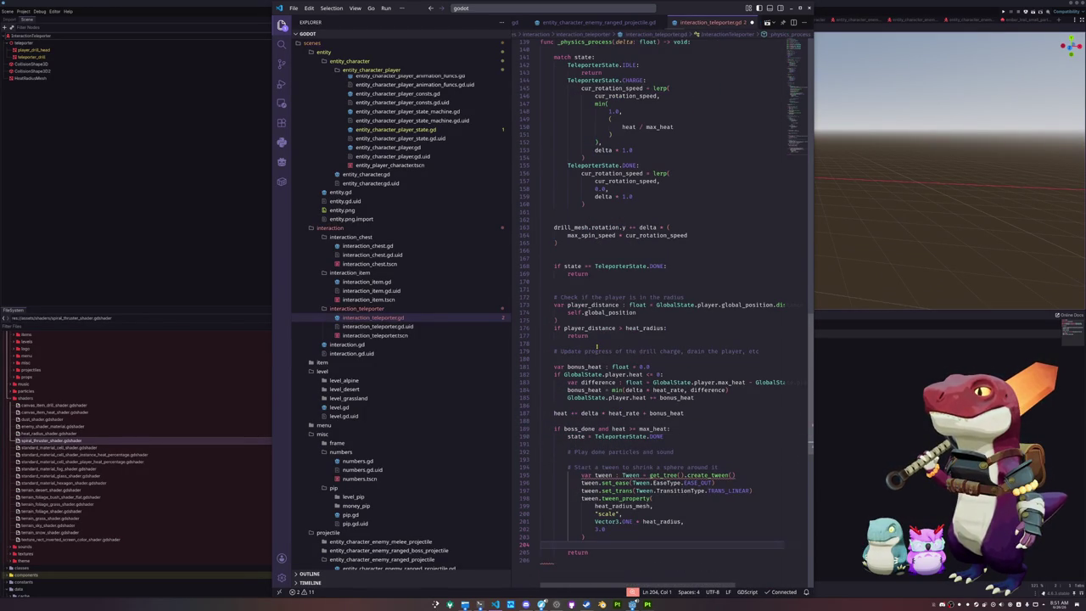
key(shift+Up)
key(shift+Up)
key(shift+Up)
key(shift+Tab)
key(Tab)
key(Down)
key(Down)
key(Down)
key(End)
key(shift+Left)
key(shift+Left)
key(shift+Left)
text(0.5)
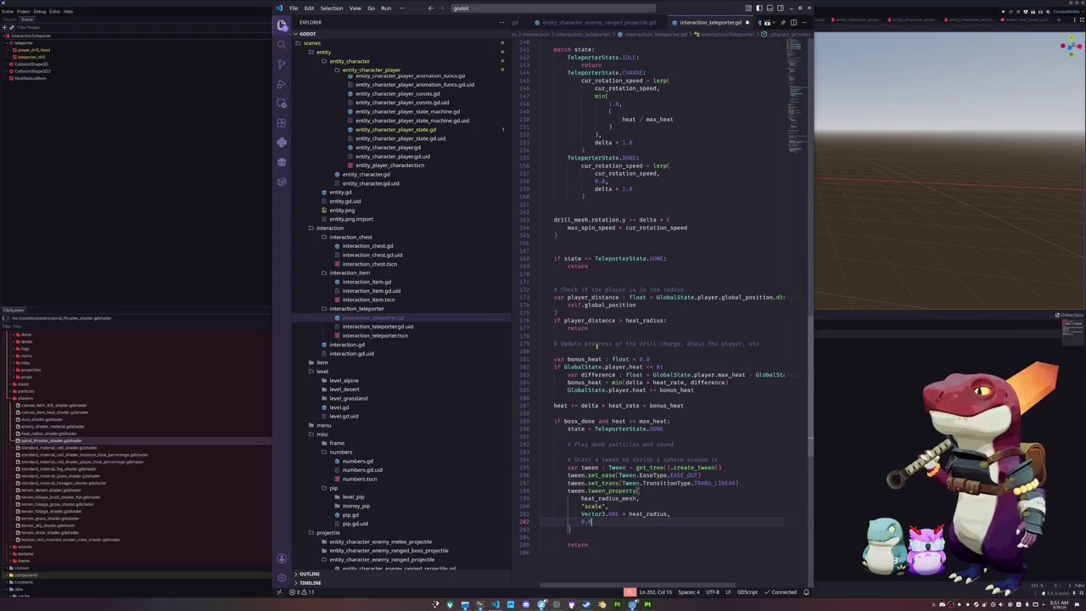
key(Up)
key(Up)
key(Up)
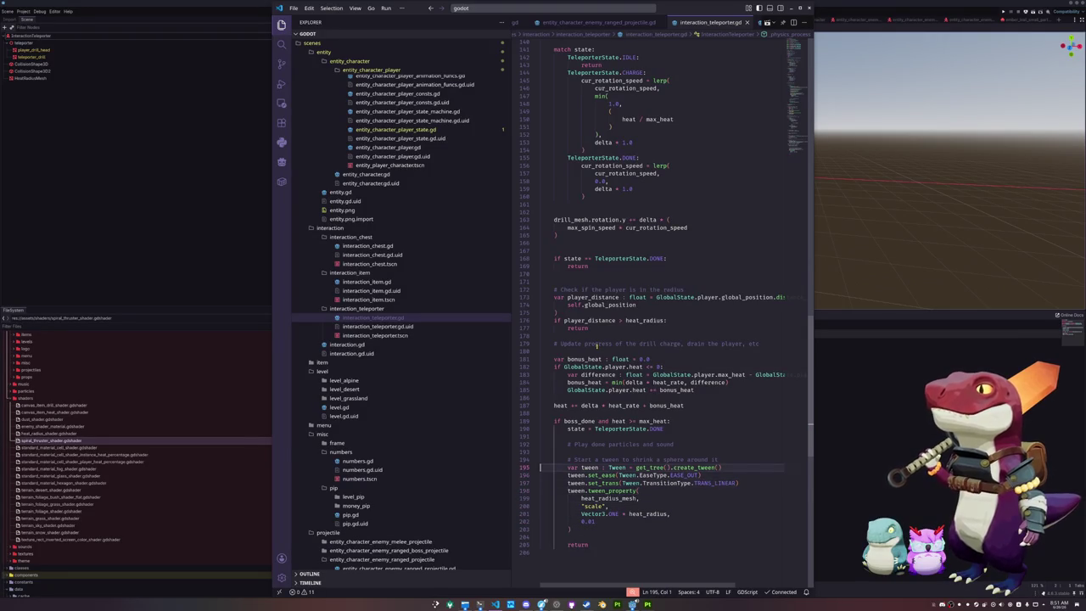
key(Return)
key(Up)
- Add done_particles.spawn_oneshot_particles() and done_audio.spawn_oneshot_audio() under the done-particles comment
text(done_pa)
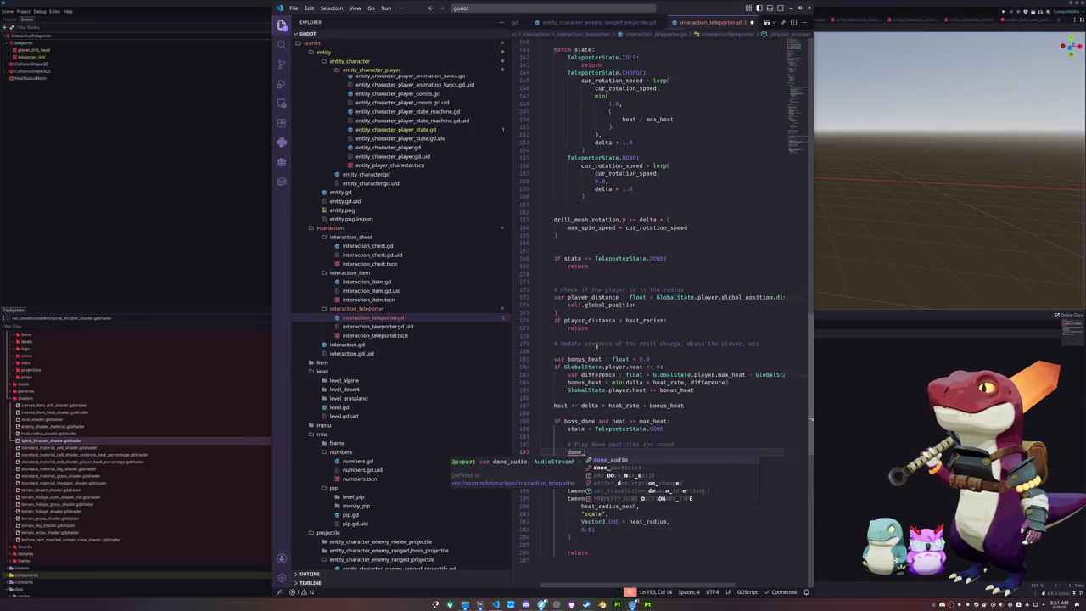
key(Tab)
text(.)
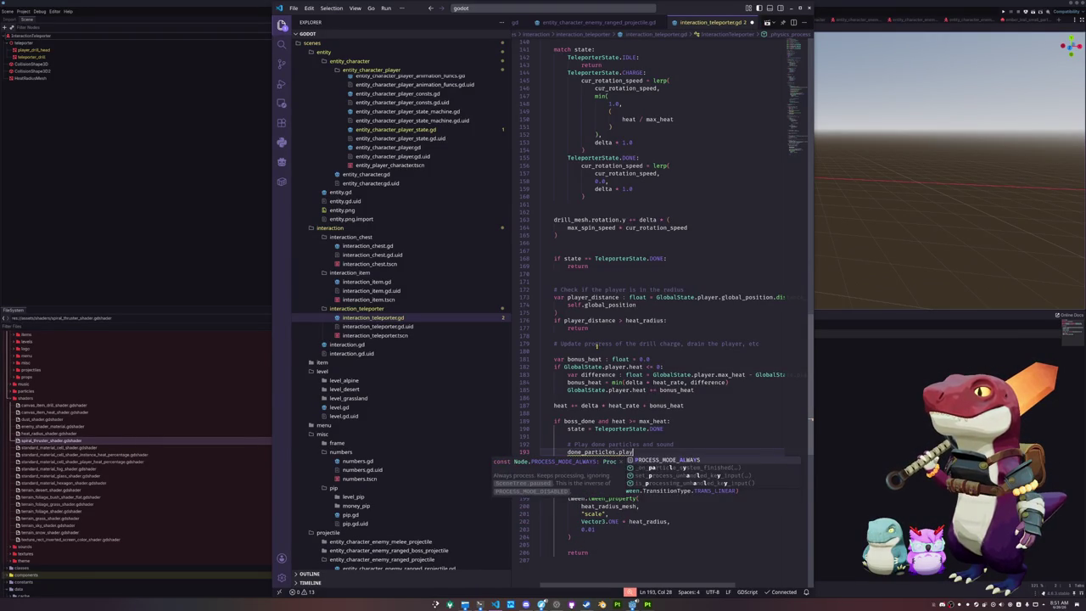
text(spawn)
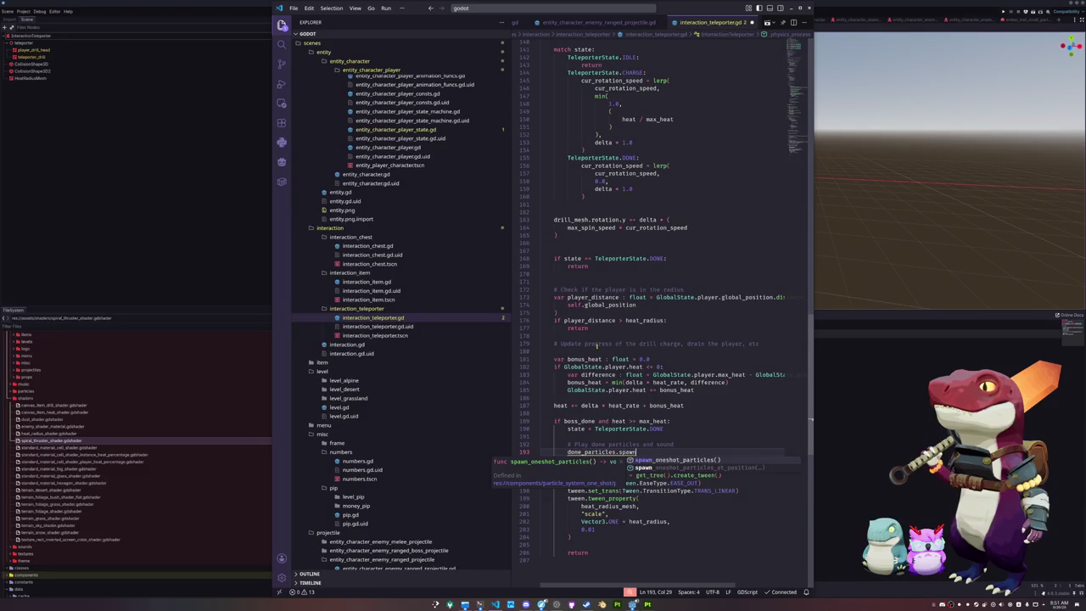
key(Tab)
key(Return)
text(done_)
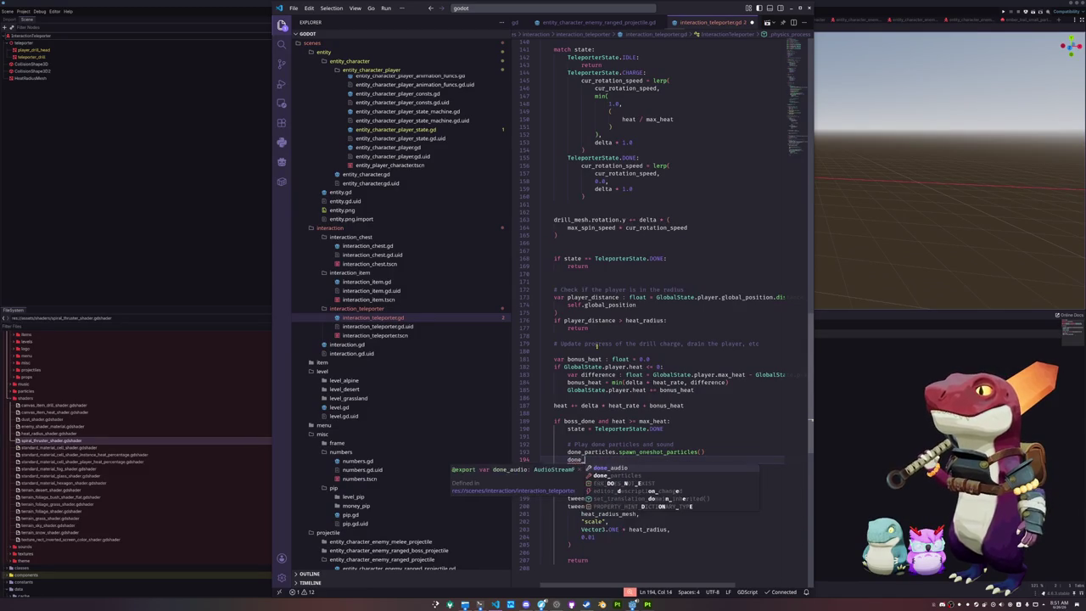
text(audio.spawn)
key(Tab)
key(Up)
key(Home)
key(Home)
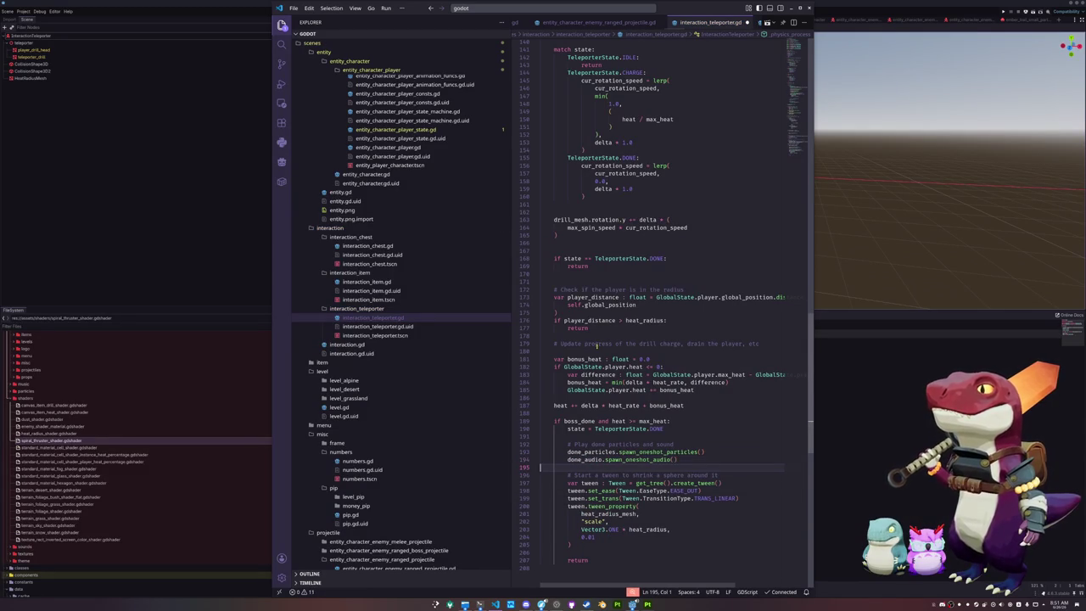
key(Up)
key(Up)
key(Up)
key(Up)
key(Up)
key(Up)
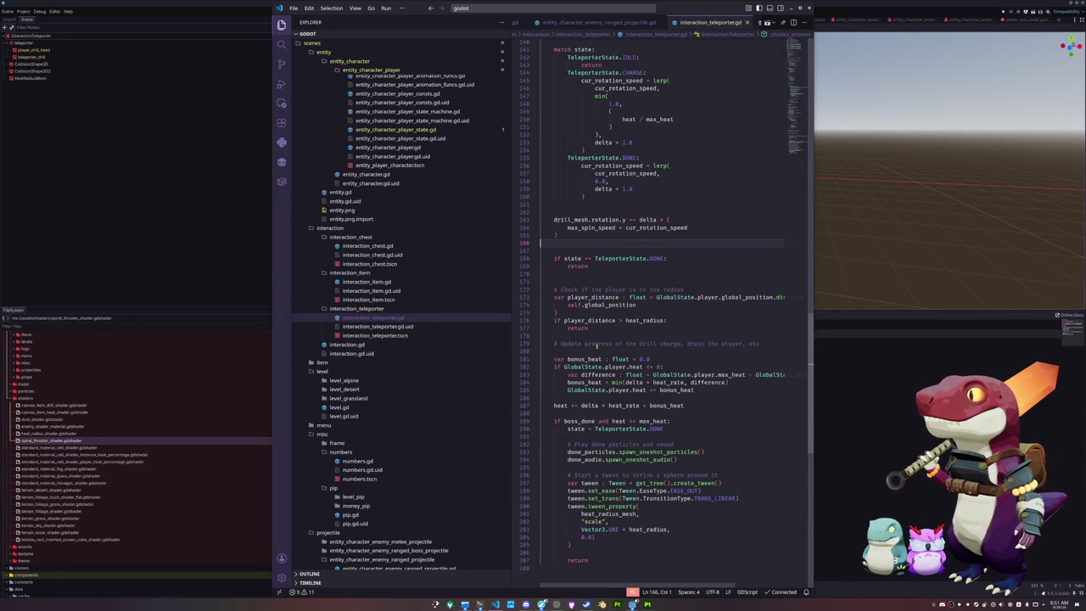
- Scroll back up and place the cursor on the empty line after the state declaration
scroll(597, 345, up, 17)
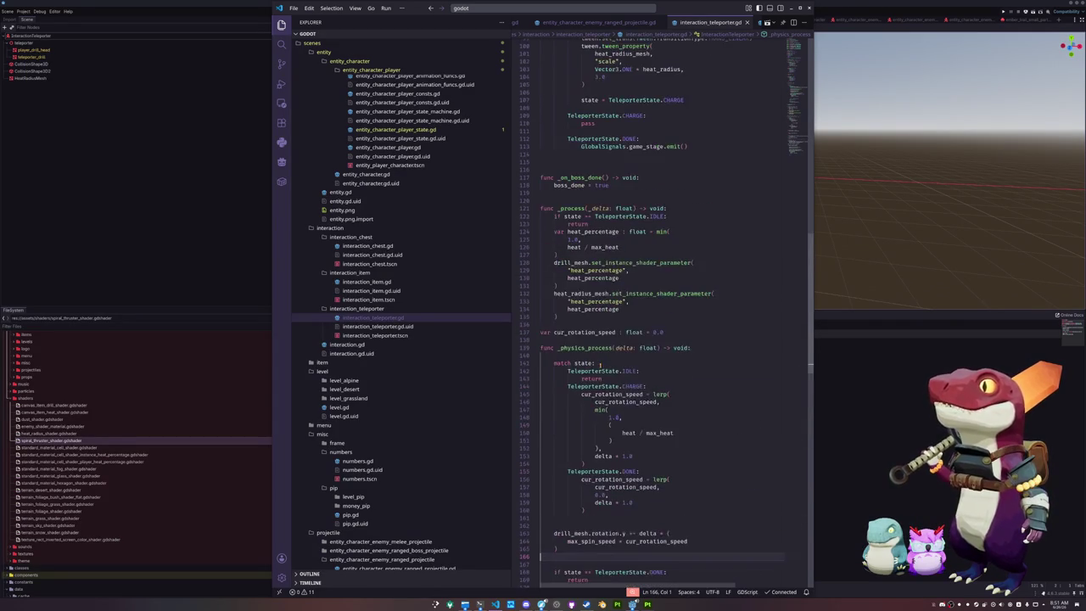
scroll(600, 363, up, 18)
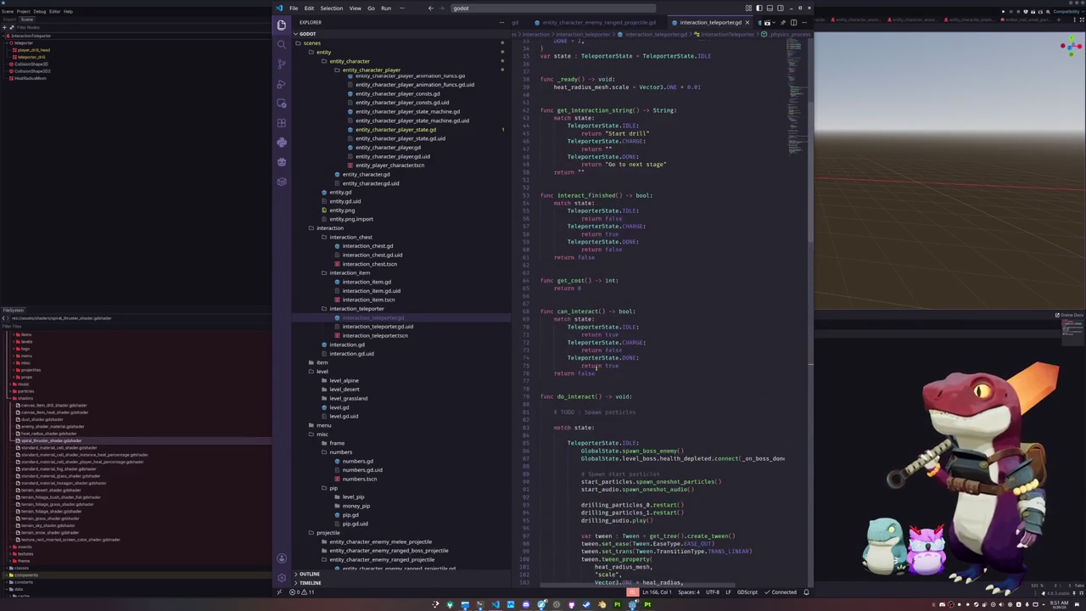
click(579, 420)
scroll(570, 399, down, 5)
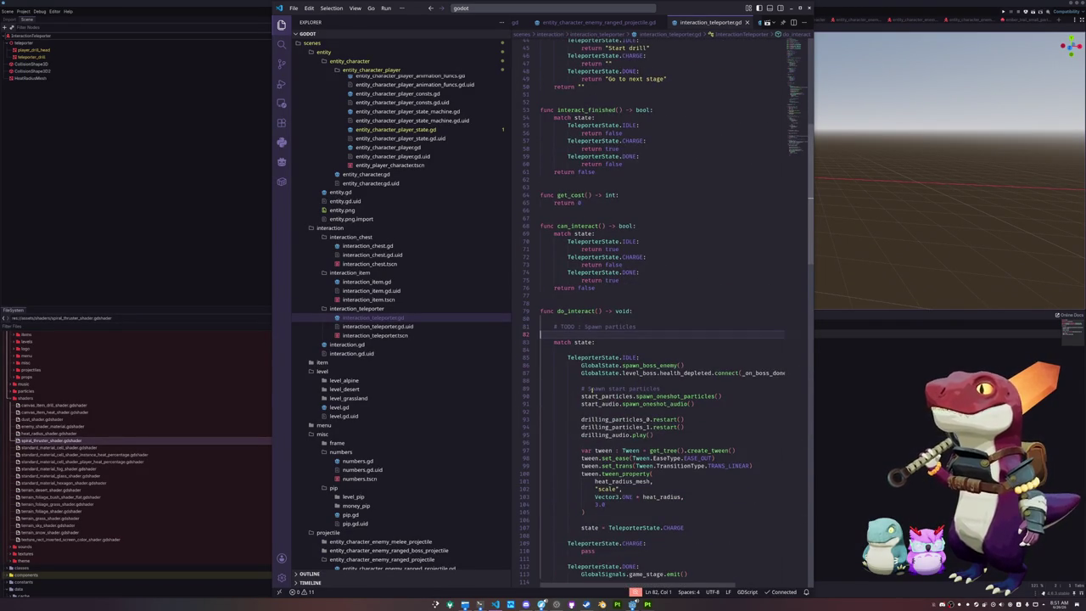
scroll(569, 392, down, 1)
scroll(569, 392, down, 2)
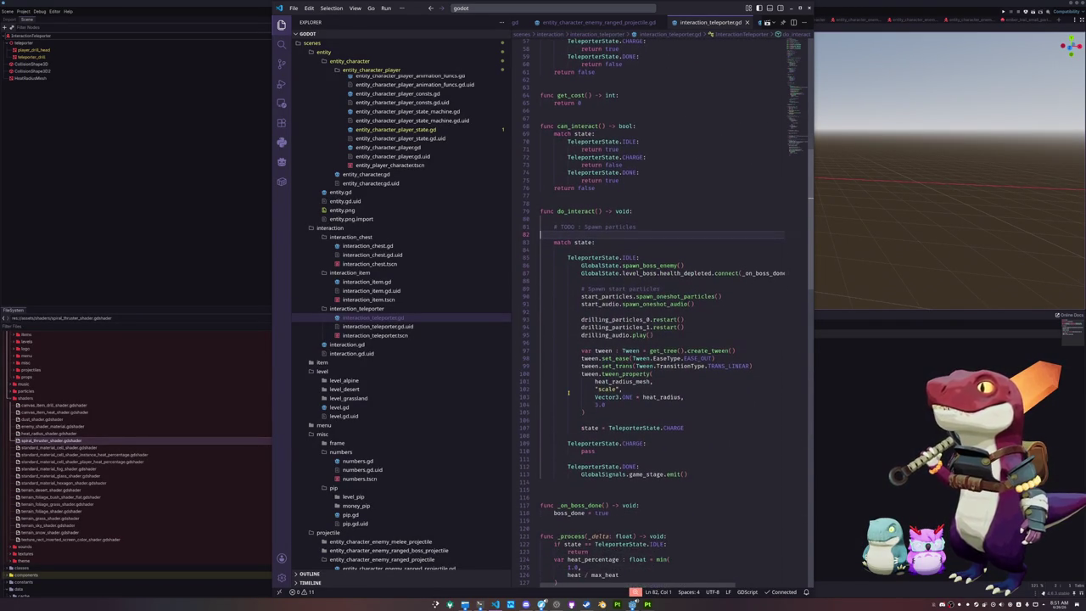
scroll(568, 392, up, 15)
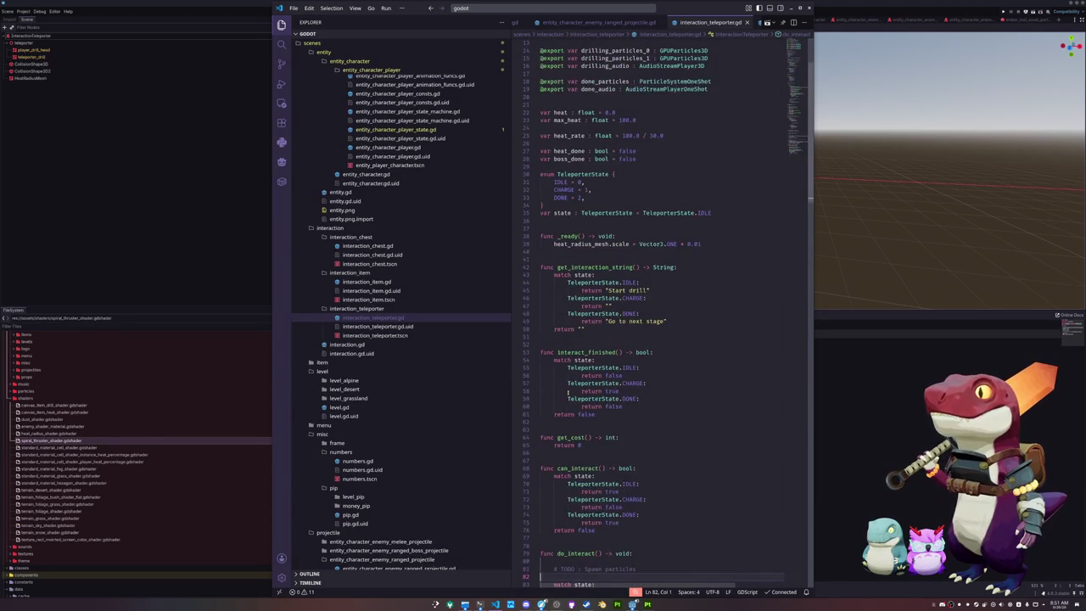
click(570, 321)
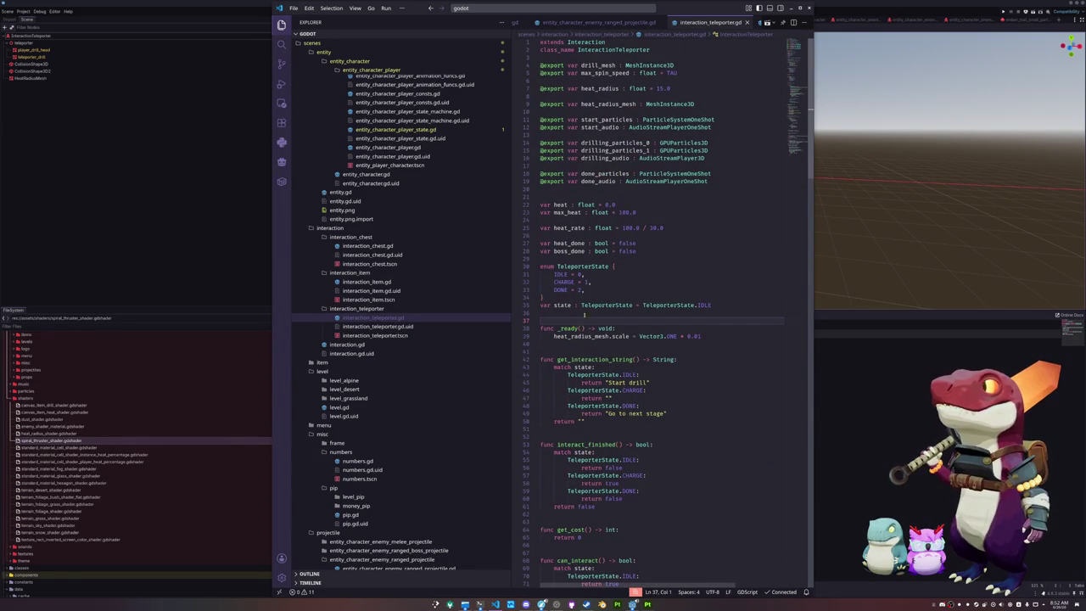
- In Godot, add Folder nodes under the teleporter scene's root node
click(189, 204)
click(30, 36)
right_click(44, 36)
click(51, 49)
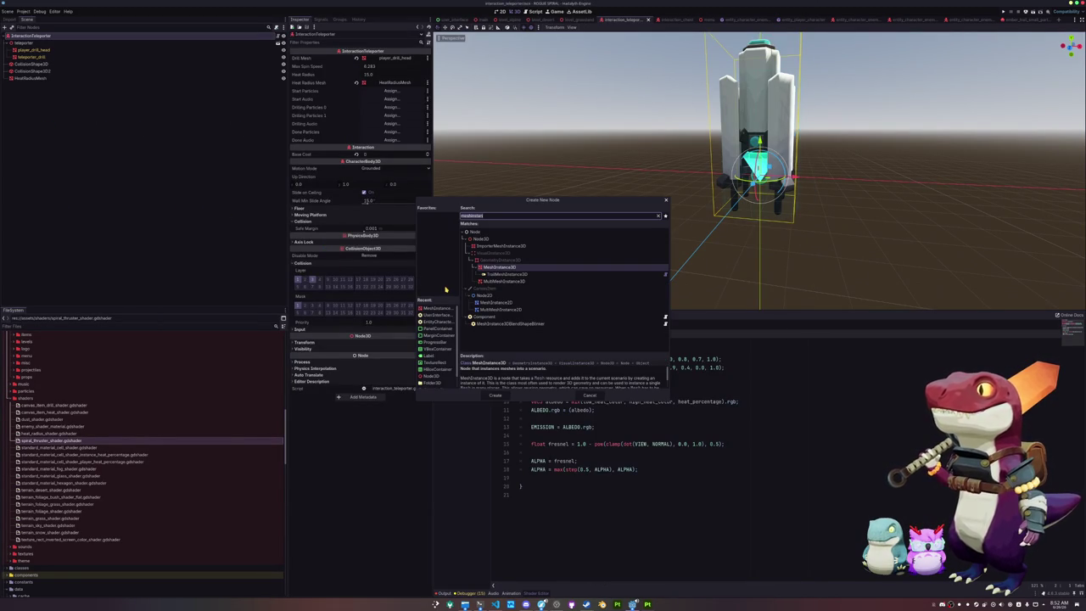
text(folder)
key(Down)
key(Up)
key(Return)
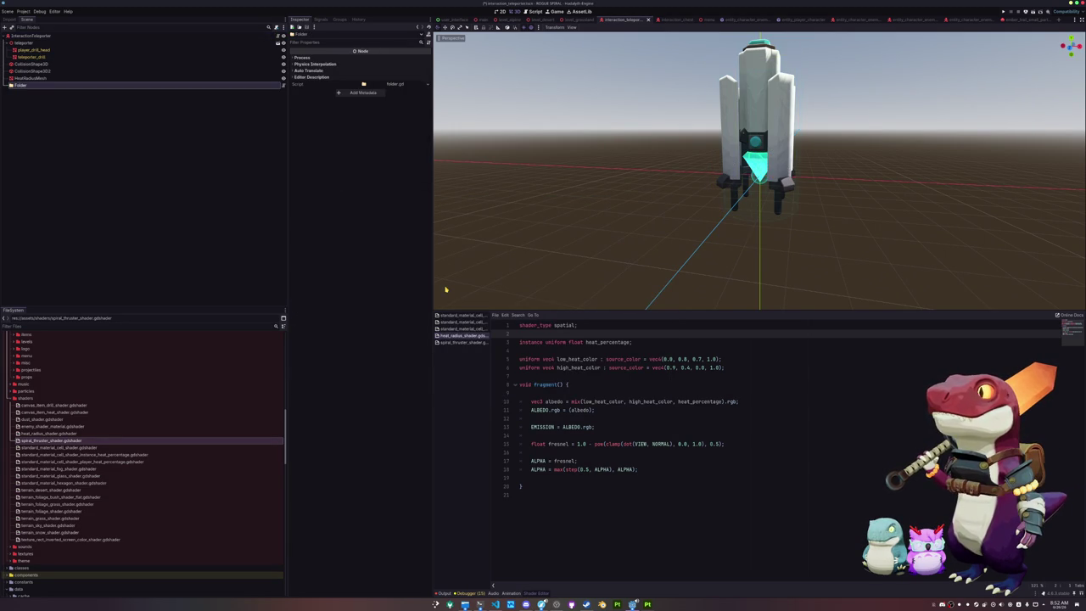
key(ctrl+a)
text(folder)
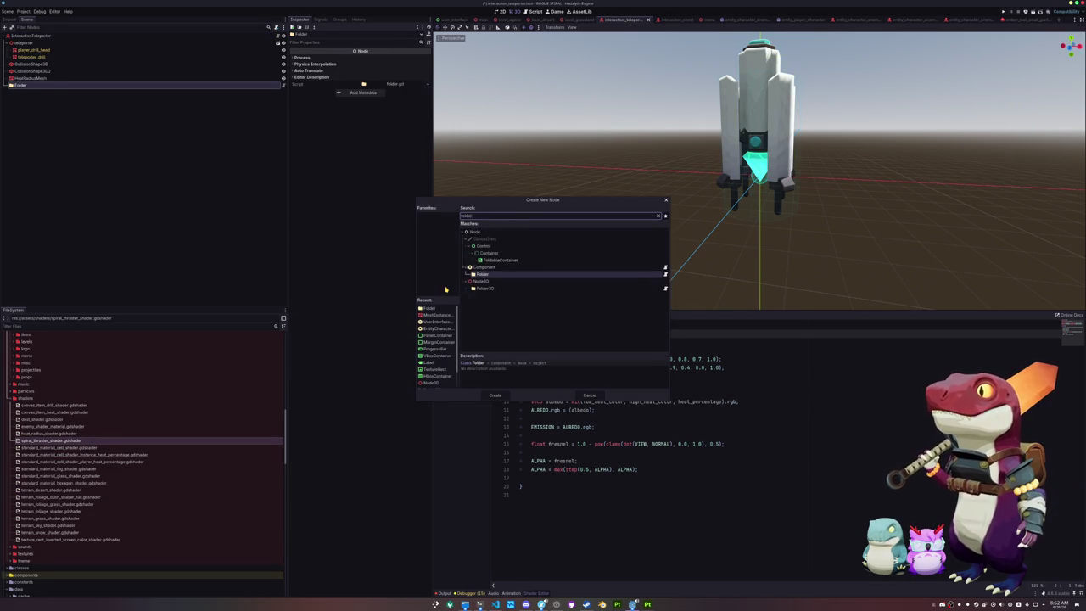
key(Return)
key(ctrl+a)
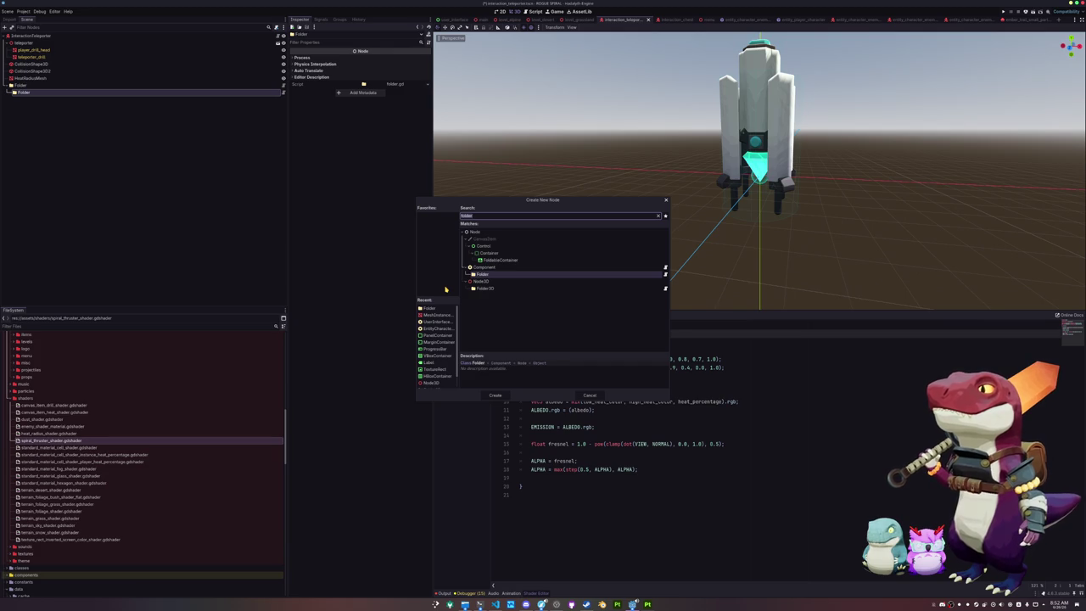
key(Escape)
- Rename the child folders to Start and Done and delete the extra Folder node
key(F2)
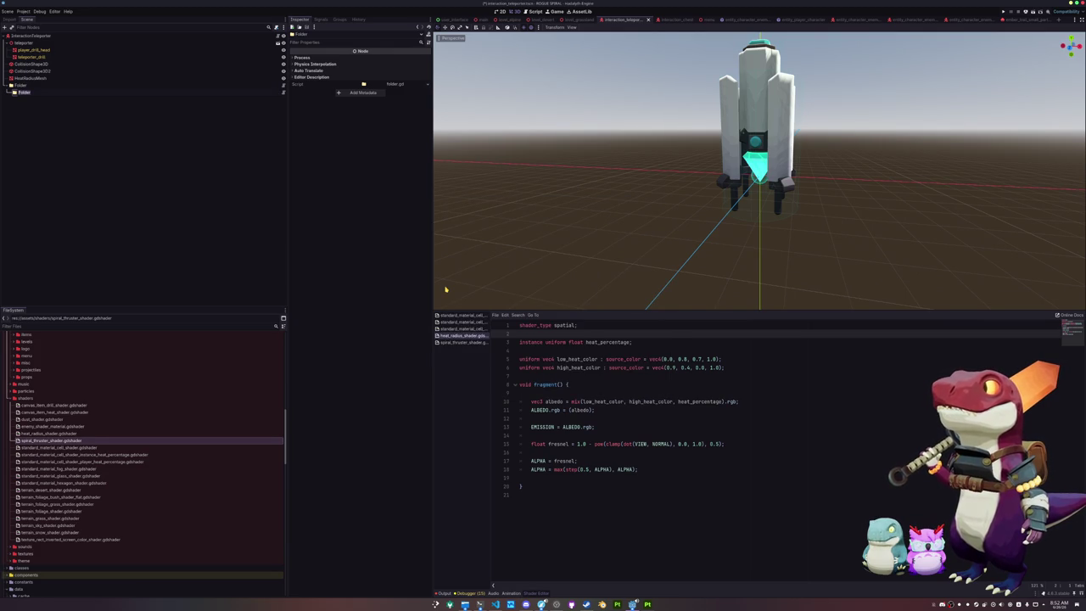
text(Start)
key(Return)
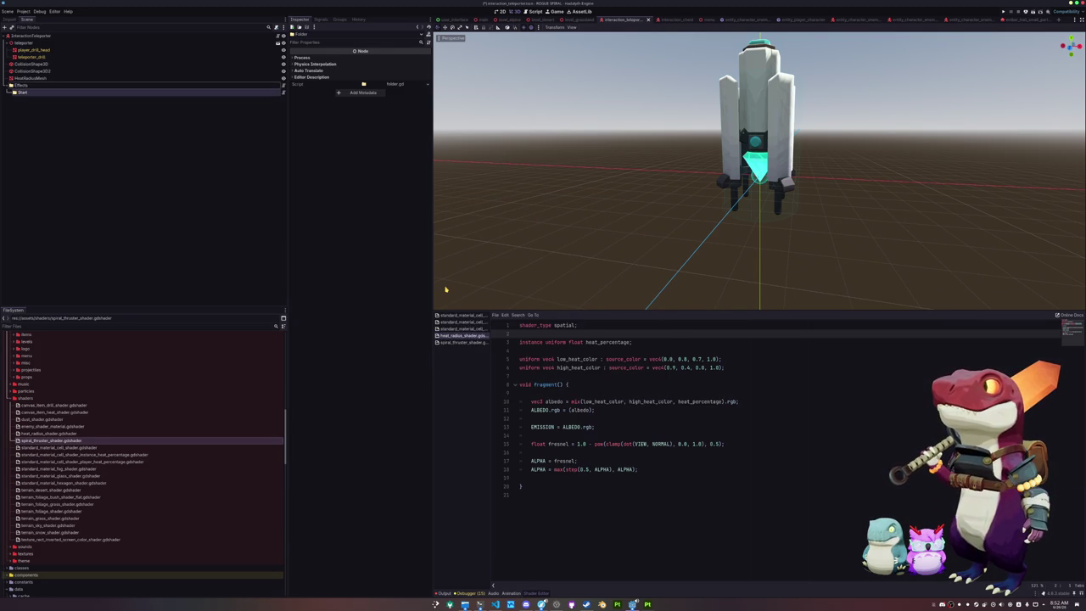
key(ctrl+a)
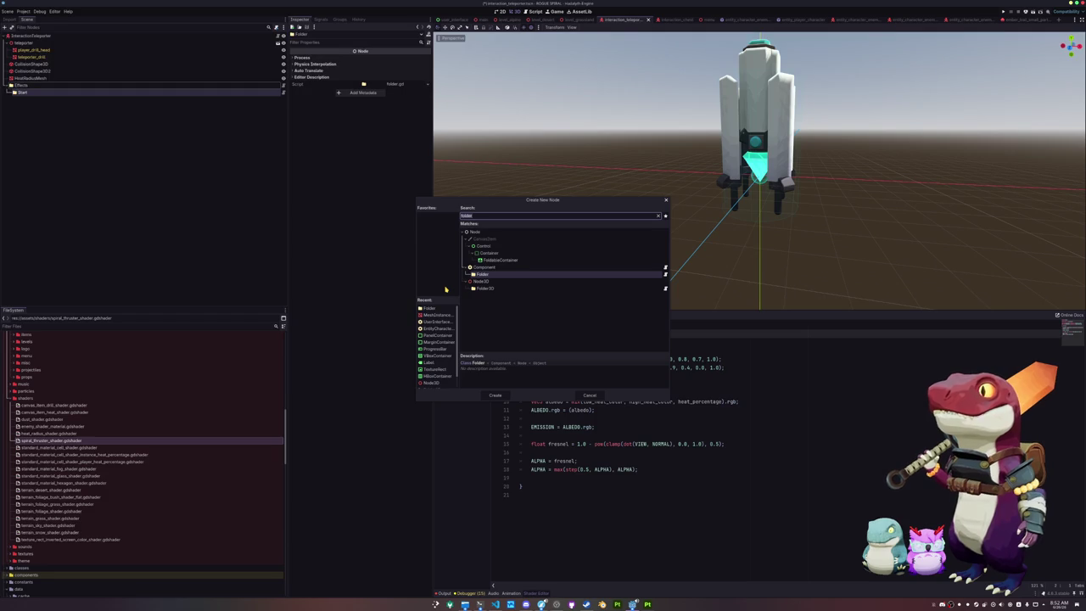
key(Return)
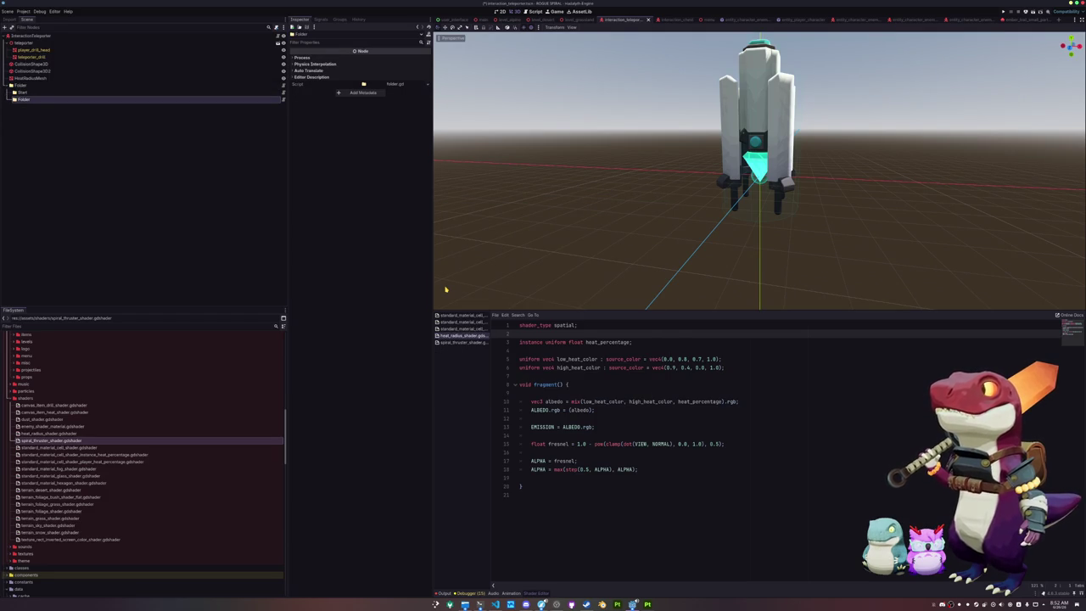
key(F2)
key(Return)
key(ctrl+a)
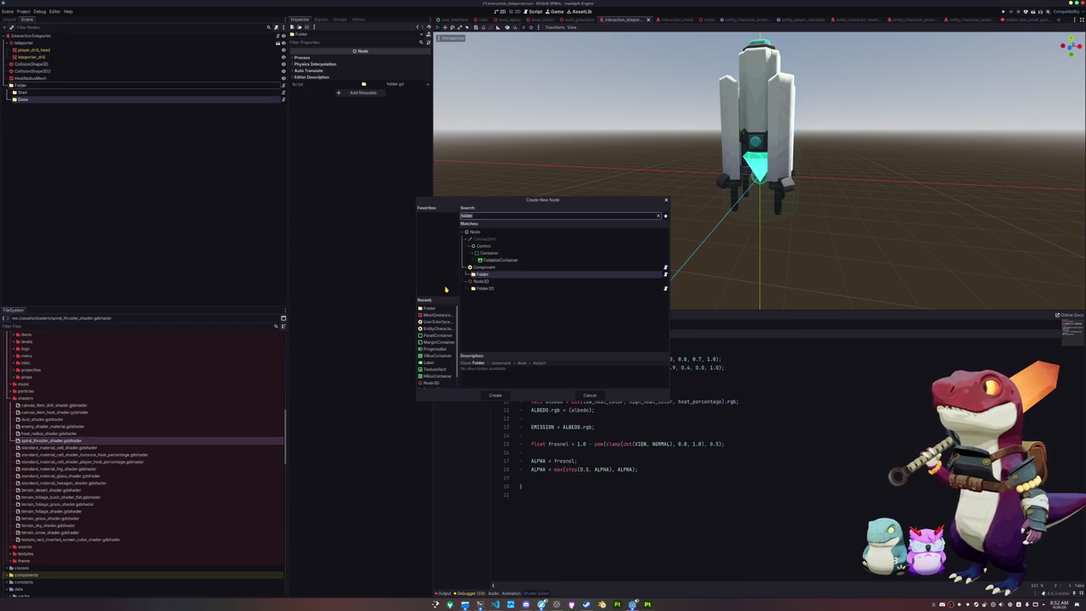
key(Return)
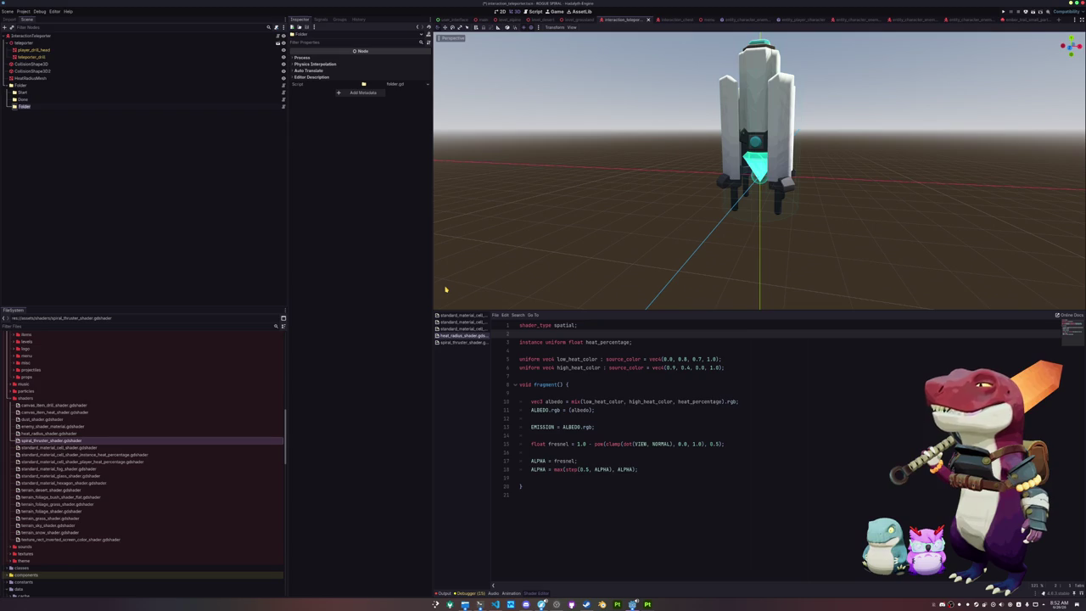
key(Delete)
key(Return)
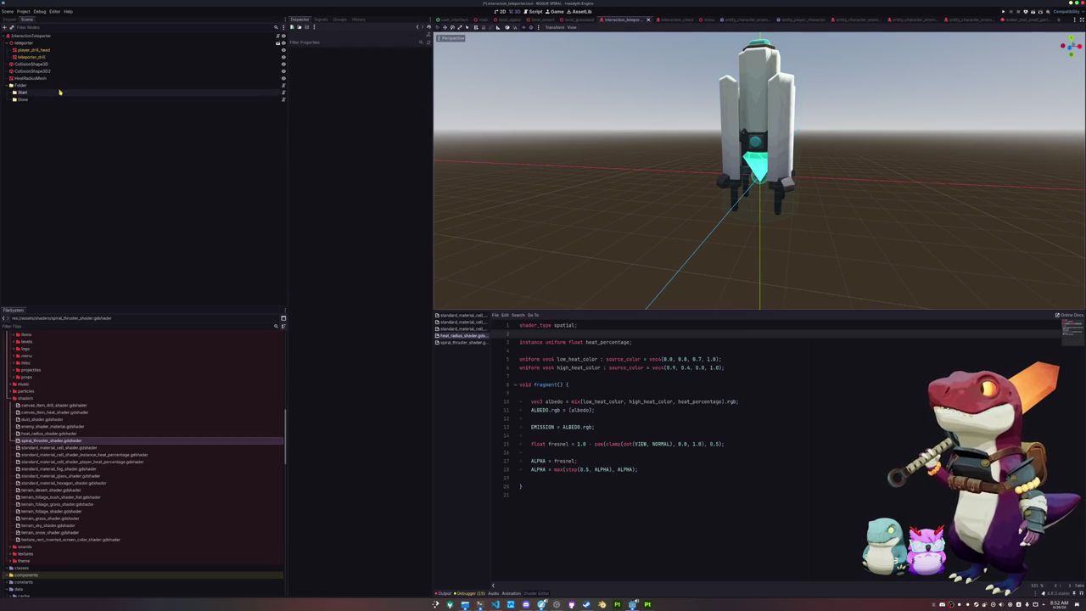
- Name the parent folder Effects and add a ParticleSystemOneShot under Start
click(60, 85)
text(Effects)
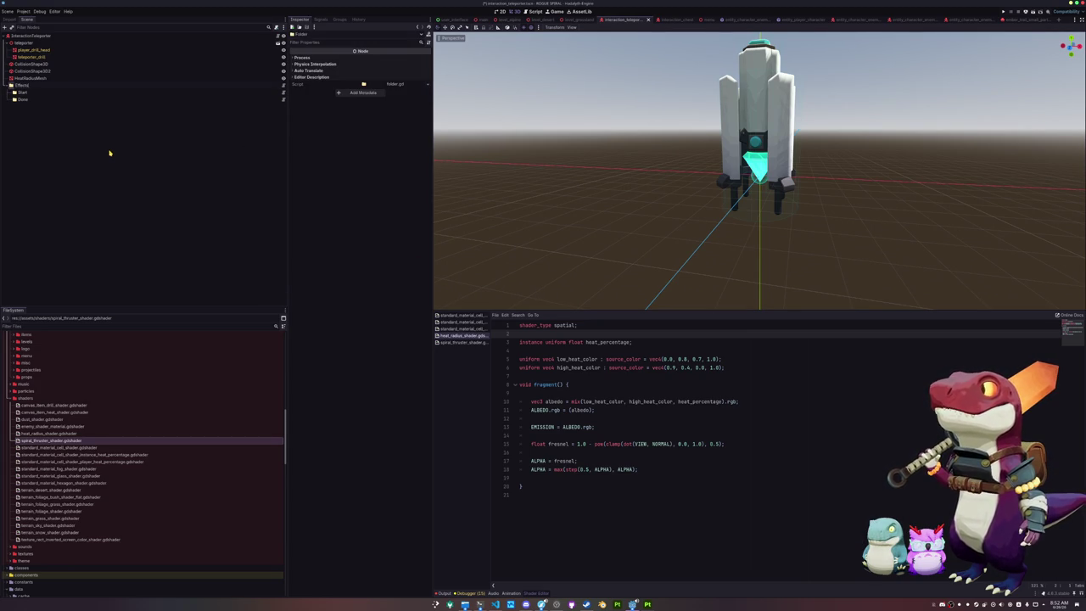
key(Return)
click(82, 92)
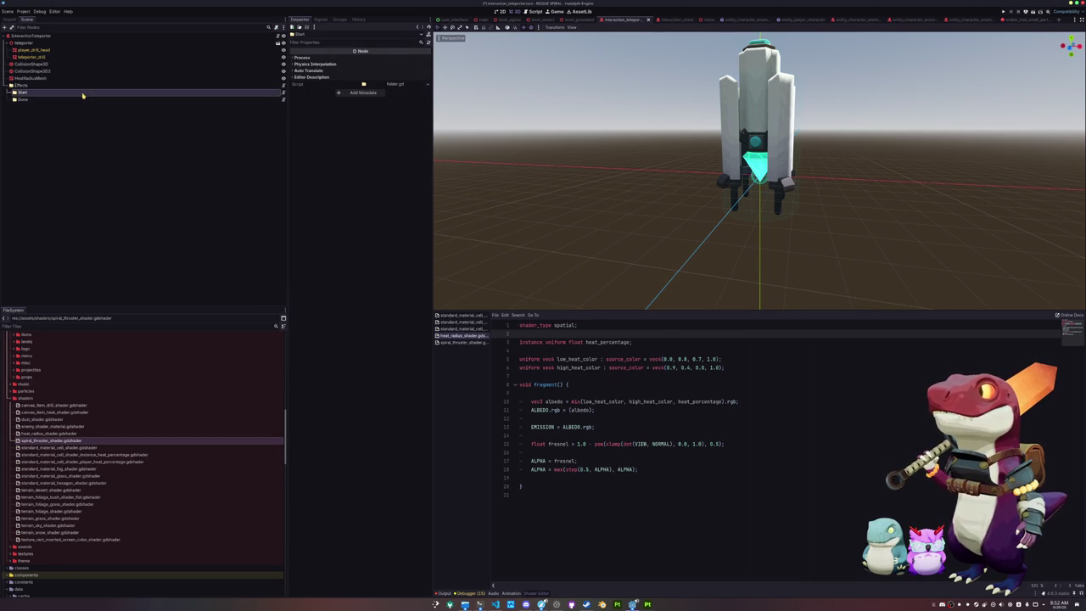
key(ctrl+a)
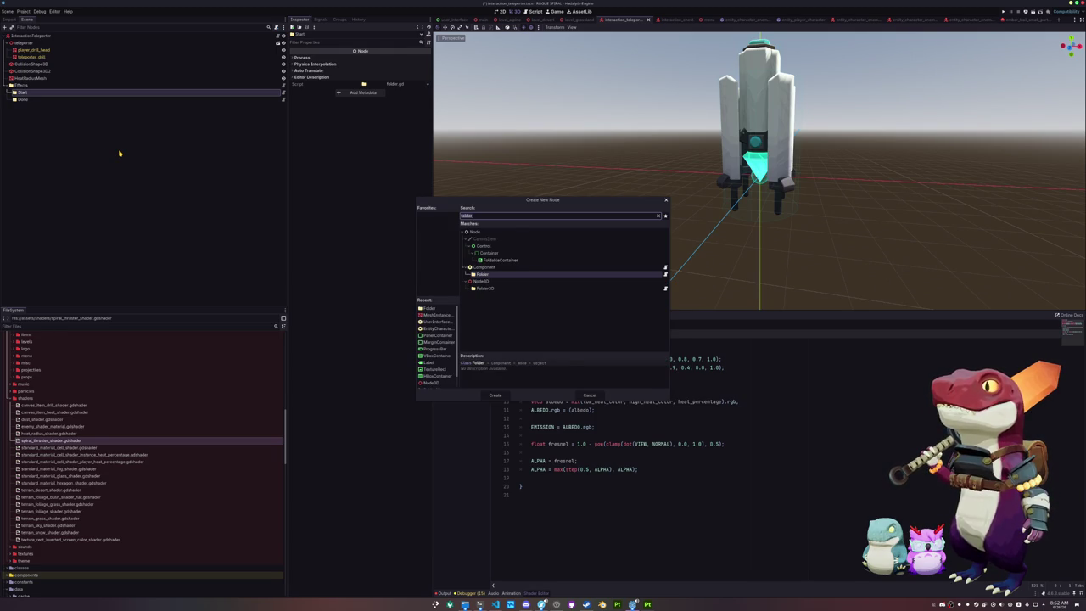
text(particle)
key(ctrl+a)
text(oneshot)
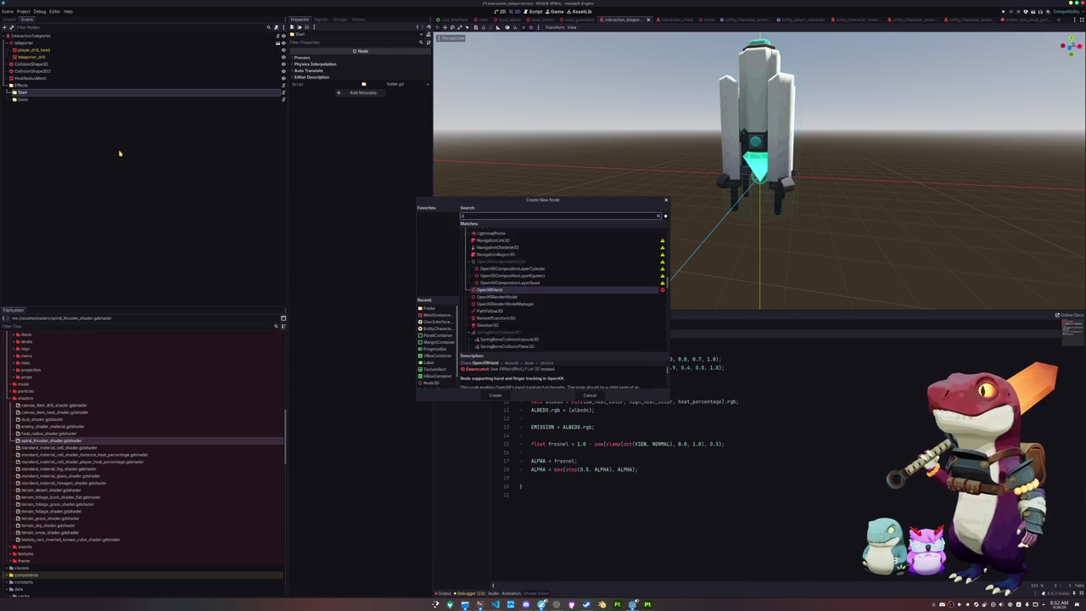
key(Return)
- Add an AudioStreamPlayerOneShot under Start and paste both nodes under Done
key(ctrl+a)
key(Up)
key(Return)
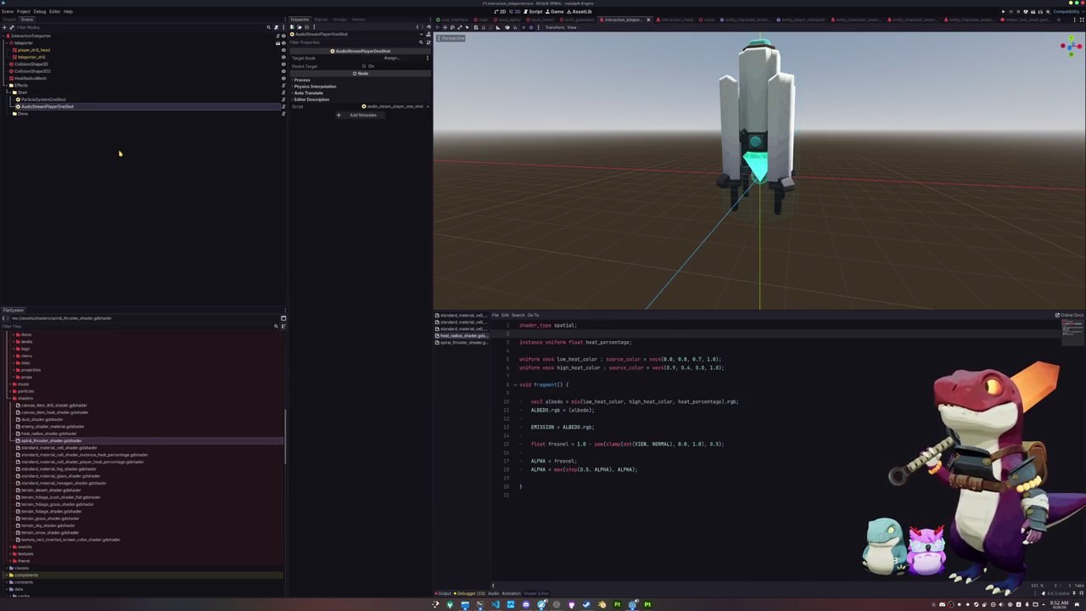
key(Down)
key(ctrl+v)
- Rename Start's nodes to StartParticleSystemOneShot and StartAudioStreamPlayerOneShot
key(Up)
key(Up)
key(Up)
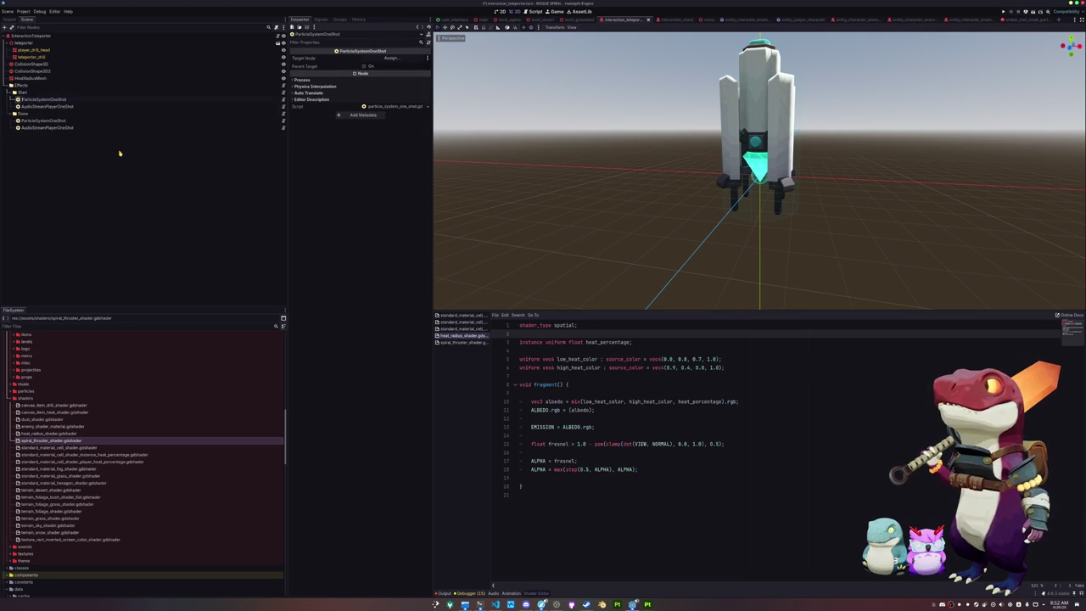
key(Return)
key(Down)
key(F2)
key(Home)
text(Start)
key(Return)
- Rename Done's nodes to DoneParticleSystemOneShot and DoneAudioStreamPlayerOneShot
key(Down)
key(Down)
key(F2)
key(Home)
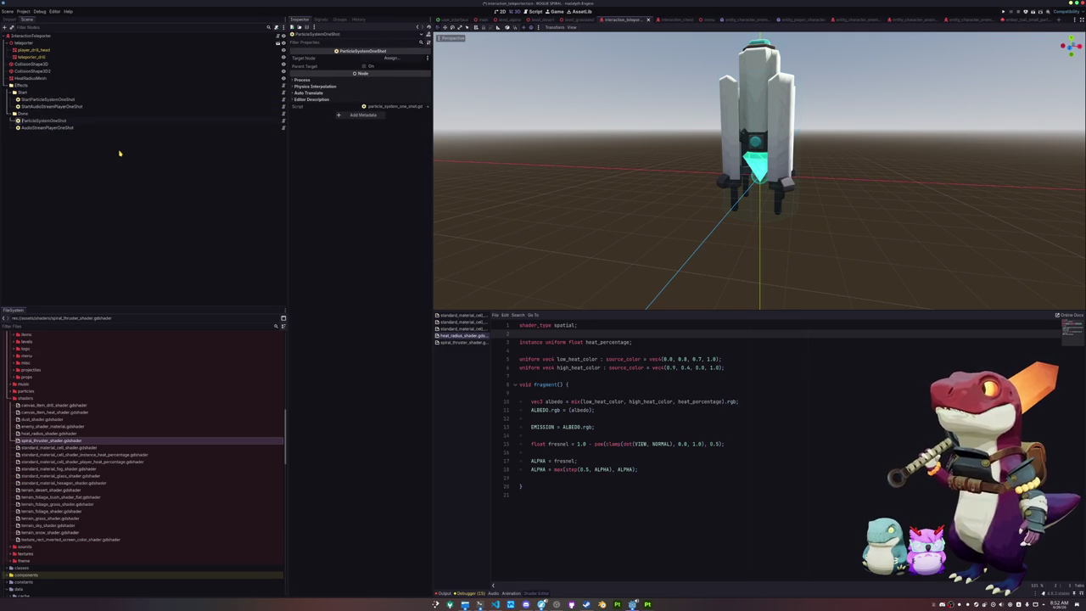
key(Return)
key(Down)
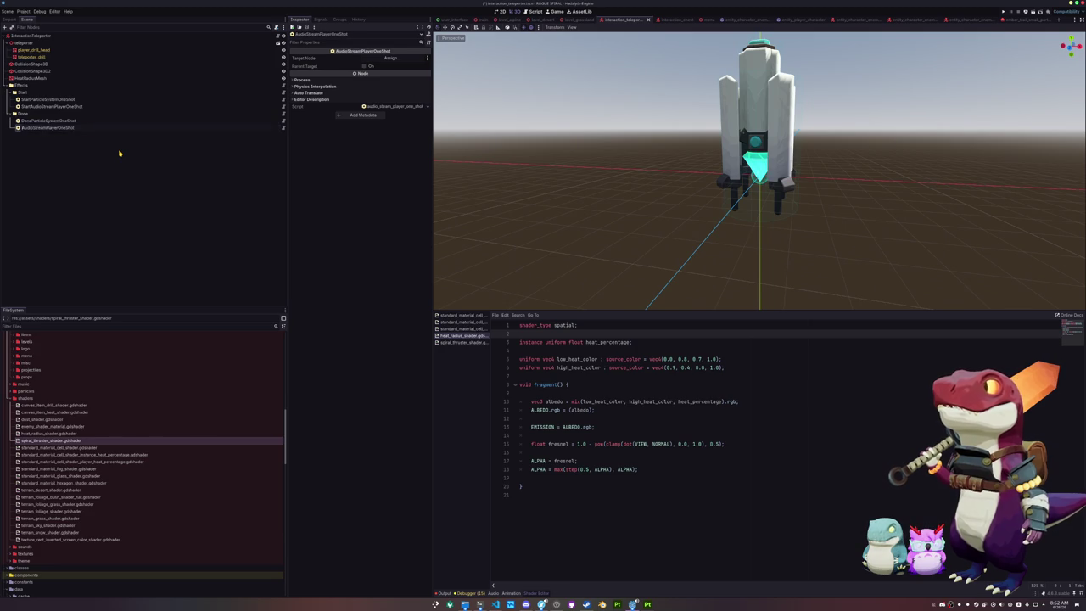
text(Done)
key(Return)
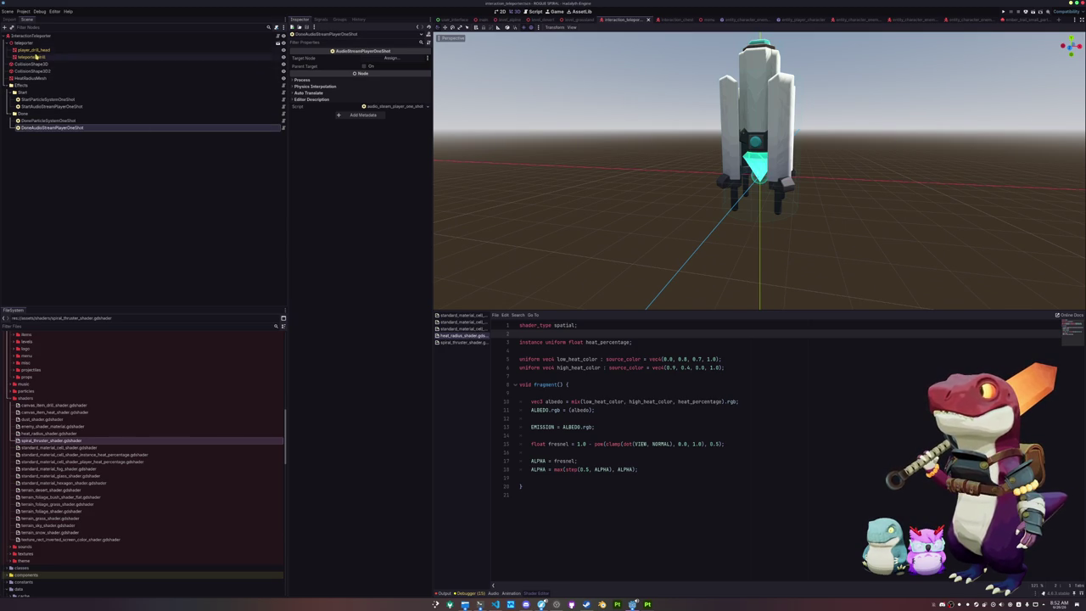
- Select InteractionTeleporter, open the Add Child Node dialog, and cancel it
click(36, 51)
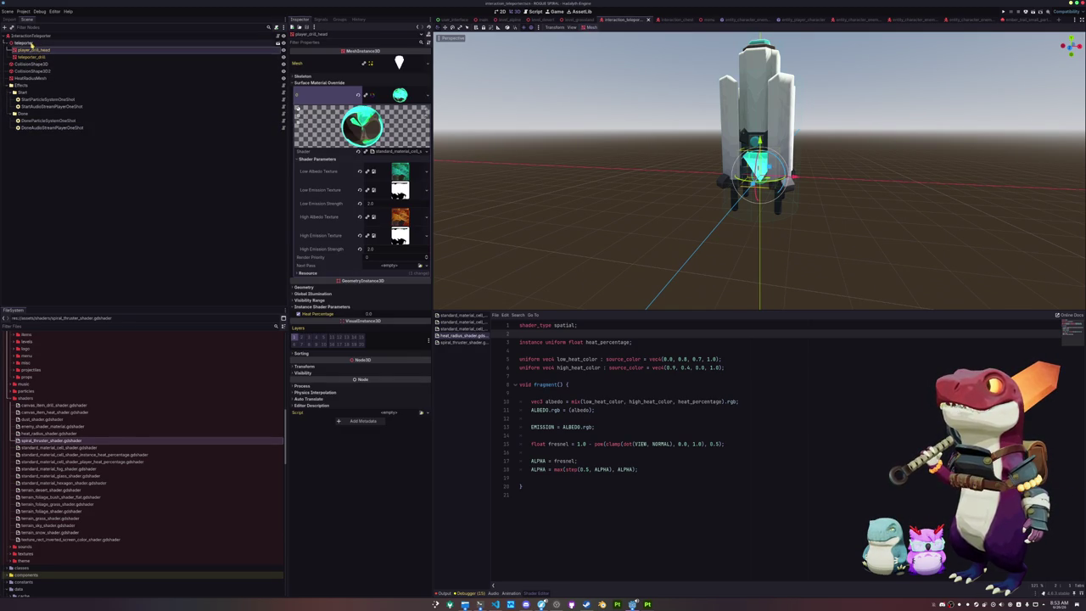
click(31, 43)
right_click(34, 38)
click(53, 42)
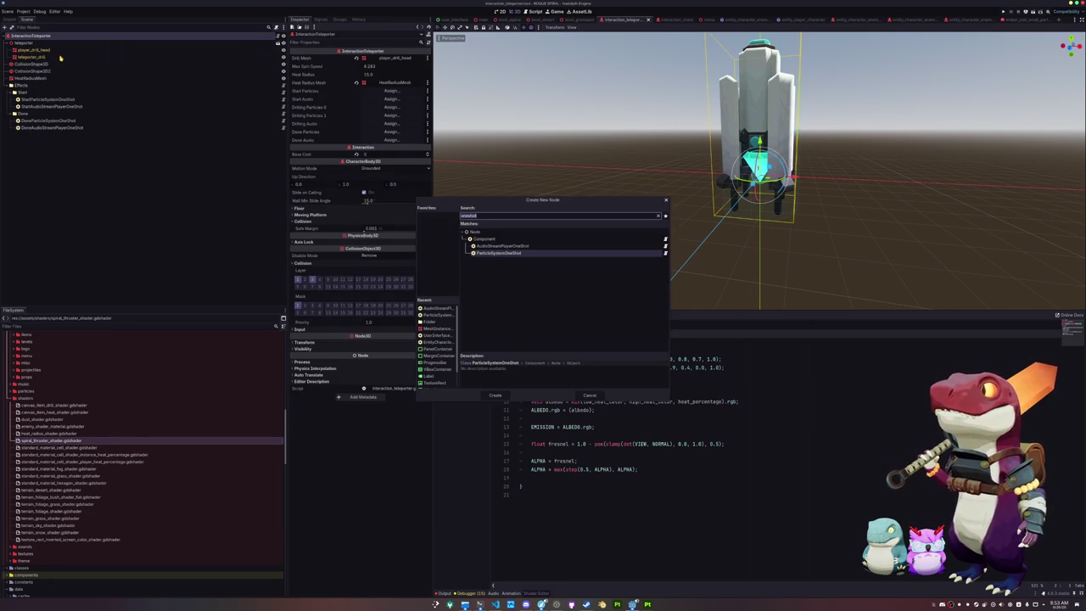
key(Escape)
- Collapse the asset folders and expand res://assets/particles/ in the FileSystem dock
scroll(41, 411, up, 5)
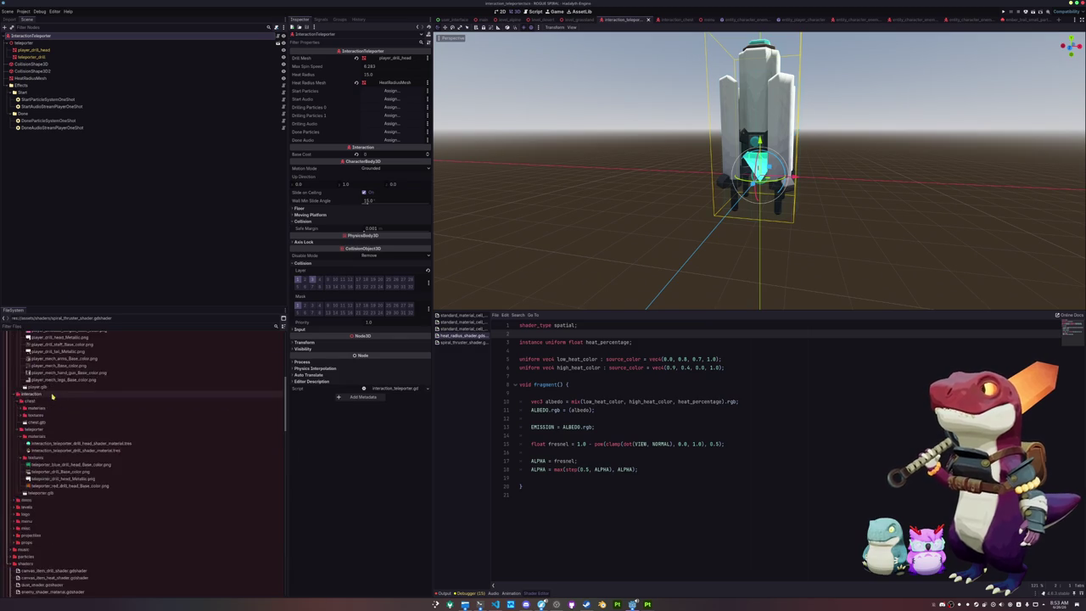
key(Left)
key(Left)
key(Left)
key(Down)
key(Down)
key(Right)
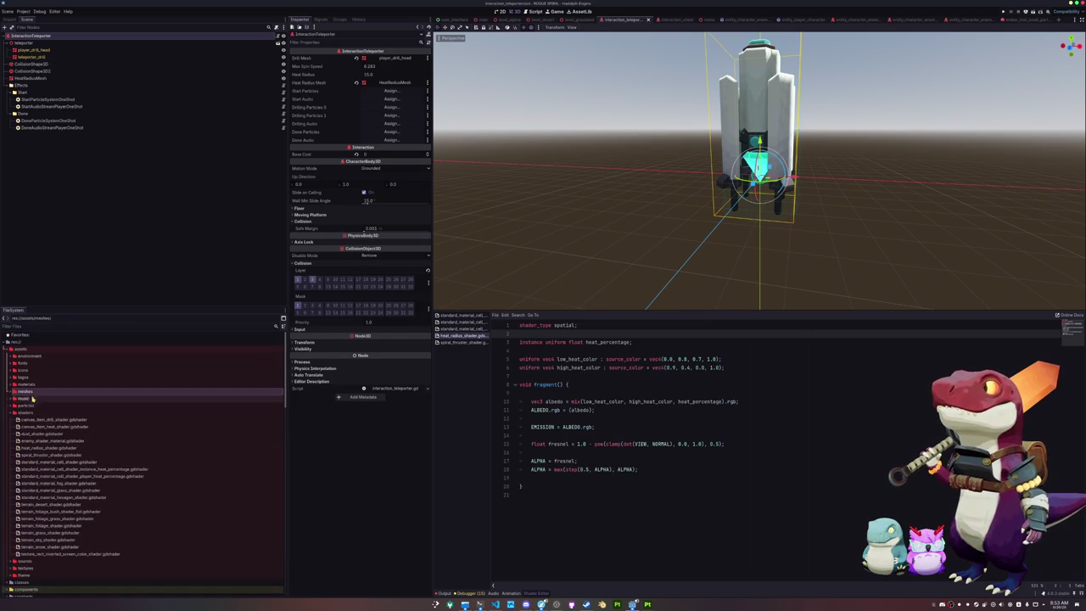
- Drag dust_trail_particles.tscn from the dust_trail folder onto InteractionTeleporter
scroll(32, 411, down, 3)
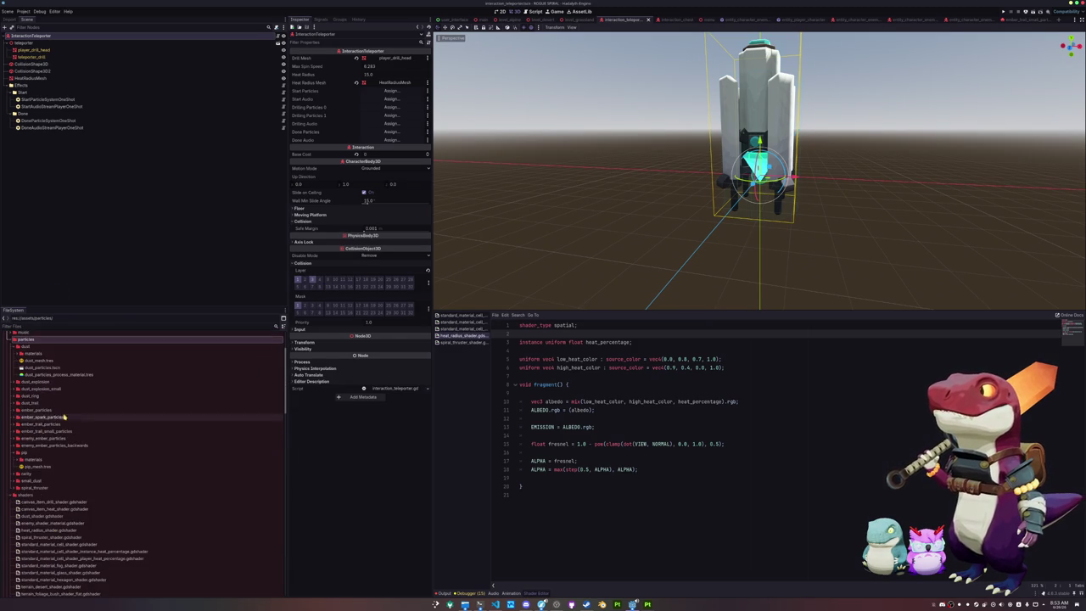
click(39, 371)
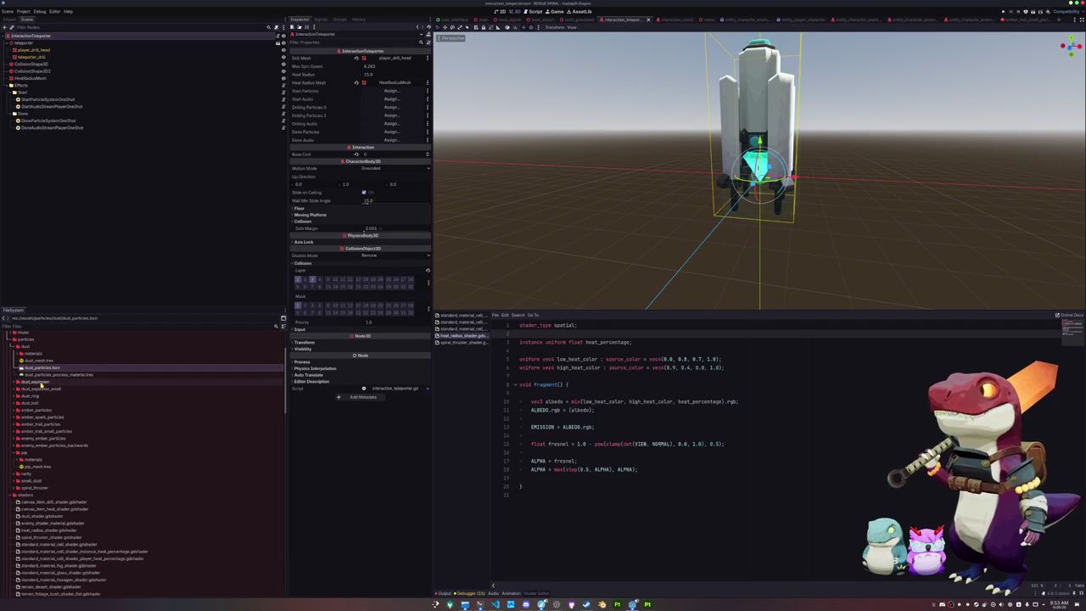
double_click(39, 403)
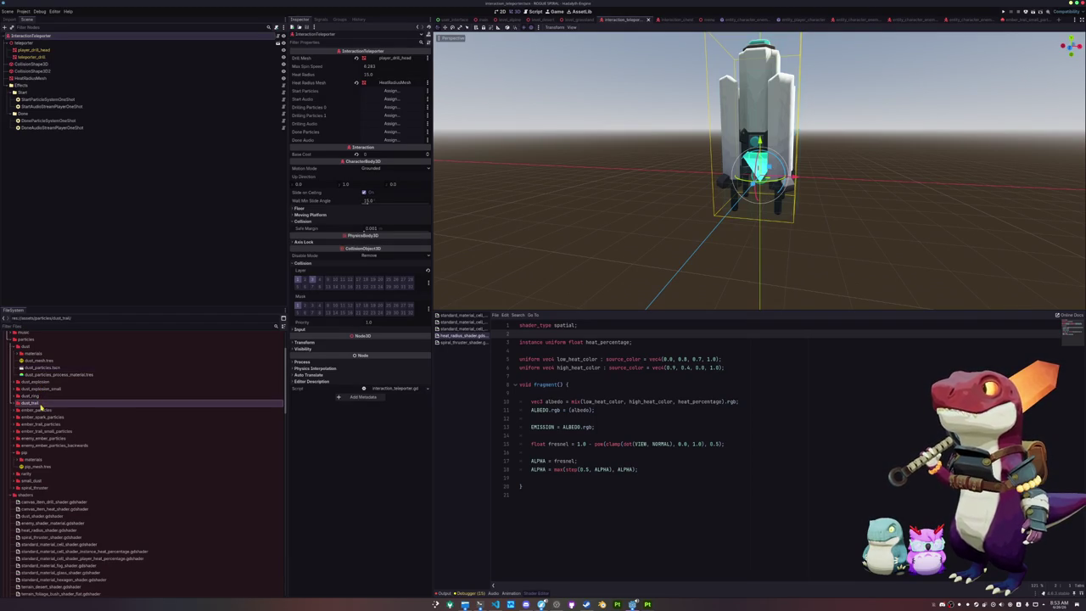
mouse_move(39, 417)
mouse_down()
mouse_move(50, 52)
mouse_move(34, 39)
mouse_up()
- Enable Local Coords in the DustTrailParticles Drawing settings
scroll(622, 175, up, 5)
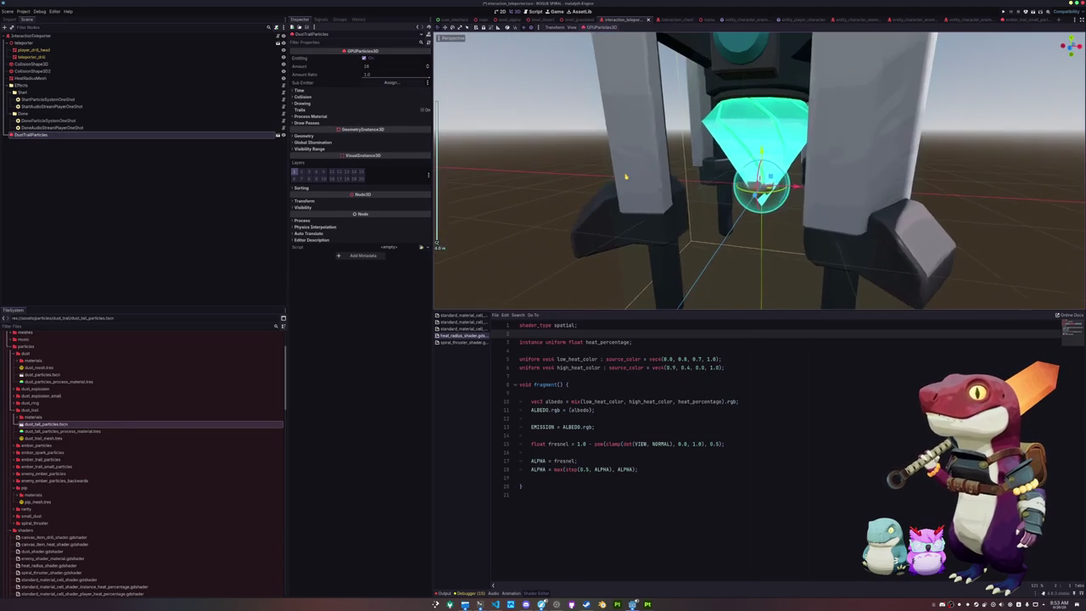
scroll(625, 176, down, 2)
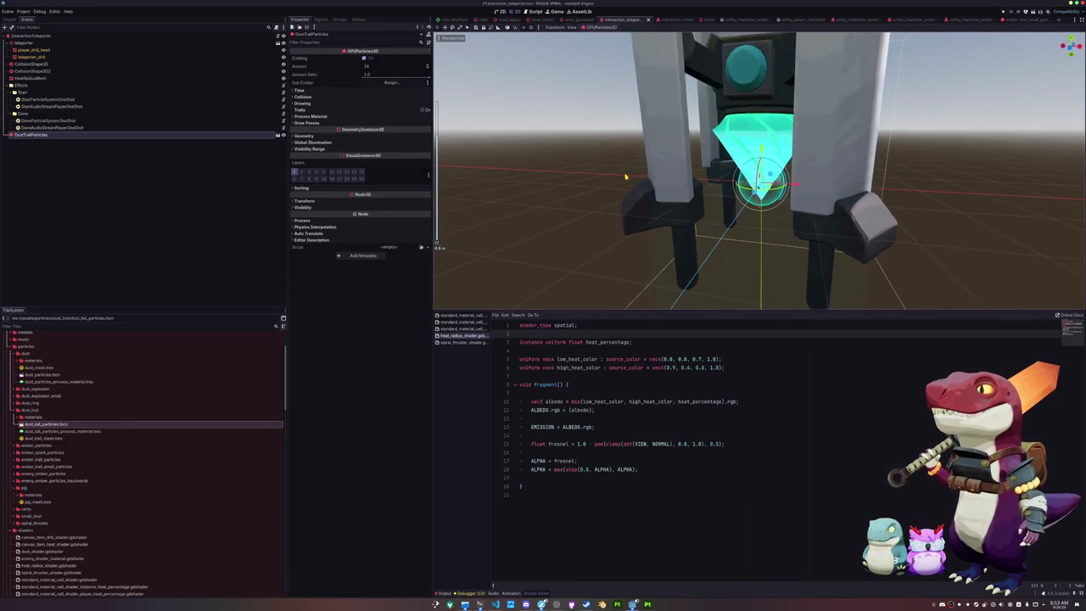
scroll(626, 177, down, 3)
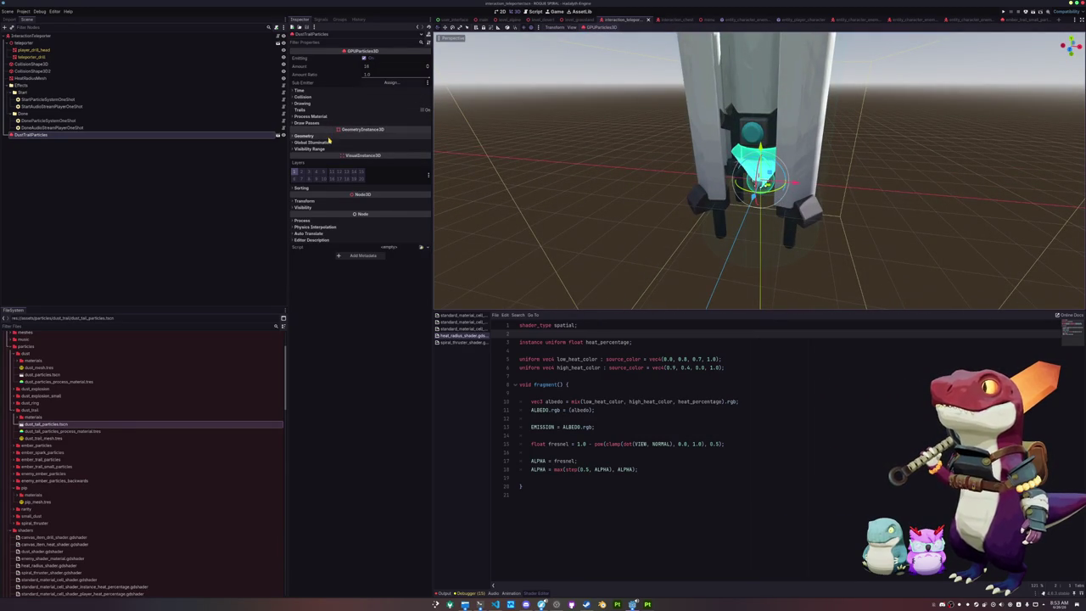
click(327, 136)
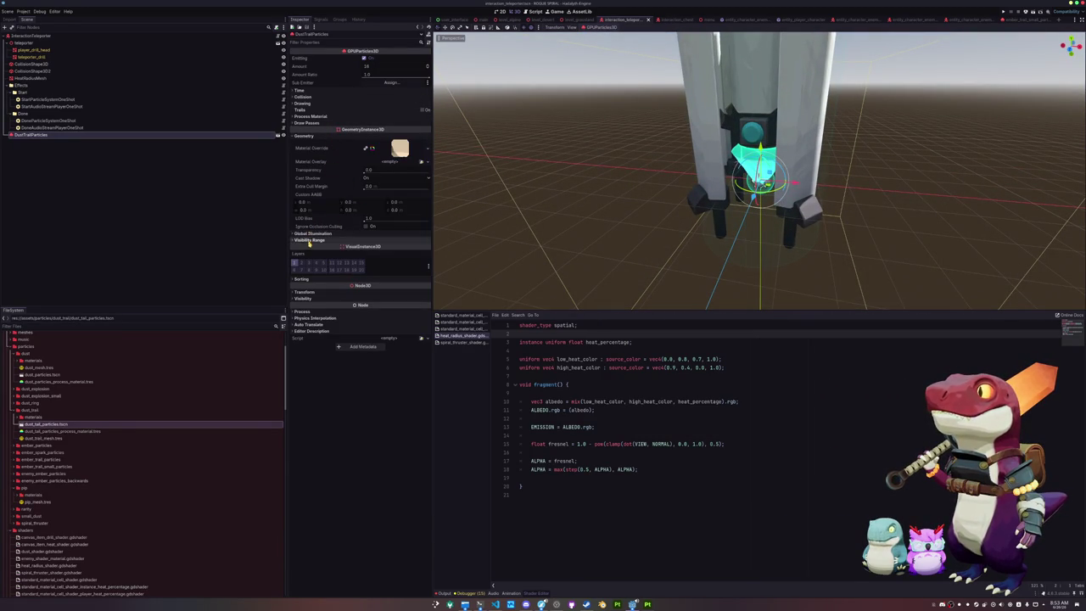
click(314, 103)
click(367, 134)
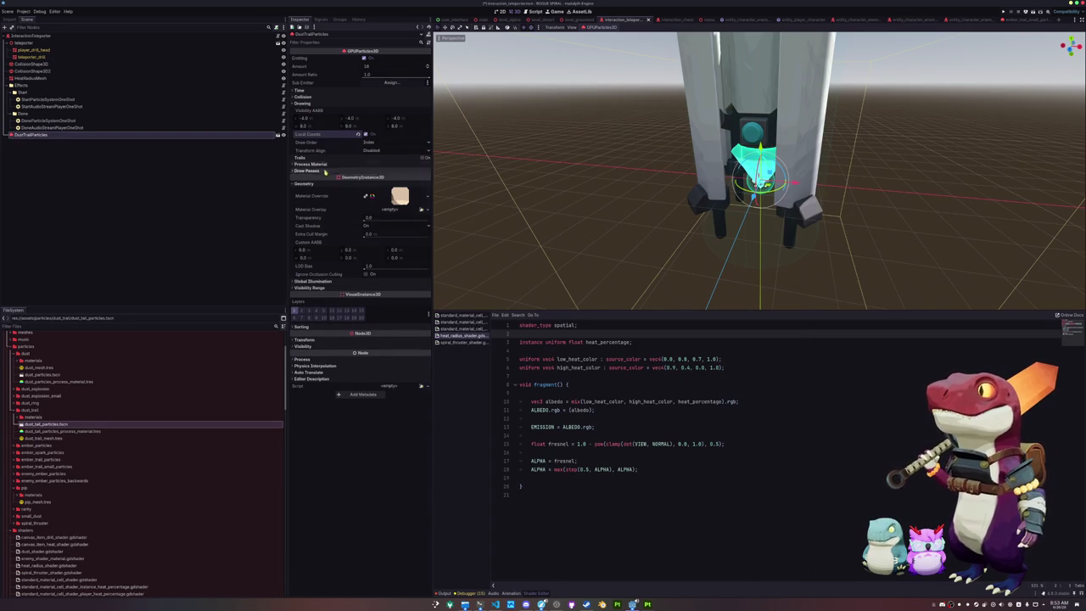
click(302, 90)
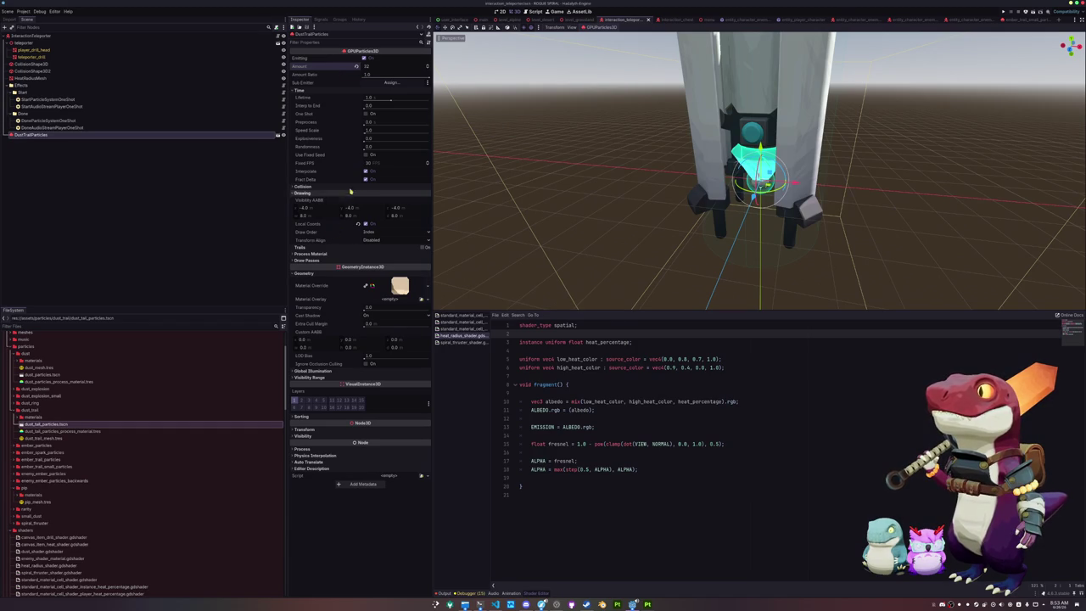
- Set the DustTrailParticles transform scale to 4.5 and select the InteractionTeleporter root
click(306, 430)
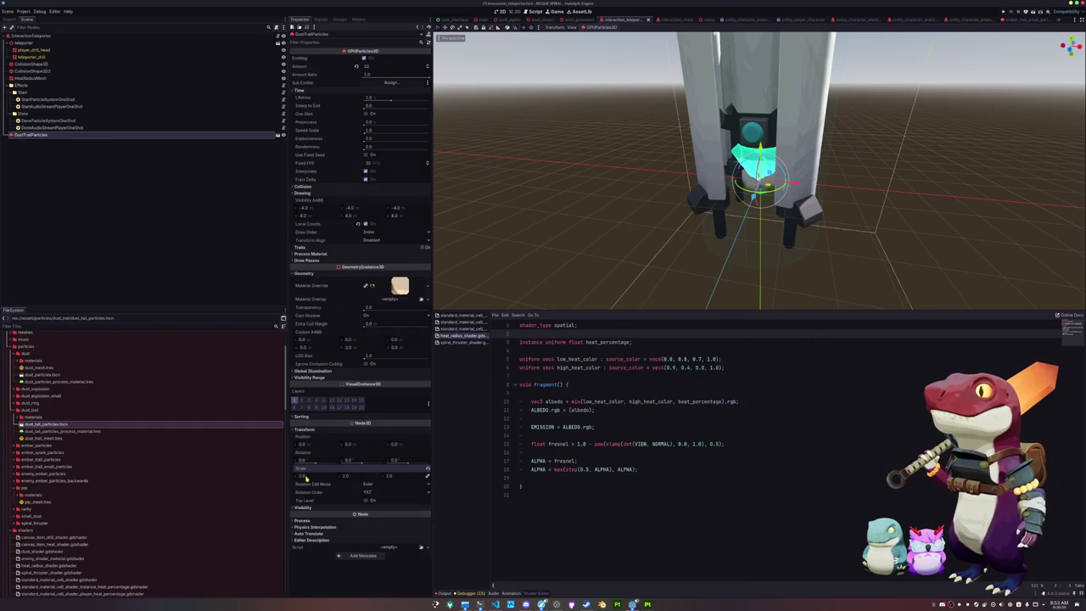
drag(303, 477, 306, 479)
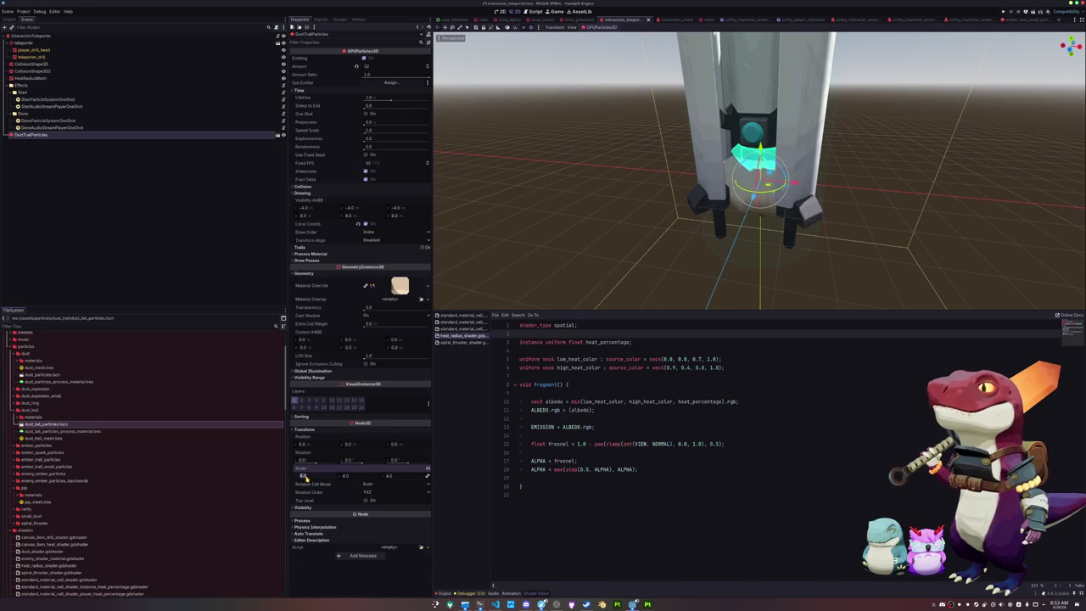
drag(306, 479, 306, 479)
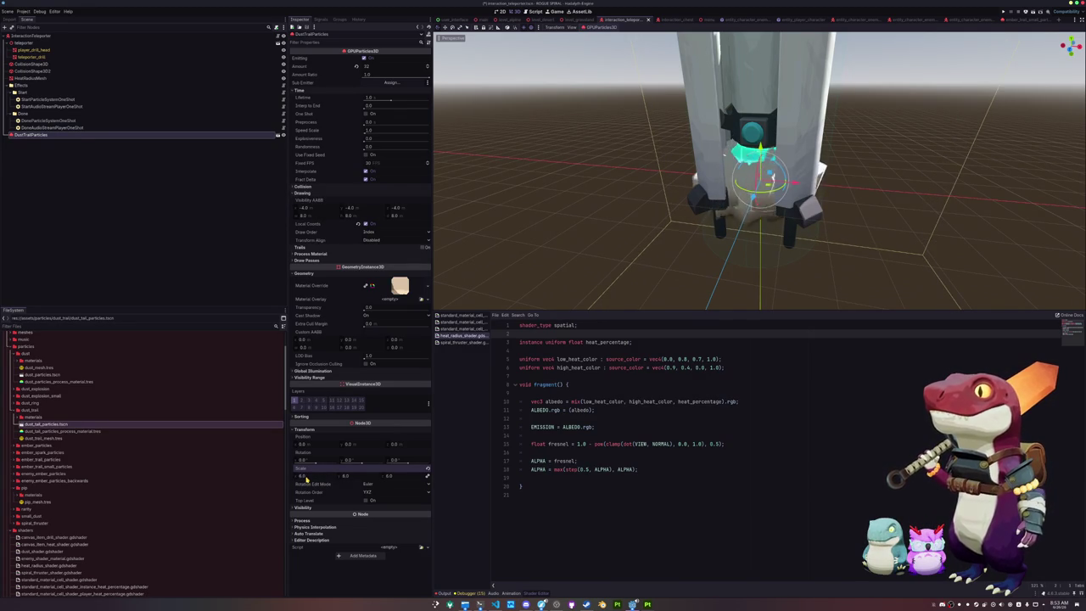
drag(306, 479, 308, 481)
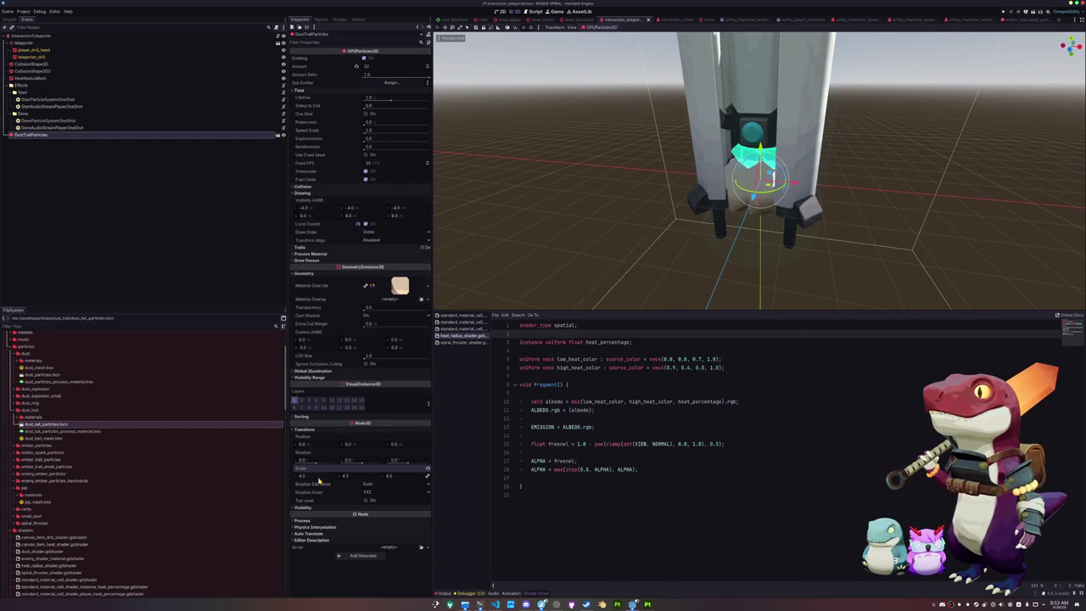
scroll(586, 231, up, 5)
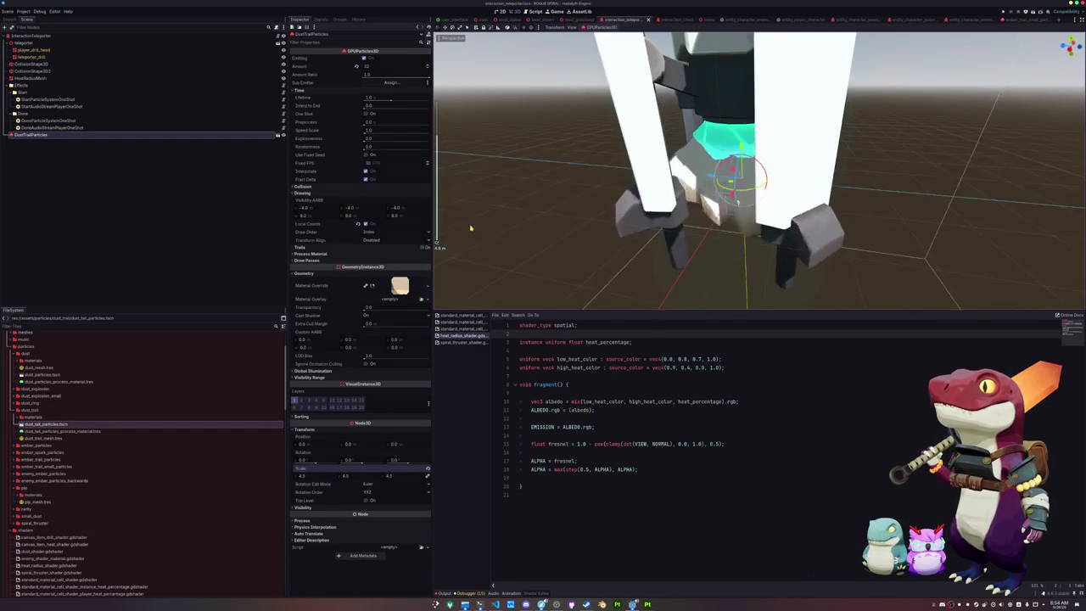
scroll(568, 221, down, 3)
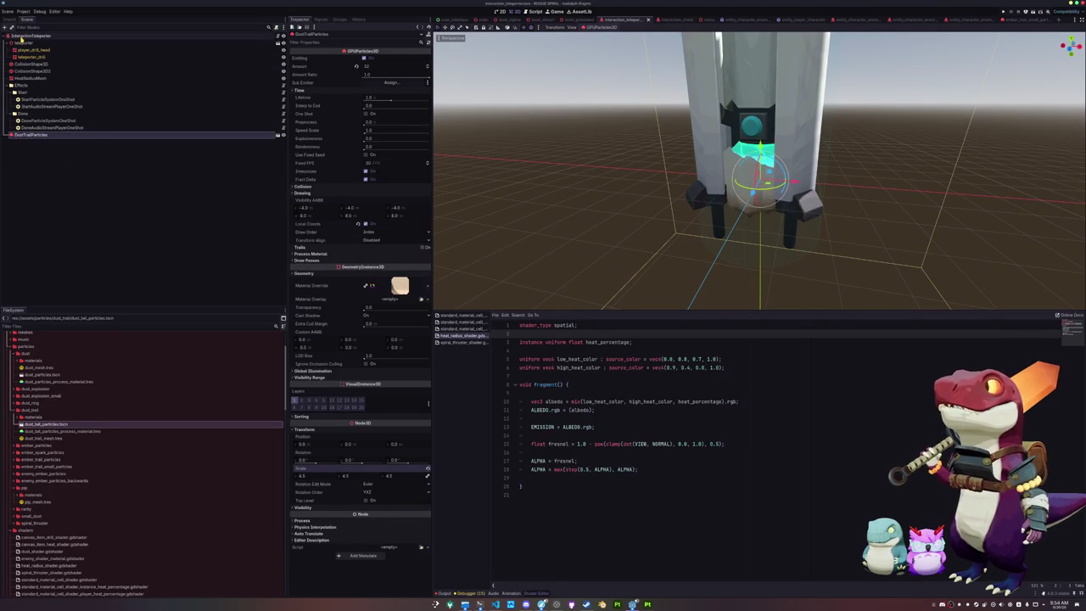
click(30, 36)
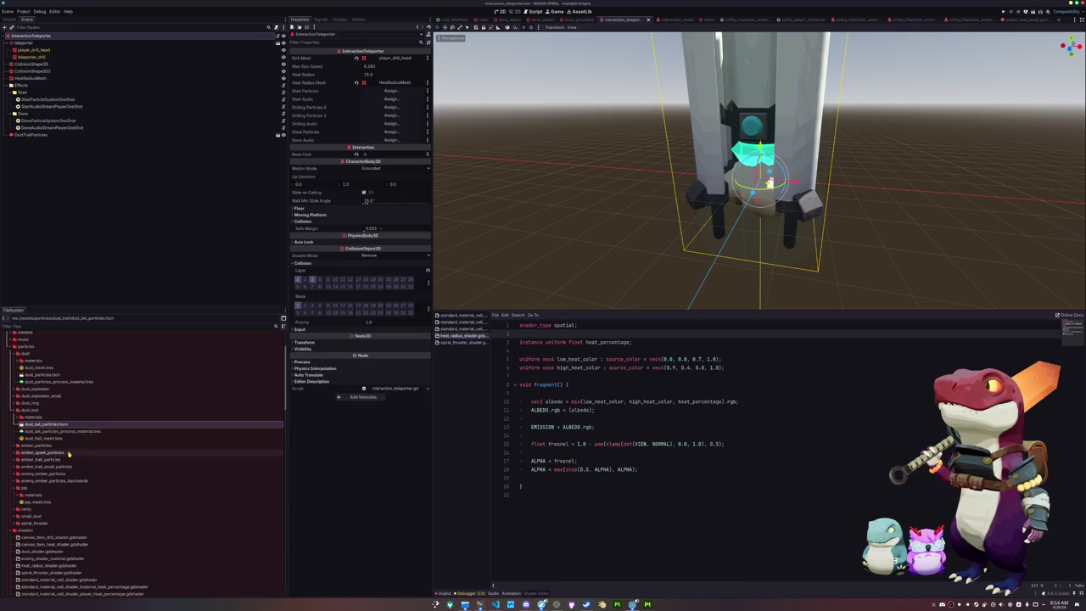
- Duplicate the ember folders, creating the instance_ember_trail_particles folder copy
double_click(53, 447)
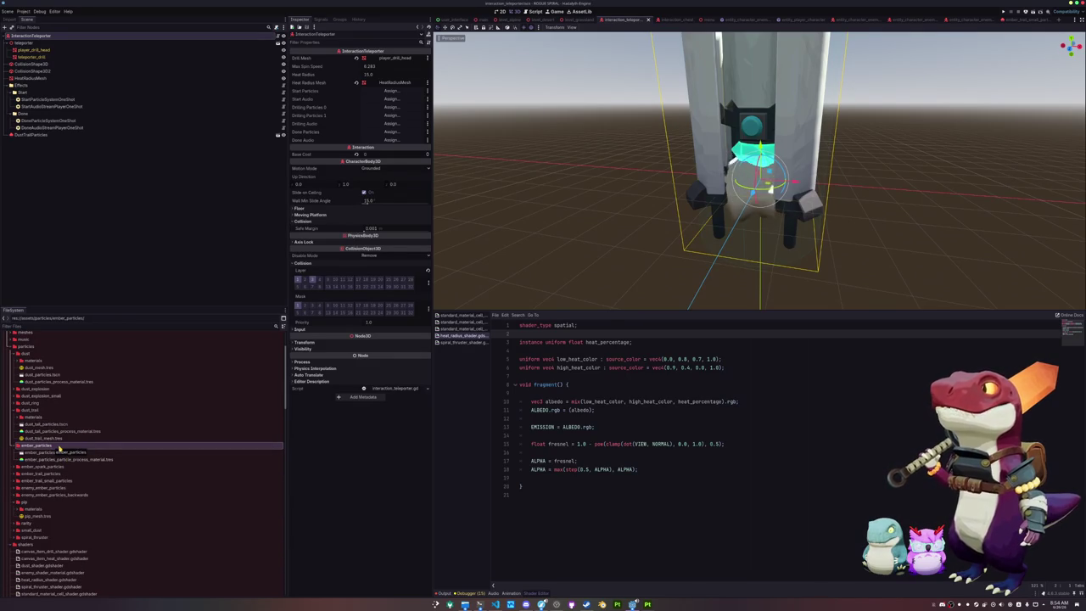
key(ctrl+d)
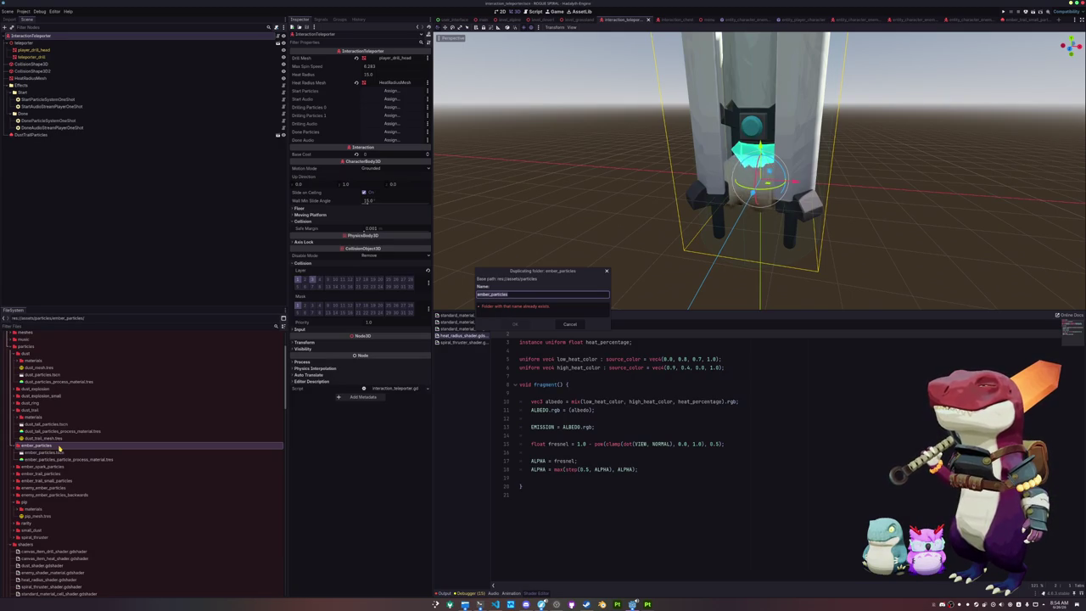
text(movement_)
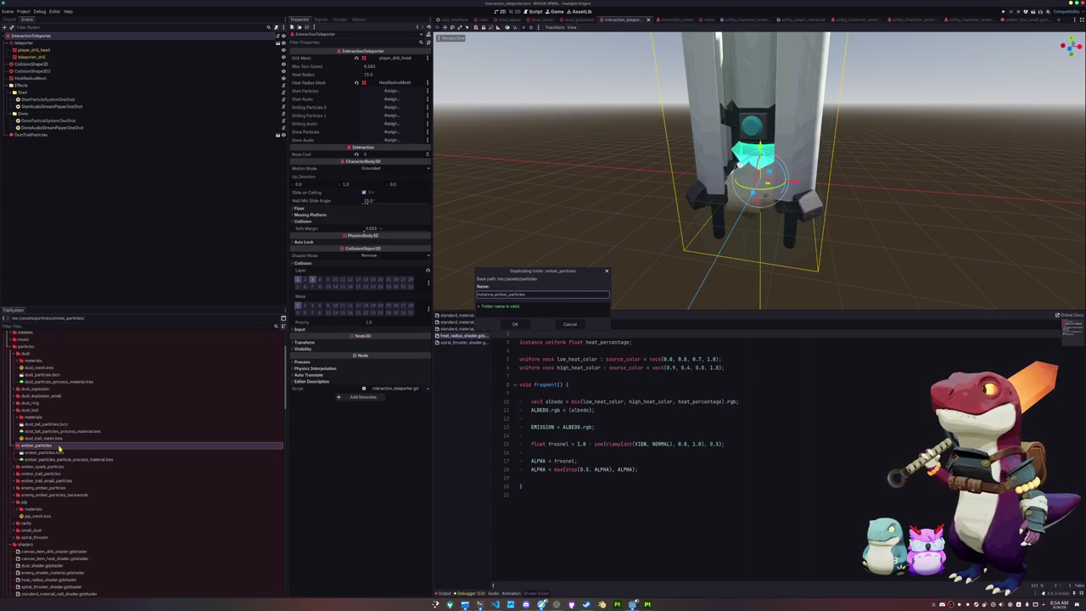
key(Return)
click(57, 474)
key(ctrl+d)
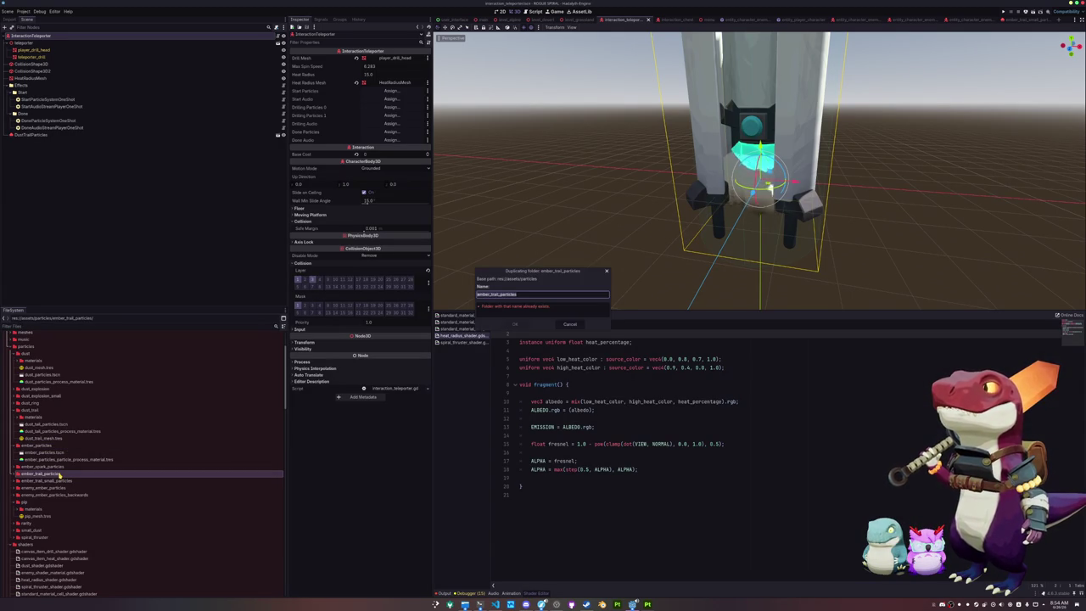
key(Home)
text(mo)
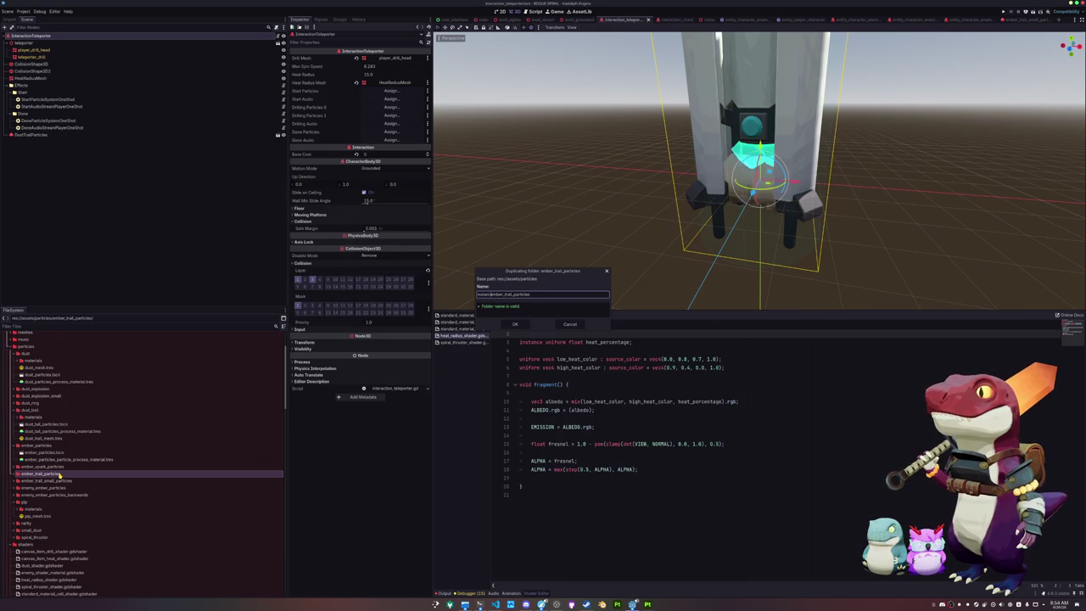
key(Return)
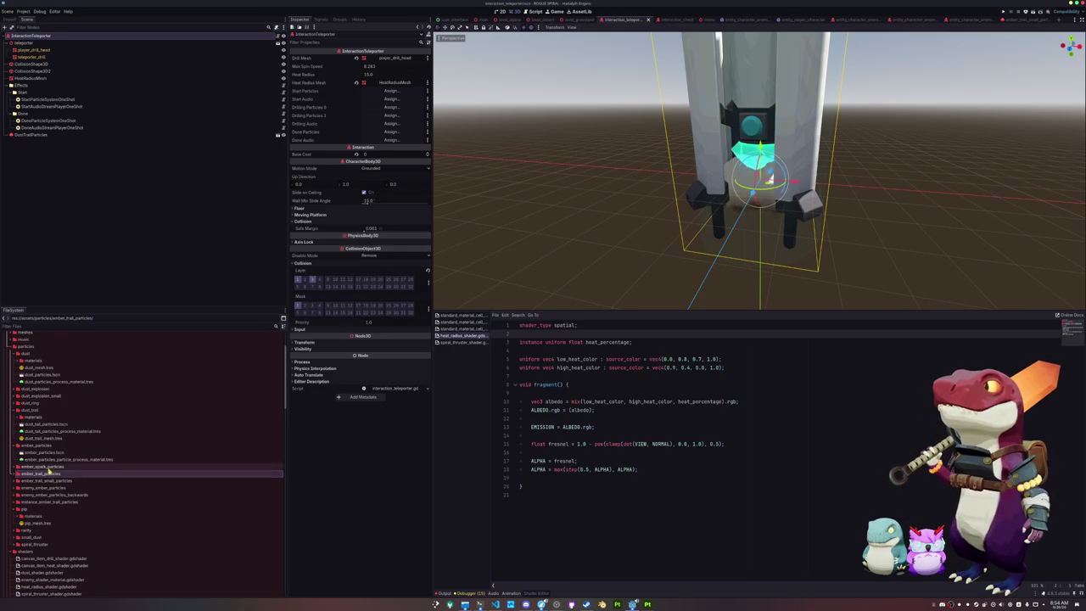
- Prefix the process material file with instance_ and drag the ember trail scene into the Scene tree
click(48, 509)
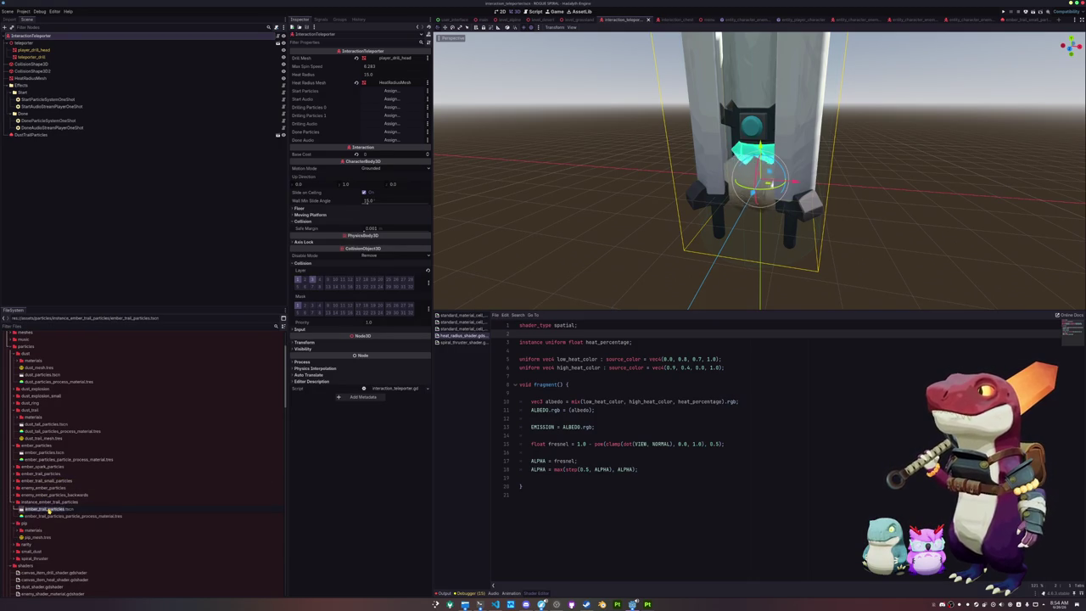
text(instance_)
key(Return)
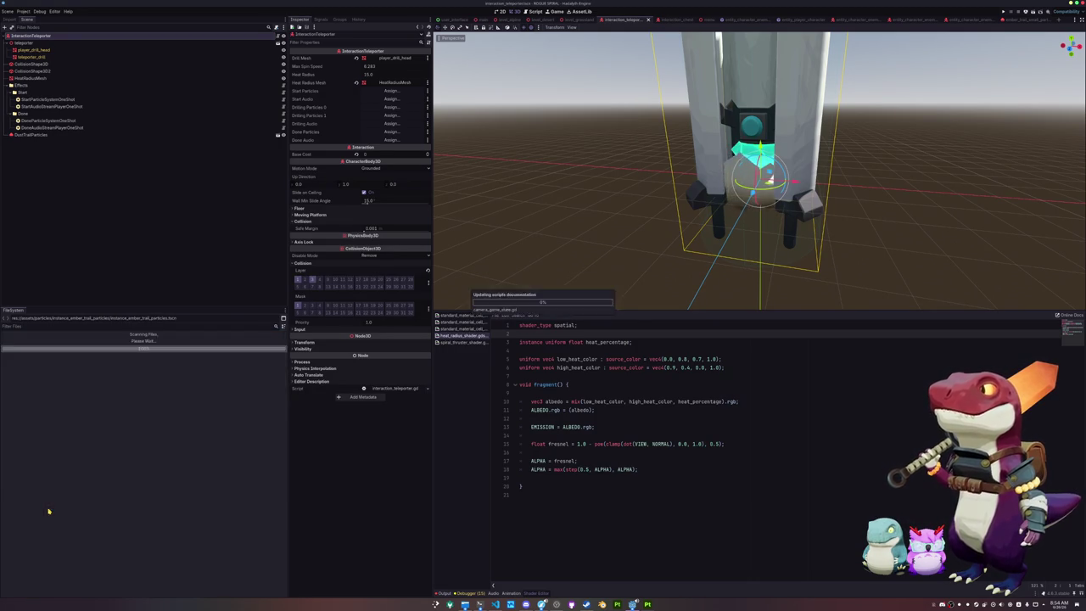
click(58, 510)
key(F2)
key(Home)
text(instance_)
key(Return)
drag(60, 514, 34, 135)
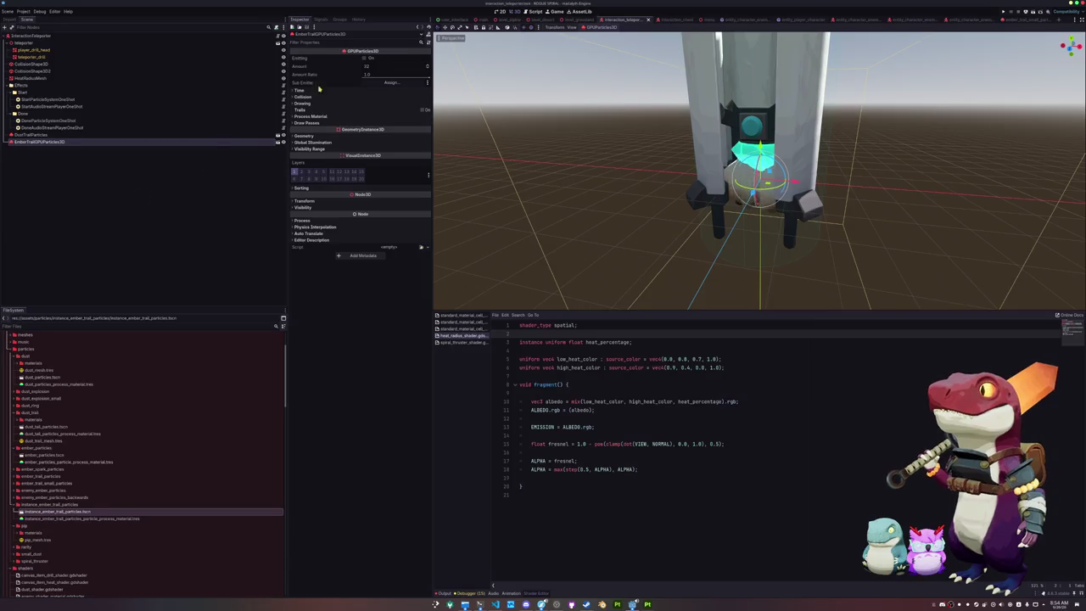
- Turn on Emitting for the ember trail particles and check the draw pass mesh
click(365, 58)
drag(539, 128, 552, 142)
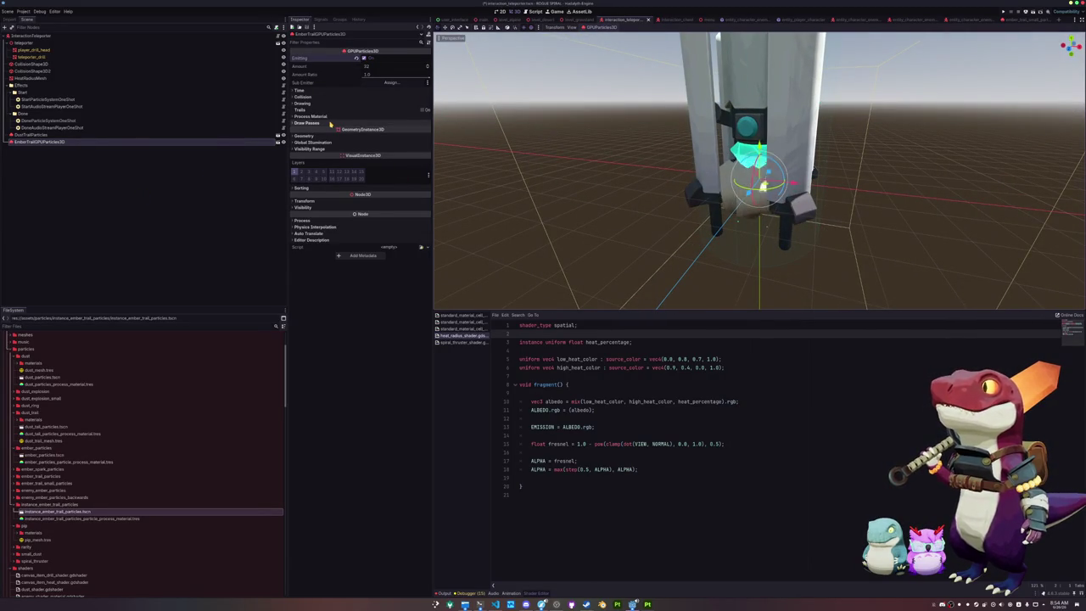
click(404, 123)
click(401, 144)
click(404, 145)
- Set the process material's gravity Y to 0 while watching the particles
click(311, 116)
click(392, 123)
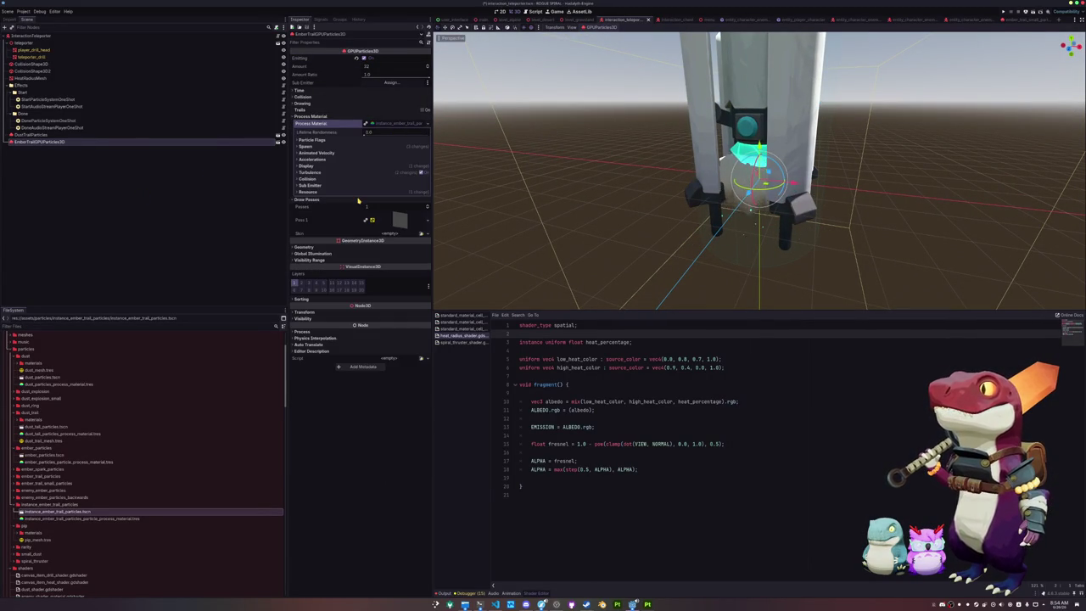
click(348, 158)
click(348, 166)
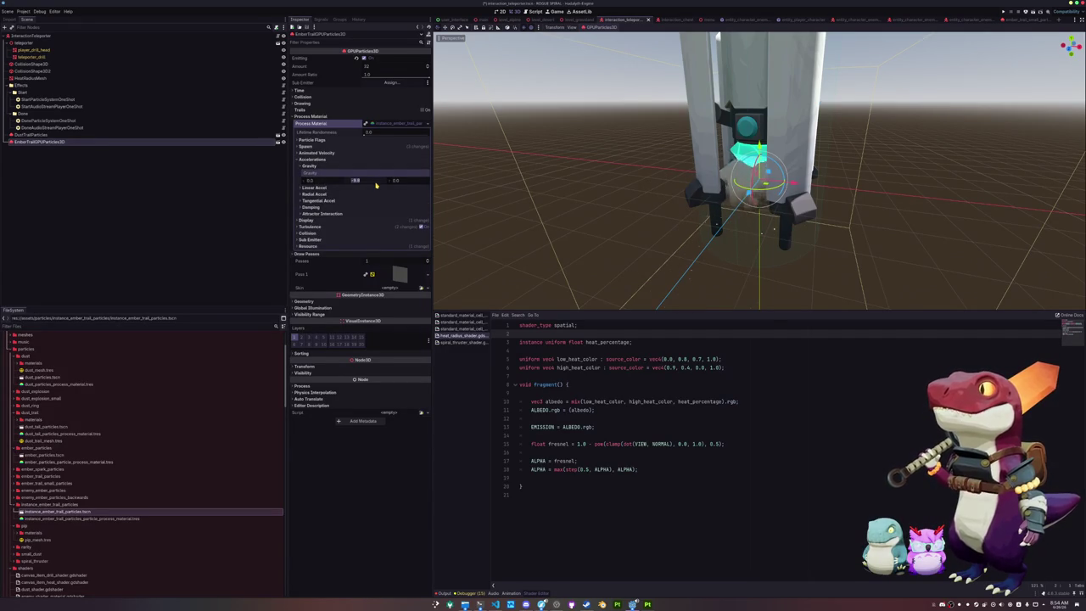
mouse_move(607, 191)
mouse_down()
mouse_move(605, 205)
mouse_move(616, 178)
mouse_move(517, 195)
mouse_up()
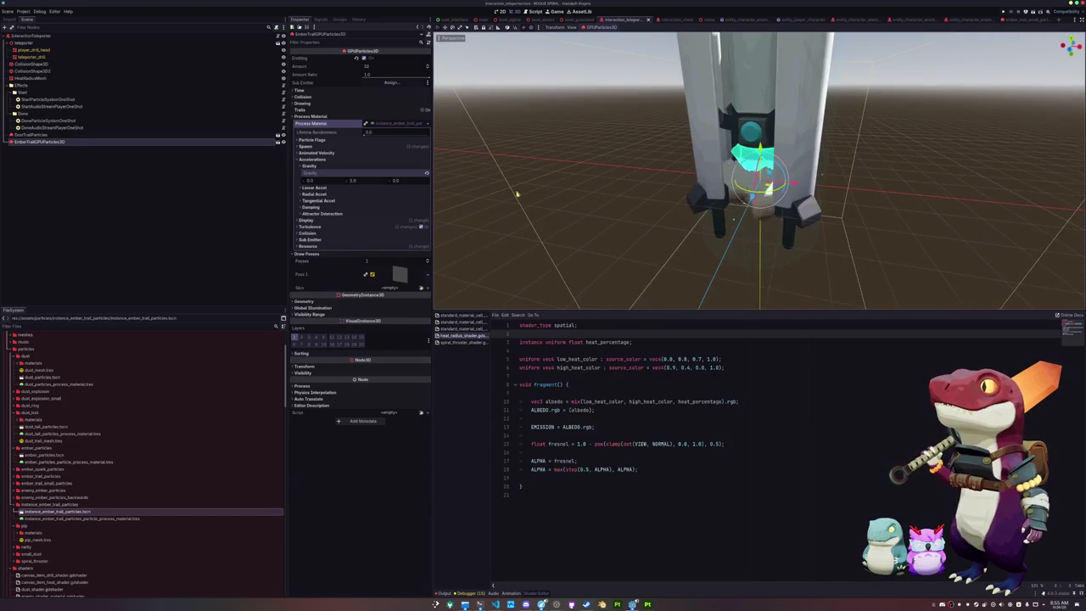
drag(356, 181, 363, 185)
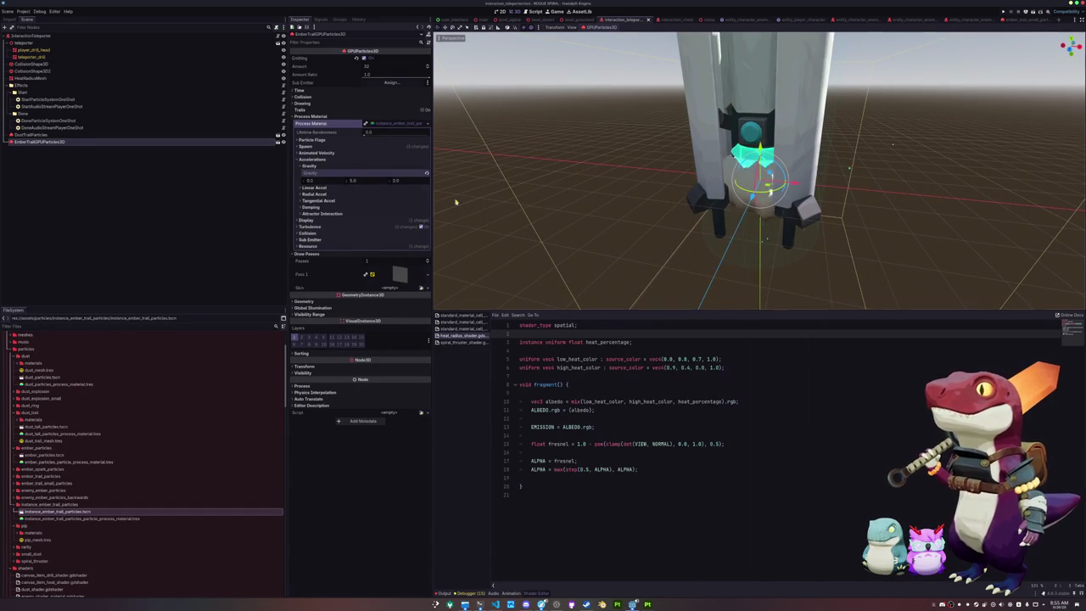
mouse_move(583, 207)
mouse_down()
mouse_move(636, 201)
mouse_move(595, 194)
mouse_up()
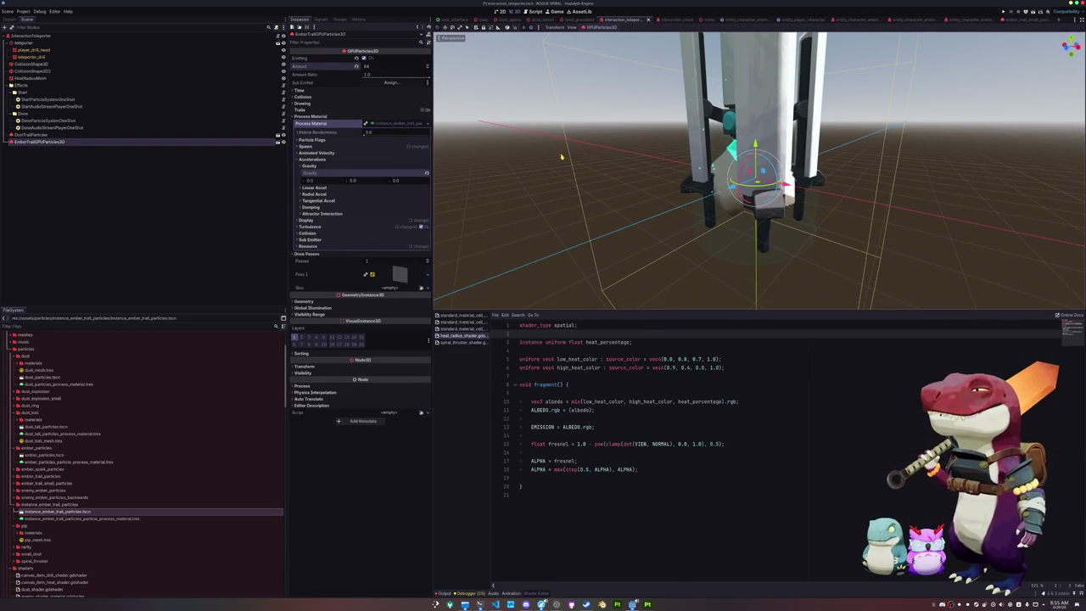
drag(561, 156, 569, 163)
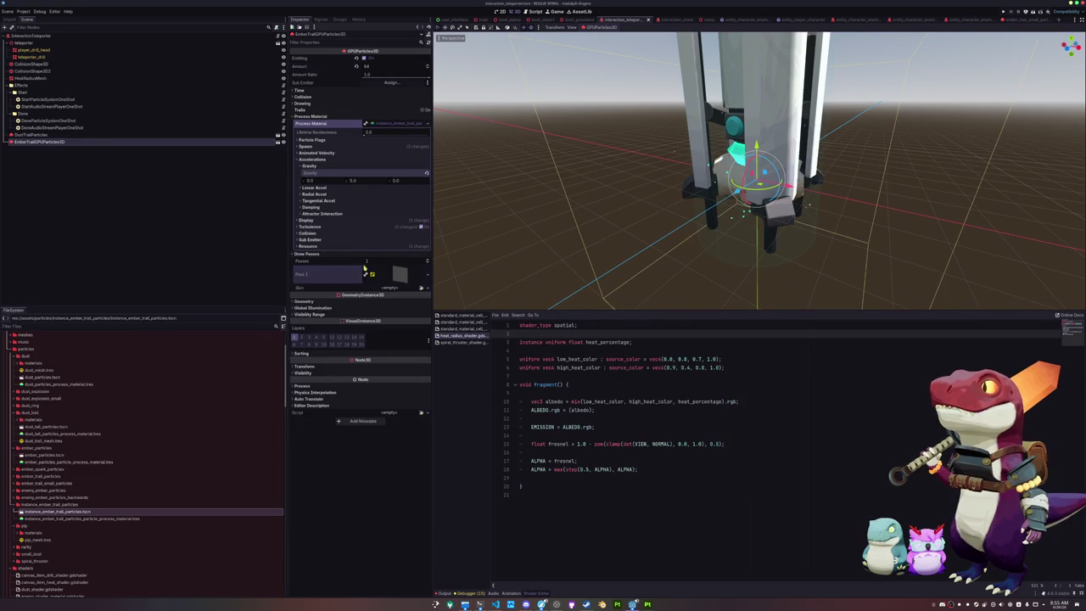
- Open the Material Override's spiral_thruster shader code in the shader editor
click(378, 302)
click(378, 314)
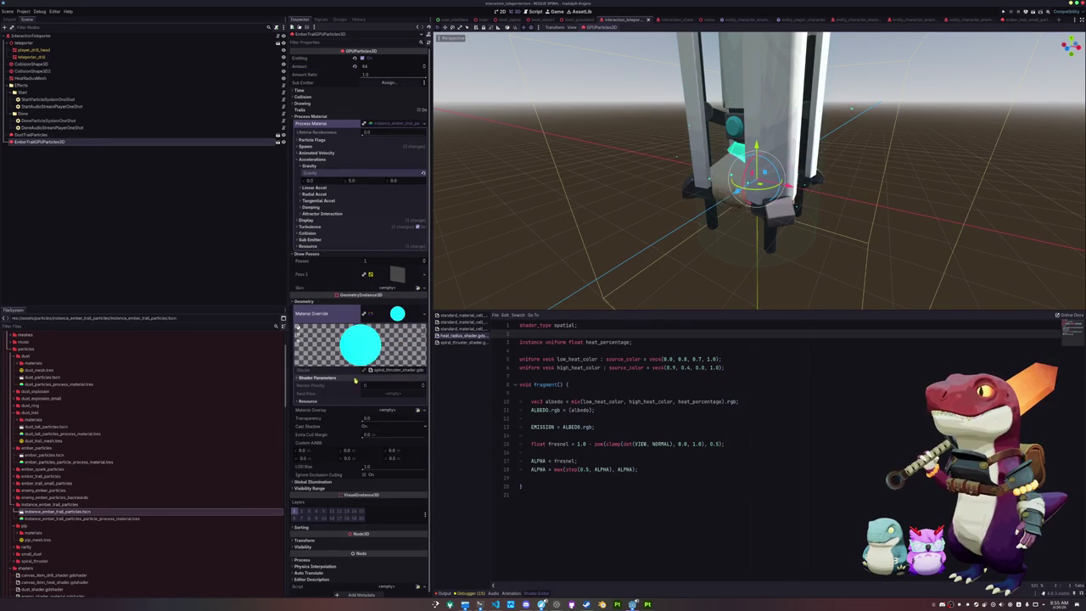
click(352, 379)
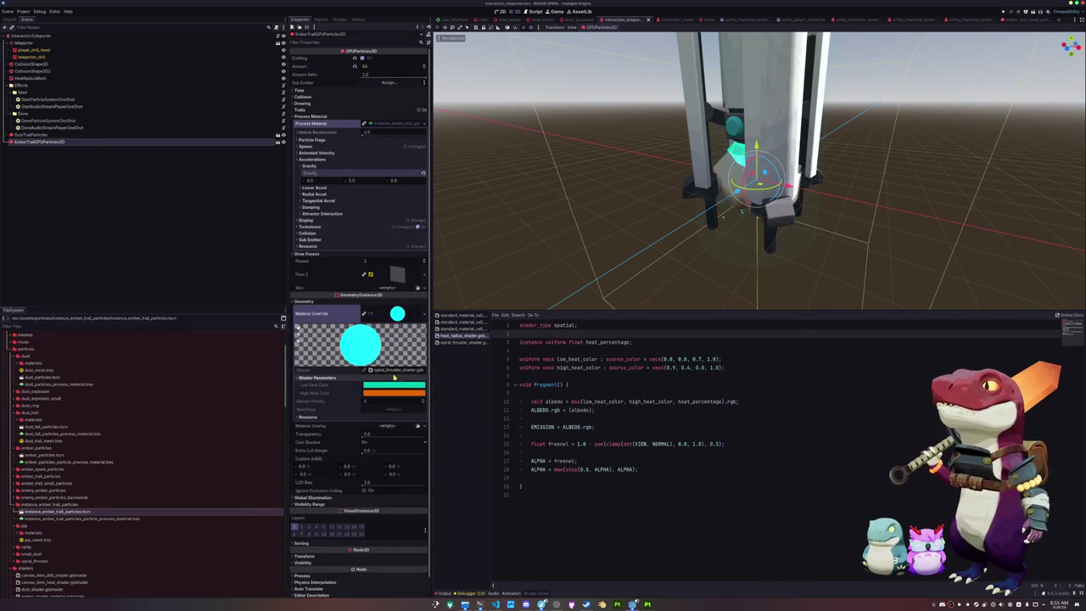
click(398, 371)
click(614, 349)
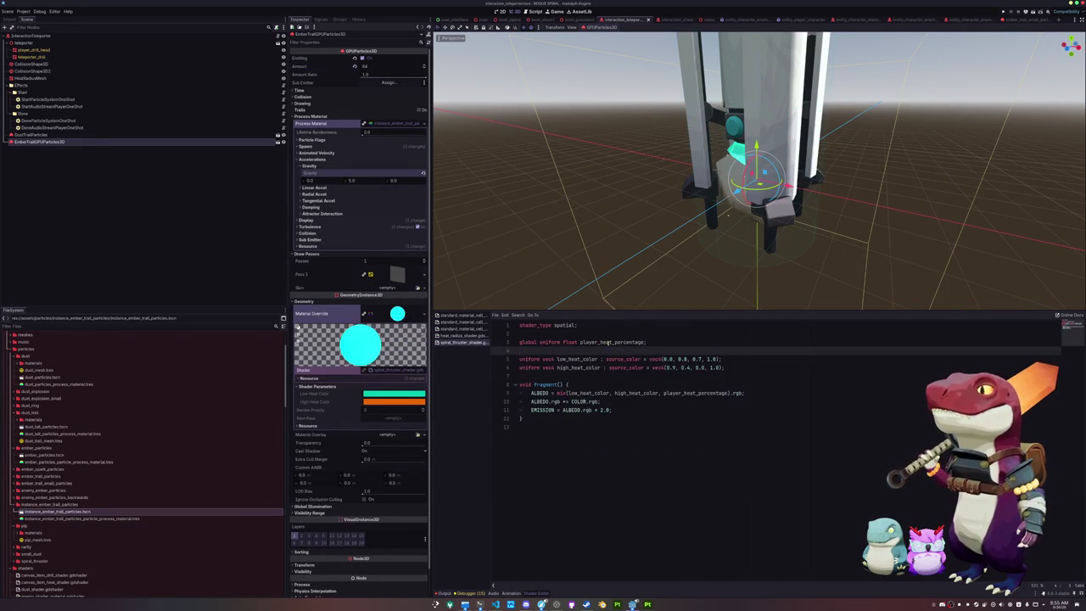
- Duplicate spiral_thruster_shader.gdshader as instance_spiral_thruster_shader.gdshader and open the copy
right_click(465, 344)
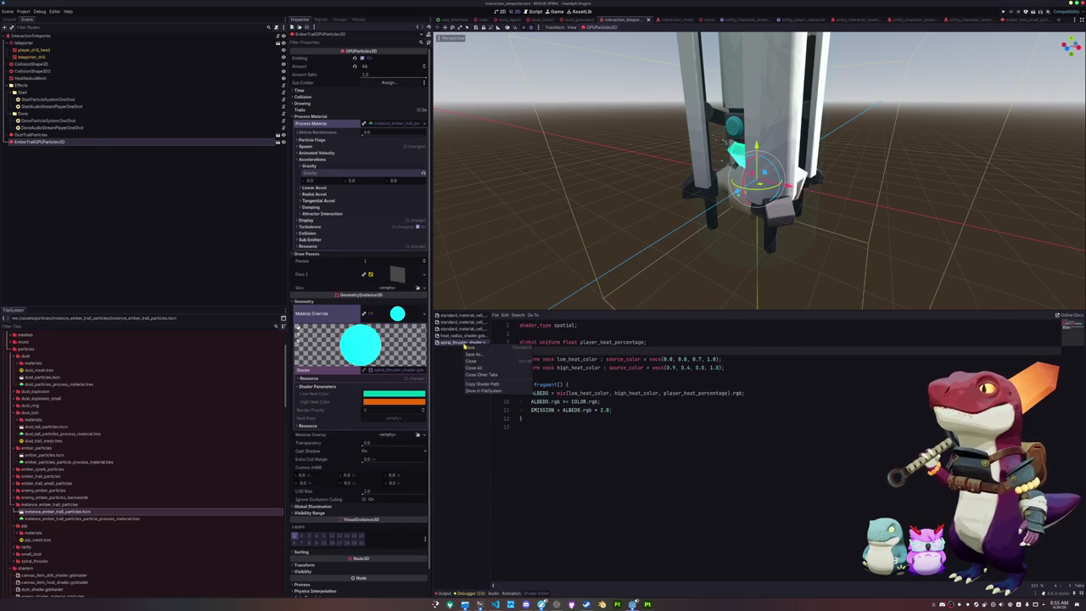
click(456, 364)
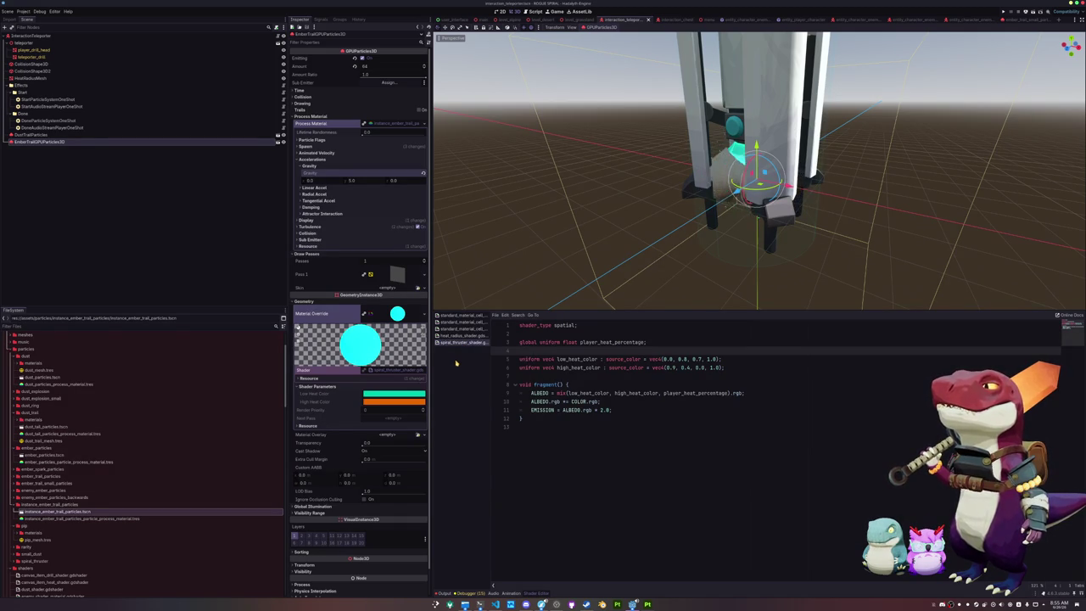
click(390, 370)
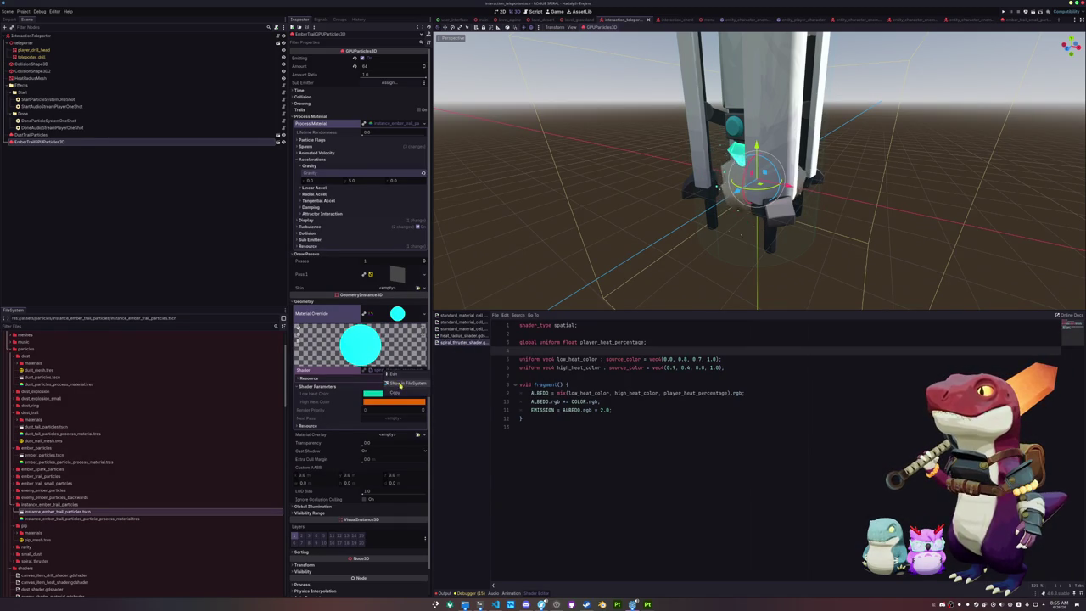
key(ctrl+d)
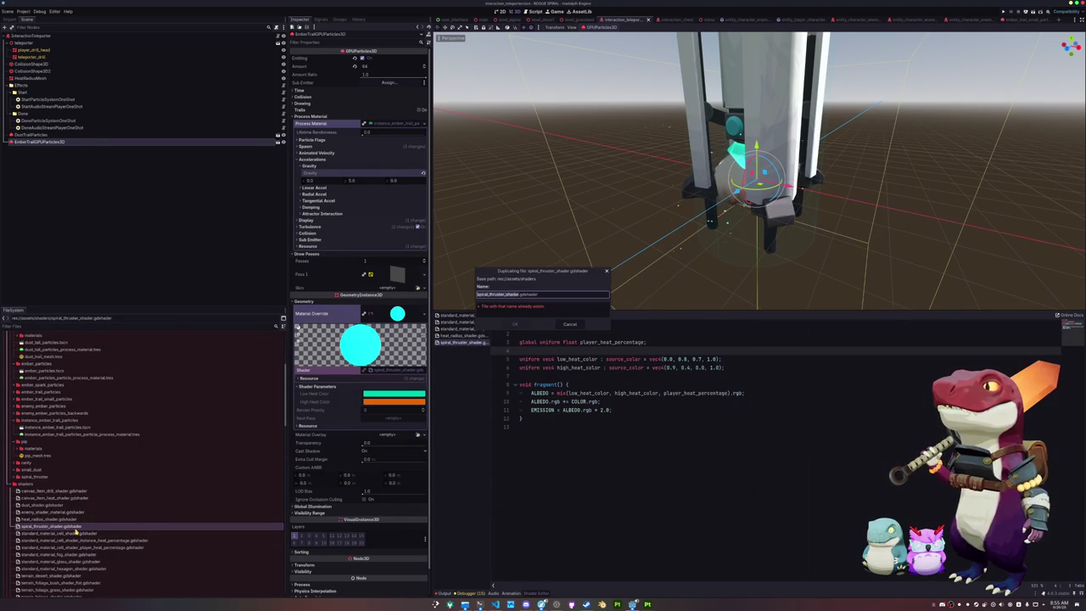
key(Home)
text(instance_)
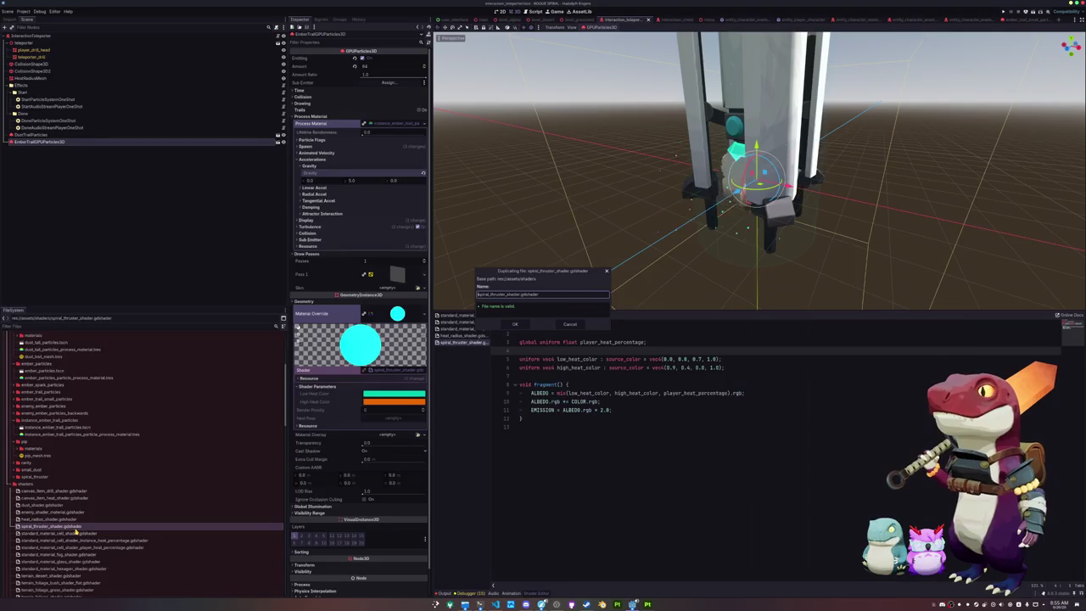
key(Return)
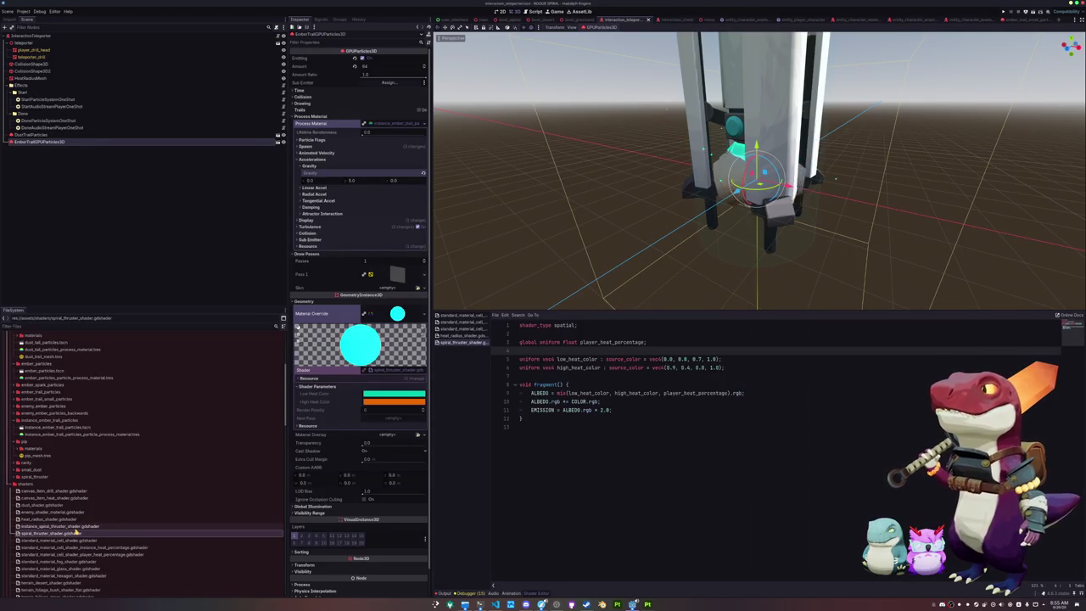
scroll(75, 531, down, 2)
double_click(74, 494)
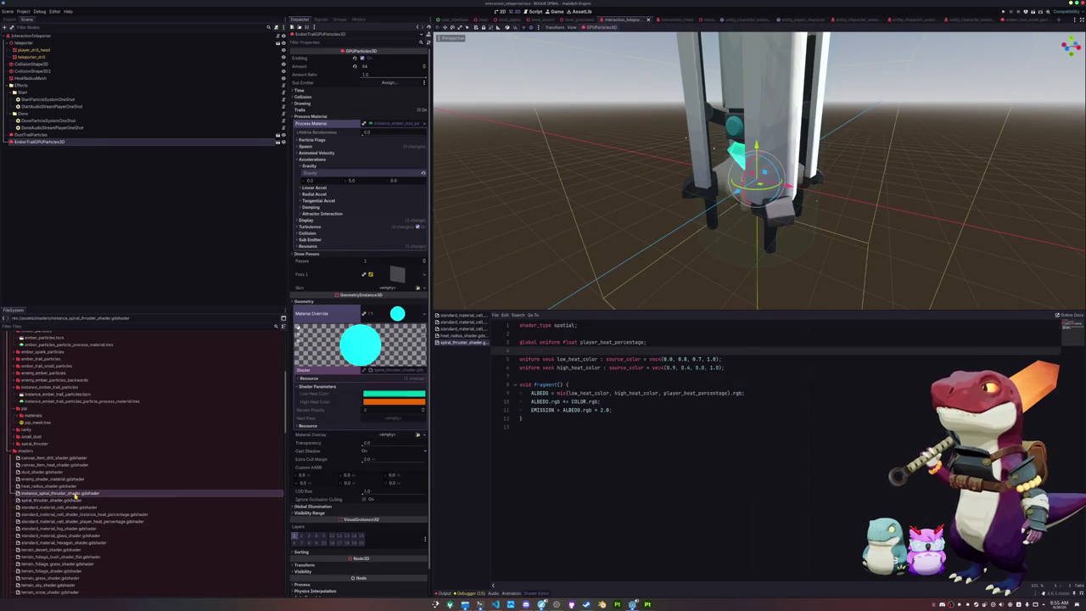
- Change the uniform to 'instance uniform heat_percentage' and use heat_percentage in line 9's mix
click(599, 342)
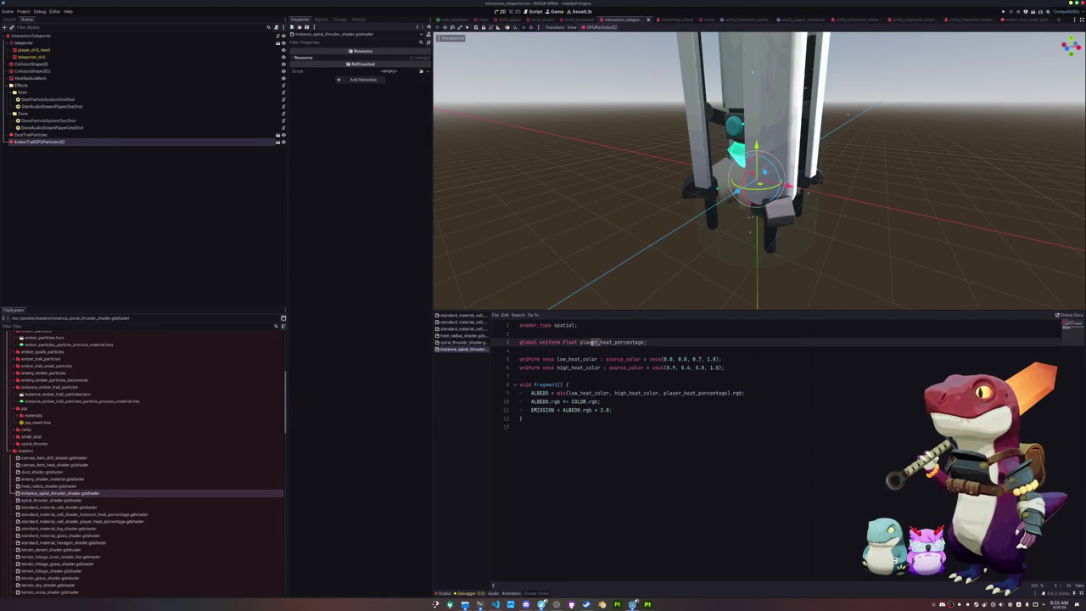
key(Delete)
key(Delete)
double_click(592, 342)
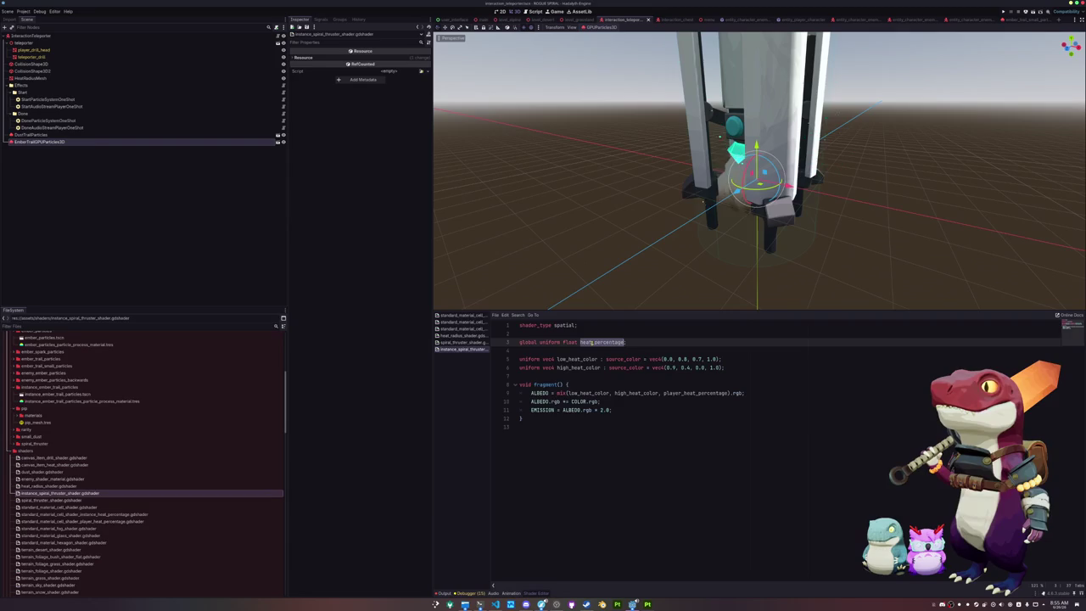
key(ctrl+c)
double_click(698, 393)
key(ctrl+v)
double_click(529, 342)
text(instance)
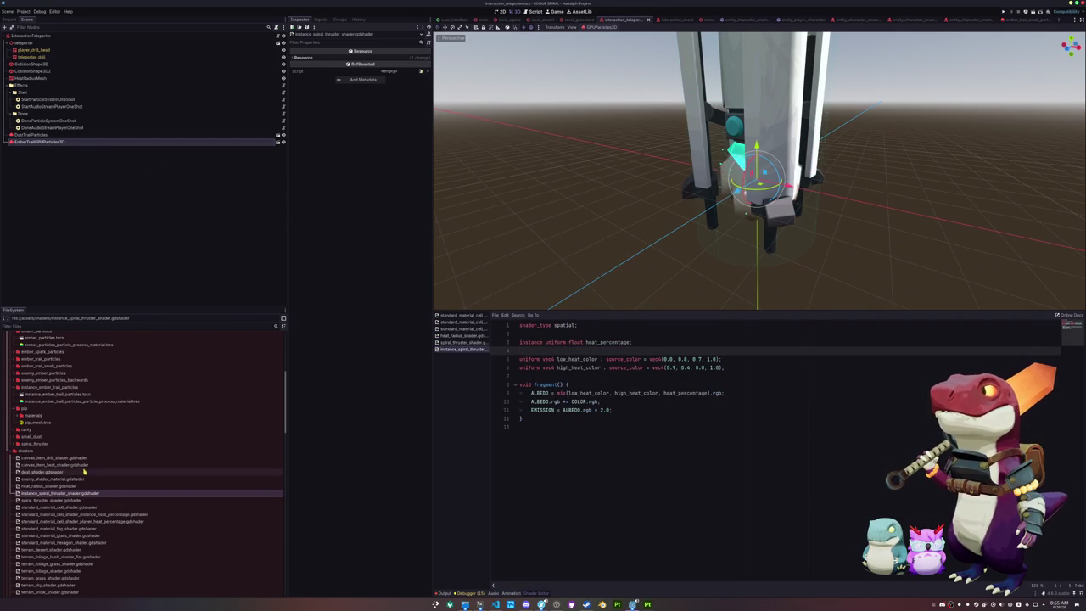
click(41, 143)
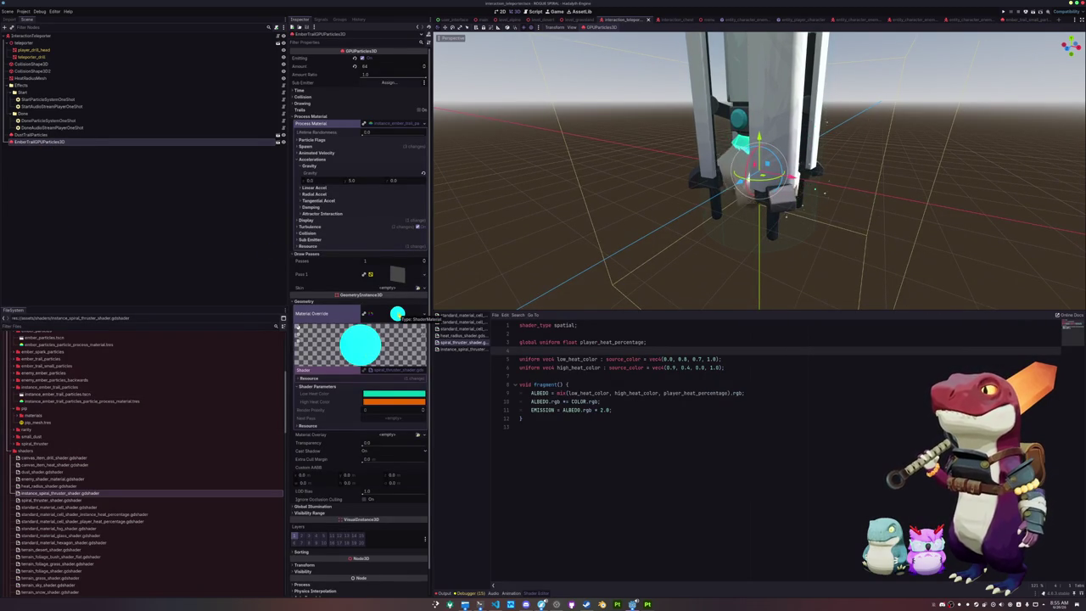
- Open the ember trail scene and rename its root InstanceEmberTrailGPUParticles3D
click(374, 426)
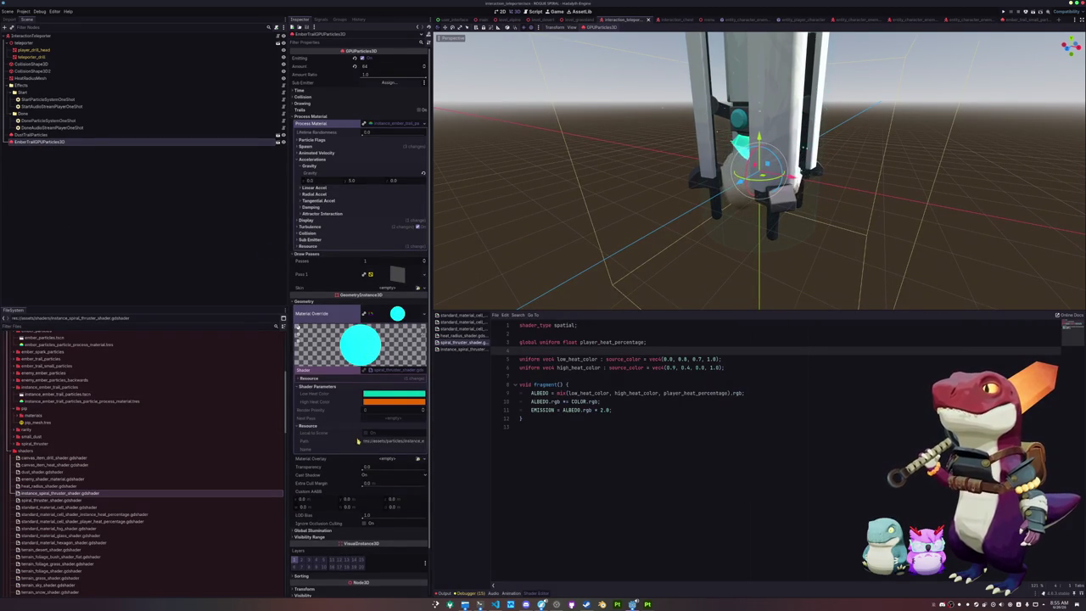
drag(382, 441, 438, 439)
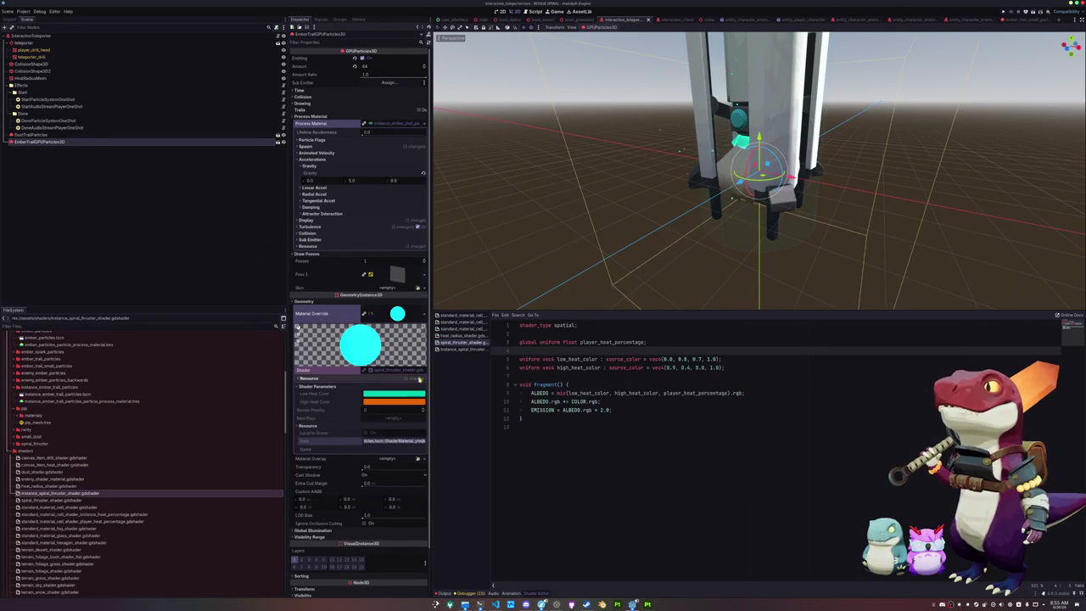
key(ctrl+z)
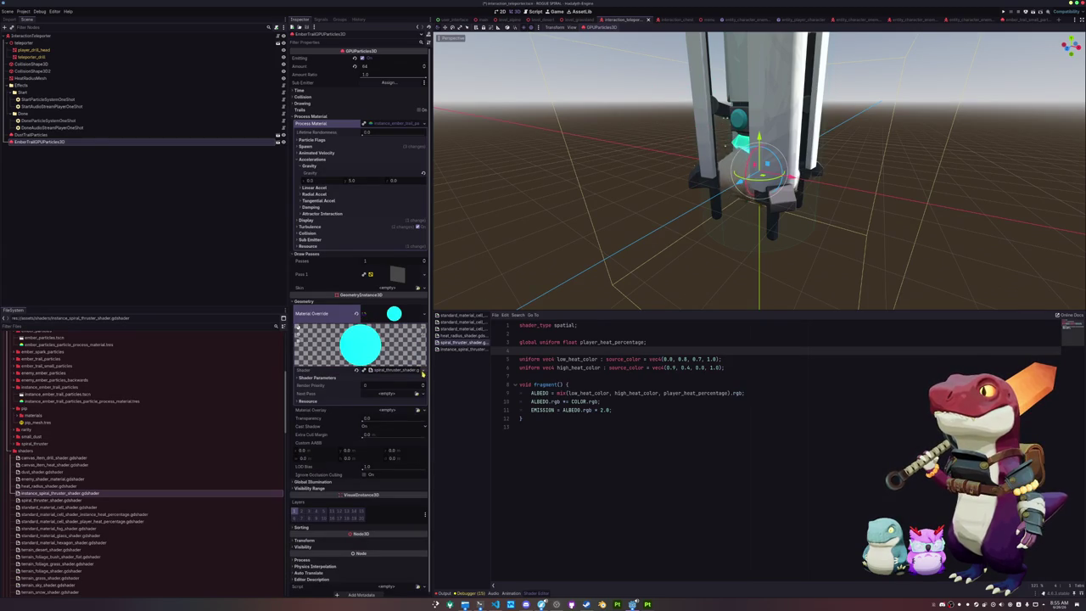
click(422, 372)
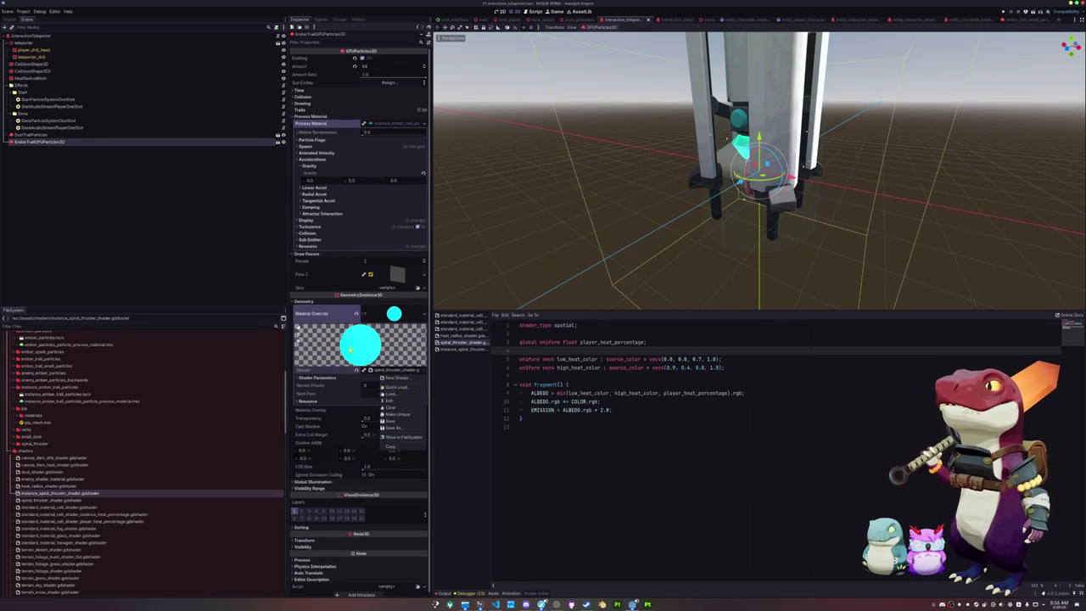
click(278, 142)
click(127, 37)
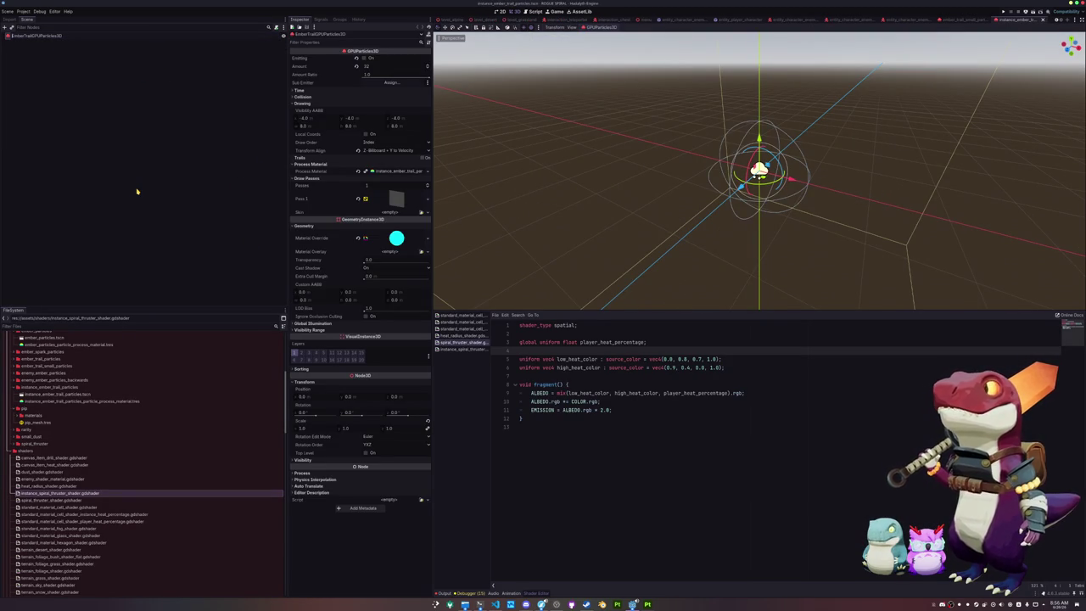
text(Instance)
key(Return)
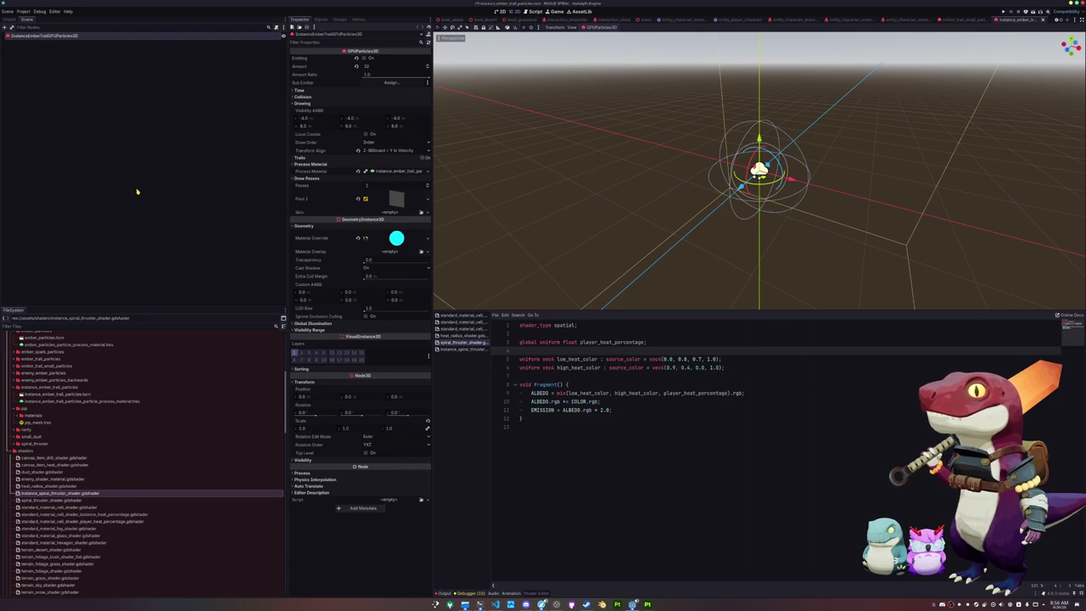
- Quick Load instance_spiral_thruster_shader as the material override's shader, then return to interaction_teleporter
click(397, 242)
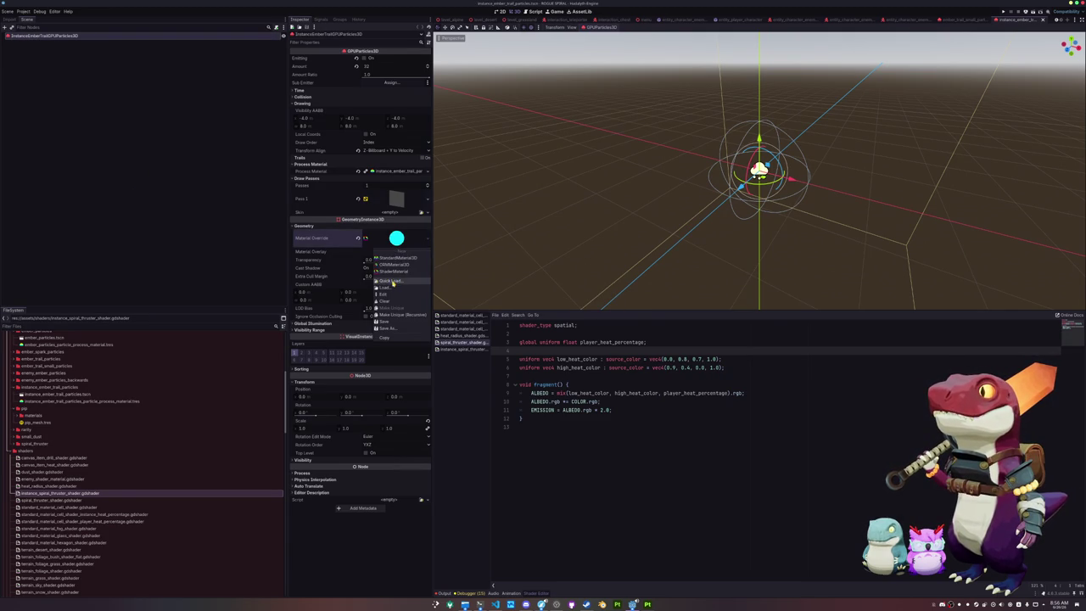
click(399, 283)
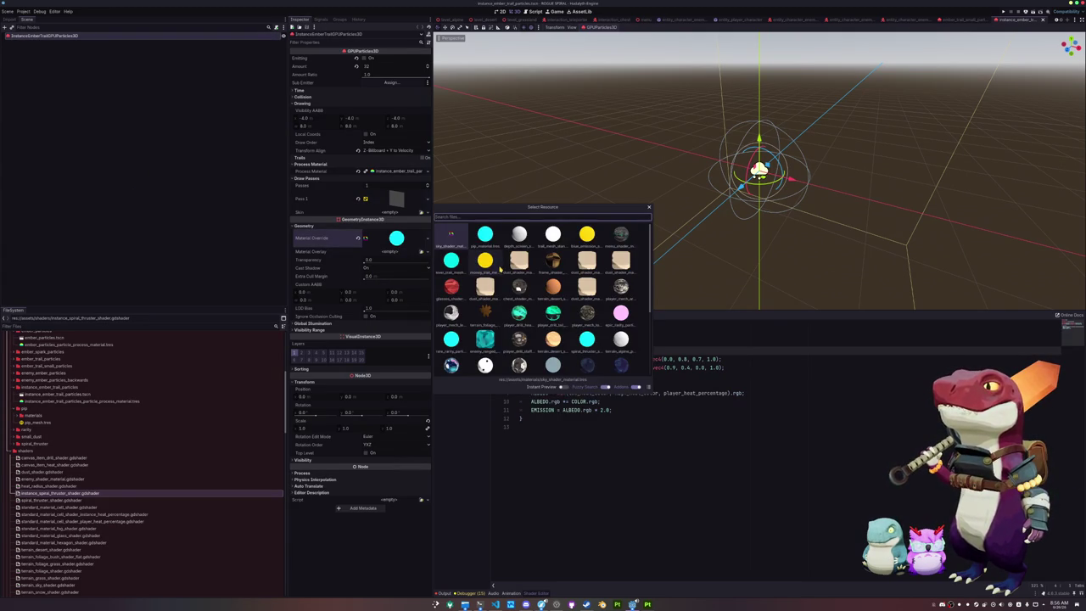
key(Escape)
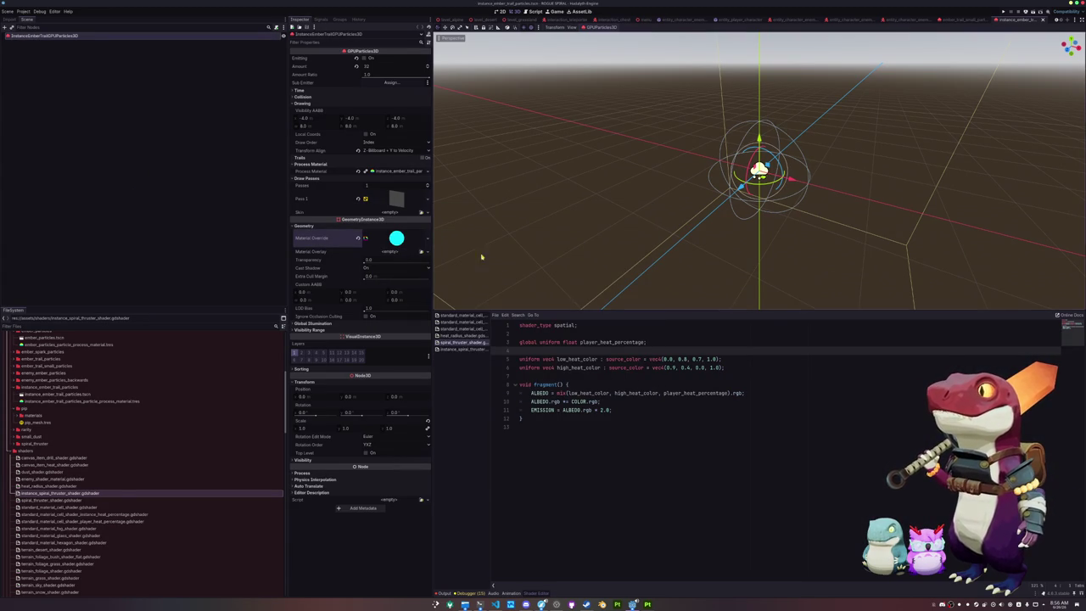
click(396, 238)
click(422, 294)
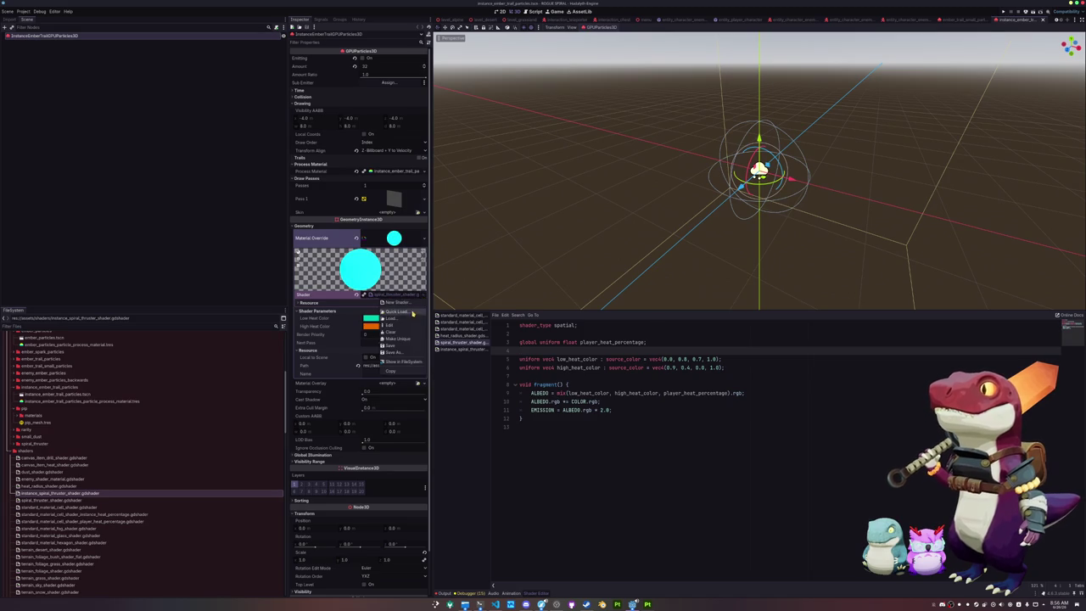
click(413, 313)
text(instance_)
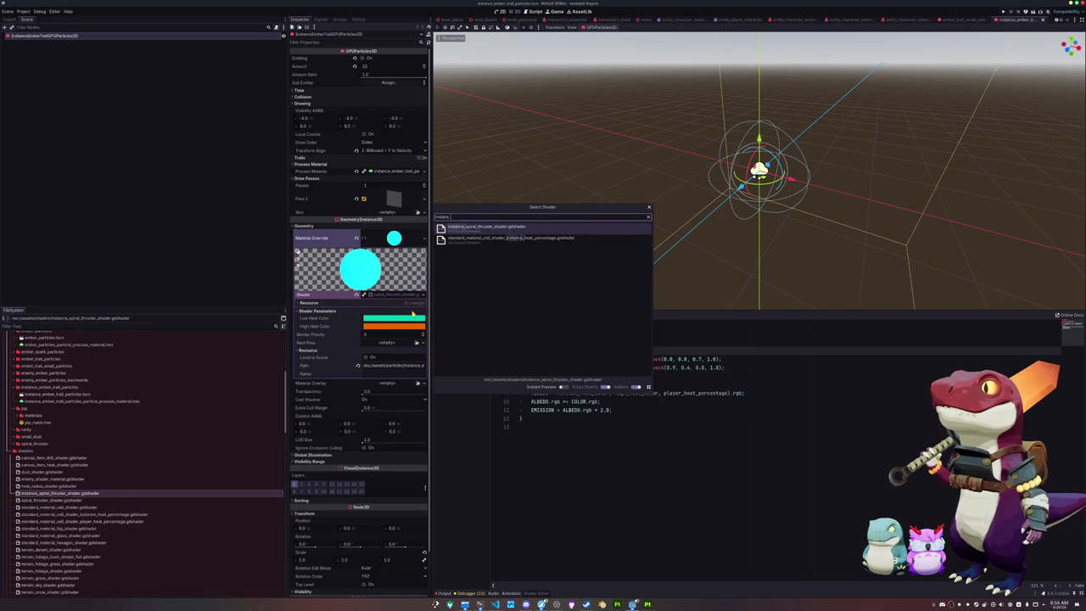
key(Return)
click(310, 469)
click(310, 468)
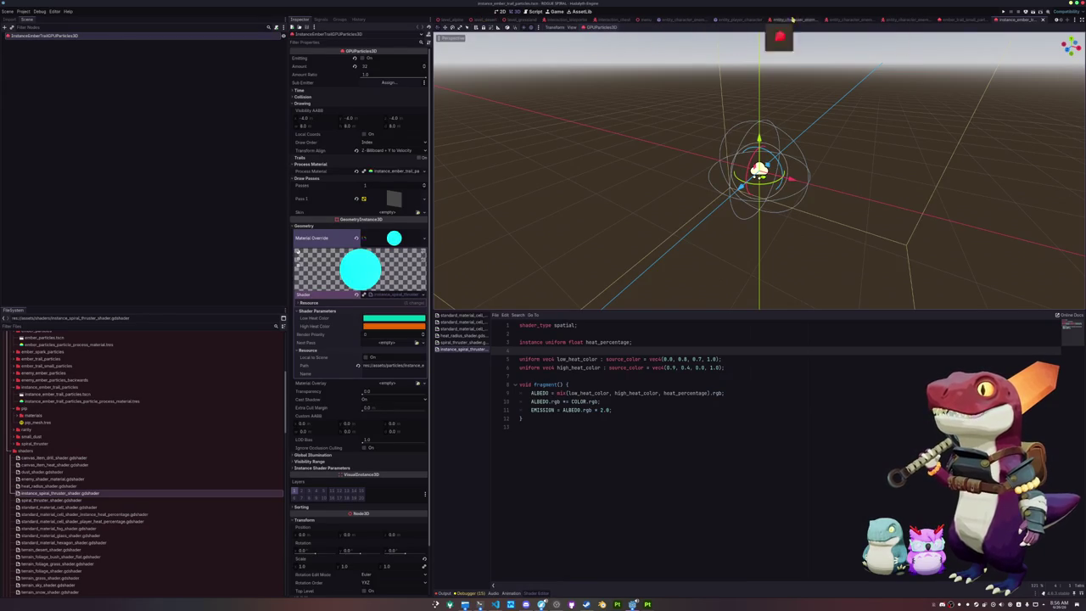
click(556, 18)
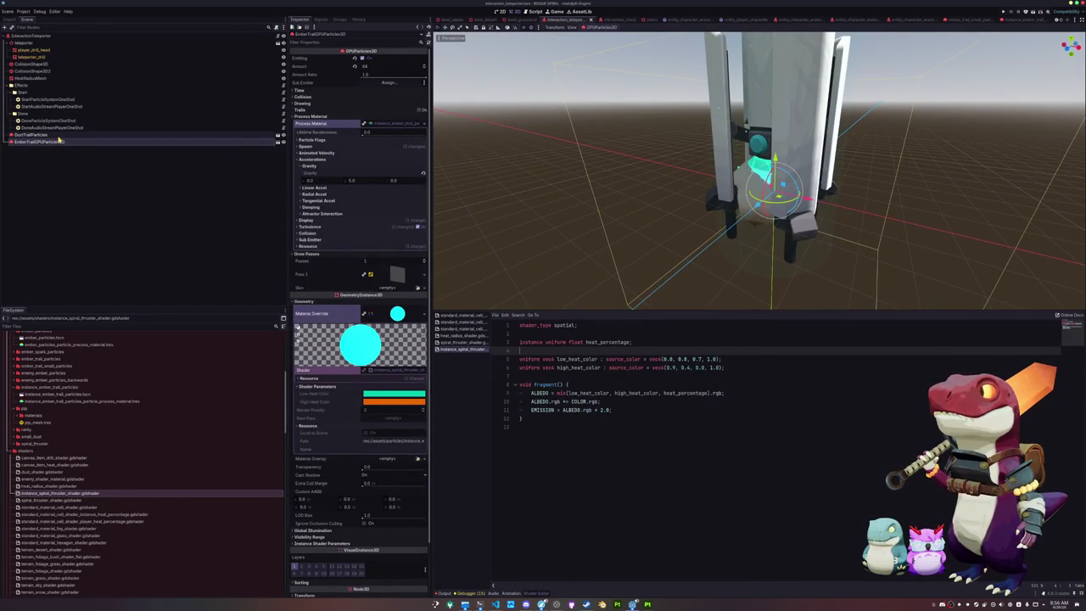
- Assign DustTrailParticles and EmberTrailGPUParticles3D to Drilling Particles 0 and 1, then open interaction_teleporter.gd
click(30, 36)
click(376, 107)
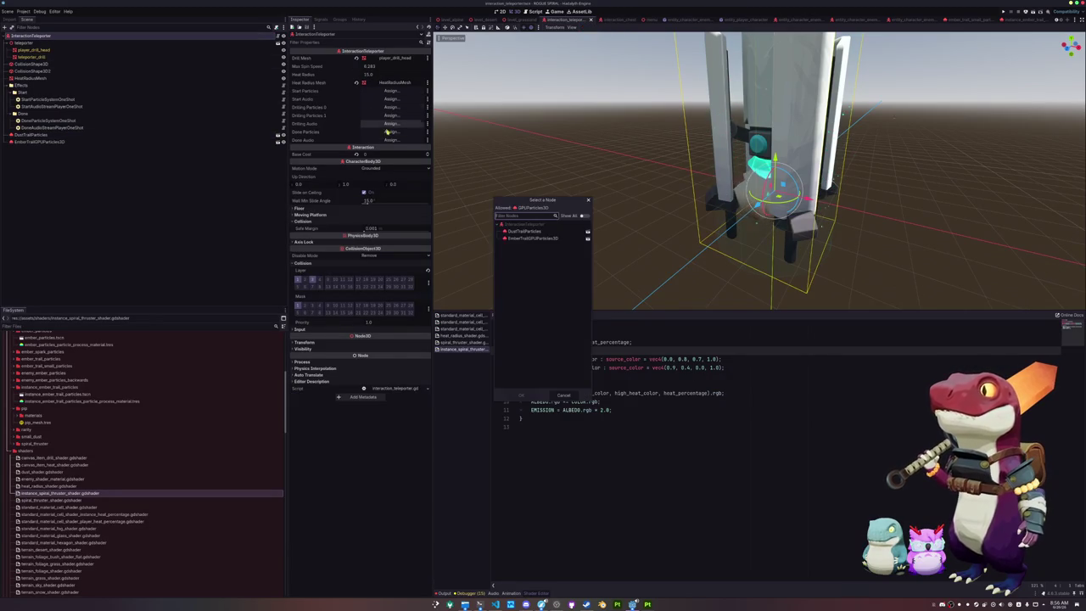
double_click(530, 231)
click(391, 116)
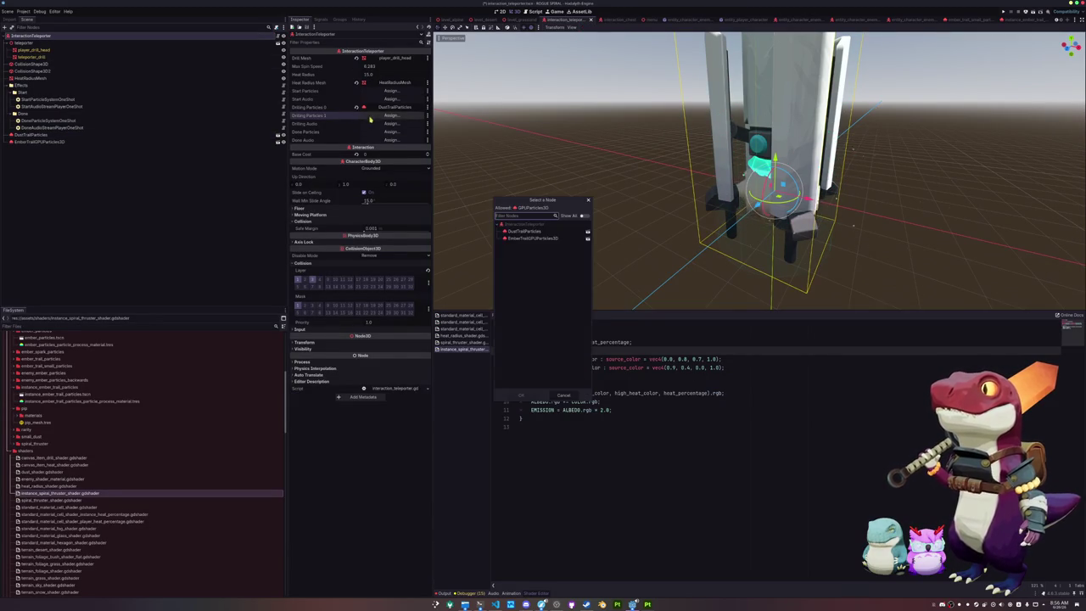
double_click(530, 237)
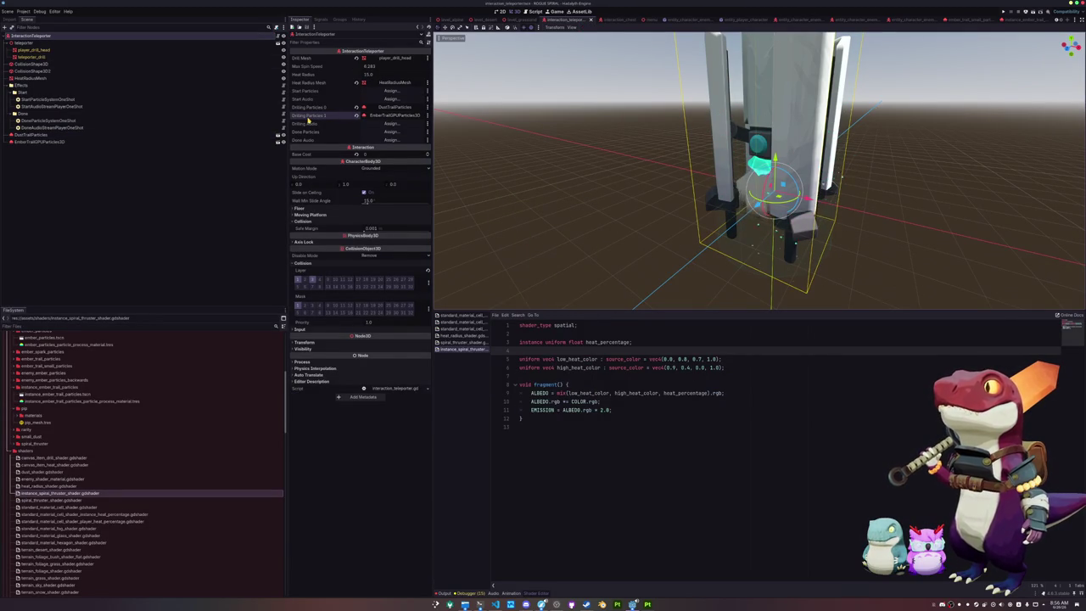
click(273, 37)
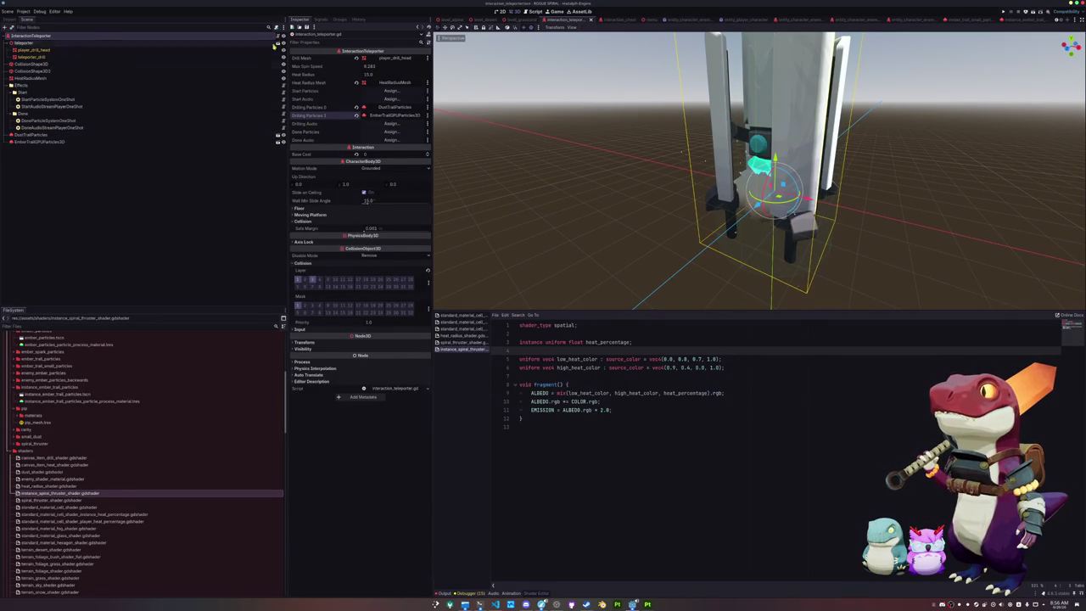
scroll(640, 402, down, 20)
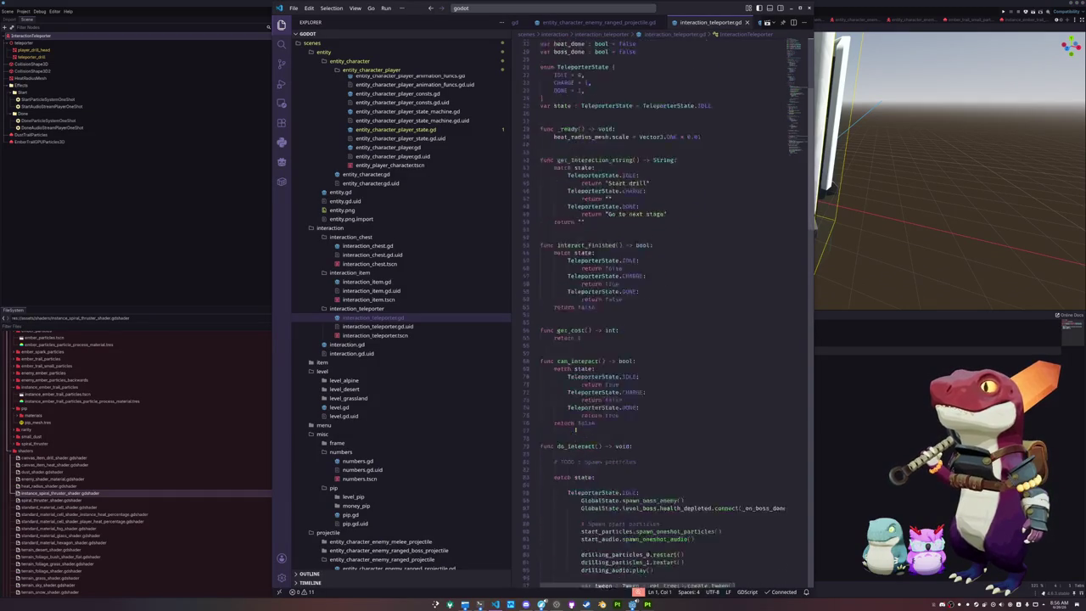
- Duplicate the heat_radius_mesh set_instance_shader_parameter block in _process directly beneath itself
scroll(566, 435, up, 8)
click(604, 293)
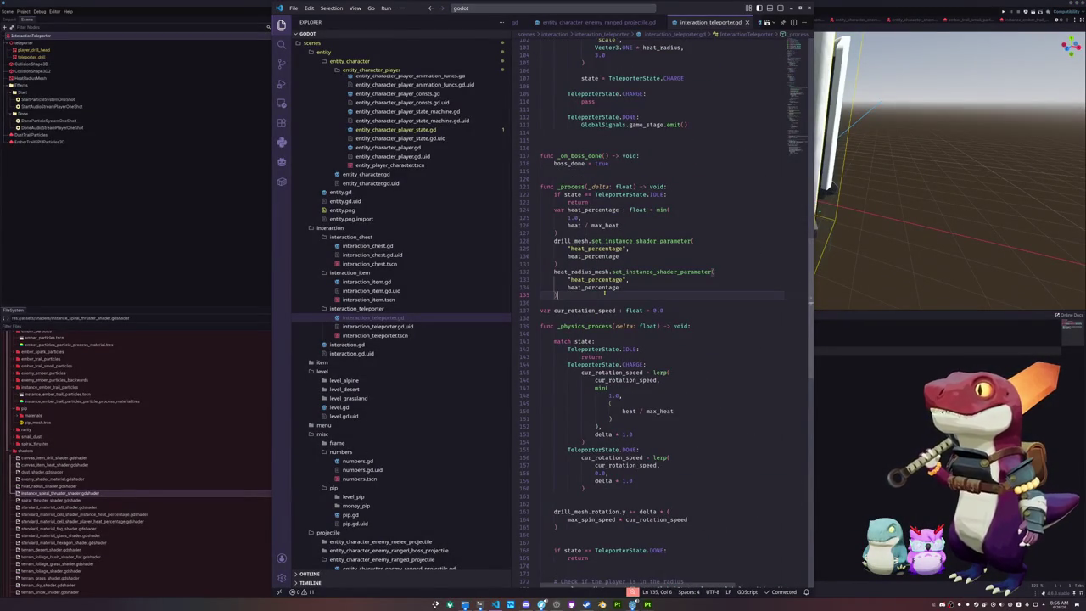
key(shift+Up)
key(shift+Up)
key(shift+Up)
key(ctrl+c)
key(End)
key(Return)
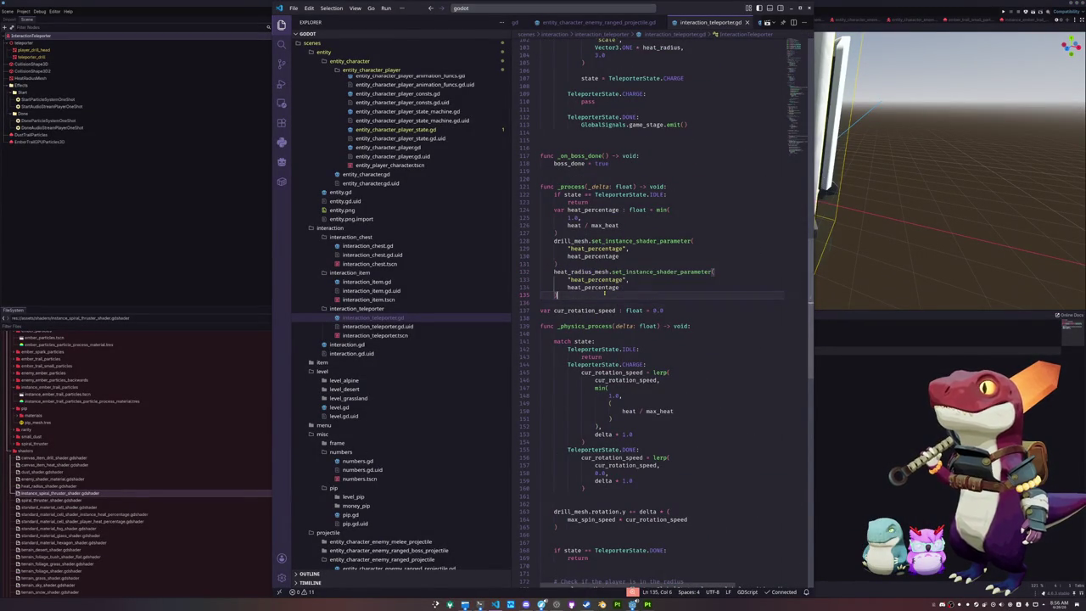
key(ctrl+v)
key(Up)
key(Up)
key(Up)
- Retarget the copied block to drilling_particles_1, then return to Godot
key(ctrl+d)
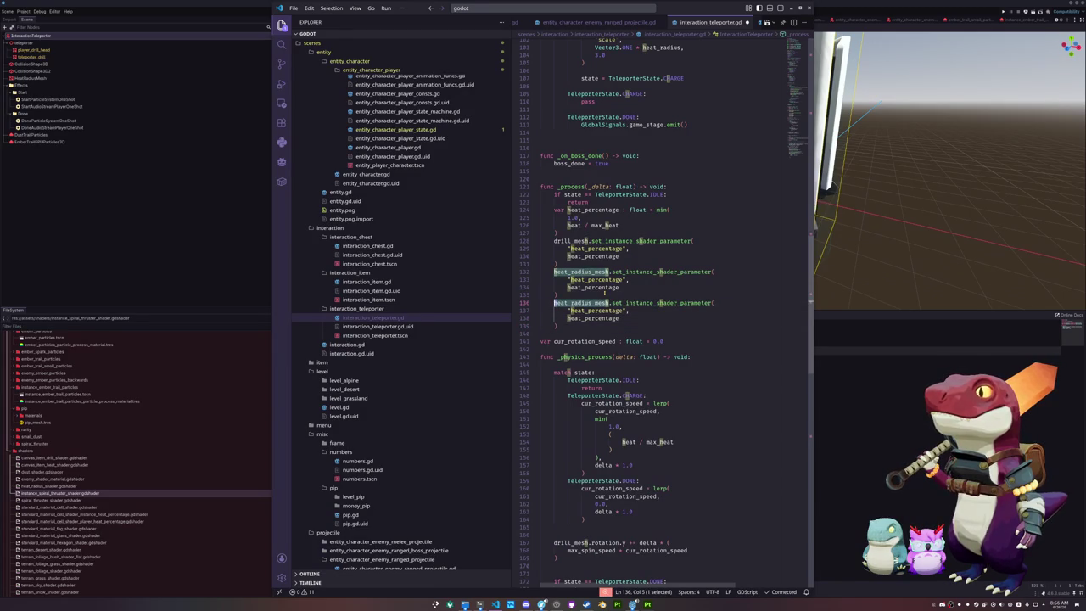
key(Home)
key(ctrl+shift+Right)
text(drill)
text(ing_particles)
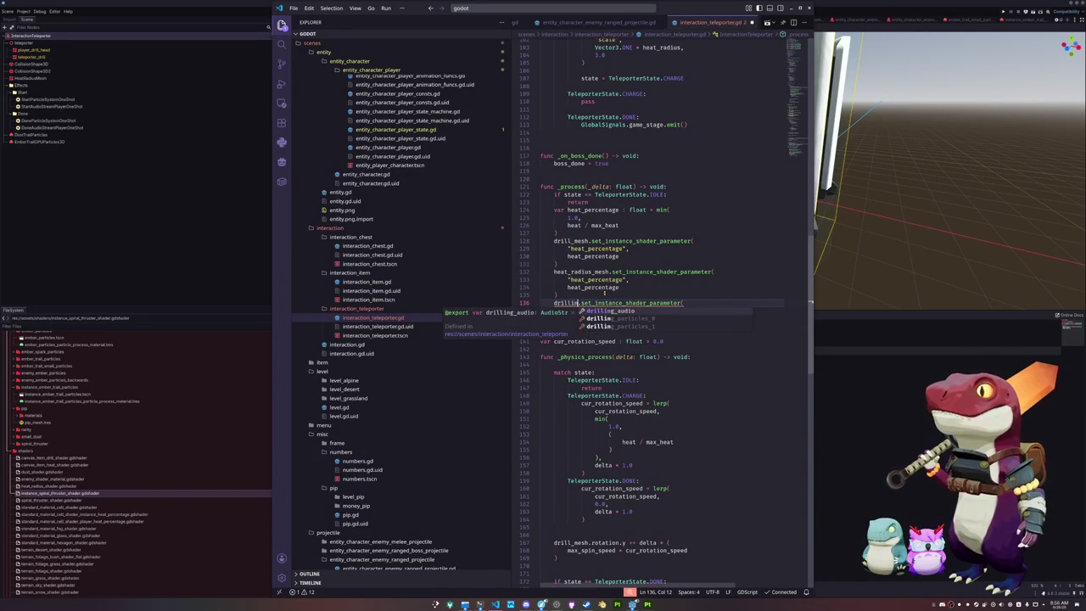
text(_1)
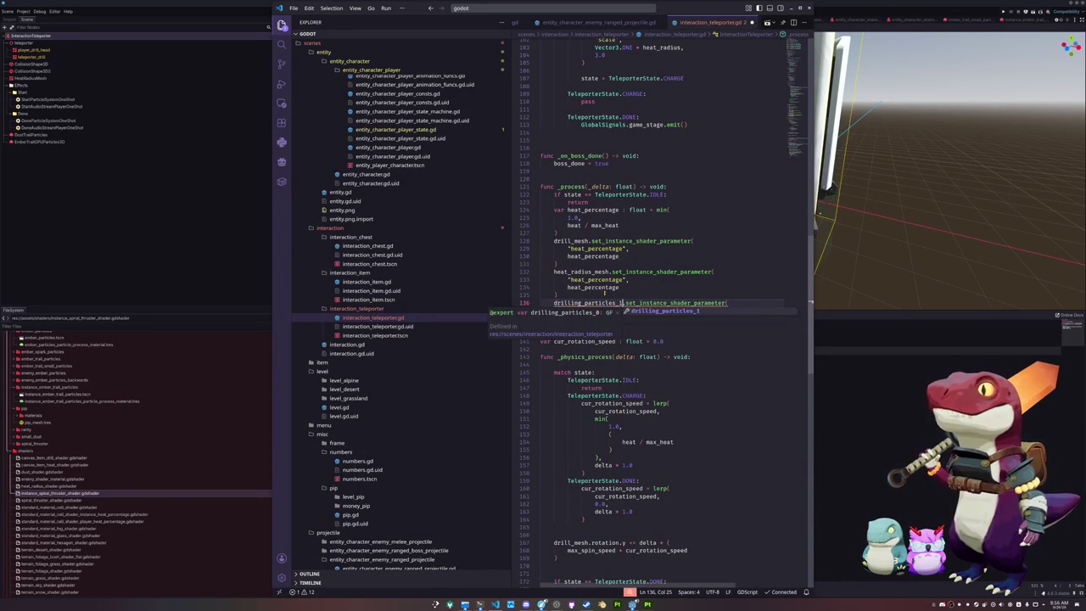
key(Down)
key(Down)
key(Down)
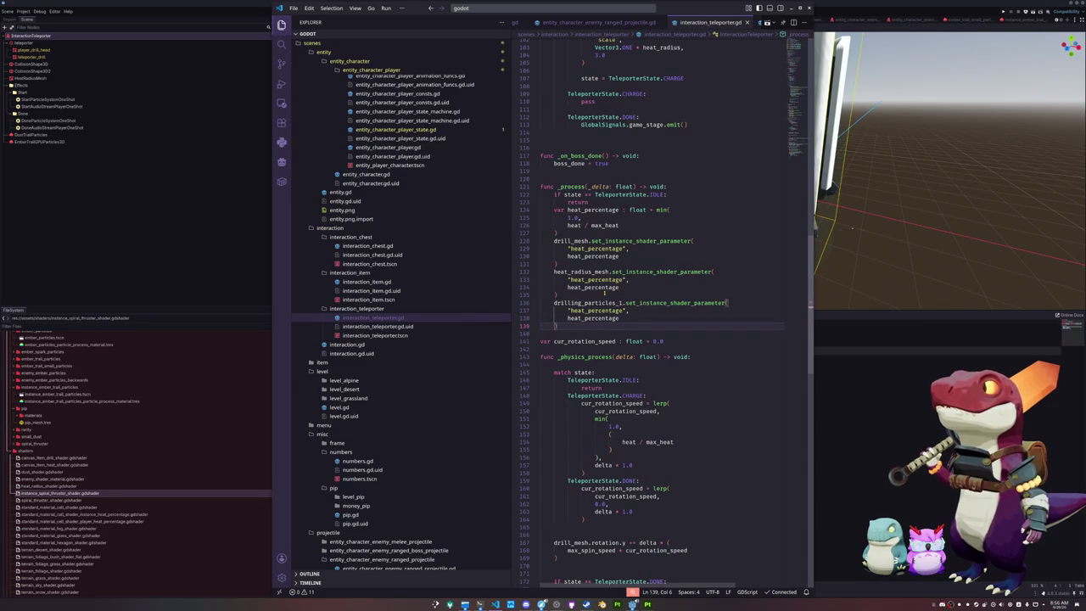
click(211, 233)
- Assign StartParticleSystemOneShot to the InteractionTeleporter's Start Particles slot
click(38, 140)
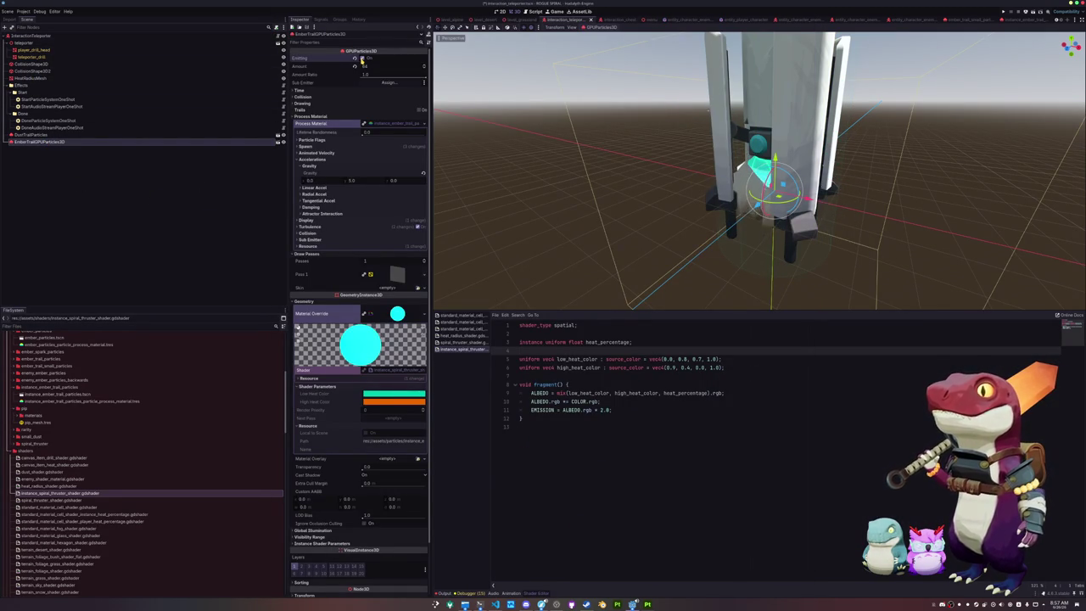
ctrl+click(73, 136)
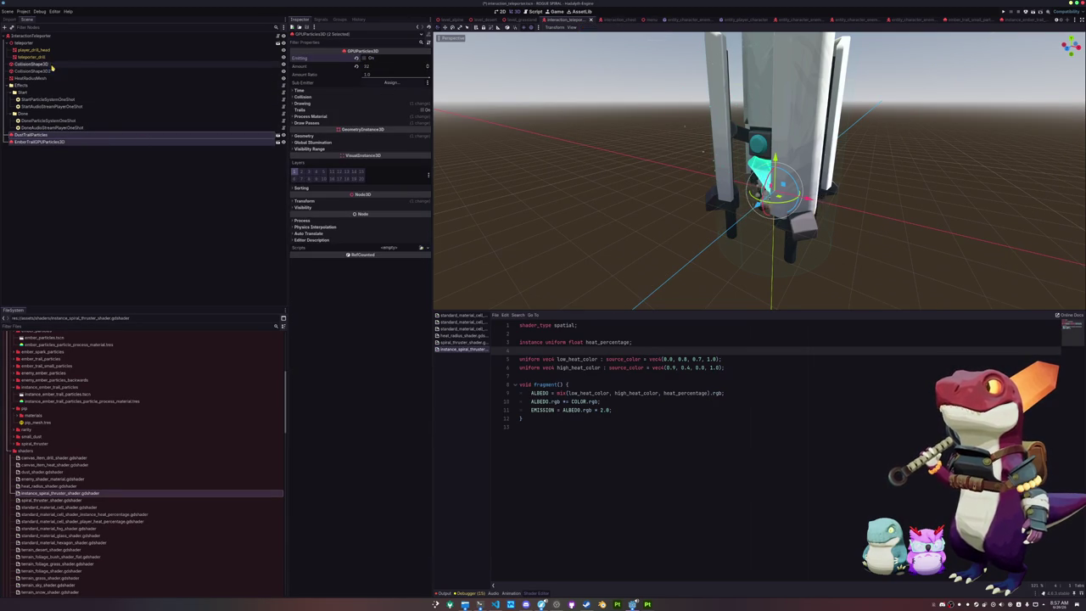
click(30, 36)
click(389, 91)
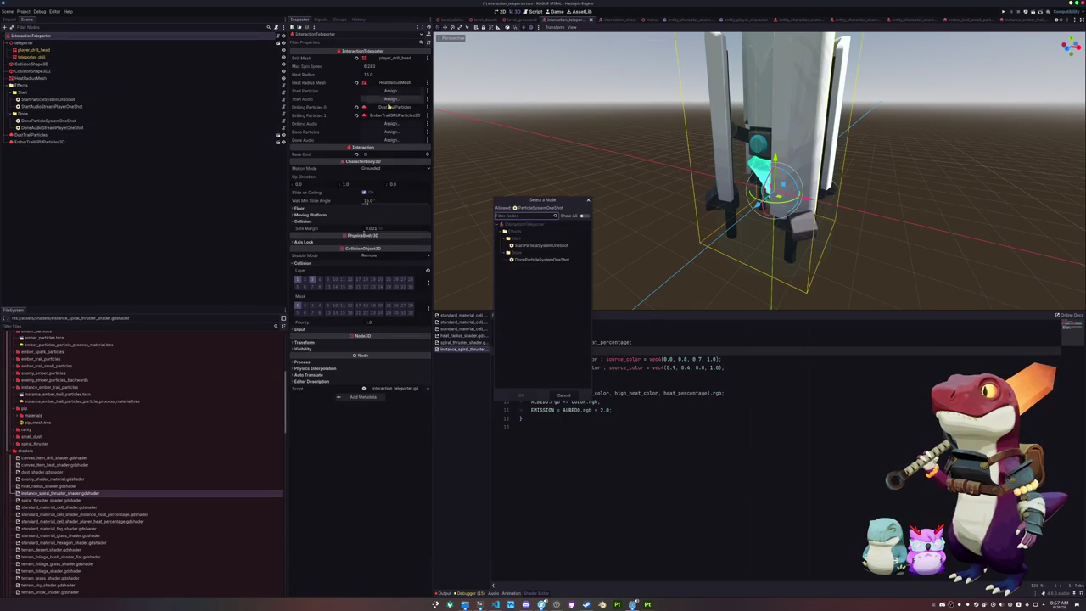
double_click(542, 246)
- Assign DoneAudioStreamPlayerOneShot to Start Audio, leave Drilling Audio unset, and save the scene
click(390, 99)
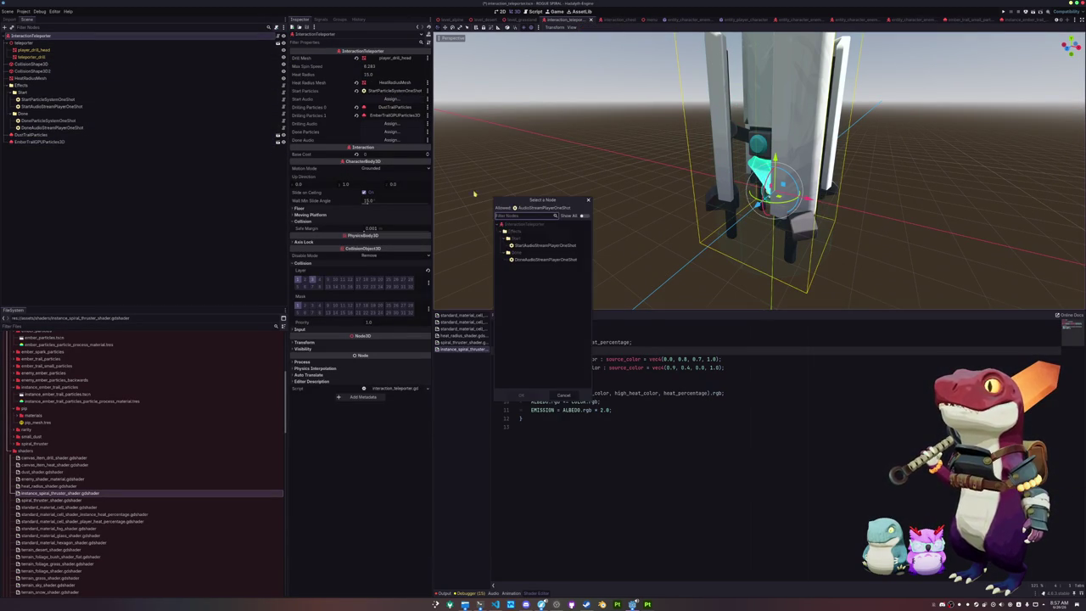
double_click(543, 259)
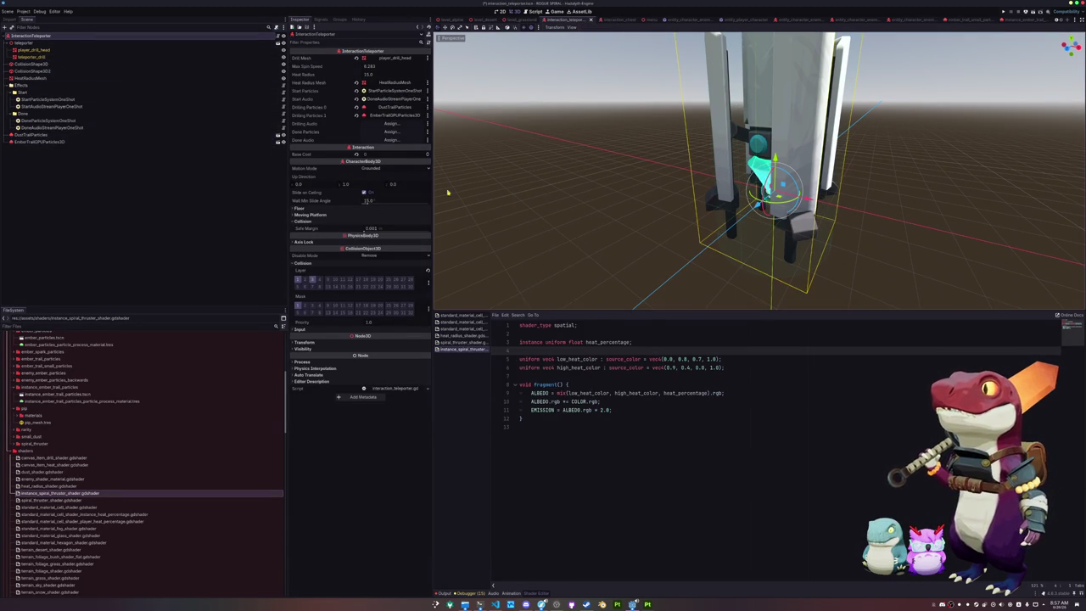
click(393, 124)
key(Escape)
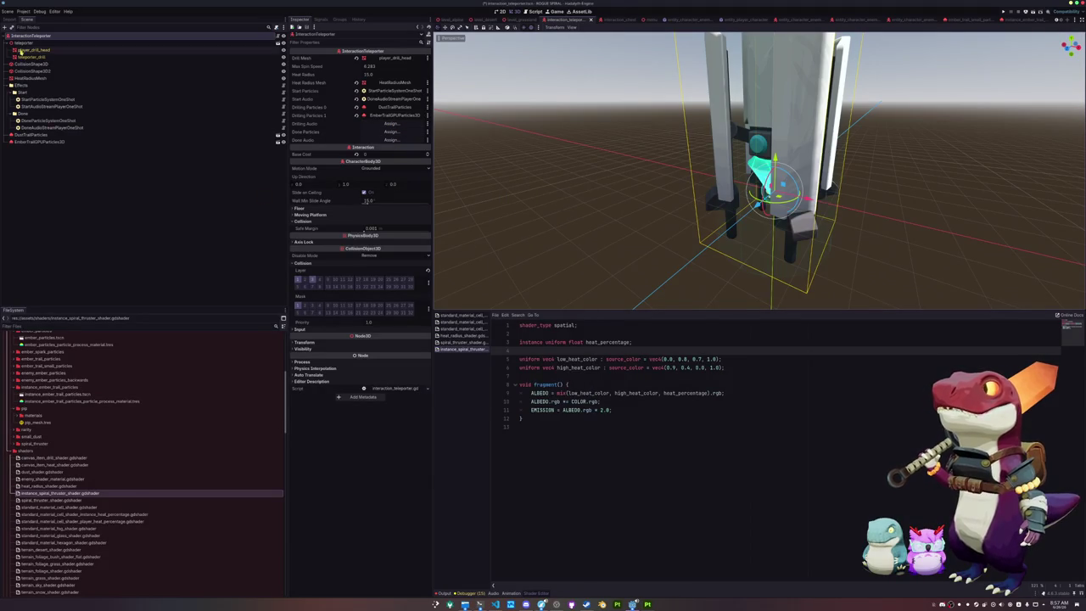
key(ctrl+s)
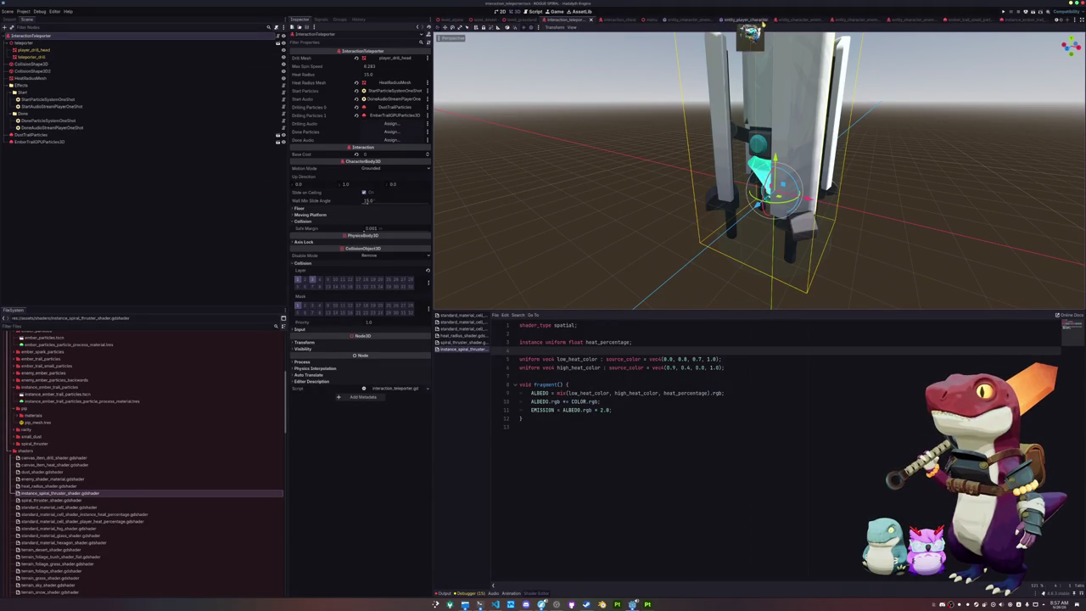
scroll(454, 24, up, 1)
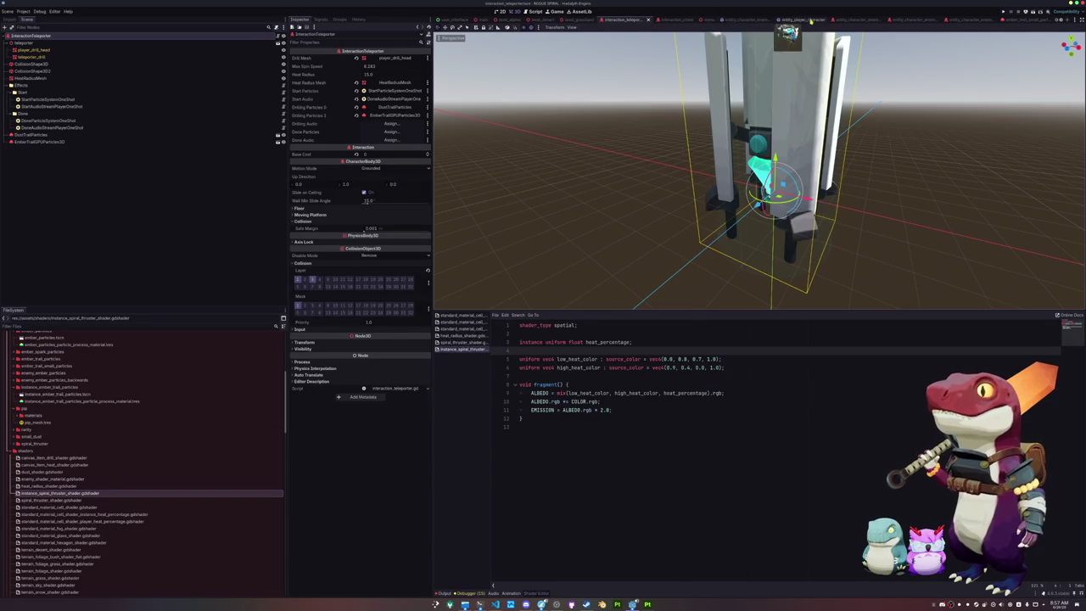
- In the entity_player_character scene, start playing EmberTrailAudioStreamPlayer3D to preview it
click(802, 20)
scroll(73, 235, down, 3)
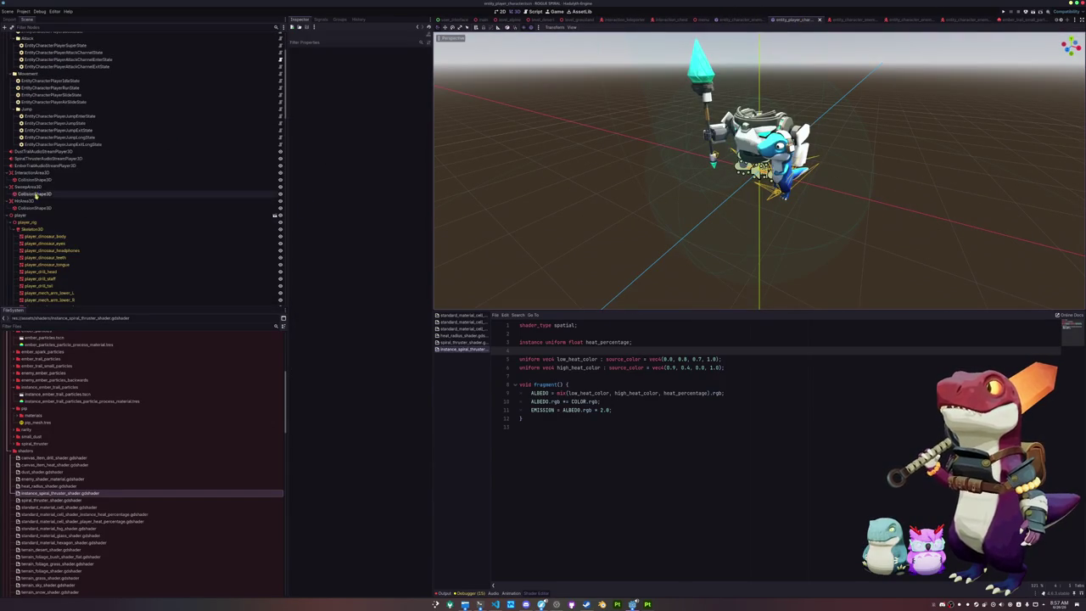
click(34, 166)
key(Up)
key(Up)
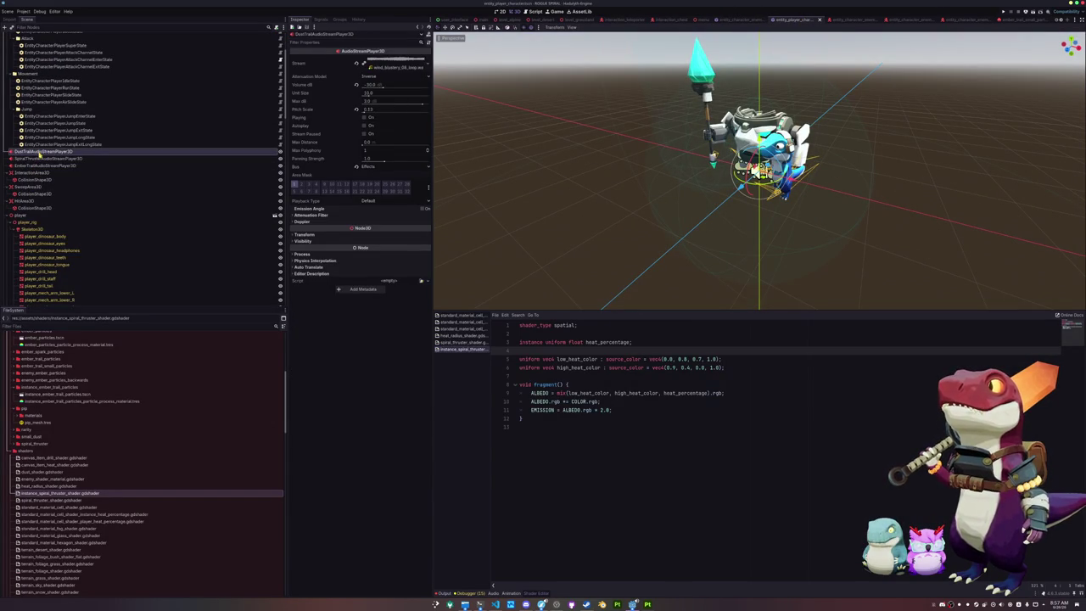
key(Down)
key(Down)
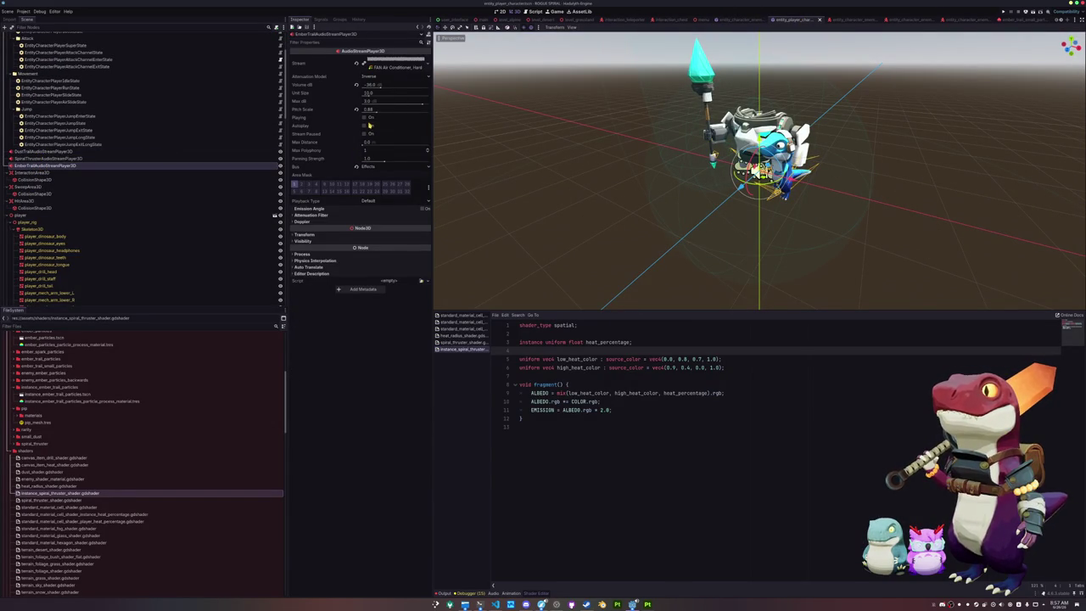
click(367, 119)
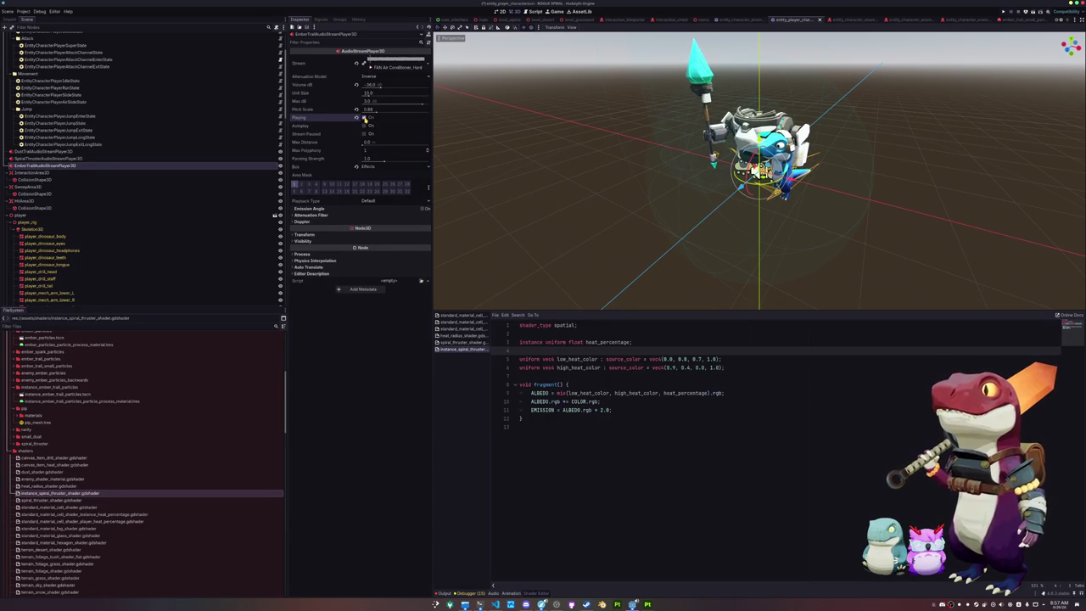
- Preview the dust trail sound, then save the player character scene
click(106, 153)
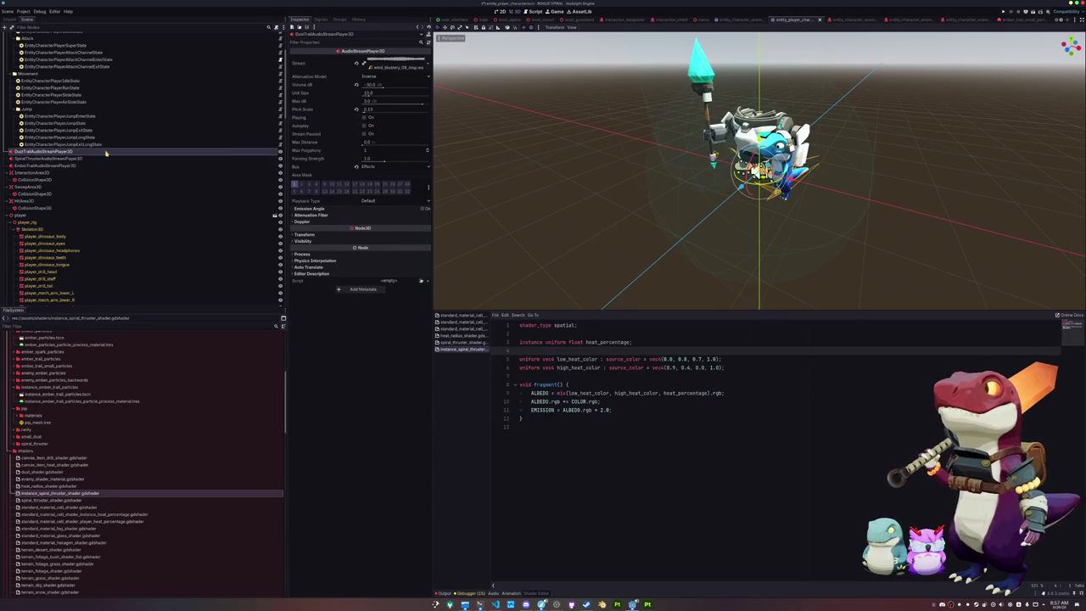
click(364, 119)
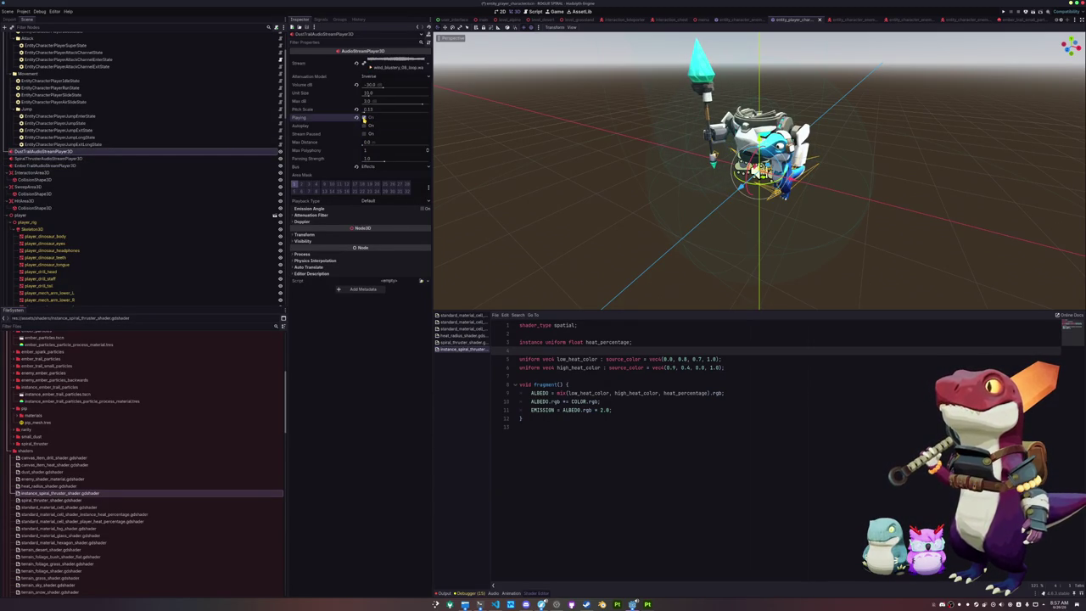
click(90, 159)
key(ctrl+s)
- Inspect SweepArea3D, then toggle playback of the dust trail audio player again
scroll(89, 193, down, 5)
scroll(87, 218, down, 5)
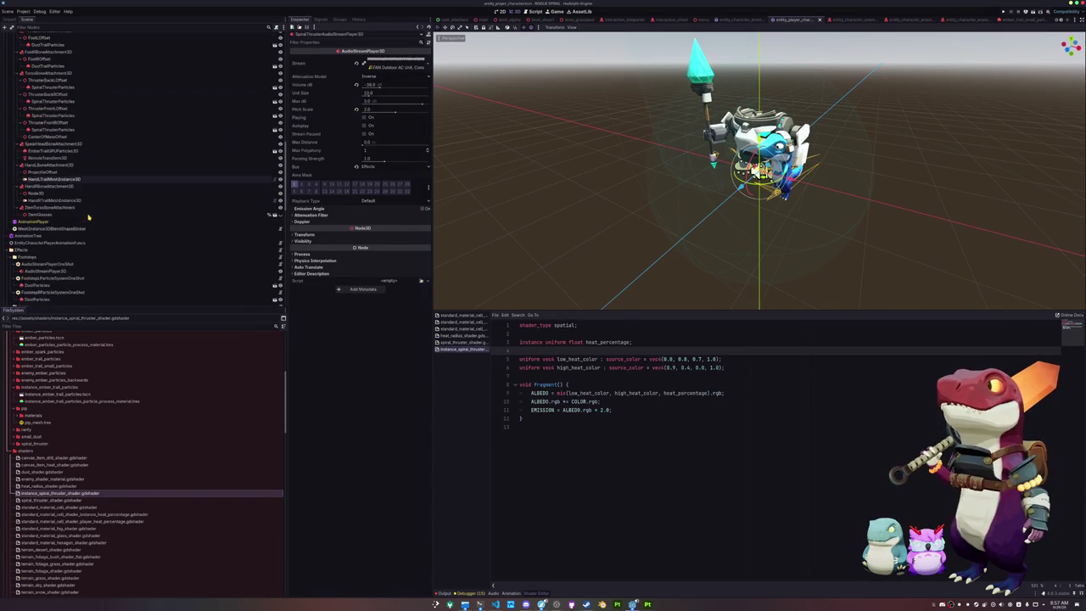
scroll(80, 238, down, 5)
scroll(78, 240, down, 10)
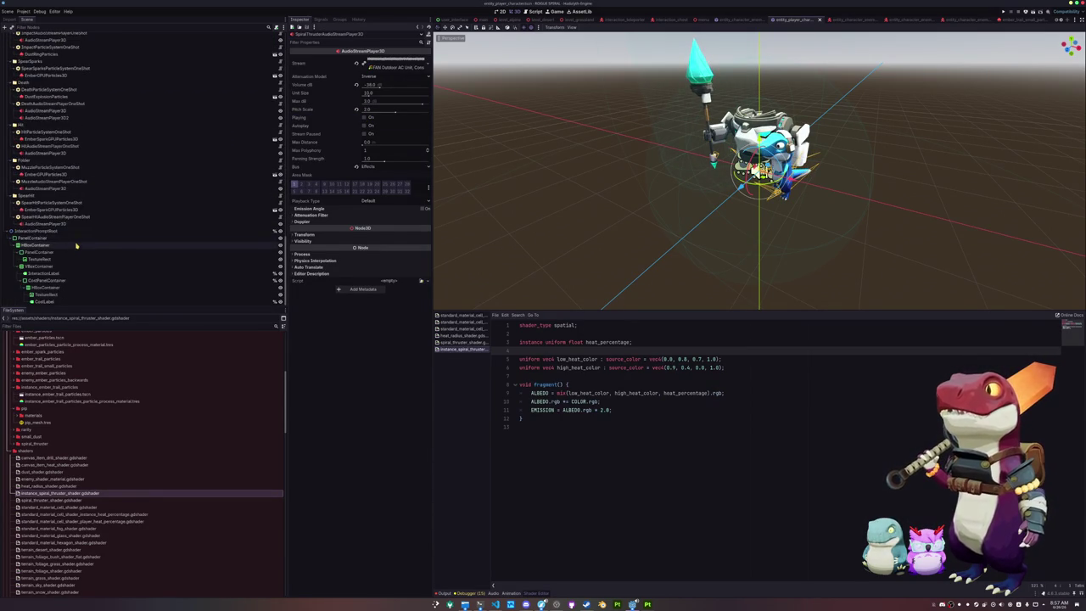
scroll(66, 212, up, 10)
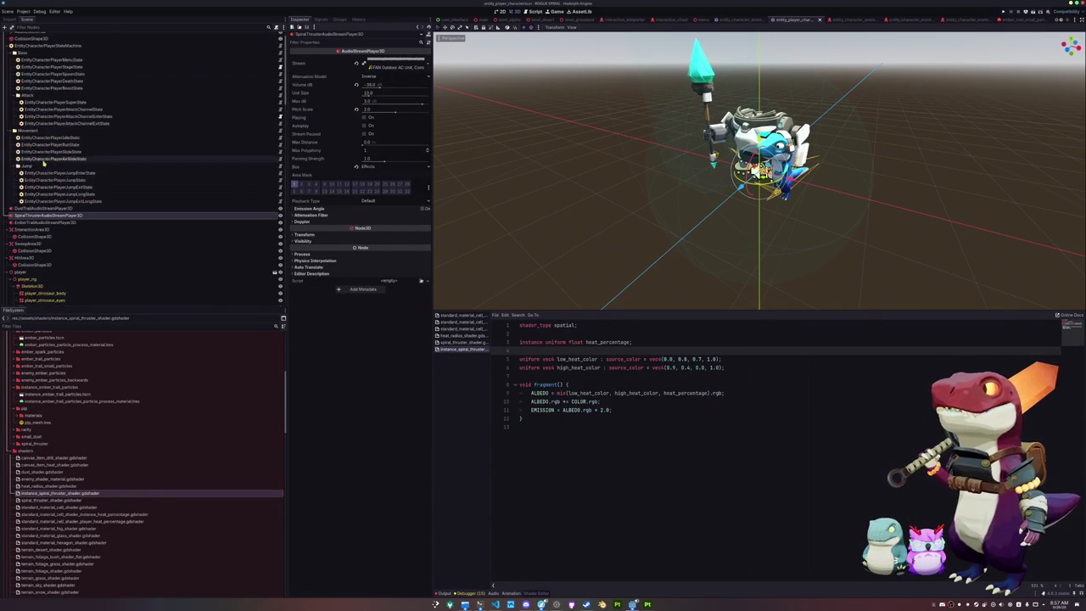
scroll(34, 246, up, 5)
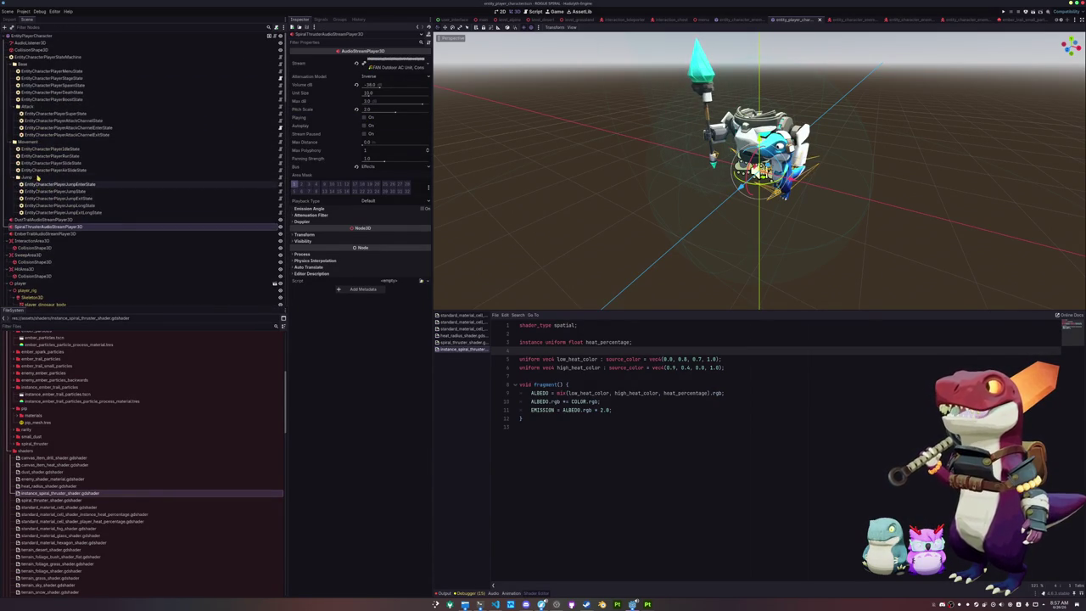
click(26, 254)
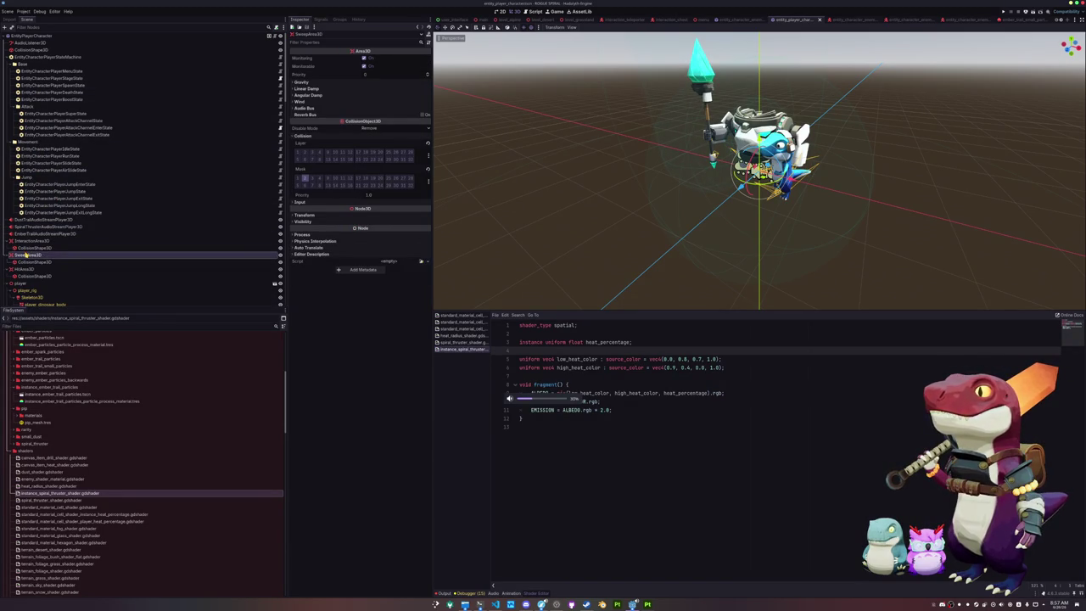
click(38, 227)
click(37, 221)
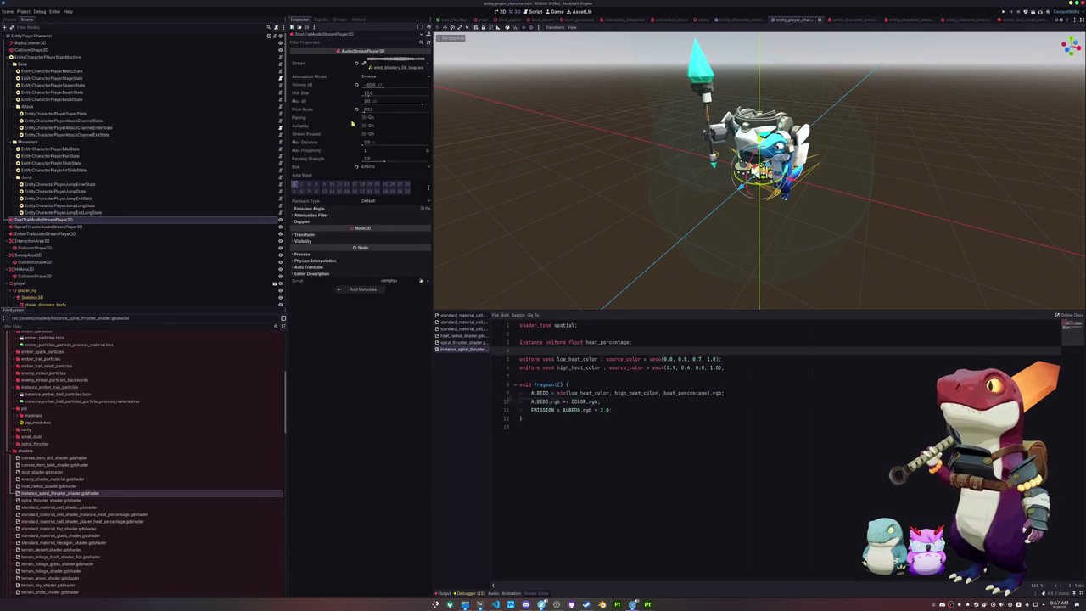
click(364, 117)
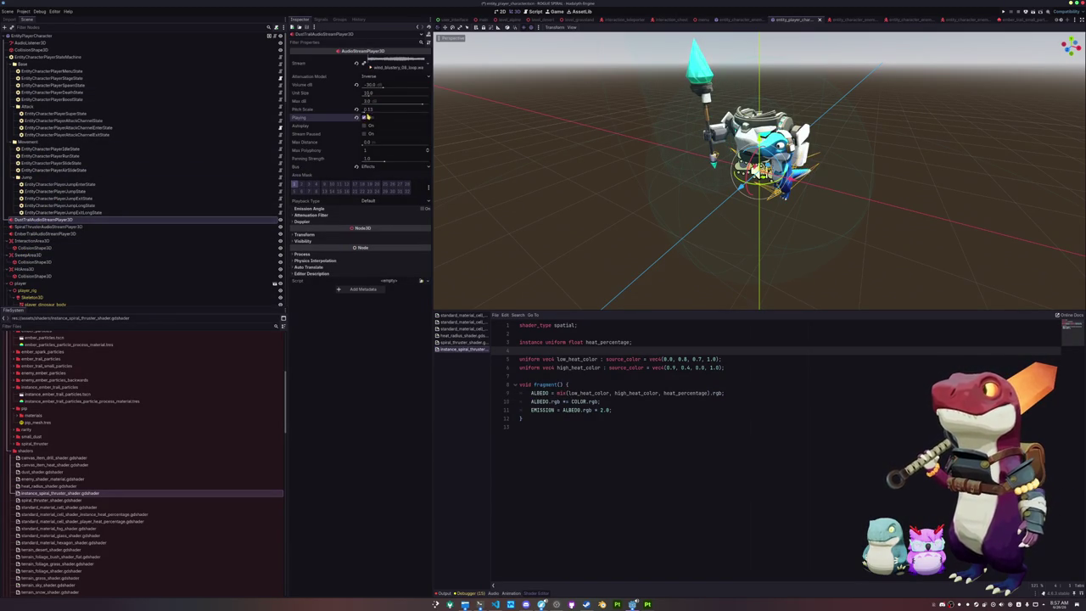
- Try a louder ember trail volume, revert it, save, and open the enemy ranged projectile scene
click(51, 234)
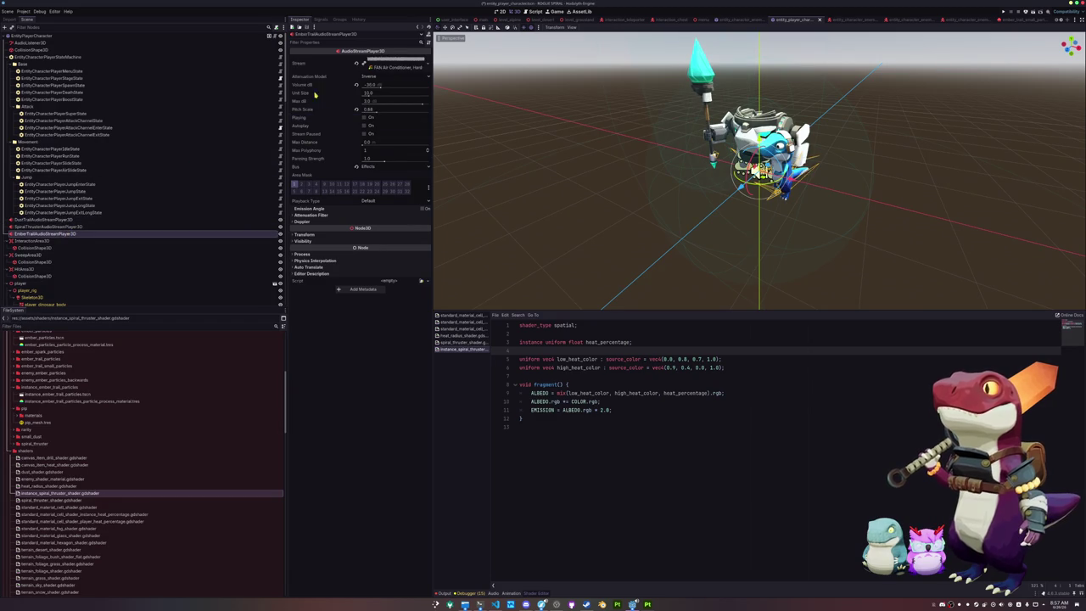
drag(381, 87, 404, 87)
click(365, 119)
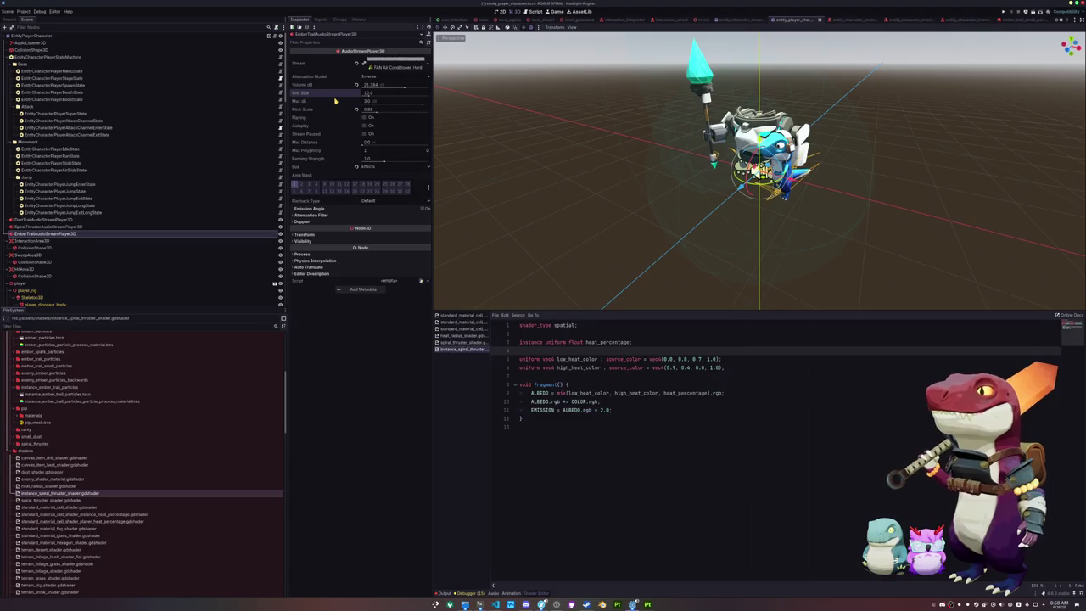
key(ctrl+z)
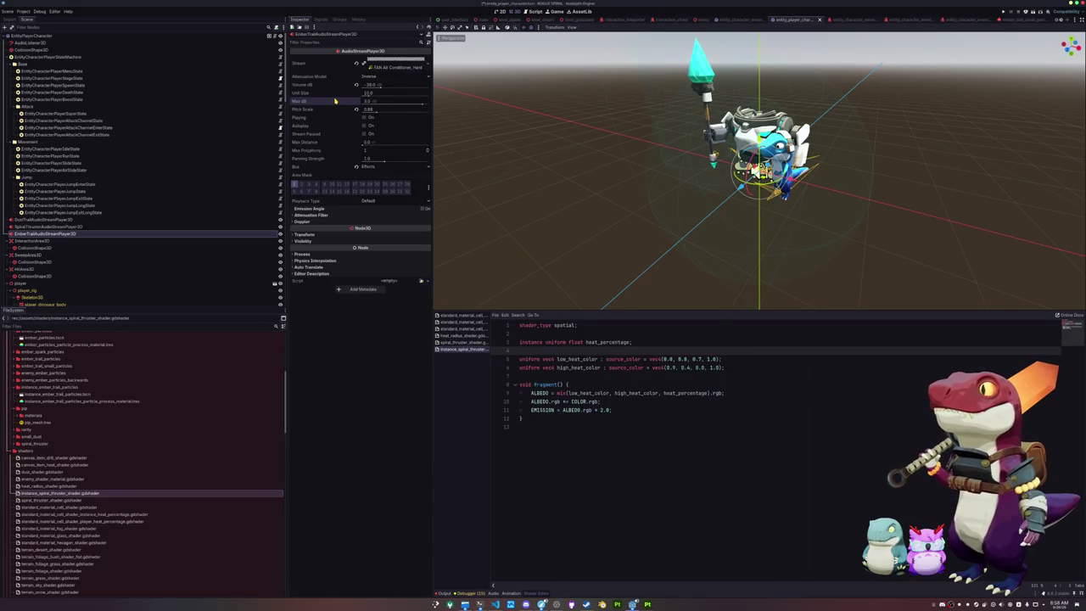
key(ctrl+s)
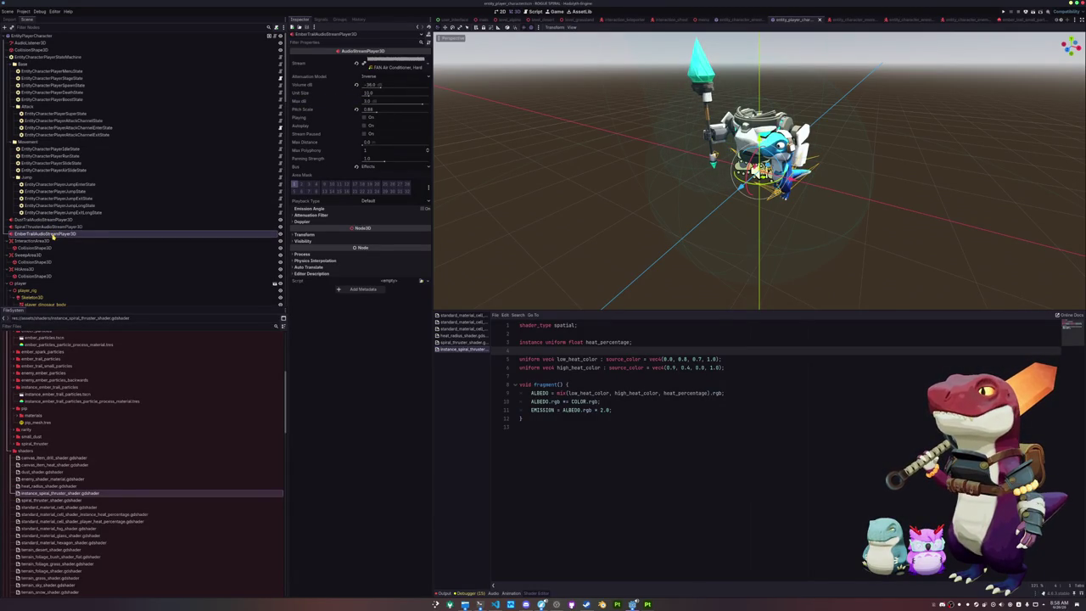
scroll(599, 25, up, 2)
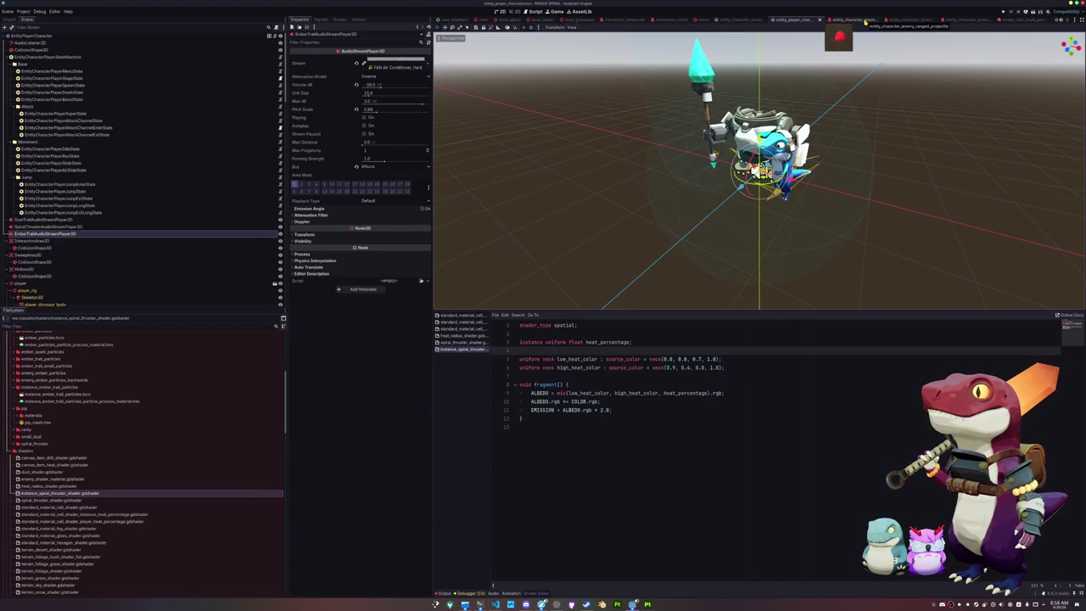
click(866, 23)
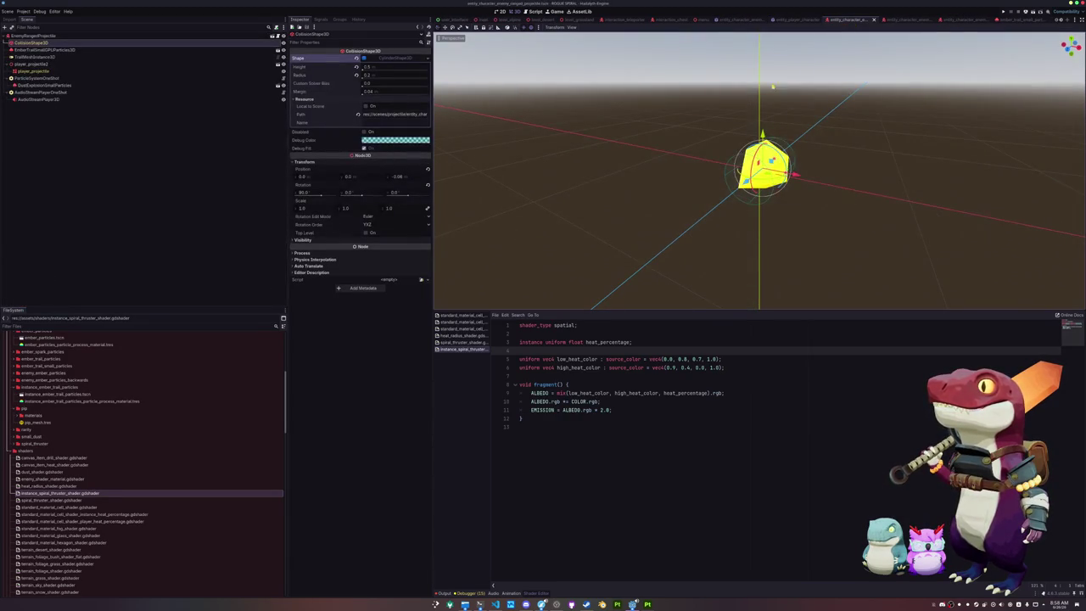
- Paste EmberTrailAudioStreamPlayer3D under the teleporter root, adjust its volume, save, and preview it
click(613, 19)
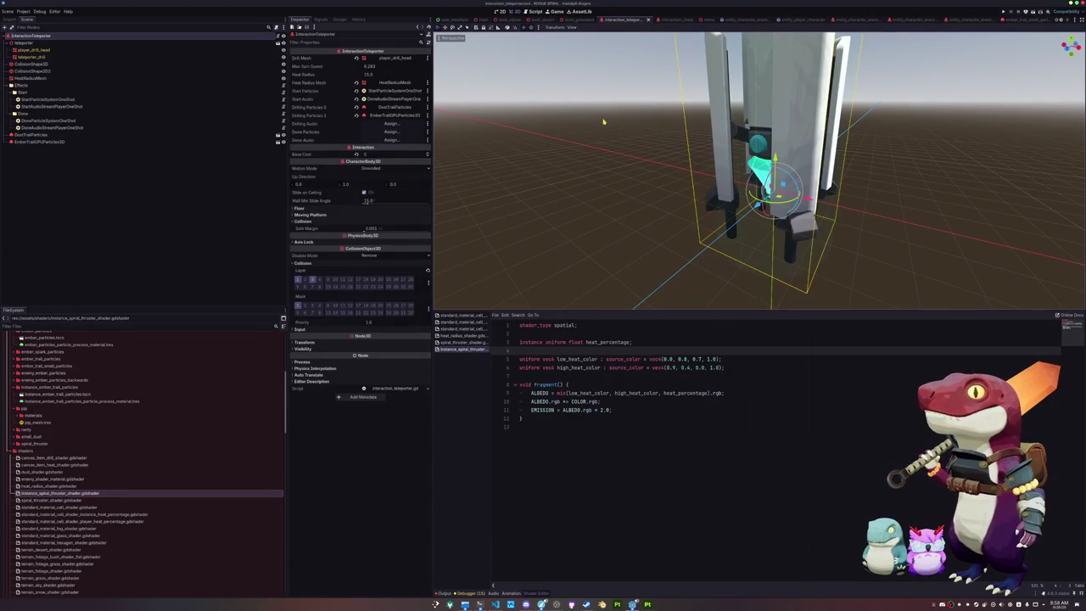
click(89, 179)
key(ctrl+v)
key(ctrl+s)
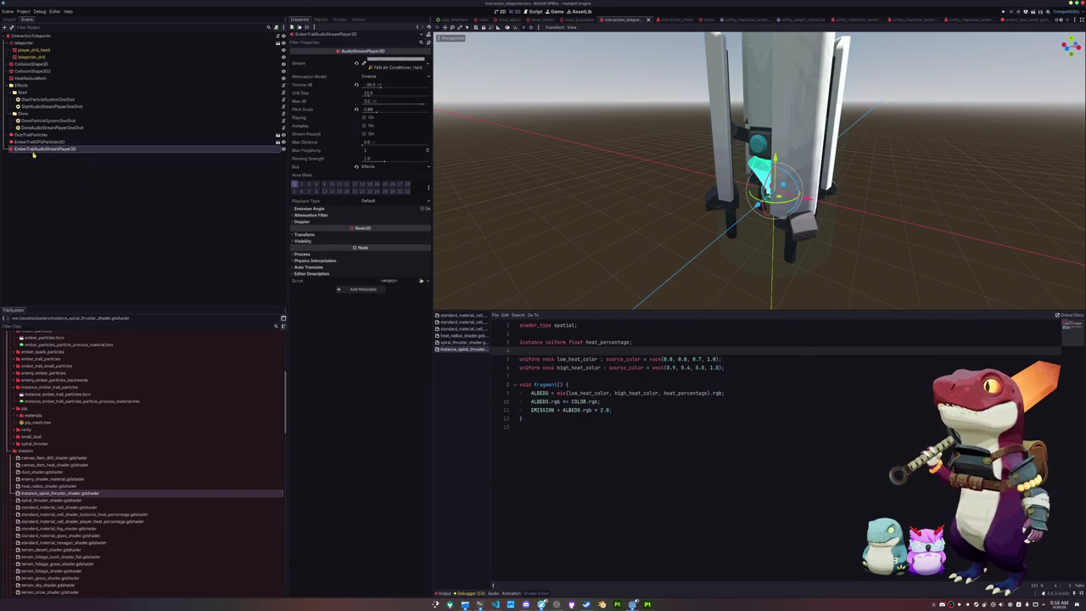
drag(377, 86, 370, 86)
key(ctrl+s)
click(364, 118)
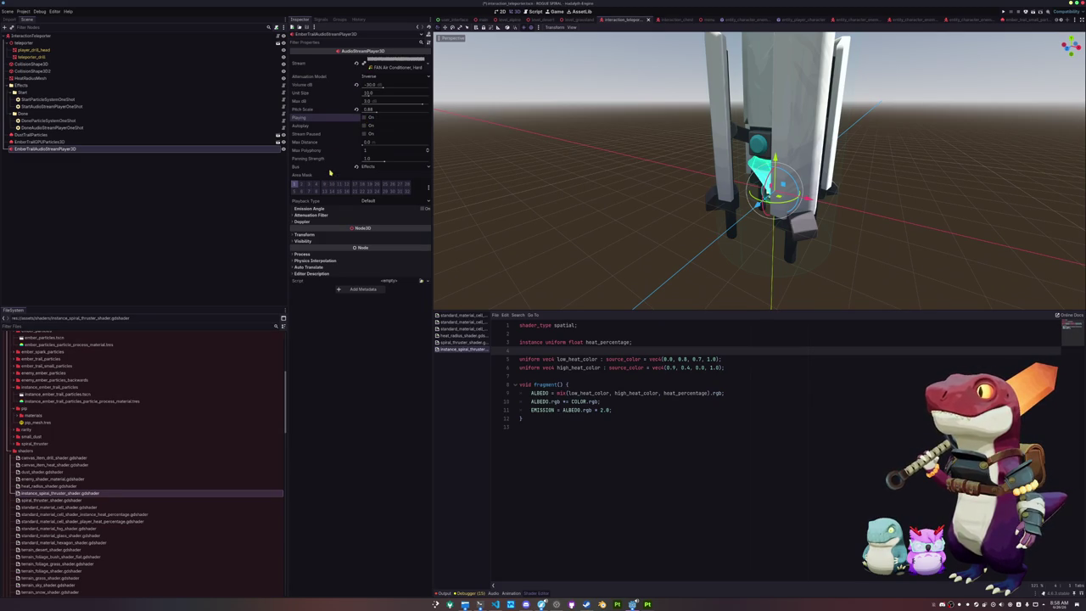
- Set Drilling Audio to EmberTrailAudioStreamPlayer3D, Done Particles and Done Audio to the done one-shot nodes
click(34, 36)
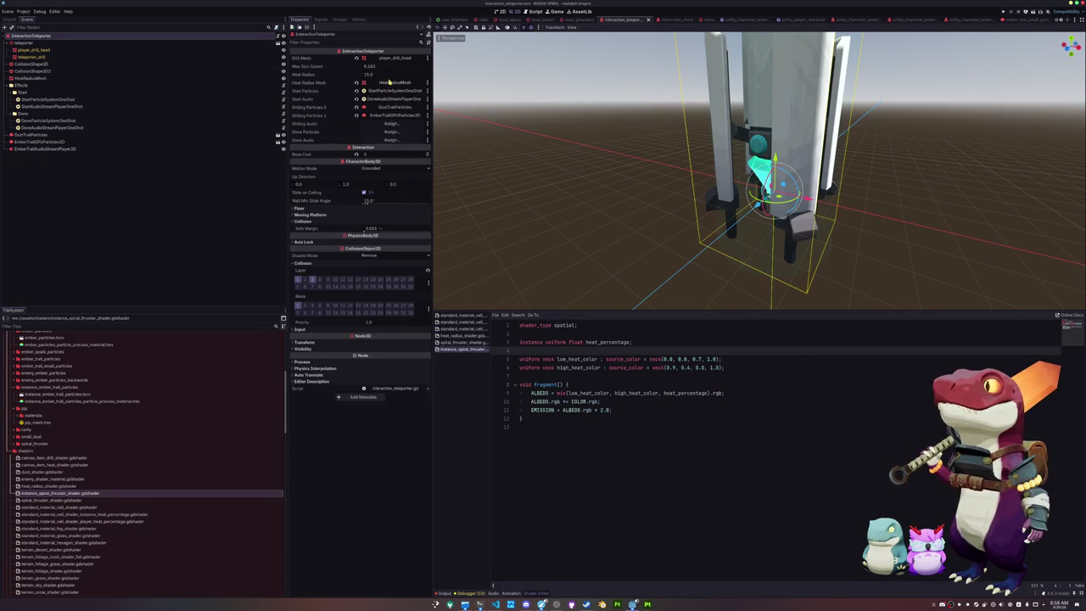
click(391, 125)
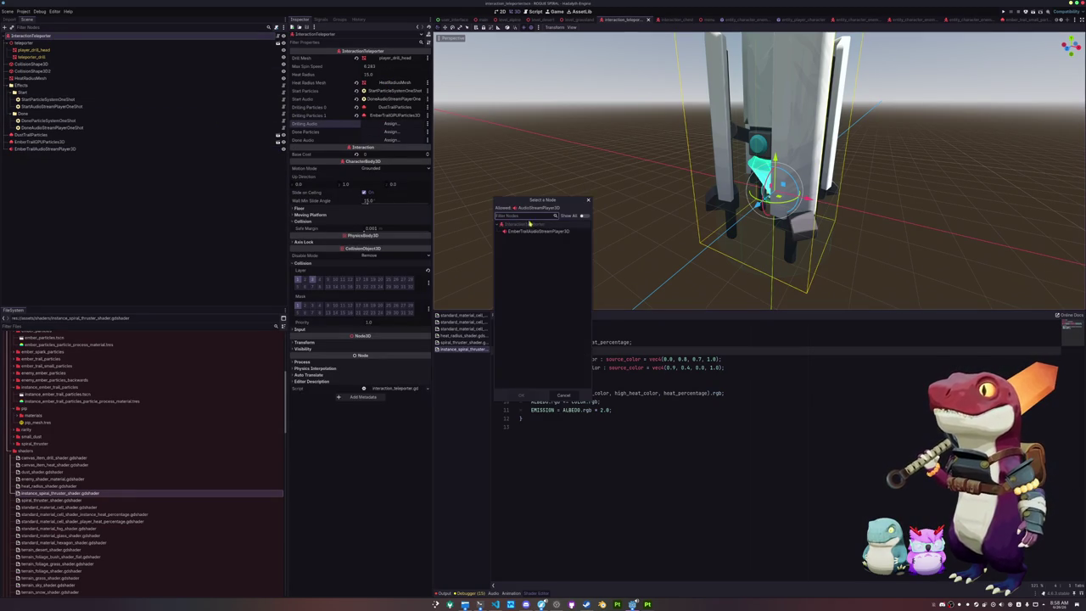
double_click(545, 234)
click(391, 131)
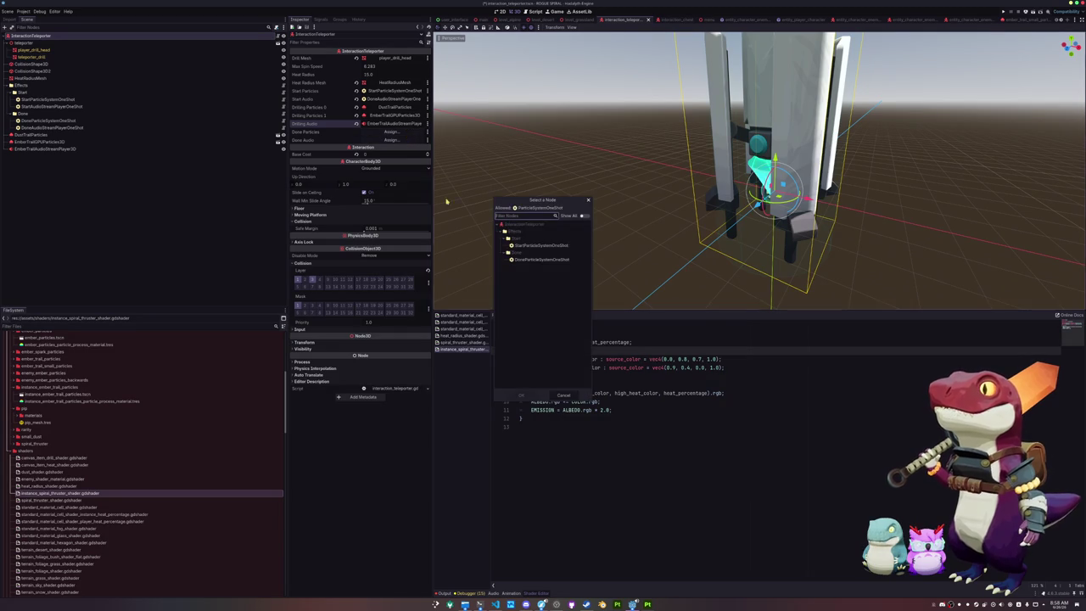
double_click(542, 259)
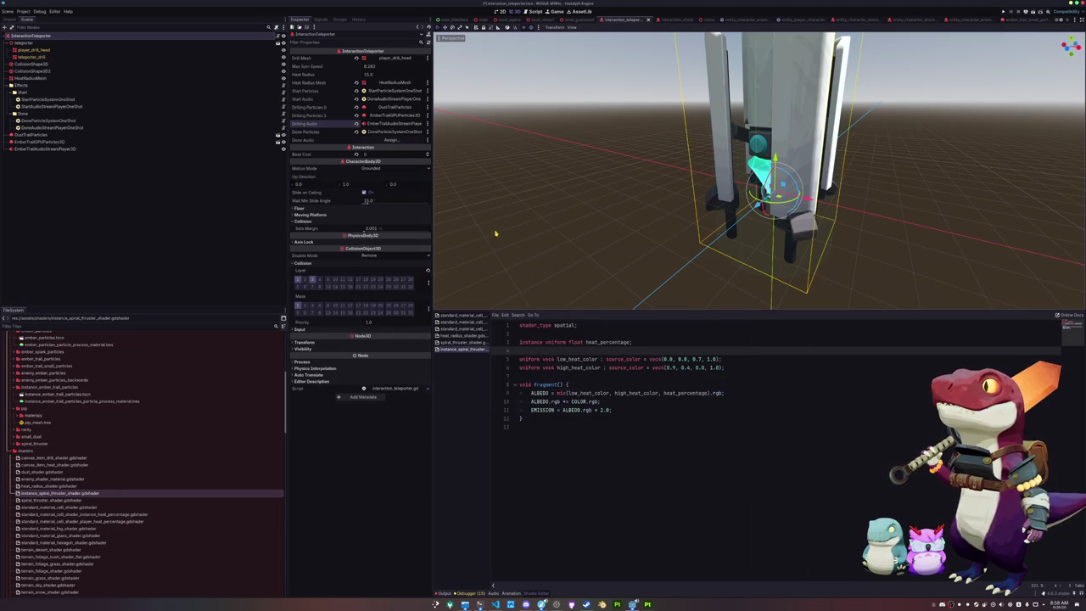
click(390, 139)
double_click(543, 259)
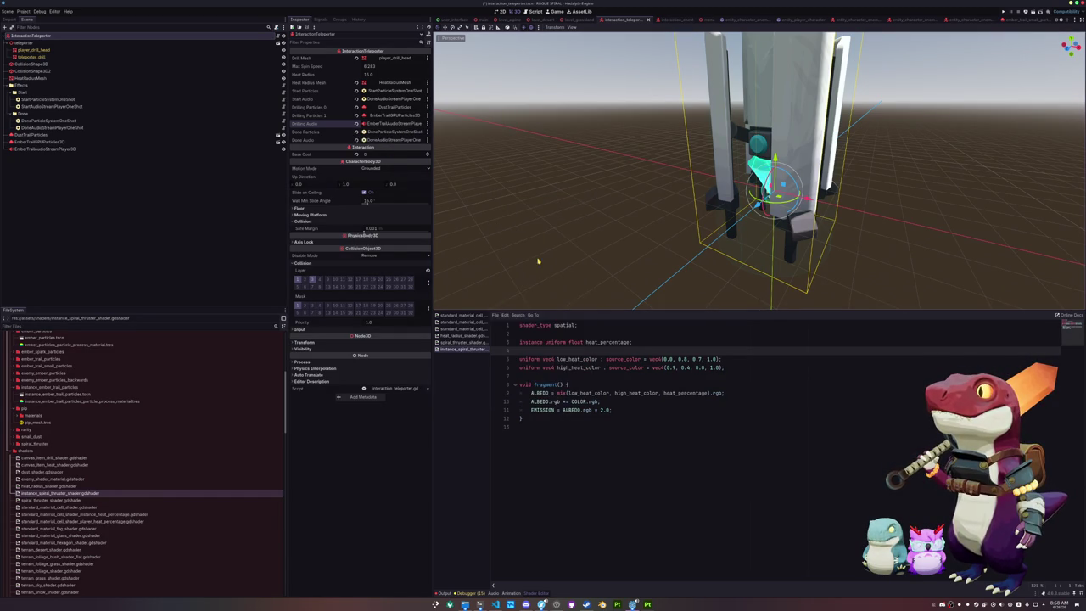
click(167, 222)
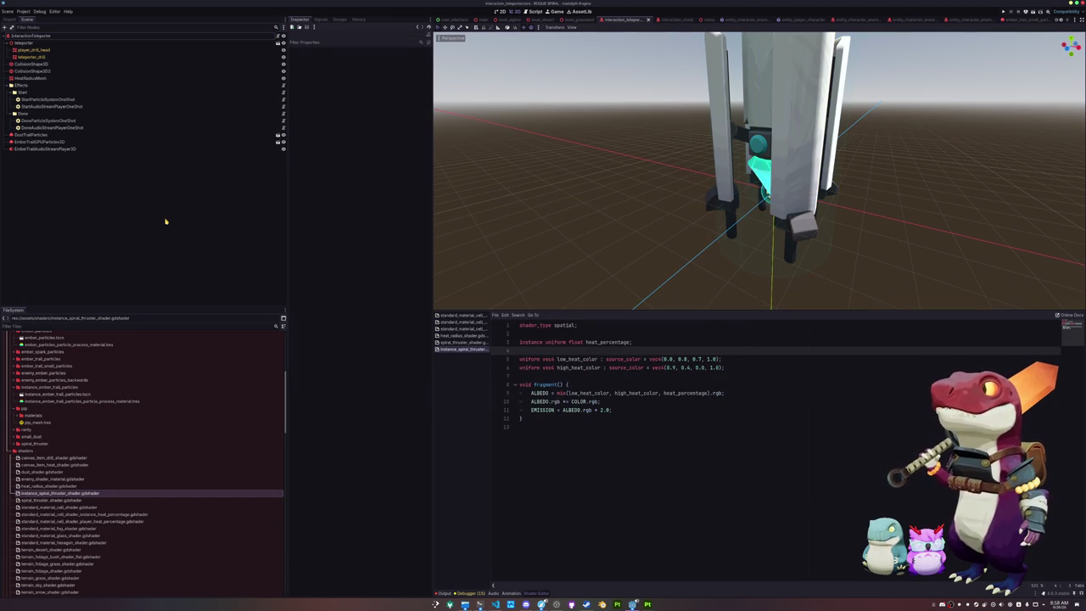
click(48, 100)
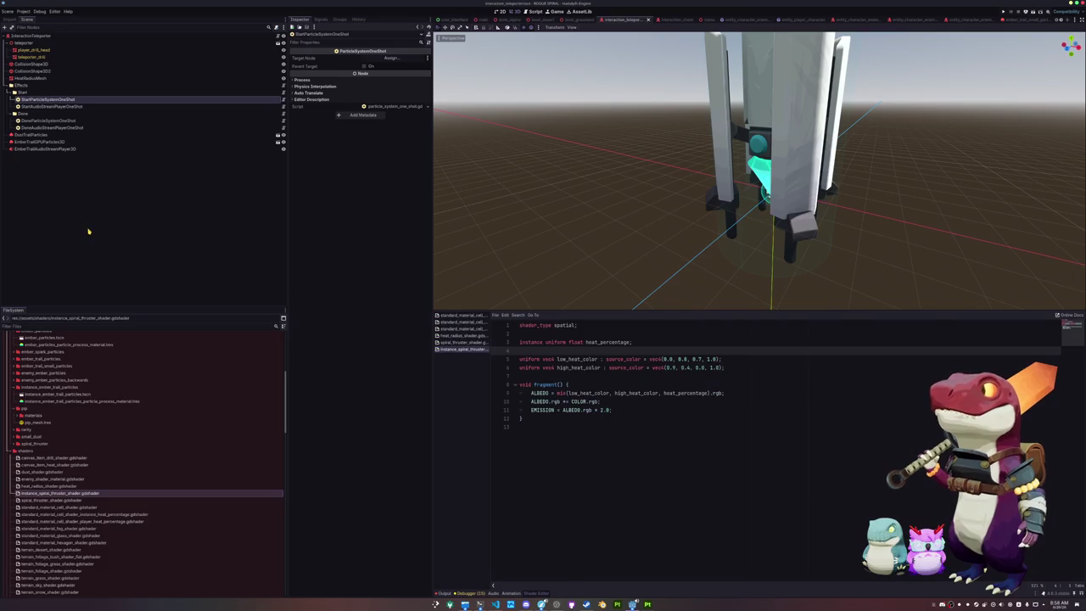
click(496, 603)
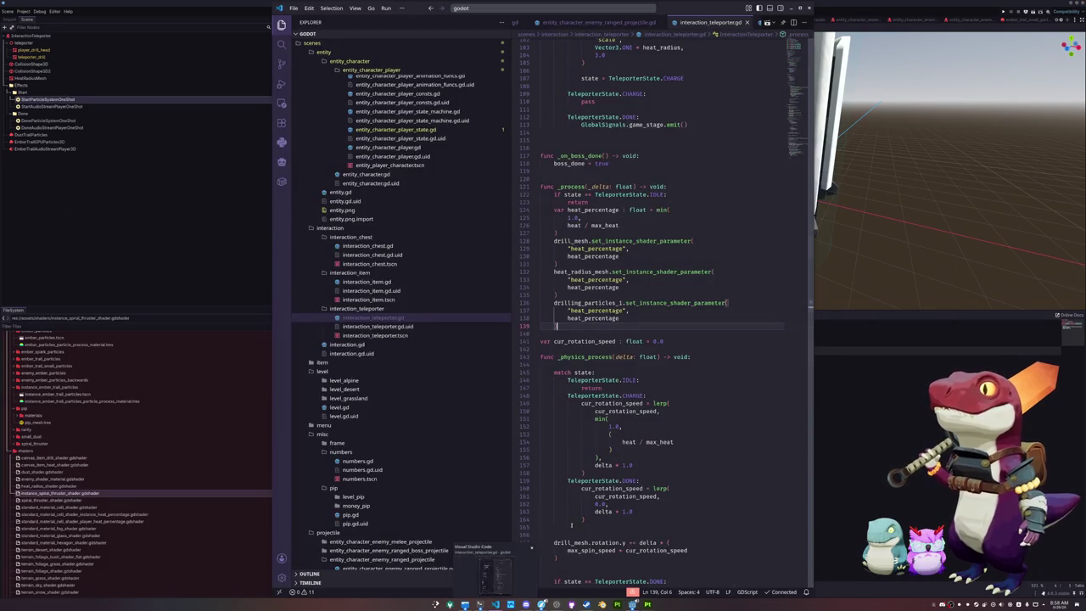
- In the done branch, add drilling_particles_0.emitting = false after the done sound
scroll(596, 325, down, 12)
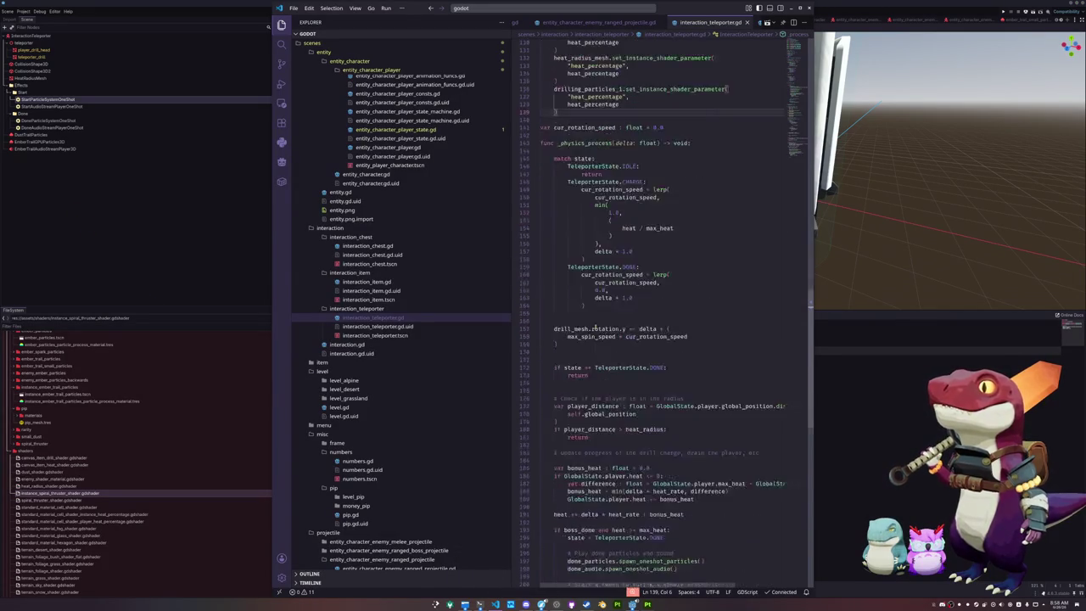
scroll(572, 404, down, 5)
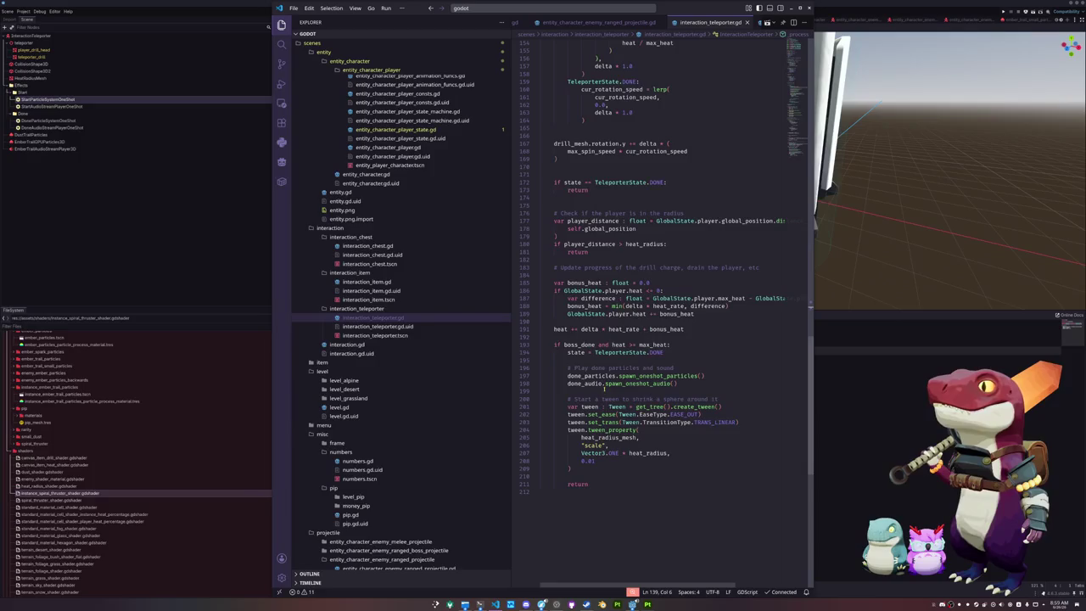
click(604, 387)
key(Up)
key(Up)
key(Up)
key(Return)
key(Return)
key(Up)
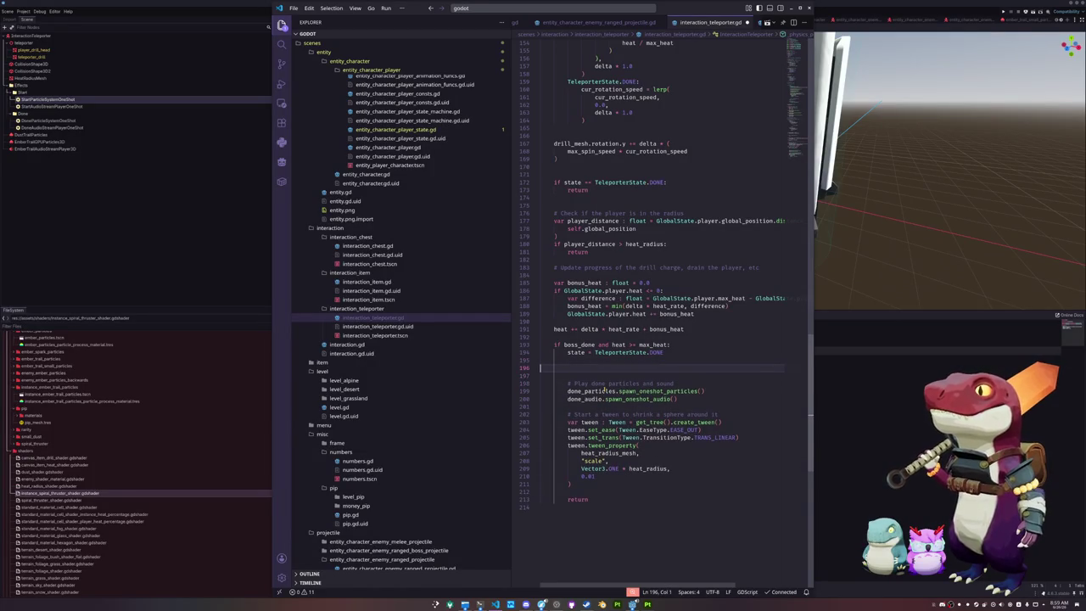
text(drilling_par)
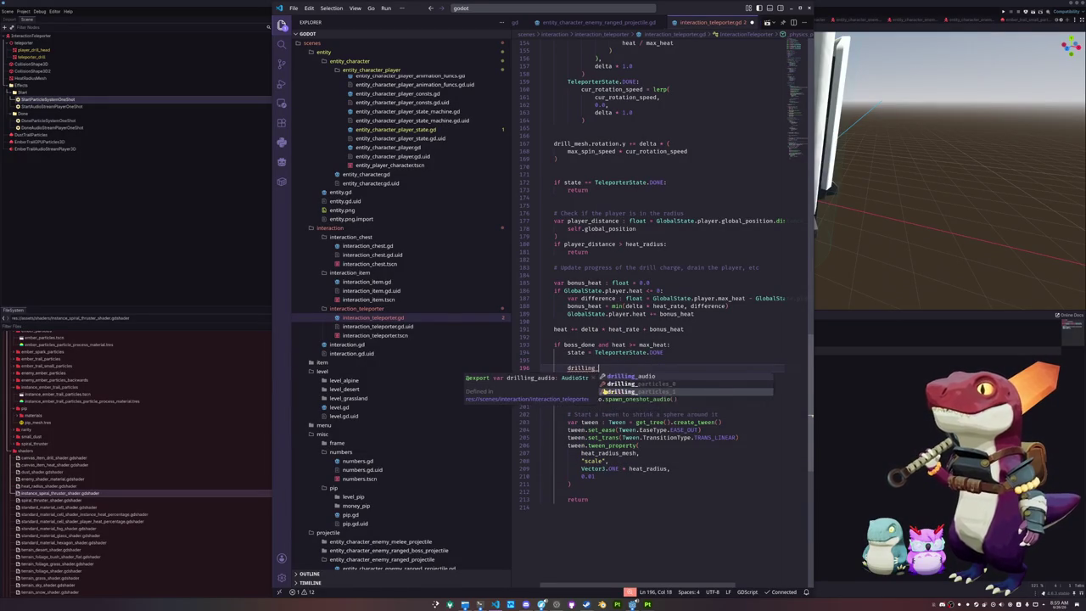
key(Escape)
text(ticles_0.emitting = false)
key(Return)
- Add drilling_particles_1.emitting = false and drilling_audio.stop(), then return to Godot
text(drilling_particles_1.emitting = false)
key(Return)
text(drilling_audio.stop()
key(Return)
key(Down)
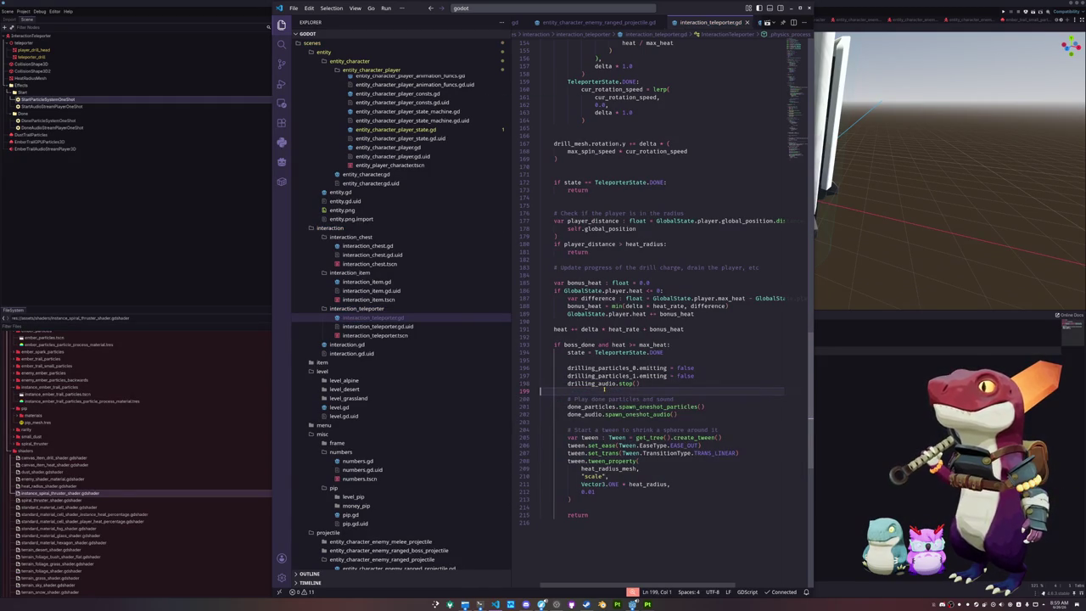
scroll(617, 407, up, 20)
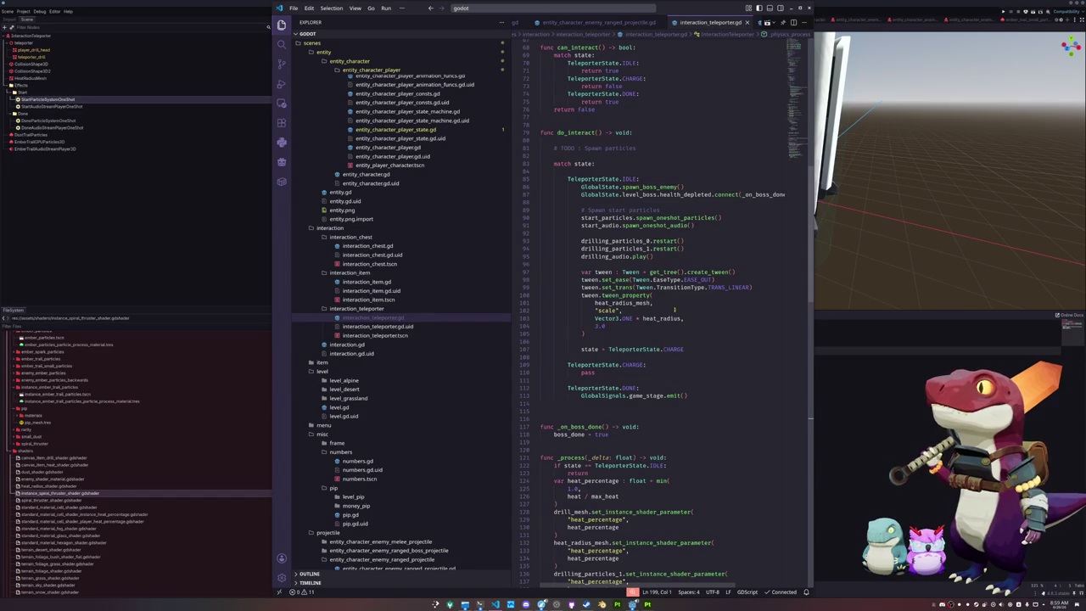
click(158, 231)
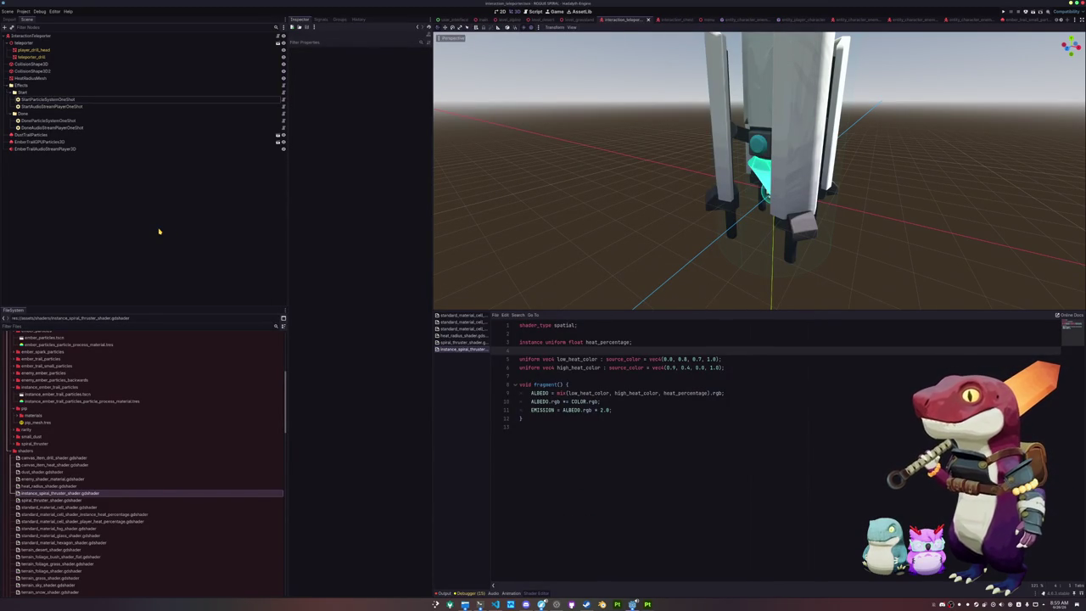
- Add the enemy_ember_particles_backwards scene under DoneParticleSystemOneShot from the FileSystem dock
click(75, 100)
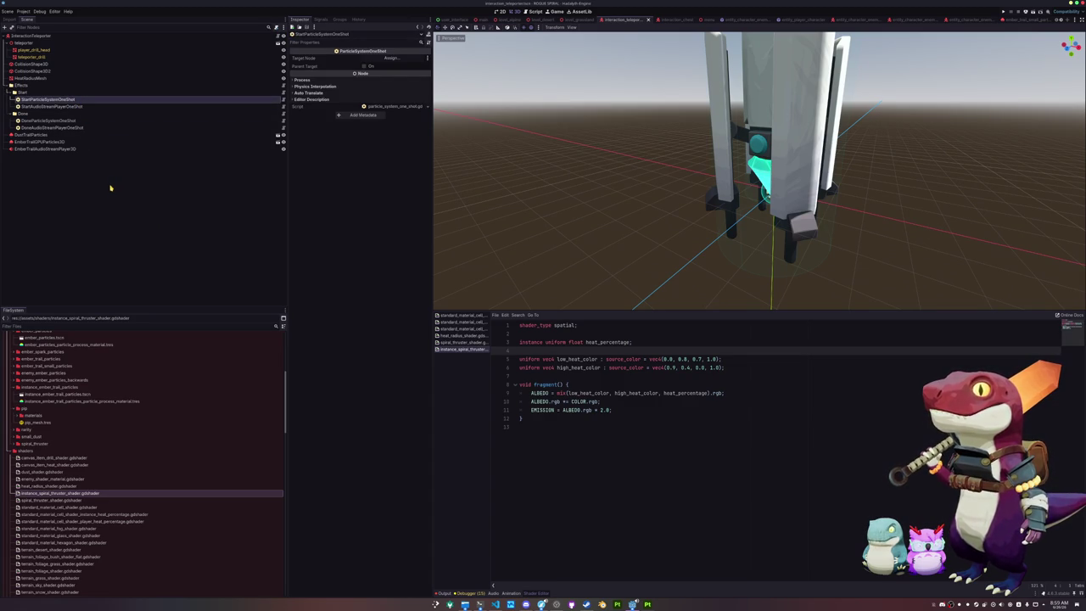
scroll(54, 452, up, 2)
click(42, 460)
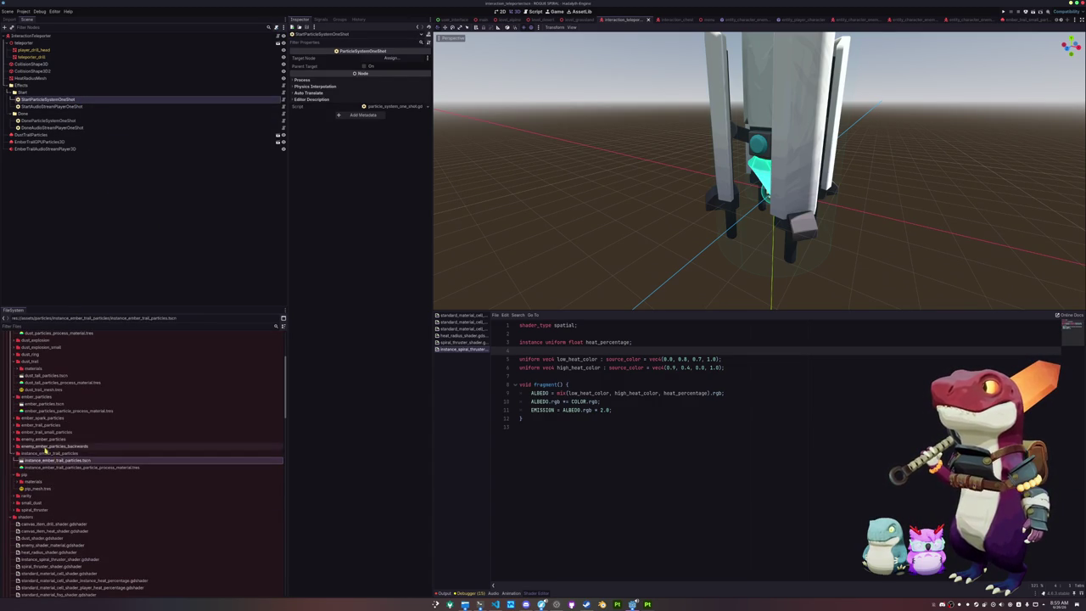
double_click(40, 454)
double_click(45, 446)
double_click(45, 447)
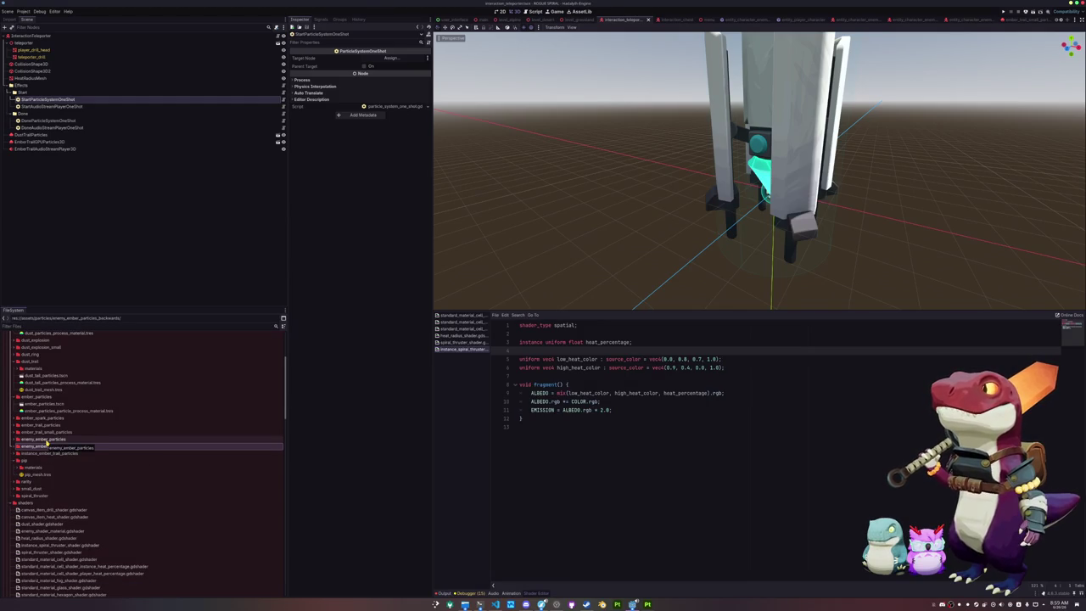
double_click(45, 447)
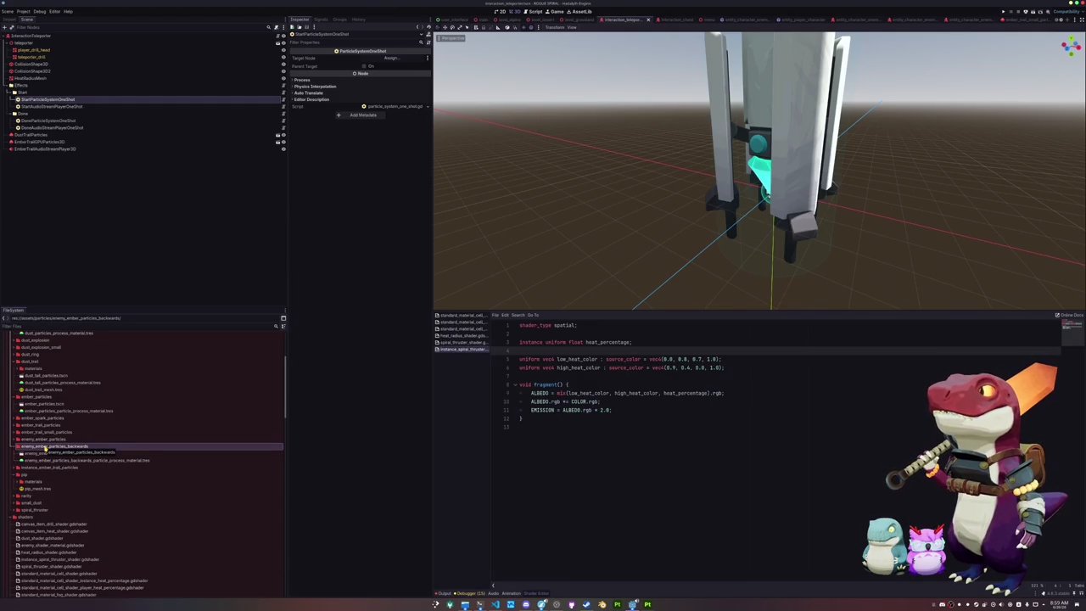
mouse_move(48, 455)
mouse_down()
mouse_move(133, 374)
mouse_move(59, 114)
mouse_move(61, 128)
mouse_up()
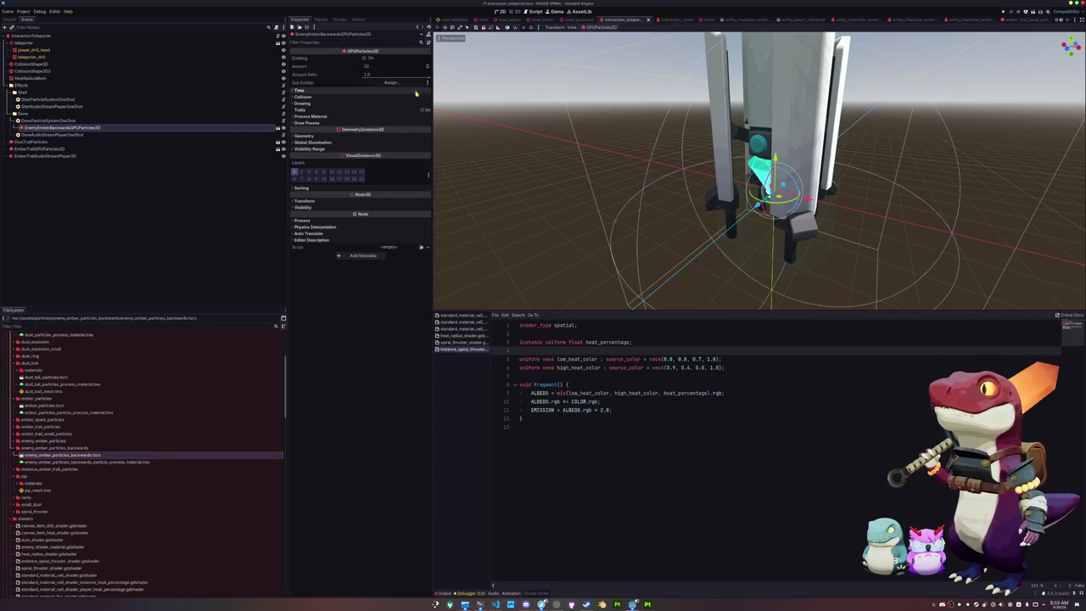
- Turn on Emitting to preview the backwards embers and check their timing settings
scroll(538, 120, down, 5)
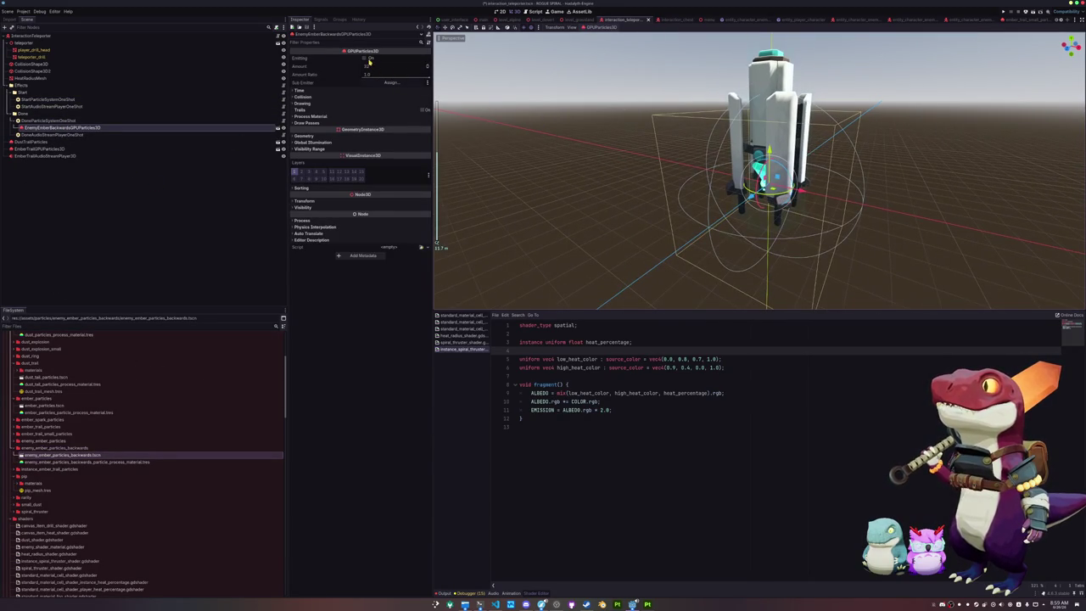
click(366, 59)
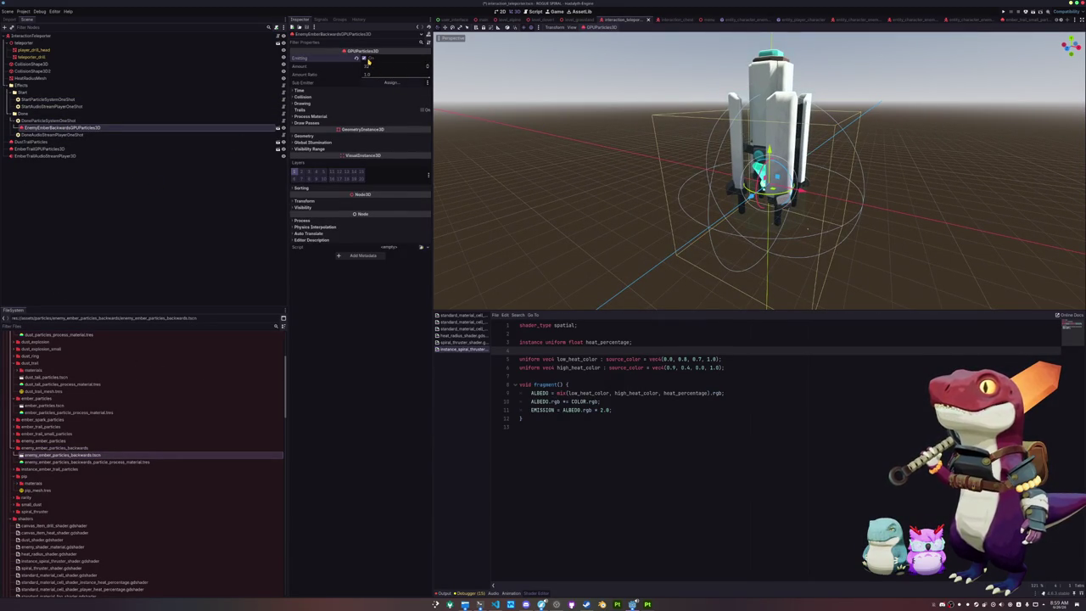
scroll(822, 160, up, 2)
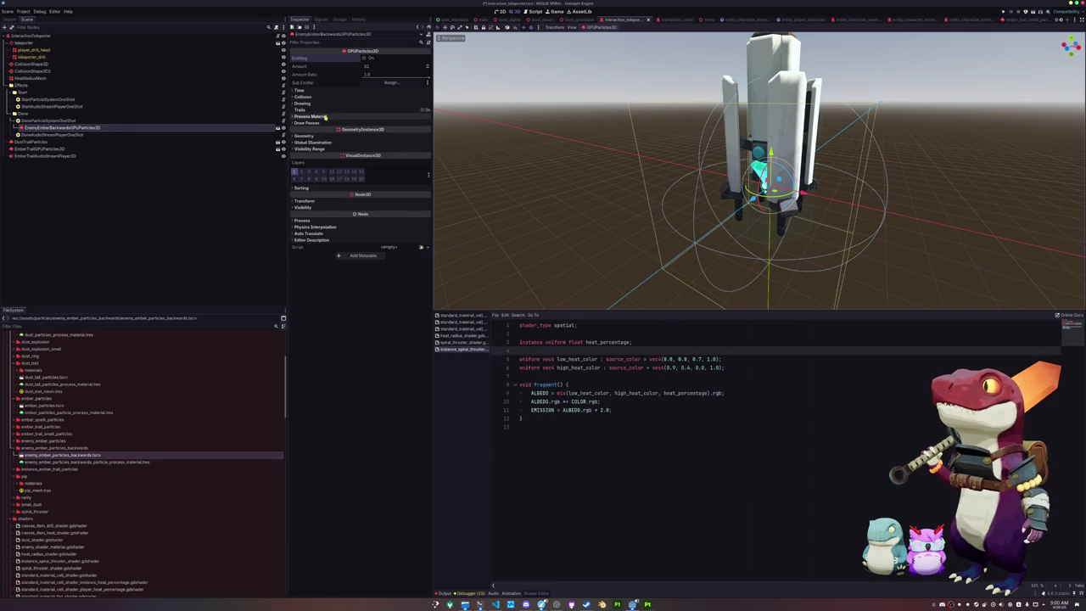
click(328, 116)
click(328, 117)
click(328, 103)
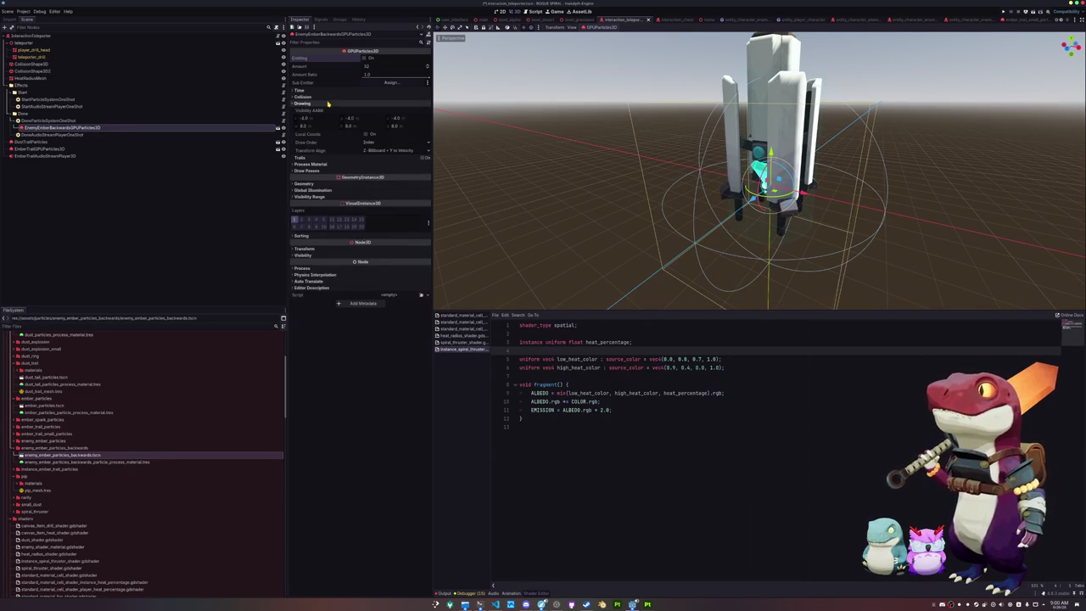
click(328, 103)
click(327, 90)
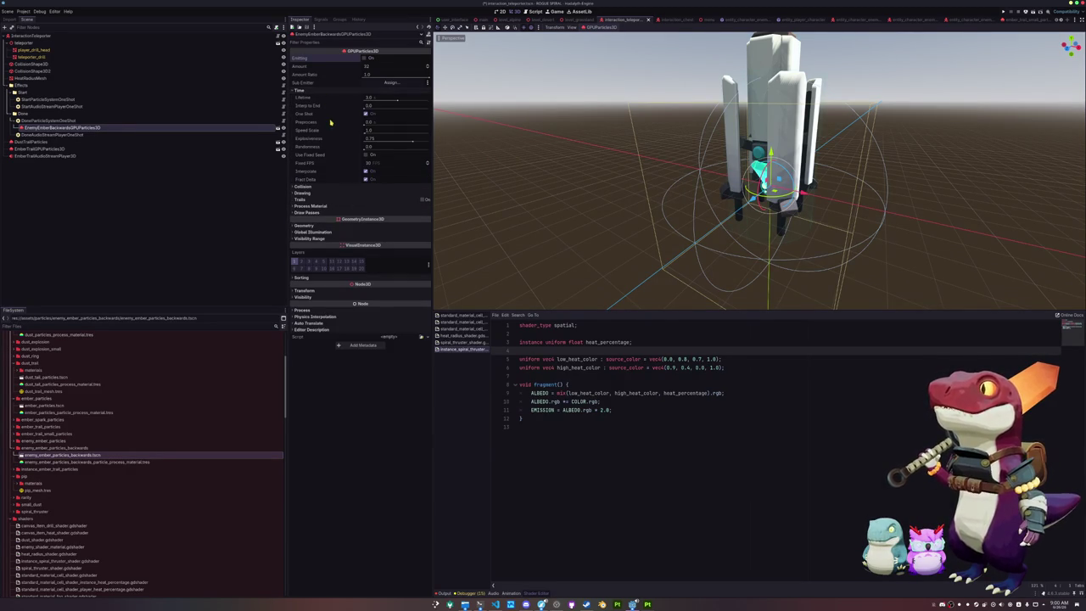
click(331, 90)
- Inspect the particles' process material and replay the embers by toggling Emitting off and on
click(327, 116)
click(327, 116)
click(326, 116)
click(327, 116)
click(327, 116)
click(327, 117)
scroll(560, 162, up, 5)
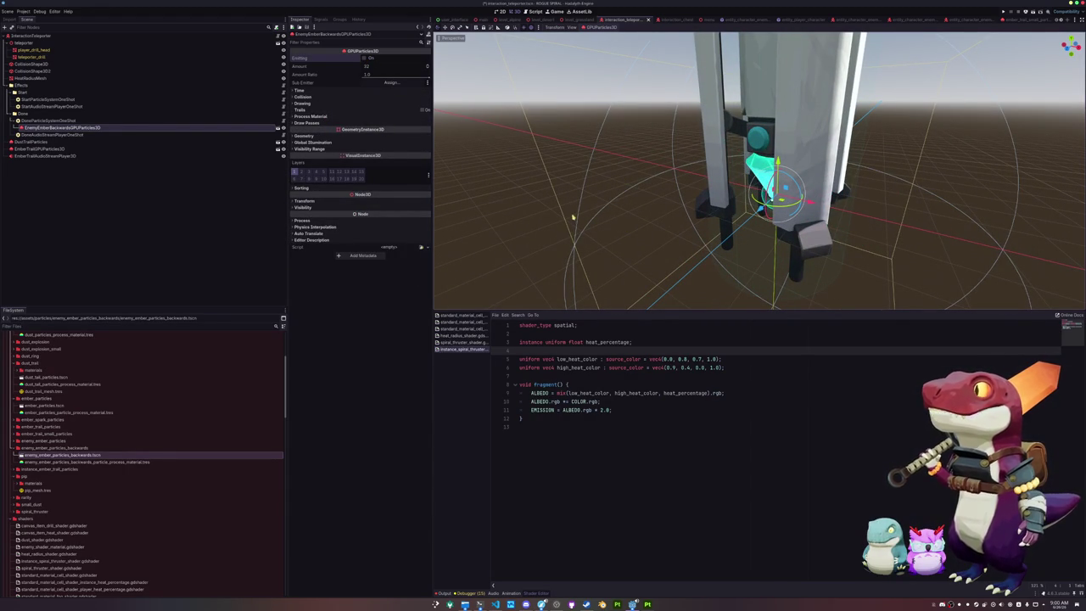
click(365, 57)
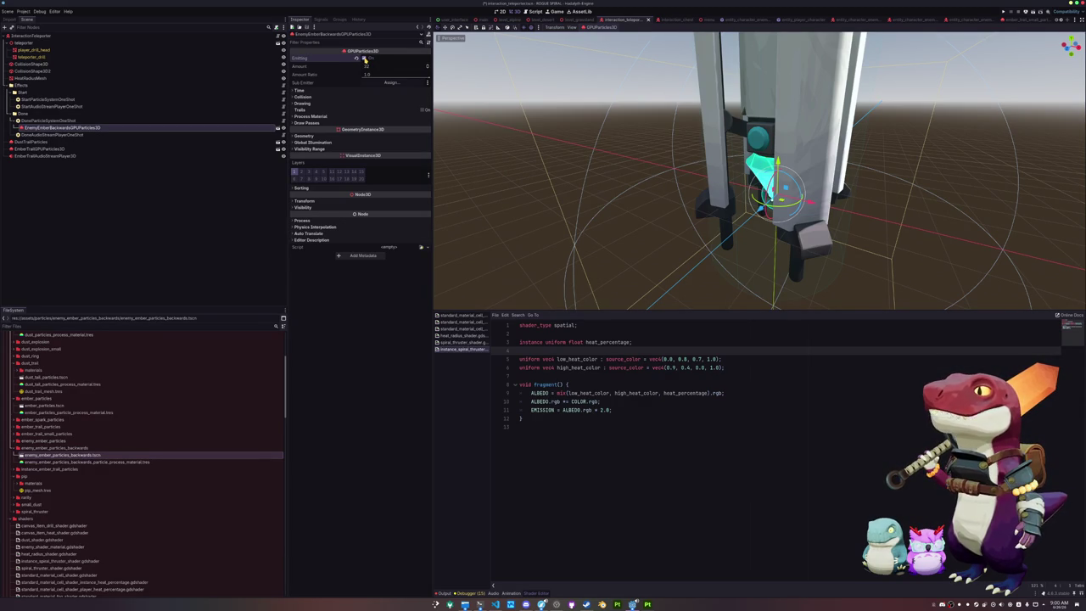
click(365, 58)
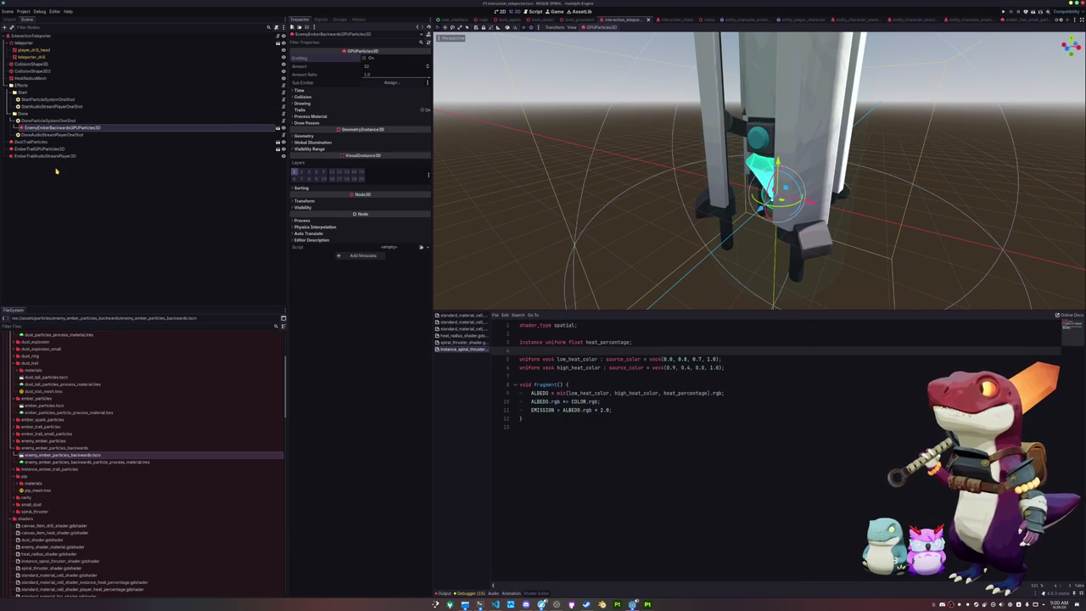
- Delete the EnemyEmberBackwardsGPUParticles3D node and confirm the deletion
click(61, 128)
key(Delete)
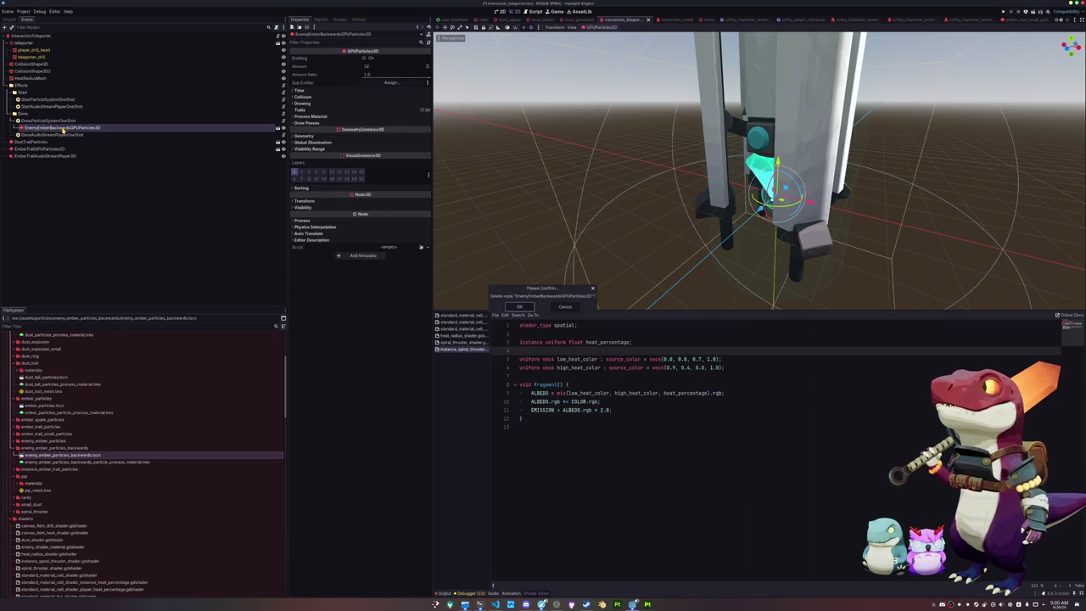
key(Return)
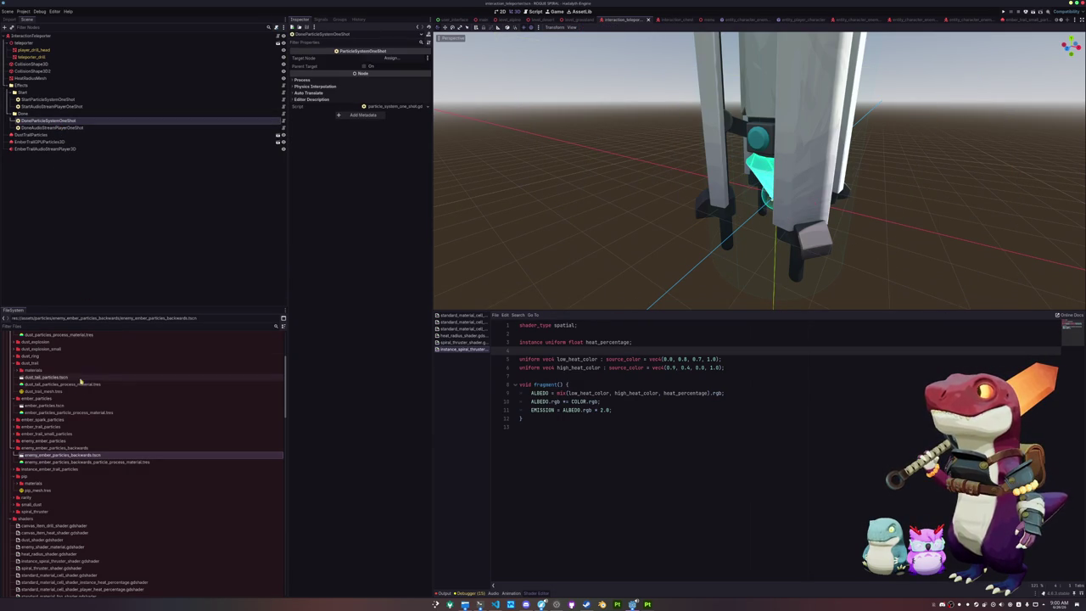
- Place DustTrailParticles under StartParticleSystemOneShot, toggle Emitting, and expand its Time settings
scroll(80, 383, up, 2)
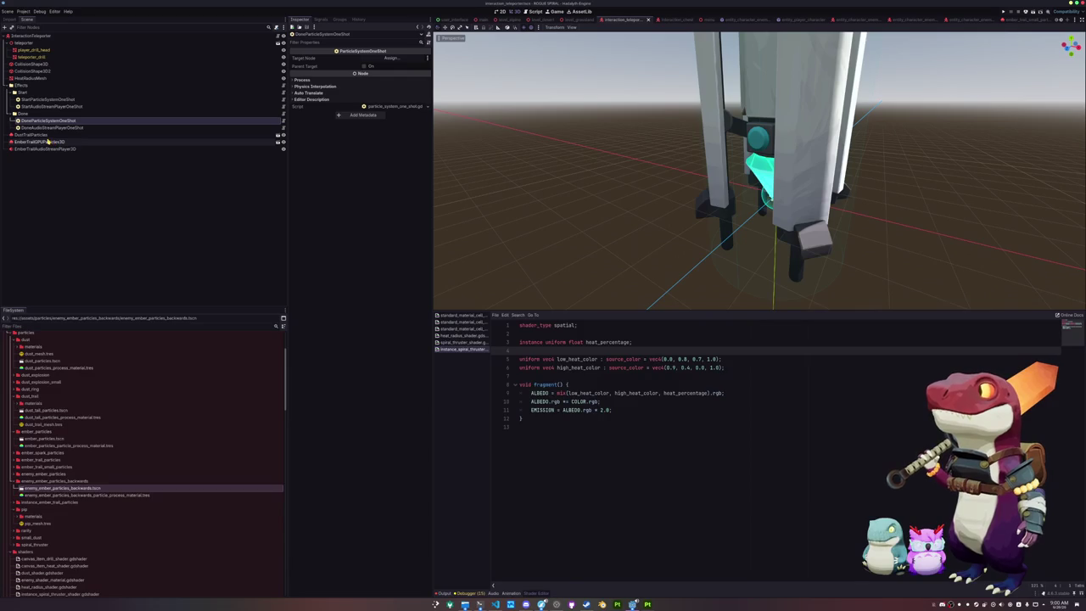
click(47, 136)
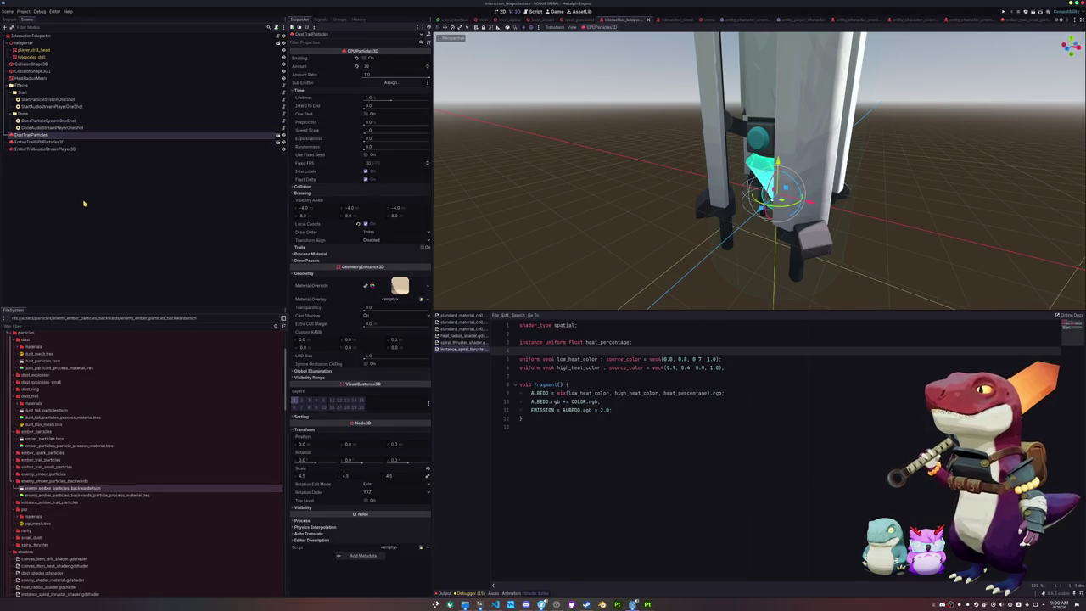
mouse_move(30, 135)
mouse_down()
mouse_move(47, 101)
mouse_move(60, 128)
mouse_up()
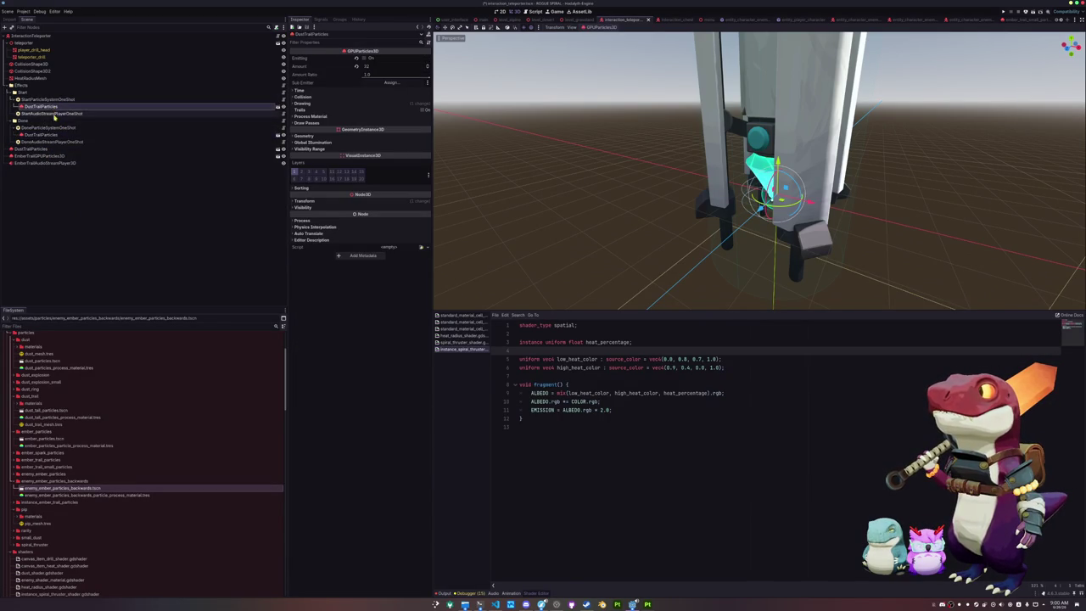
click(364, 58)
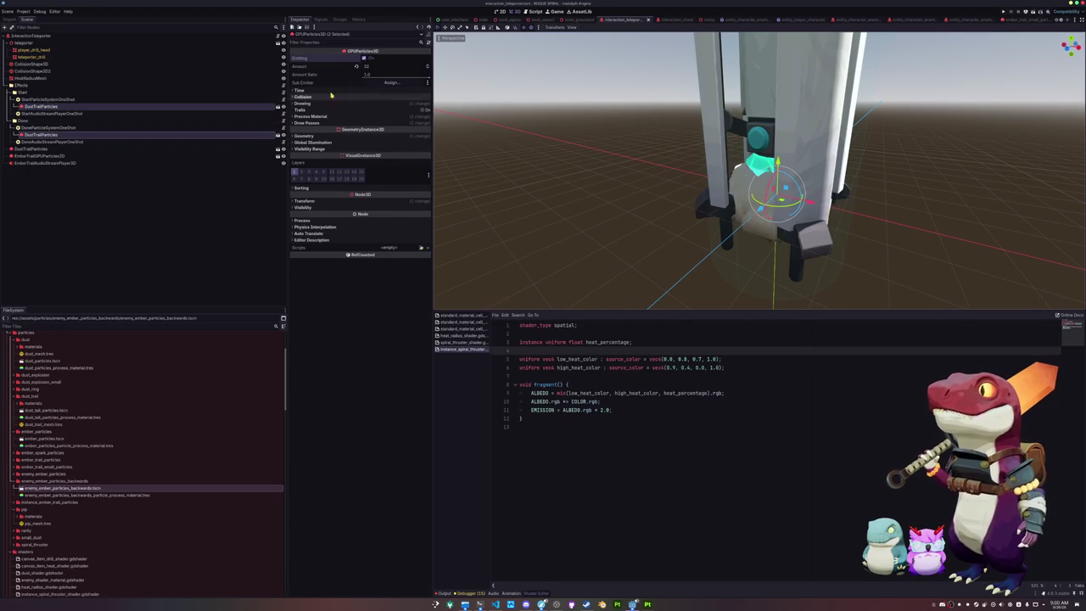
click(329, 90)
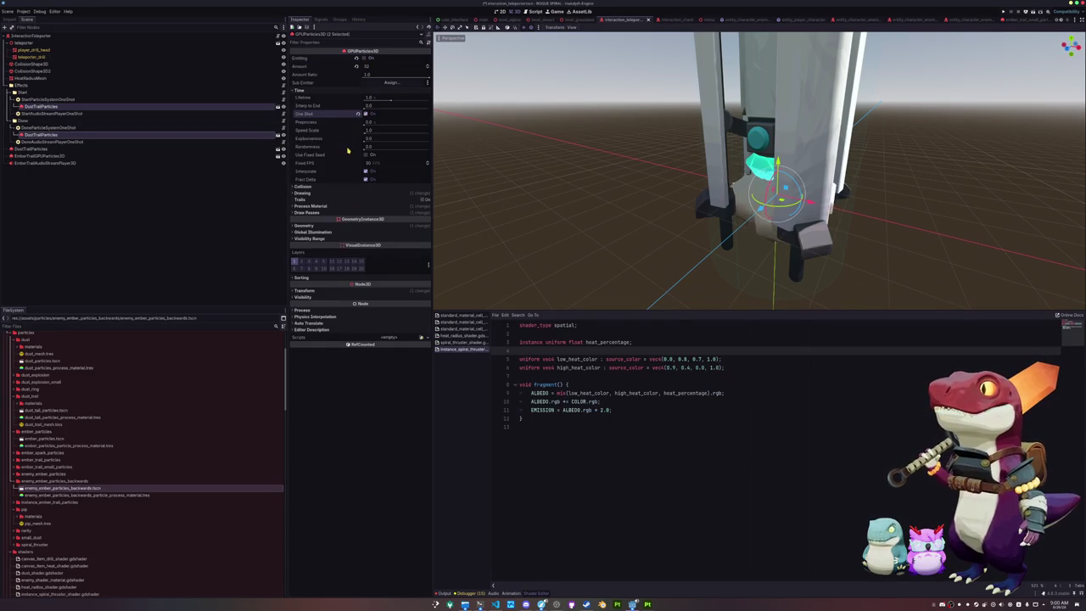
mouse_move(339, 134)
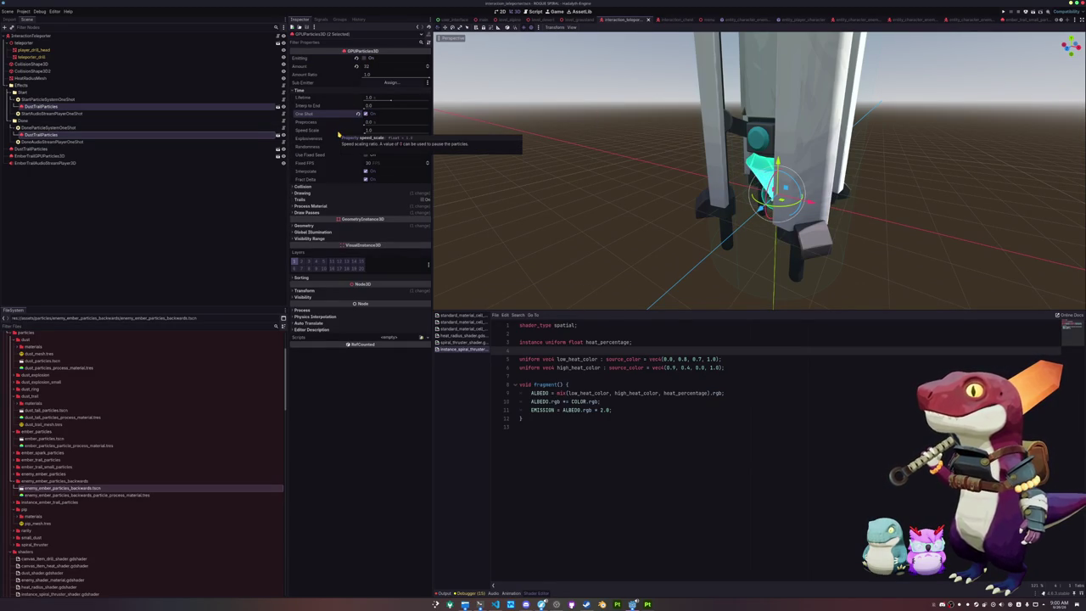
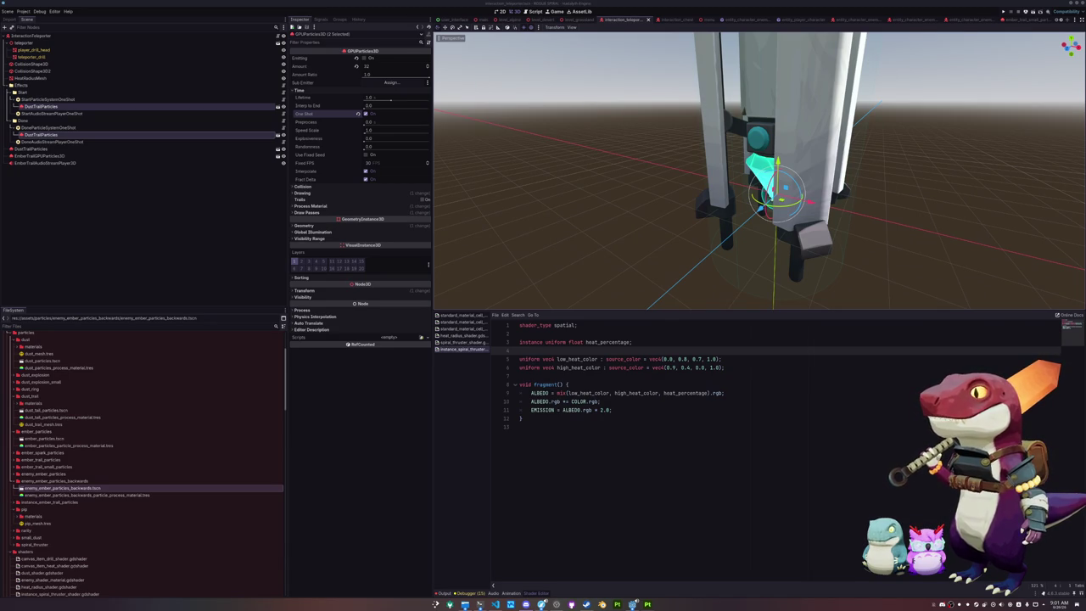
- Scale the DustTrailParticles emitters to 6.0 and replay the burst
click(767, 463)
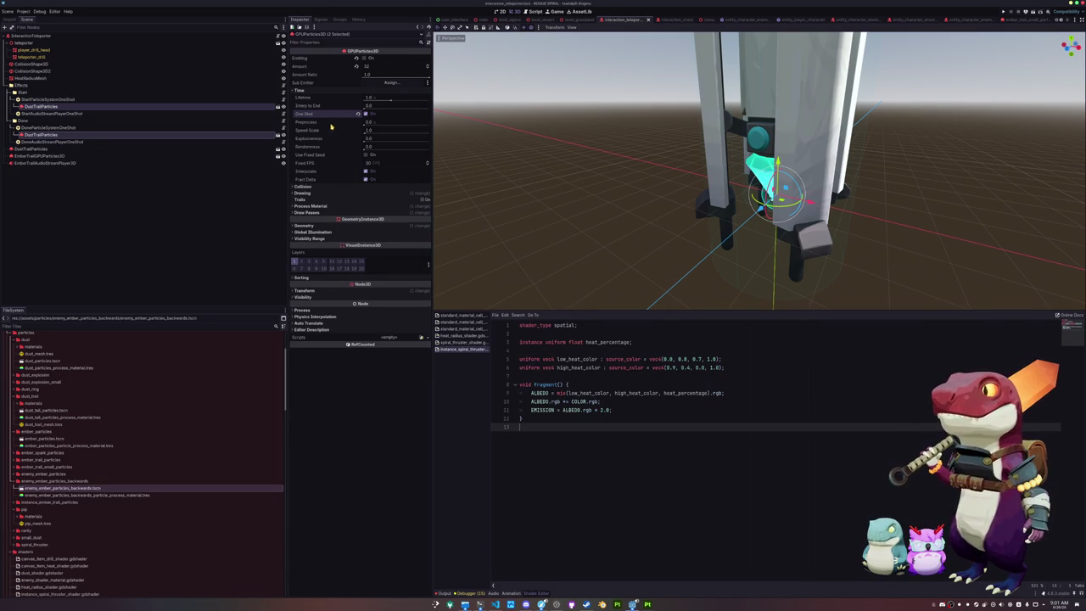
click(329, 194)
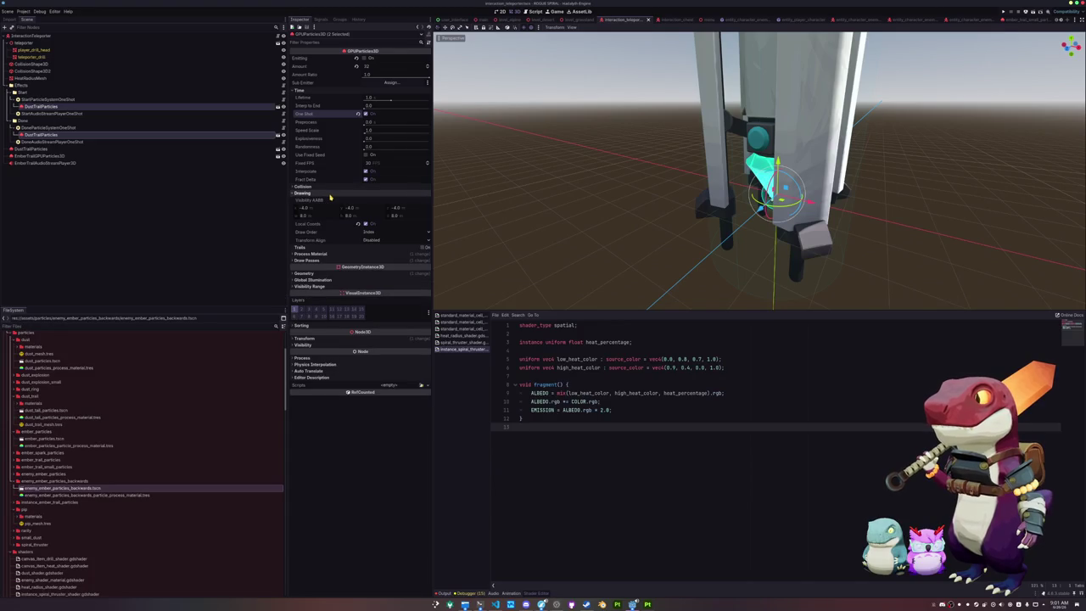
click(318, 339)
click(309, 385)
text(6)
key(Return)
click(365, 58)
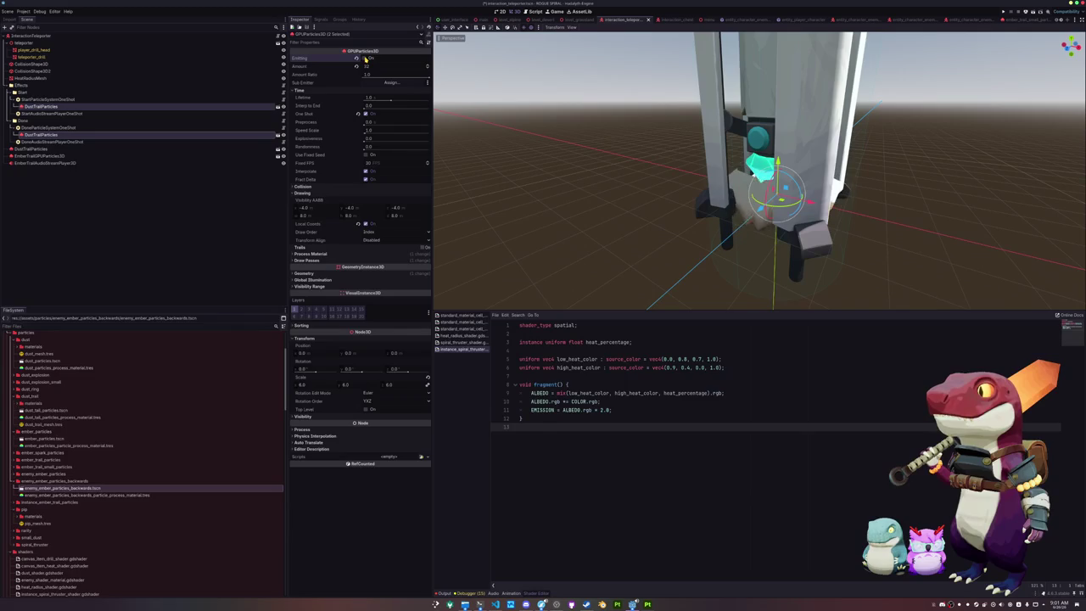
- Tune the dust explosiveness to about 0.7, replaying the burst to compare
drag(365, 141, 423, 143)
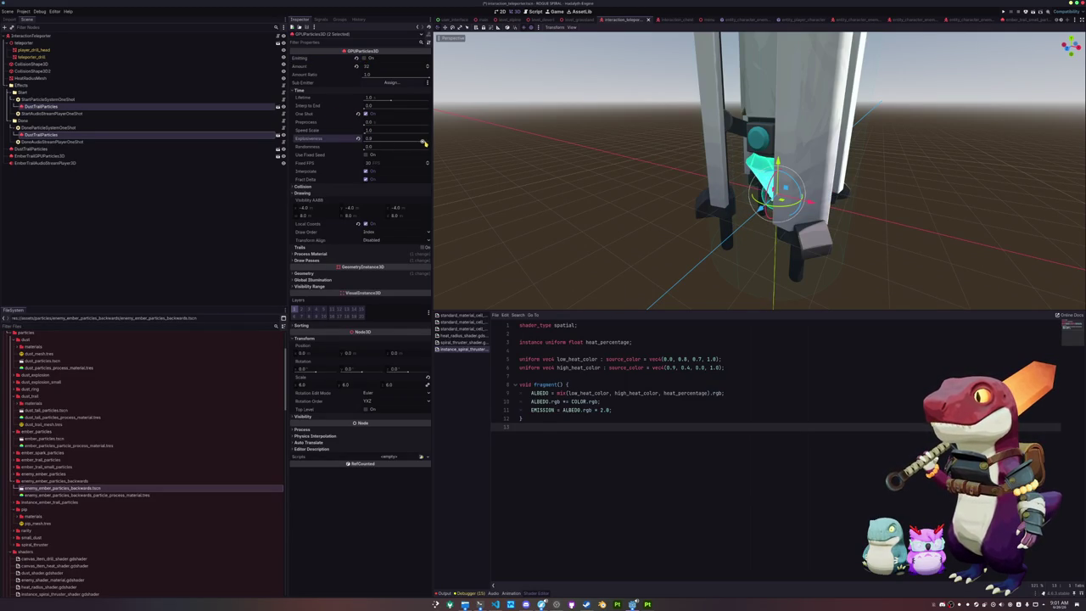
click(365, 58)
drag(423, 143, 409, 143)
click(365, 59)
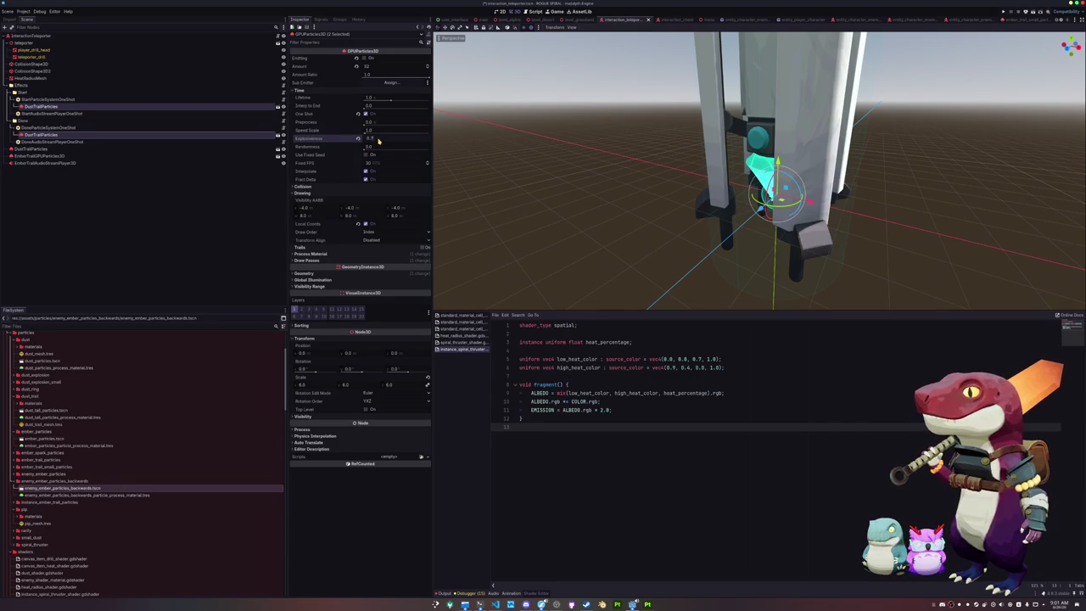
click(303, 384)
key(Return)
click(364, 58)
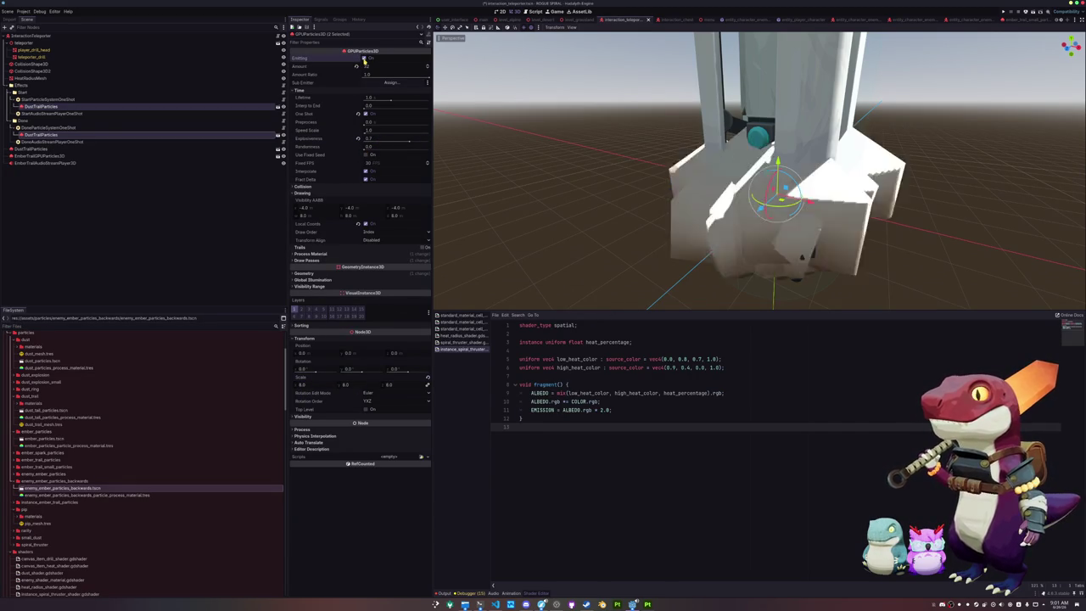
click(364, 58)
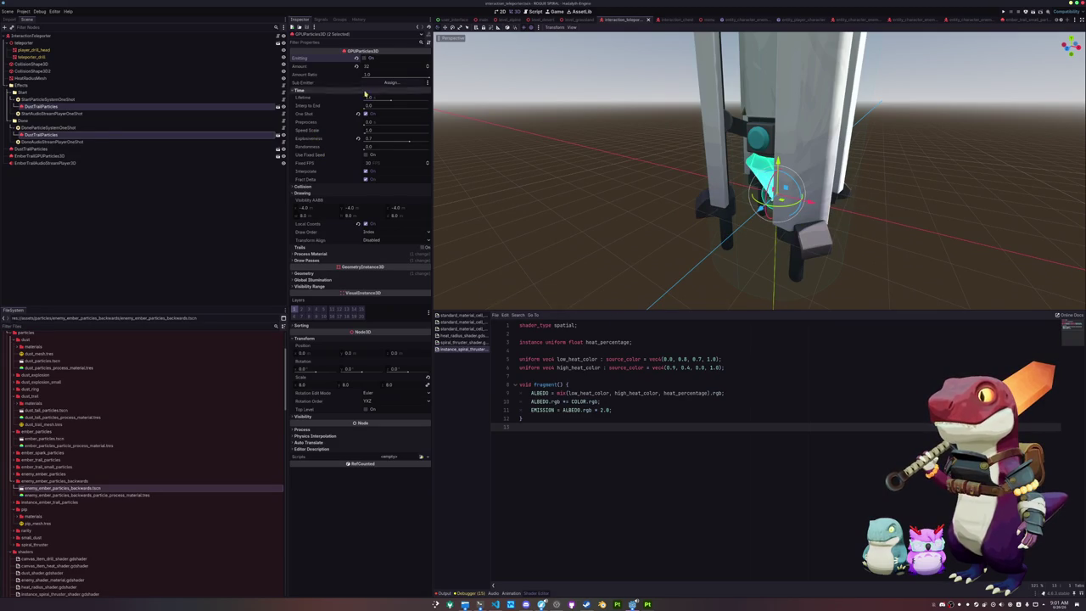
- Set the dust lifetime to 2.0 and preview the Start and Done emitters
click(368, 96)
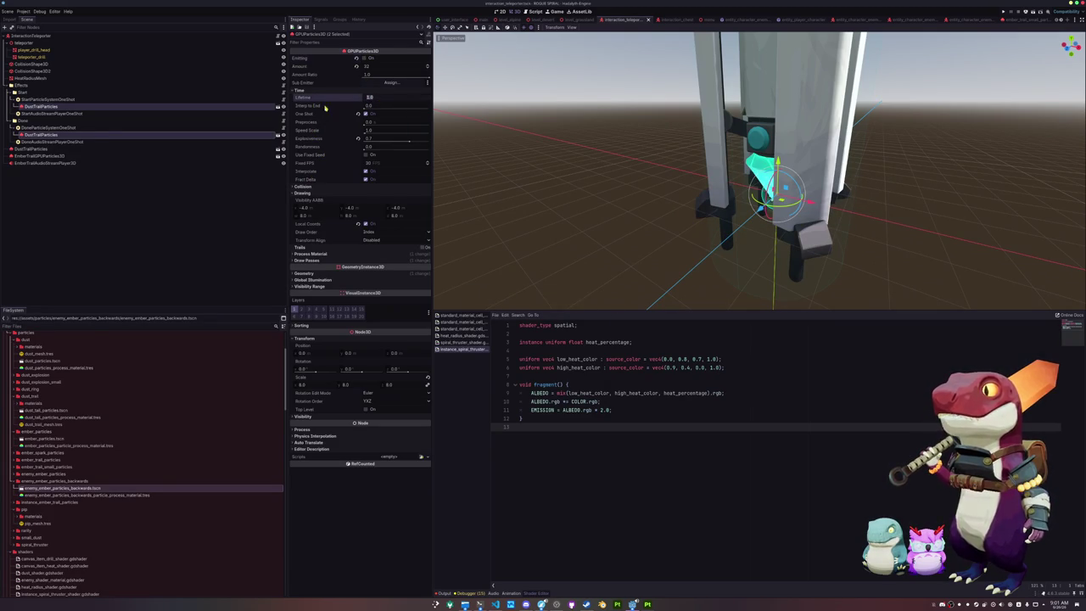
text(2)
key(Return)
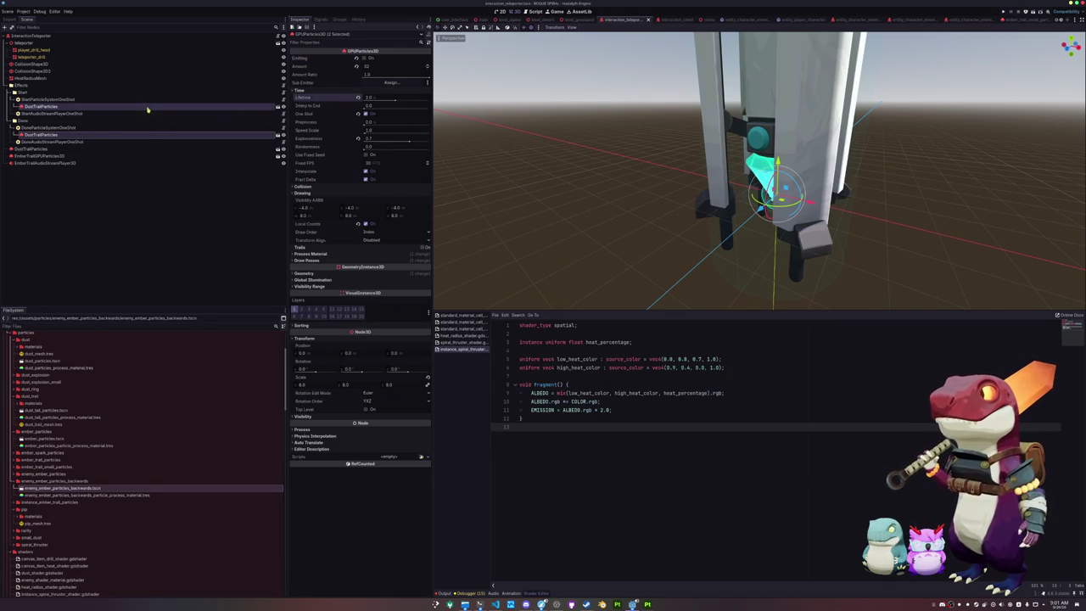
click(148, 107)
click(364, 58)
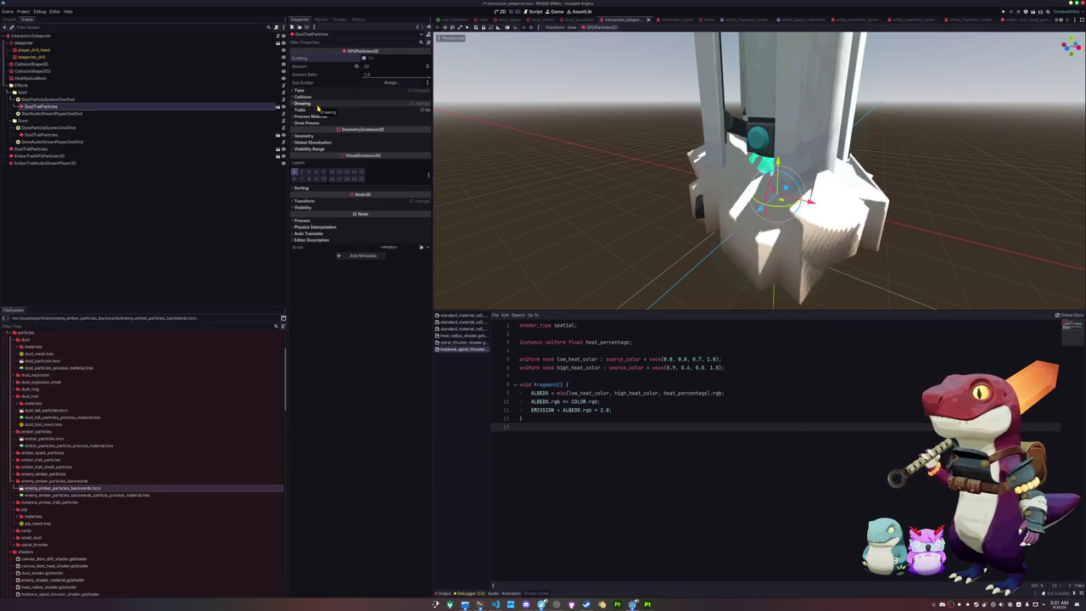
click(49, 134)
click(49, 107)
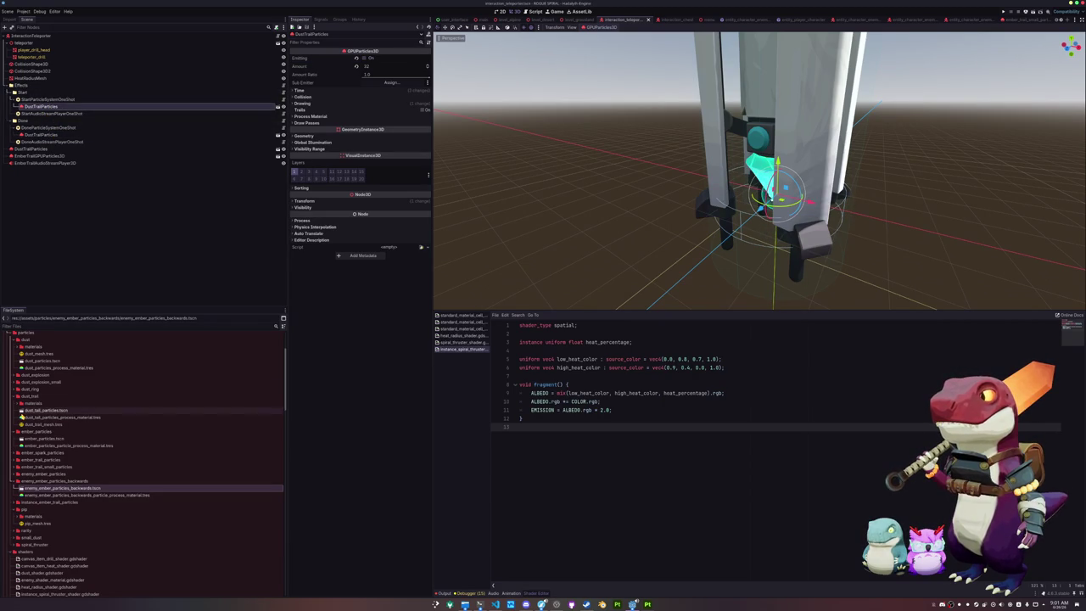
click(41, 475)
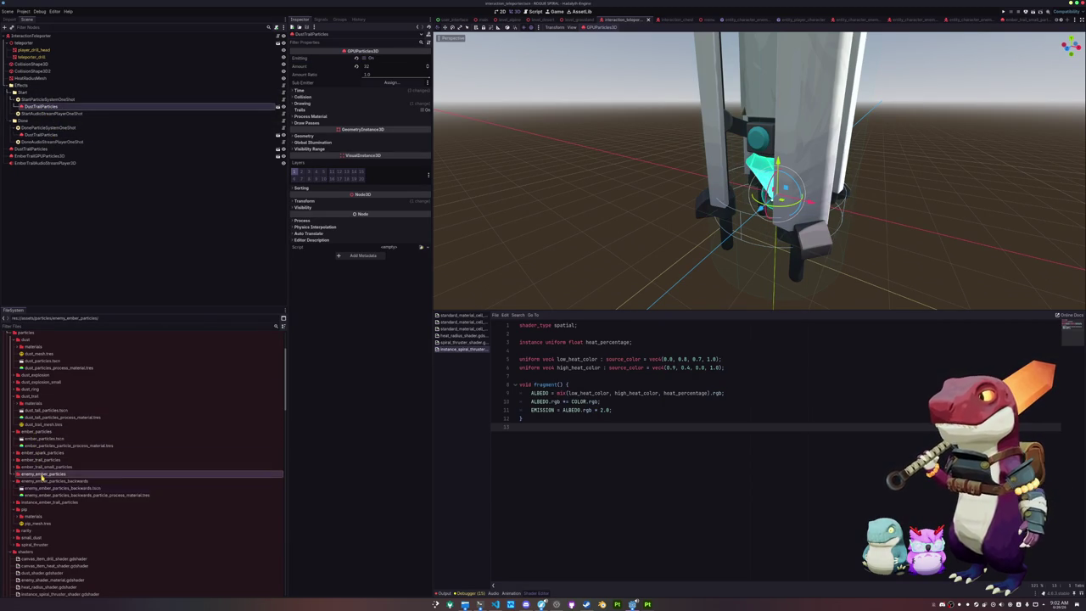
- Add enemy_ember_particles.tscn under the Start particle system with 30 particles
double_click(38, 476)
drag(49, 483, 62, 102)
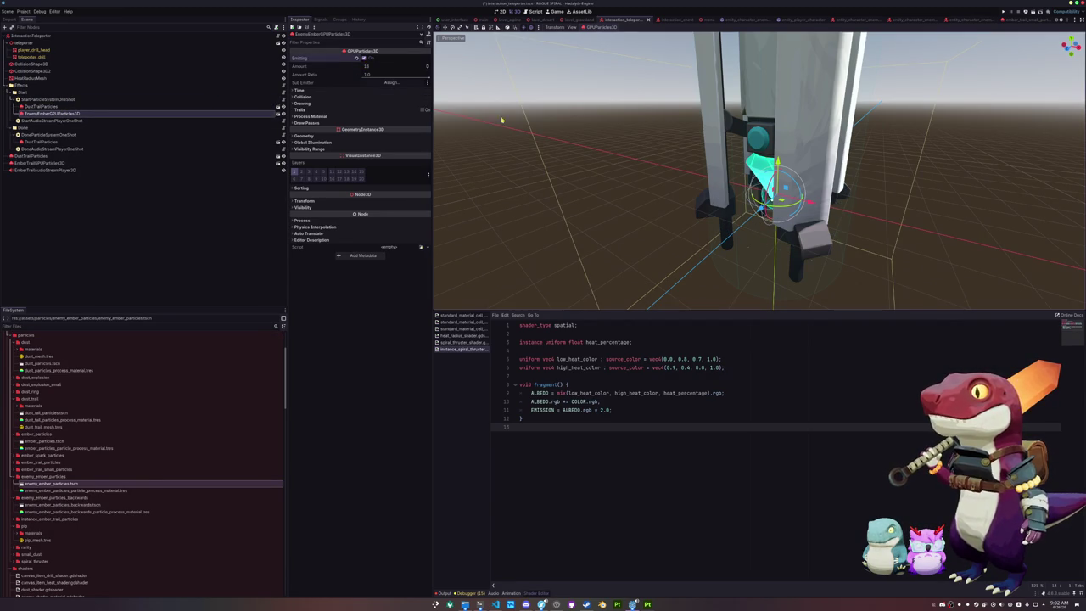
drag(372, 67, 376, 68)
text(30)
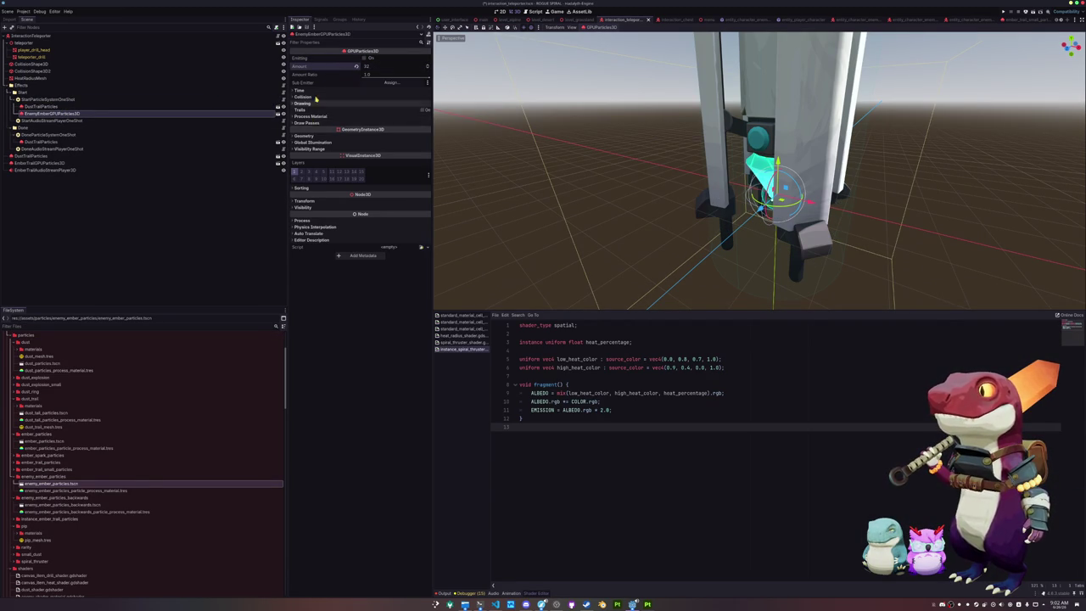
- Enable Local Coords on the embers and set their scale to 10.0
click(299, 90)
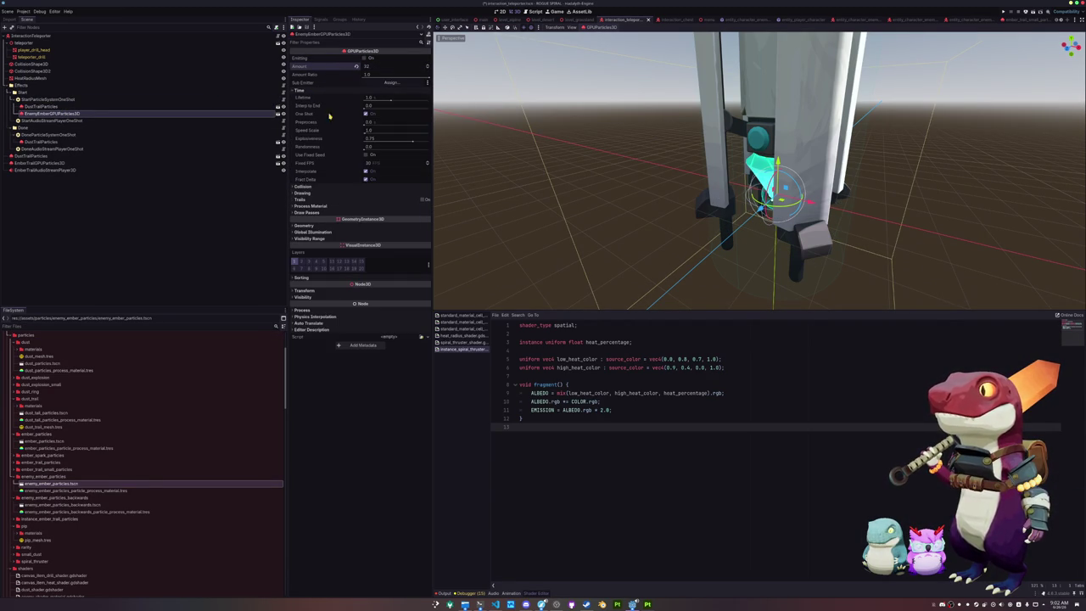
click(327, 193)
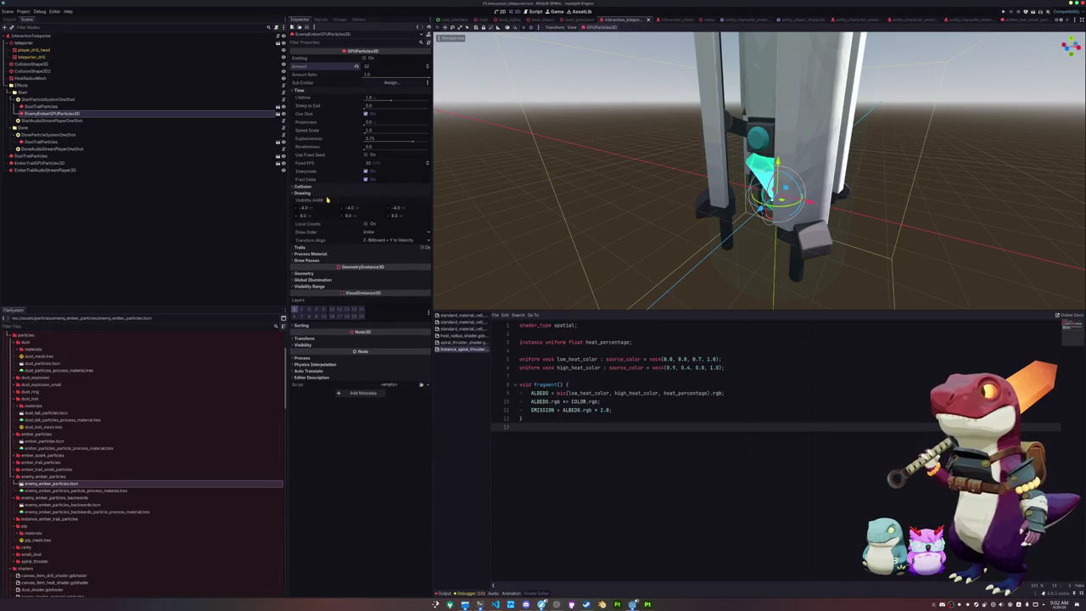
click(354, 224)
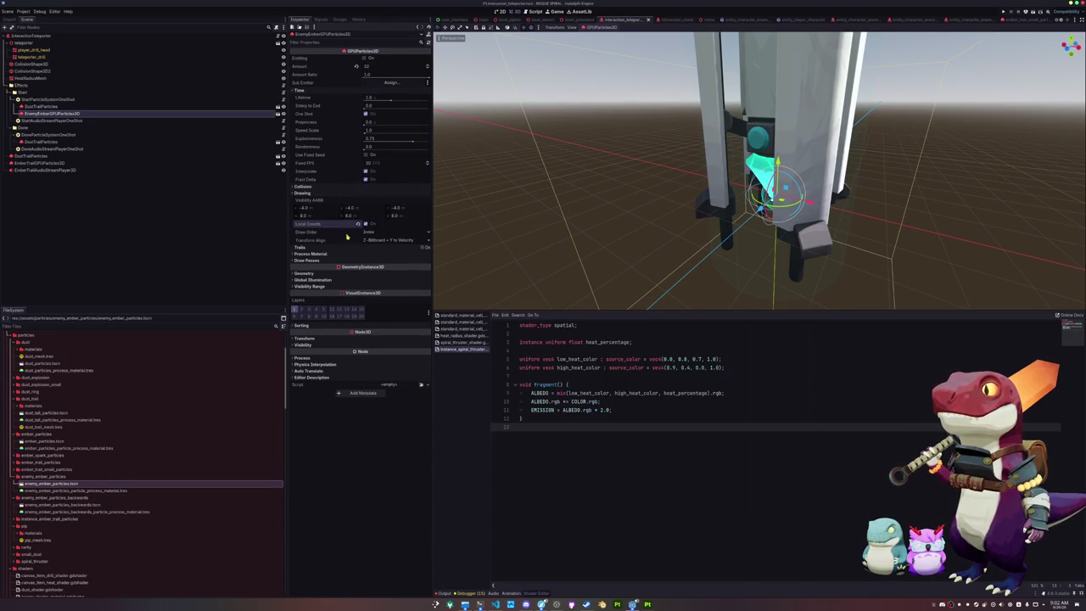
click(311, 339)
click(309, 388)
text(10)
key(Return)
click(362, 58)
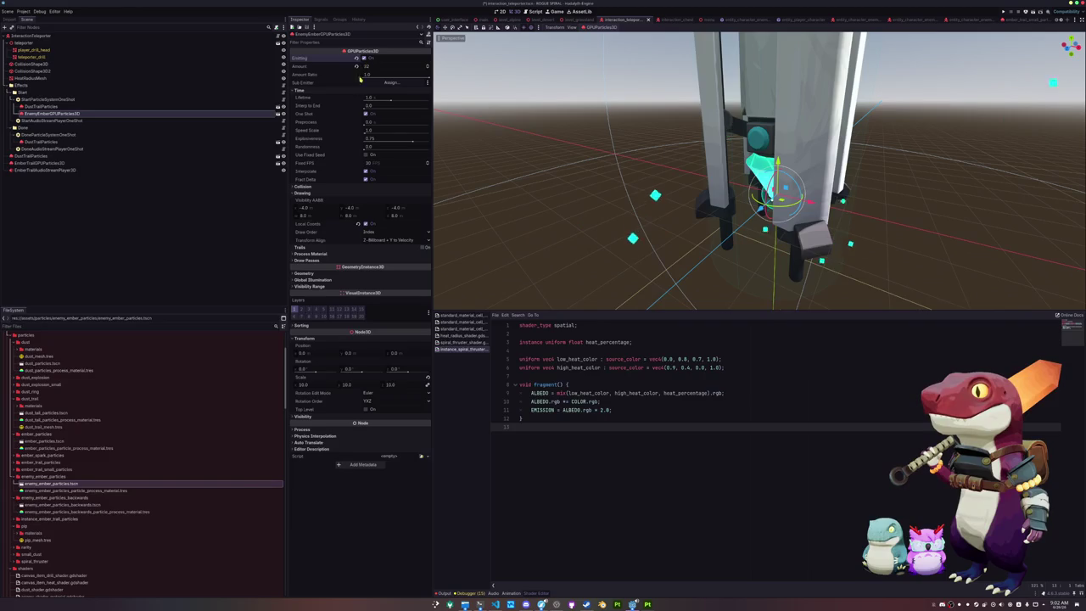
- Replay the embers together with the Start and Done dust bursts
scroll(539, 165, down, 3)
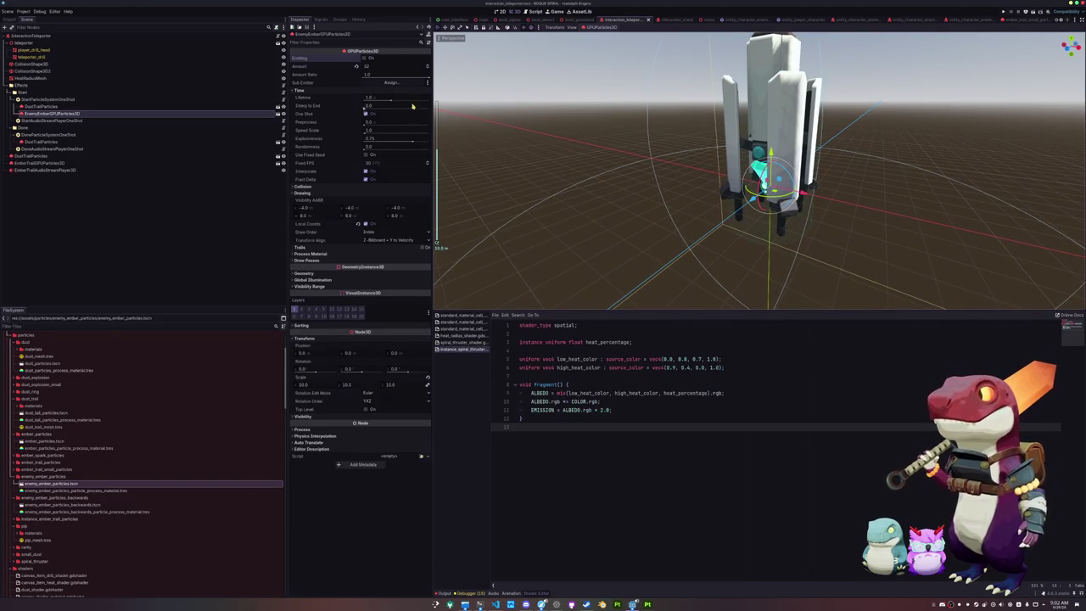
ctrl+click(212, 107)
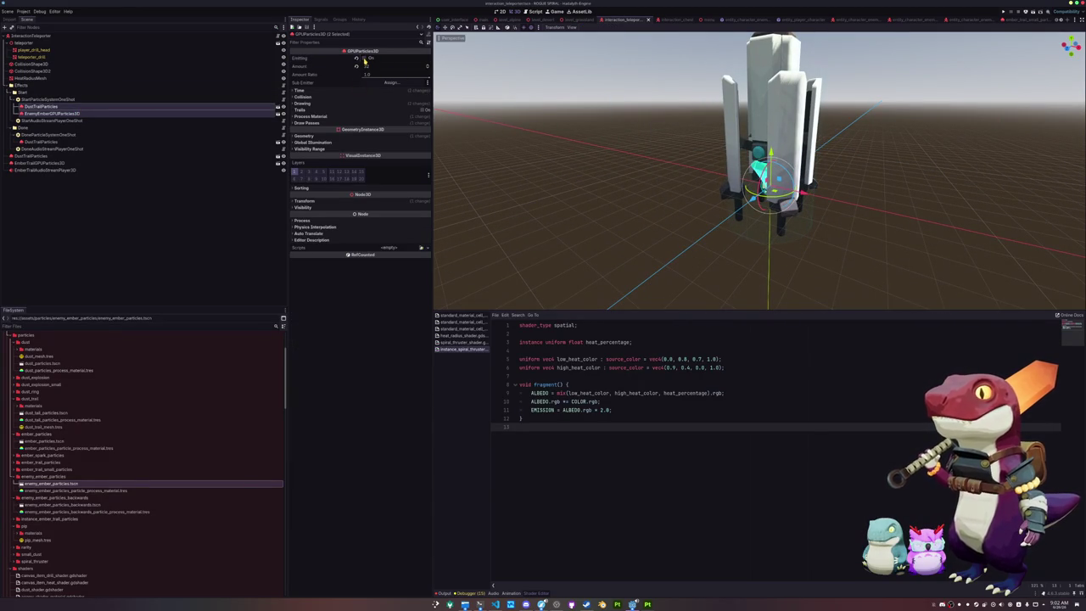
click(364, 59)
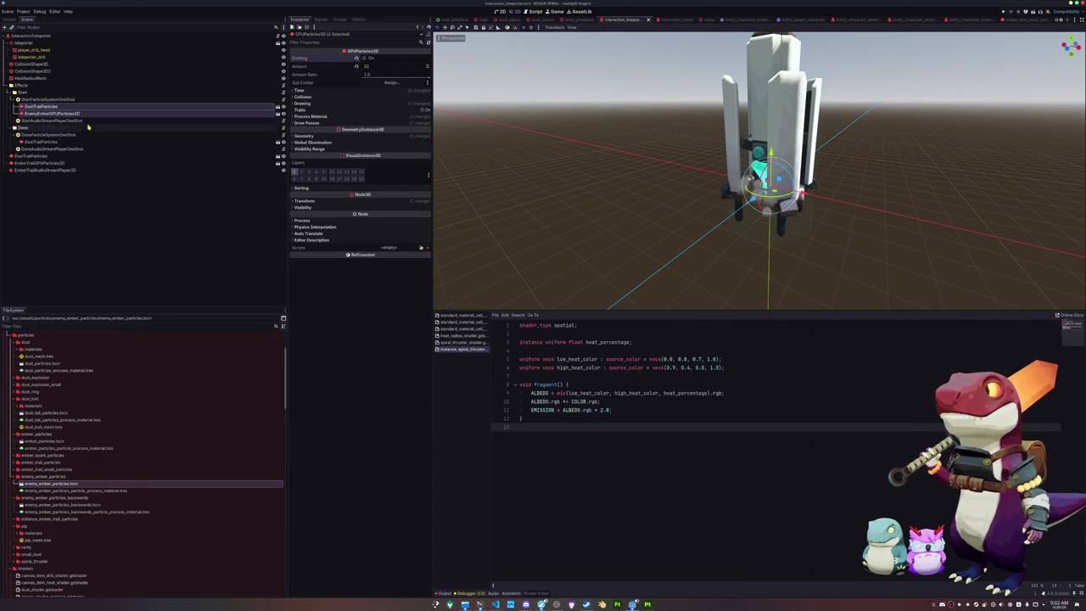
click(49, 141)
click(363, 58)
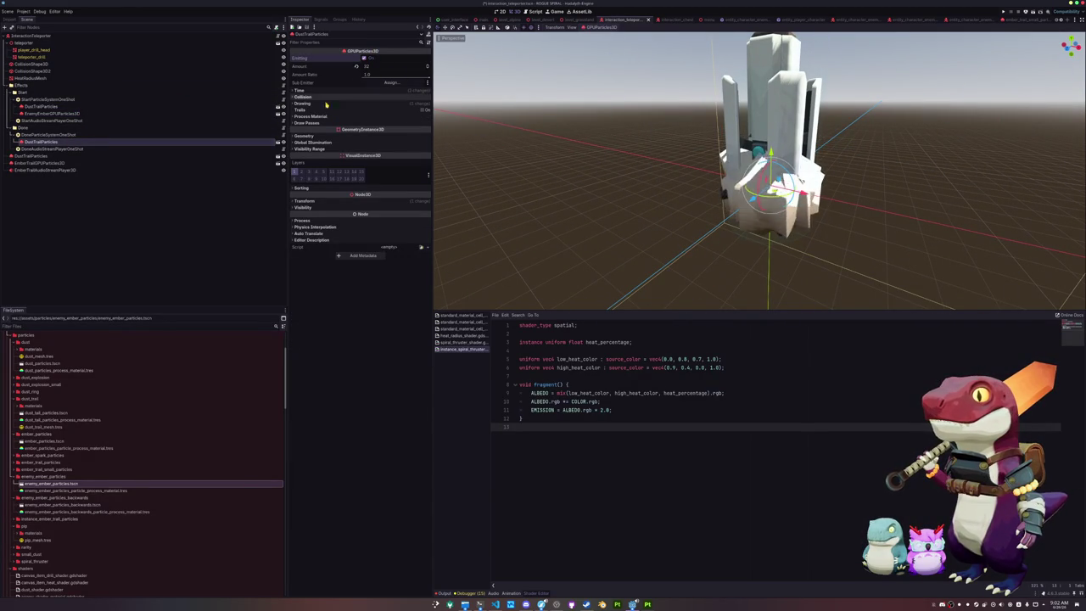
- Copy the EnemyEmberGPUParticles3D emitter under DoneParticleSystemOneShot and select the copy
click(53, 113)
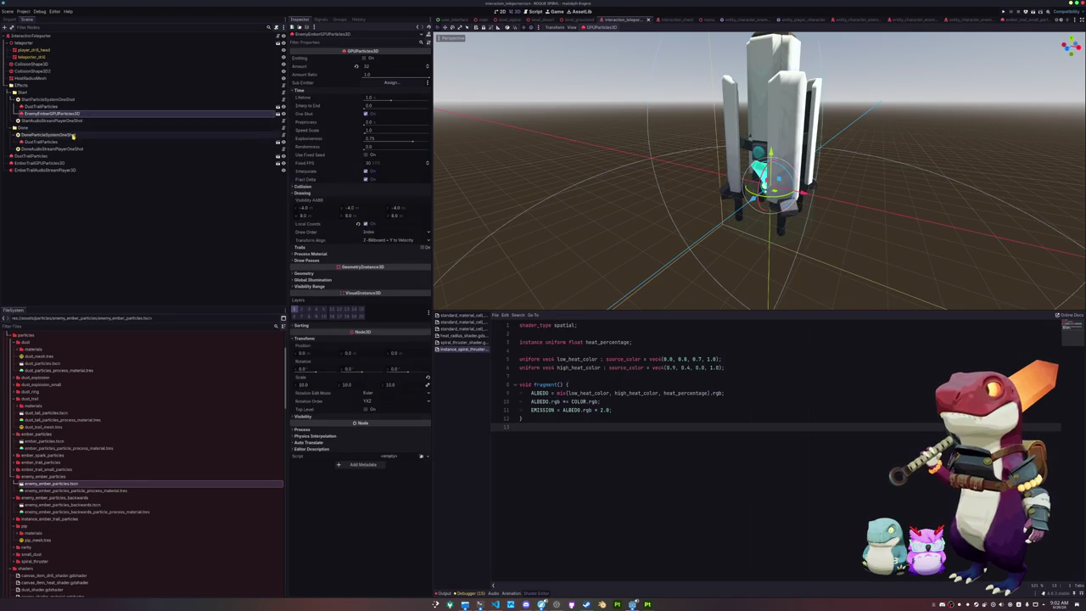
drag(52, 113, 73, 136)
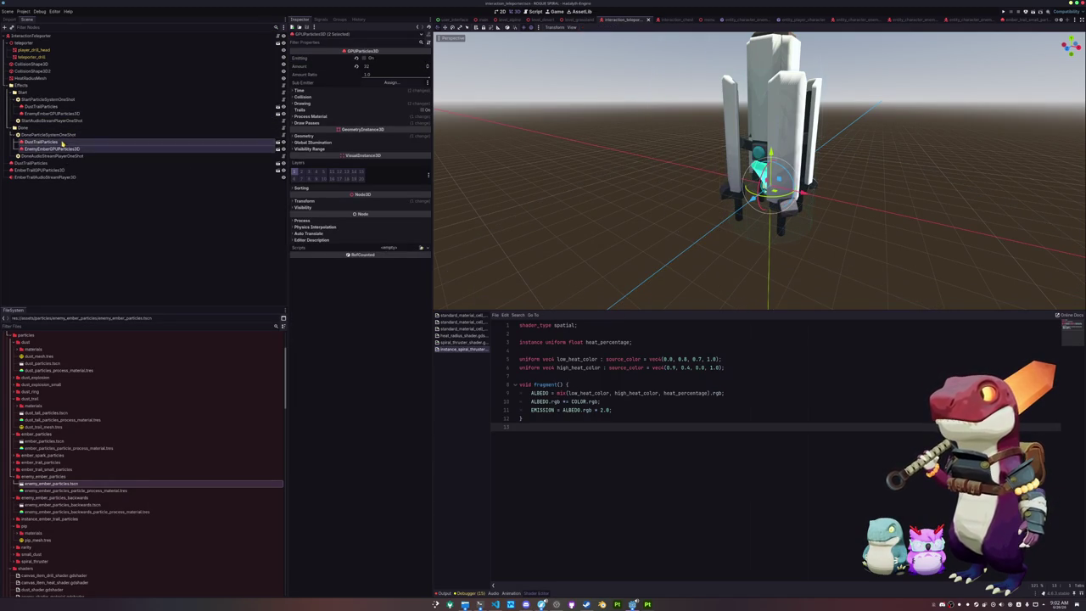
click(363, 58)
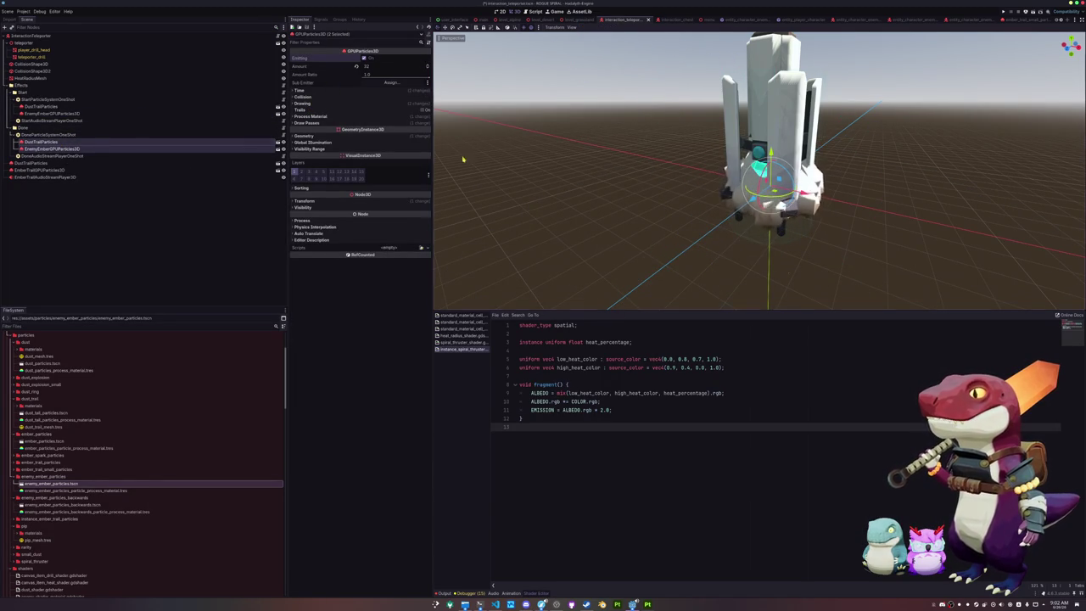
click(51, 148)
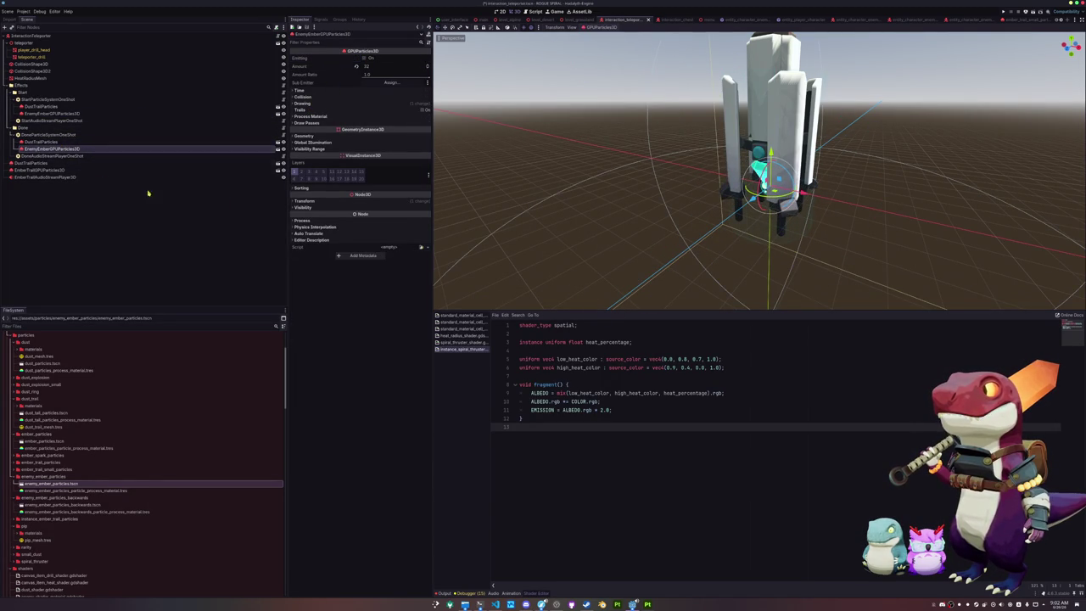
click(329, 143)
- Browse the embers' material override options, closing the material picker unchanged
click(328, 142)
click(321, 135)
click(407, 151)
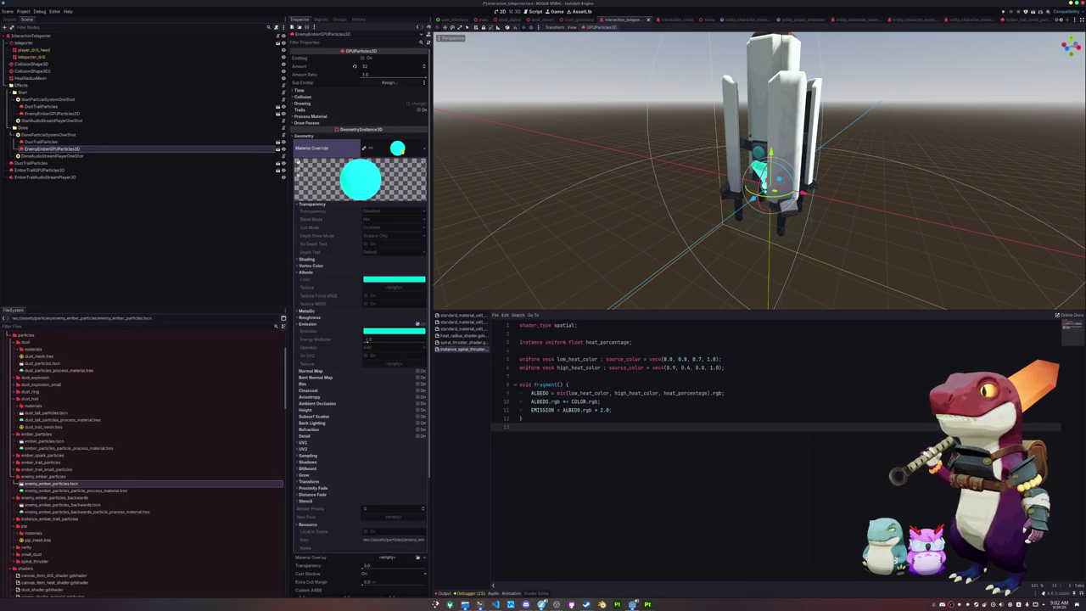
click(423, 149)
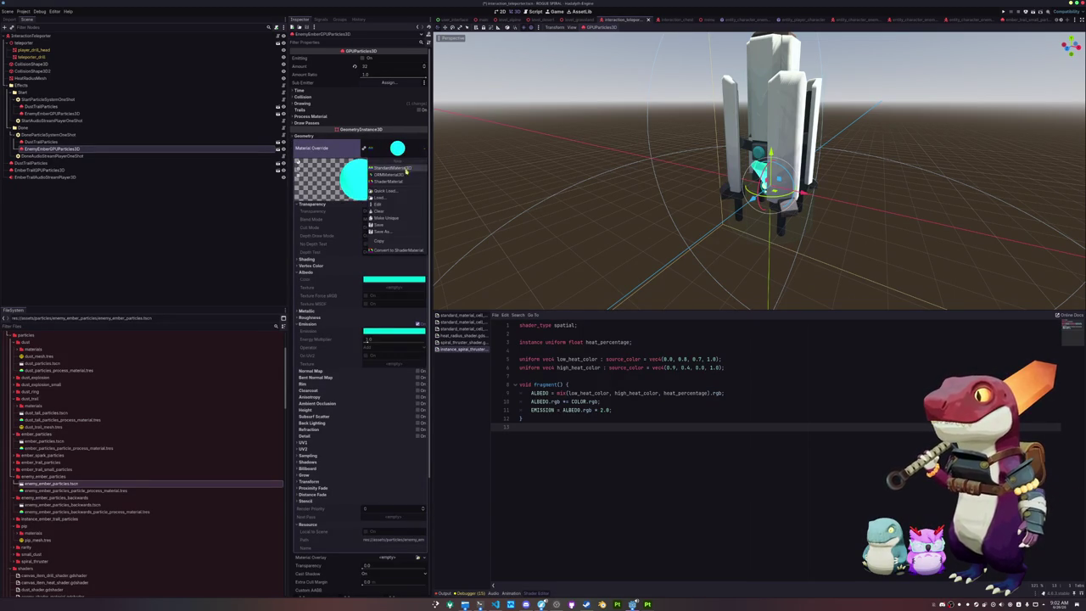
click(395, 193)
scroll(460, 316, down, 3)
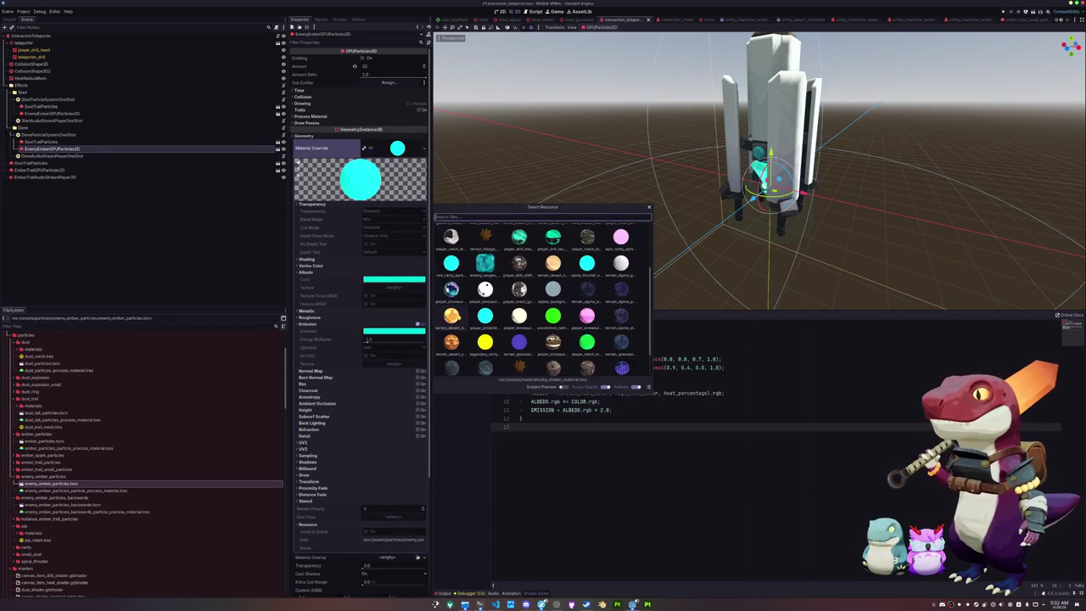
scroll(486, 309, up, 4)
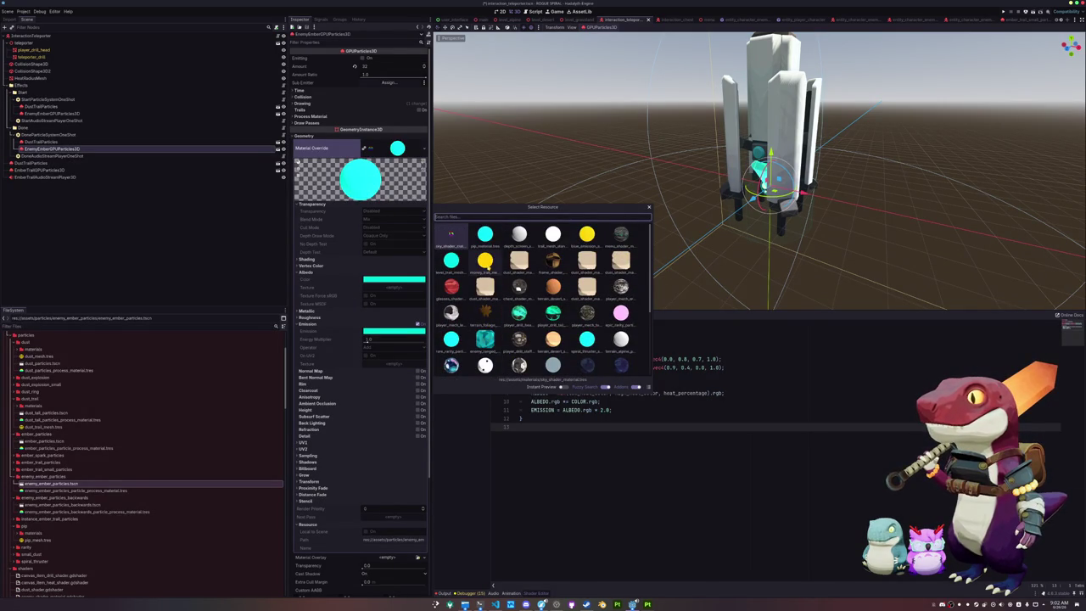
key(Escape)
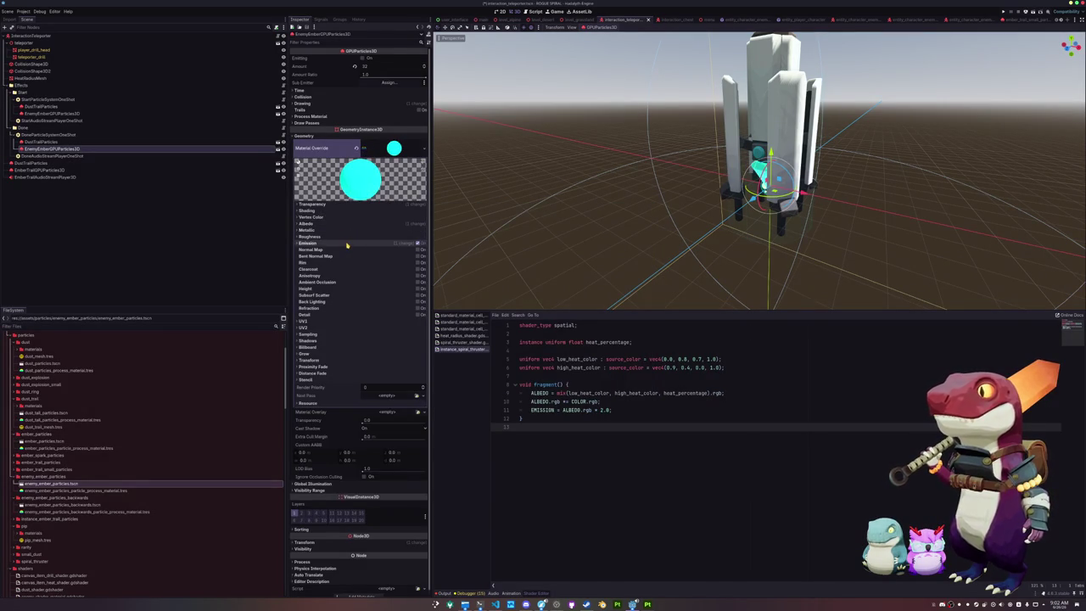
- Set the emission colour to orange and paste the same orange into Albedo Color
click(393, 250)
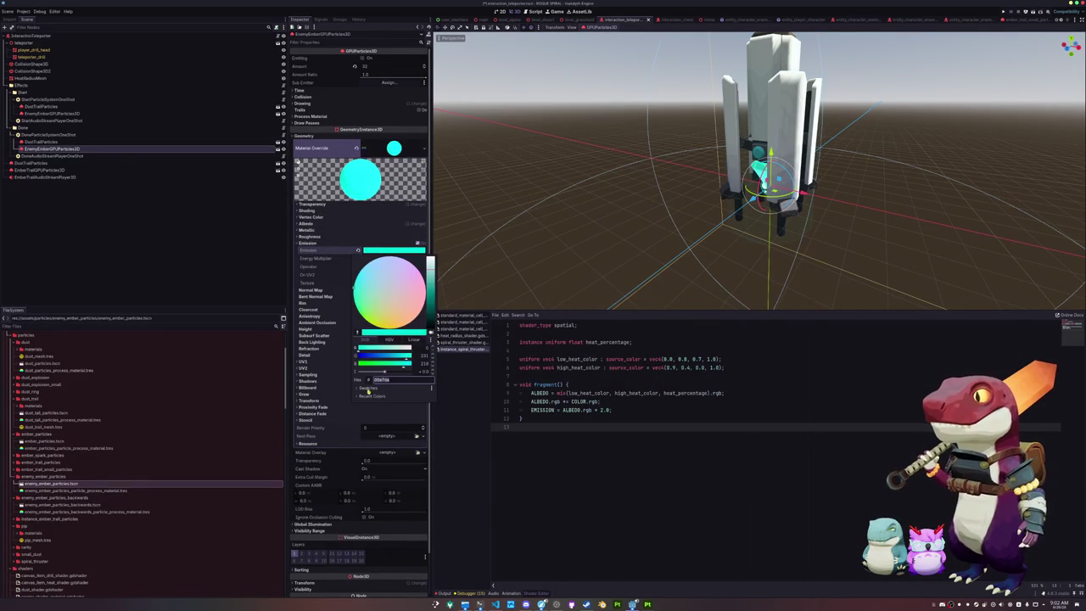
click(366, 407)
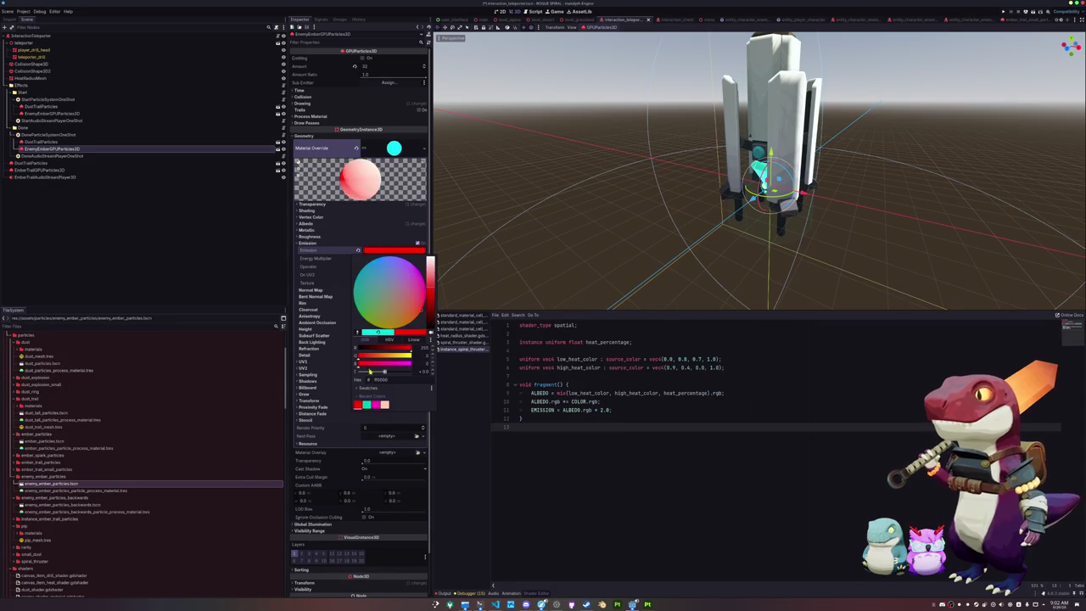
drag(371, 361, 380, 358)
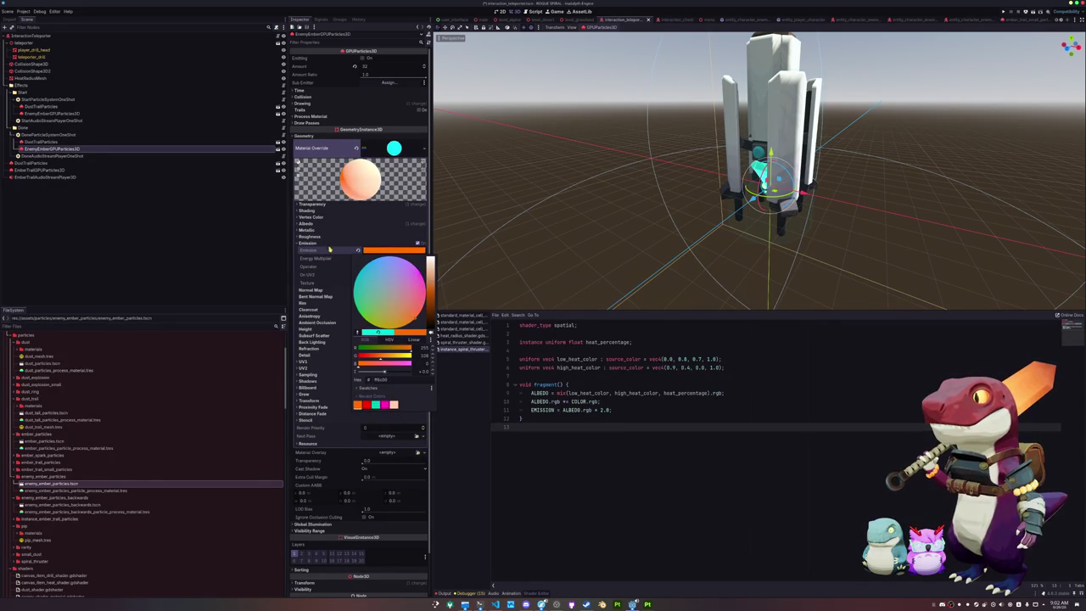
right_click(348, 253)
click(361, 255)
click(308, 223)
right_click(348, 231)
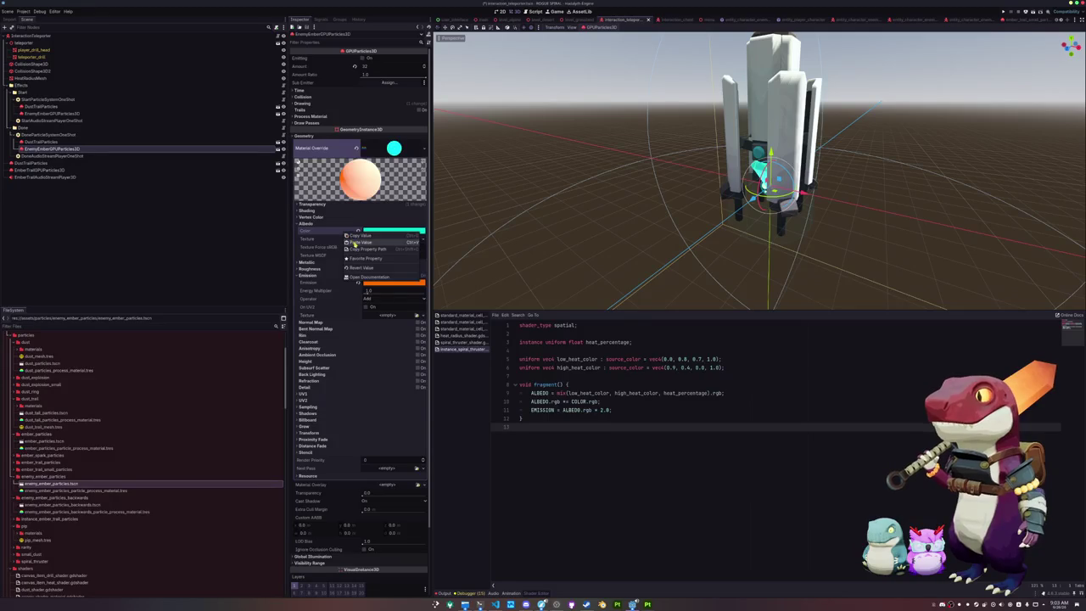
click(358, 242)
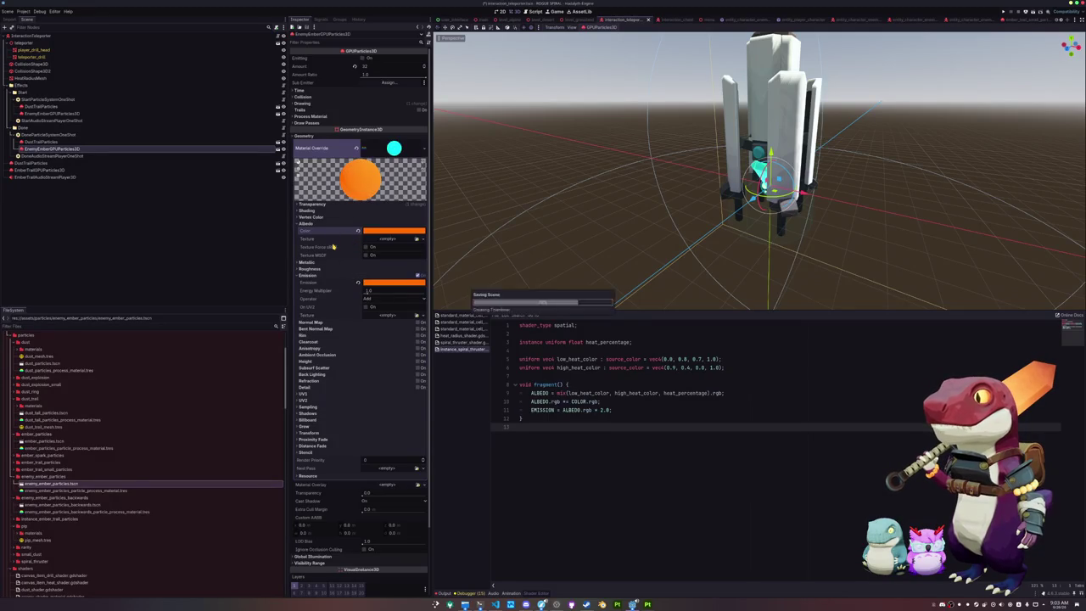
- Fire the Done and Start particle groups to preview the orange burst
ctrl+click(76, 141)
click(367, 58)
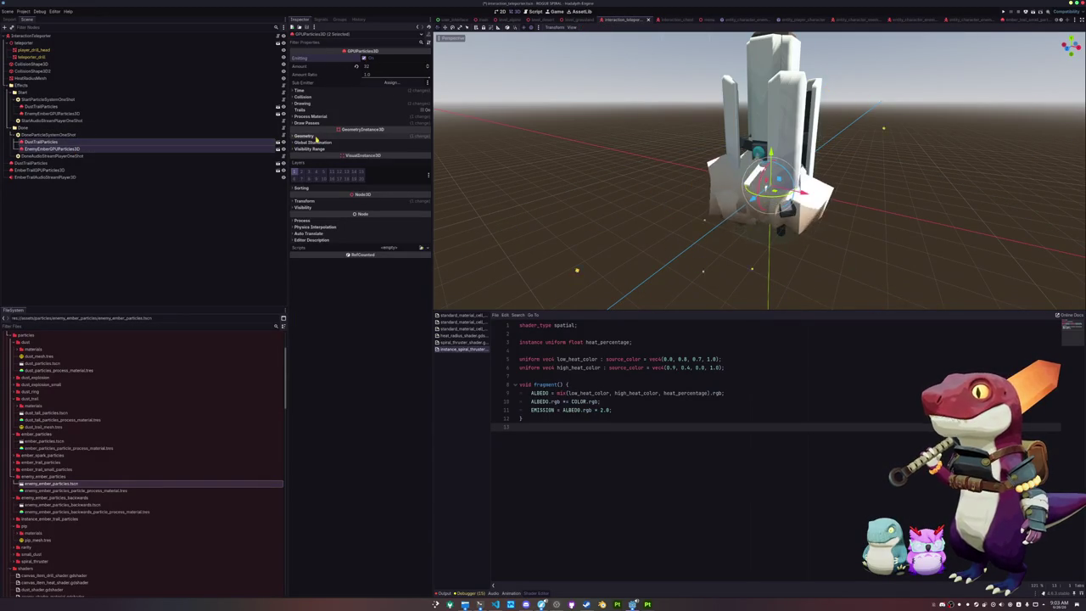
click(53, 106)
ctrl+click(66, 114)
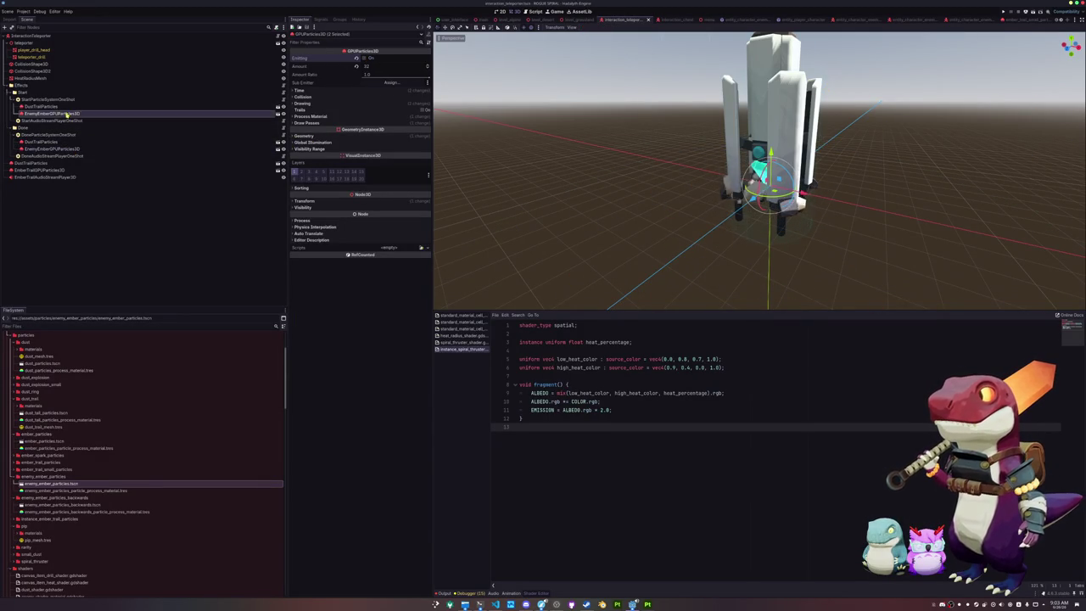
click(364, 58)
right_click(66, 156)
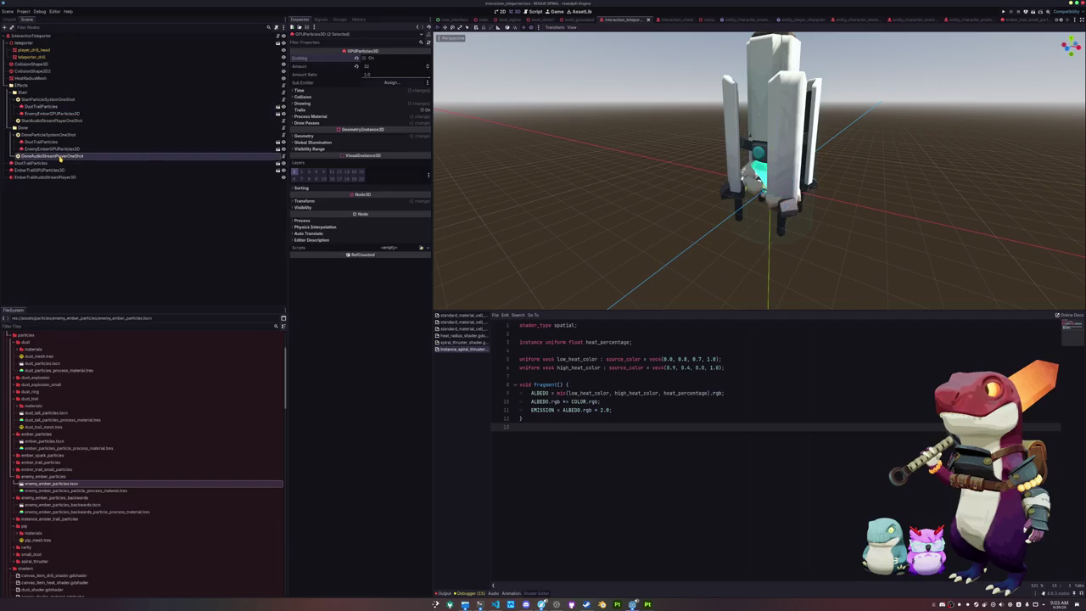
- Add an AudioStreamPlayer3D child under DoneAudioStreamPlayerOneShot, then bring up Dolphin
click(87, 169)
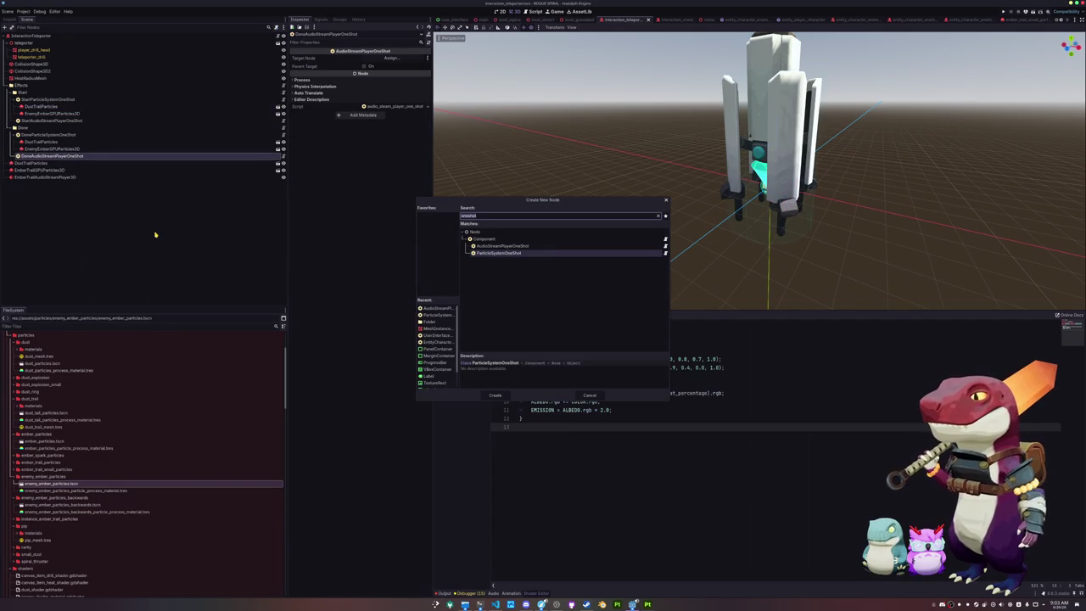
text(audiostream3d)
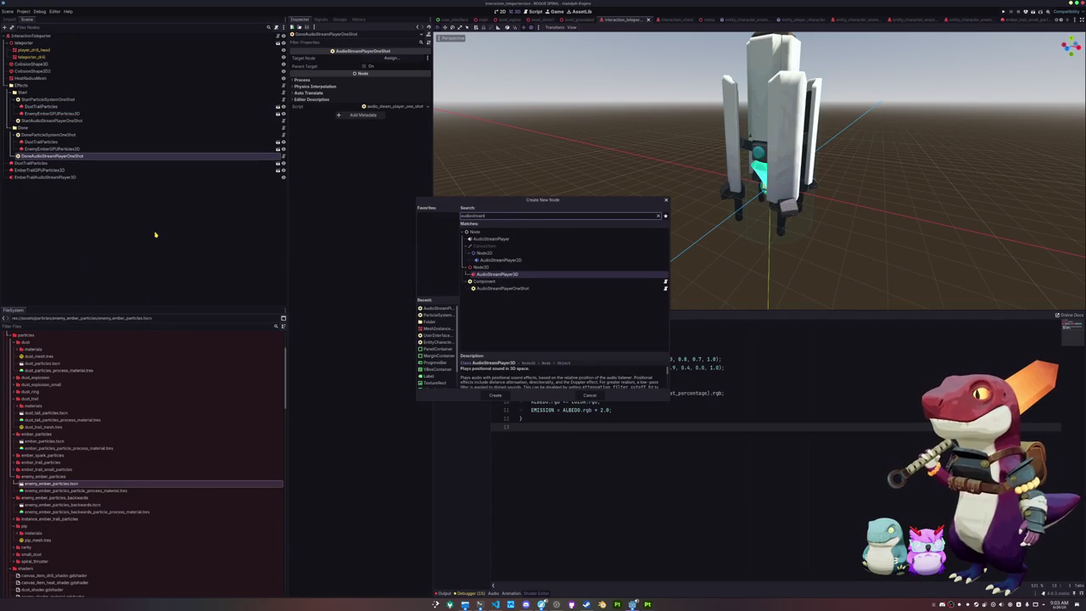
key(Return)
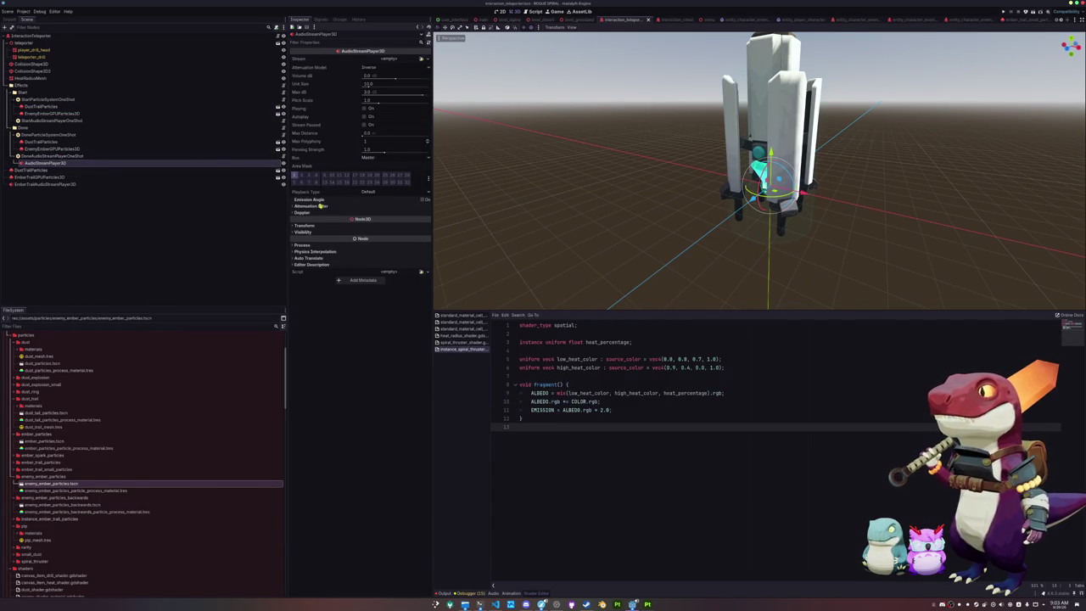
mouse_move(464, 604)
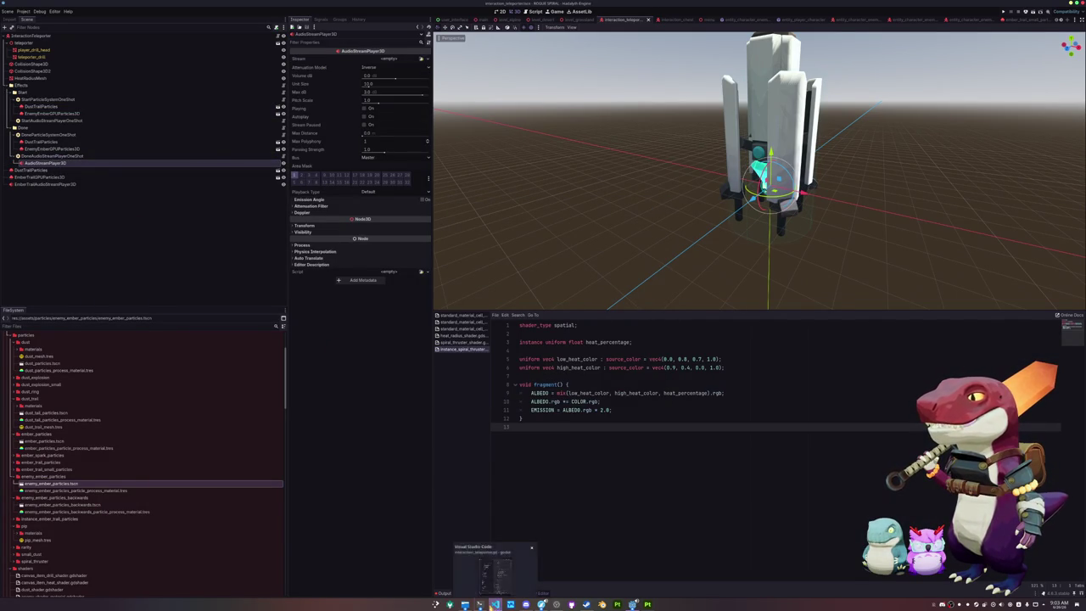
click(594, 574)
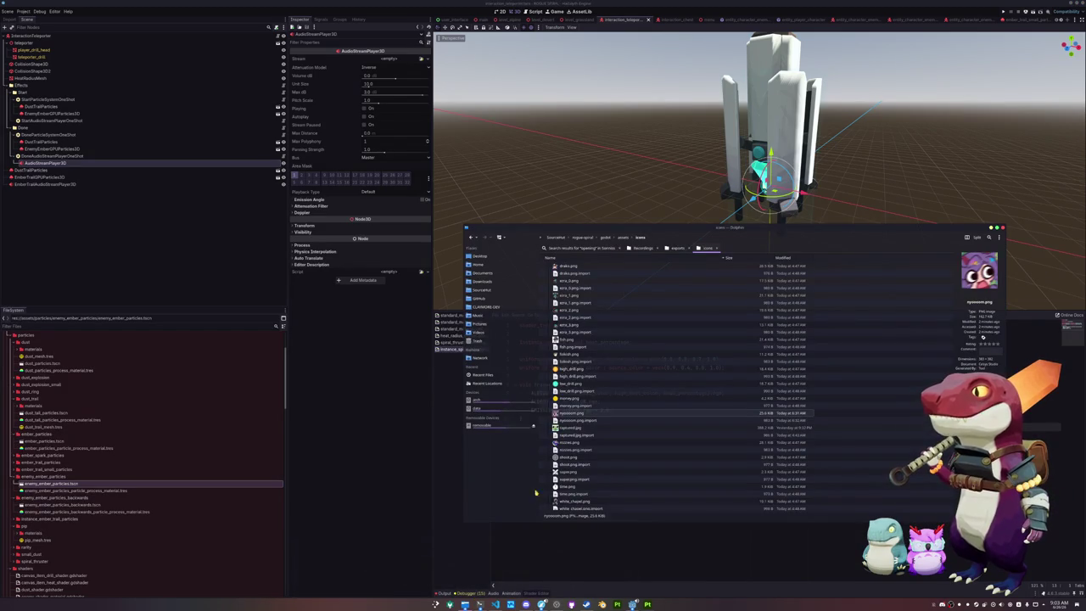
- Open data > Documents > Sonniss and search the folder for 'engine'
click(504, 426)
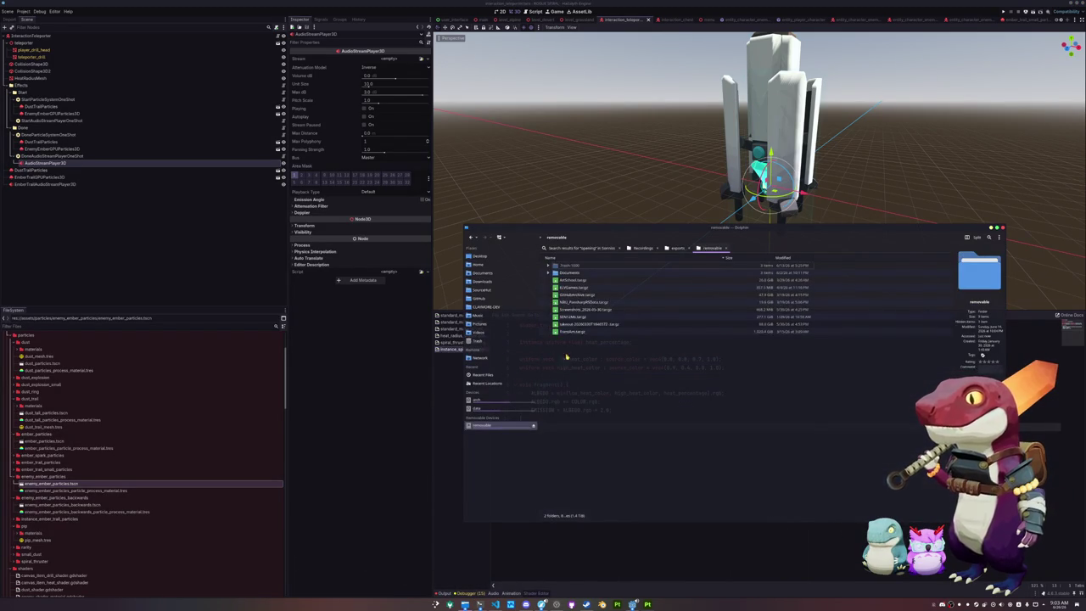
click(489, 410)
double_click(564, 280)
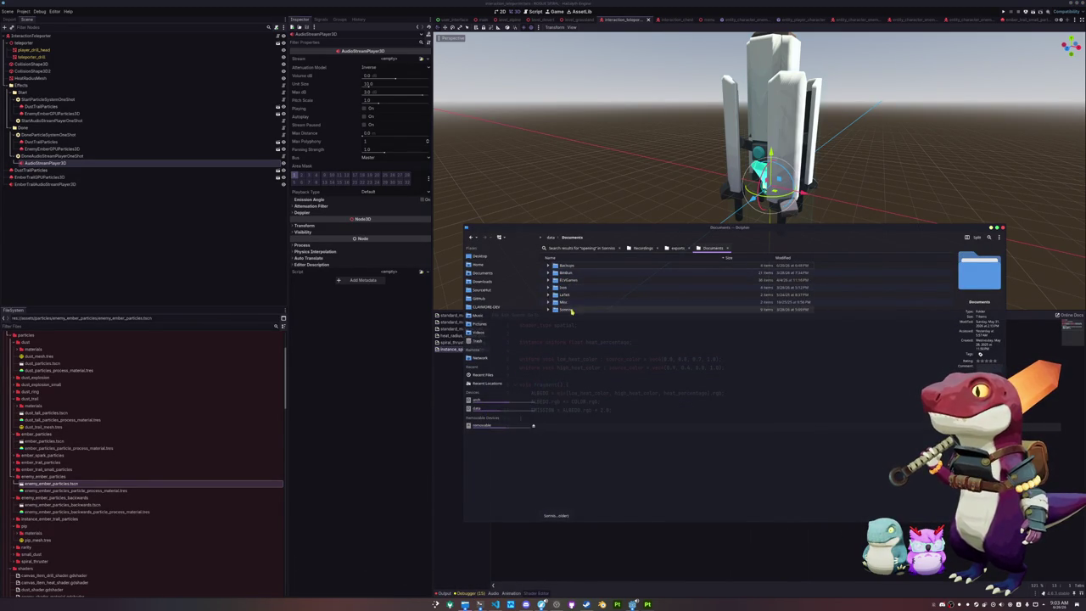
double_click(577, 309)
click(988, 237)
text(engine sta)
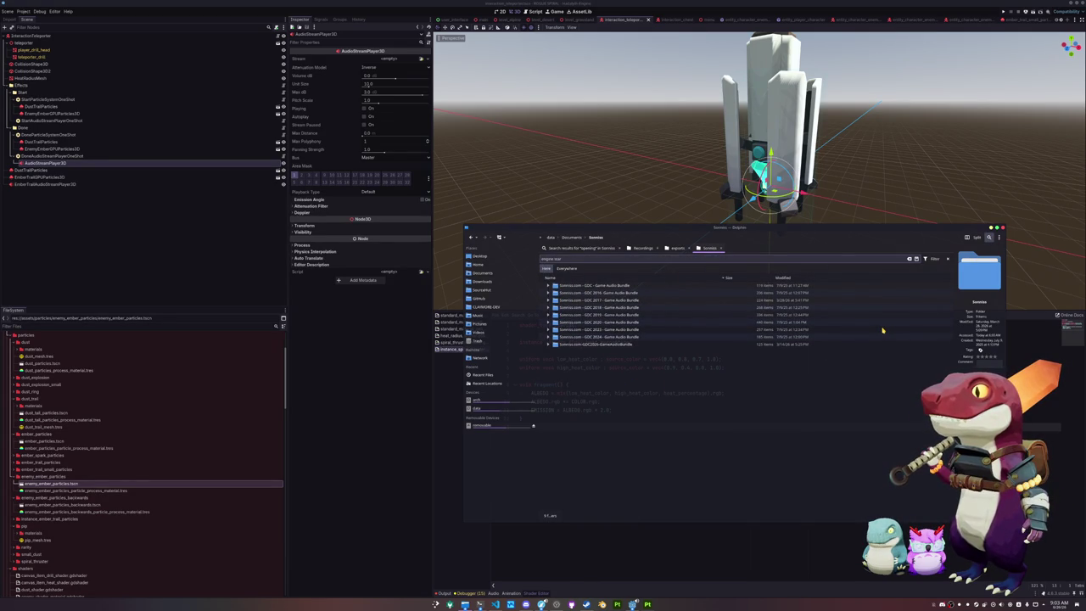
text(ting)
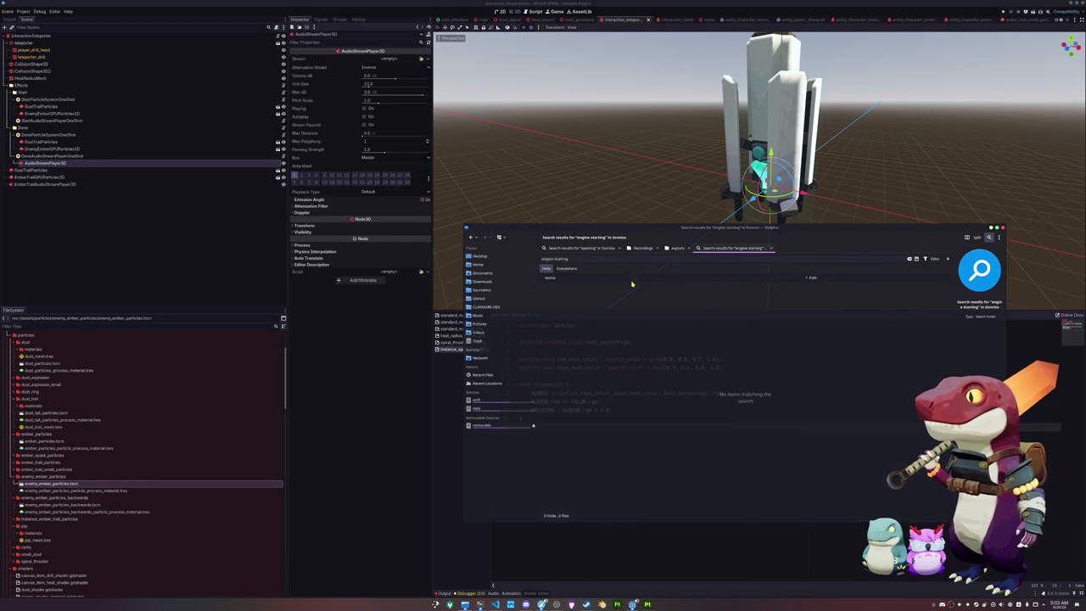
key(BackSpace)
key(BackSpace)
key(BackSpace)
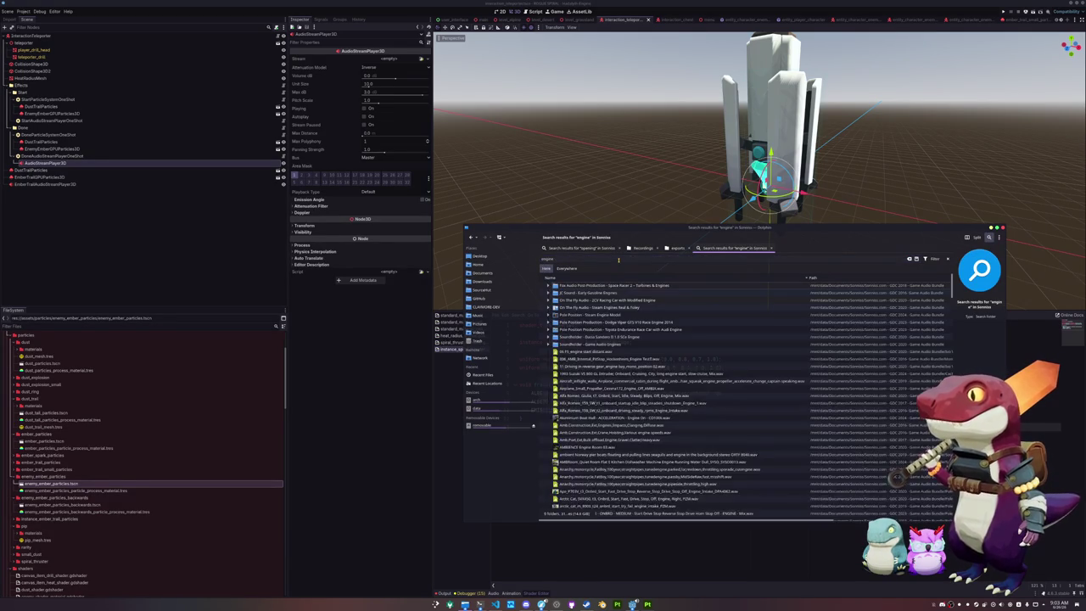
- Scroll through the engine results, inspecting '06 FS_engine start distant.wav'
scroll(602, 362, down, 2)
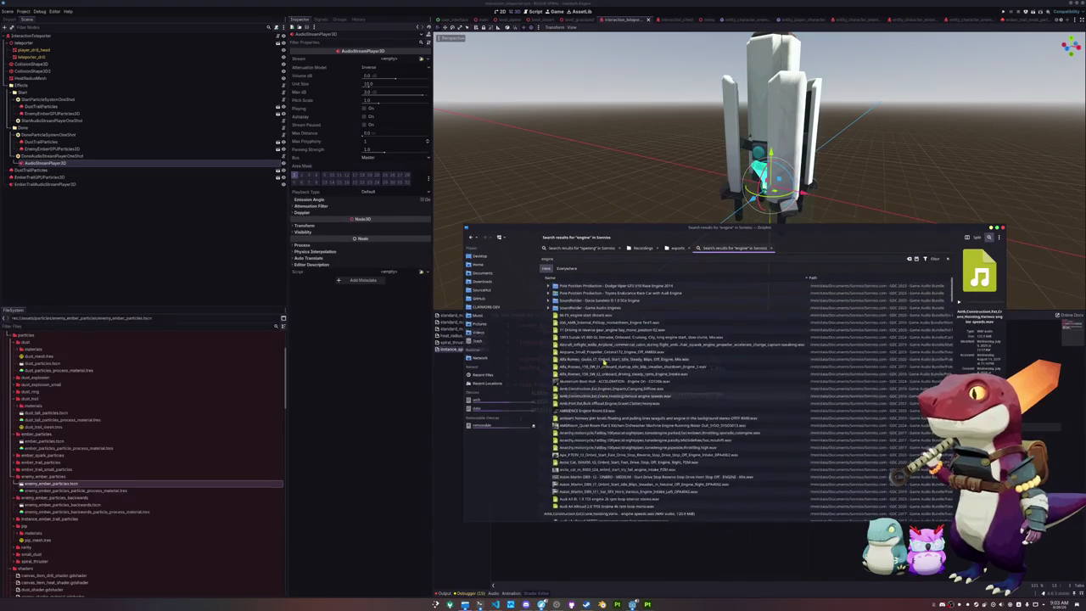
click(631, 318)
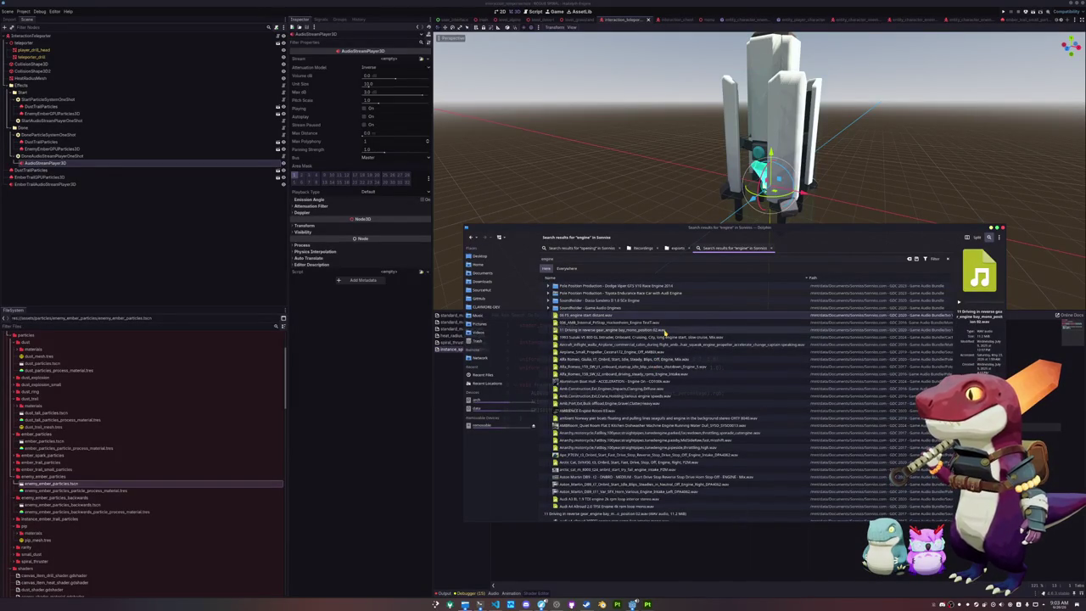
scroll(665, 331, down, 2)
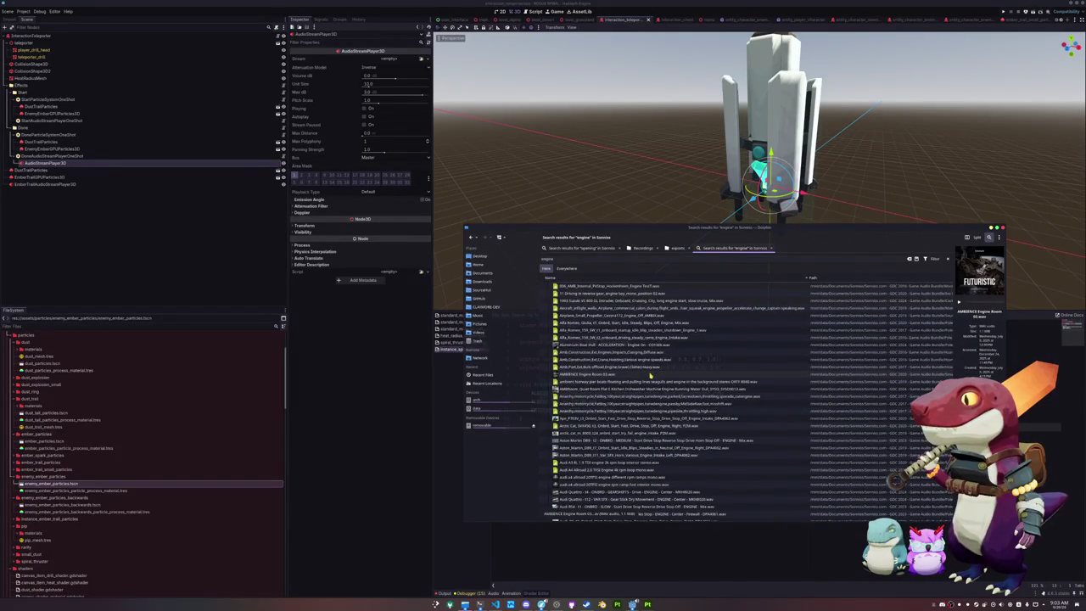
scroll(650, 383, down, 10)
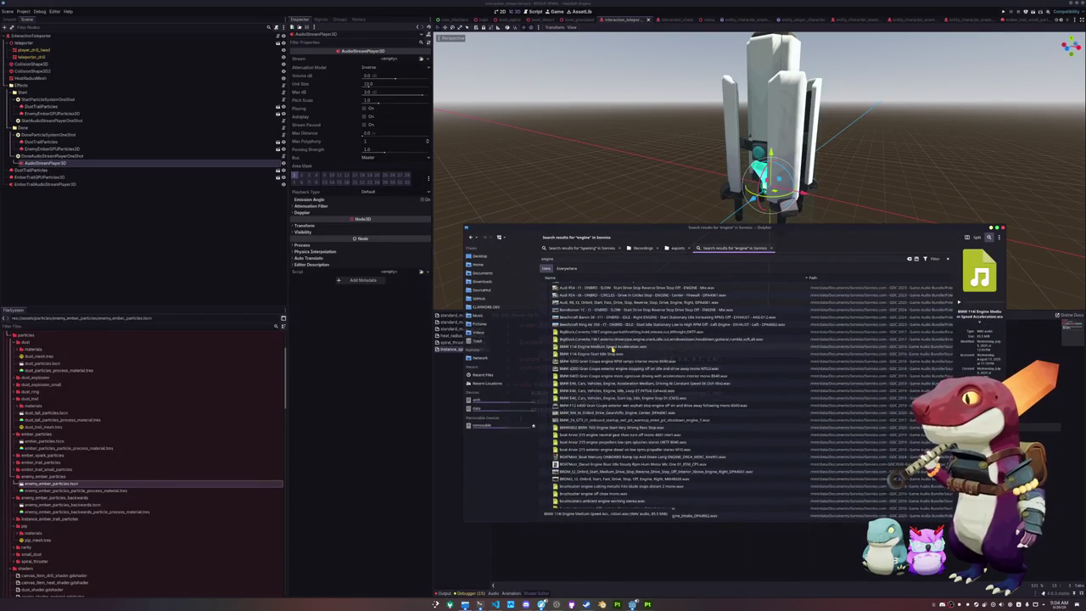
scroll(616, 403, down, 3)
scroll(607, 422, down, 3)
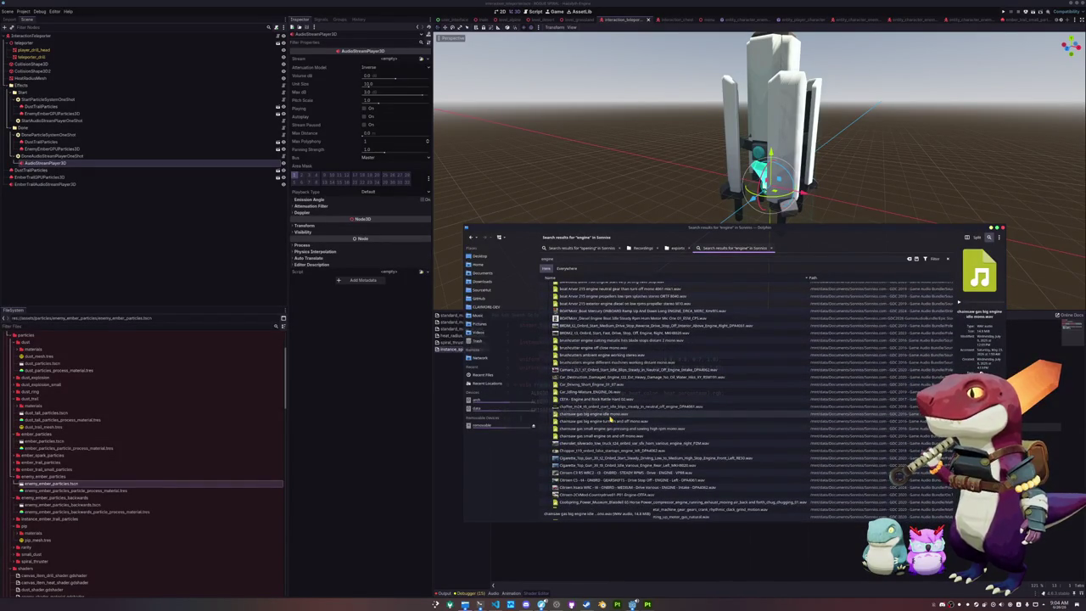
scroll(609, 418, down, 2)
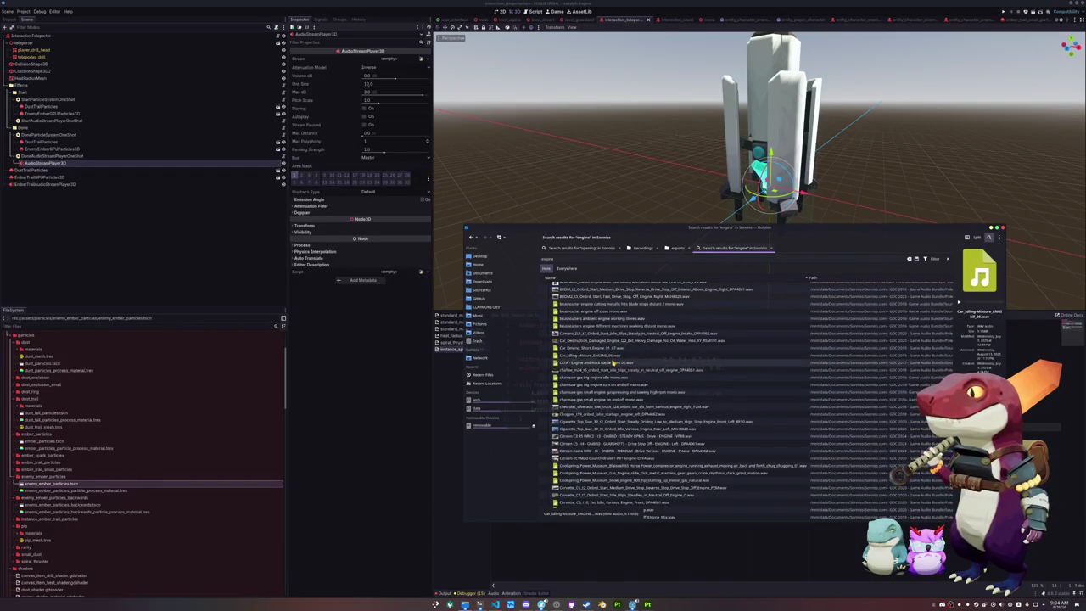
scroll(613, 363, down, 5)
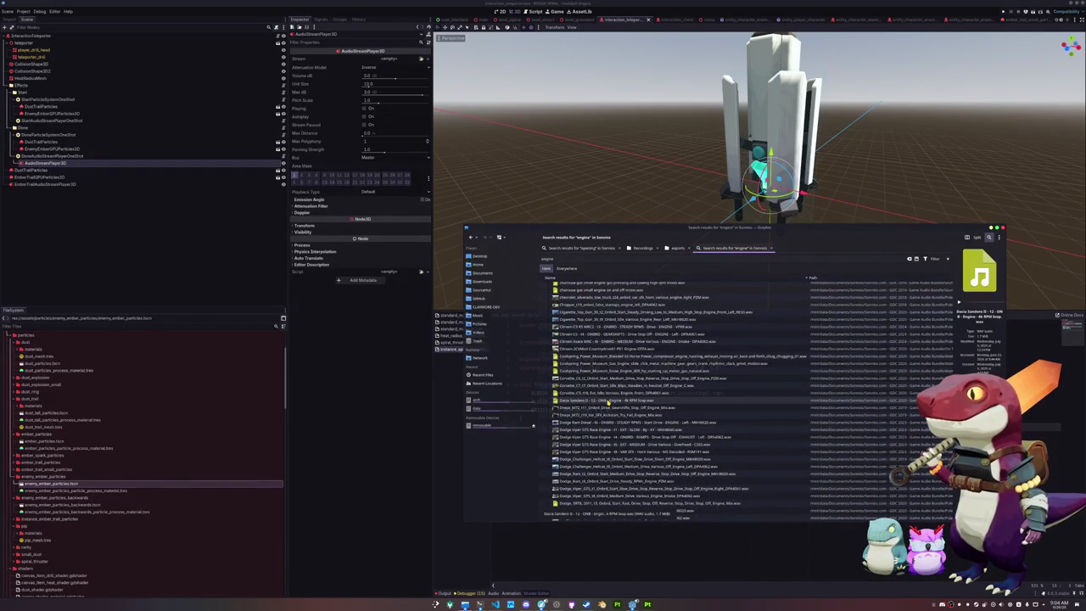
scroll(613, 396, down, 7)
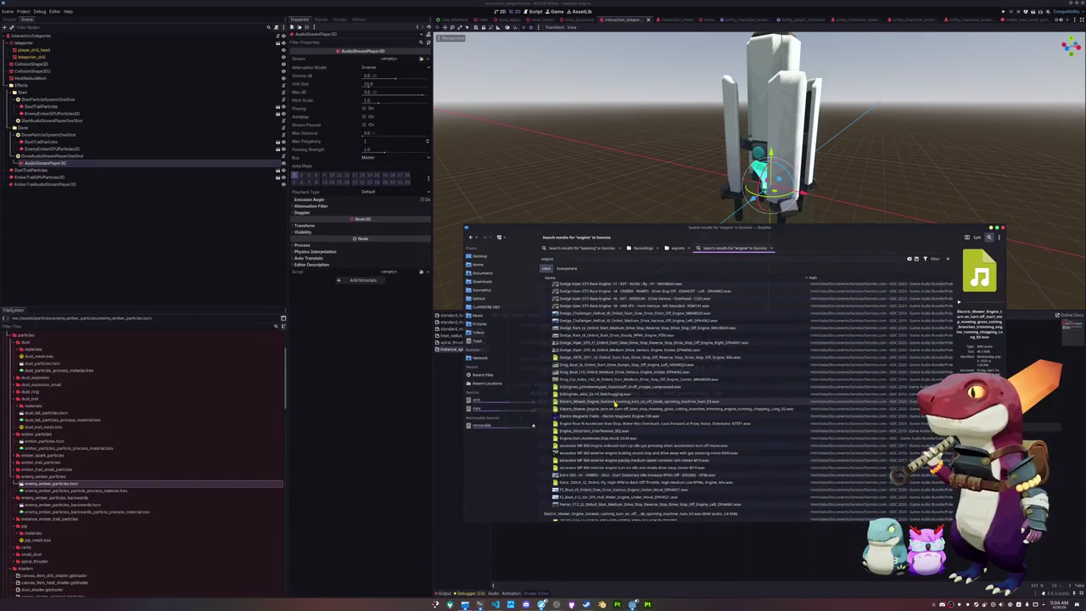
- Inspect the fastchugging, excavator, Extra 330LX and Ford Tractor slow recordings
click(615, 395)
scroll(616, 395, down, 3)
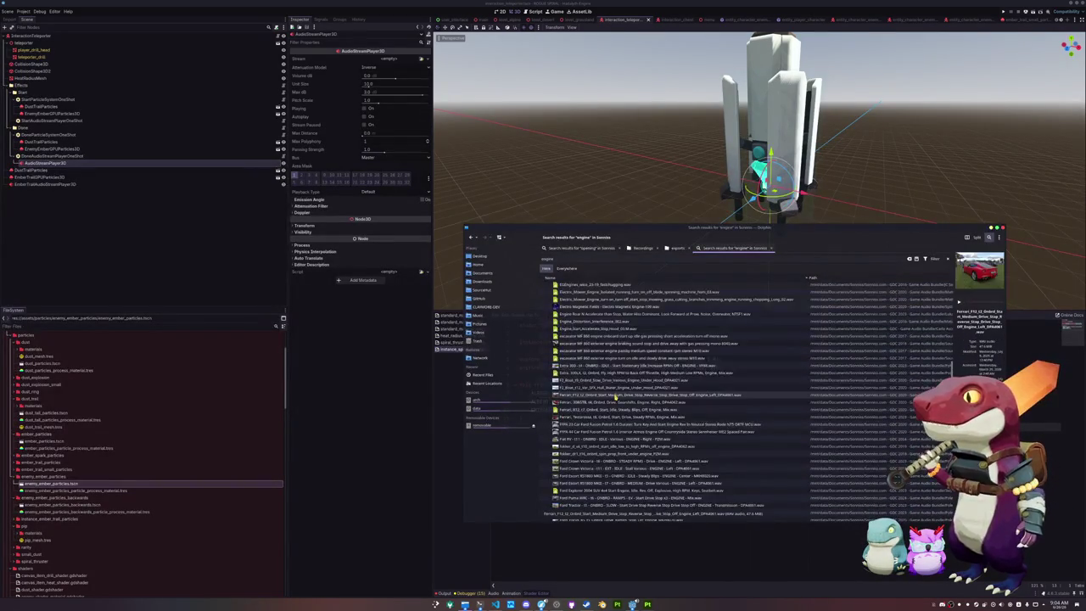
click(607, 359)
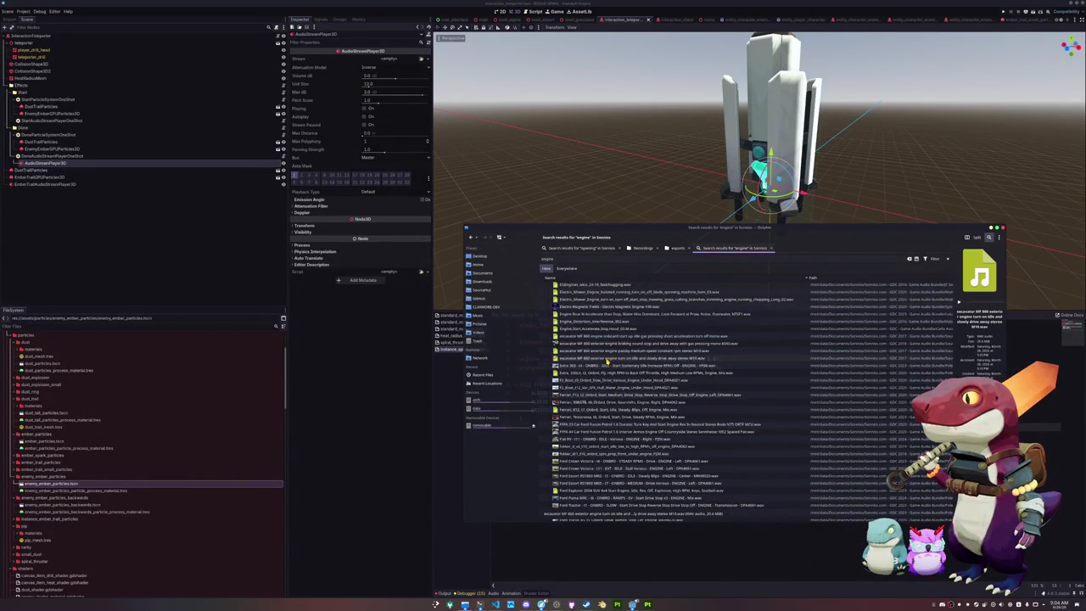
click(606, 352)
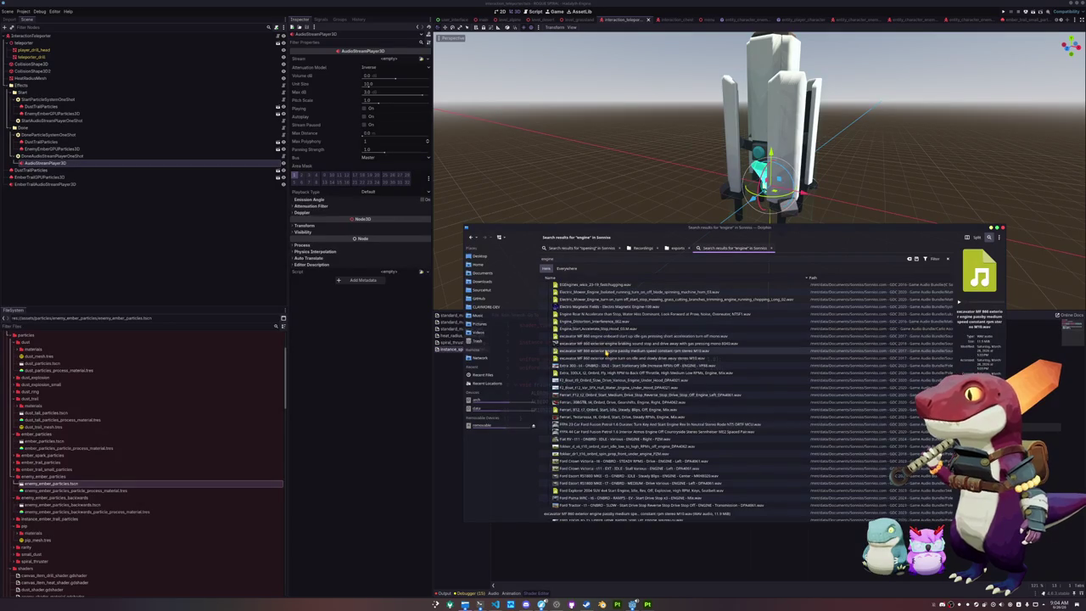
click(608, 344)
click(604, 374)
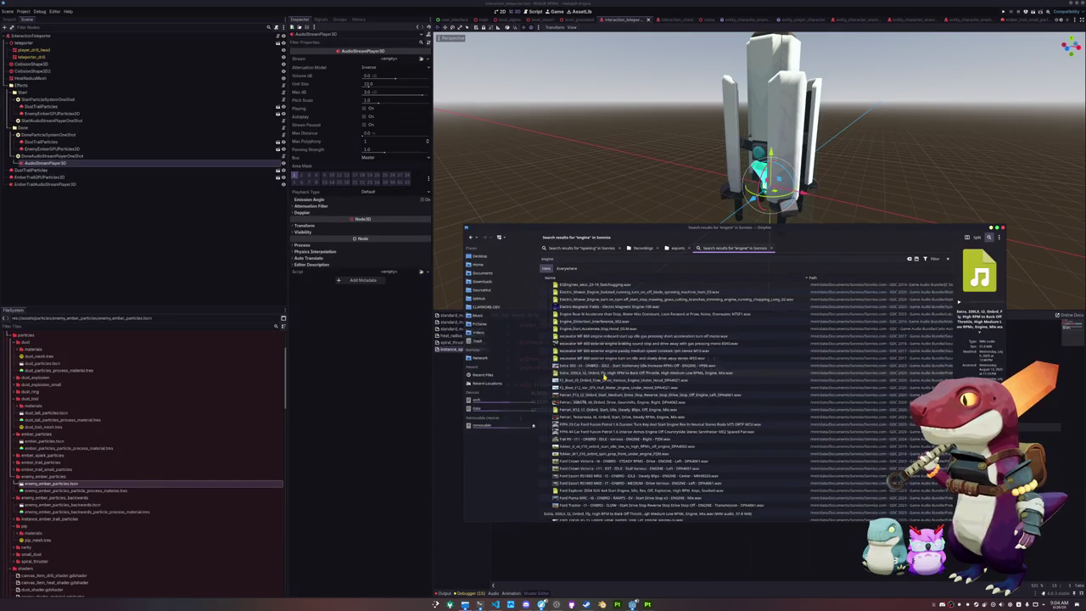
scroll(604, 377, down, 5)
click(602, 395)
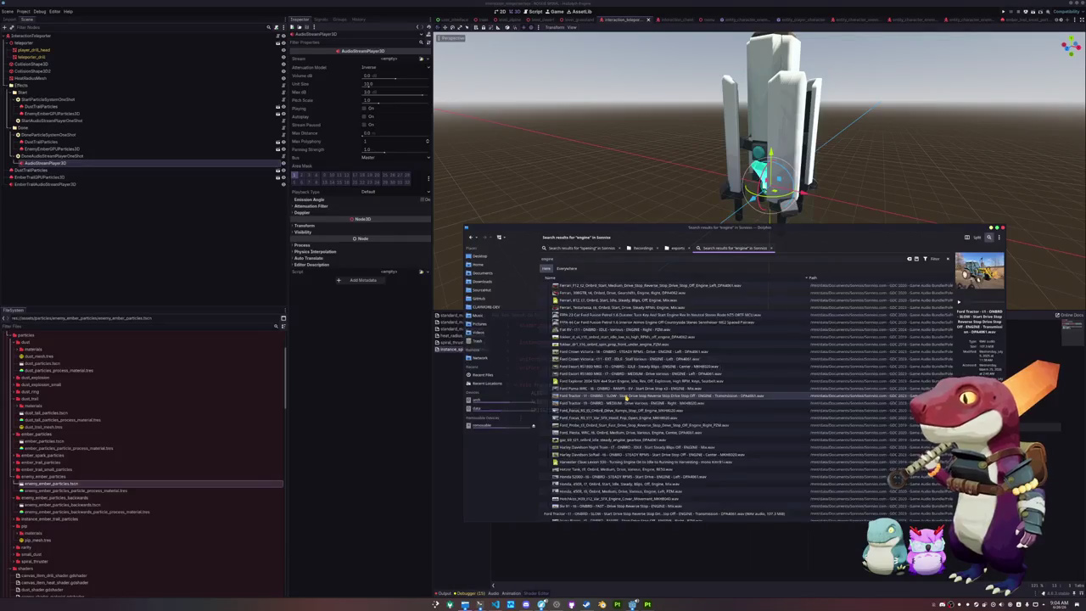
- Play and stop an engine sound preview in the info panel, then scroll further
scroll(625, 397, down, 5)
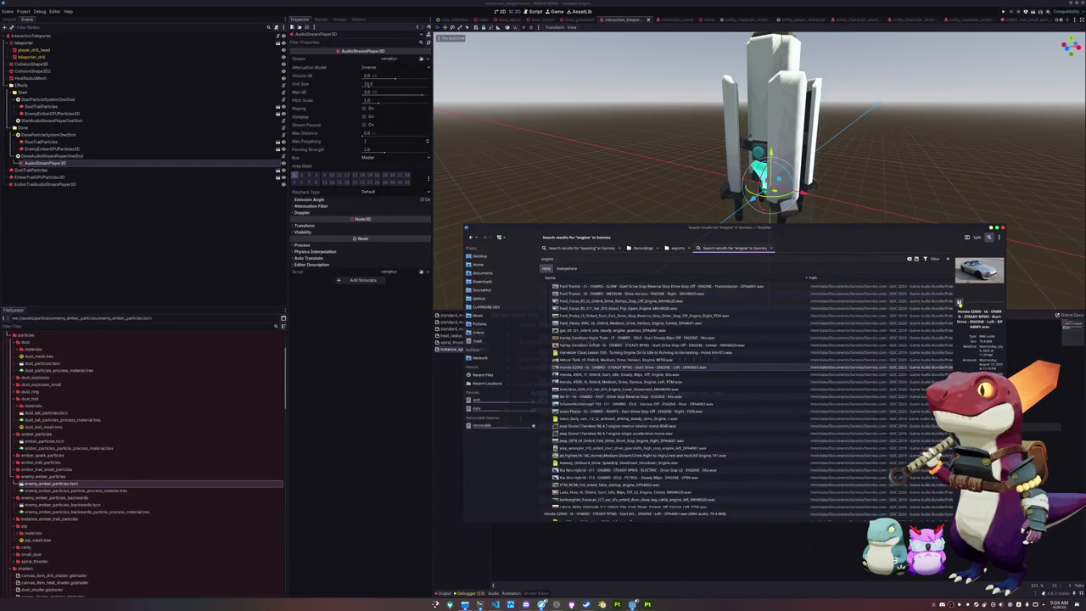
click(960, 303)
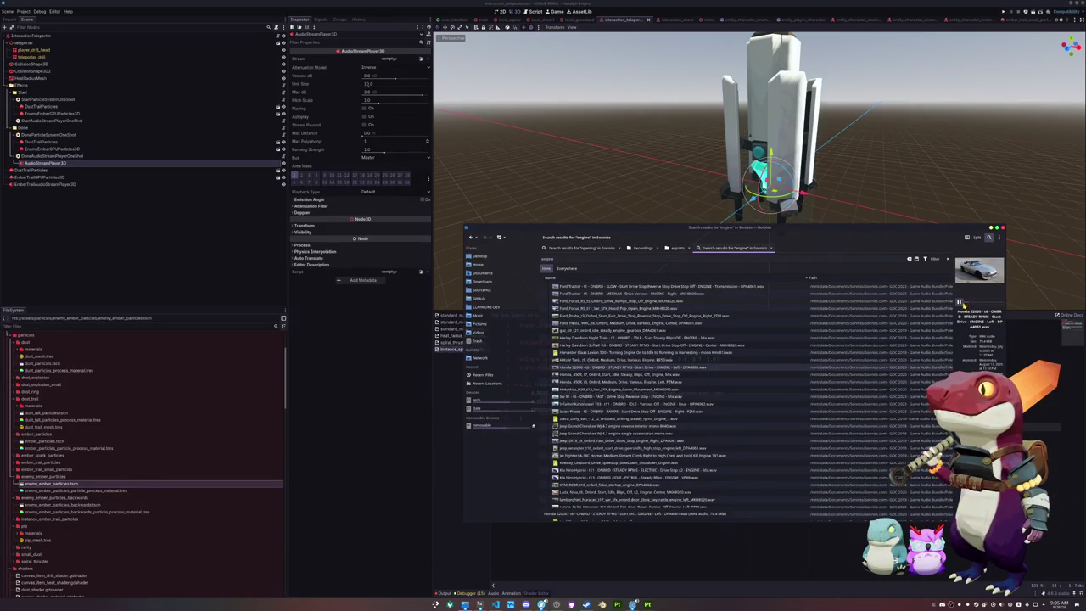
click(960, 303)
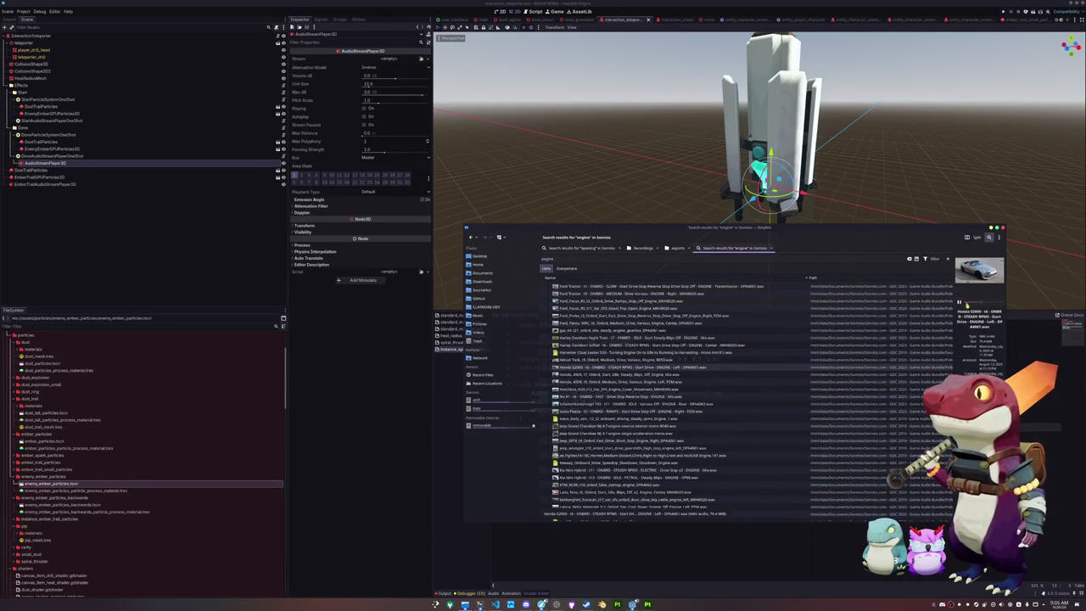
scroll(681, 406, down, 2)
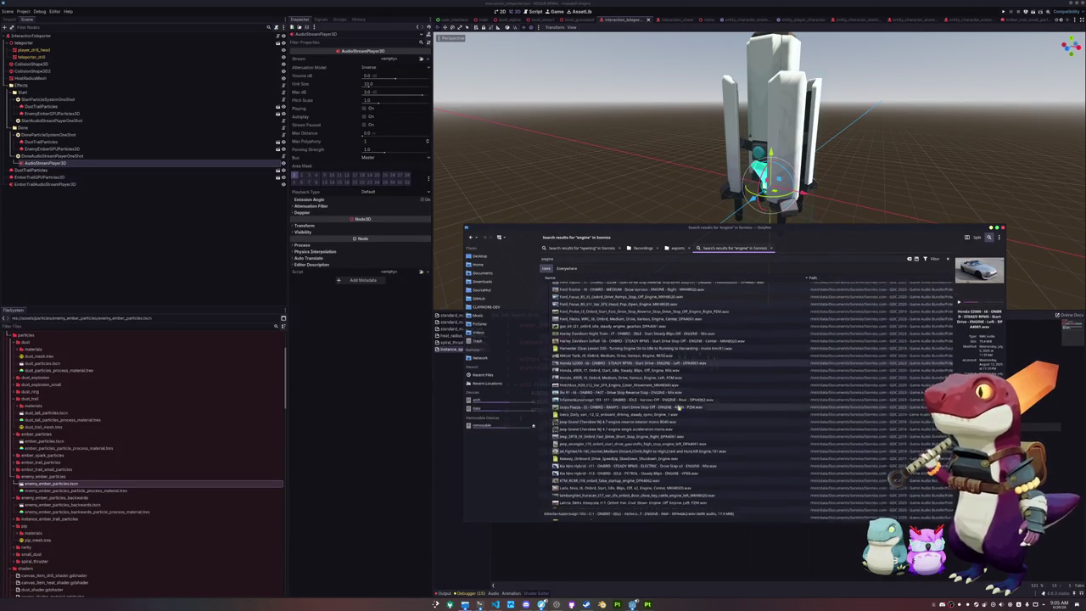
scroll(680, 406, down, 2)
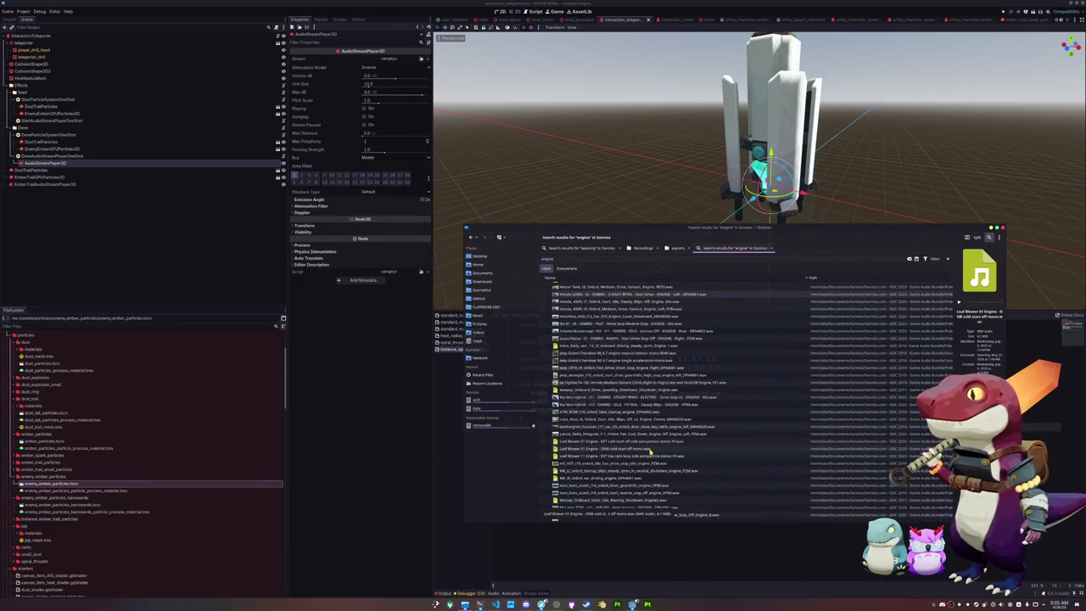
scroll(650, 452, down, 6)
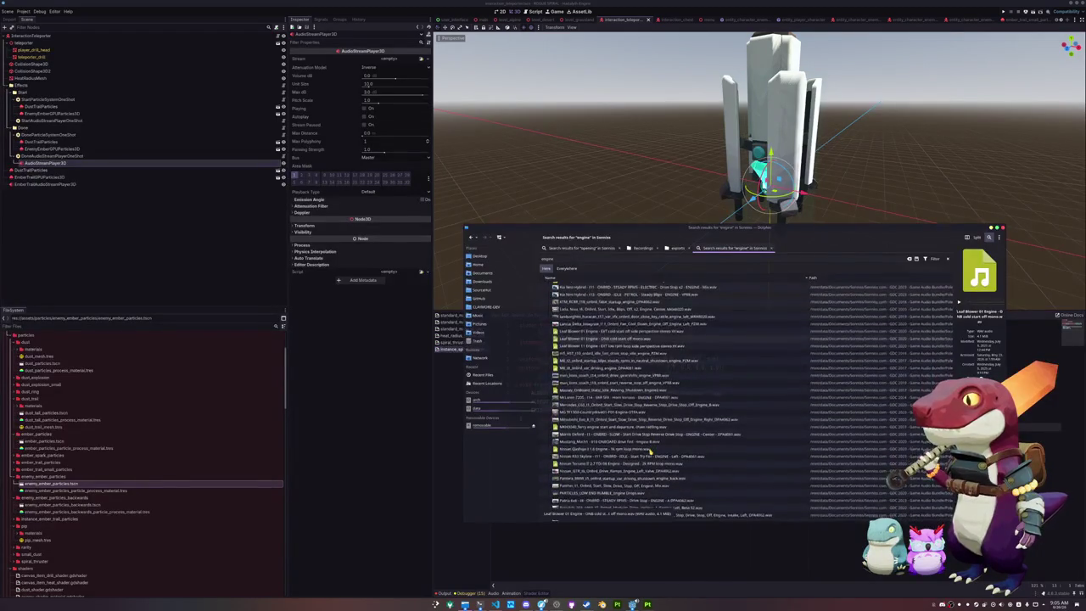
scroll(651, 451, down, 5)
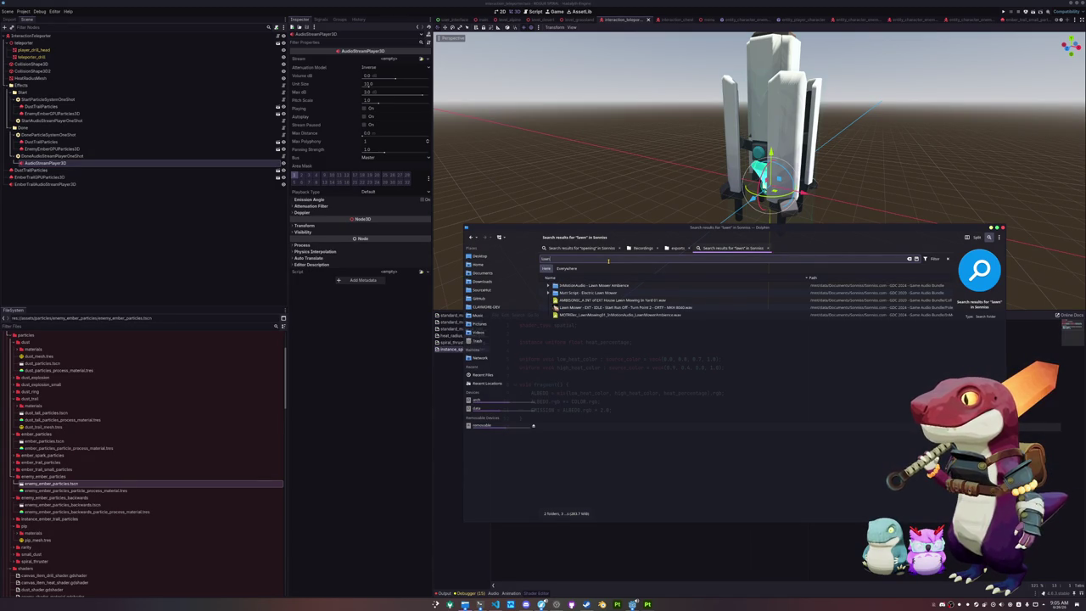
- Search for 'turn' and pick the chainsaw gas big engine turn-on-and-off .wav
key(ctrl+a)
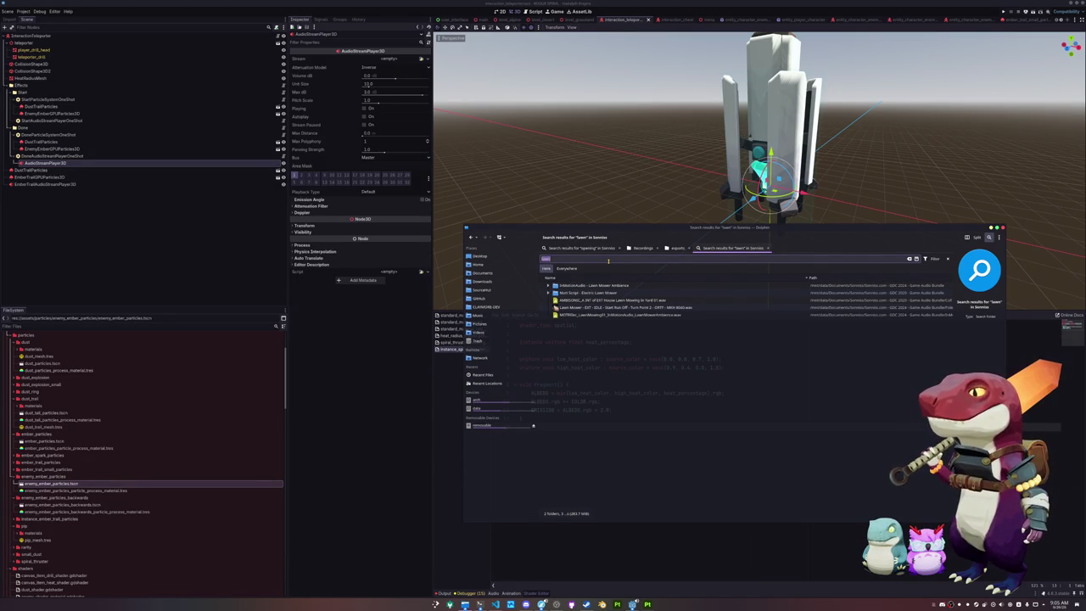
text(sum)
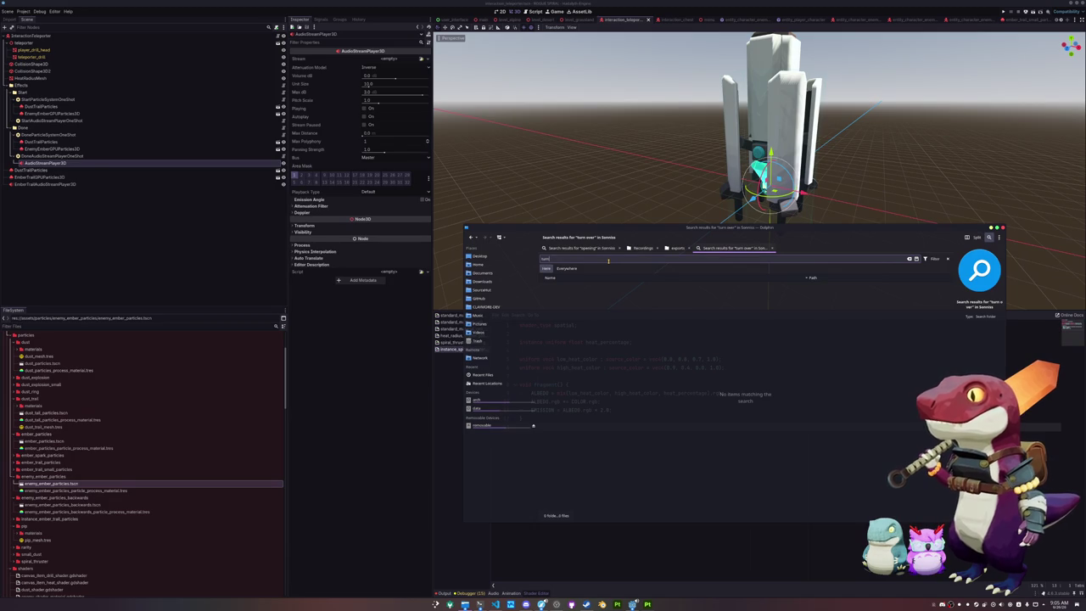
key(BackSpace)
key(BackSpace)
key(BackSpace)
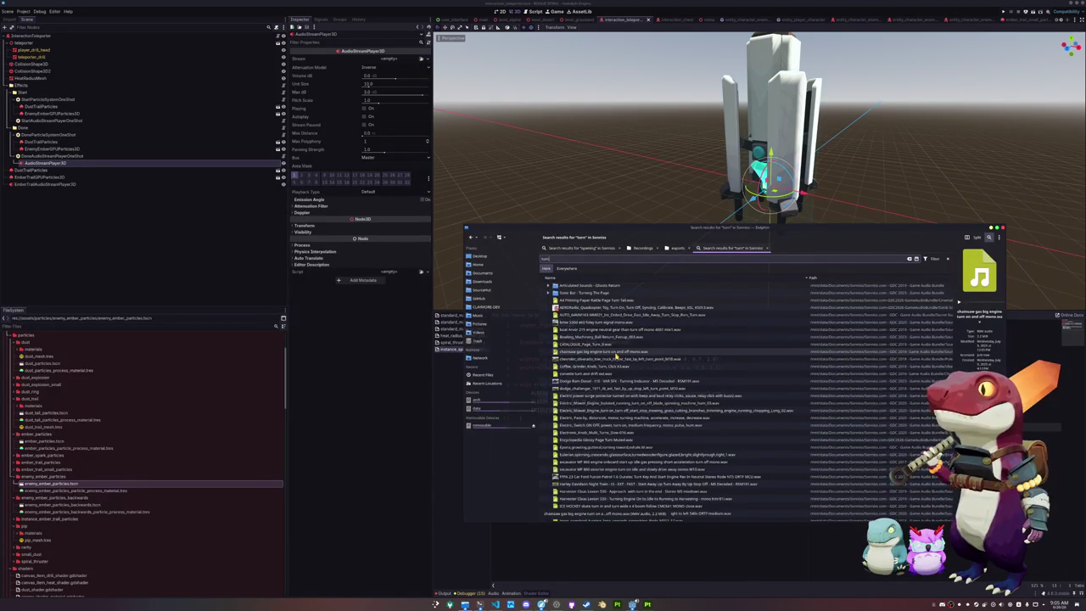
scroll(617, 373, down, 2)
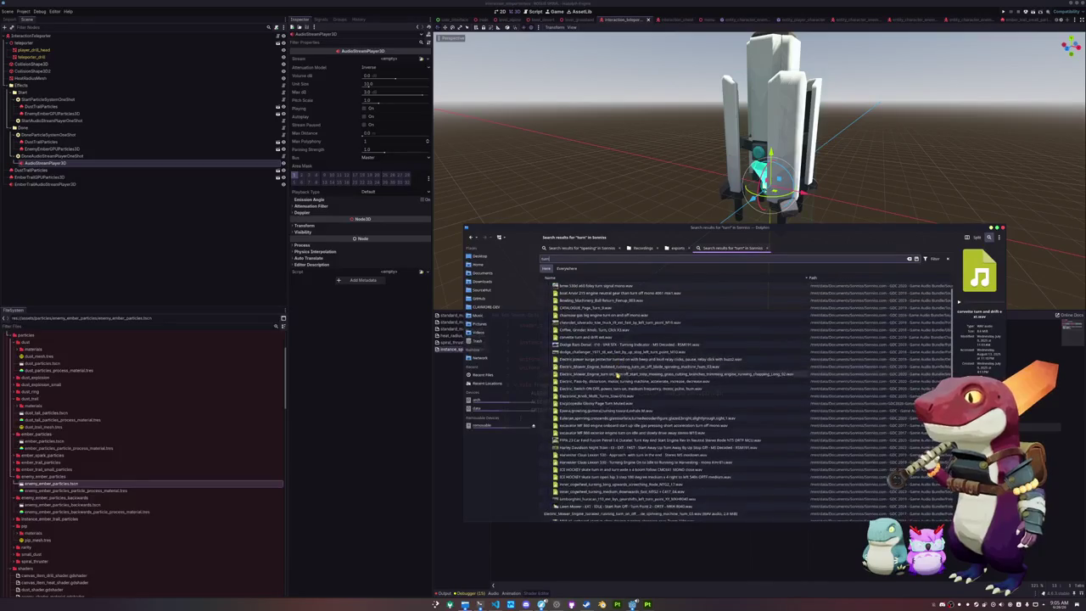
click(649, 316)
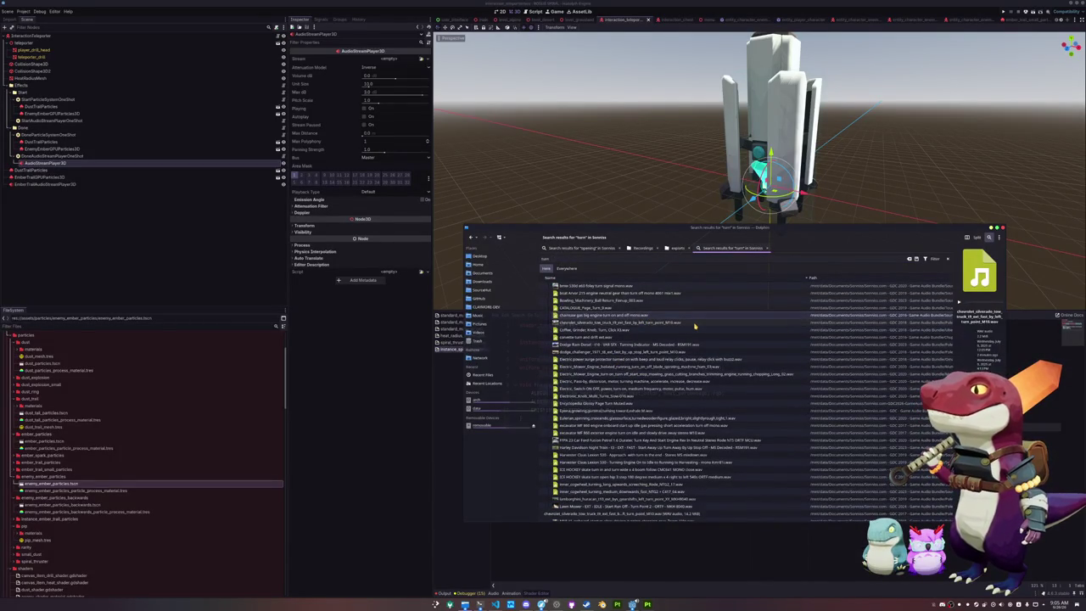
scroll(733, 357, up, 2)
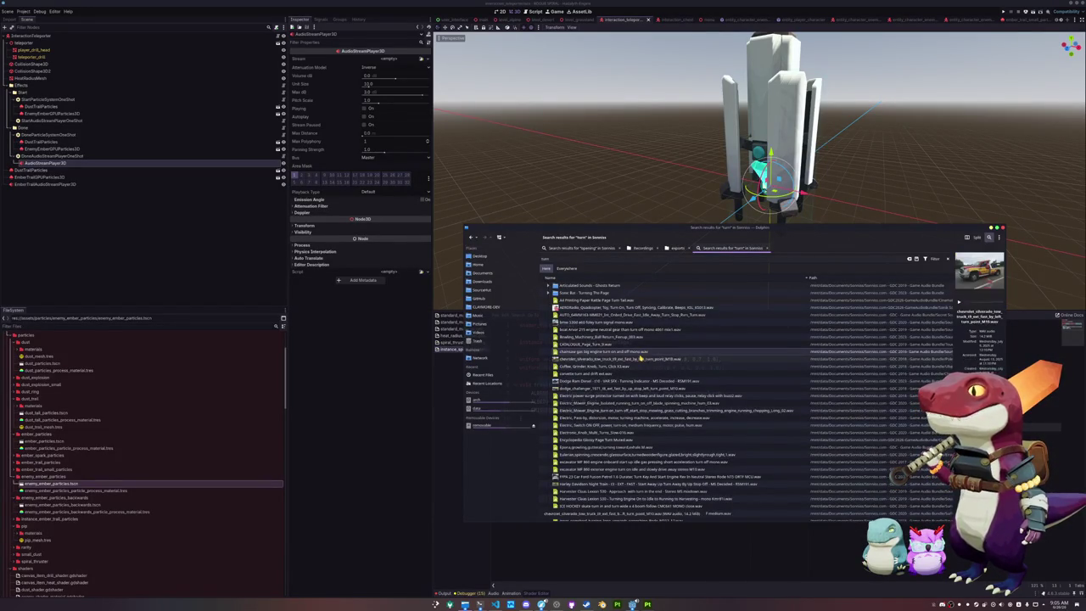
- Drag the chainsaw .wav into Godot's FileSystem and move it into sounds/drill
mouse_move(646, 354)
mouse_down()
mouse_move(177, 490)
mouse_move(100, 444)
mouse_move(53, 364)
mouse_move(81, 489)
mouse_move(108, 484)
mouse_move(90, 492)
mouse_move(99, 501)
mouse_move(20, 468)
mouse_move(32, 436)
mouse_up()
scroll(90, 492, down, 10)
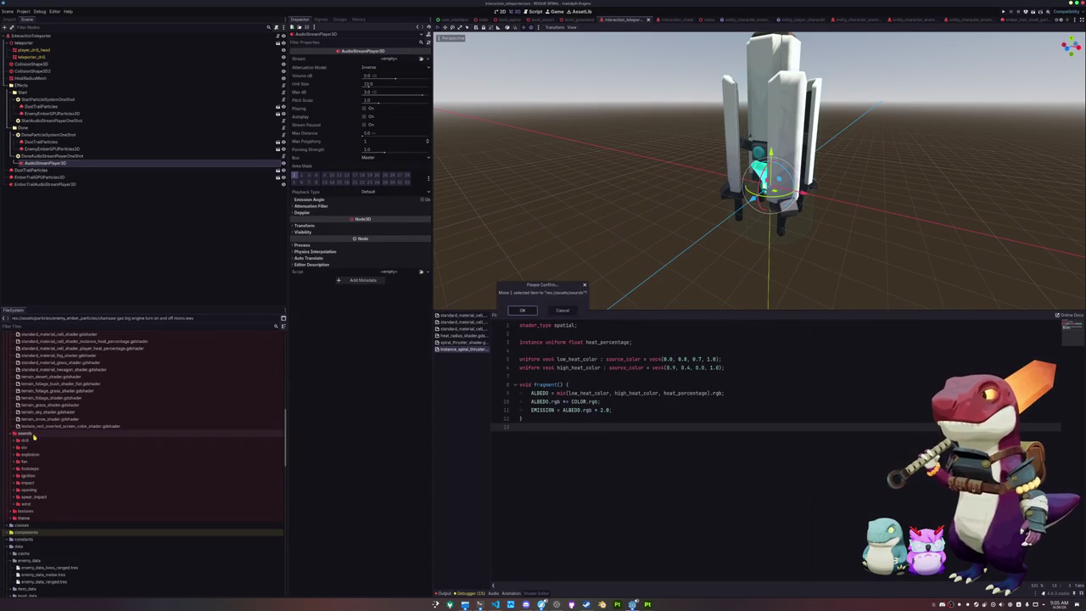
drag(51, 504, 26, 435)
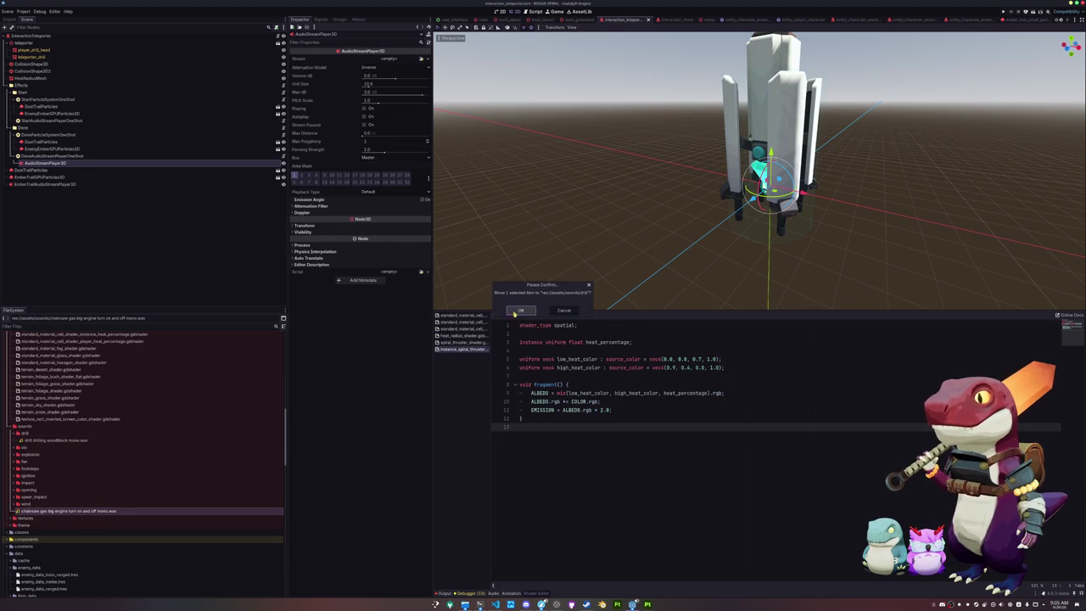
click(521, 310)
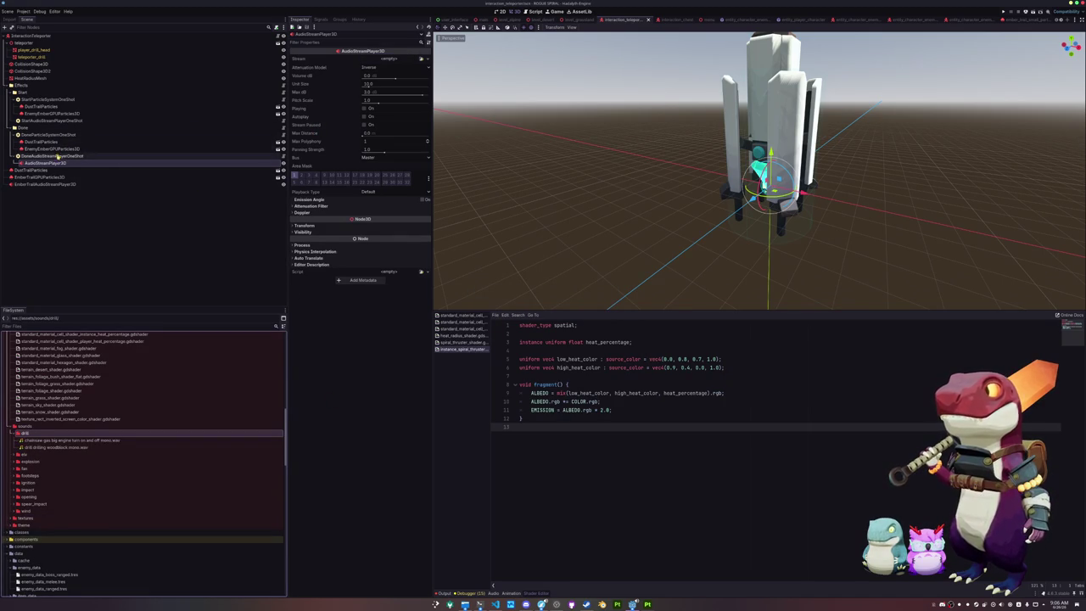
- Add an AudioStreamPlayer3D under StartAudioStreamPlayerOneShot using the chainsaw .wav, and save
drag(63, 162, 51, 120)
click(421, 61)
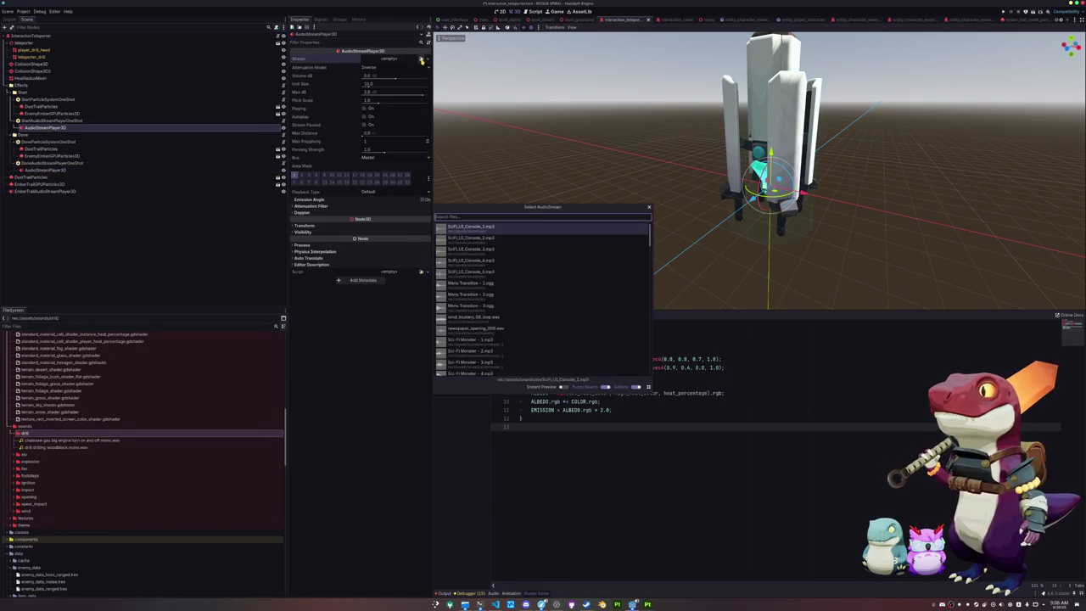
text(chain)
key(Return)
key(ctrl+s)
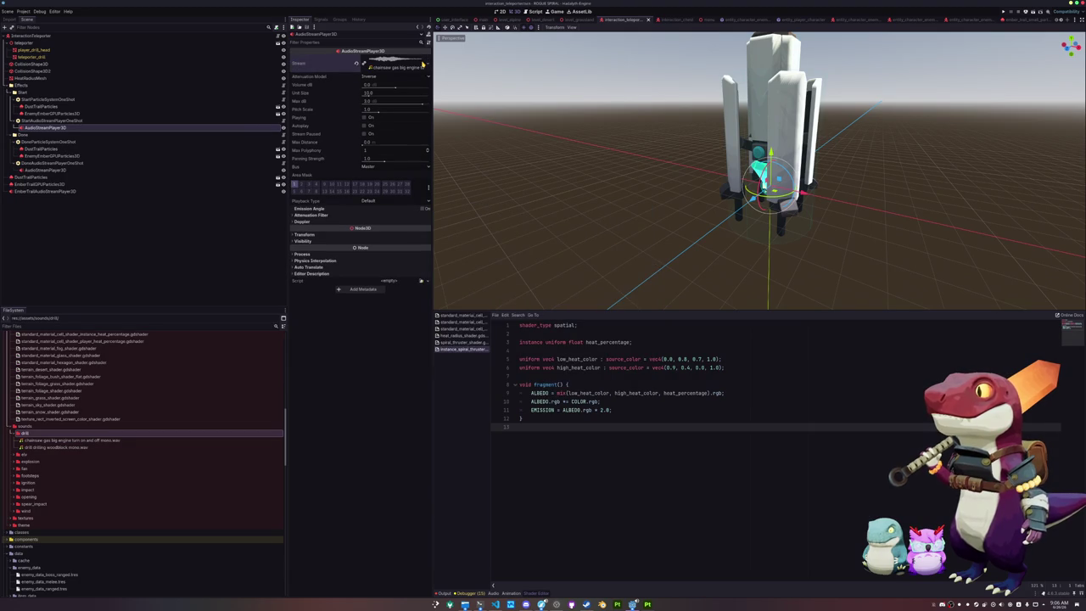
- Lower the pitch scale, set volume to -10 dB and route it to the Effects bus
click(376, 109)
key(Return)
click(373, 85)
key(BackSpace)
key(Return)
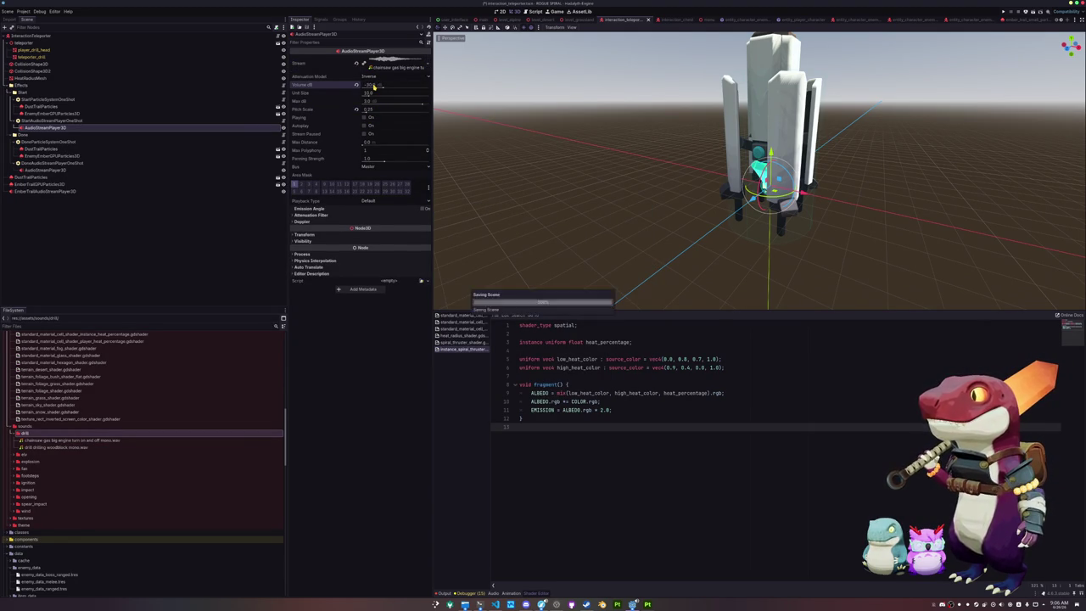
click(371, 168)
click(374, 181)
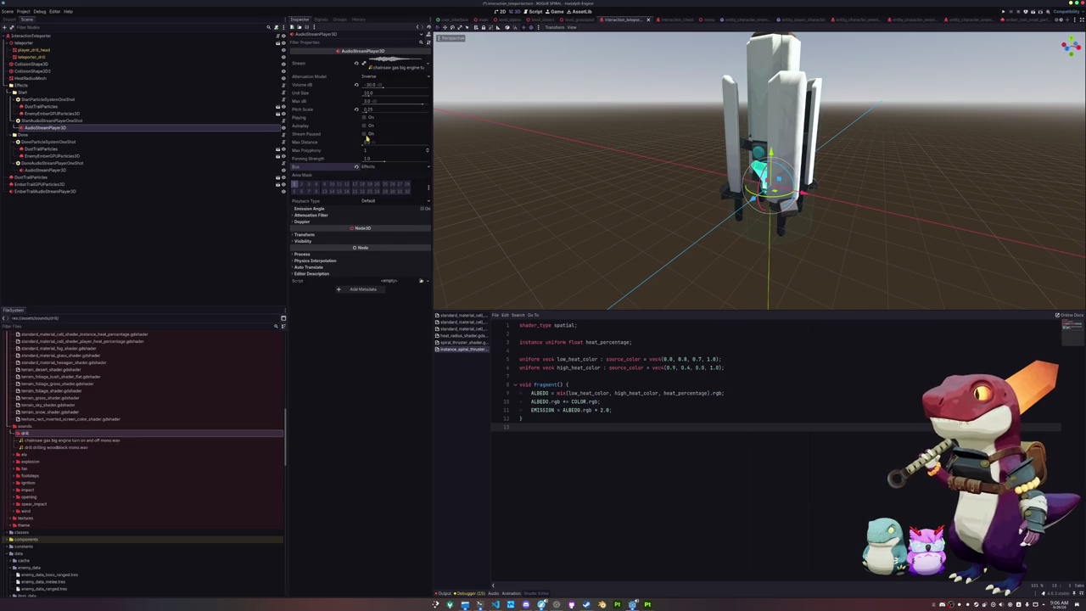
- Preview the chainsaw sound and settle its volume at -20 dB
click(365, 118)
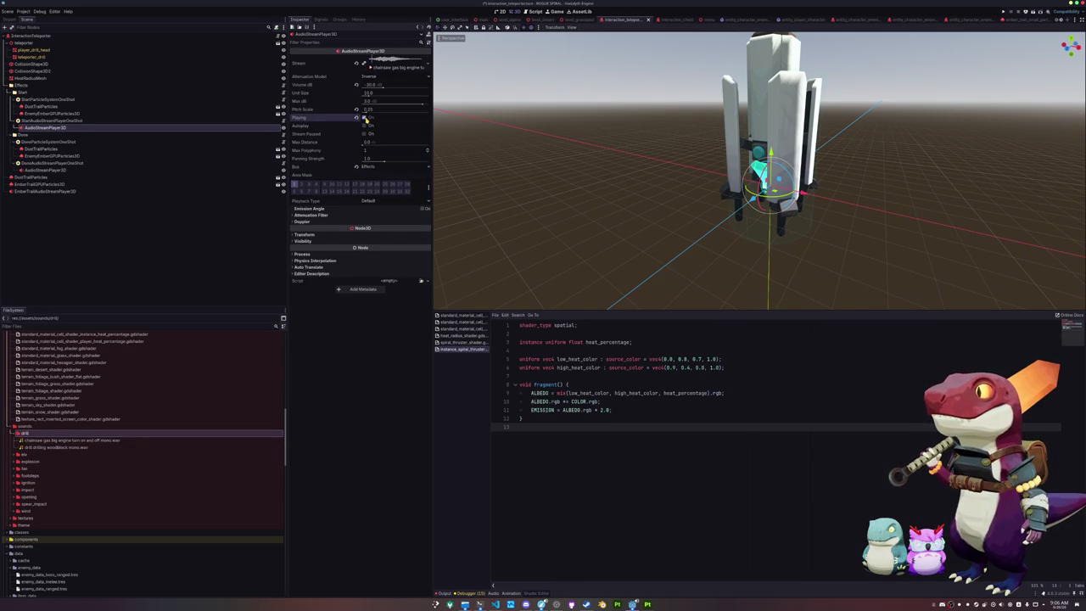
drag(382, 89, 387, 87)
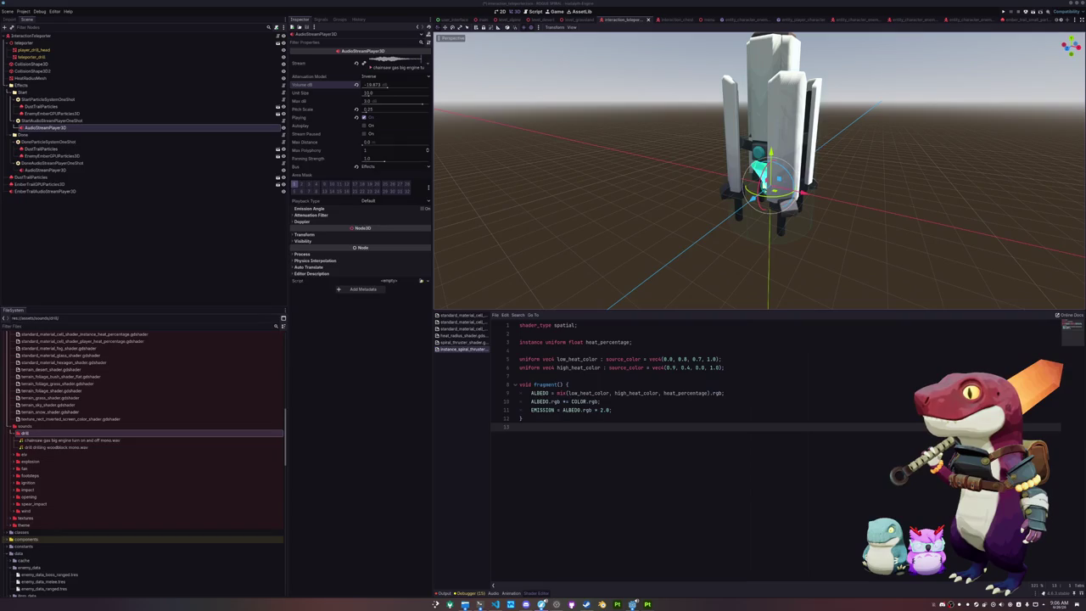
click(363, 118)
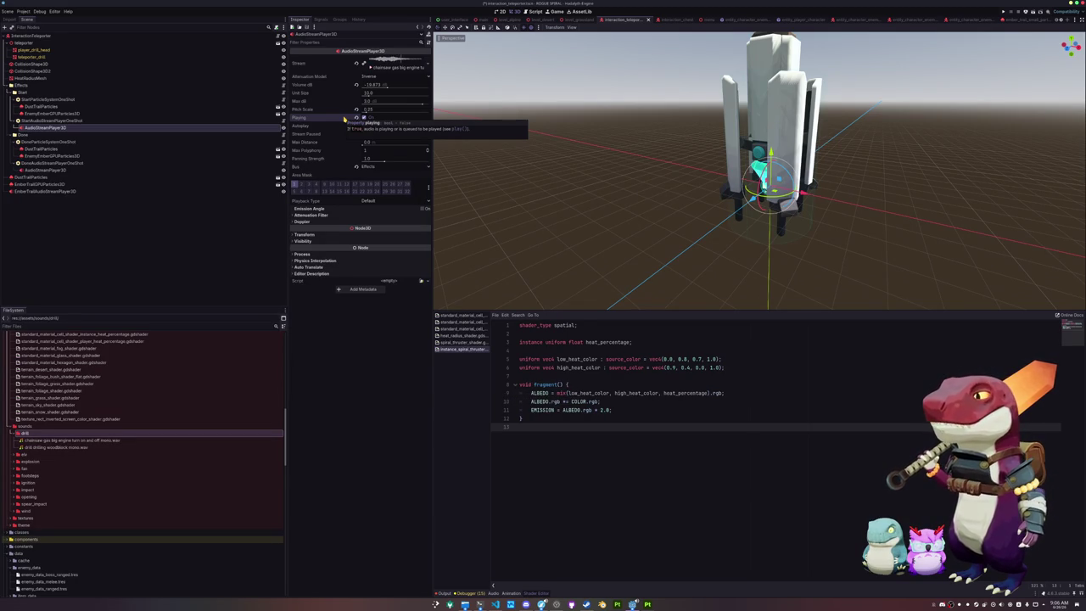
click(371, 87)
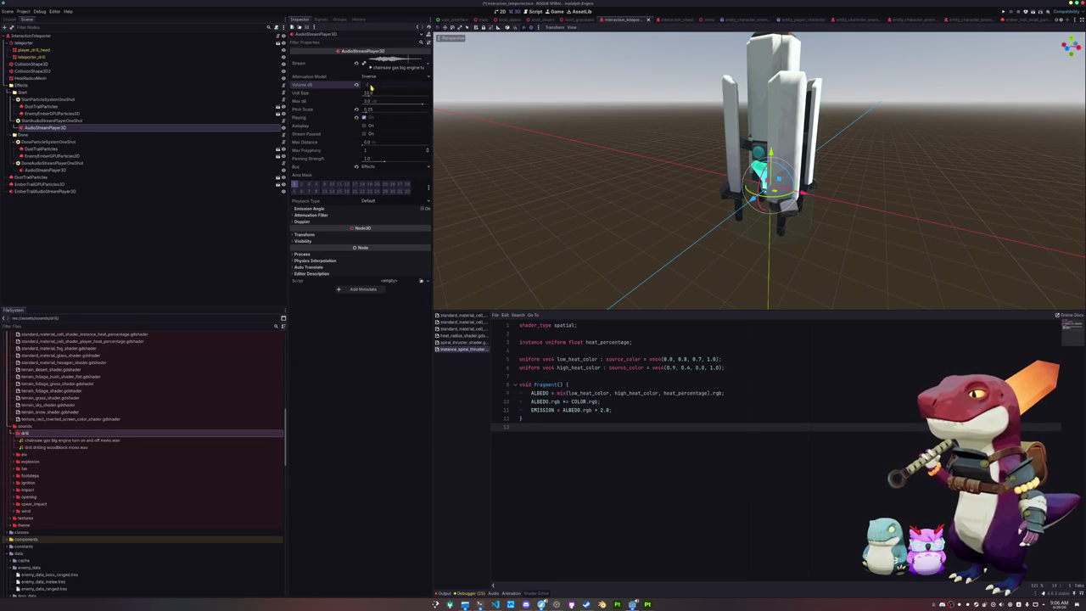
text(-20)
key(Return)
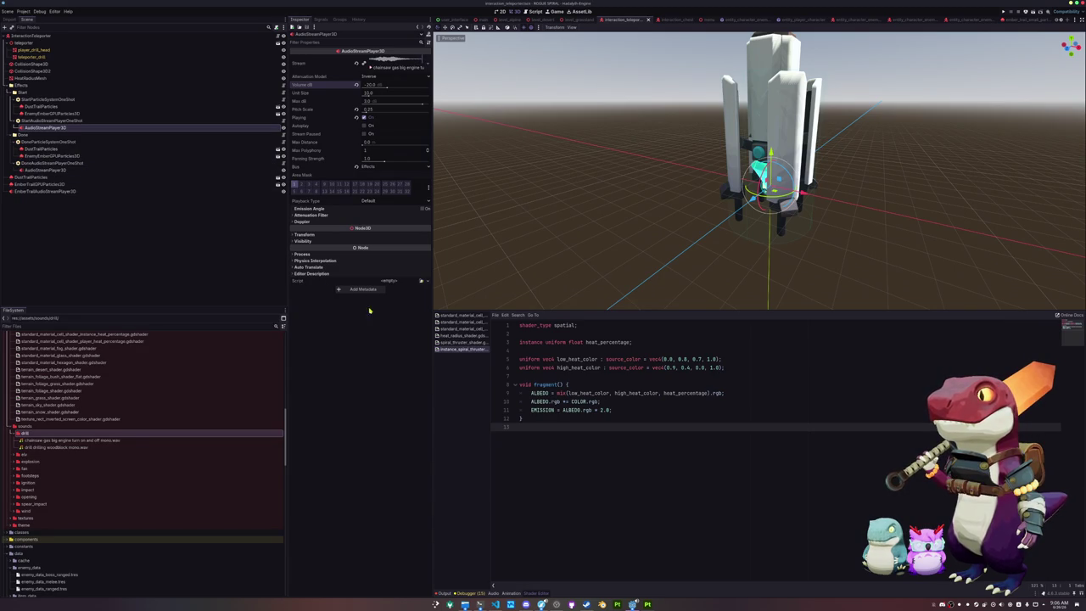
key(super)
- Launch Tenacity with 'ten' and start opening an existing audio file
text(ten)
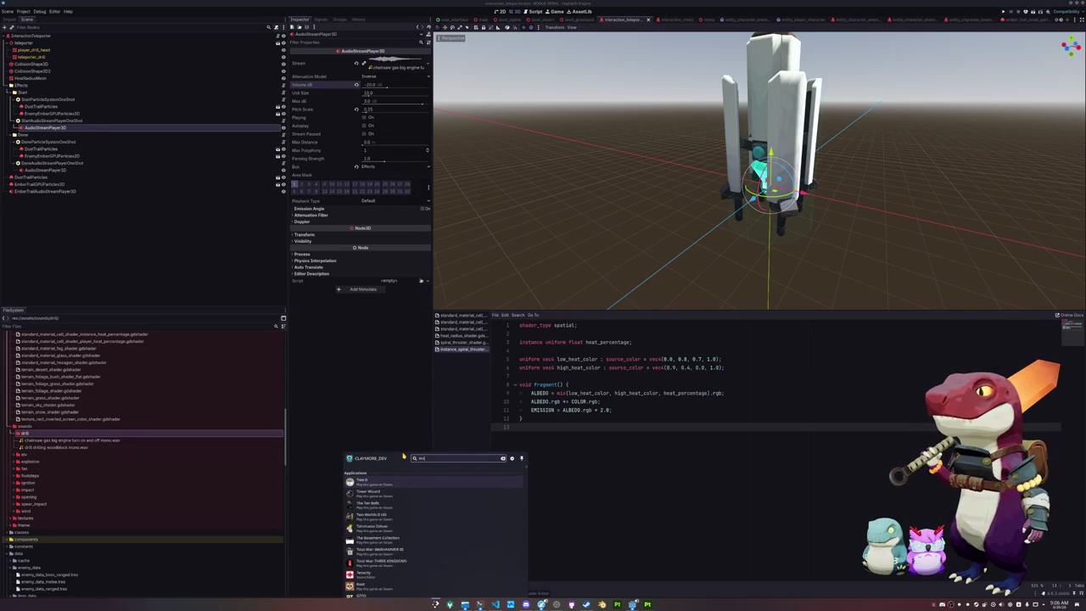
key(Return)
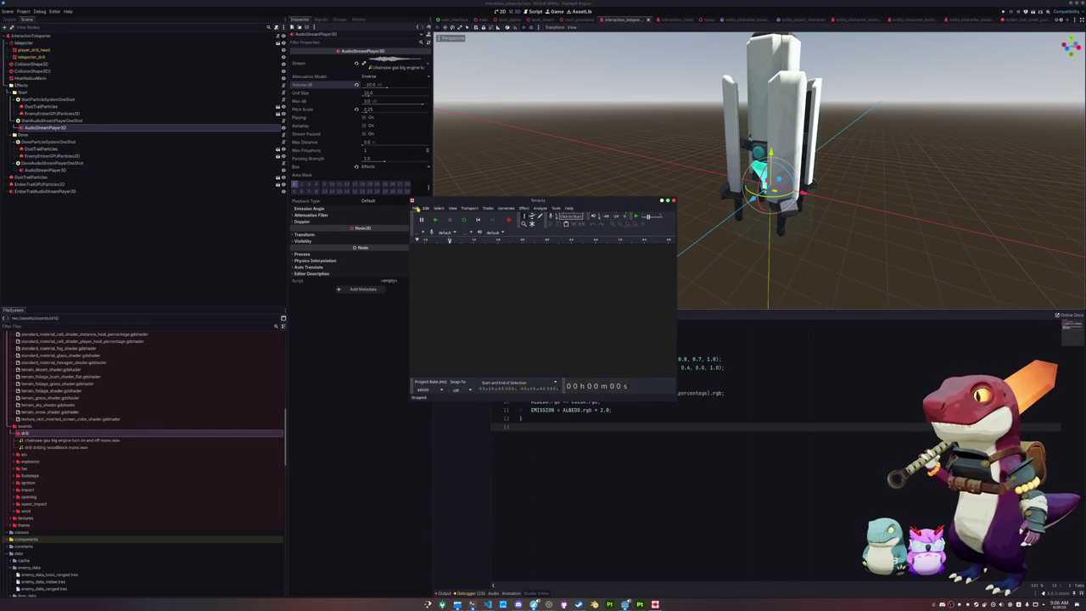
click(416, 208)
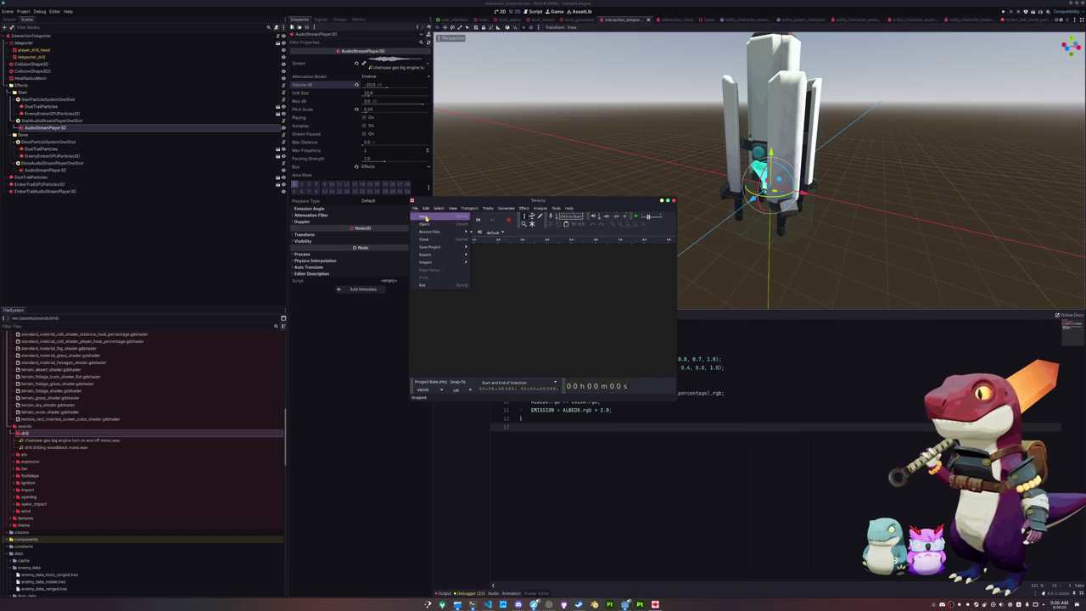
click(424, 224)
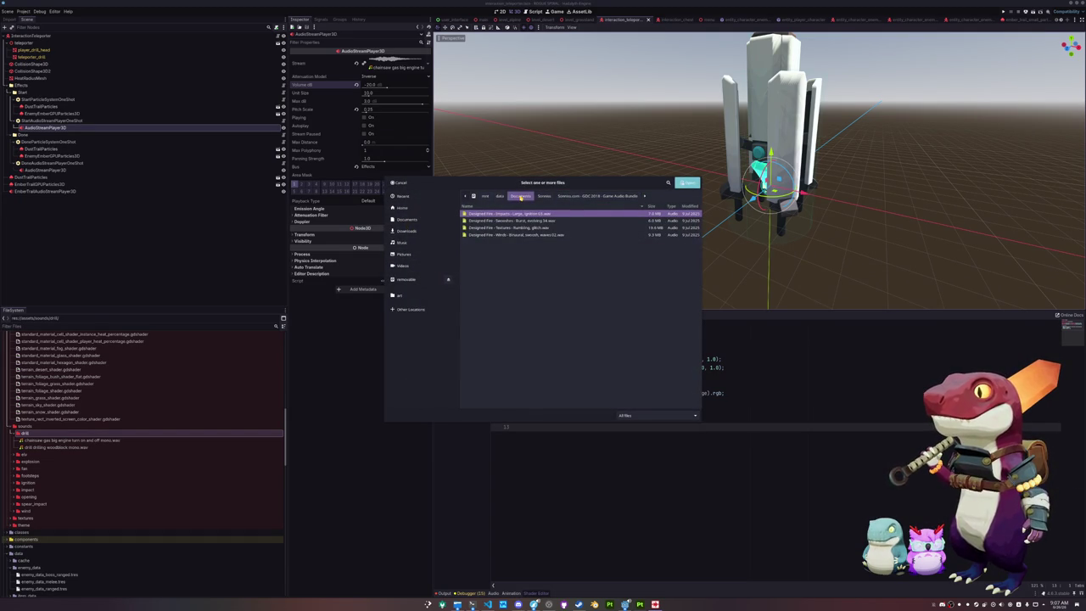
- Browse Documents > Sourcehut > rogue-spiral > godot > assets > sounds > drill and open the chainsaw WAV
click(407, 219)
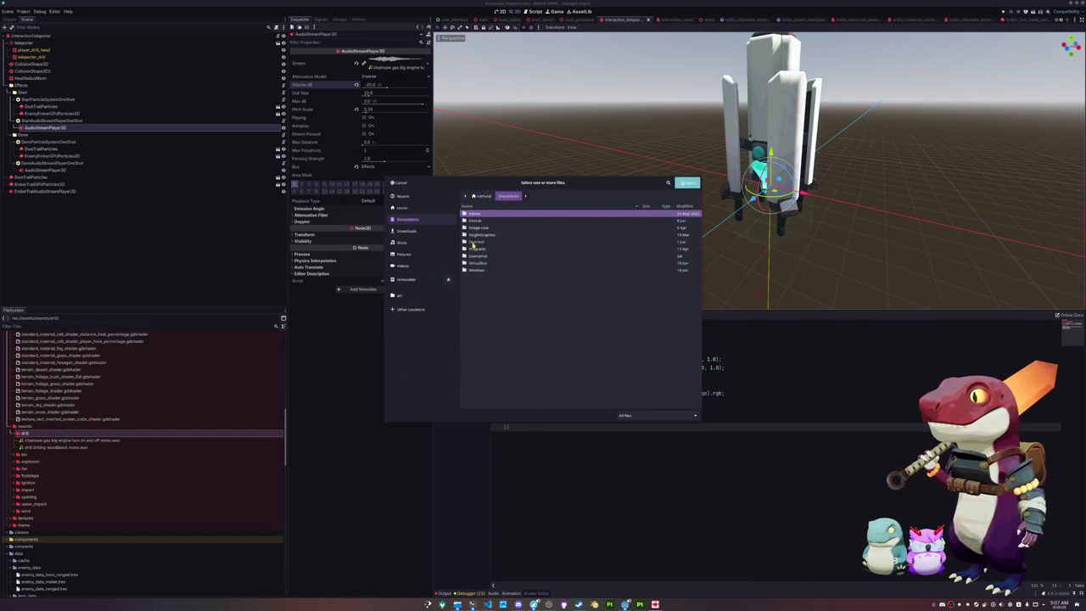
double_click(478, 256)
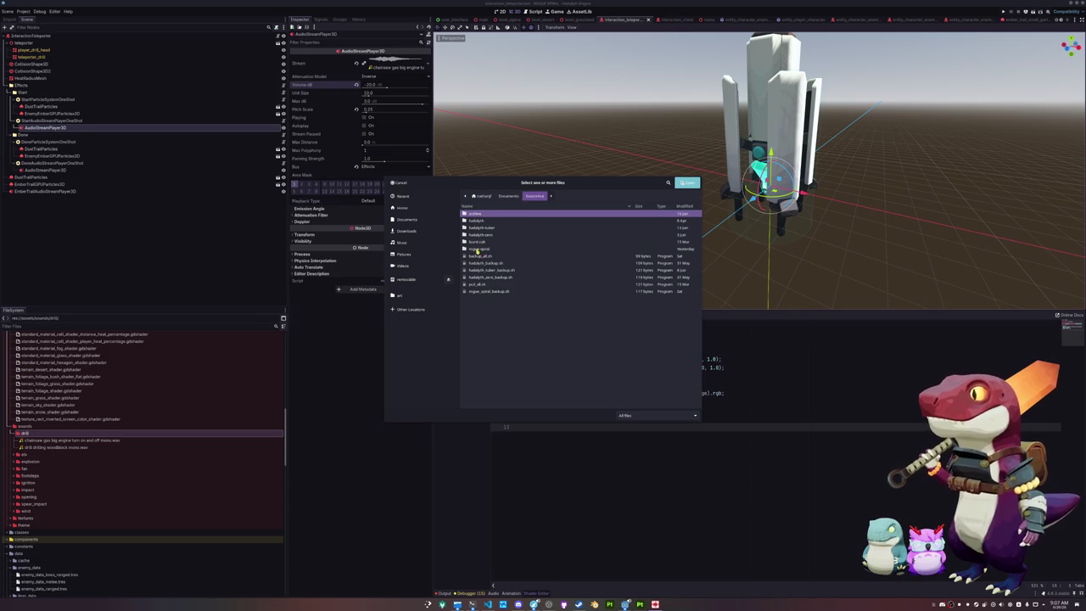
double_click(478, 249)
click(477, 229)
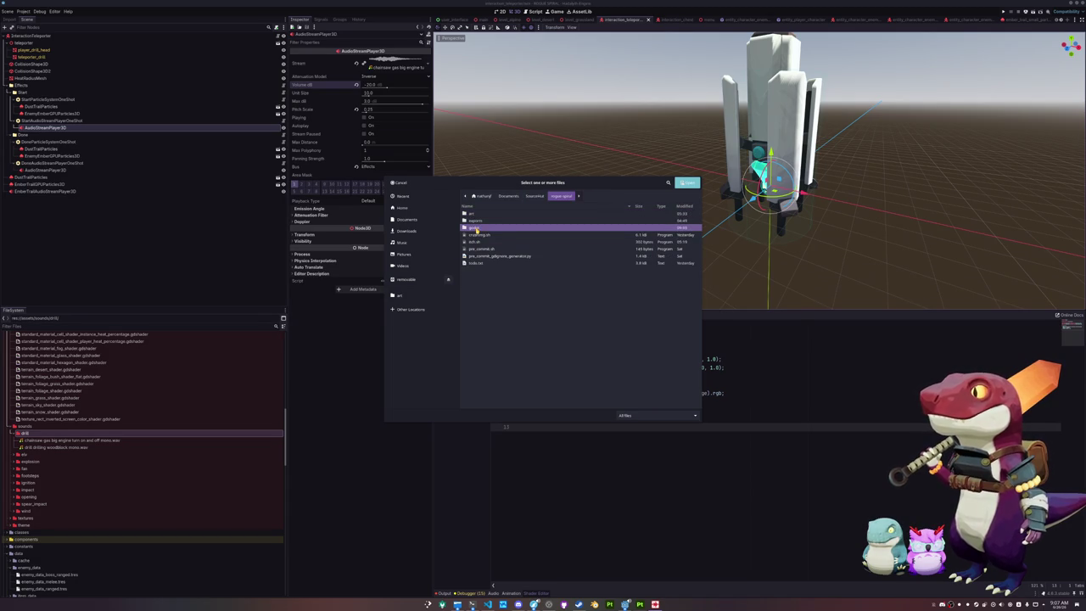
double_click(477, 230)
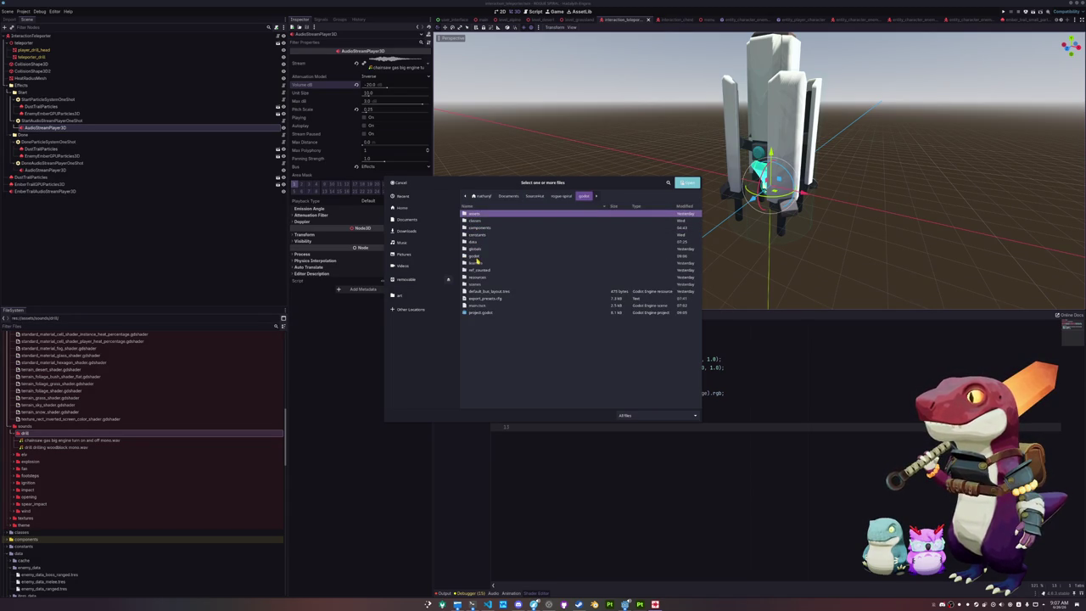
double_click(483, 214)
double_click(479, 279)
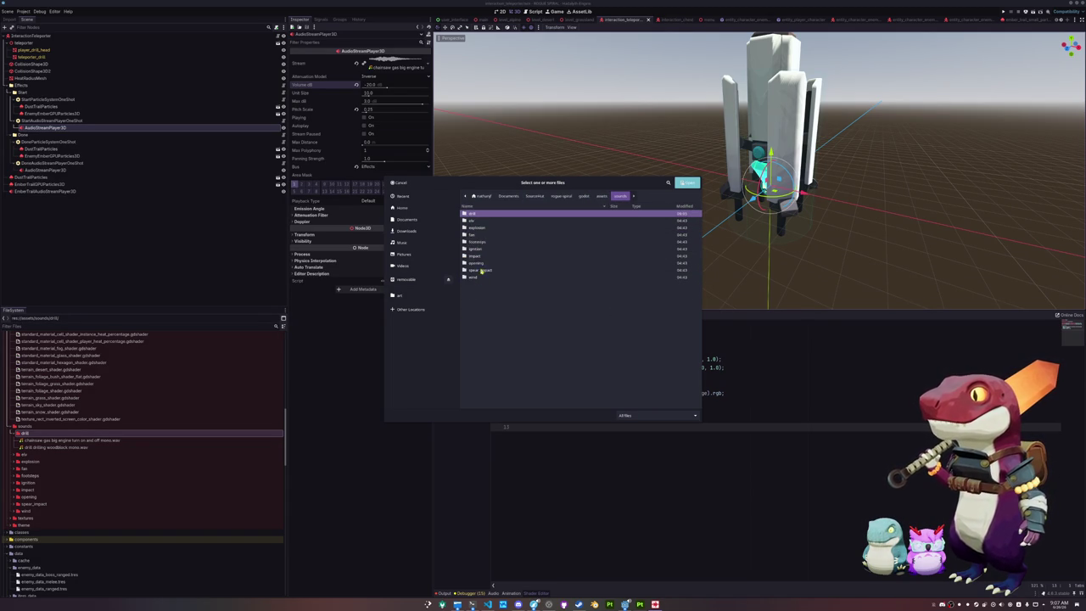
double_click(488, 214)
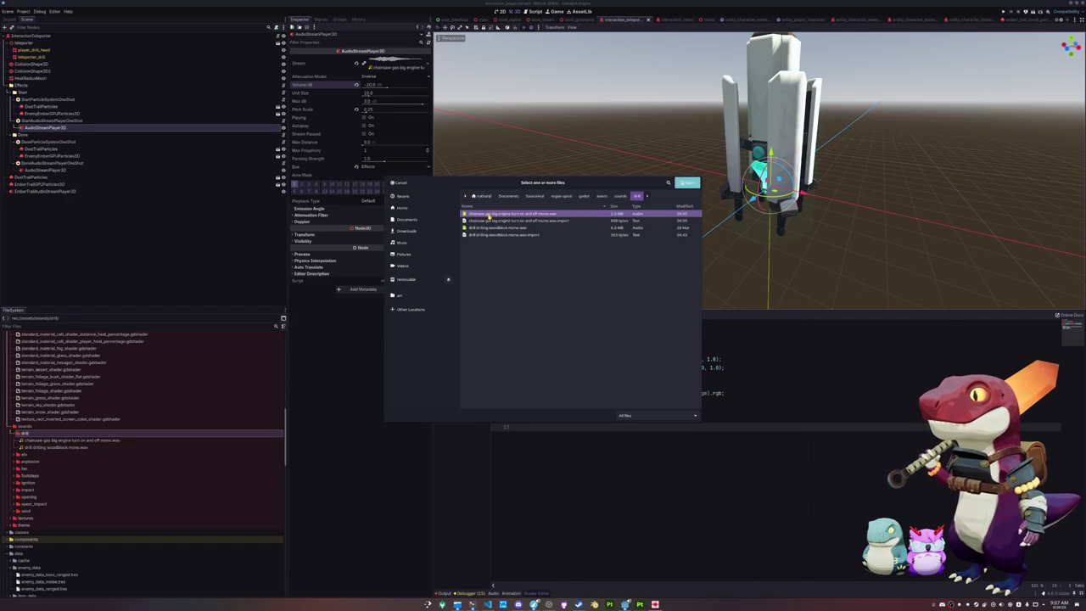
double_click(489, 216)
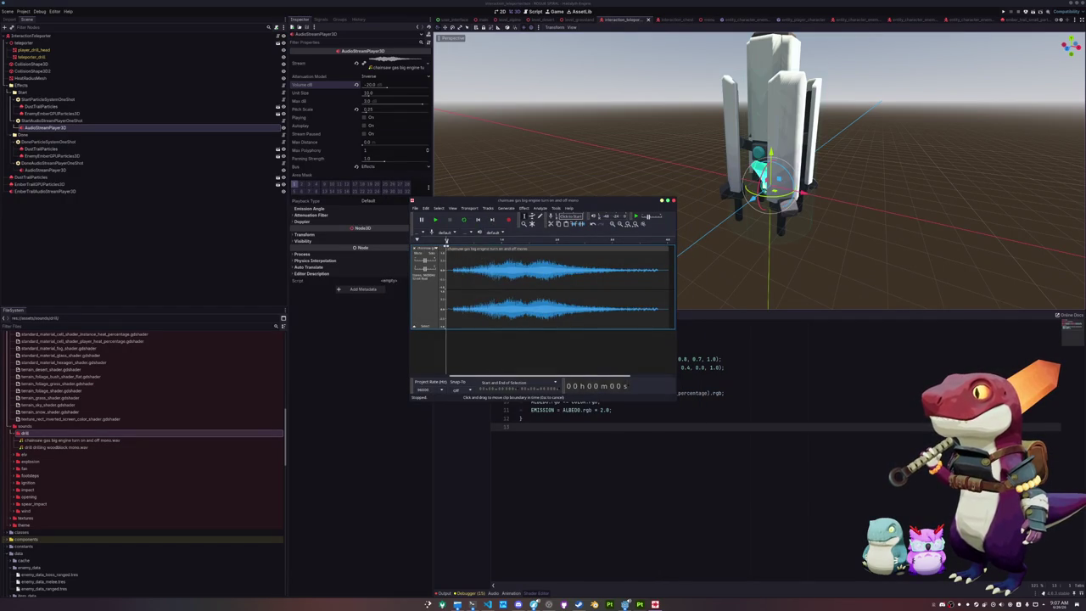
mouse_move(448, 248)
mouse_down()
mouse_move(514, 250)
mouse_move(448, 248)
mouse_up()
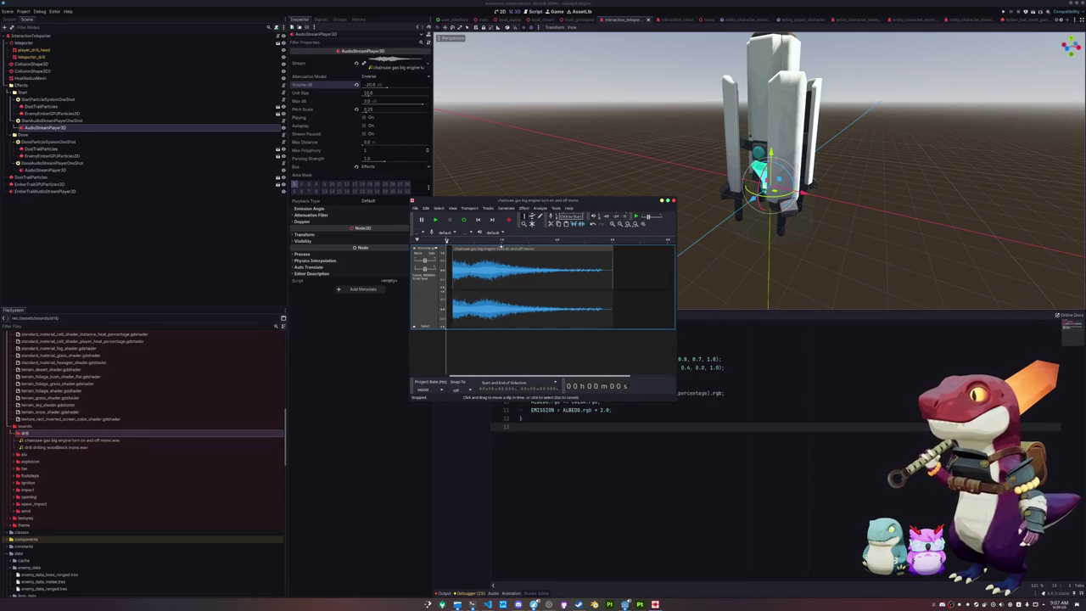
- Export the trimmed clip as WAV into the drill folder, replacing the original chainsaw file
click(415, 208)
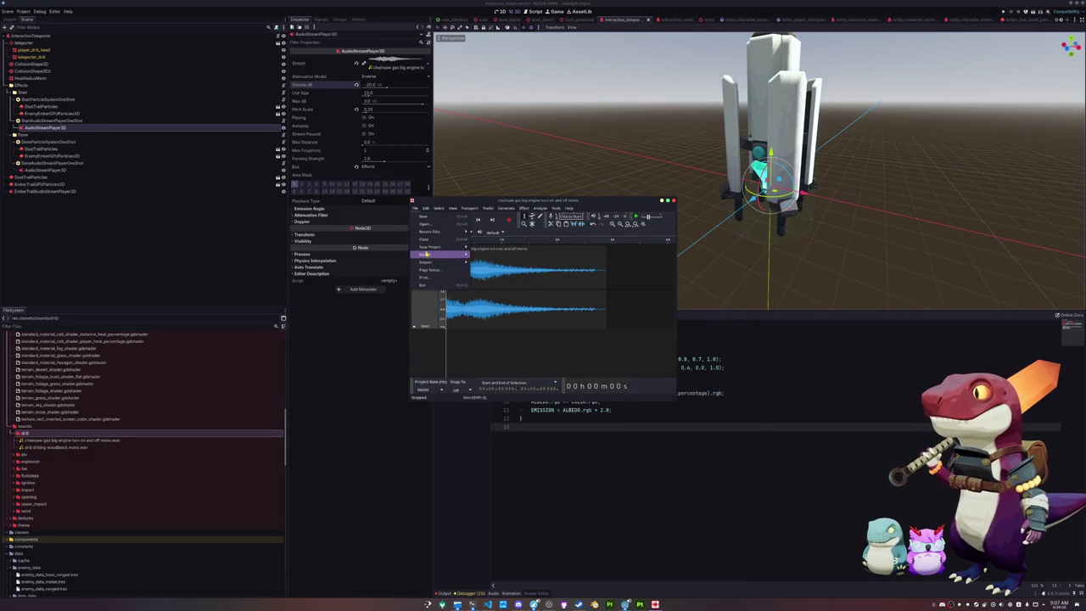
mouse_move(428, 254)
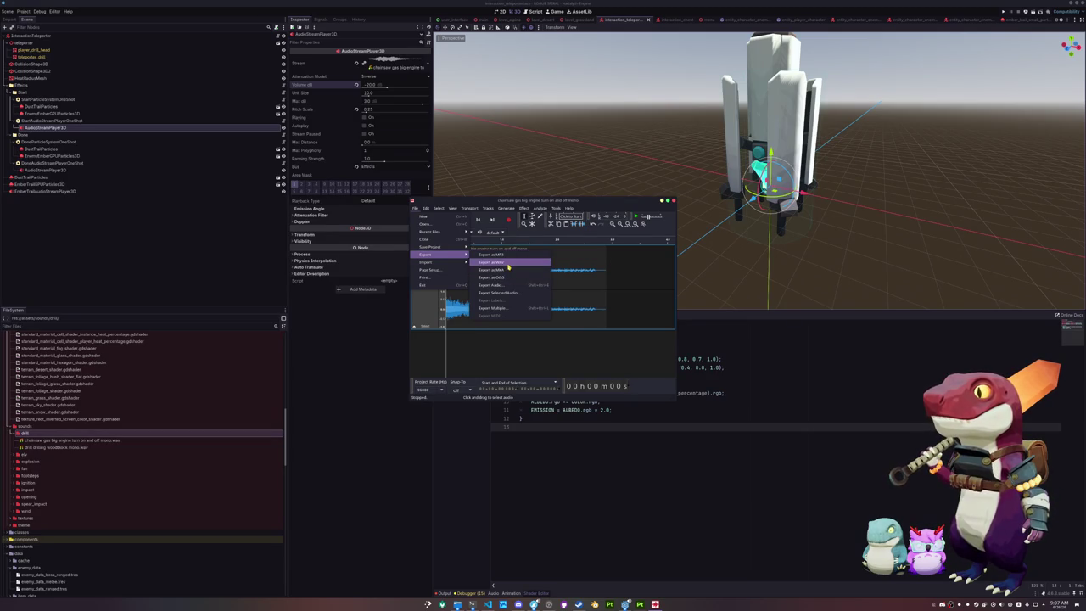
click(494, 262)
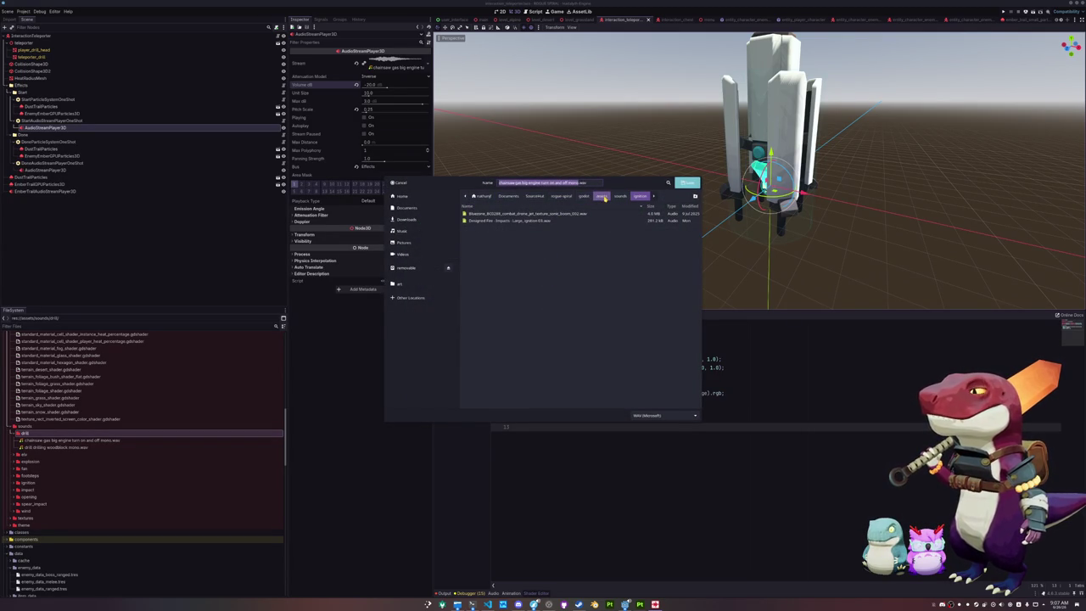
click(620, 196)
double_click(482, 215)
click(496, 215)
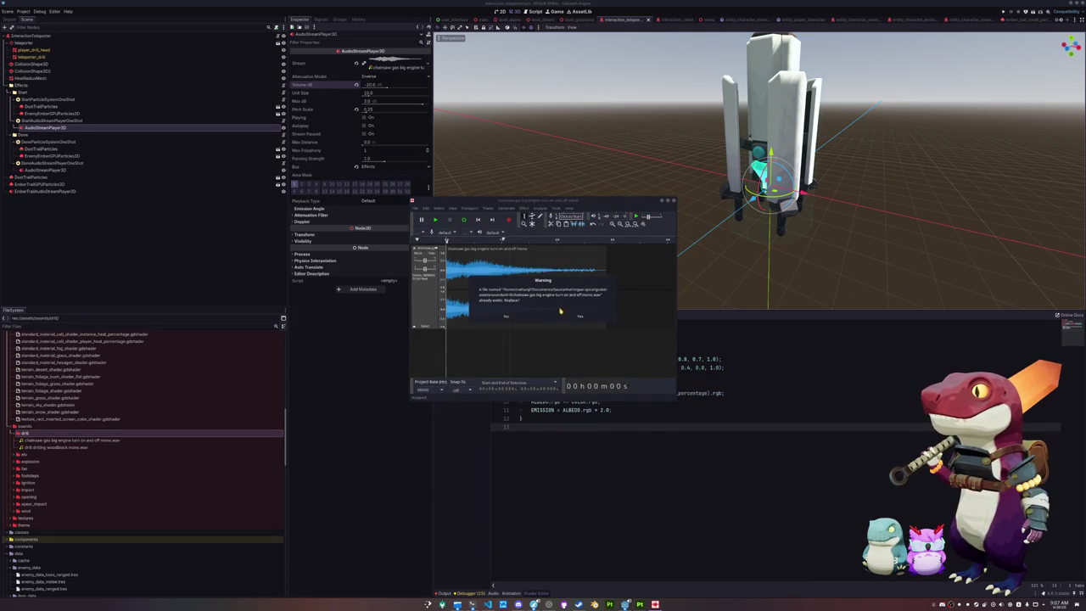
click(580, 316)
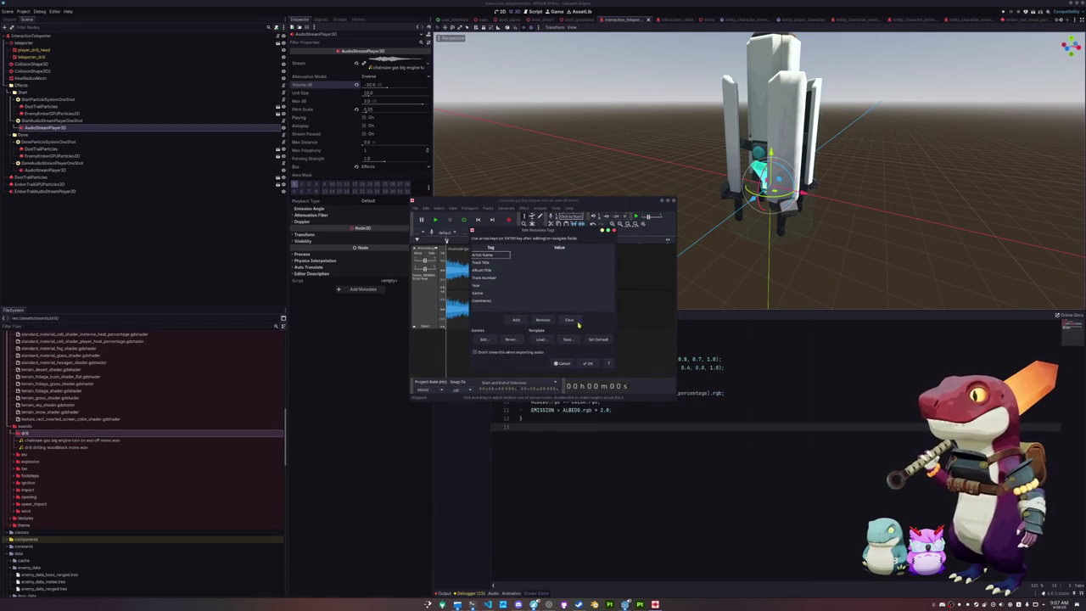
click(586, 364)
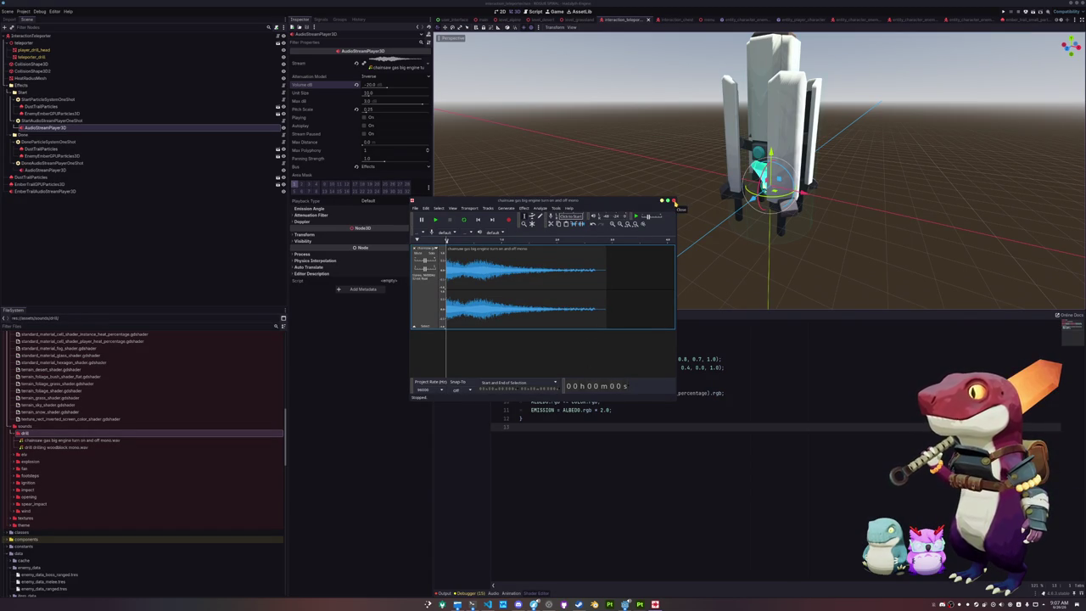
- Close Tenacity without saving the project and return to the Godot shader code
click(674, 202)
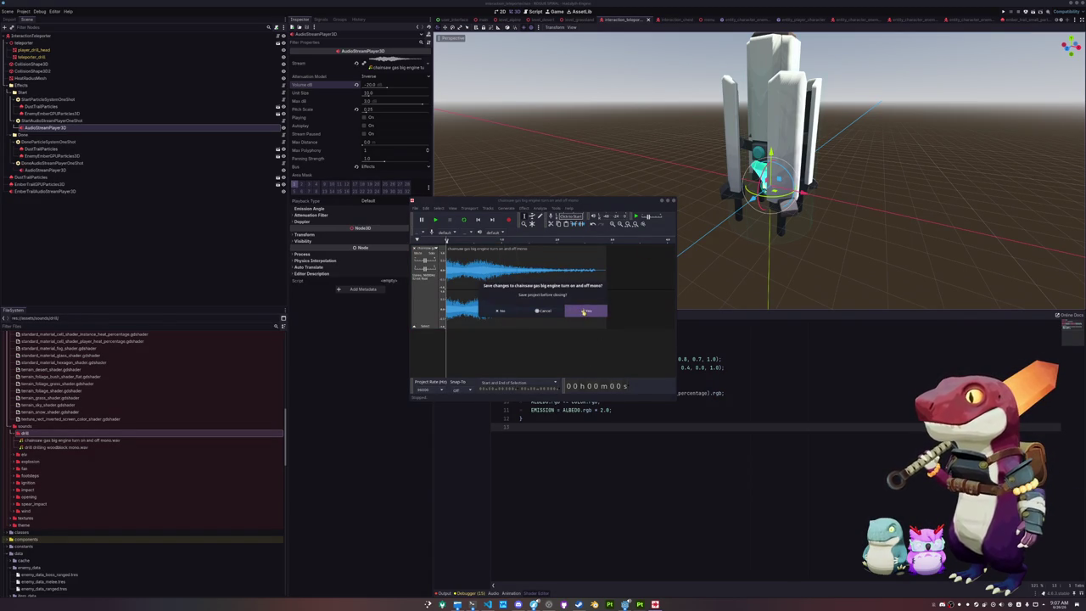
click(518, 313)
click(558, 367)
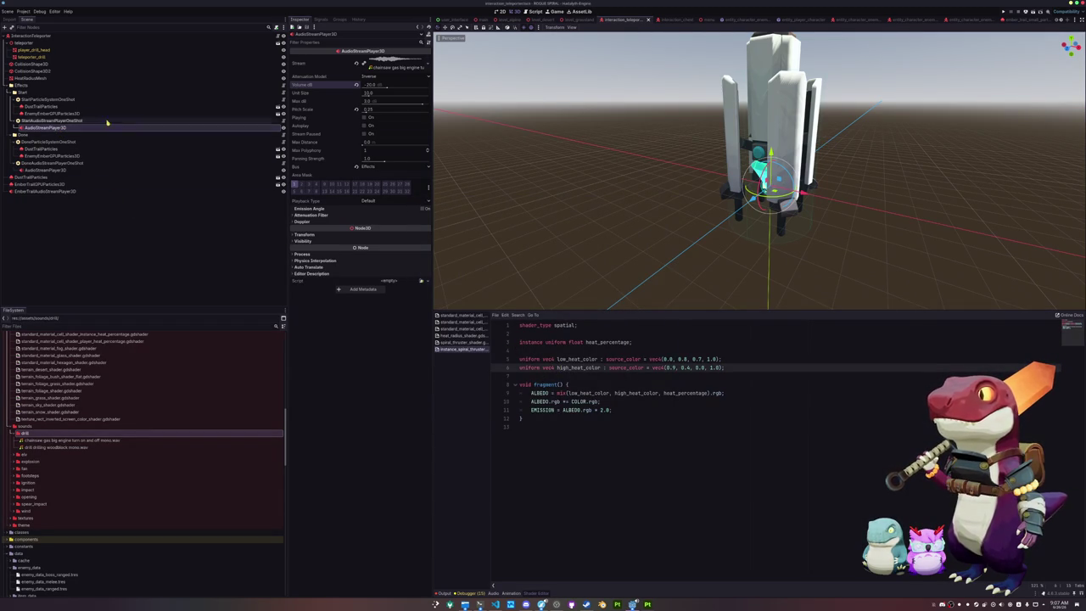
- Preview the updated chainsaw sound in the scene, then select the Done effect's sound player
click(366, 119)
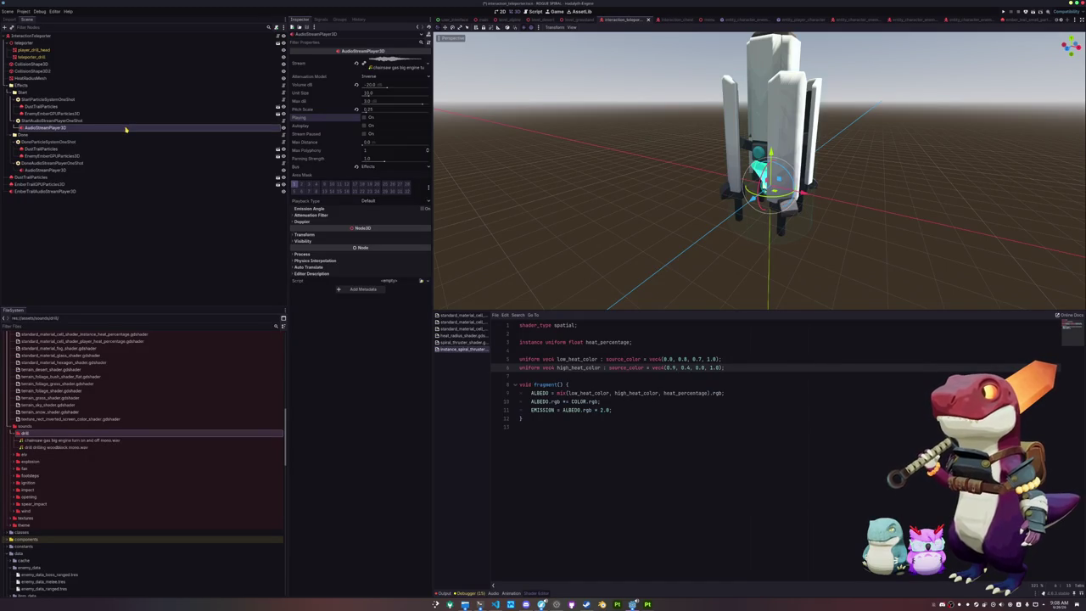
click(125, 129)
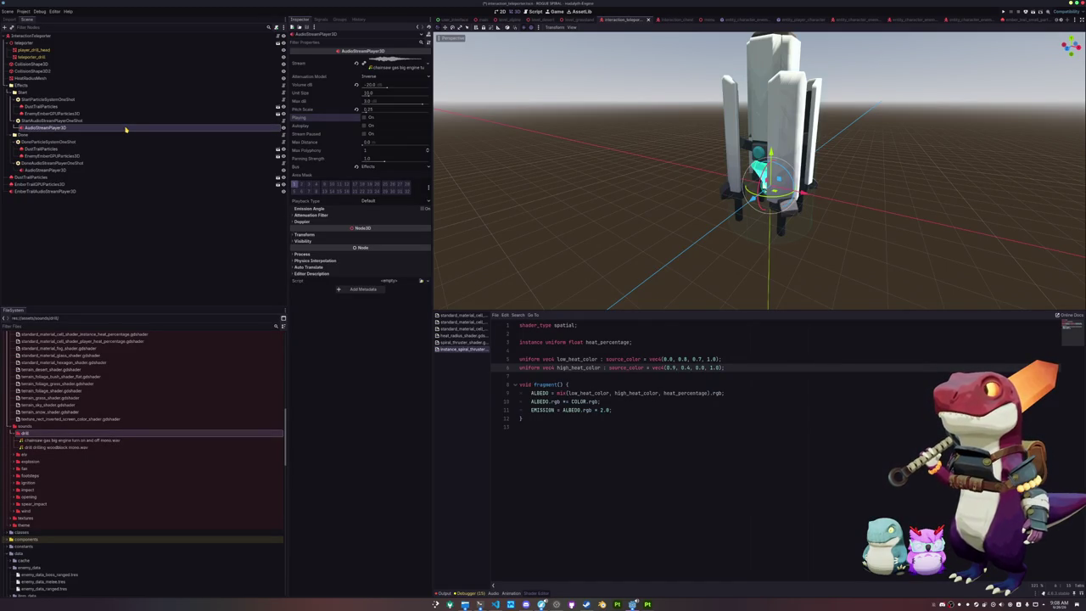
click(76, 170)
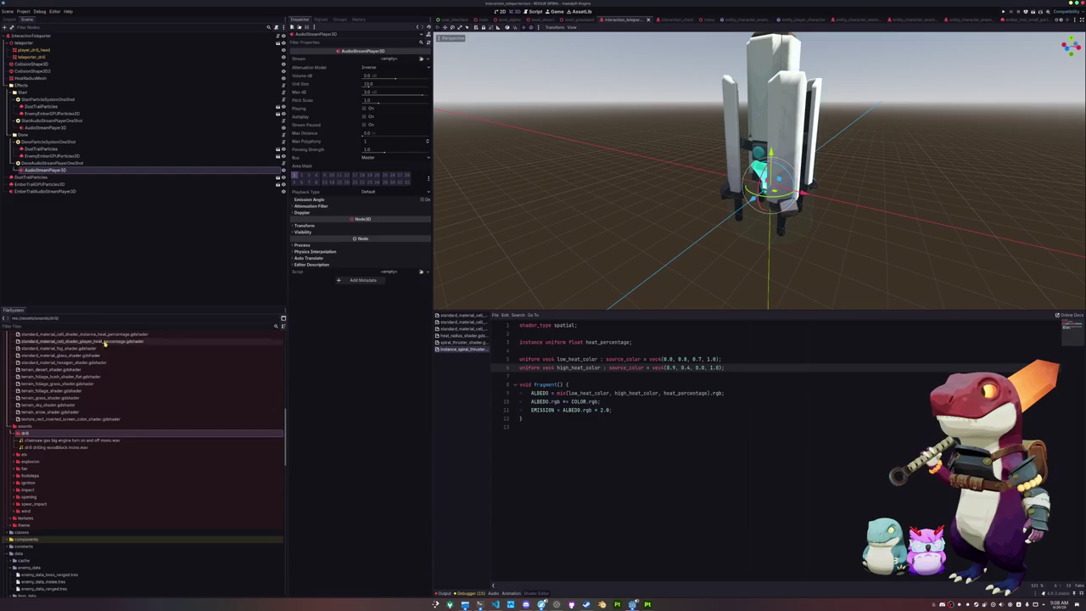
- Tidy the FileSystem folders, expand sounds/sfx and preview SciFi_UI_Console_5.mp3's import settings
scroll(89, 426, down, 3)
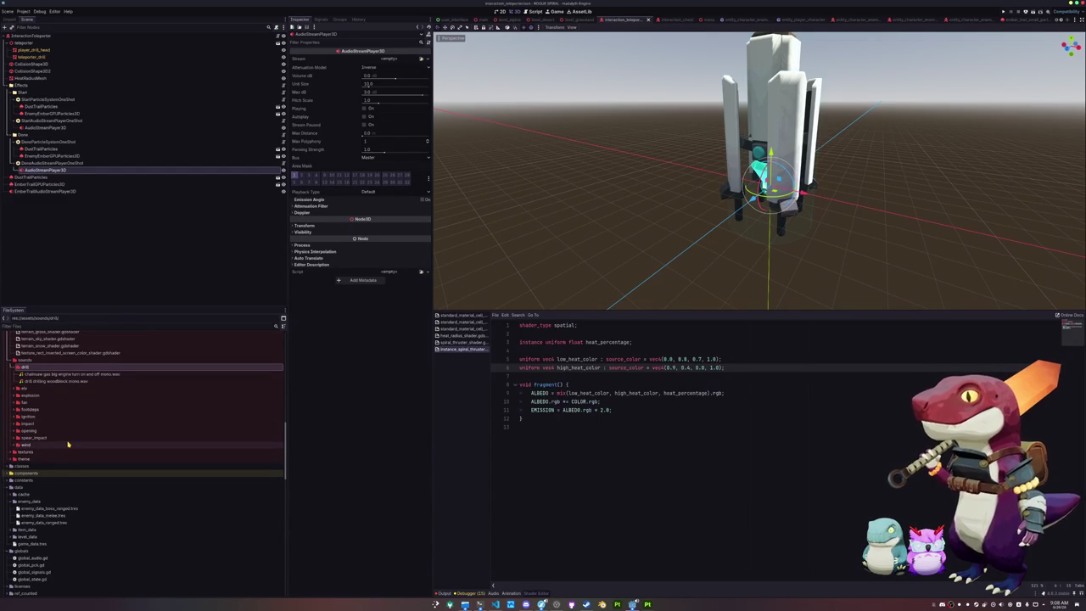
scroll(68, 445, up, 2)
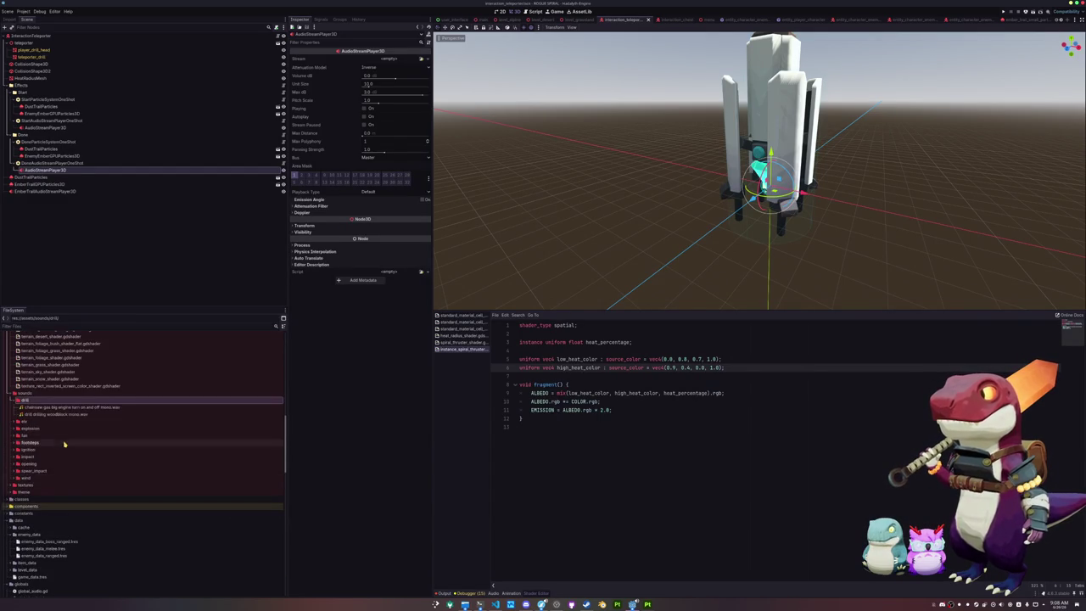
double_click(41, 471)
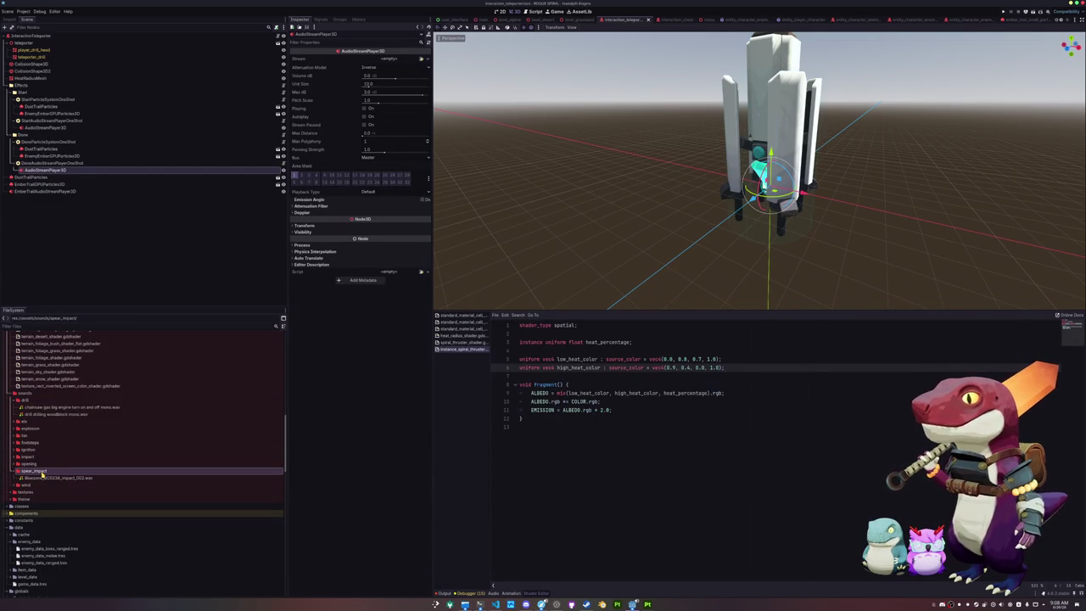
scroll(39, 476, up, 6)
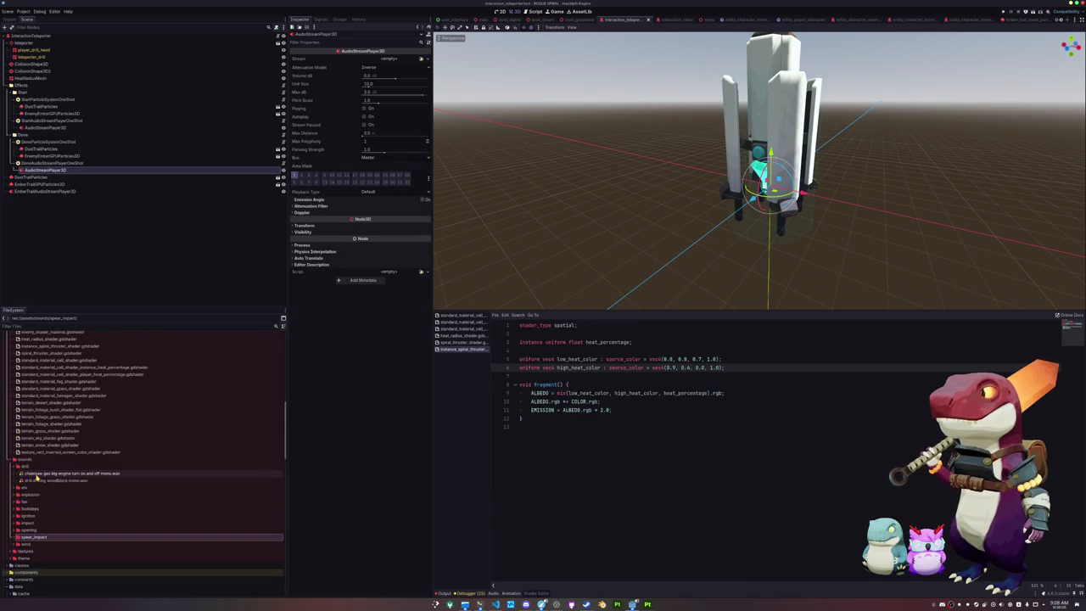
scroll(37, 476, up, 2)
double_click(25, 403)
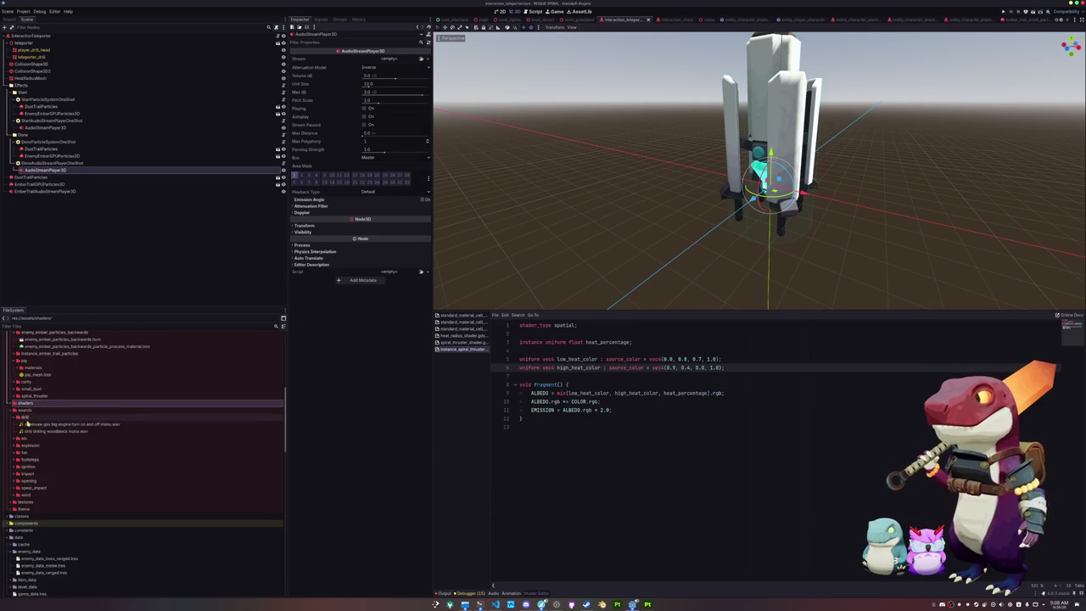
double_click(25, 417)
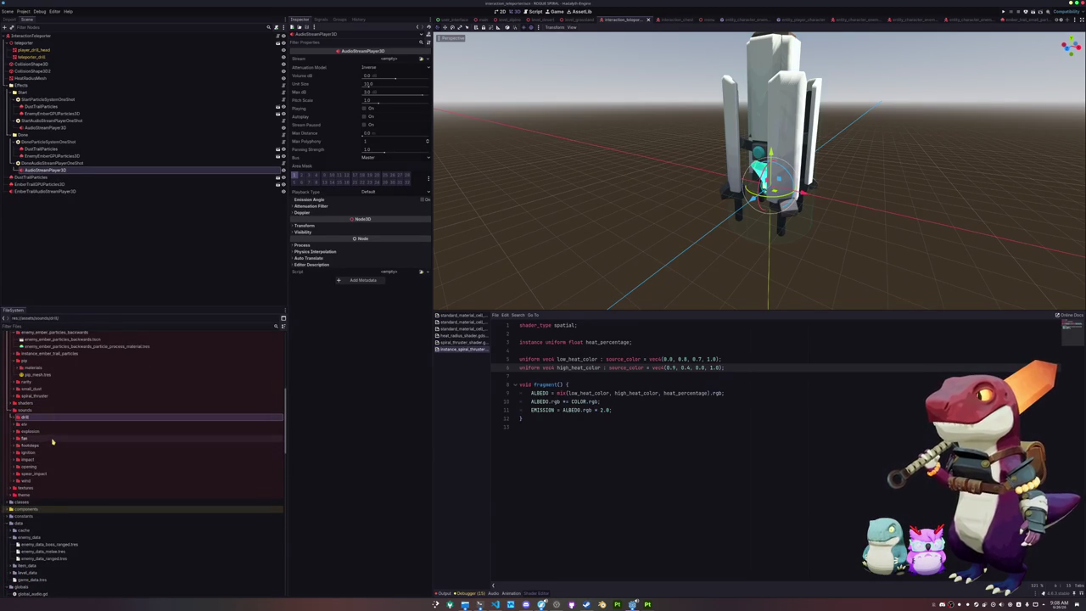
scroll(53, 441, down, 2)
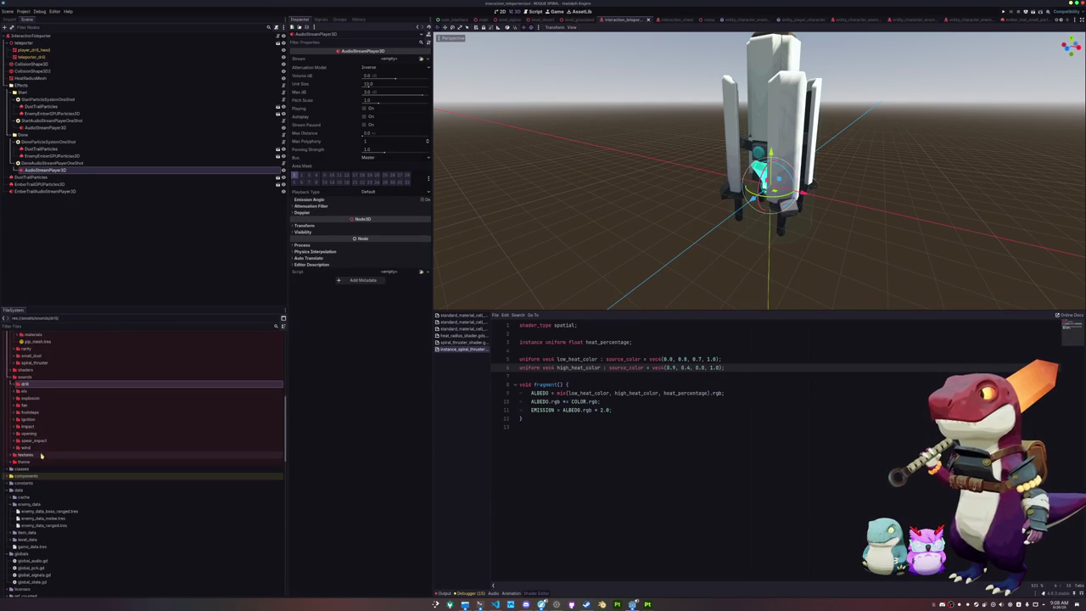
scroll(31, 405, up, 4)
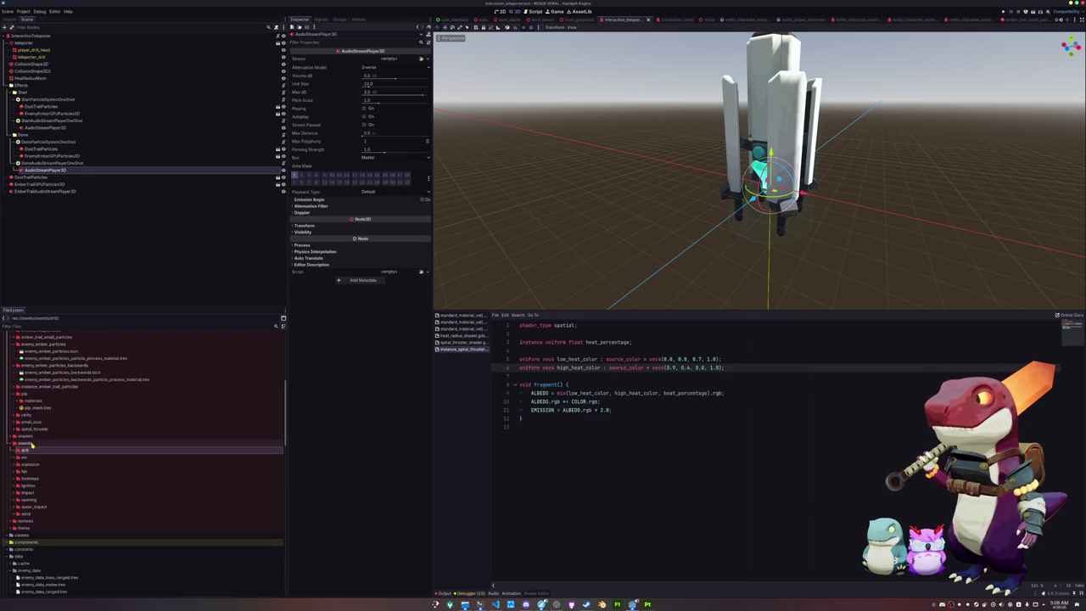
double_click(24, 456)
scroll(51, 465, down, 4)
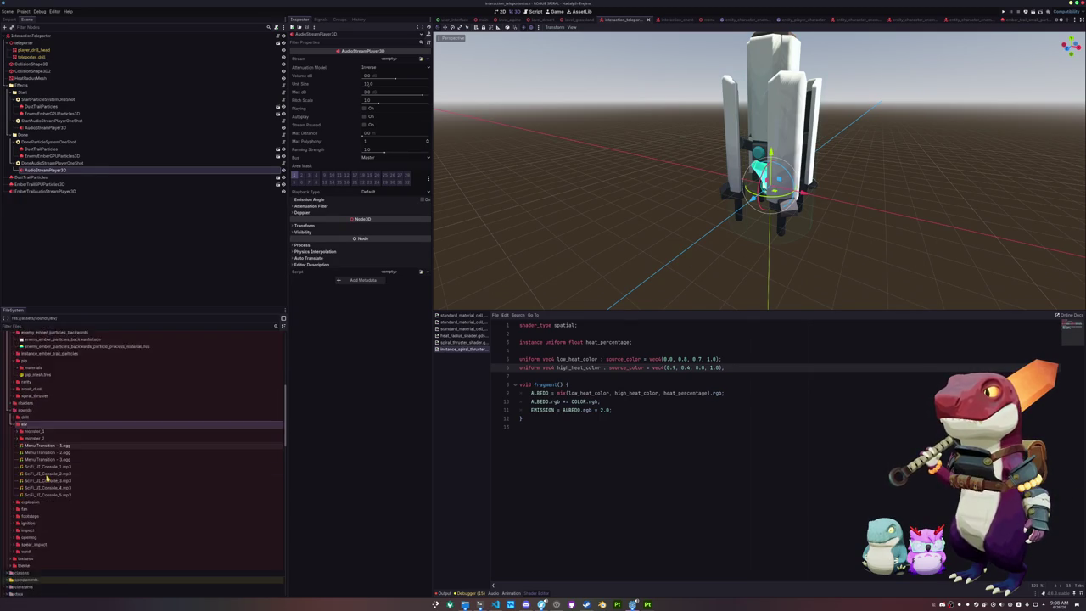
double_click(47, 463)
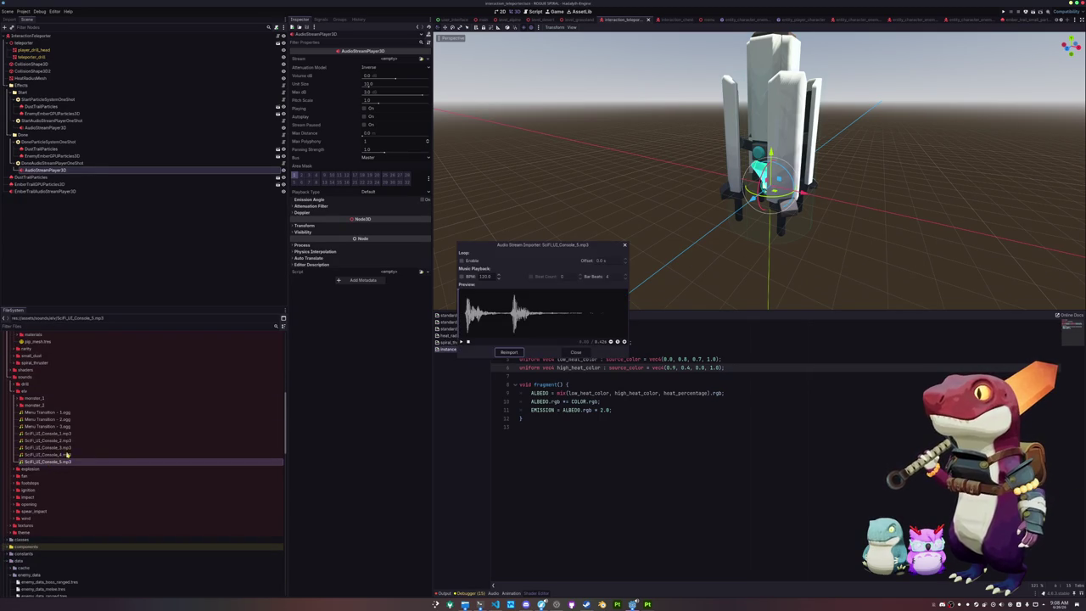
- Preview Menu Transition - 1.ogg and assign it as the Done sound player's stream
click(575, 352)
double_click(59, 412)
click(576, 351)
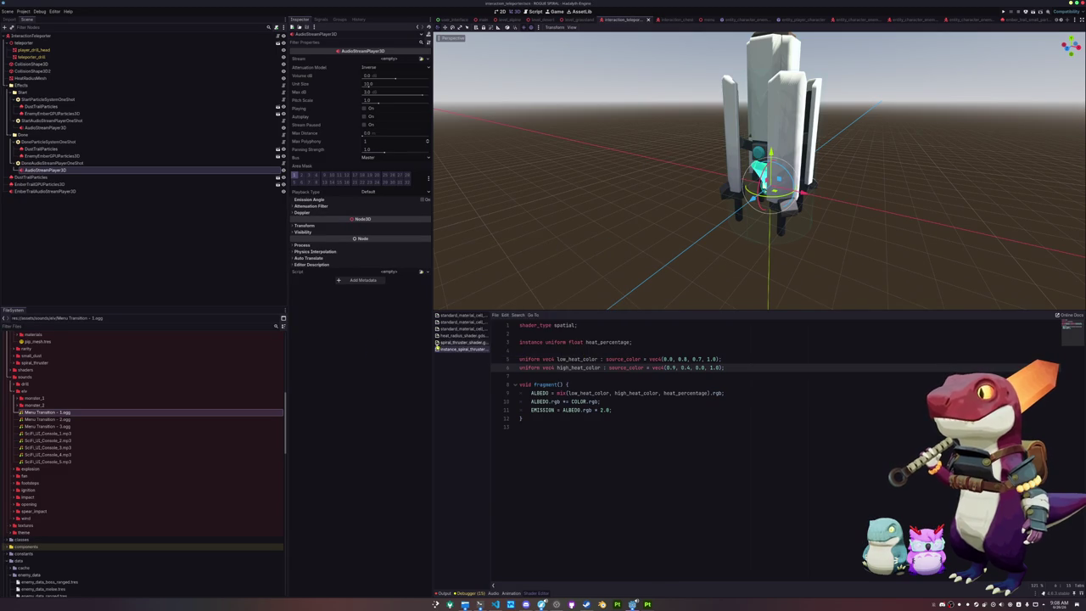
drag(38, 413, 354, 105)
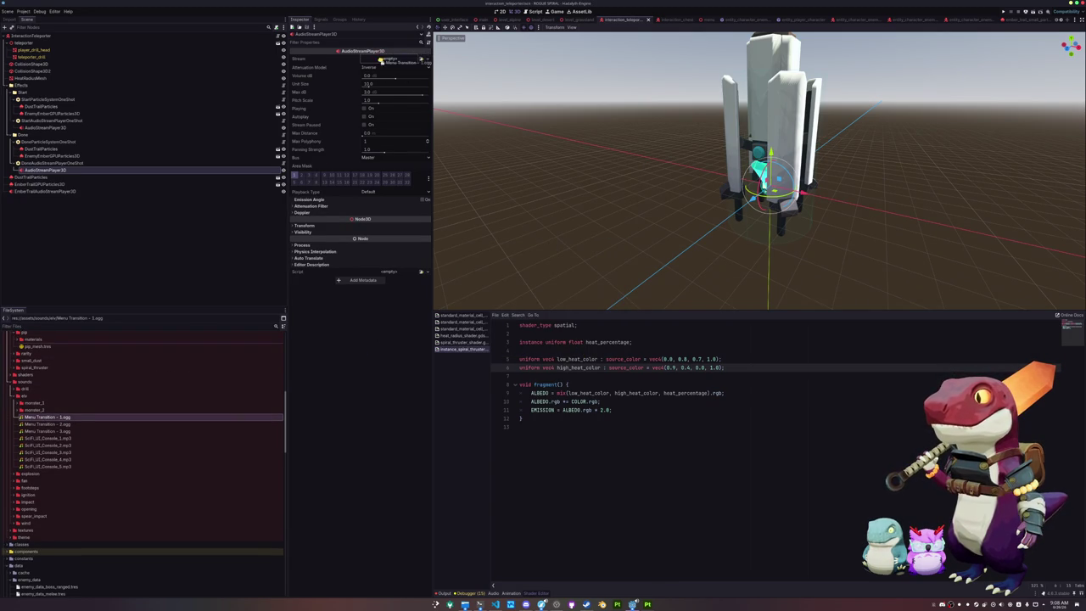
drag(382, 60, 384, 63)
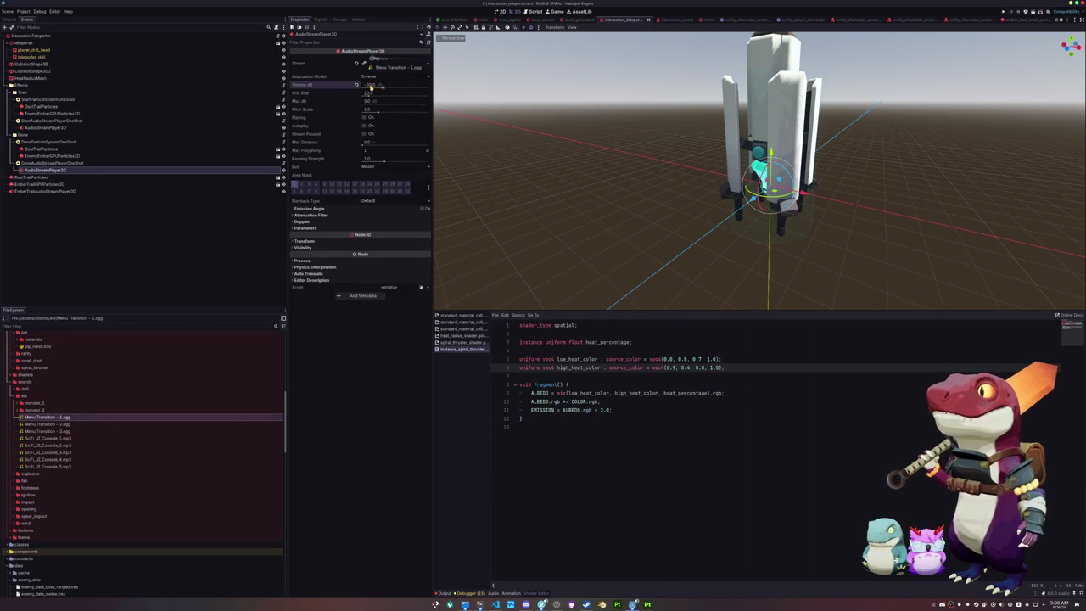
- Route the player to the Effects bus, raise its volume from -30 dB, and launch the playtest
click(374, 167)
click(373, 183)
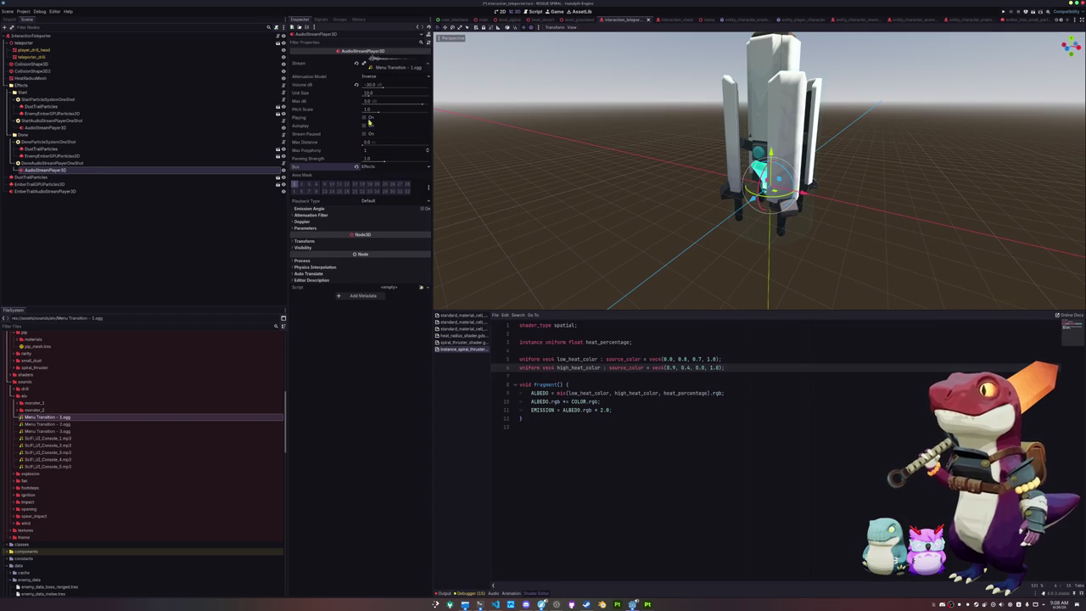
click(364, 118)
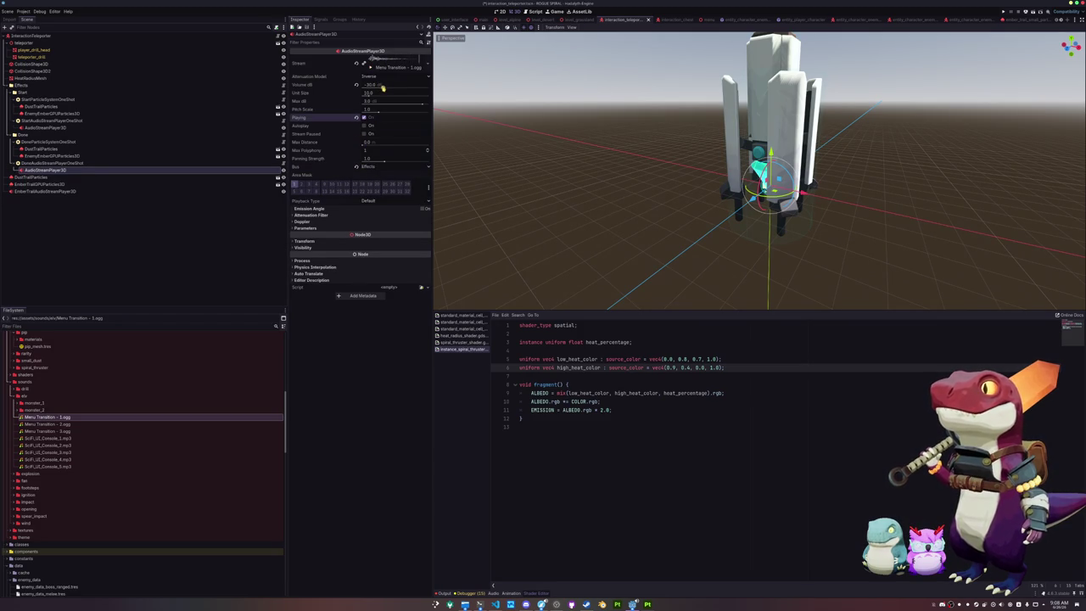
drag(382, 88, 393, 89)
click(365, 119)
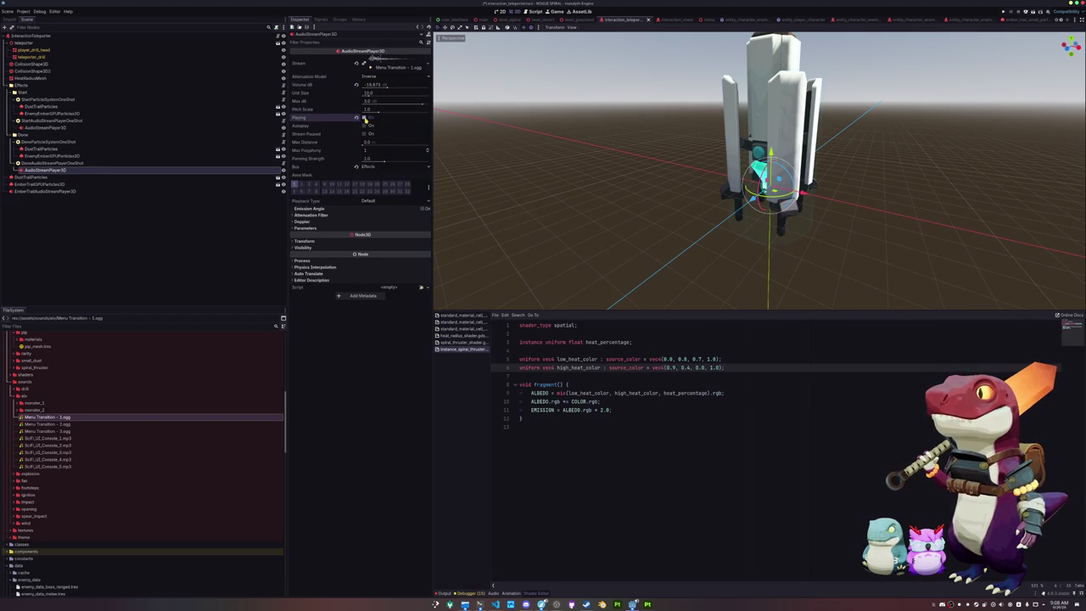
click(374, 87)
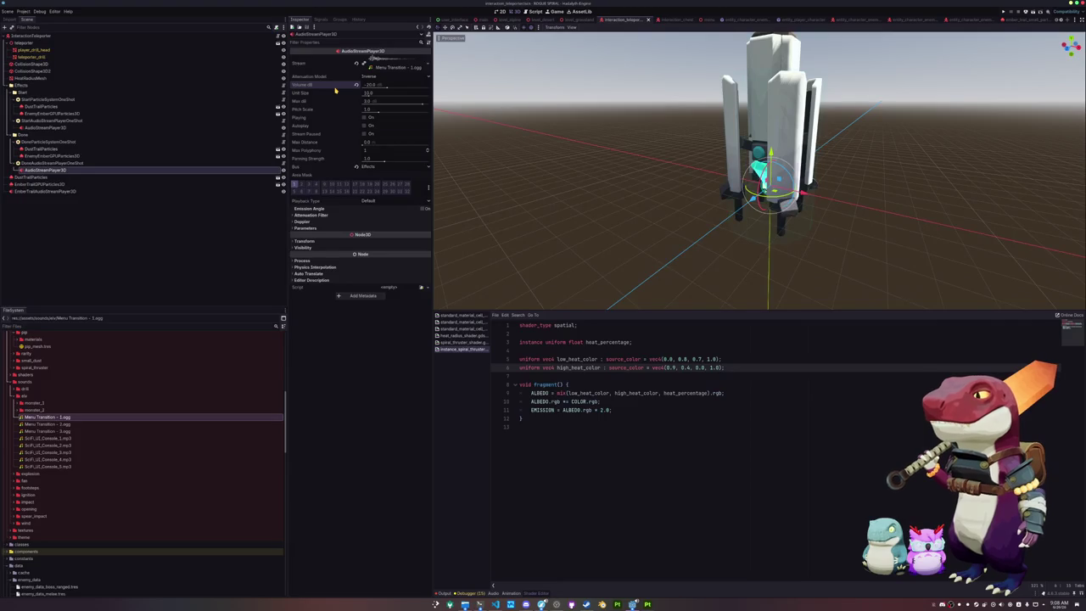
key(F6)
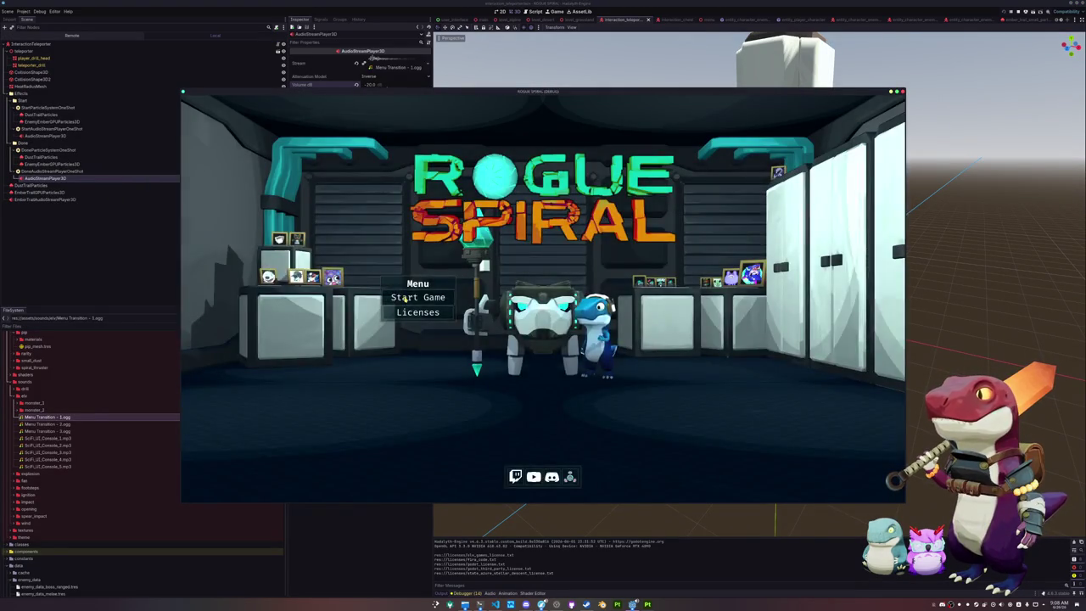
- Start a new game, dash the mech to the drill and interact with it, hitting the do_interact error
click(405, 298)
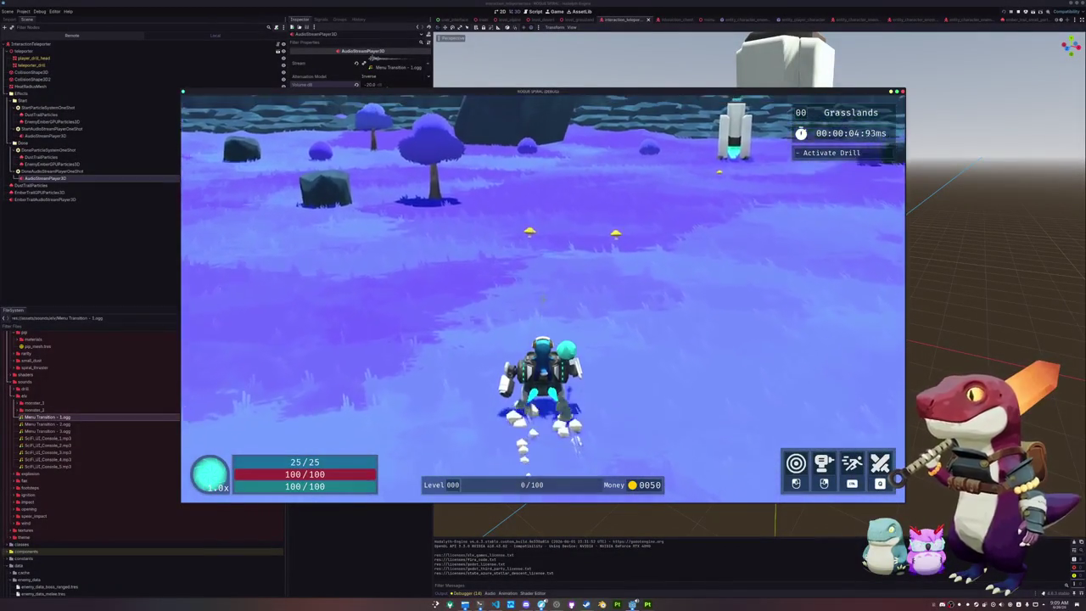
key(shift)
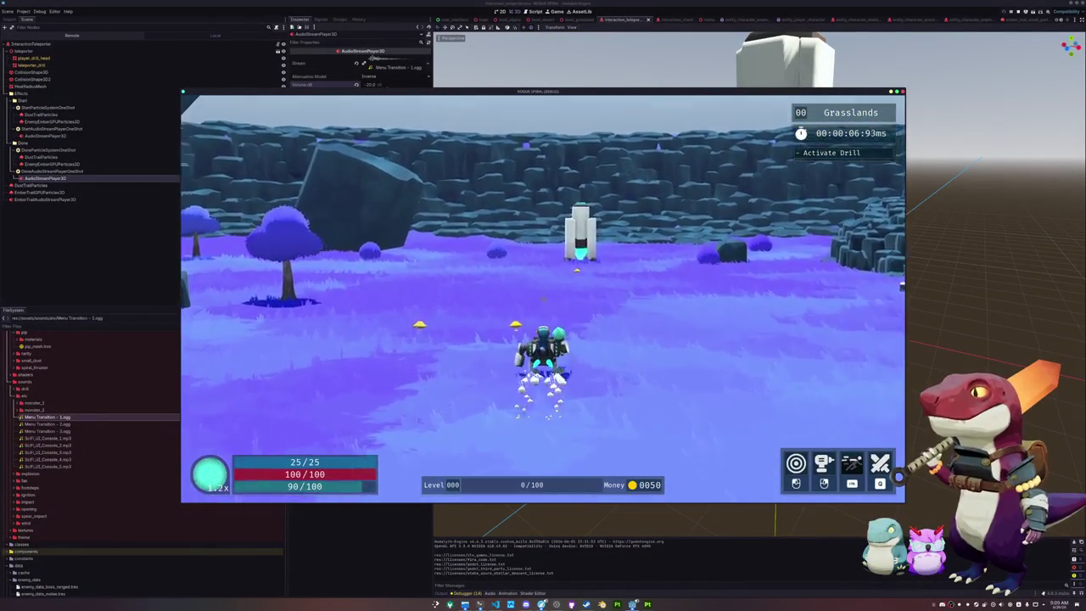
key(shift)
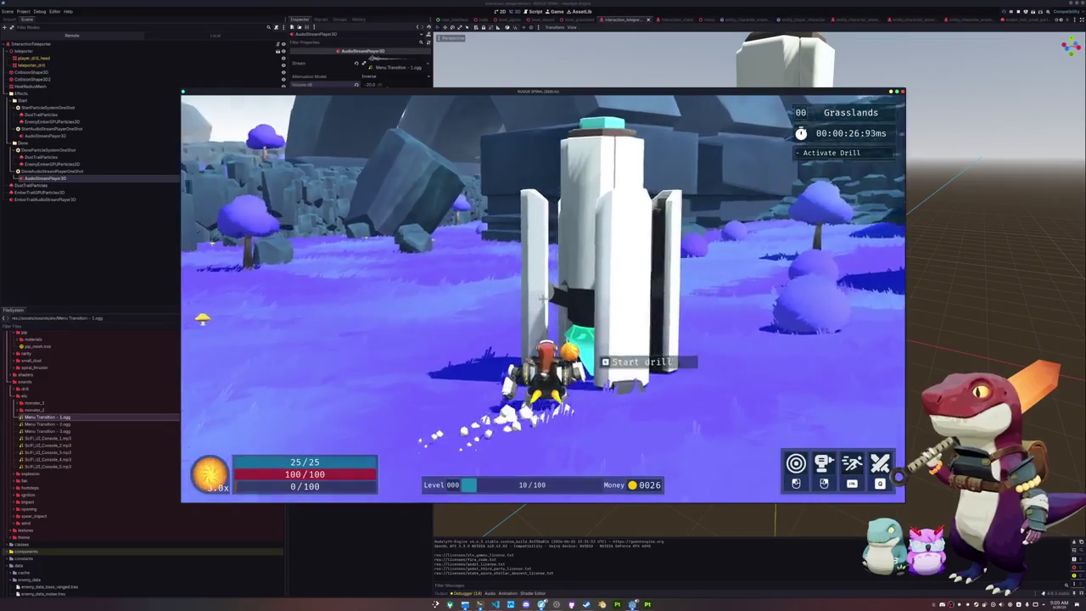
key(e)
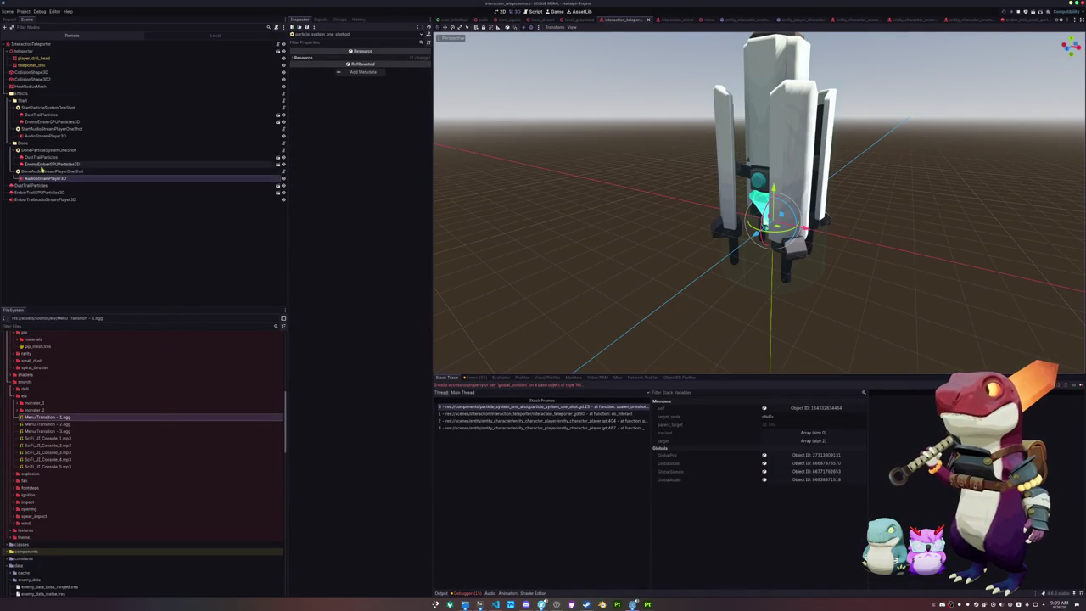
- Select the four one-shot effect nodes, assign their Target Node, then stop and rerun the game
click(51, 172)
ctrl+click(45, 150)
ctrl+click(52, 128)
ctrl+click(62, 107)
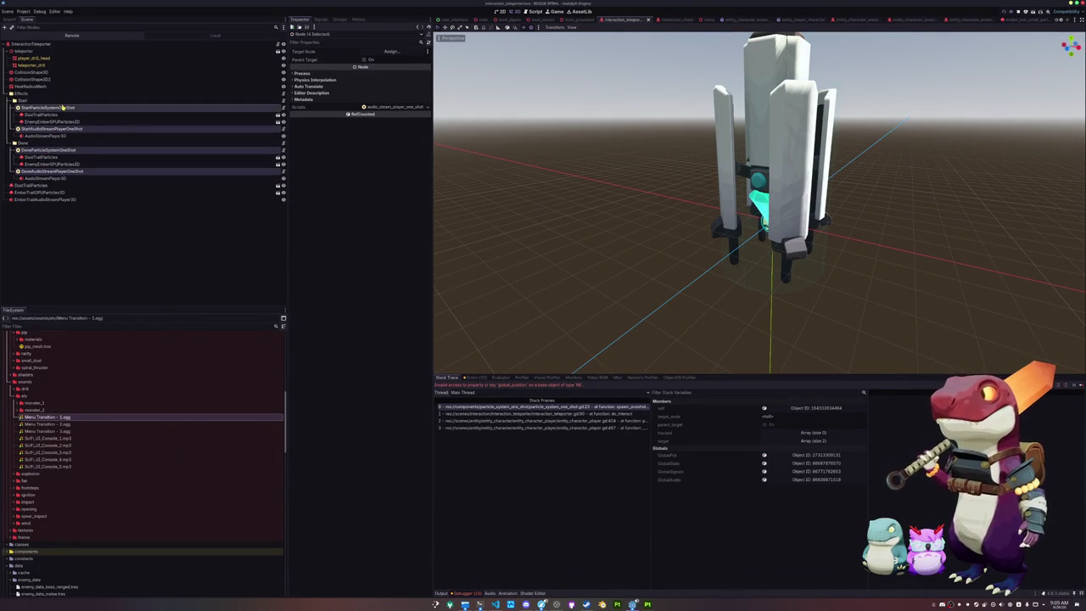
click(391, 52)
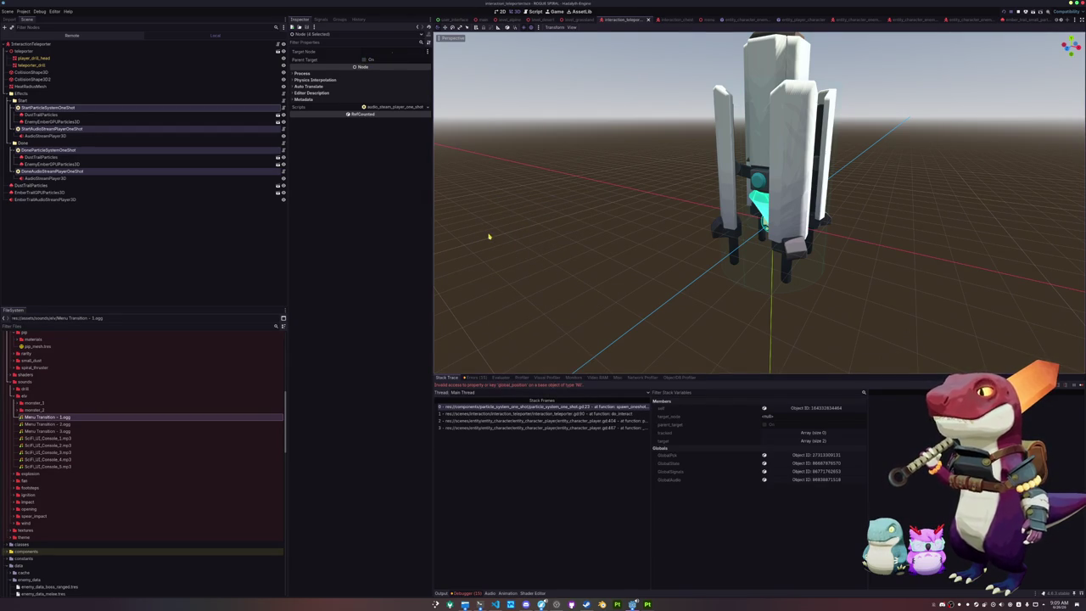
key(F8)
key(F5)
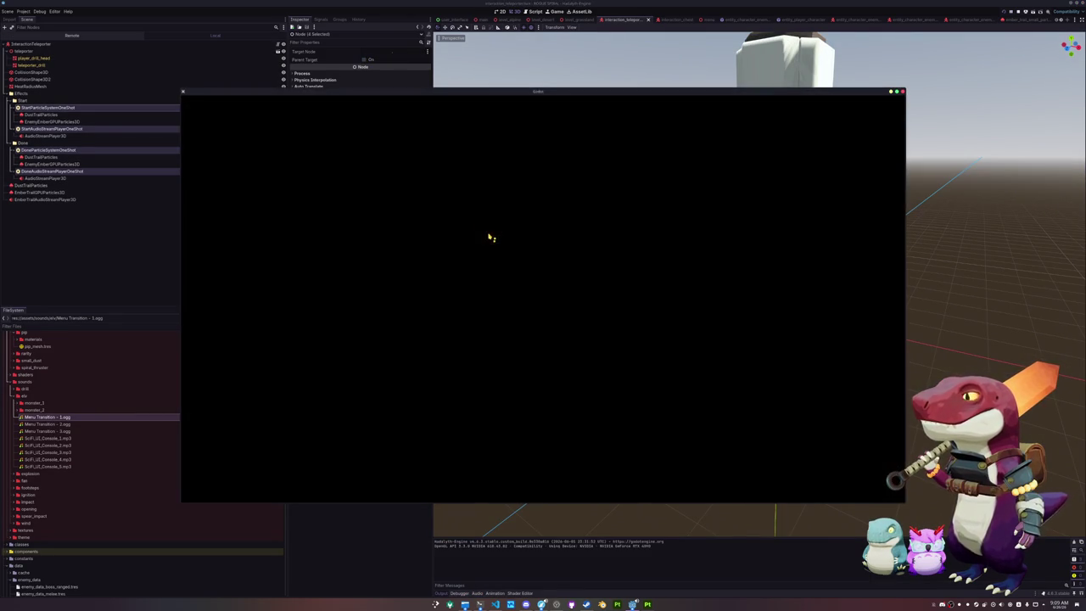
- Start a new game and run the mech across the grassland to the teleporter drill
key(F8)
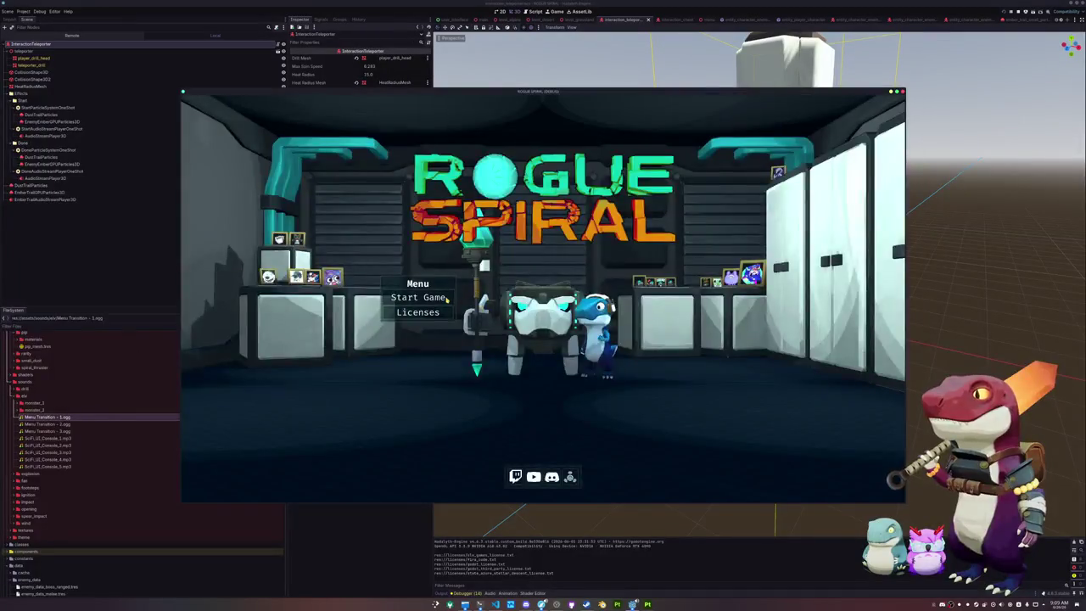
click(444, 298)
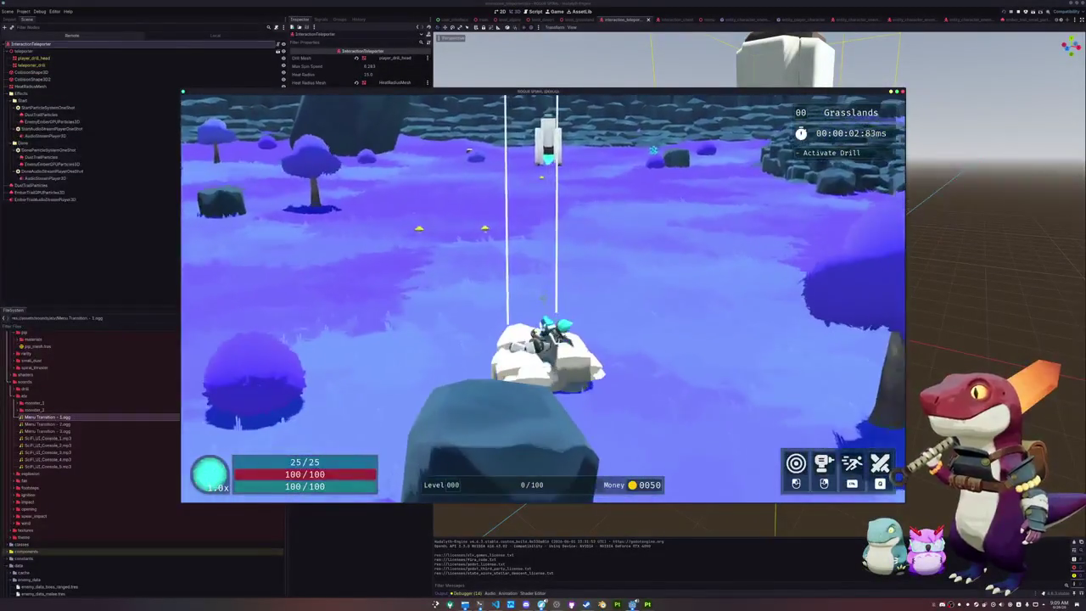
key(w)
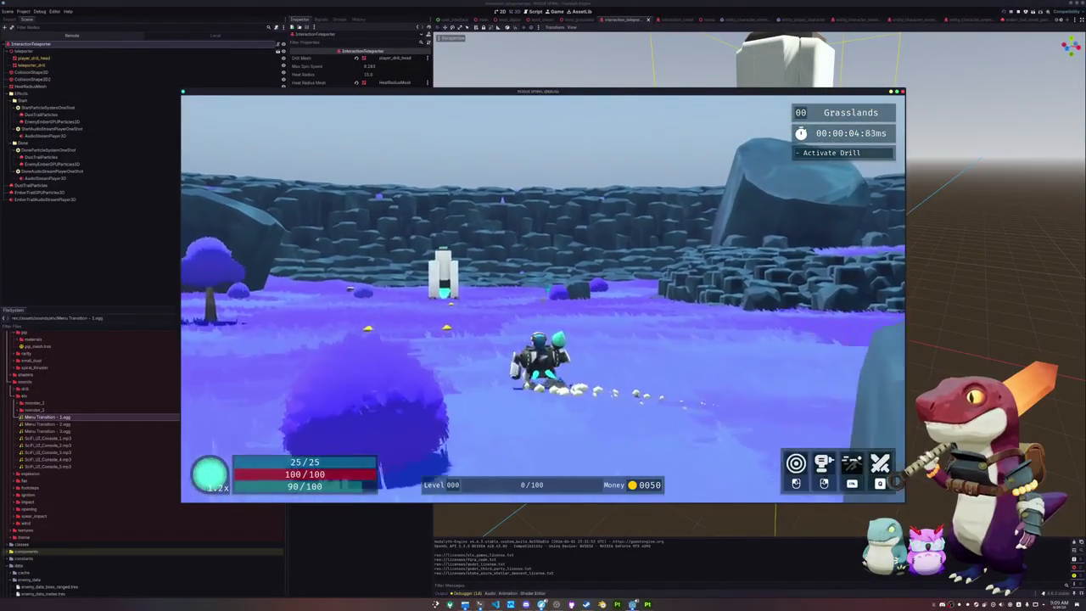
key(w)
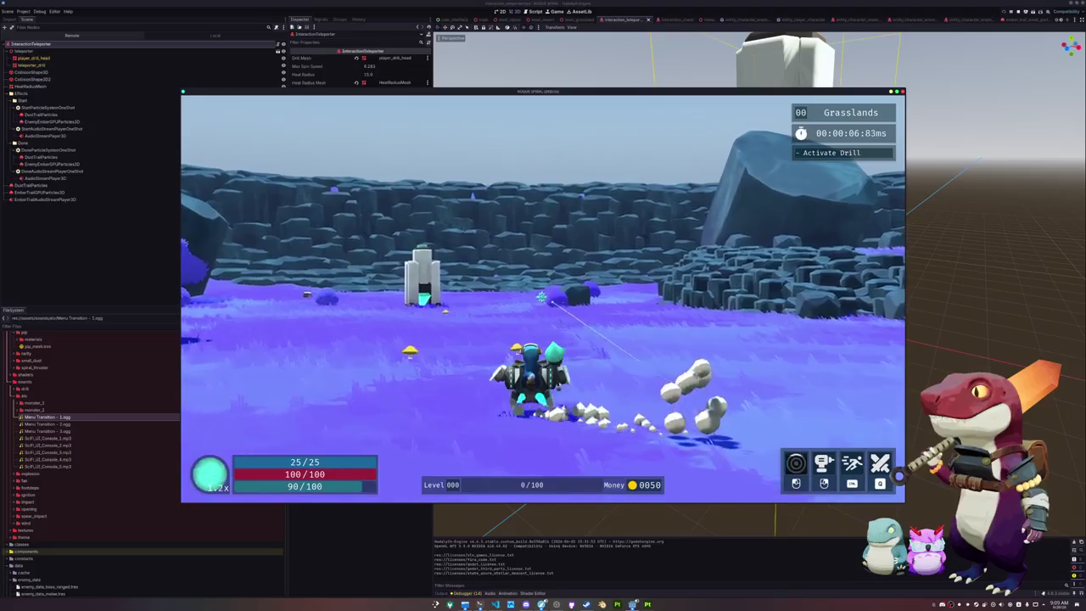
key(w)
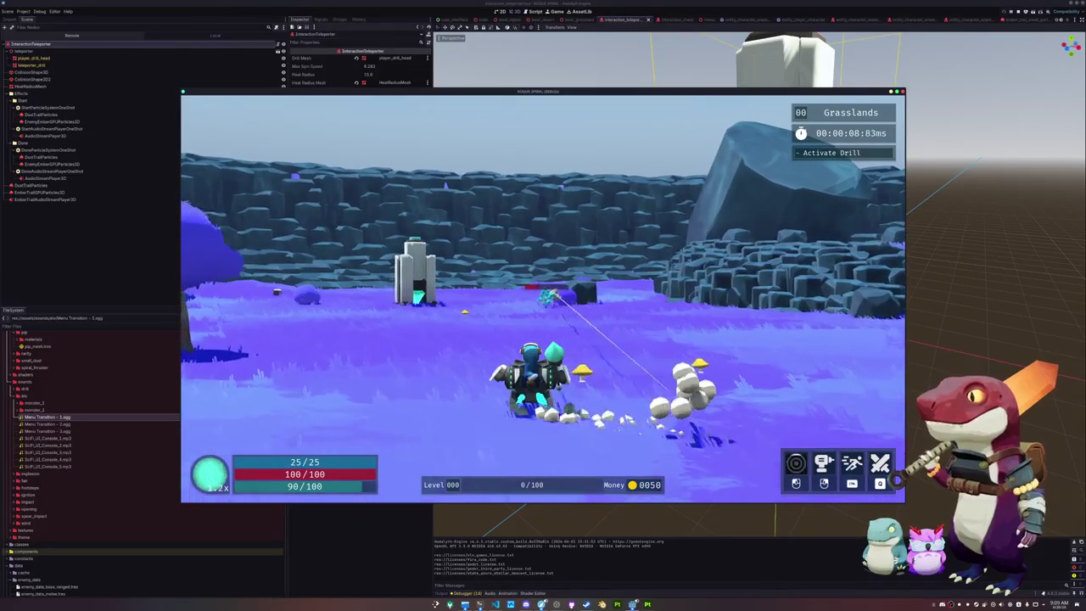
key(w)
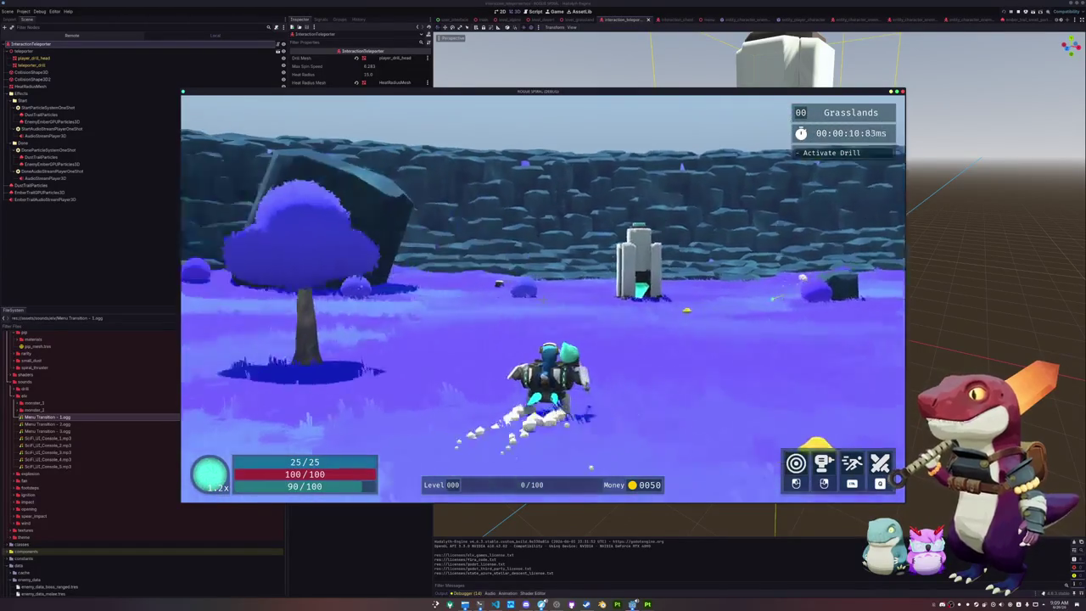
key(w)
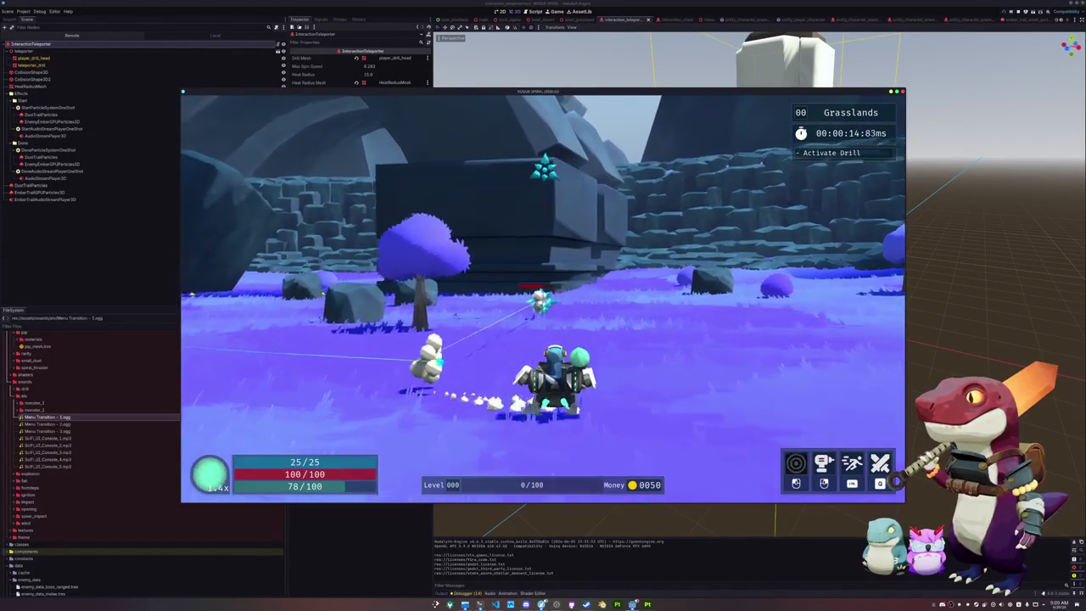
key(w)
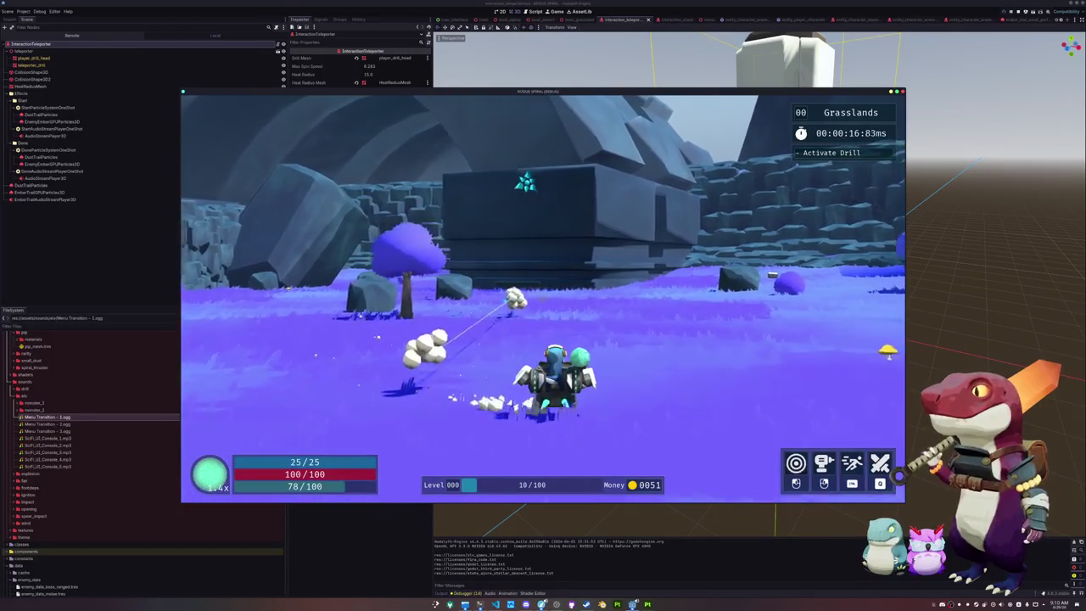
key(w)
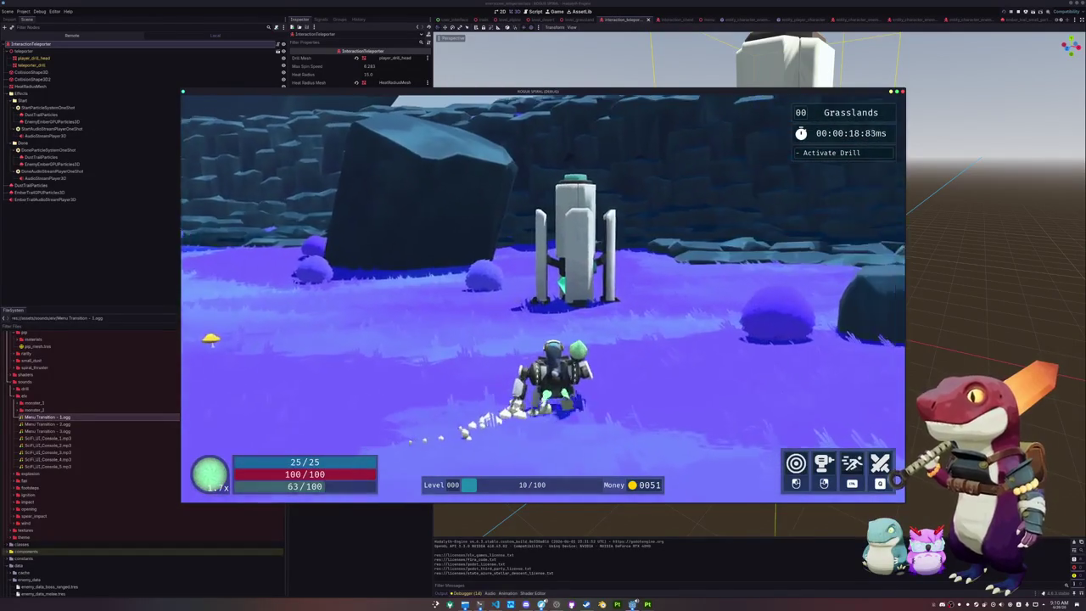
key(w)
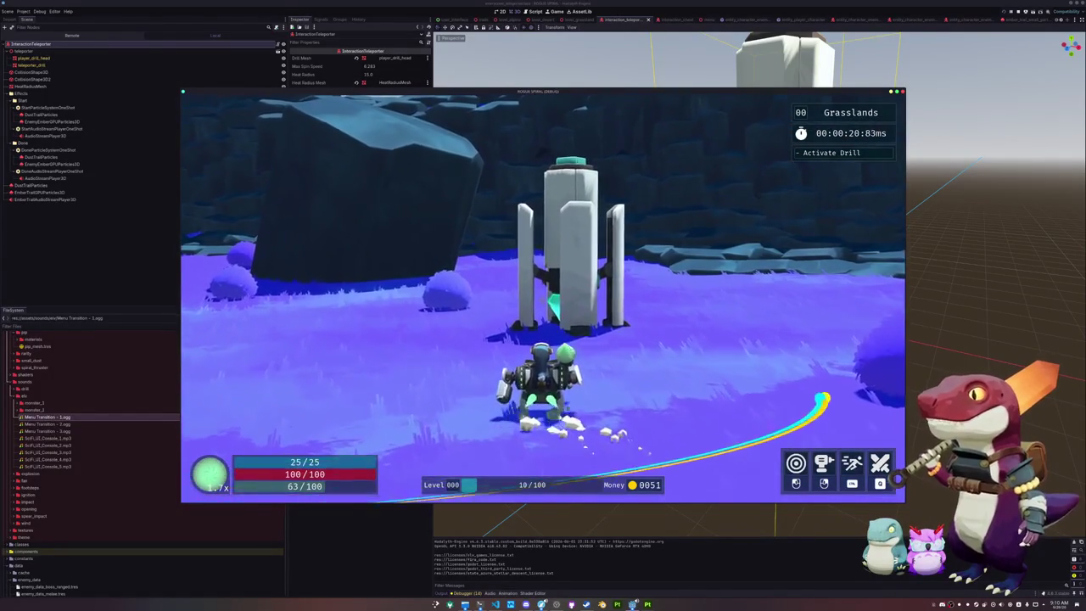
key(w)
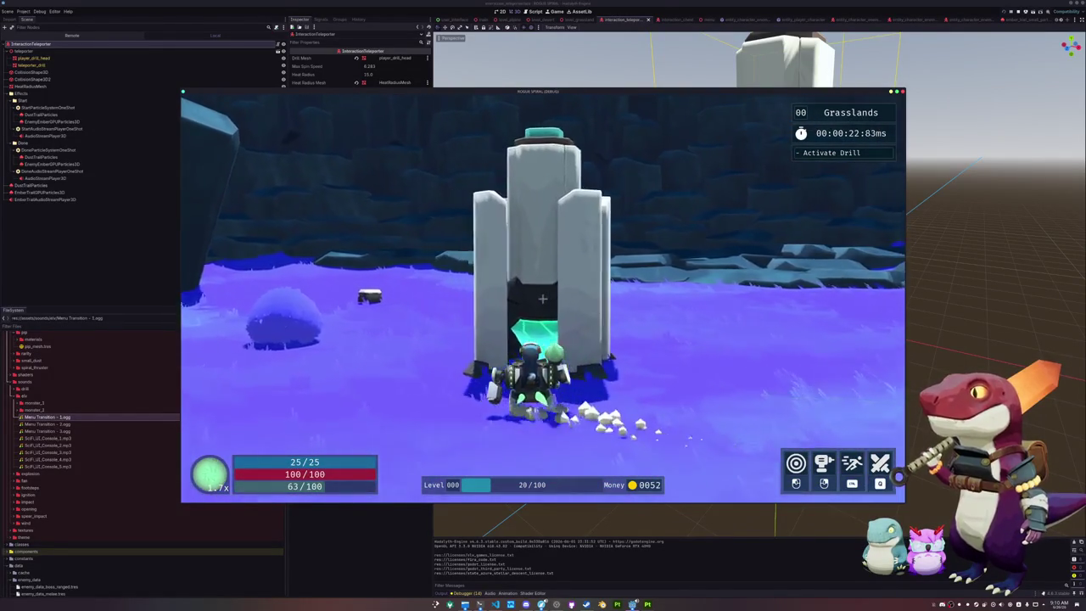
key(w)
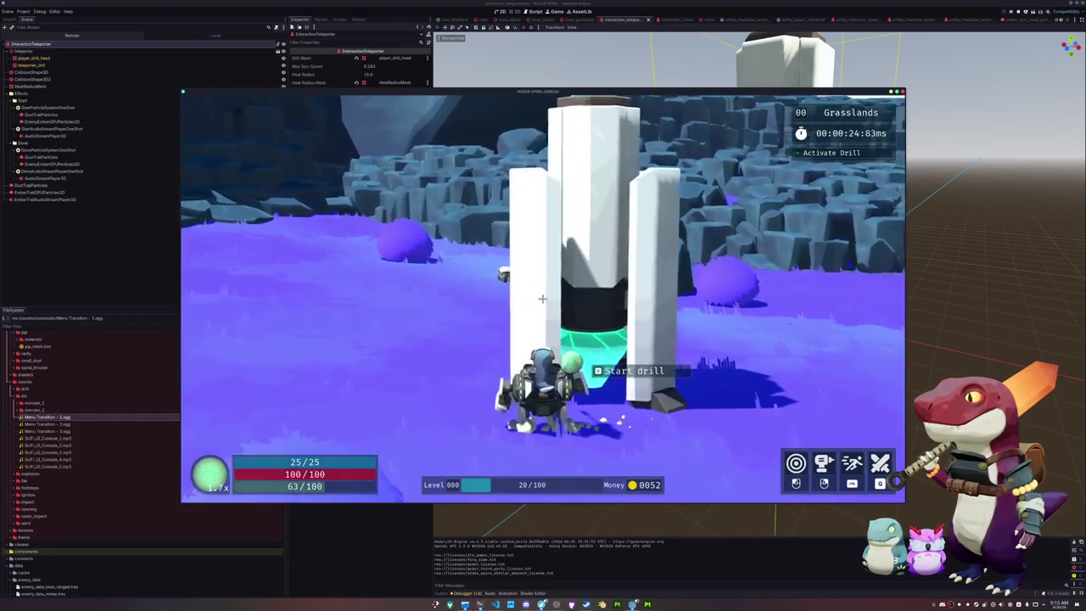
- Activate the drill and dash around inside its heat-radius dome as it shifts from cyan to yellow
key(d)
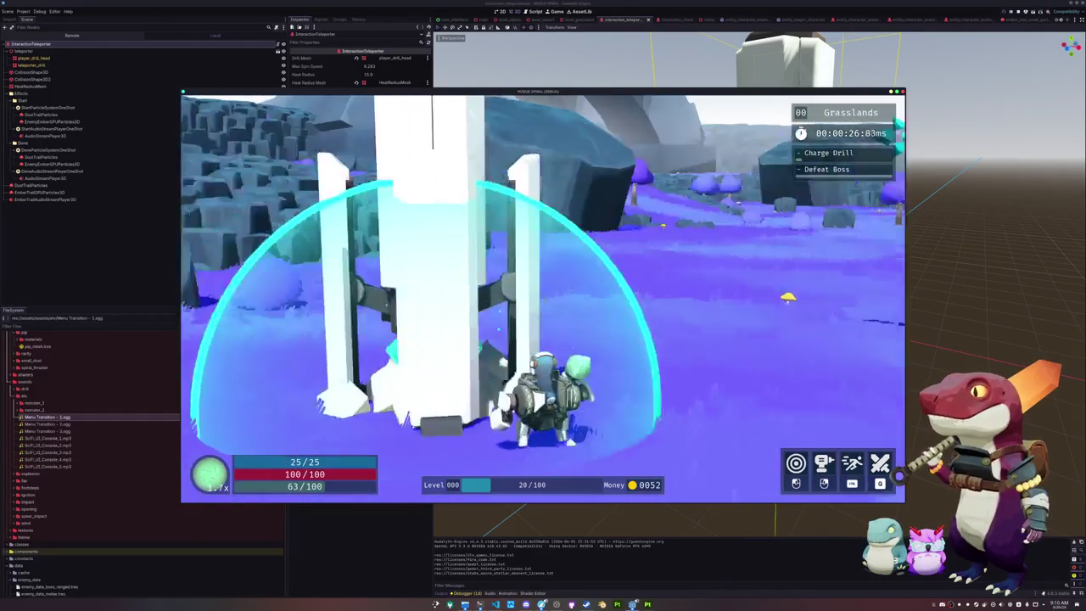
key(w)
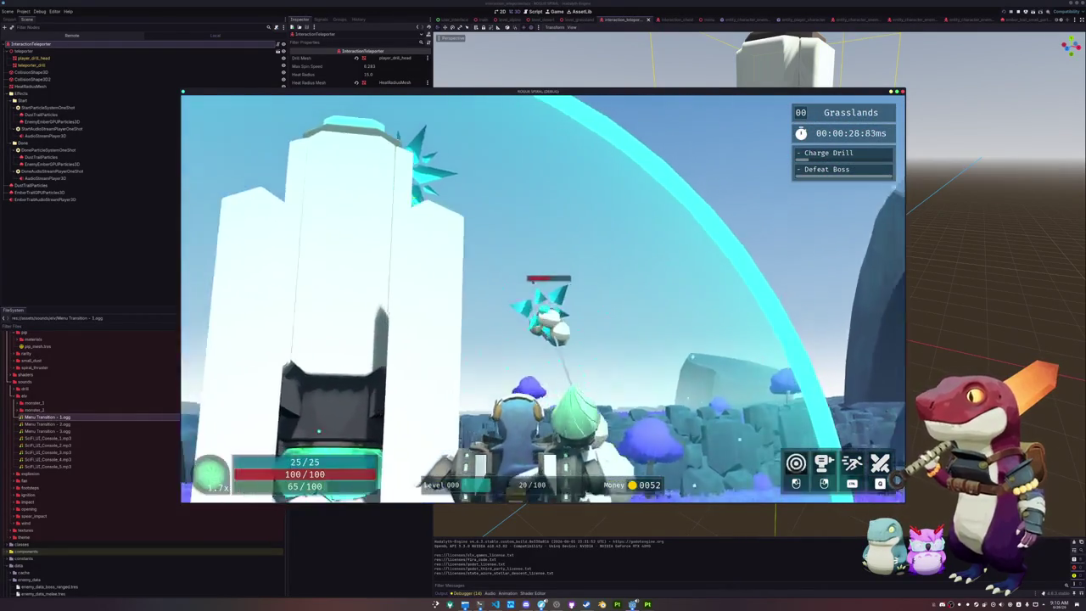
key(s)
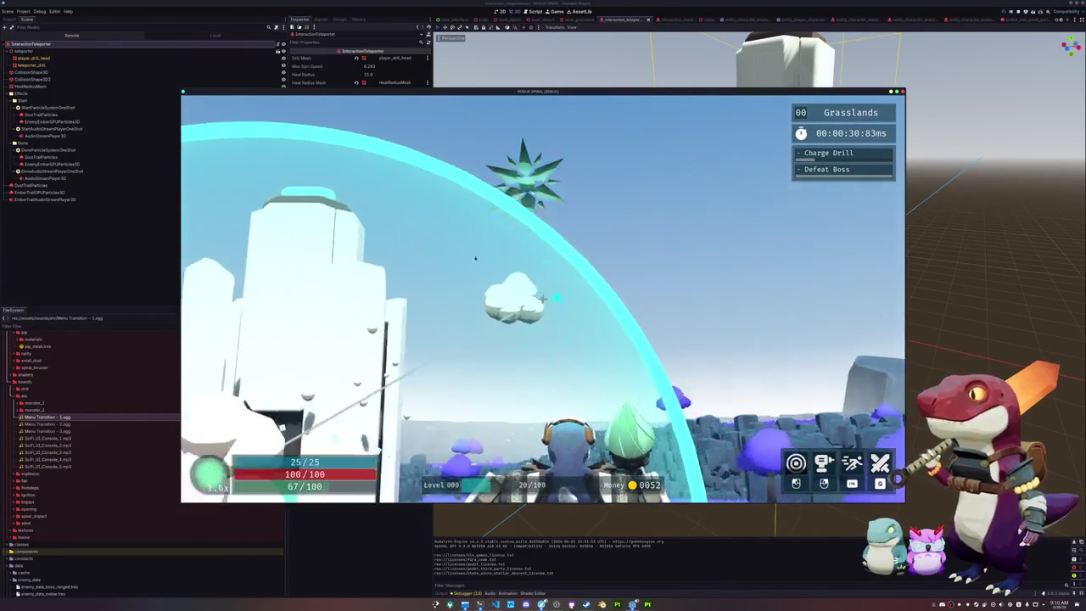
key(shift)
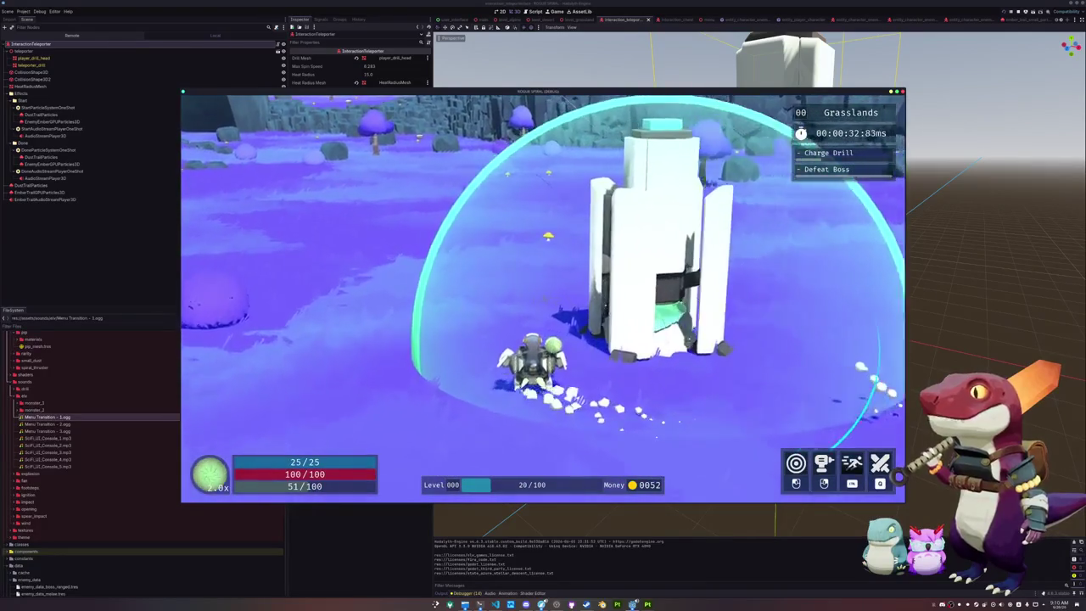
key(w)
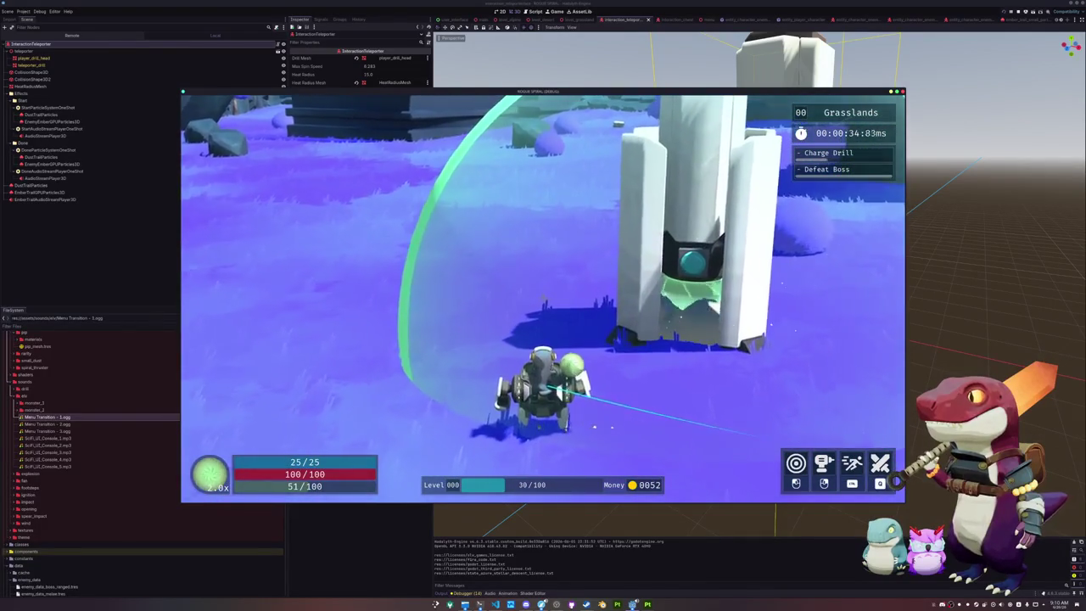
key(shift)
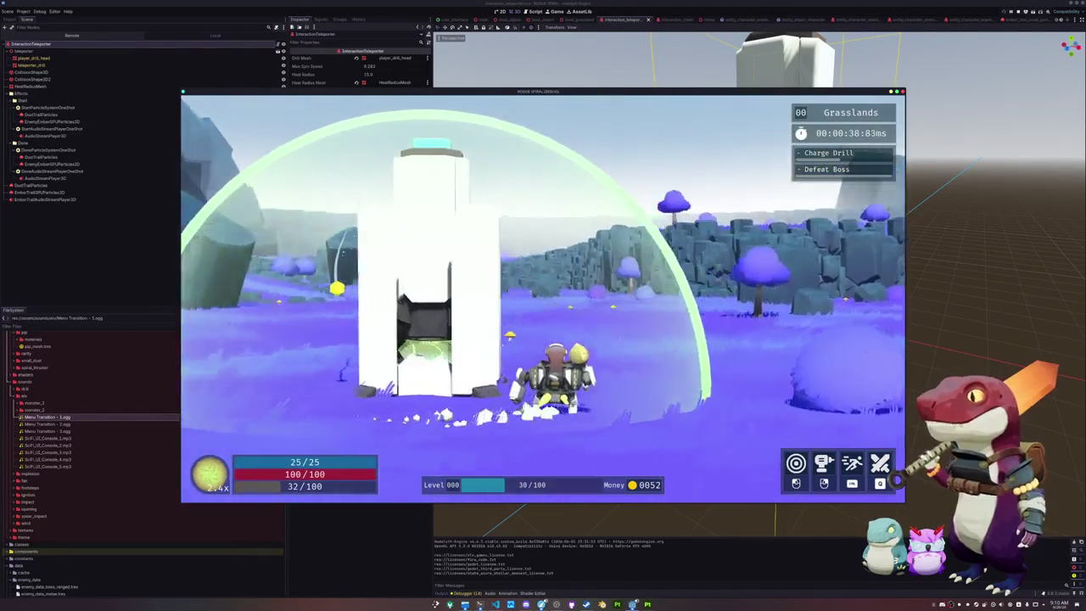
key(w)
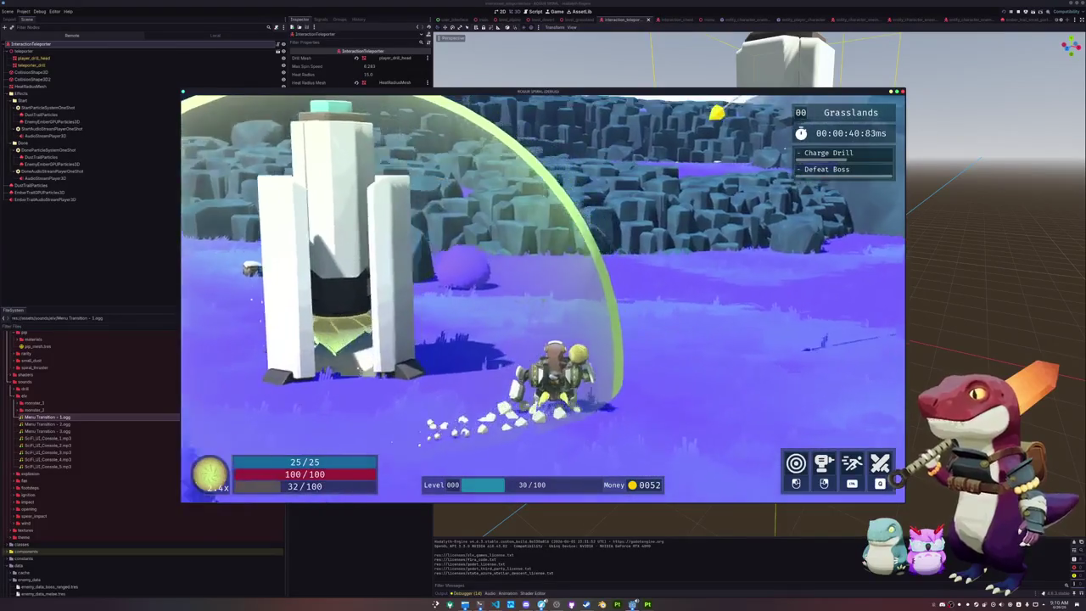
key(w)
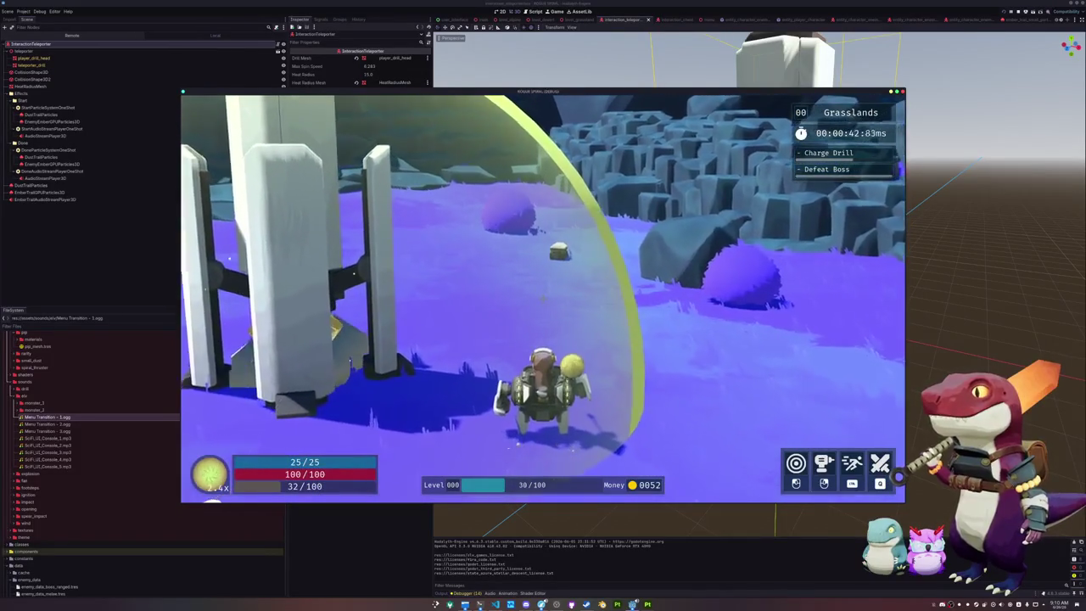
- Roam around the teleporter dome until the drill finishes charging, then walk up to it
key(shift)
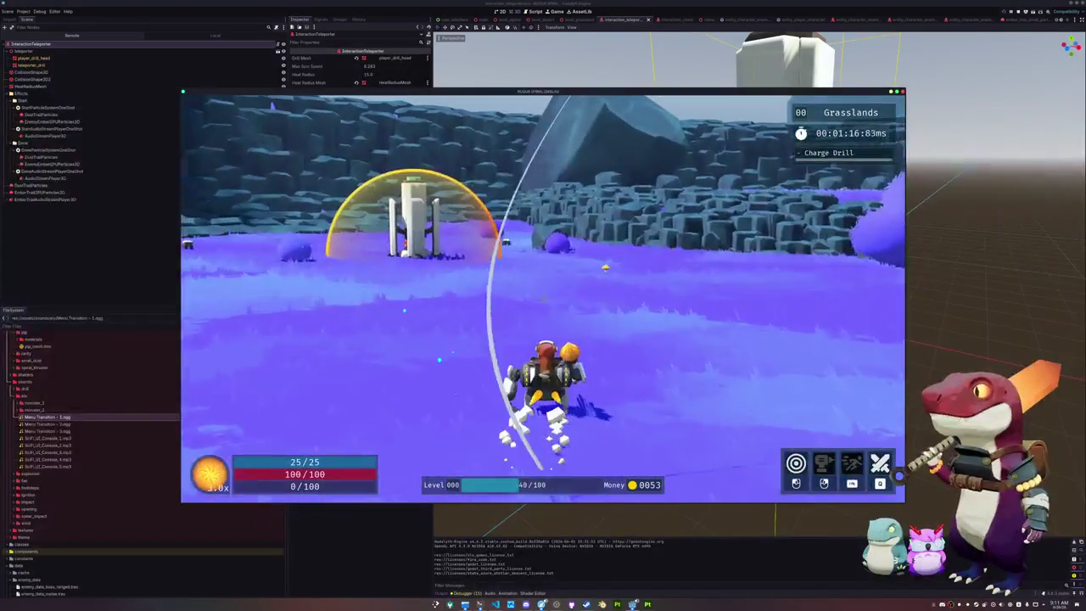
key(w)
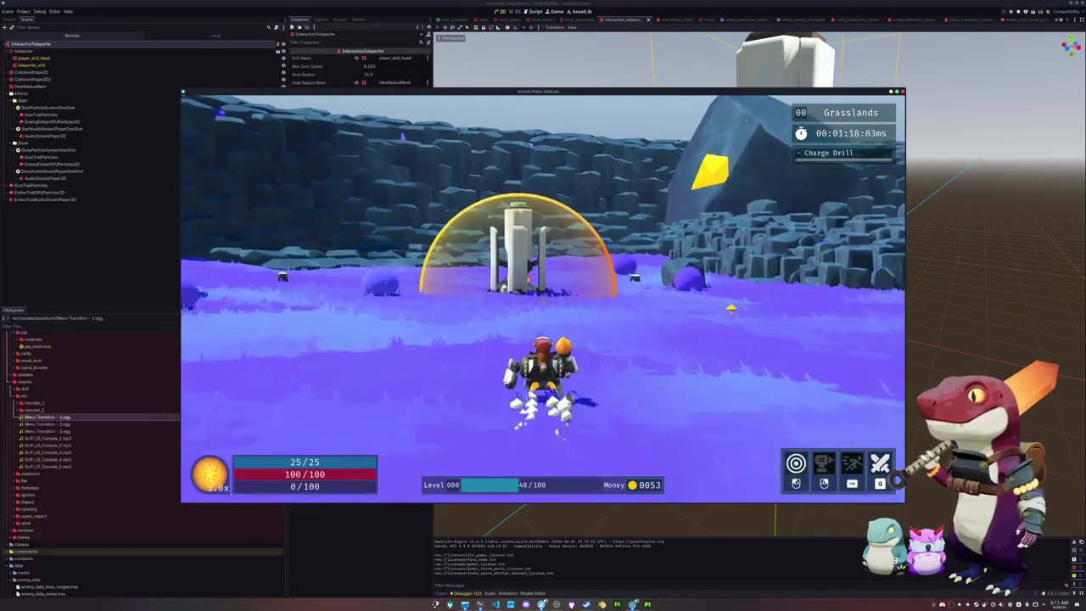
key(d)
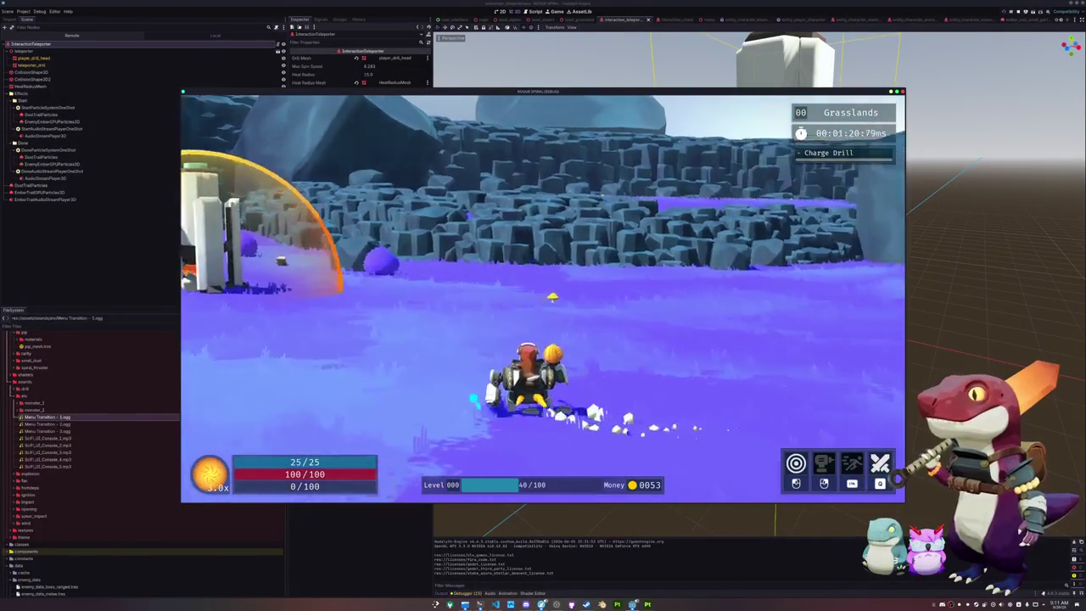
key(w)
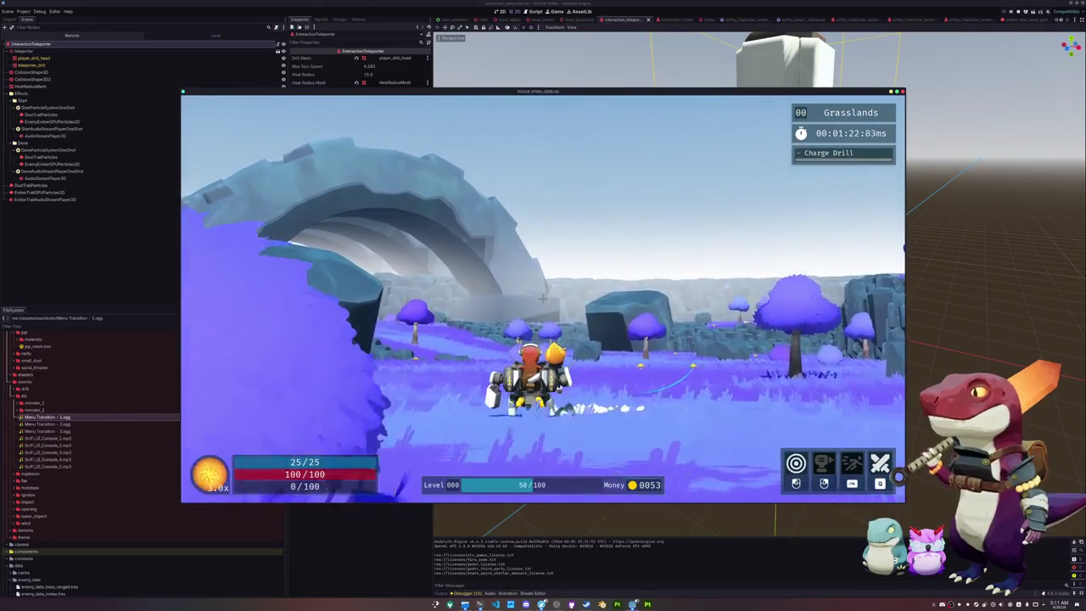
key(w)
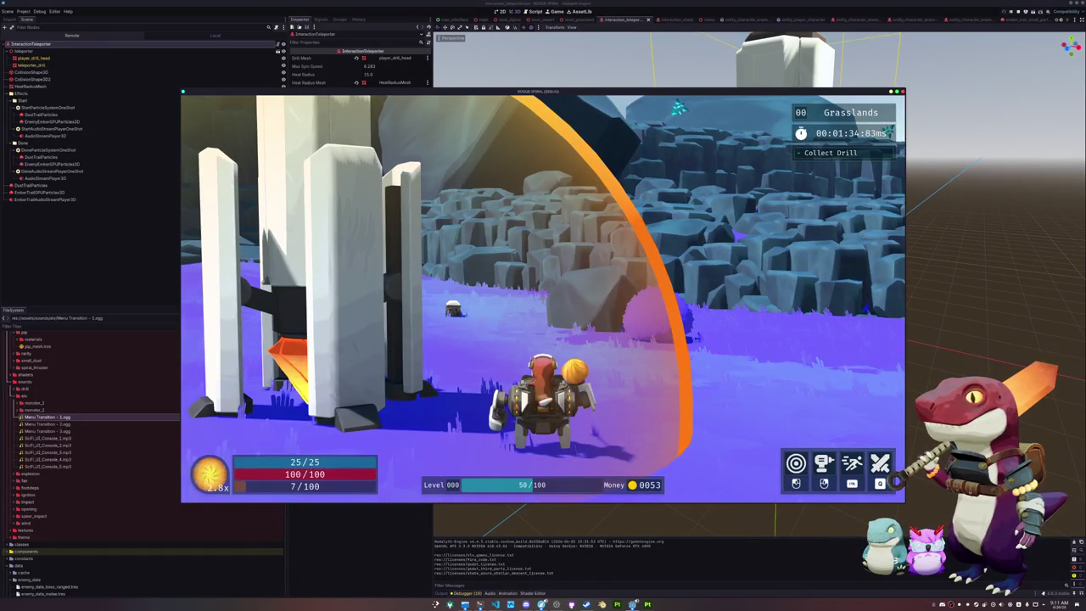
key(a)
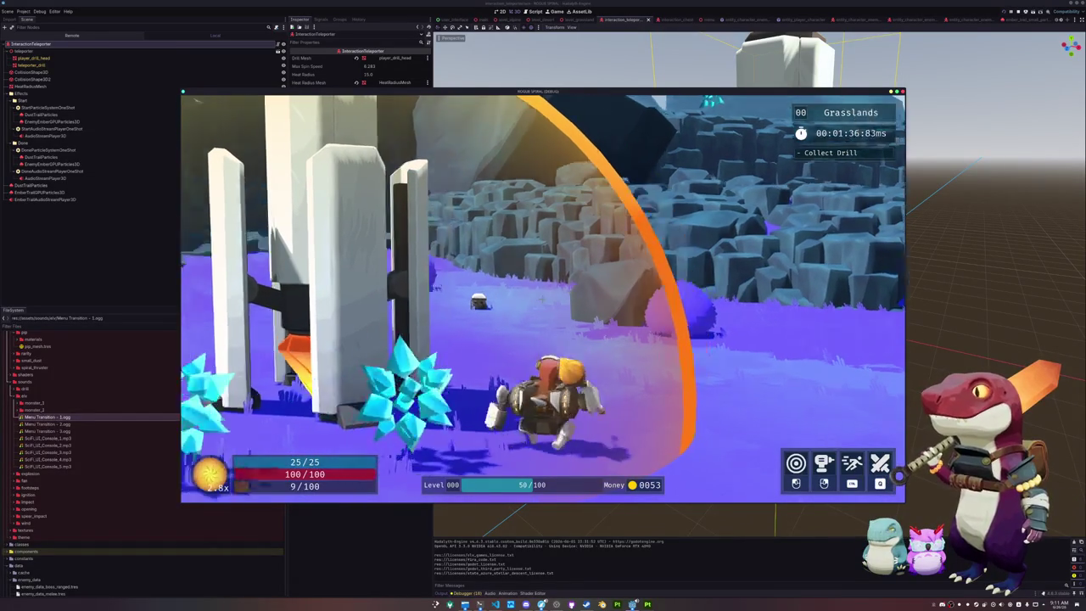
key(a)
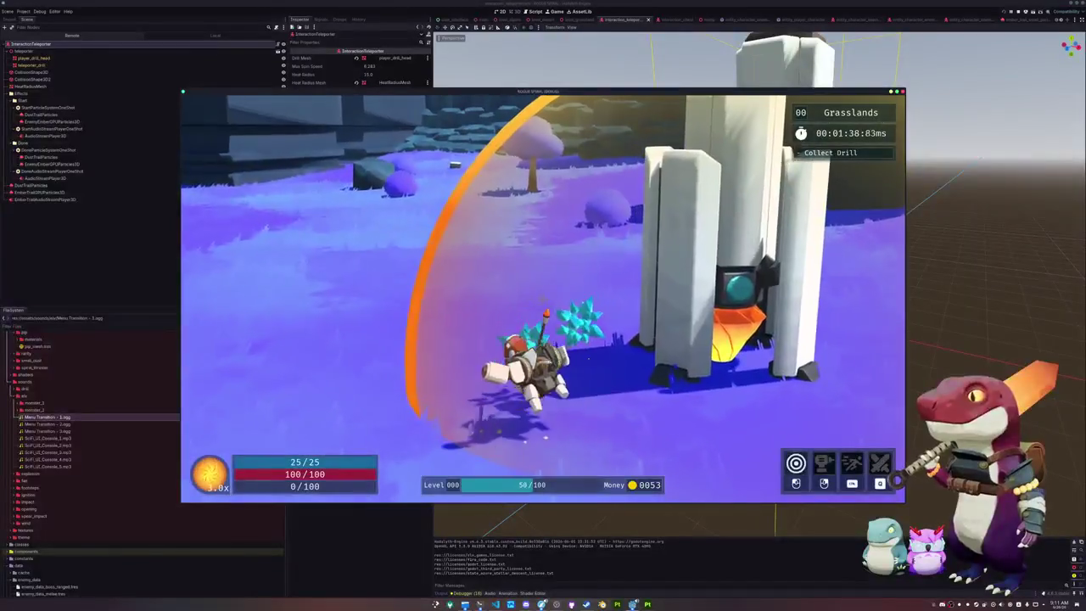
key(w)
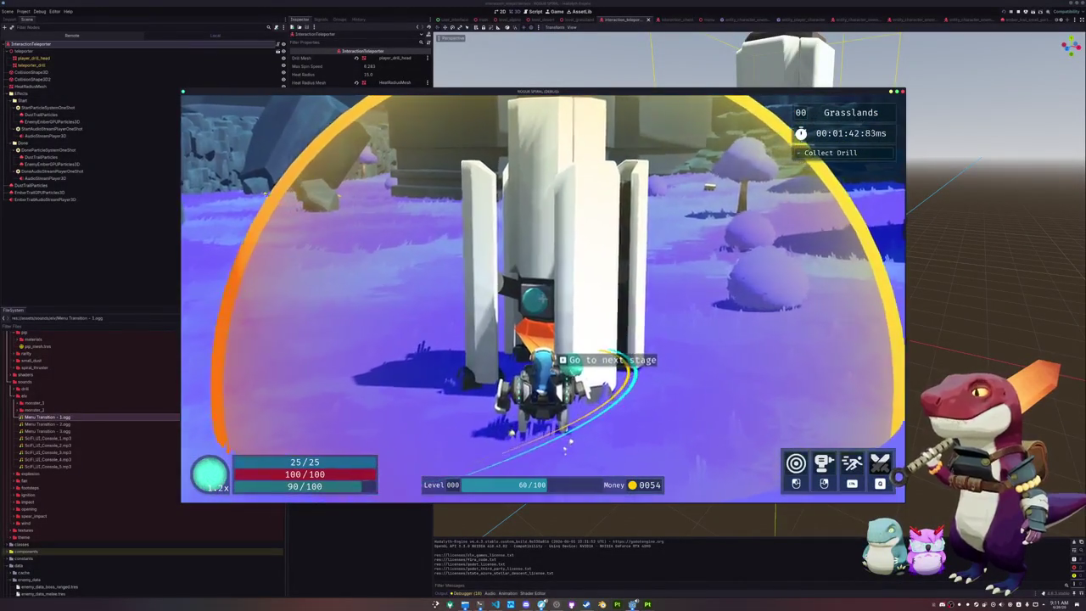
- Pause and quit the game, then bring up interaction_teleporter.gd in VS Code
key(Escape)
key(F8)
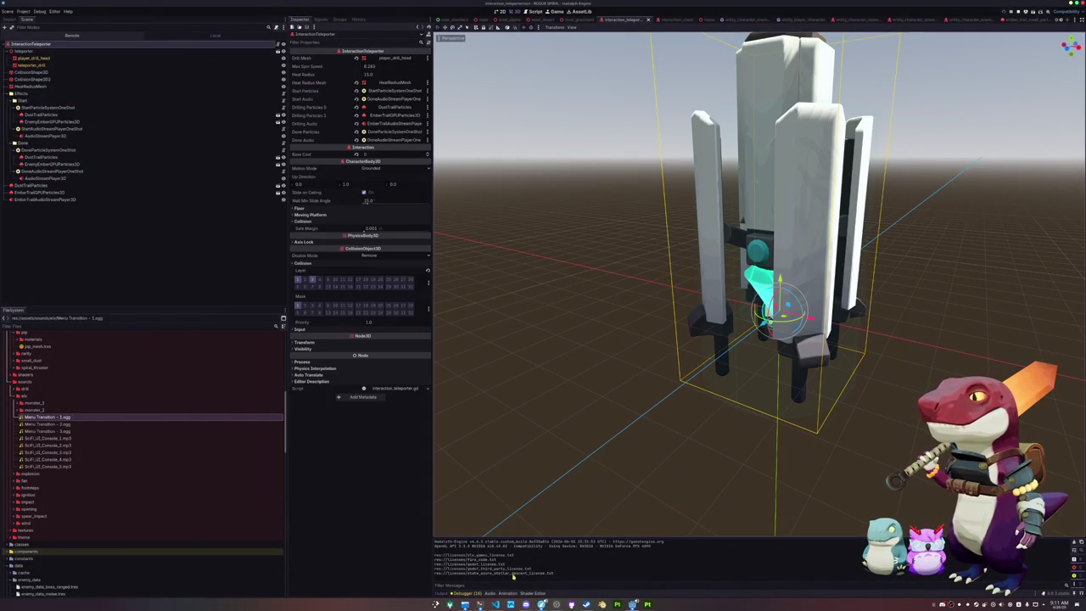
key(alt+Tab)
scroll(565, 466, down, 10)
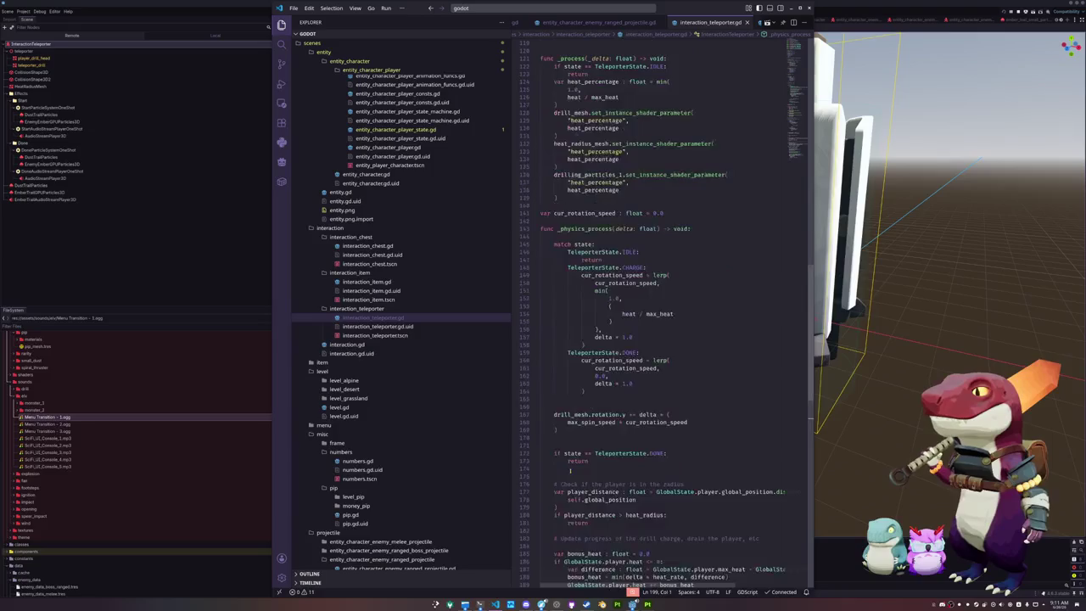
- Make the done tween scale the heat radius to Vector3.ONE * 0.01 over 3.0 seconds
scroll(565, 466, down, 4)
click(597, 407)
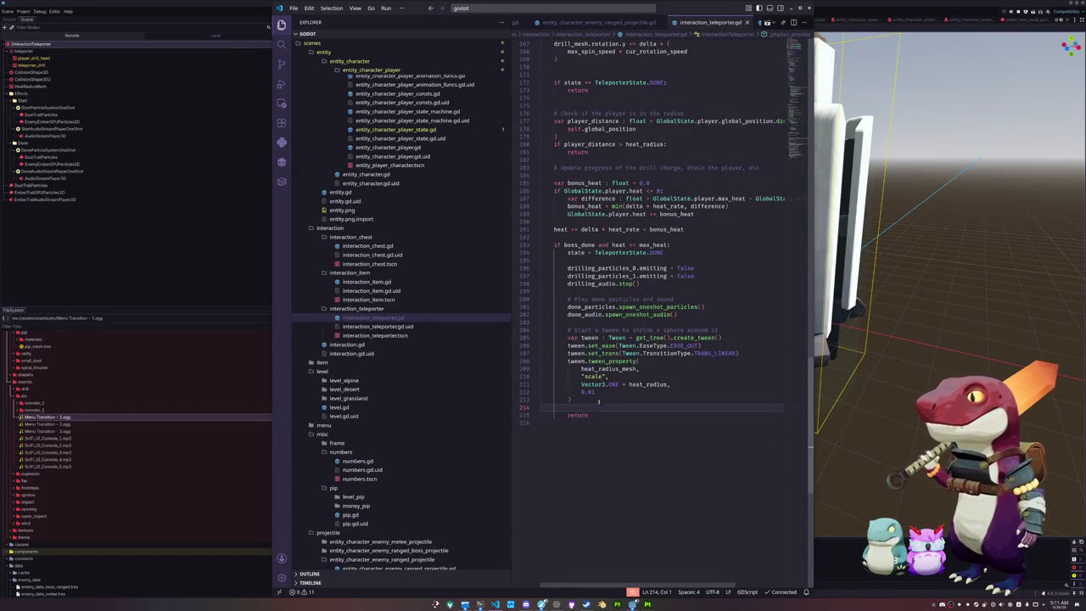
double_click(632, 384)
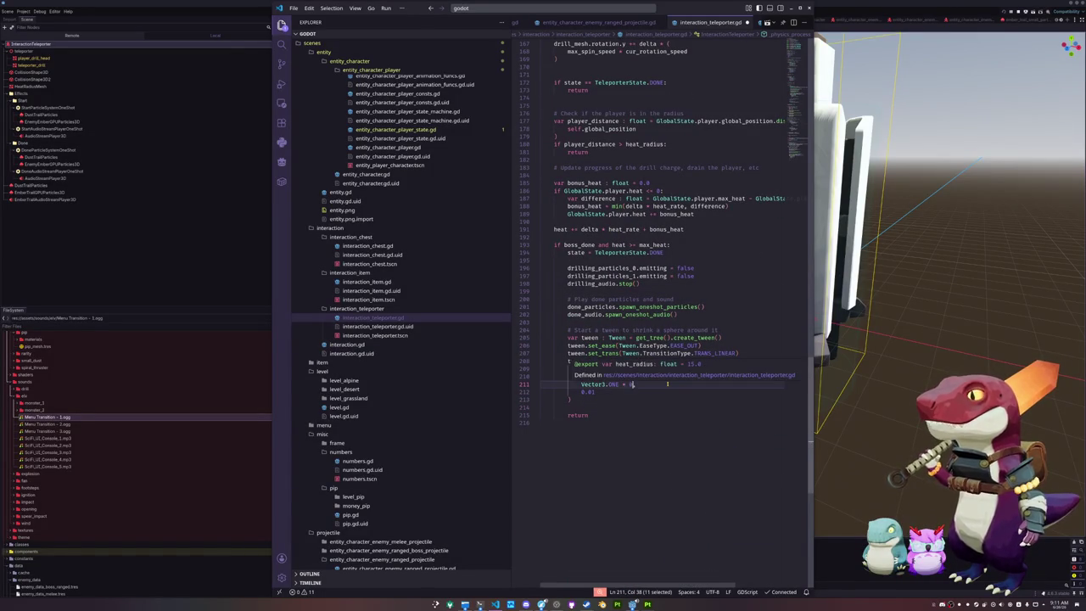
text(0.01)
key(ctrl+shift+Left)
key(ctrl+d)
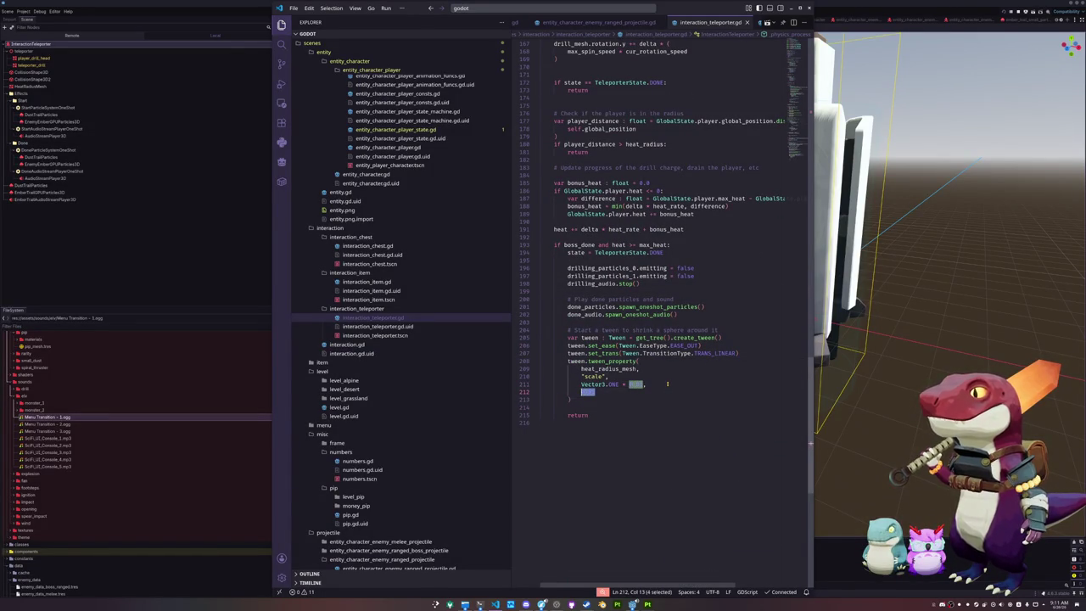
key(Escape)
text(3.)
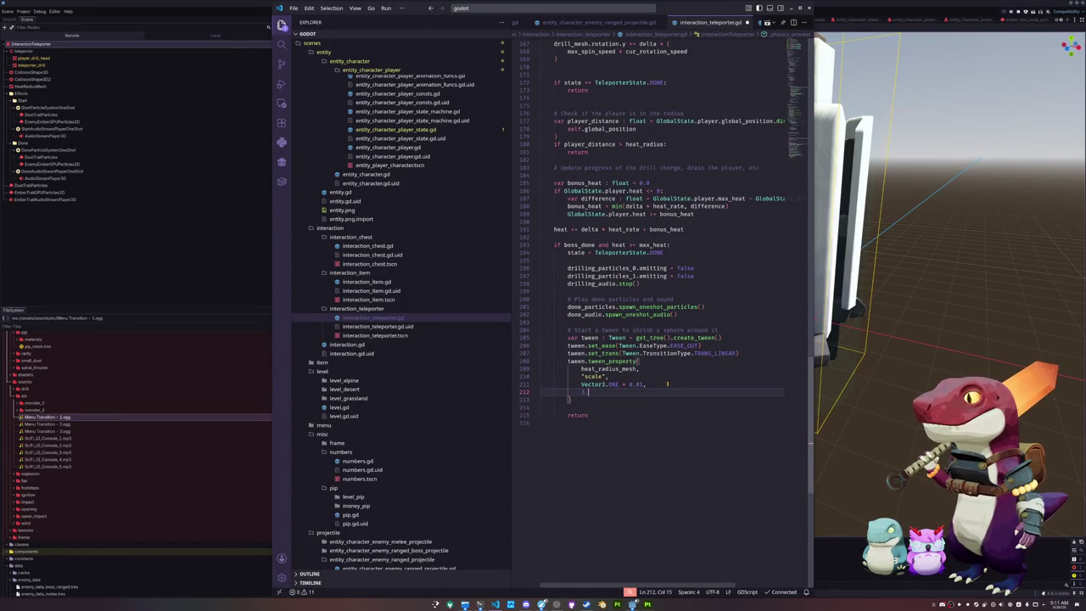
- Scroll up to review the start tween that grows the sphere, then return to Godot
scroll(658, 382, up, 7)
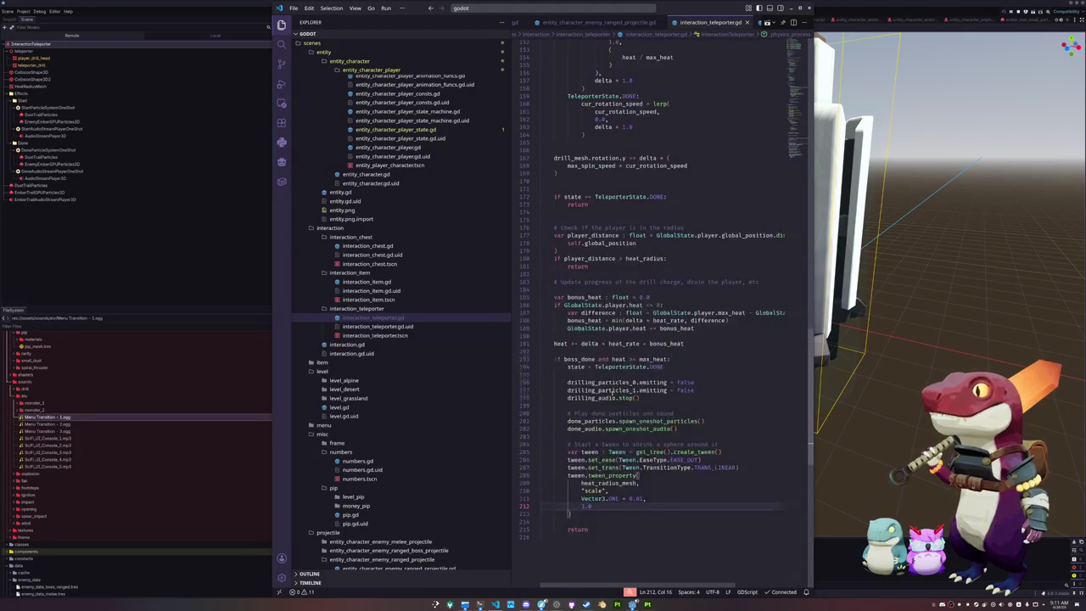
scroll(612, 393, up, 6)
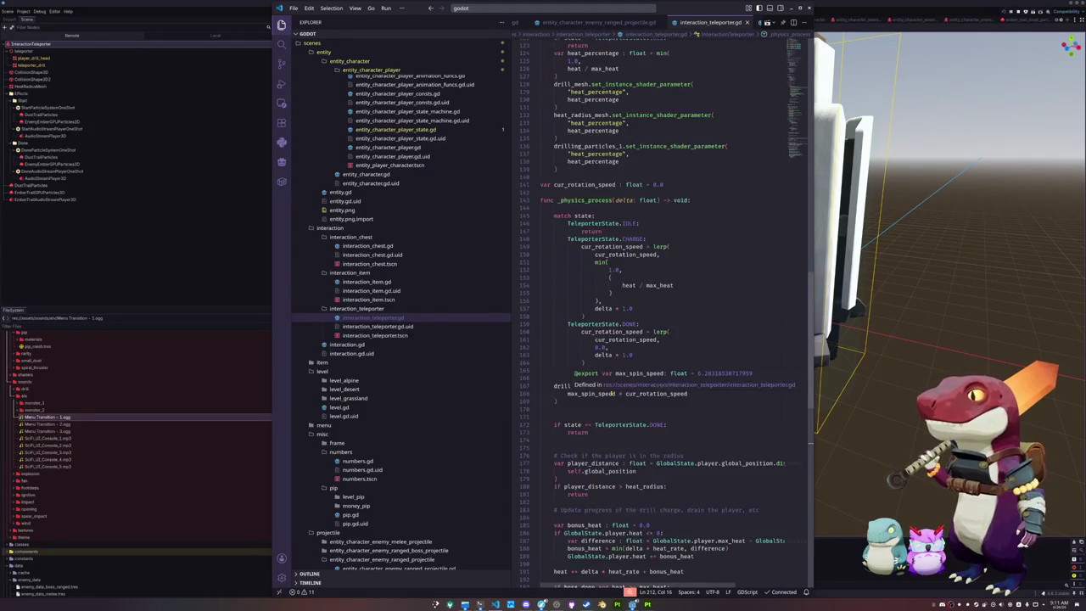
scroll(698, 340, up, 15)
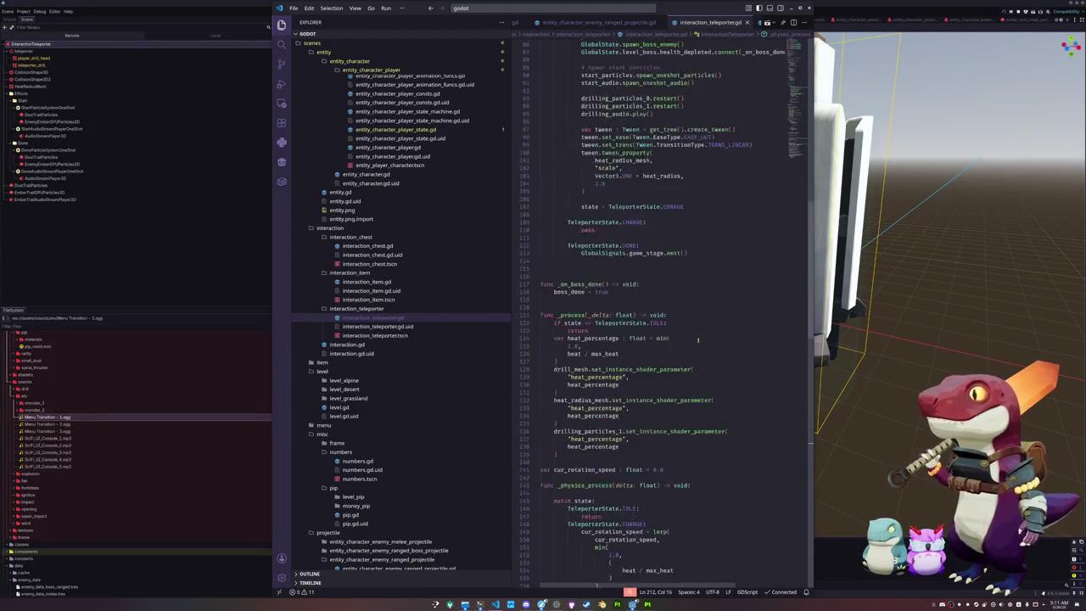
scroll(697, 341, up, 2)
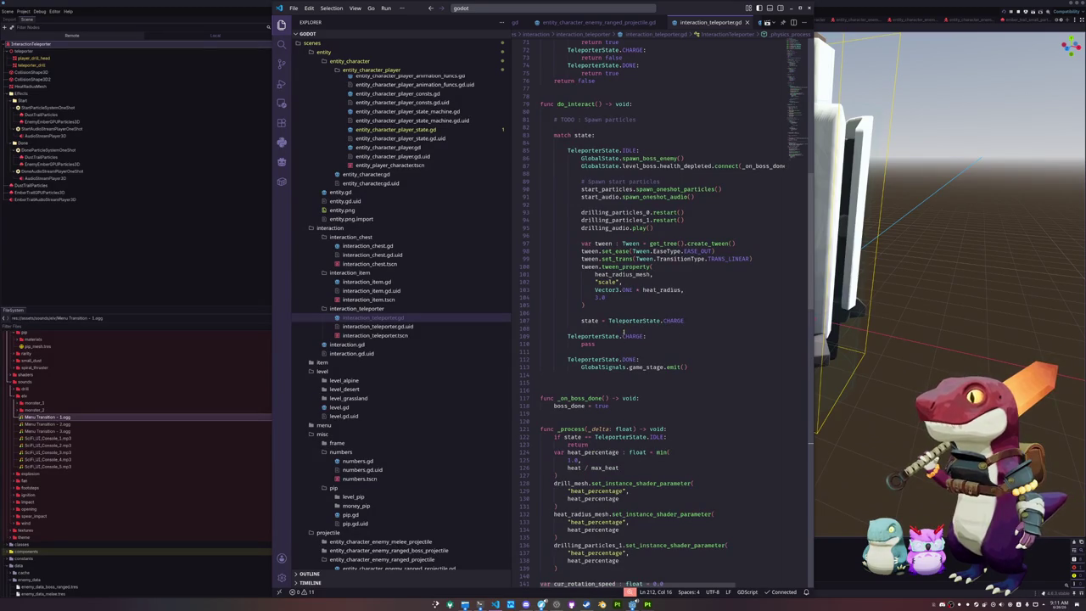
scroll(631, 299, up, 5)
click(656, 349)
scroll(656, 349, up, 6)
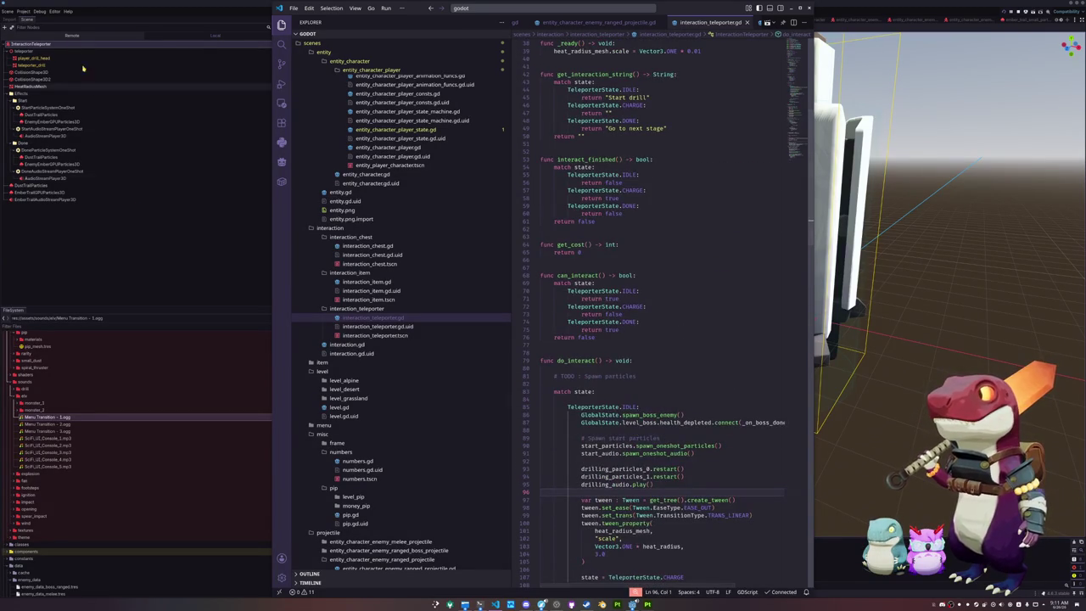
key(alt+Tab)
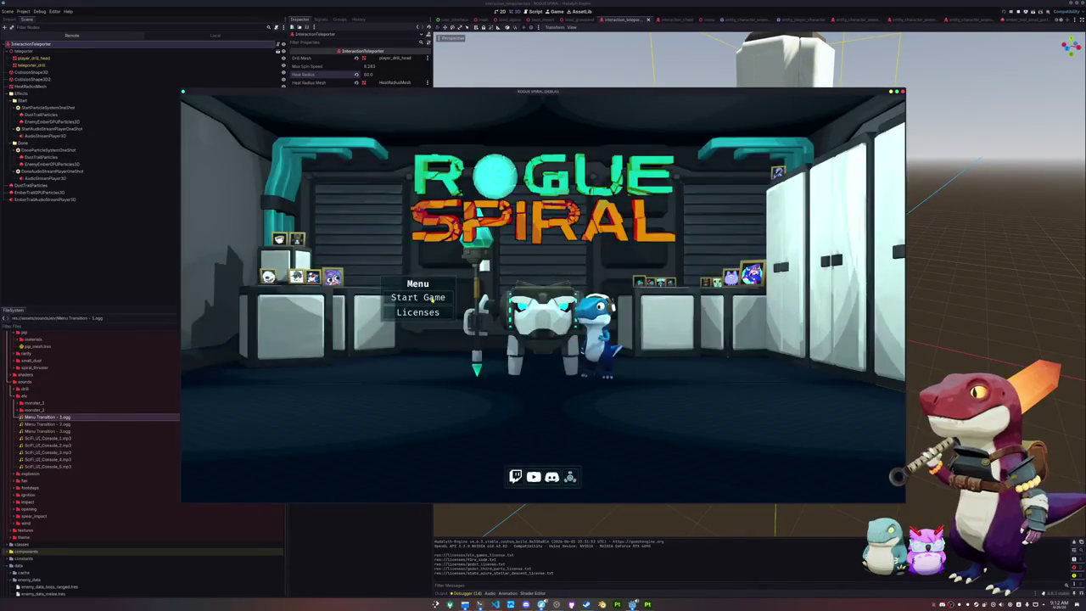
- Start a new game, activate the desert drill's heat dome and loot the nearby supply box
click(433, 301)
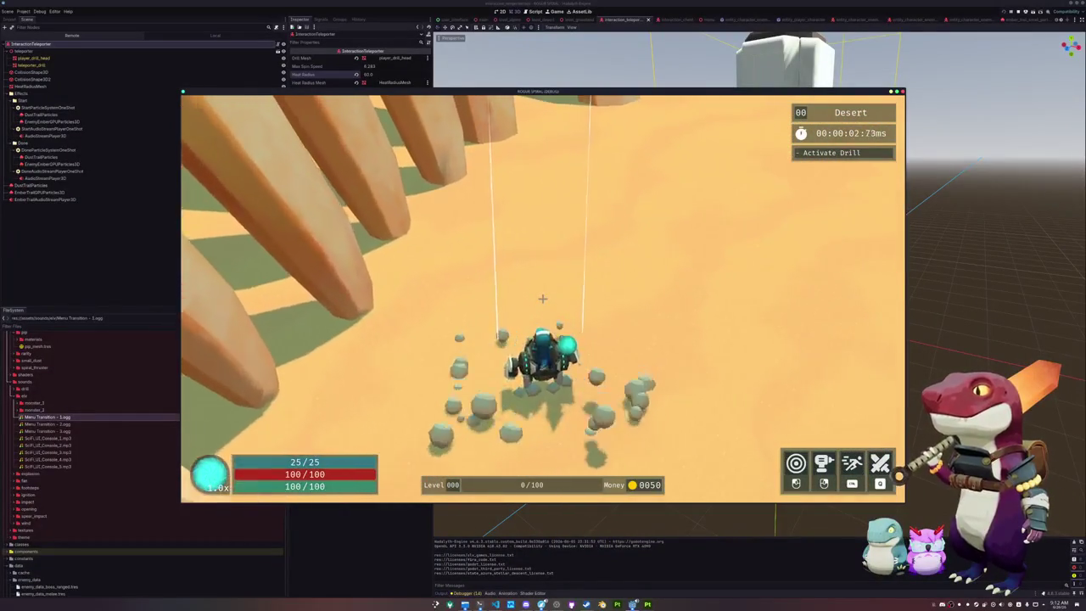
key(w)
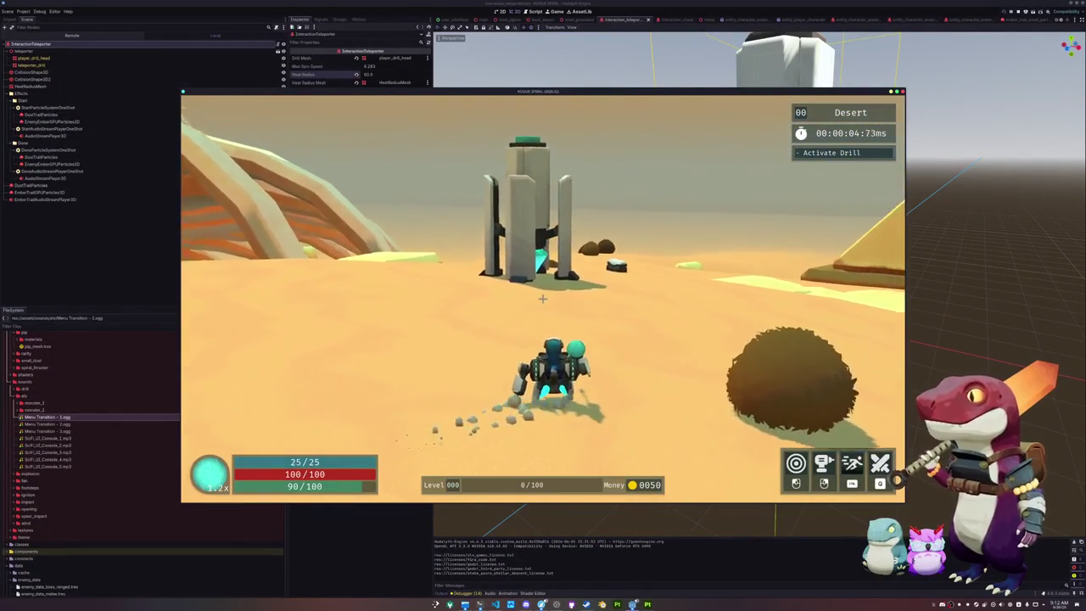
key(w)
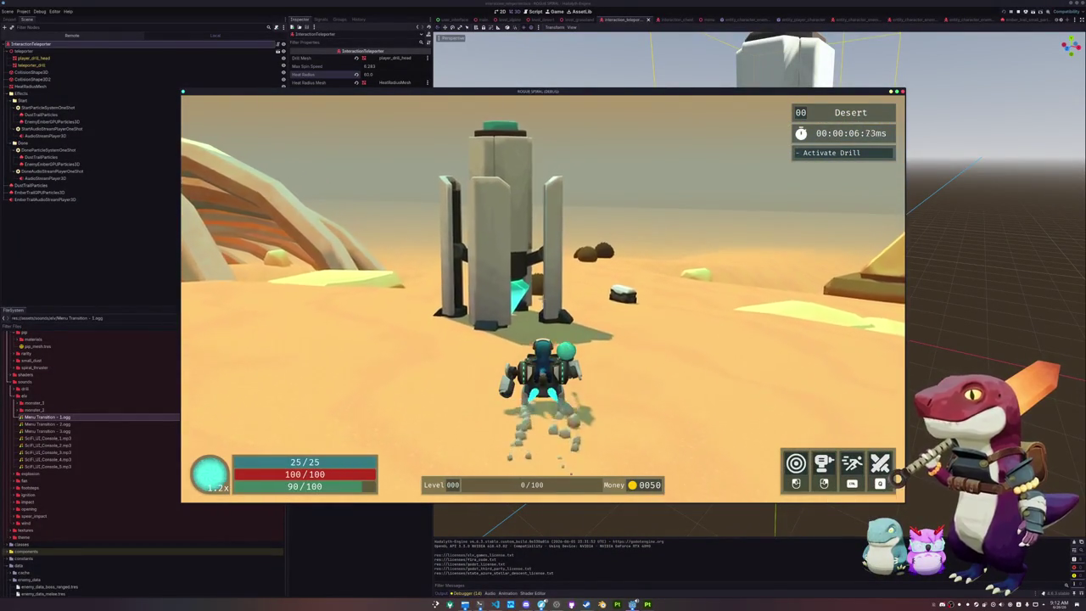
key(e)
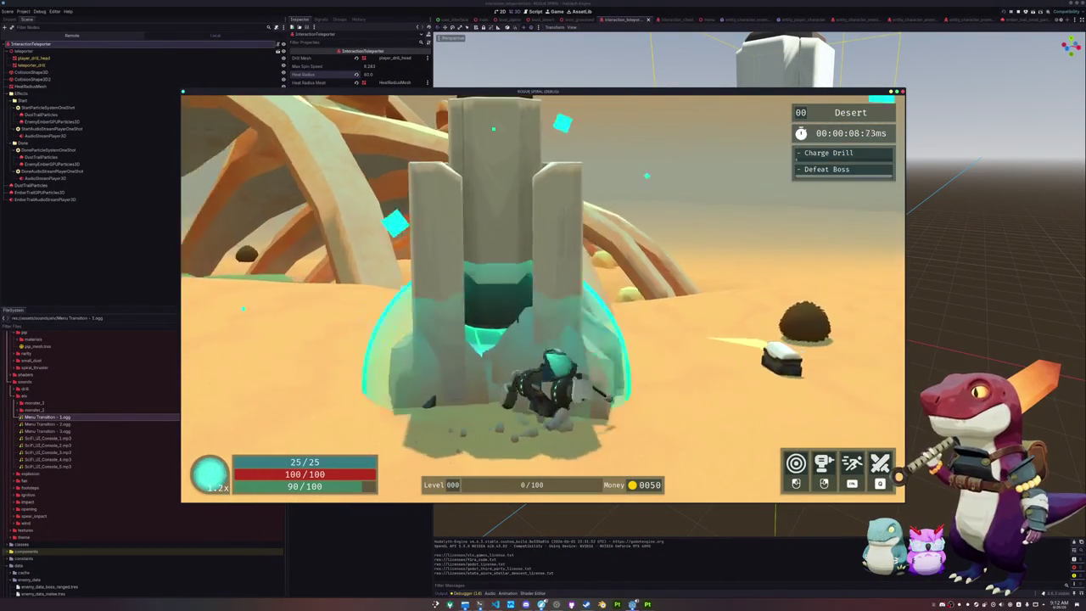
key(d)
key(a)
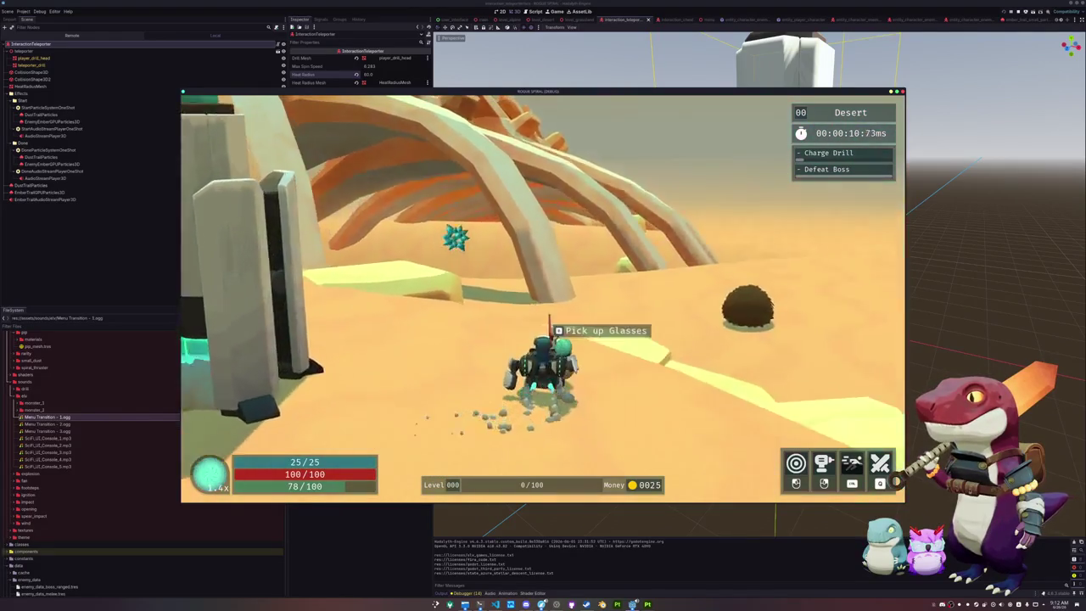
key(e)
- Run across the desert rocks toward the drill tower, then pause and switch to the teleporter script
key(w)
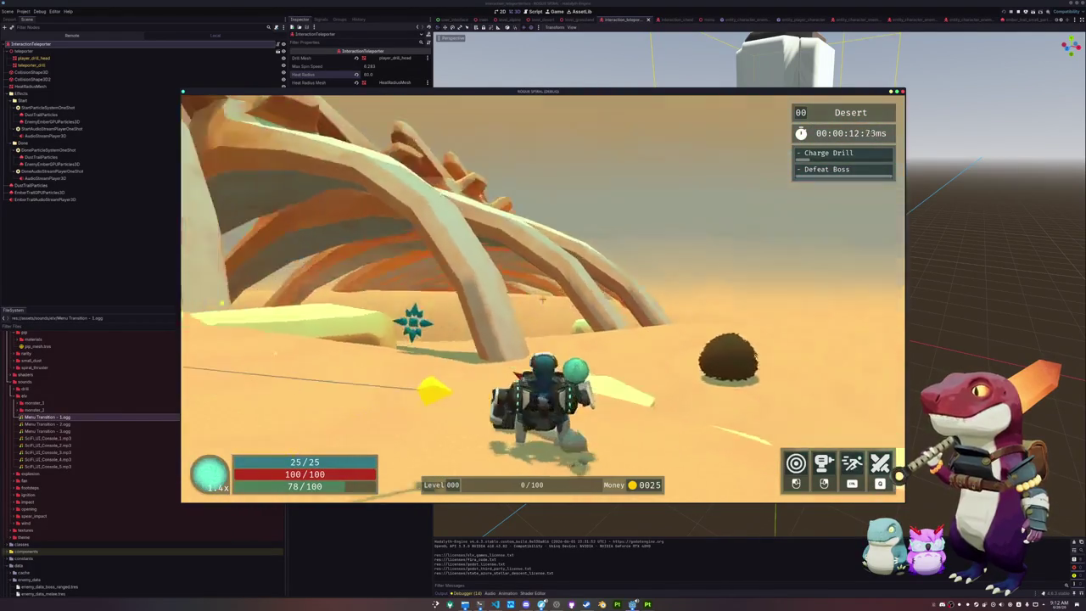
key(w)
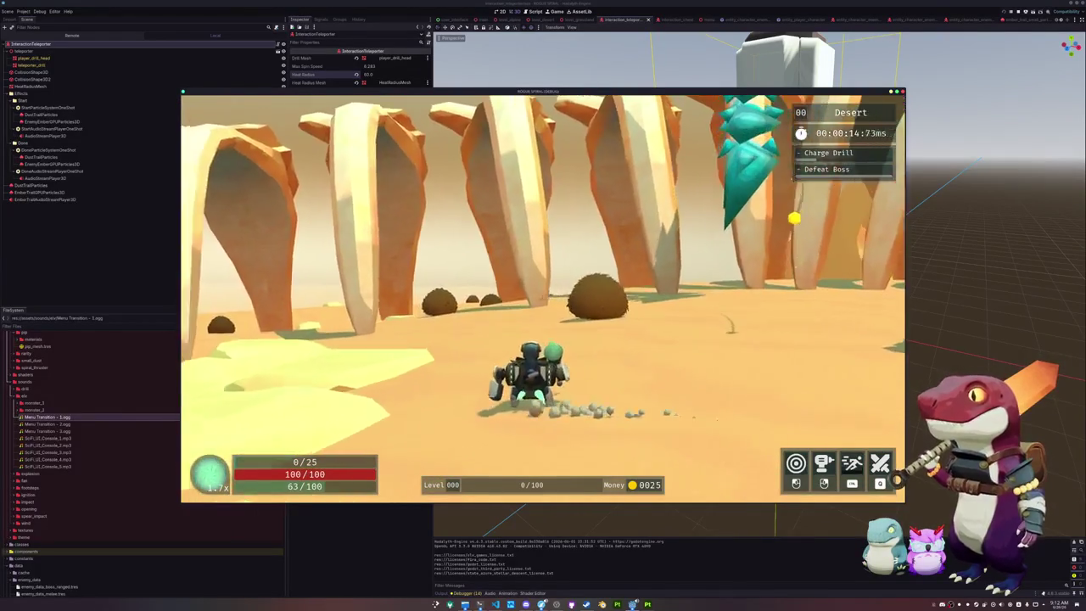
key(w)
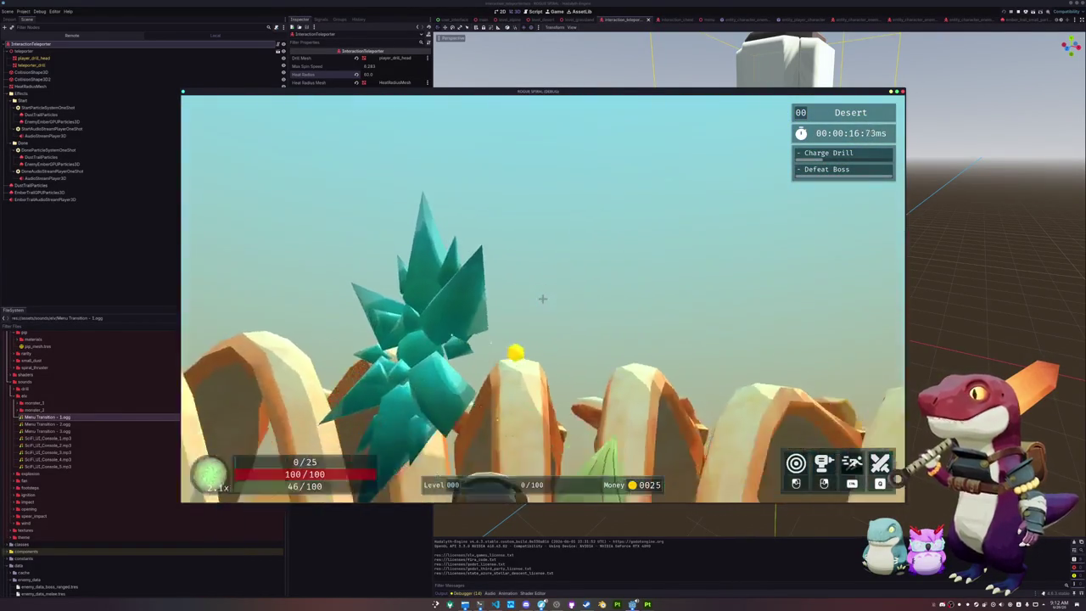
key(w)
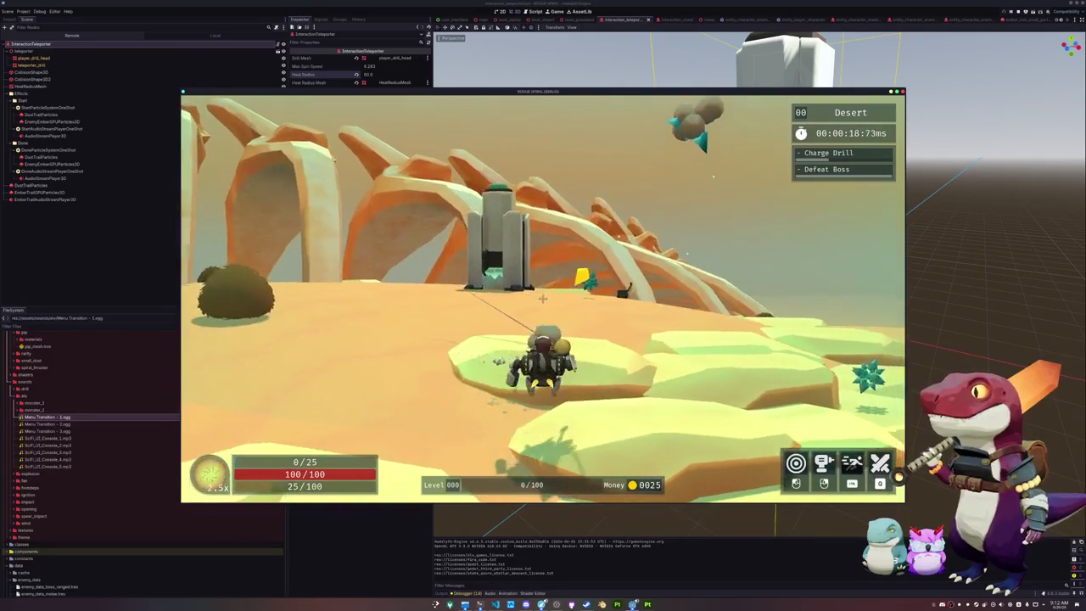
key(w)
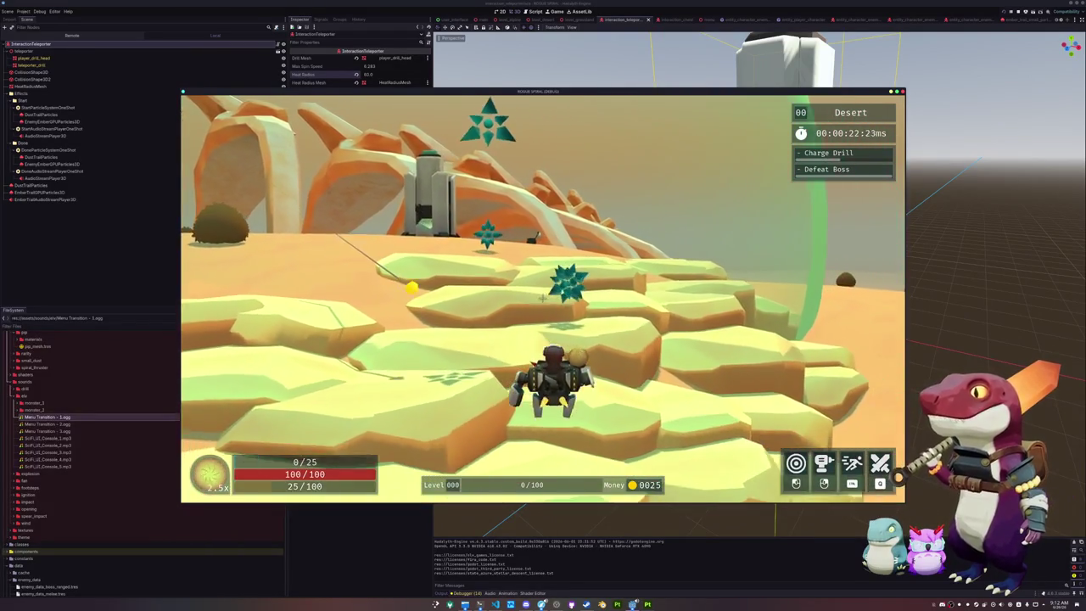
key(w)
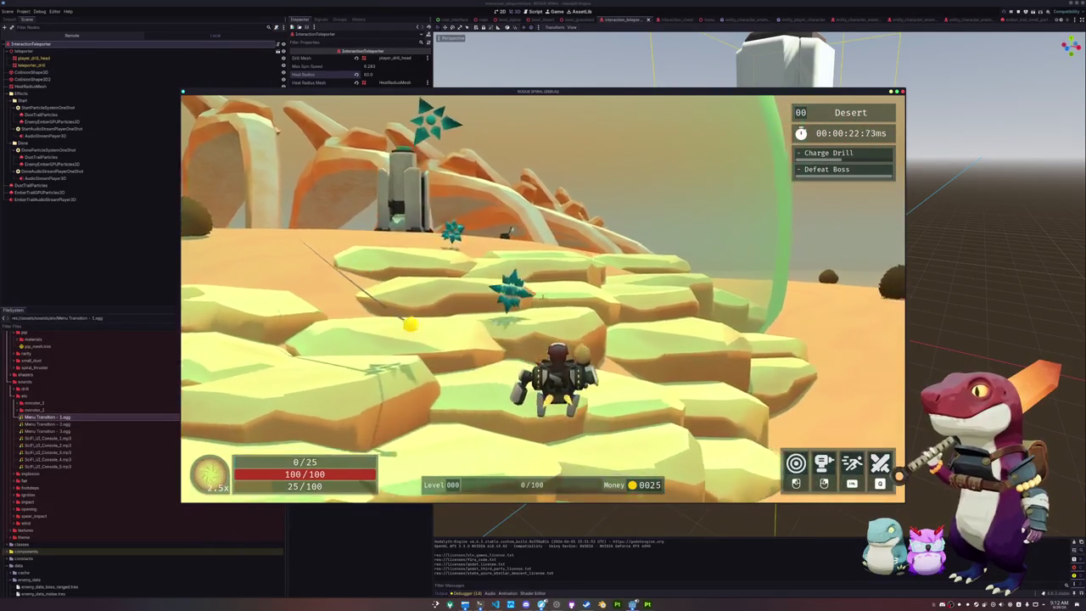
key(w)
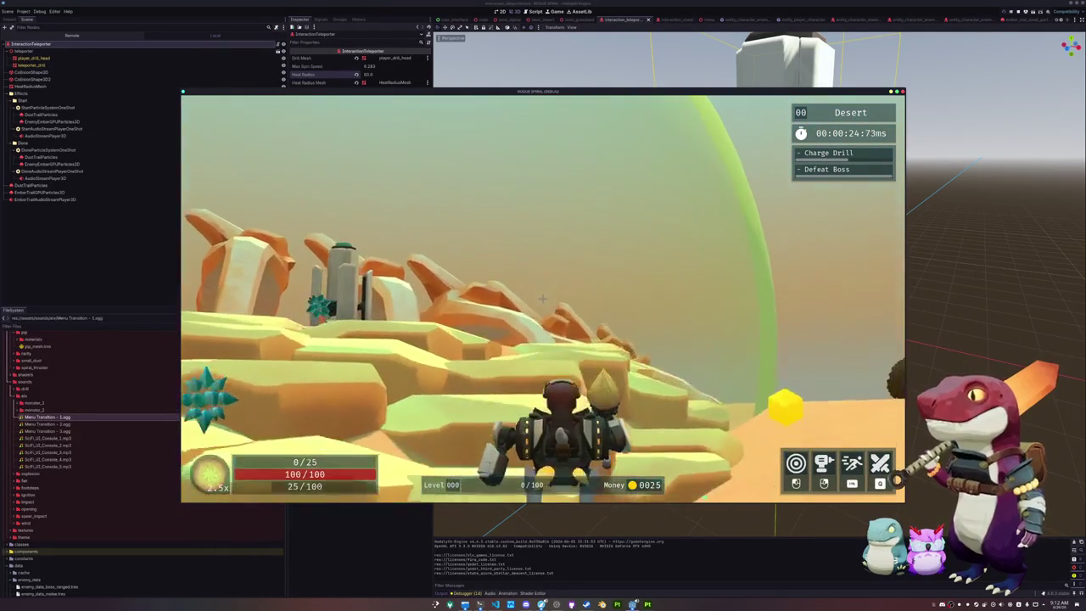
key(w)
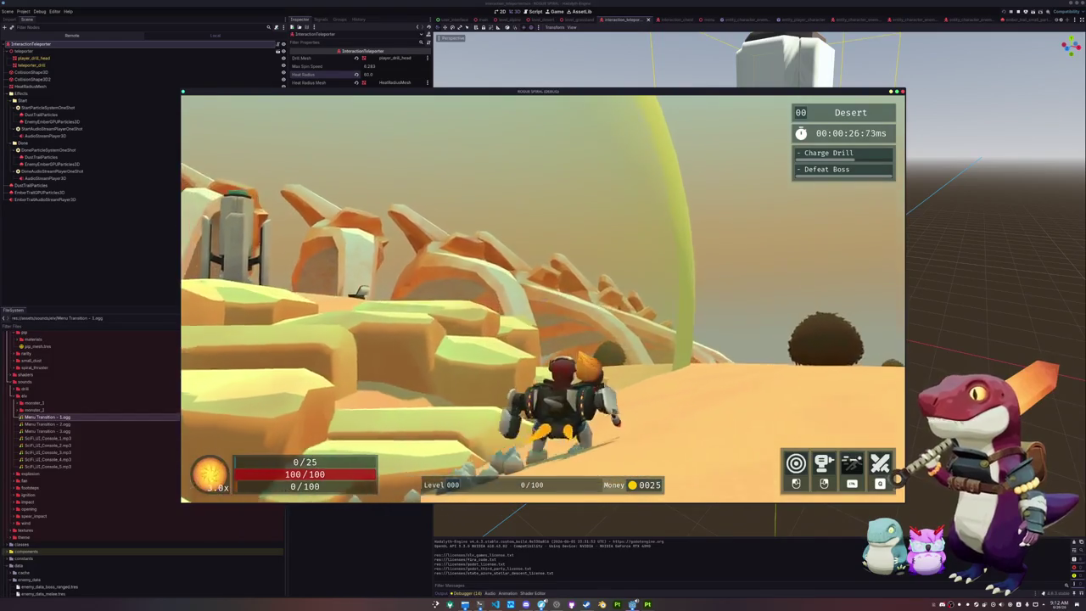
key(w)
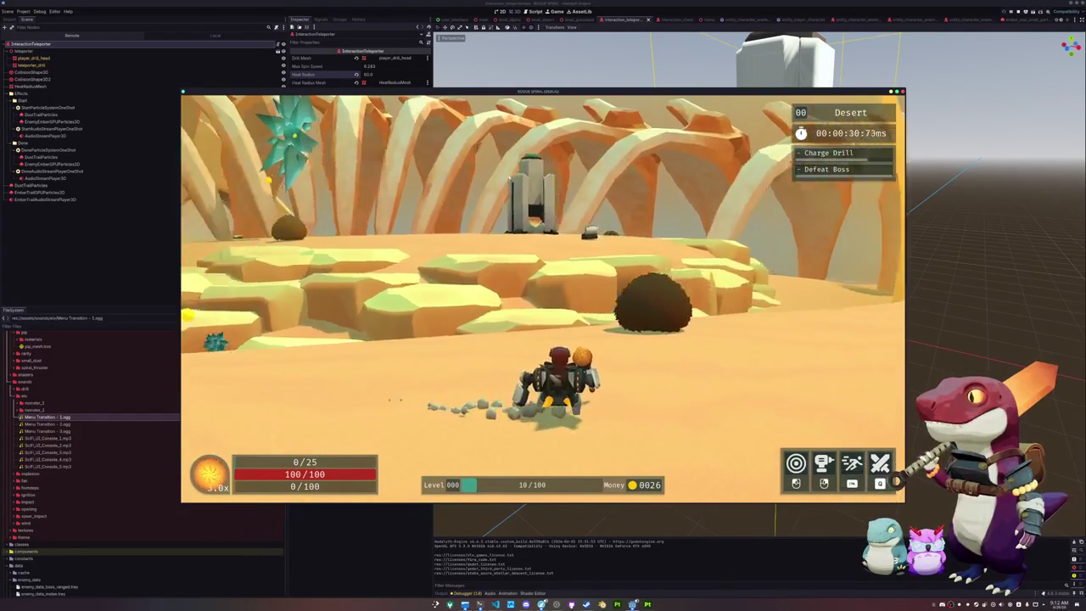
key(Escape)
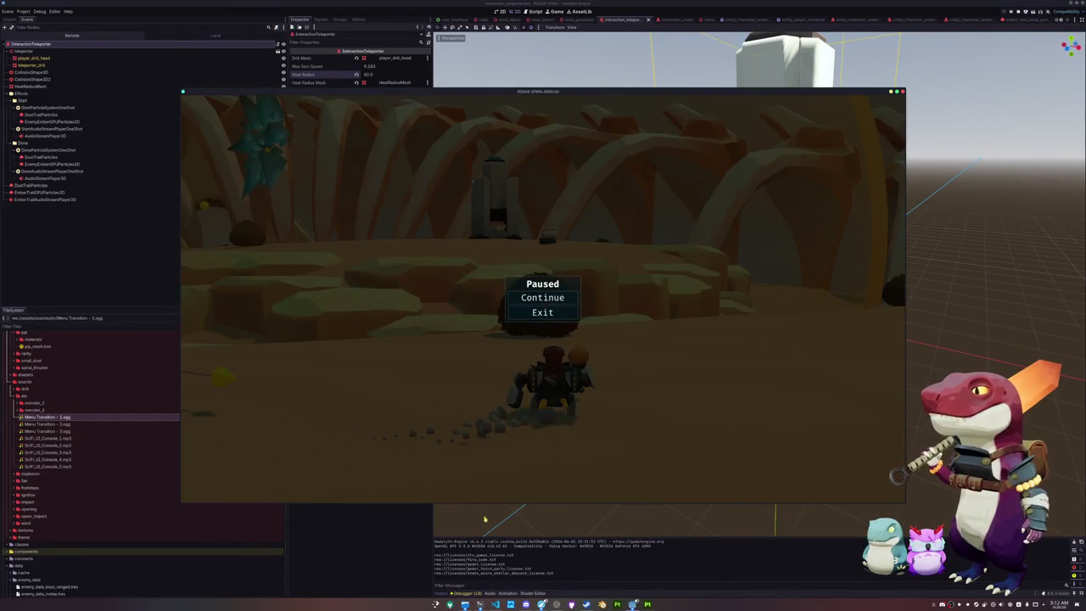
key(alt+Tab)
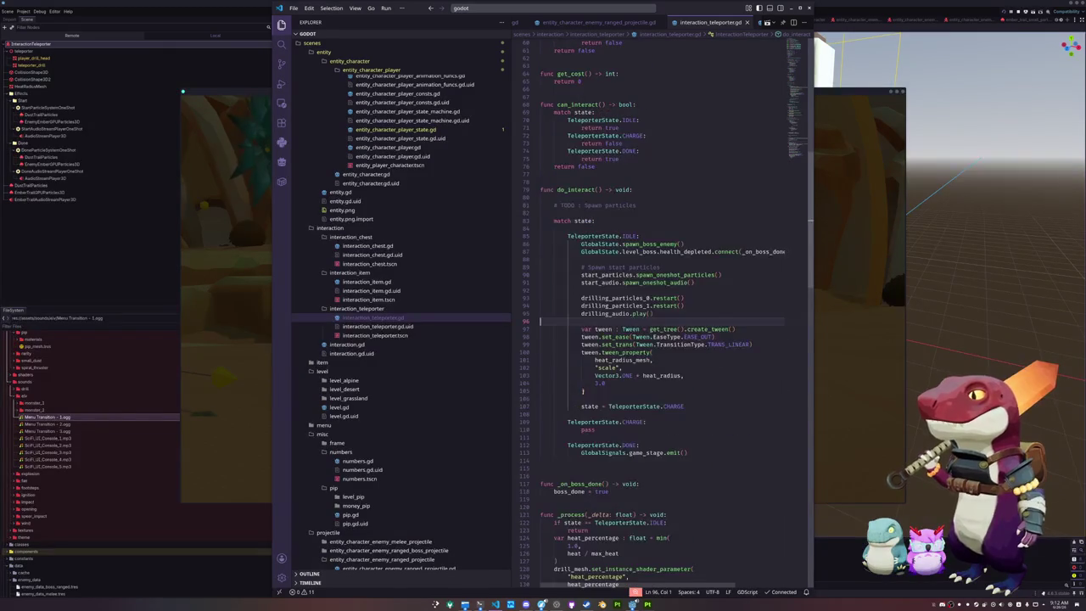
- Review the player-distance heat_radius check on lines 179–181 of interaction_teleporter.gd
scroll(584, 397, down, 15)
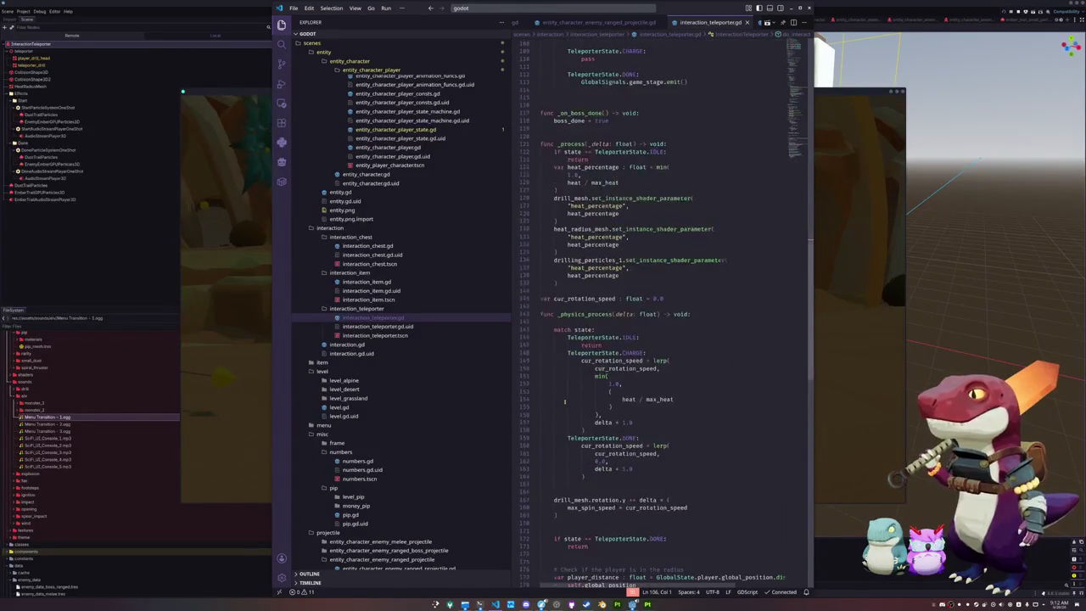
scroll(565, 401, down, 8)
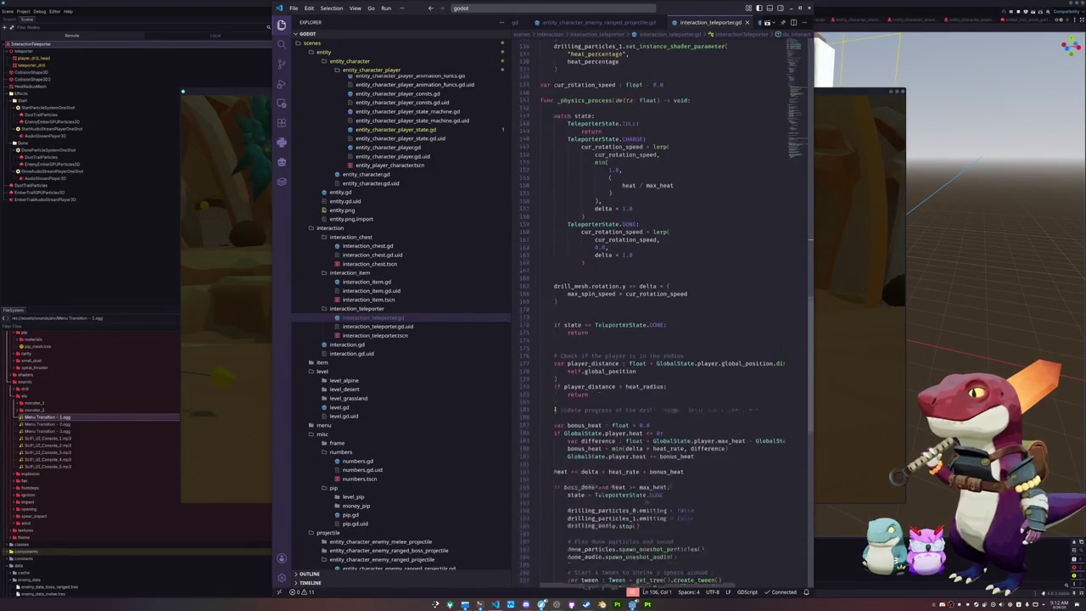
click(565, 333)
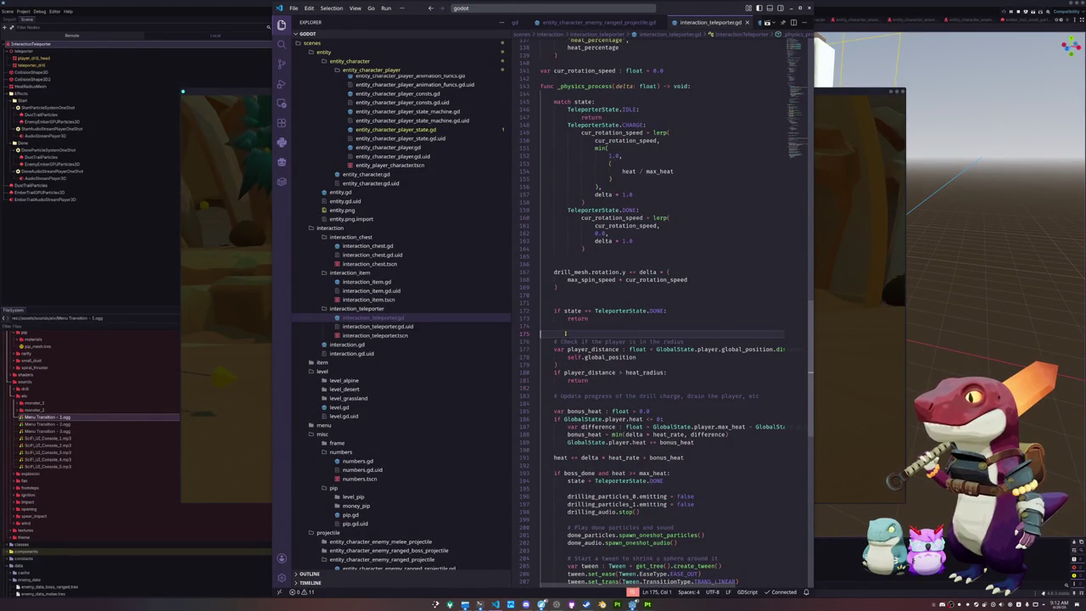
scroll(566, 334, down, 1)
click(577, 349)
click(590, 357)
double_click(645, 358)
key(Down)
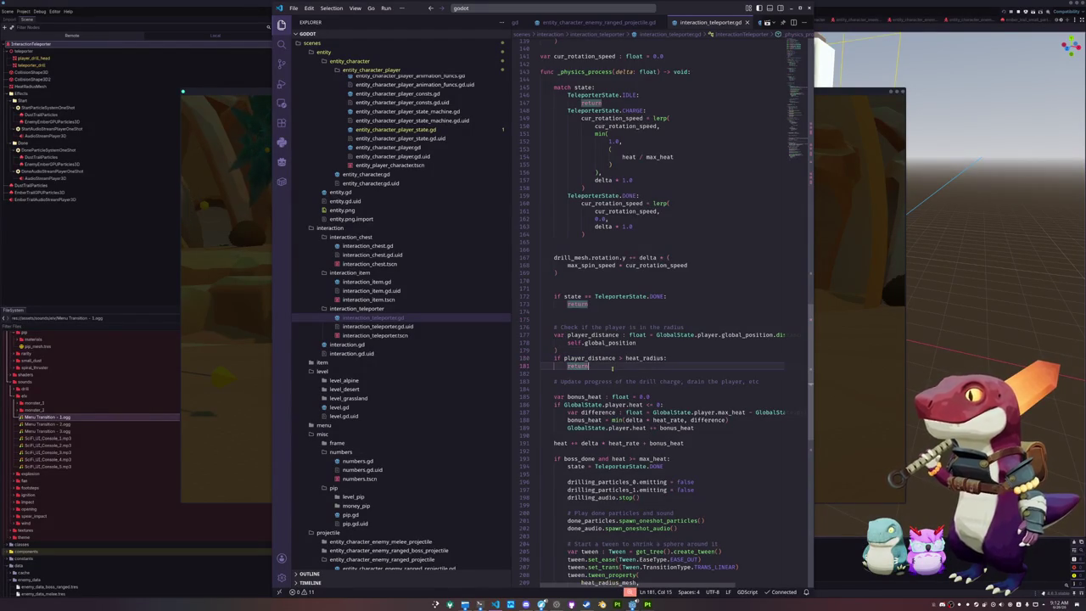
- Inspect heat_radius in the tween scale and duration lines, then return to Godot
scroll(594, 374, up, 8)
scroll(584, 380, up, 5)
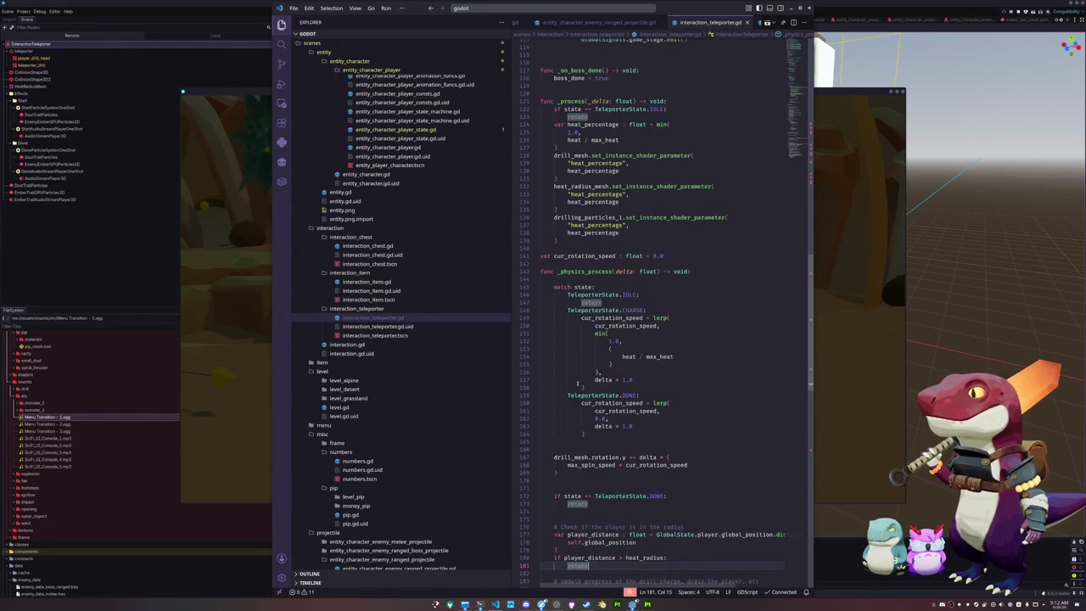
scroll(576, 381, up, 13)
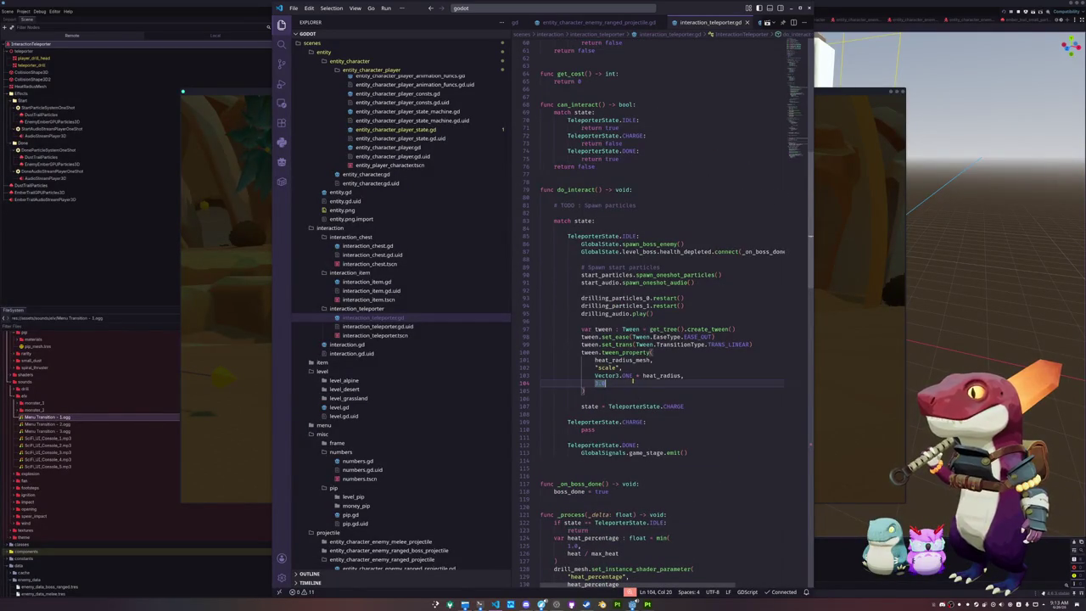
double_click(662, 375)
click(632, 382)
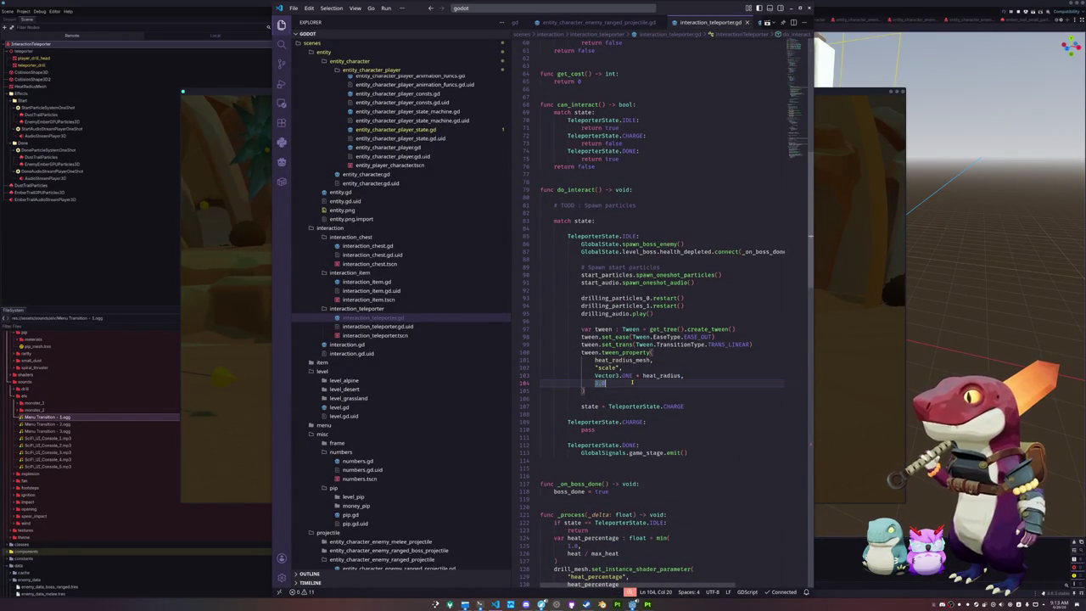
key(alt+Tab)
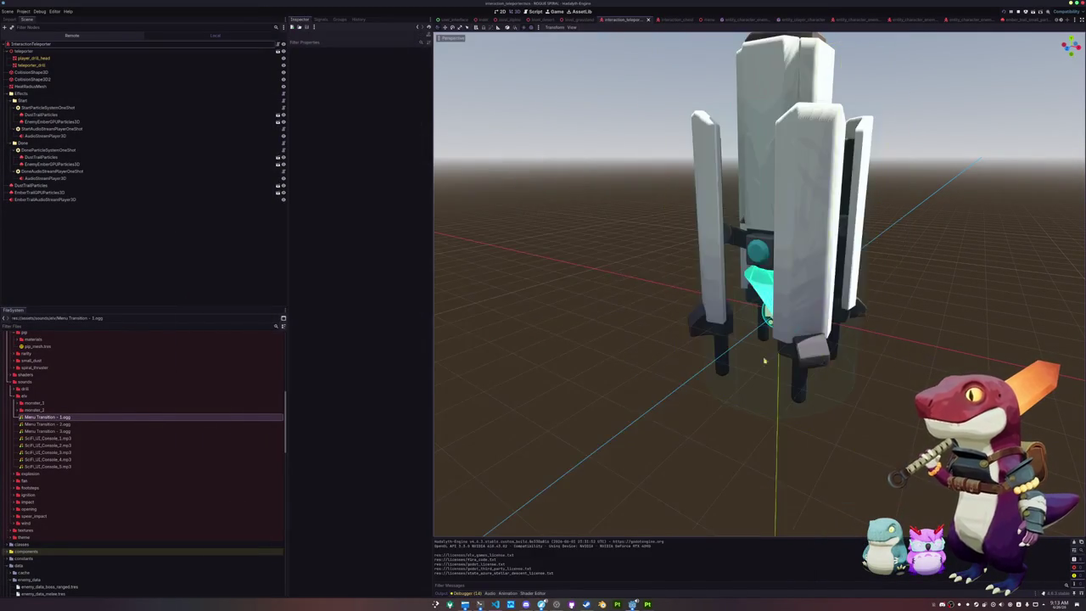
- Set the HeatRadiusMesh sphere to radius 1.0 and height 2.0
scroll(764, 288, up, 5)
click(34, 43)
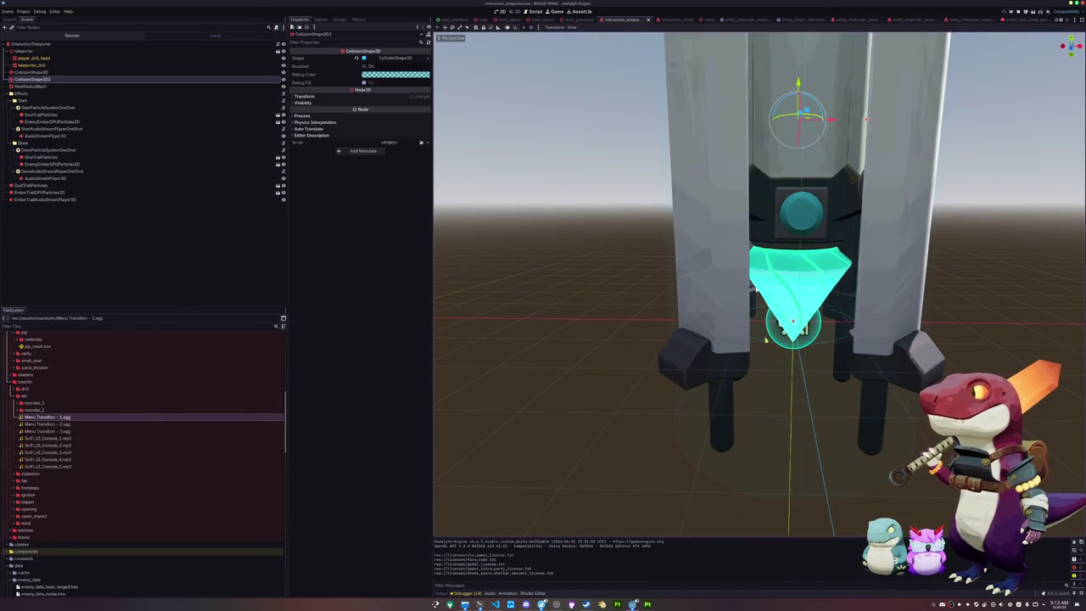
click(34, 86)
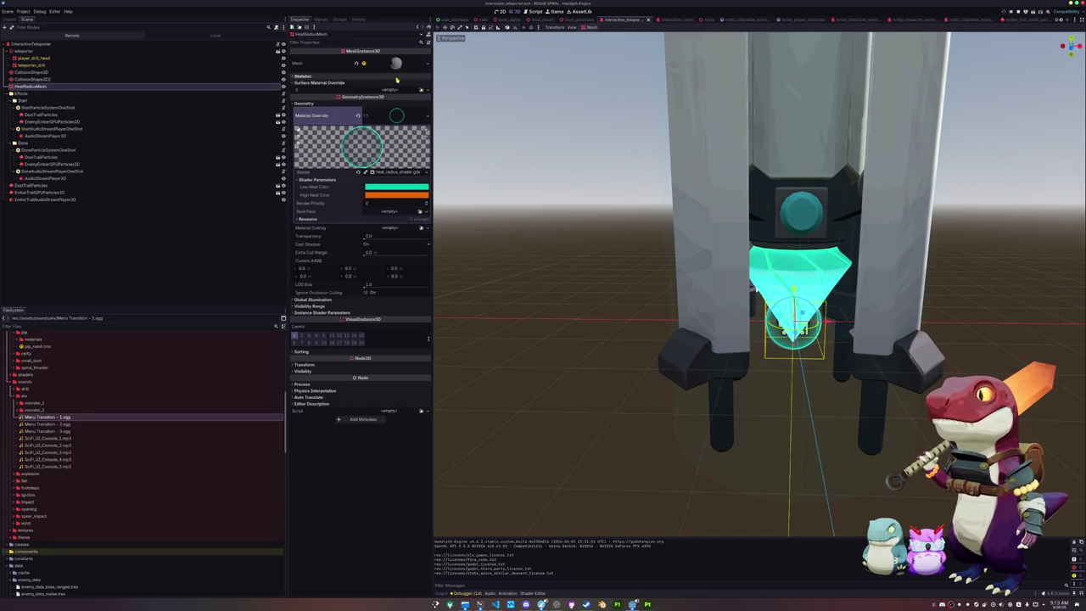
click(401, 66)
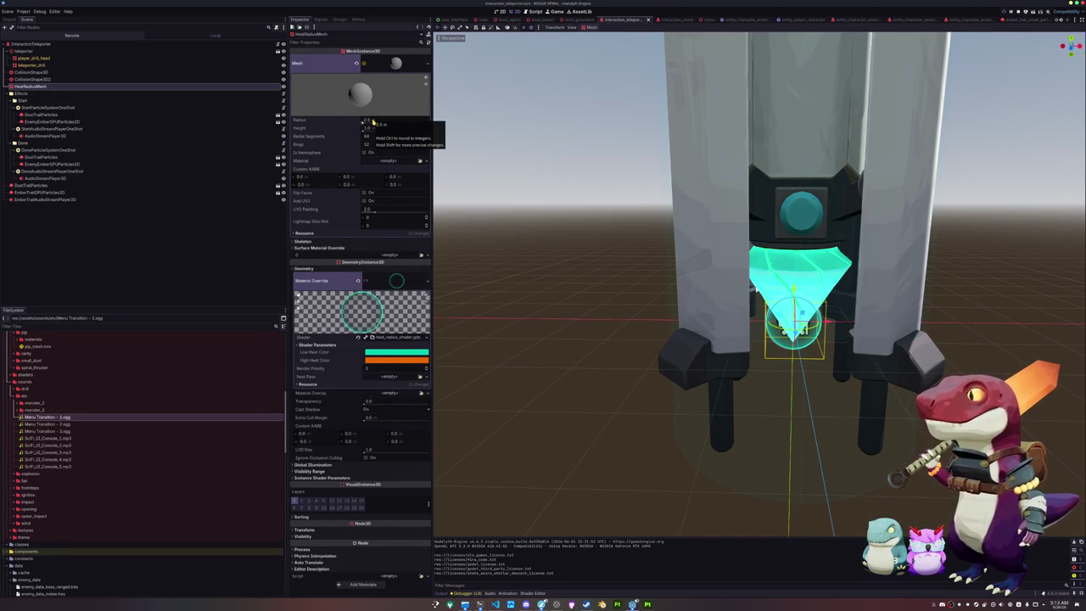
click(373, 121)
text(1)
key(Return)
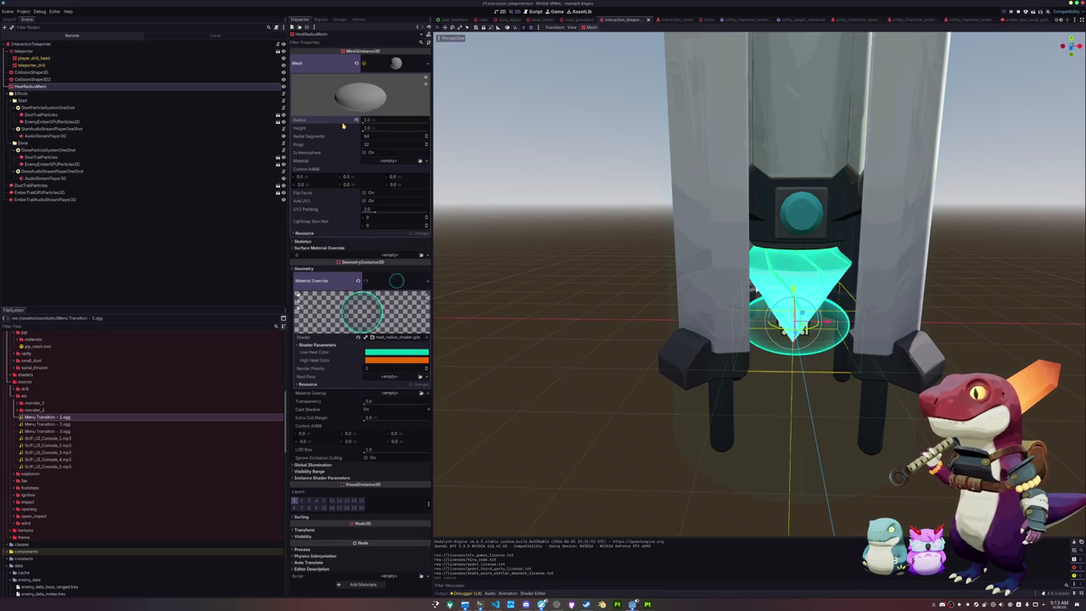
text(2)
key(Return)
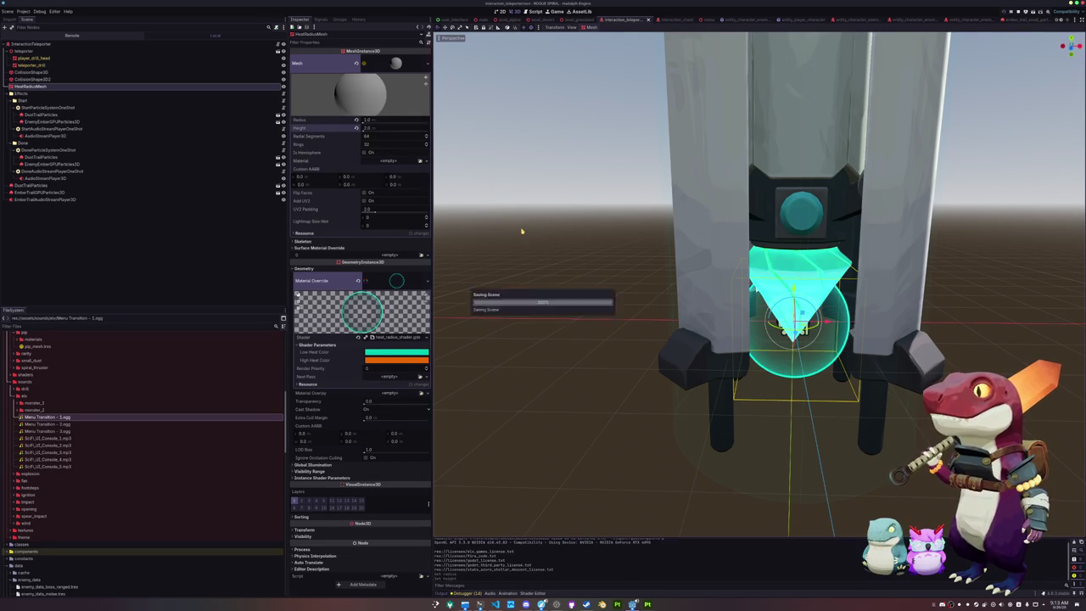
- Lower the InteractionTeleporter's Heat Radius to 3 and relaunch the game with F5
scroll(509, 227, down, 5)
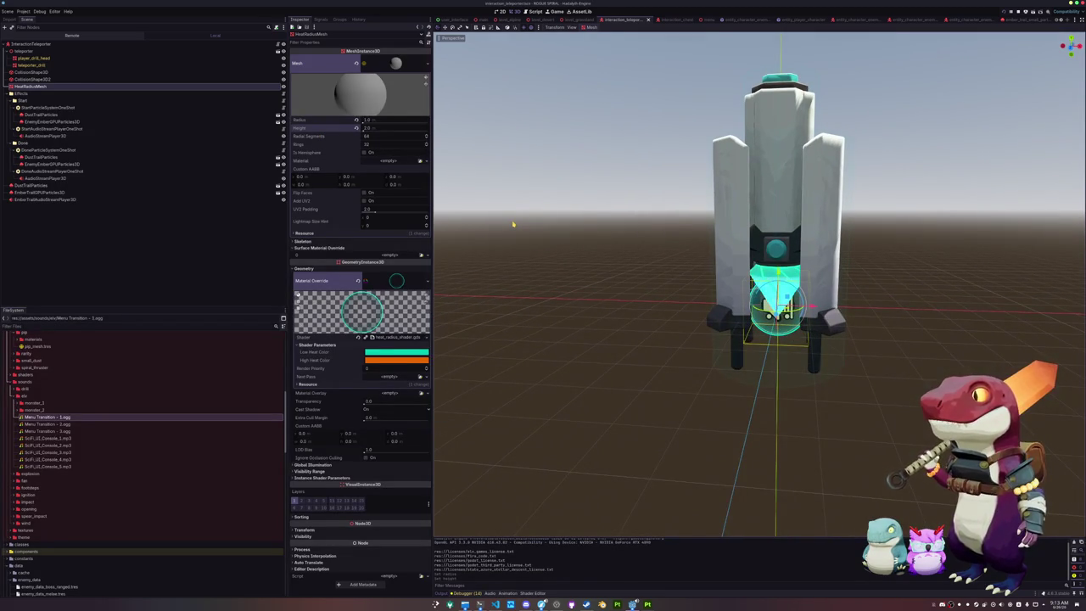
click(204, 43)
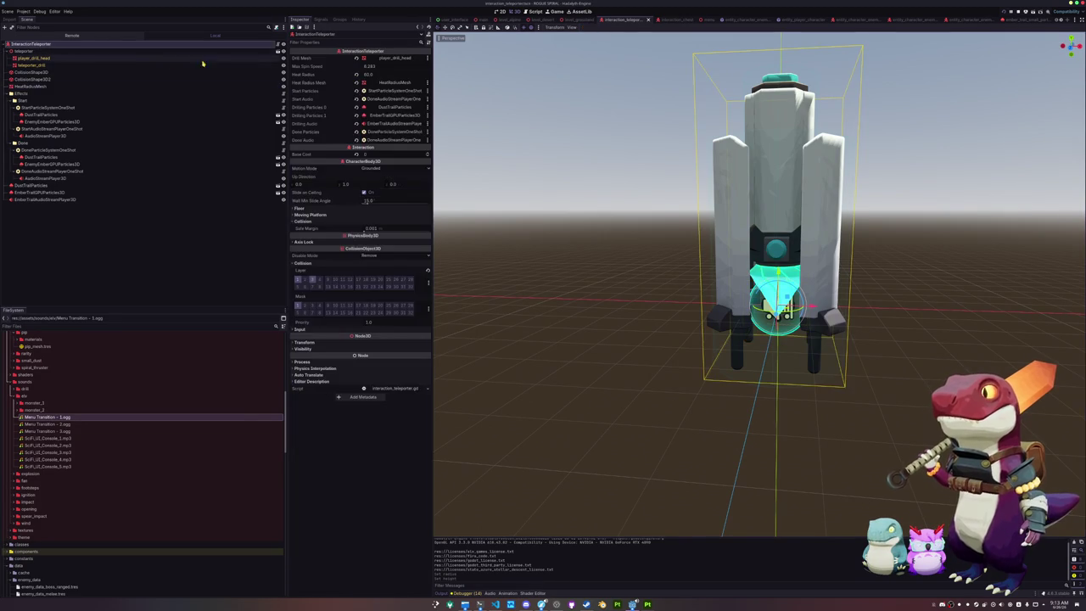
text(3)
key(Return)
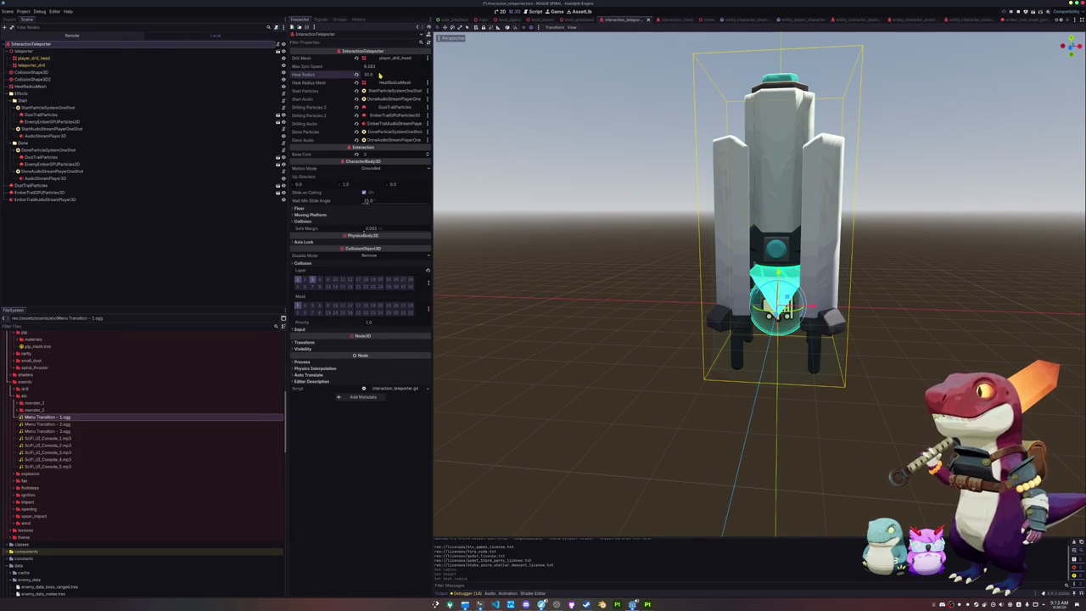
key(alt+Tab)
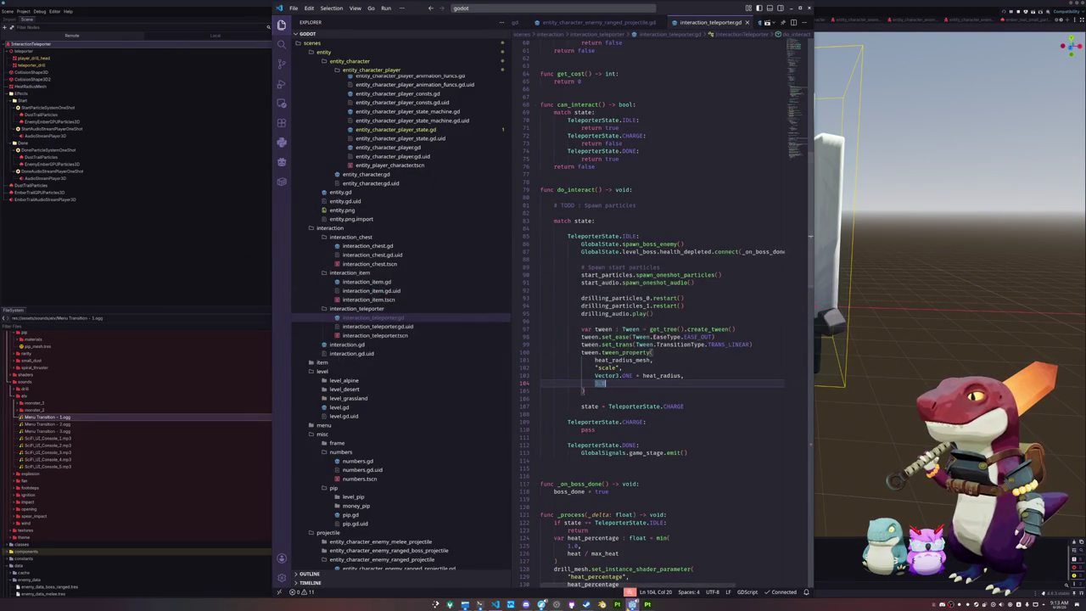
key(alt+Tab)
key(F5)
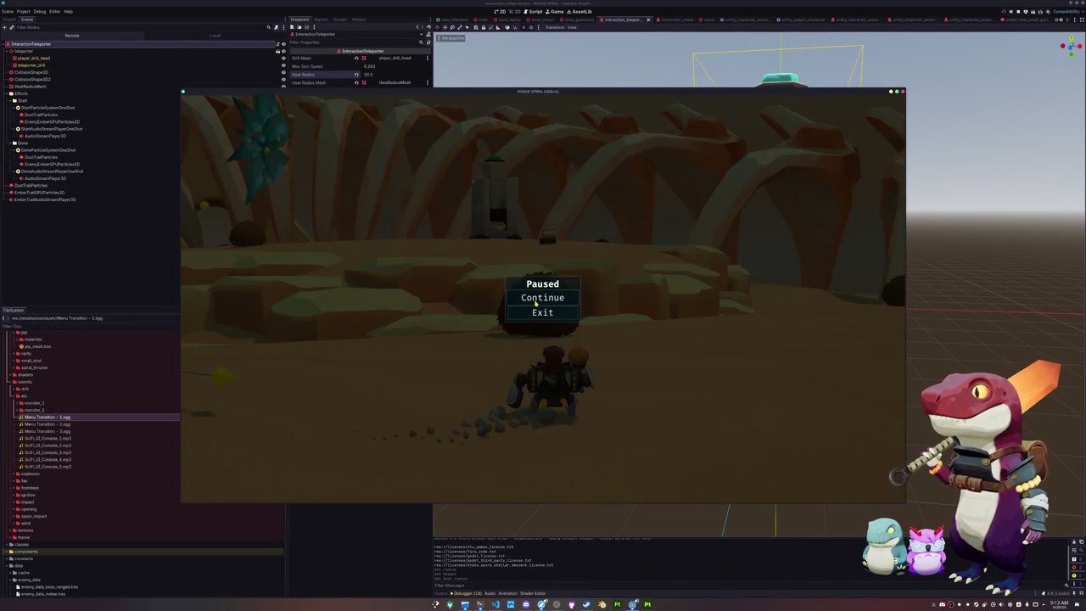
- Resume the game and run across the desert past the rib formations toward the spiky boss
click(535, 300)
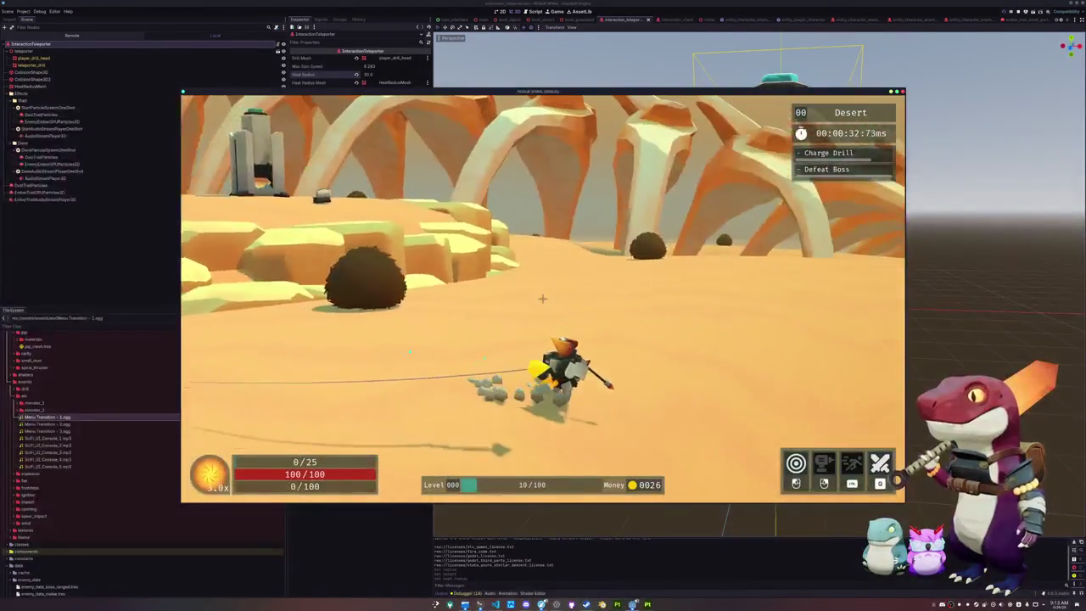
key(w)
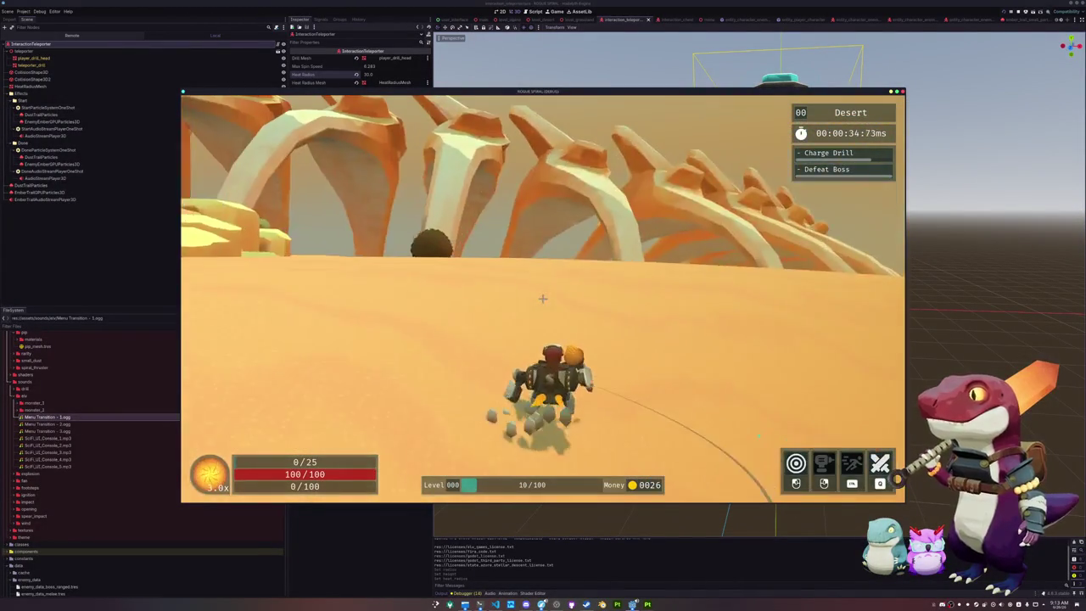
key(w)
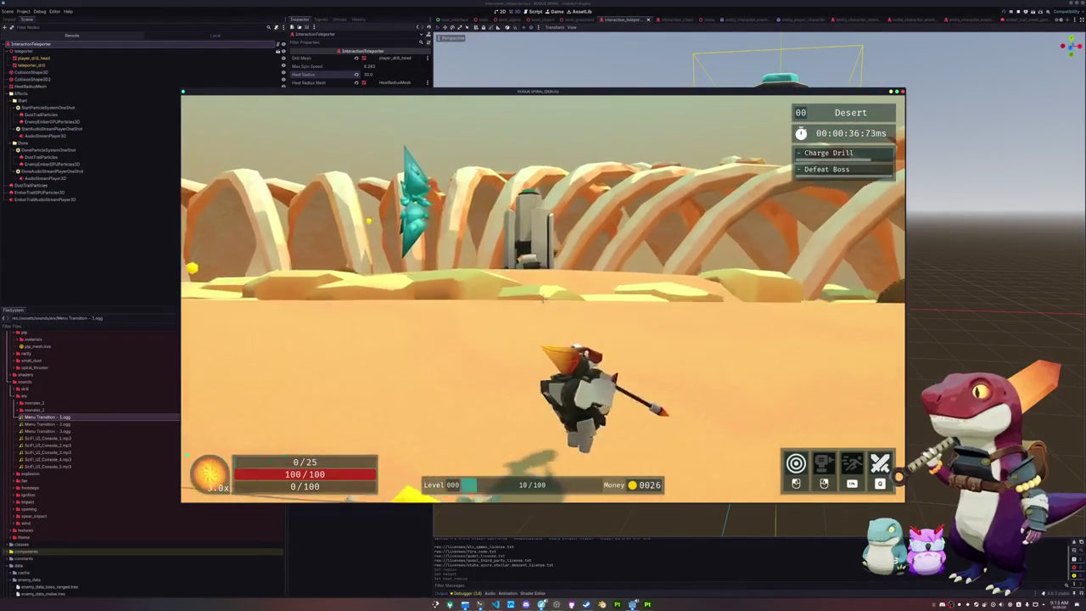
key(w)
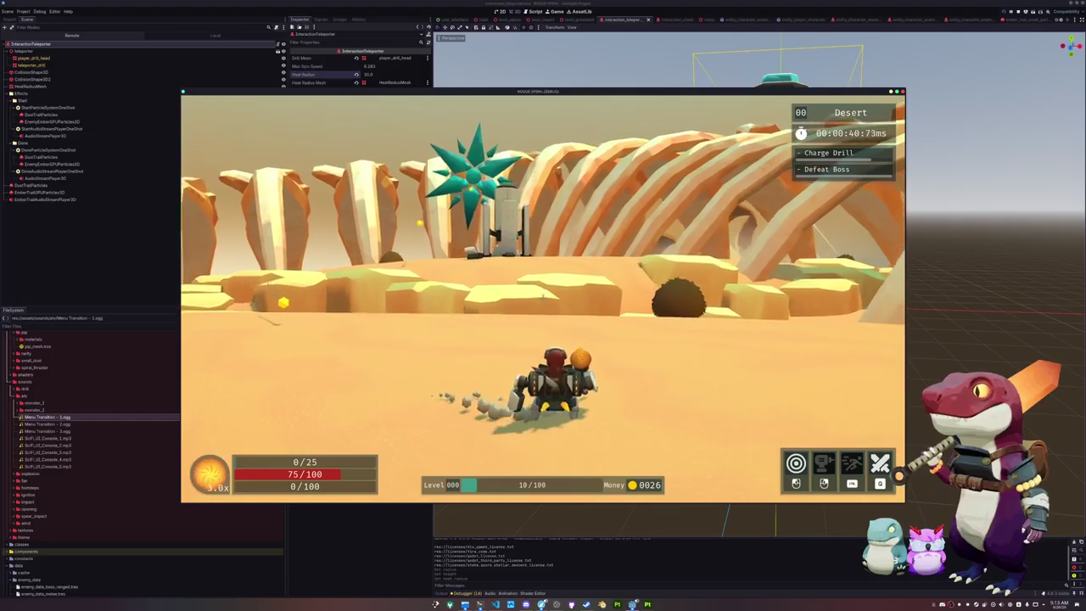
key(w)
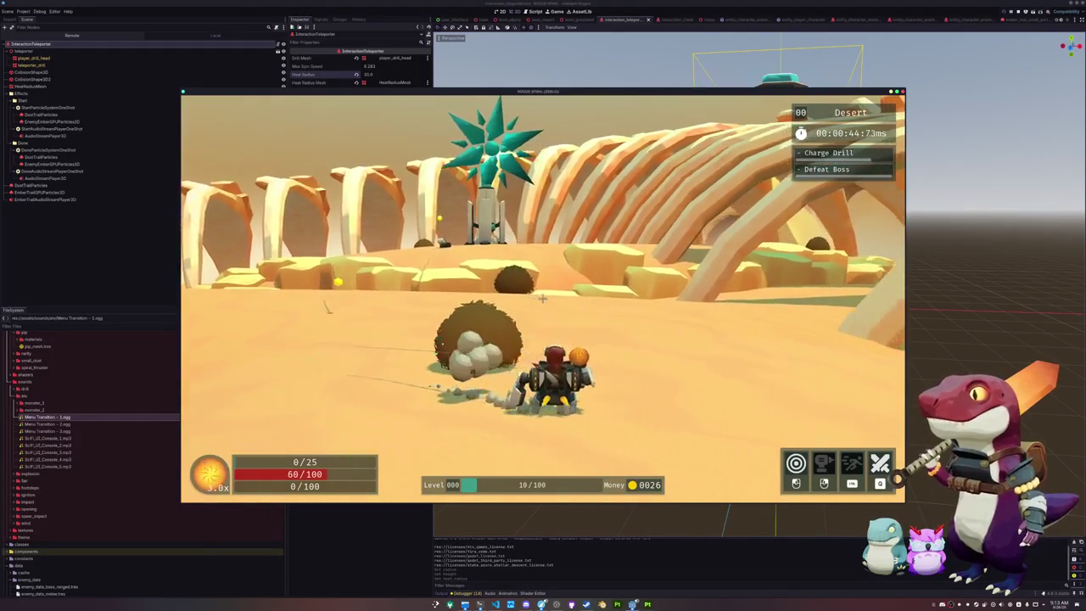
key(w)
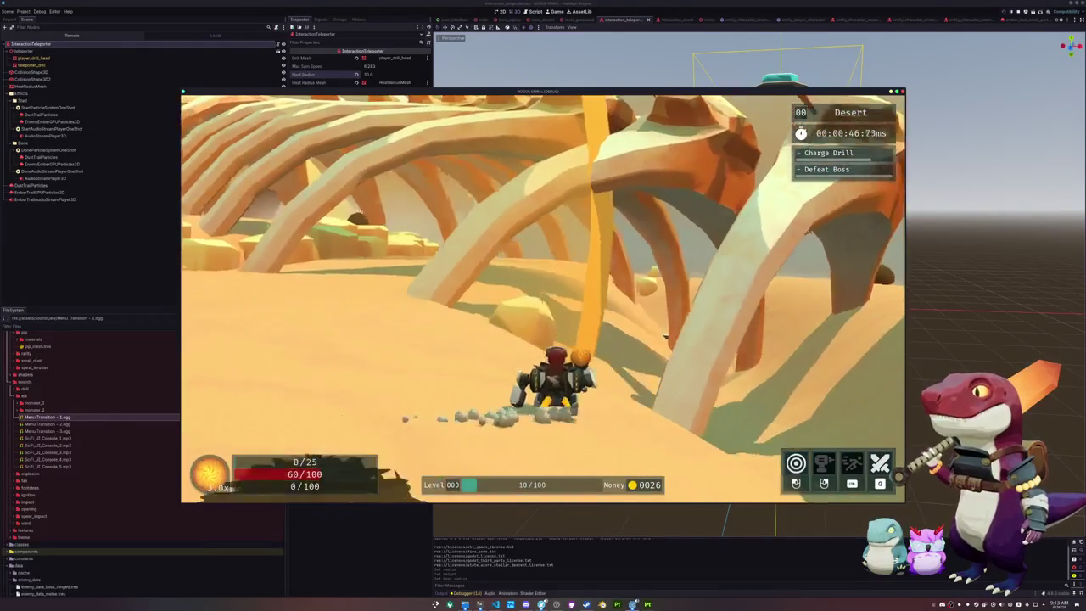
key(w)
key(w)
key(w)
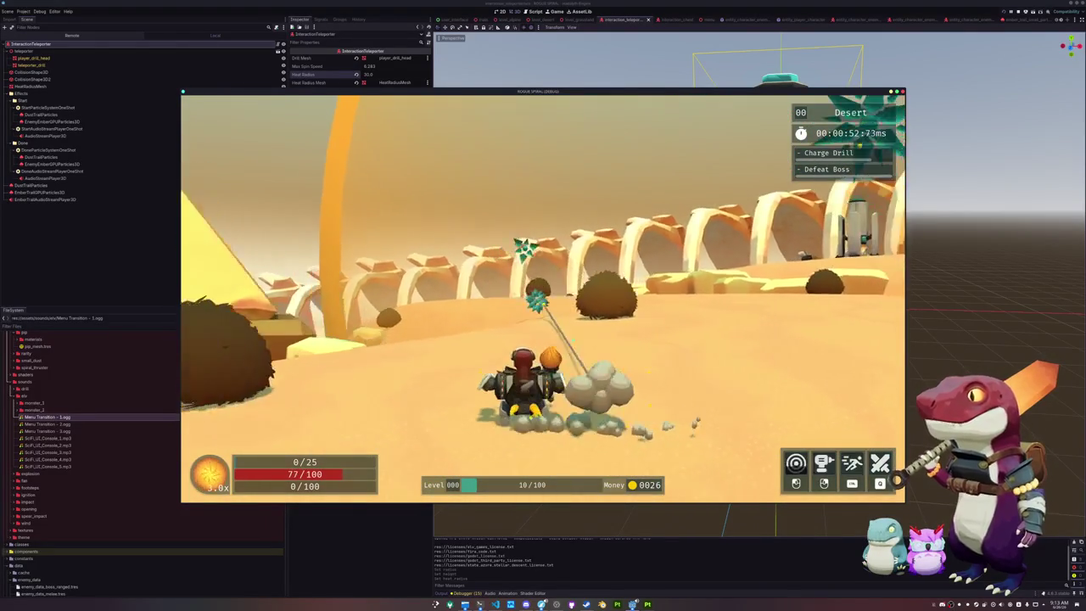
key(w)
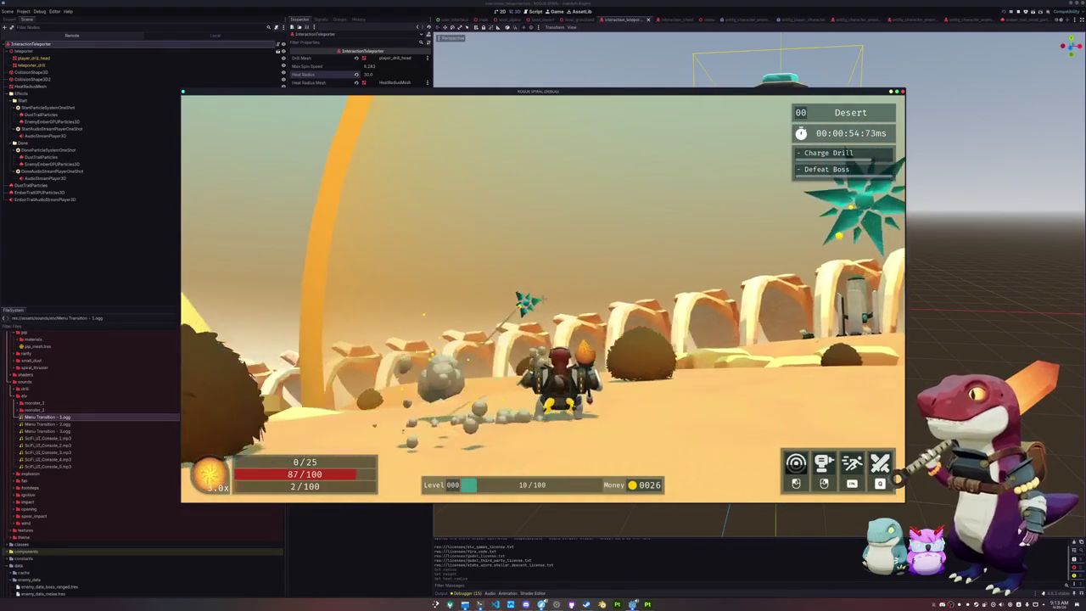
key(w)
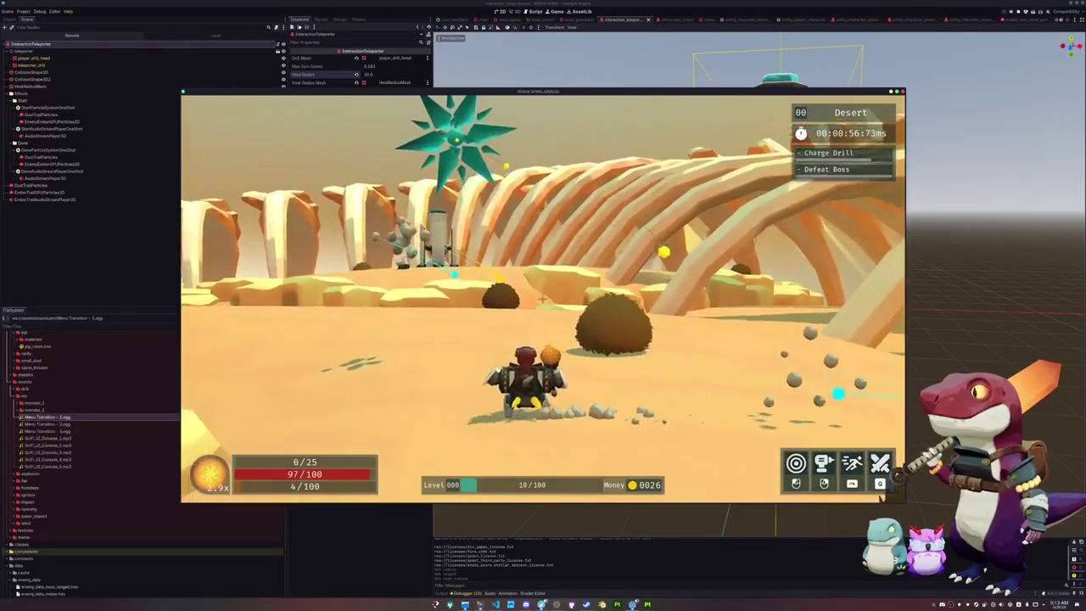
key(w)
key(w)
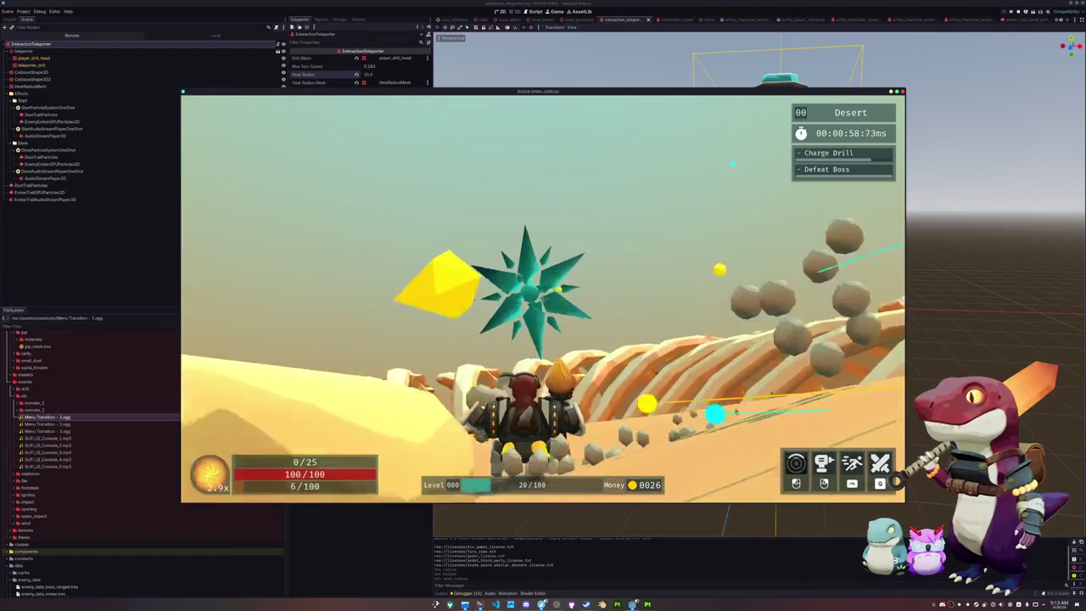
key(w)
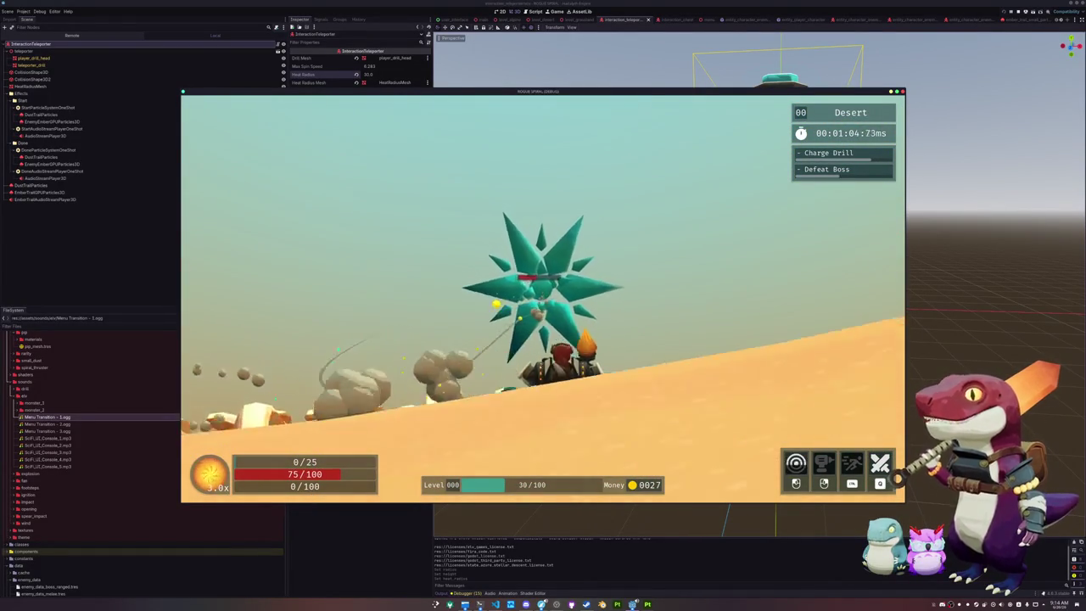
key(w)
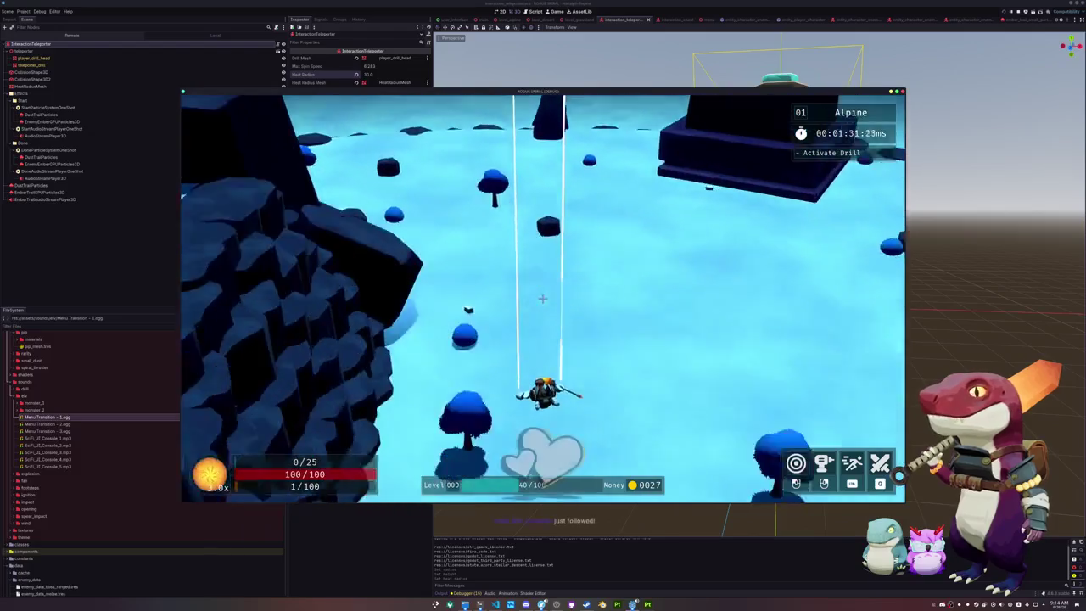
- Pause and exit the game, returning to the editor's shader code
key(Escape)
click(538, 314)
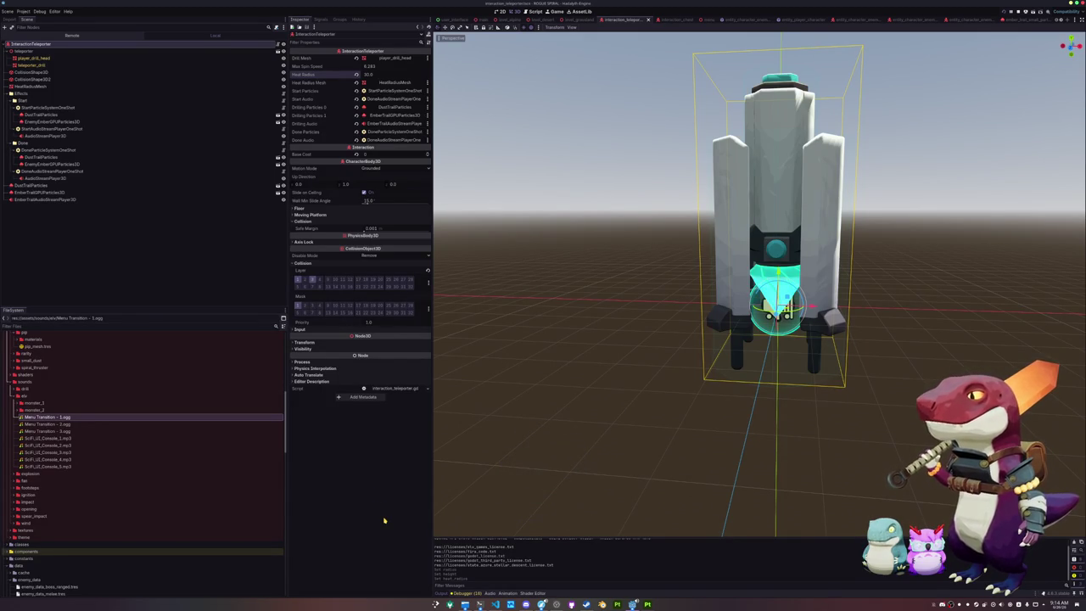
click(533, 593)
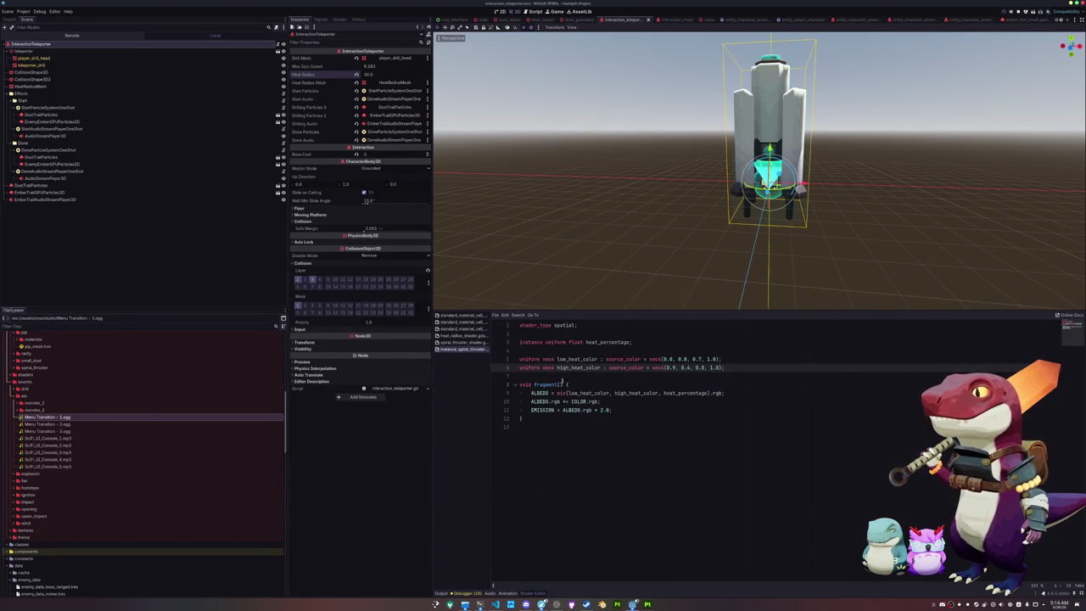
- Add 'ALPHA = max(ALPHA, 0.1);' on line 19 of heat_radius_shader.gdshader
click(462, 336)
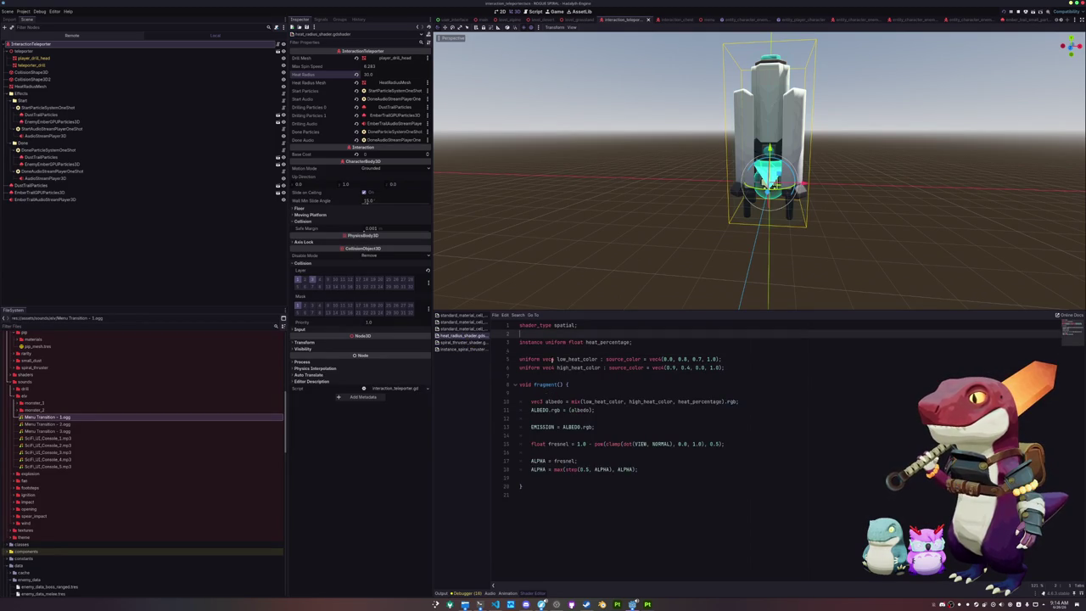
click(595, 460)
click(598, 477)
text(ALPHA)
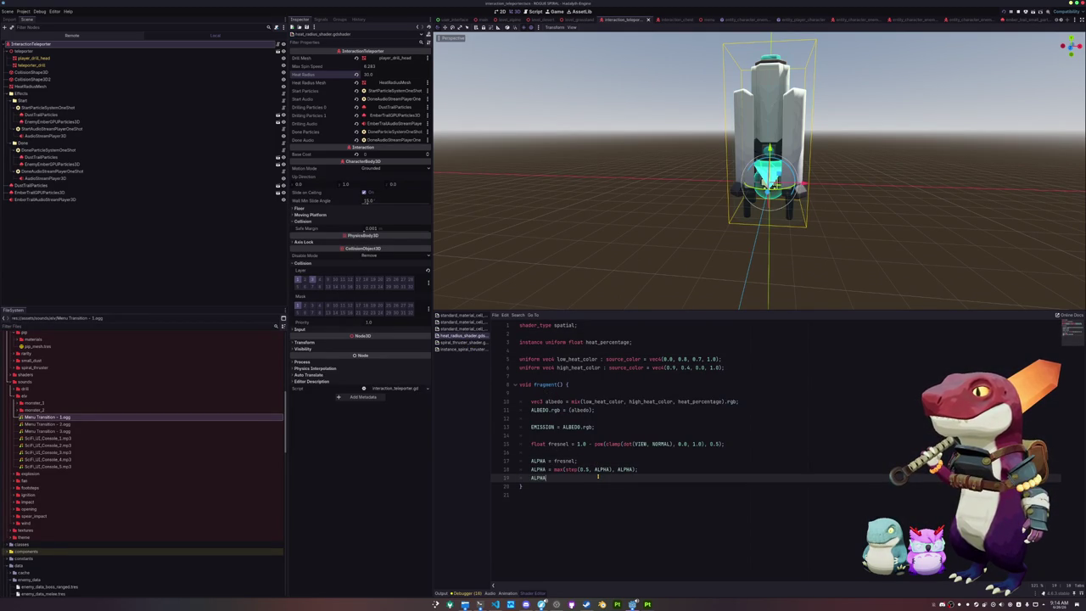
text(= max)
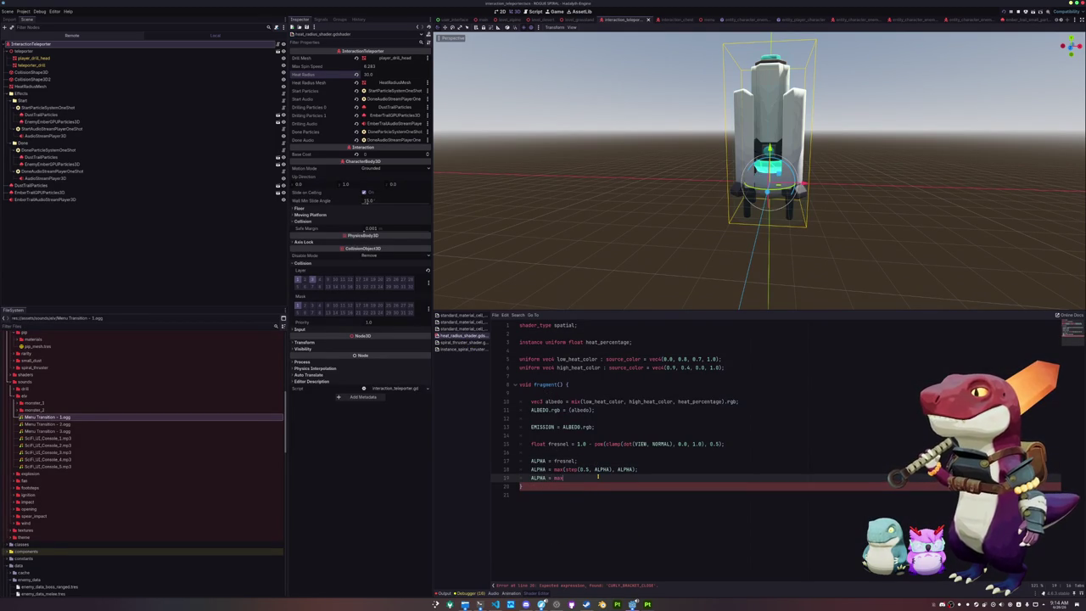
text((ALP)
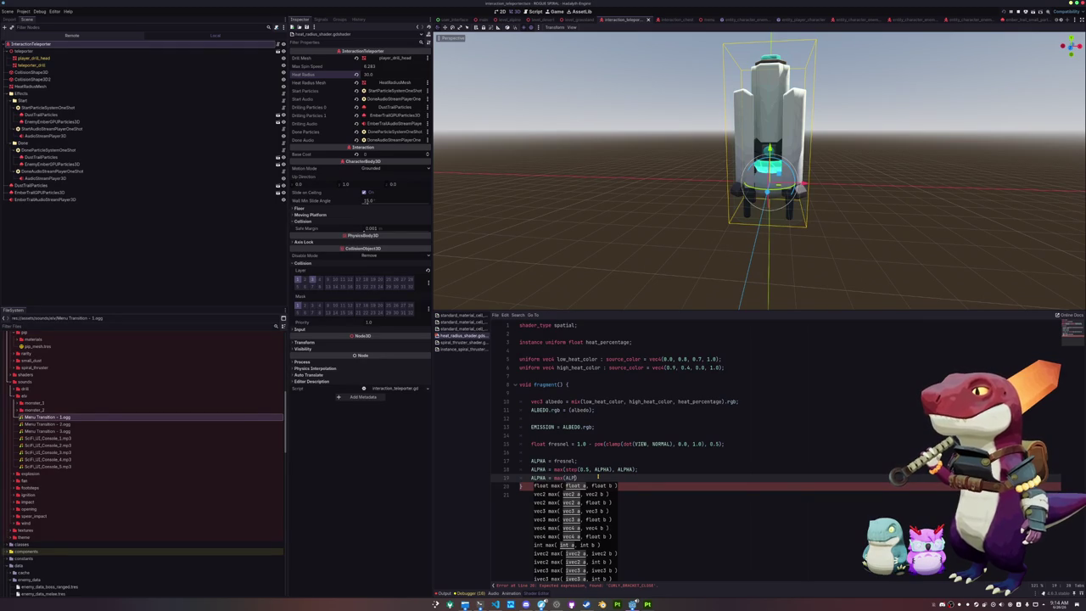
text(HA, 0.1))
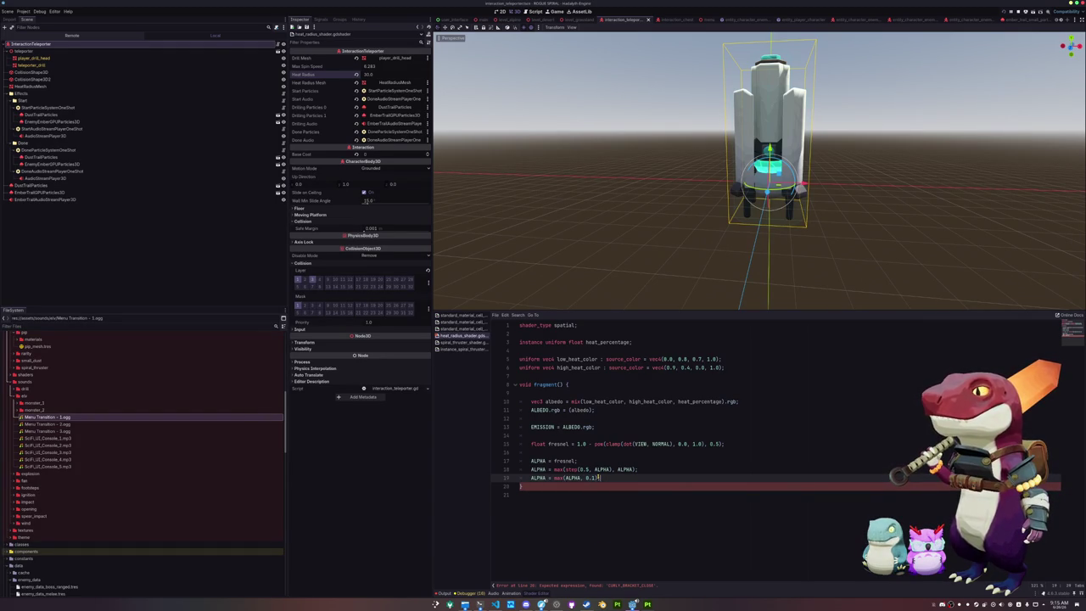
text(;)
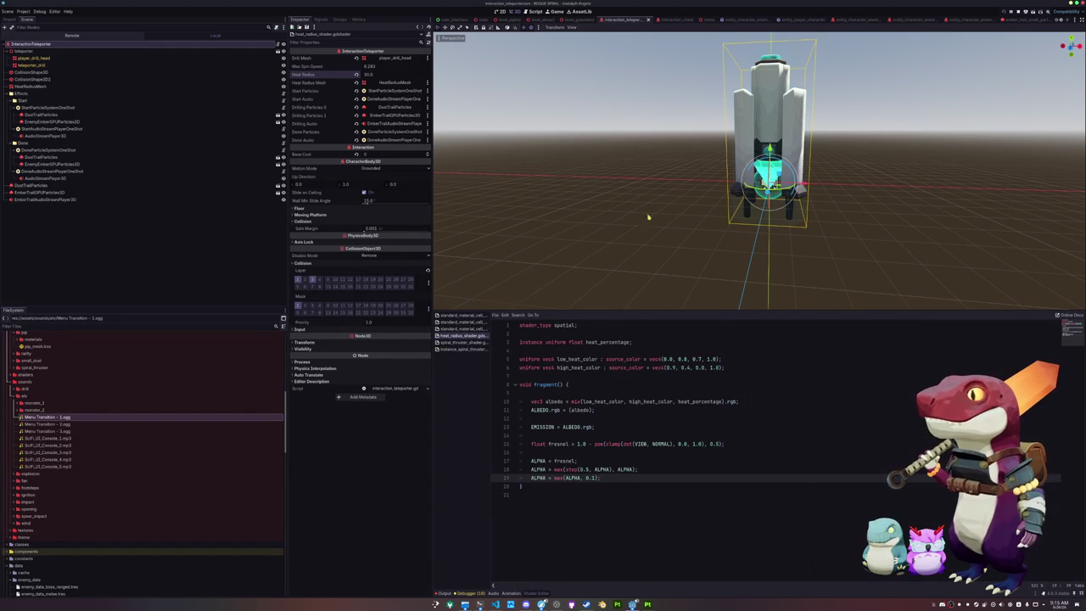
- Hide the shader panel, run the project, and start a new game from the title menu
scroll(648, 218, up, 5)
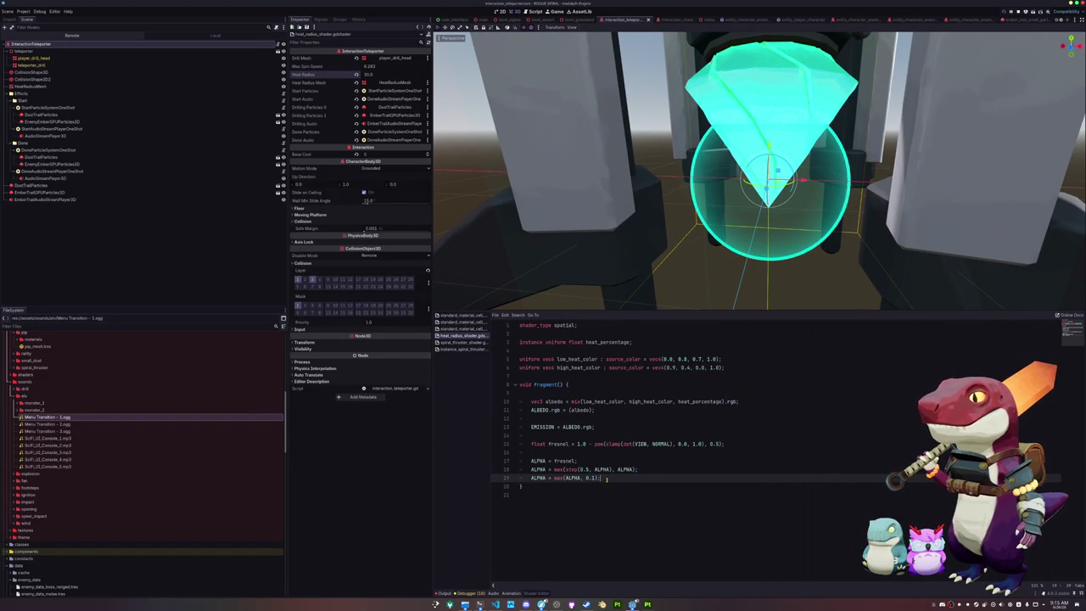
key(ctrl+j)
key(F5)
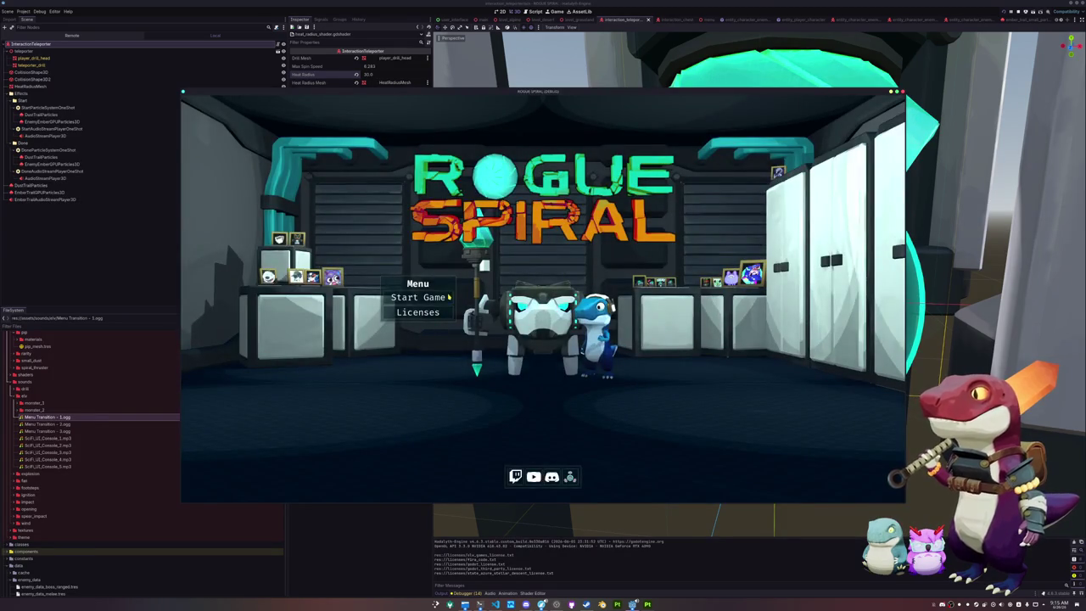
click(434, 303)
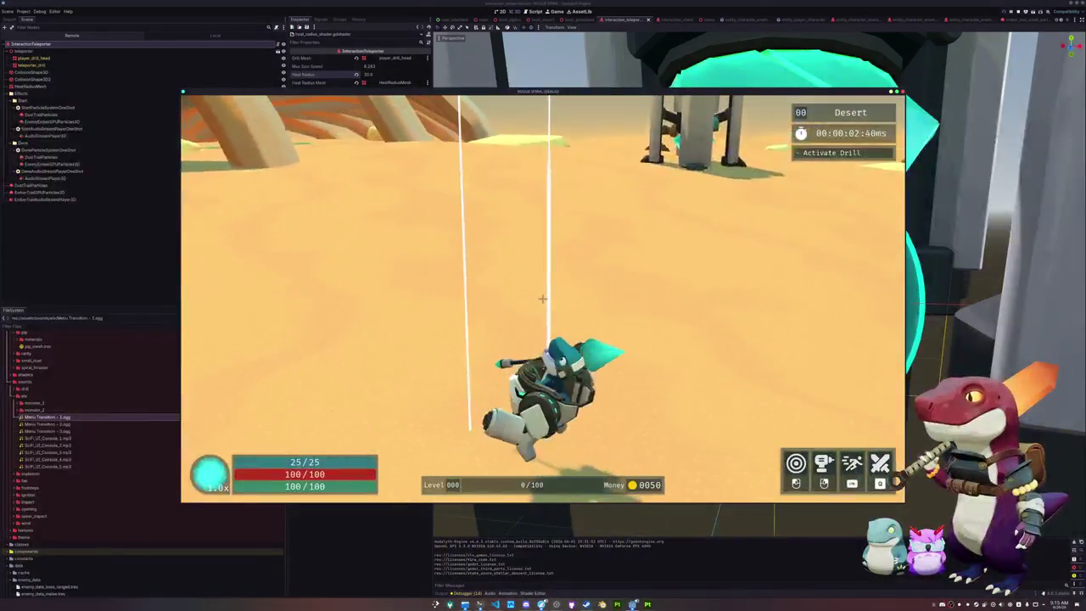
- Run to the teleporter, activate the drill with E, pause, and return to the shader code
key(w)
key(d)
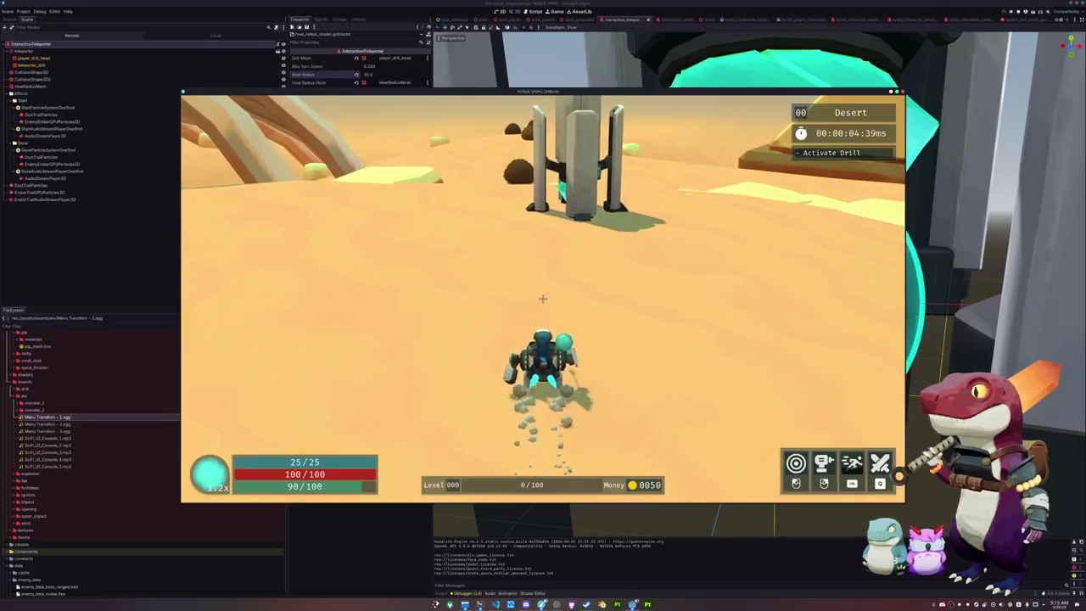
key(w)
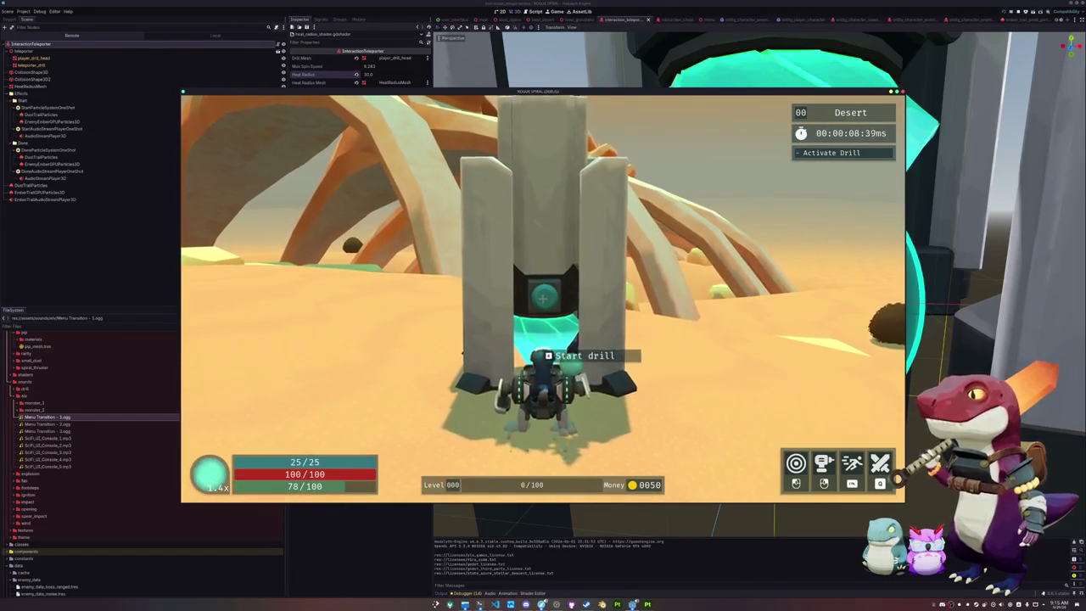
key(e)
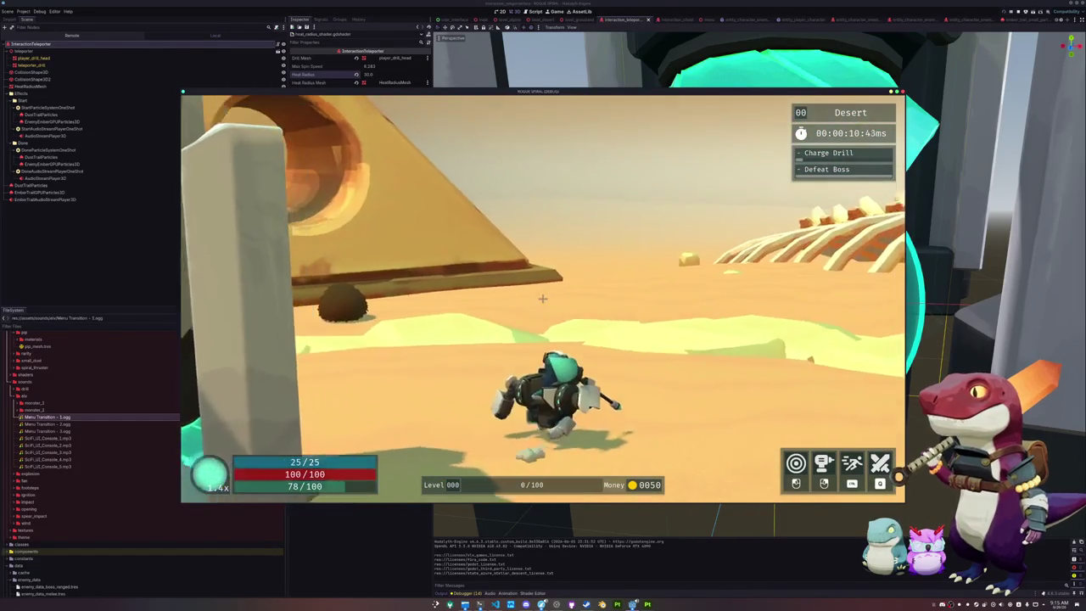
key(Escape)
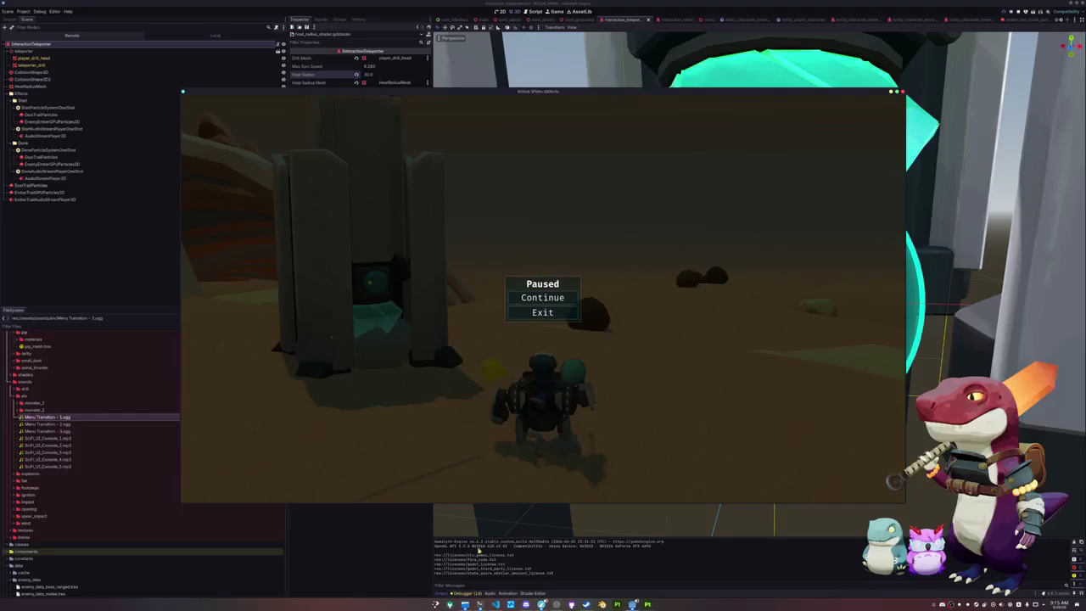
click(523, 593)
click(576, 332)
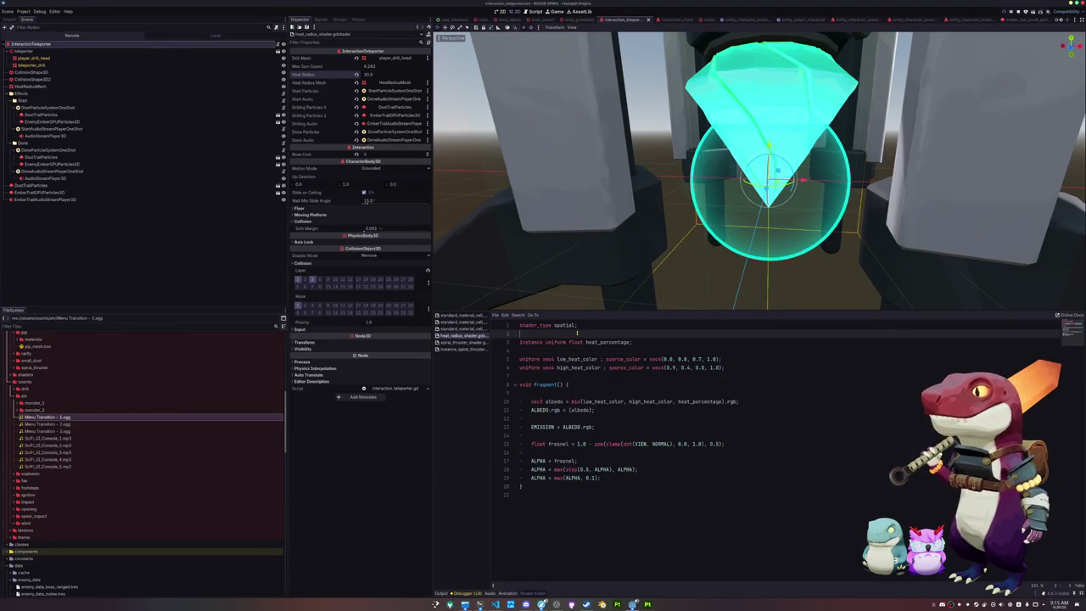
- Insert 'render_mode cull_disabled;' below shader_type, hide the shader panel, and relaunch with F5
key(Return)
key(Return)
key(Up)
text(r)
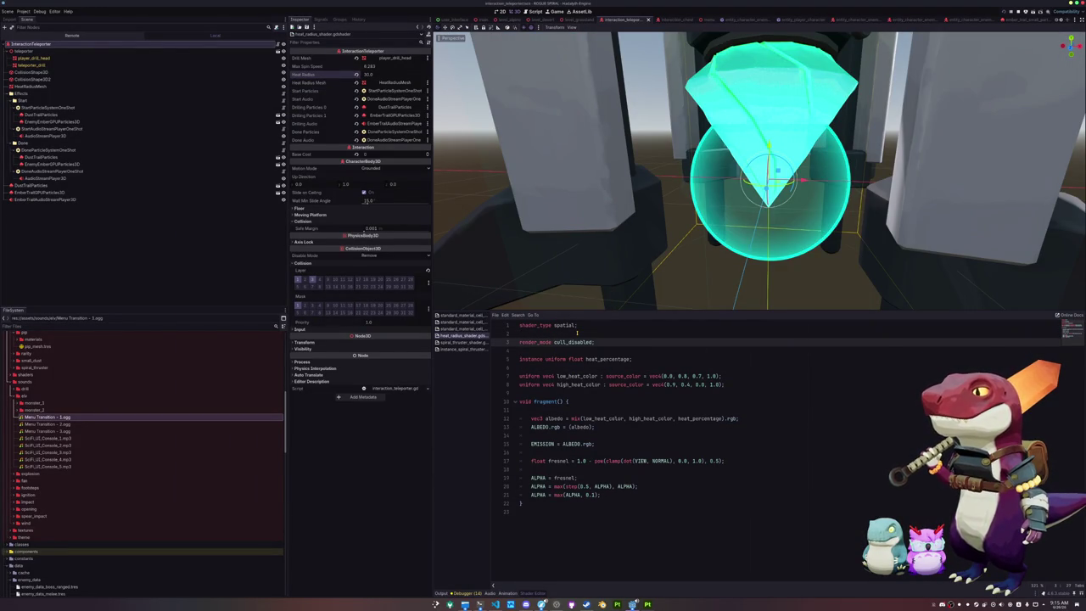
key(ctrl+j)
key(F5)
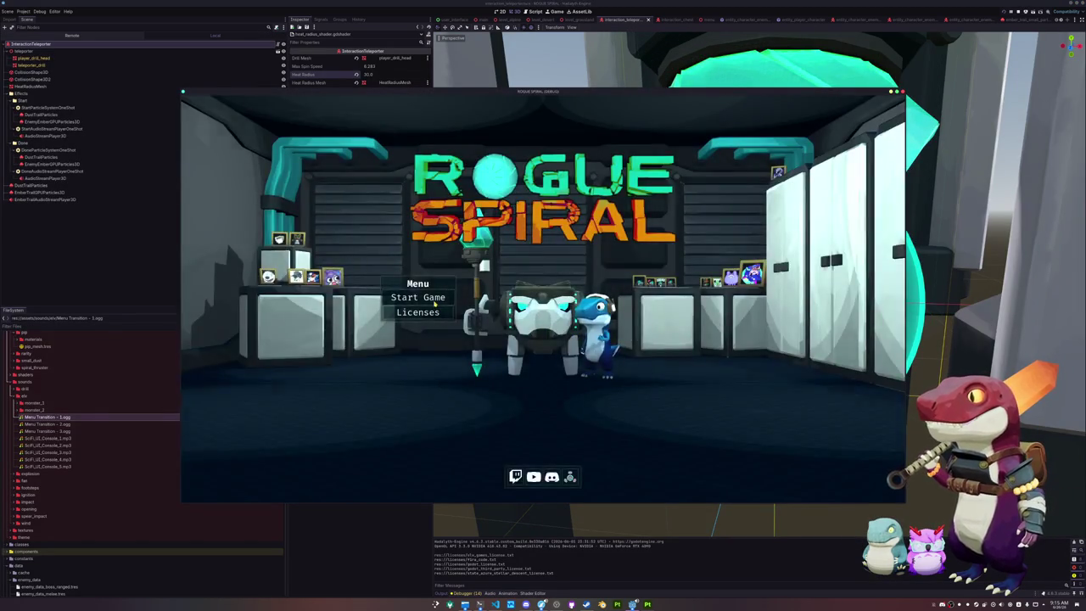
- Start a new game, set the live EntityPlayerCharacter's Attack Speed to 5.0, and resume playing
click(435, 301)
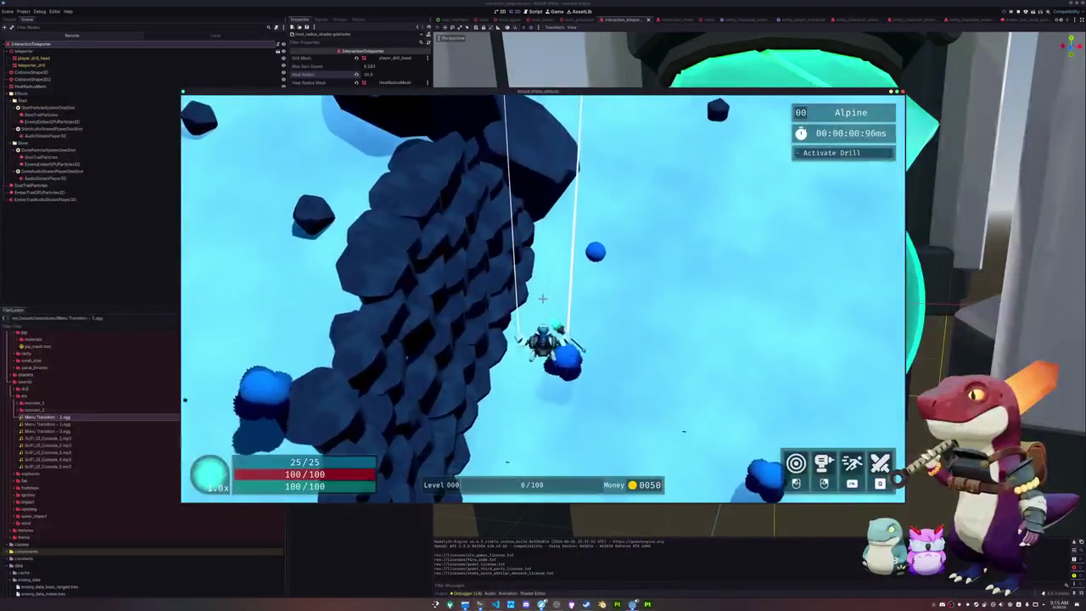
key(F8)
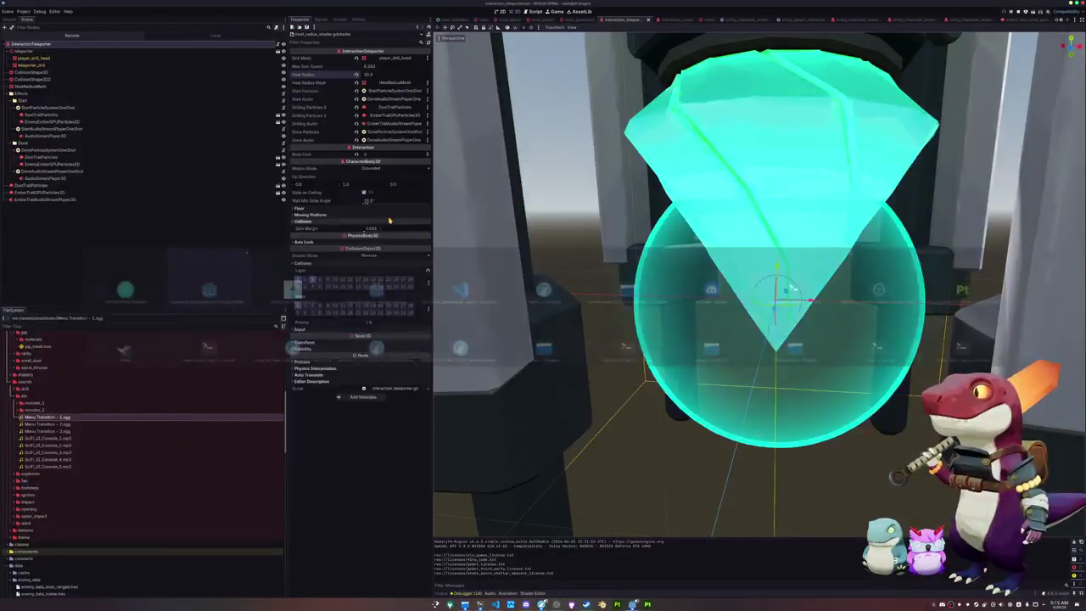
click(61, 36)
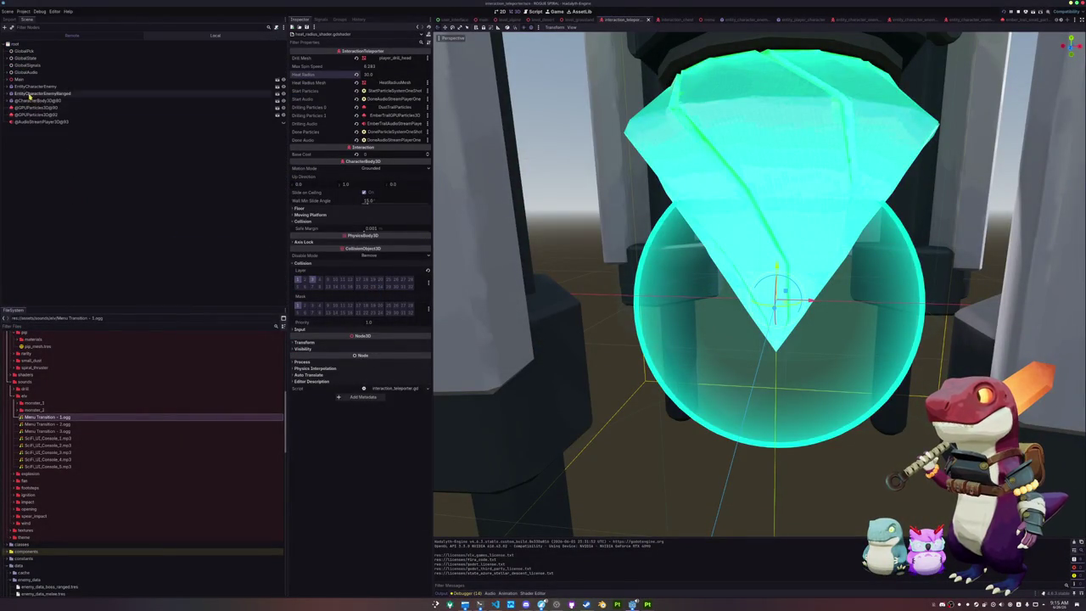
click(21, 81)
click(35, 100)
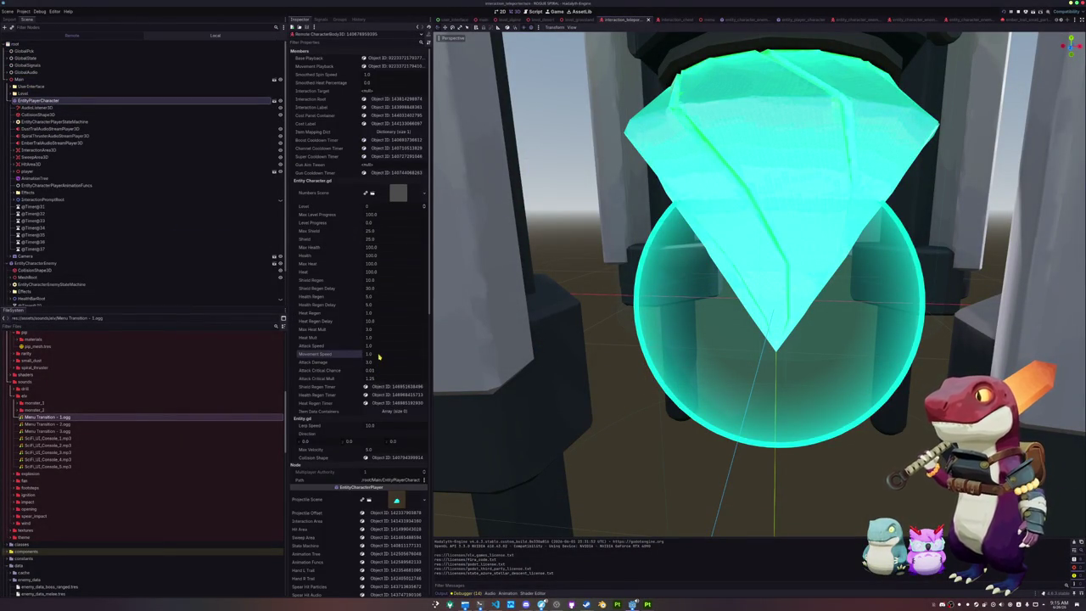
text(100)
key(Return)
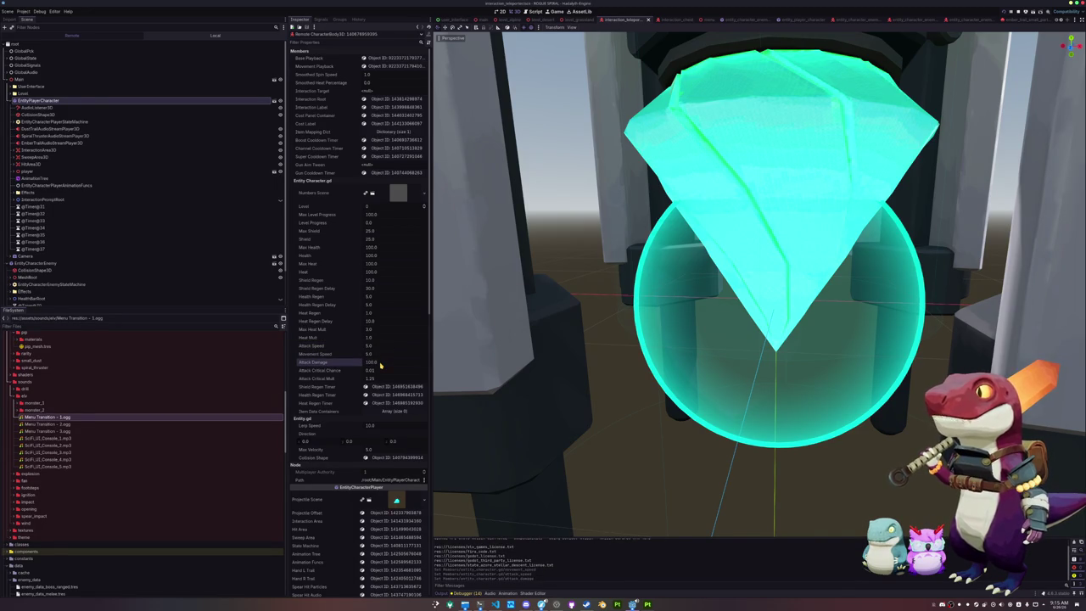
key(alt+Tab)
key(w)
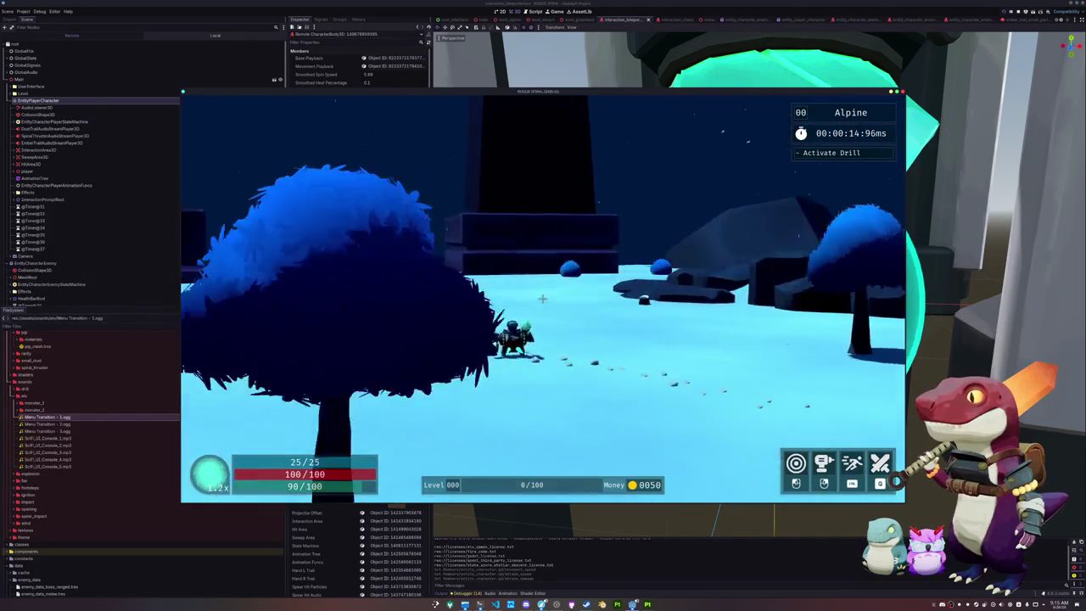
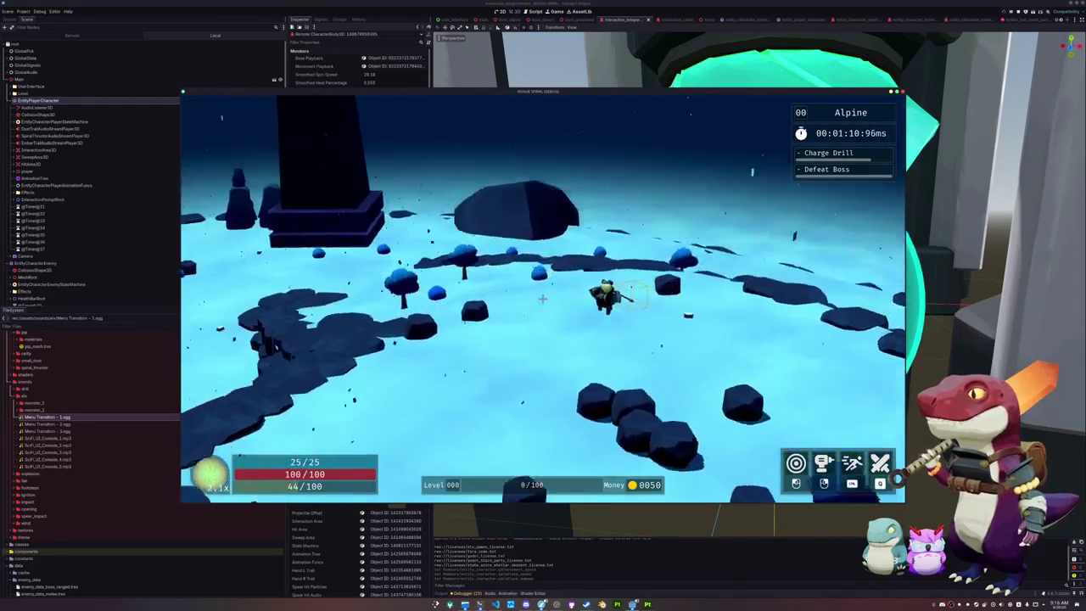
- Pause the running game, exit to the title screen and stop the game with F8
key(Escape)
click(524, 312)
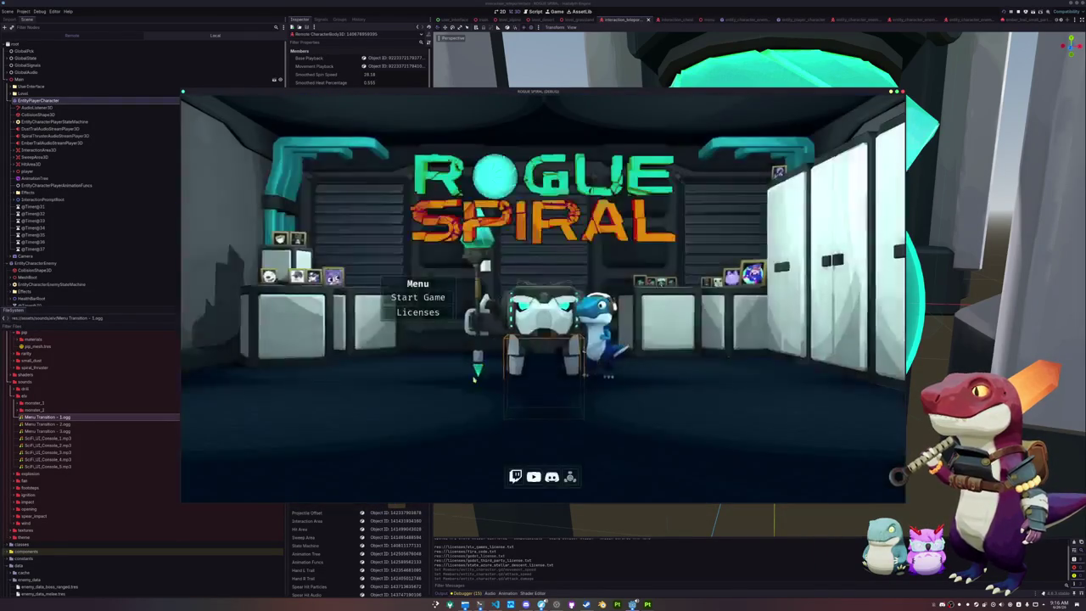
key(F8)
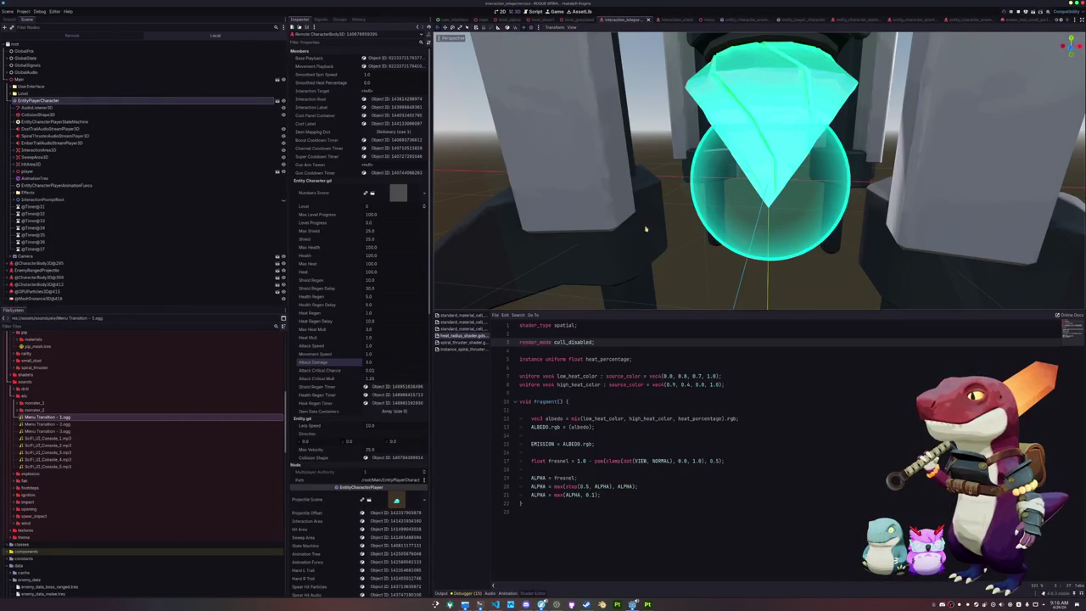
- Edit the heat radius shader to clamp ALPHA to at least 0.25 and add depth_prepass_alpha to render_mode
click(593, 372)
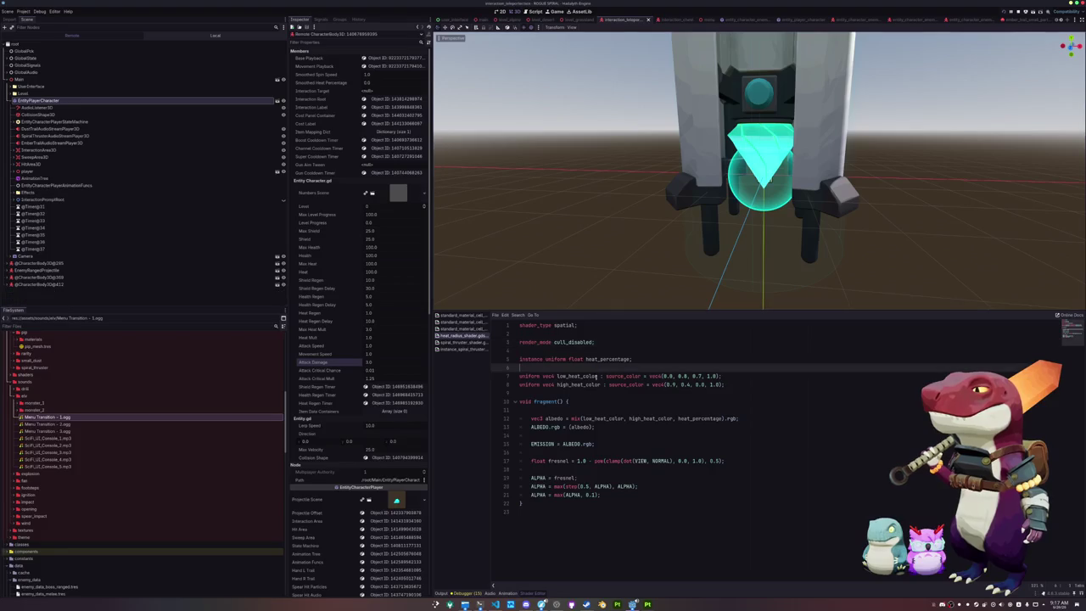
click(595, 496)
text(25)
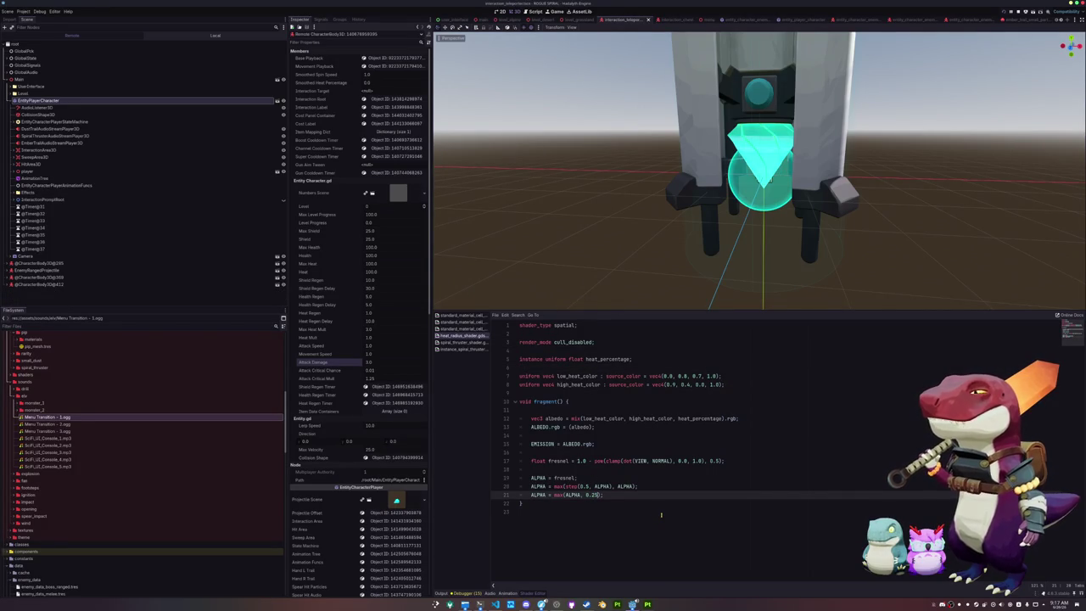
key(Up)
key(Up)
key(Up)
key(Up)
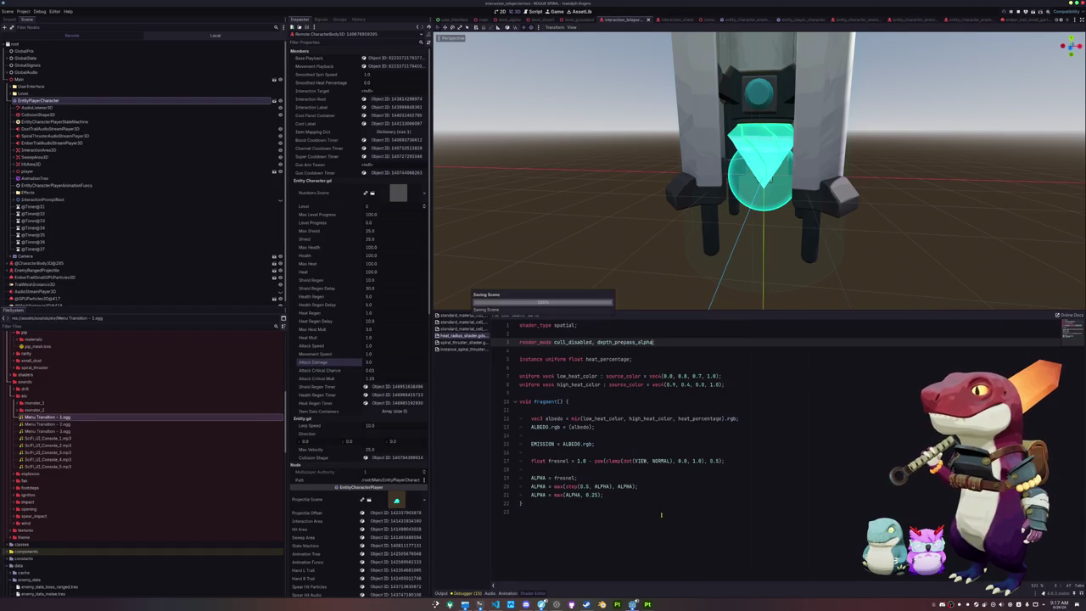
click(653, 501)
key(F8)
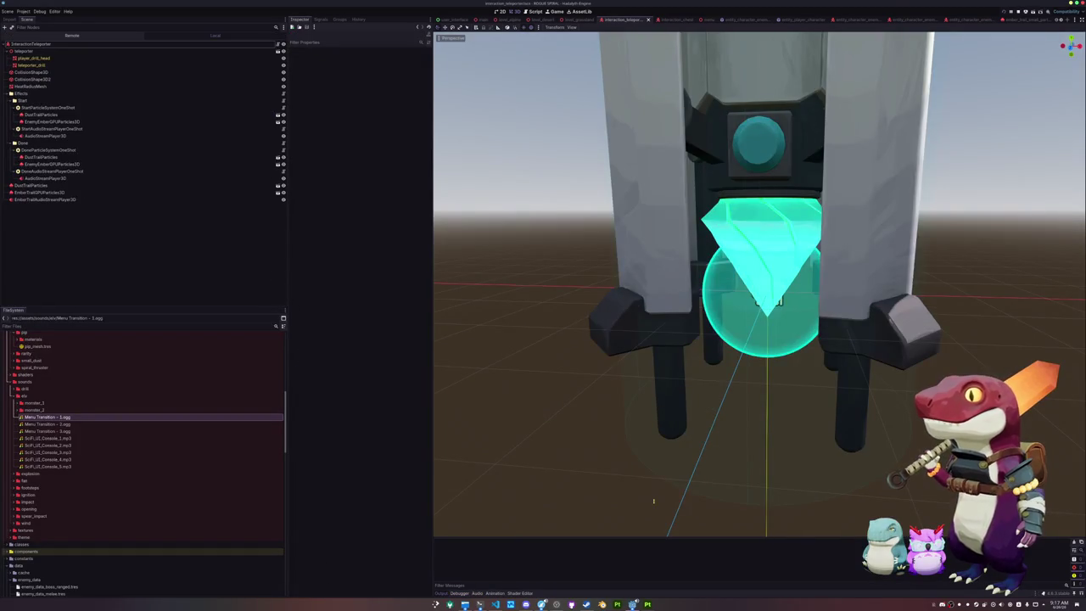
- Relaunch the game with F5, select InteractionTeleporter, start a new game, then pause and exit
key(F5)
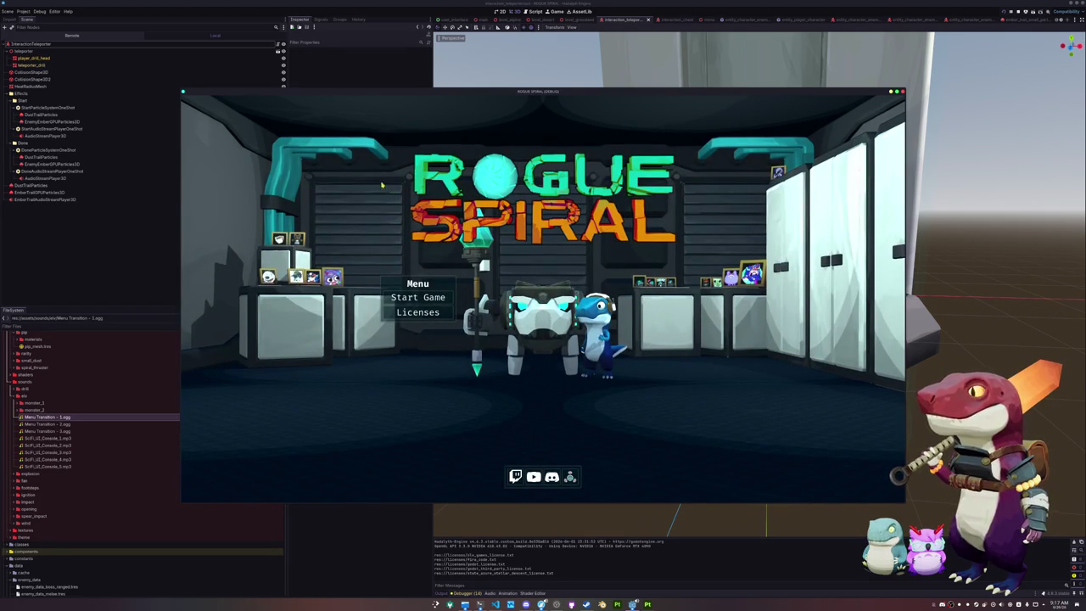
click(111, 44)
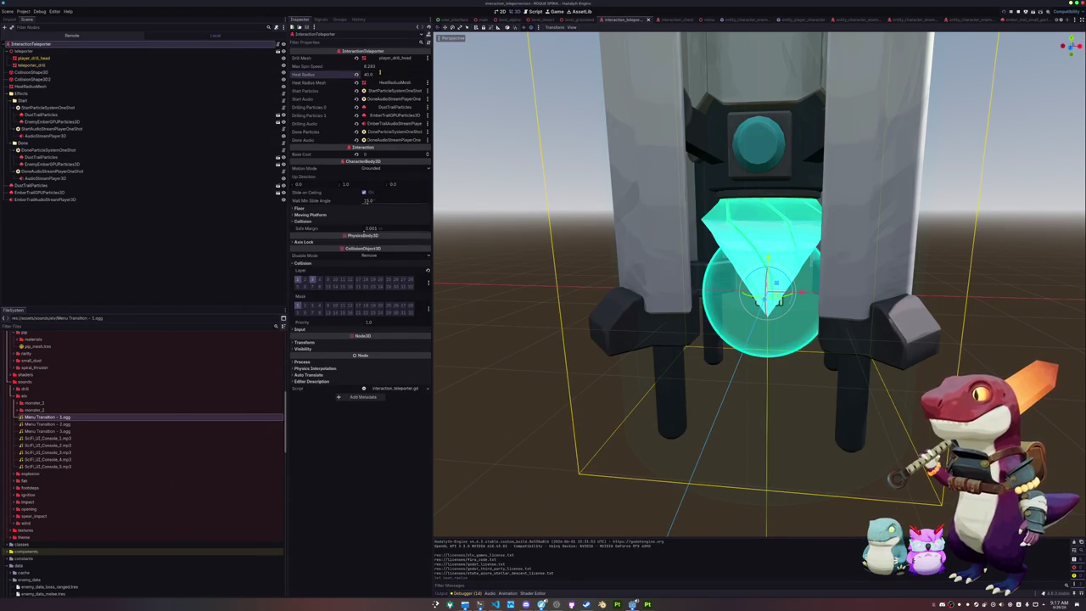
key(alt+Tab)
click(477, 303)
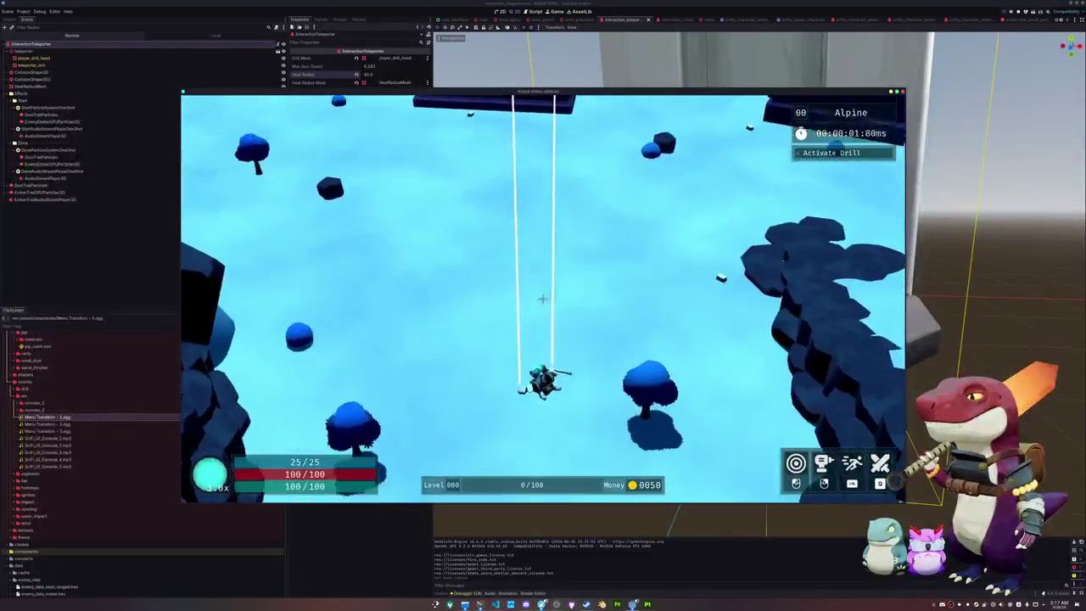
key(Escape)
click(541, 315)
- Start a new game, pause, exit to the title screen and start again
click(429, 297)
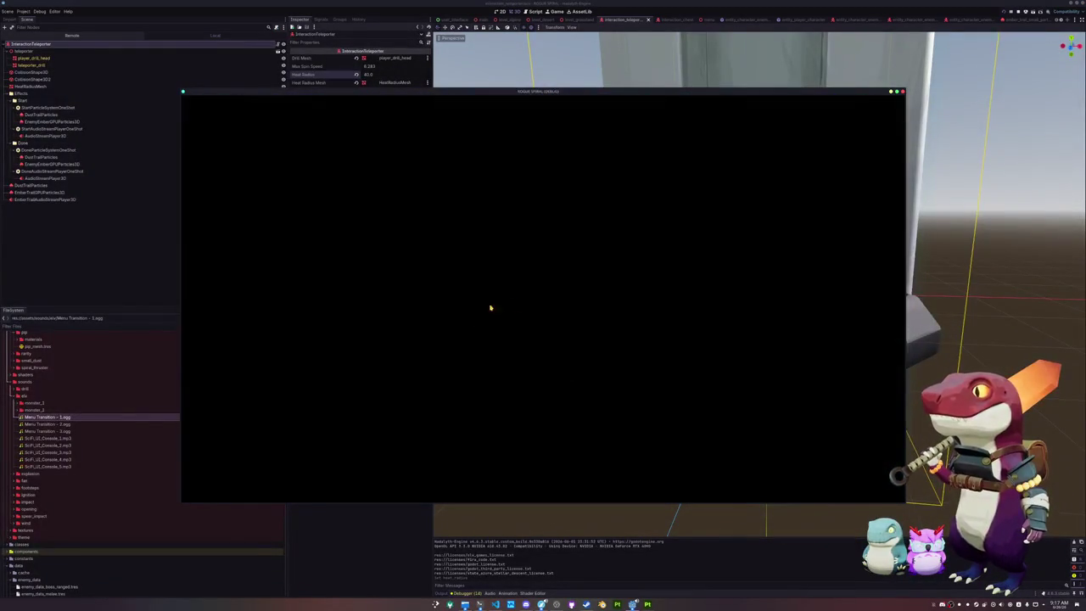
key(Escape)
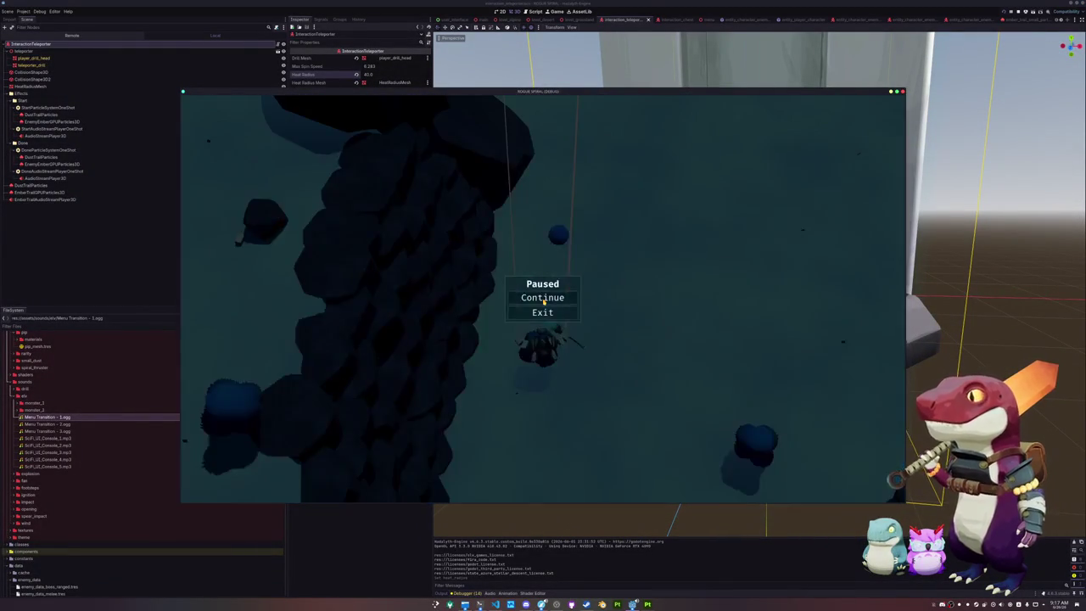
click(543, 314)
click(425, 297)
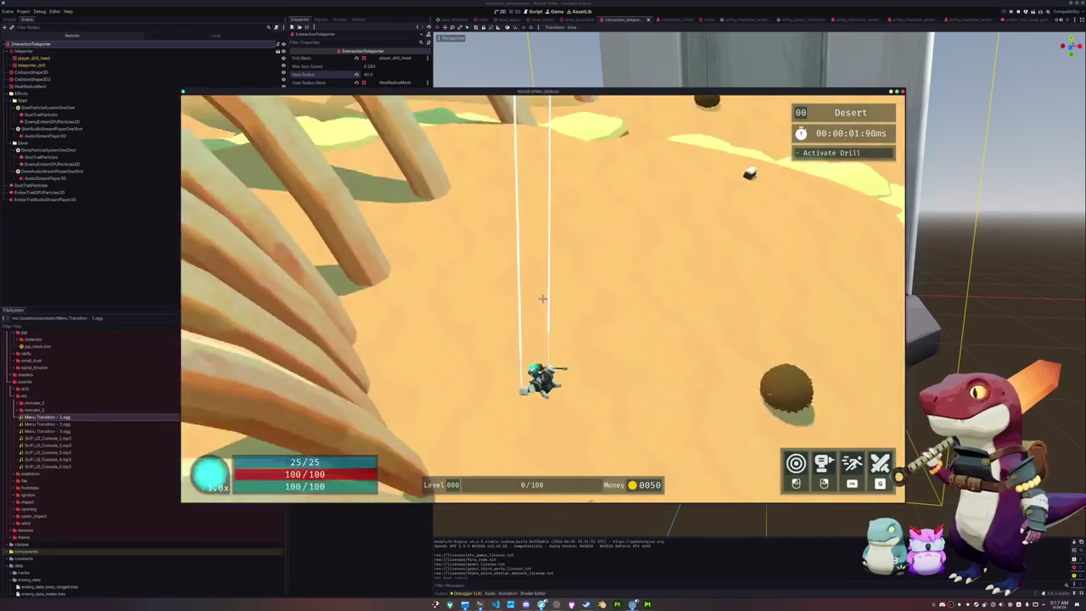
- Run the character through the Desert level up to the drill tower
key(w)
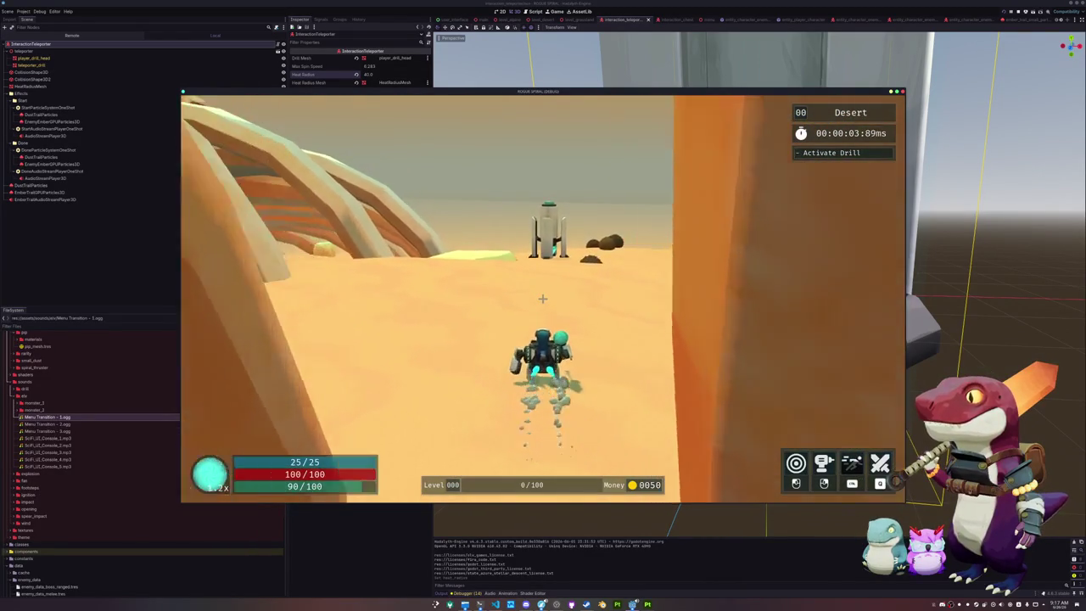
key(w)
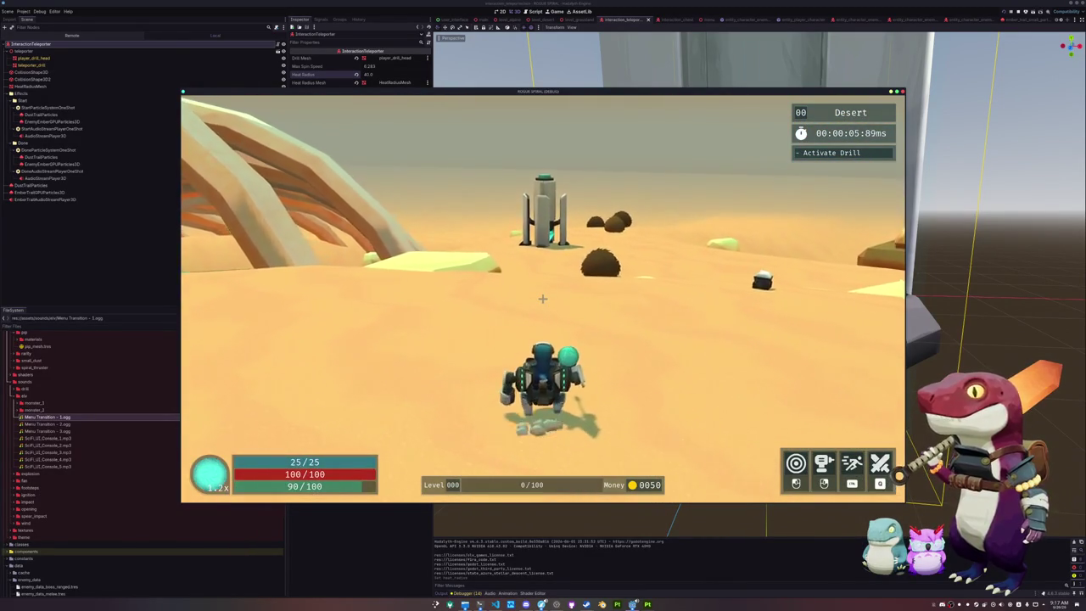
key(w)
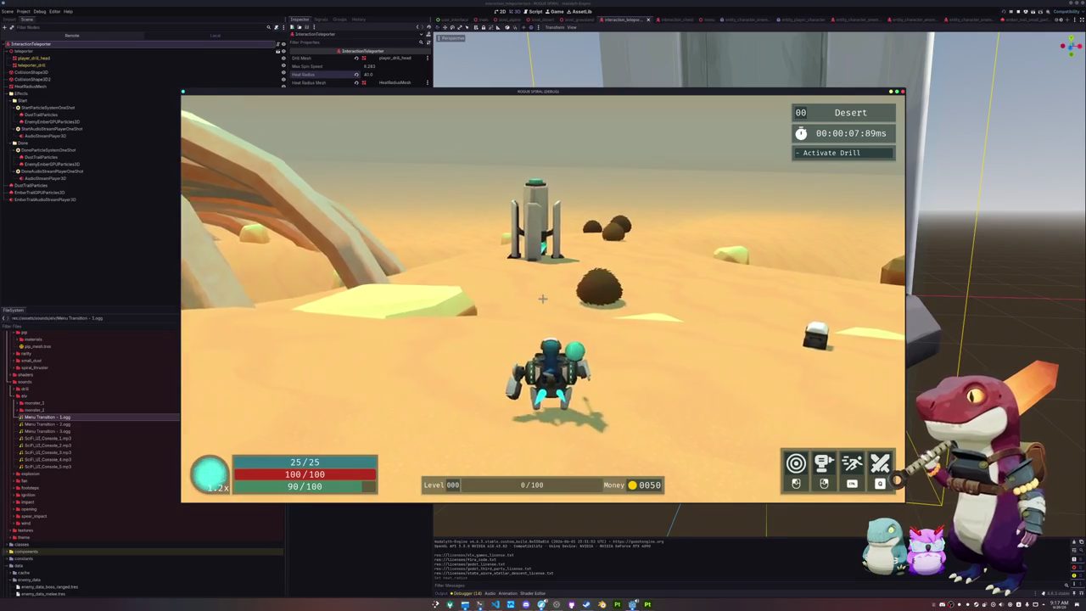
key(w)
key(w)
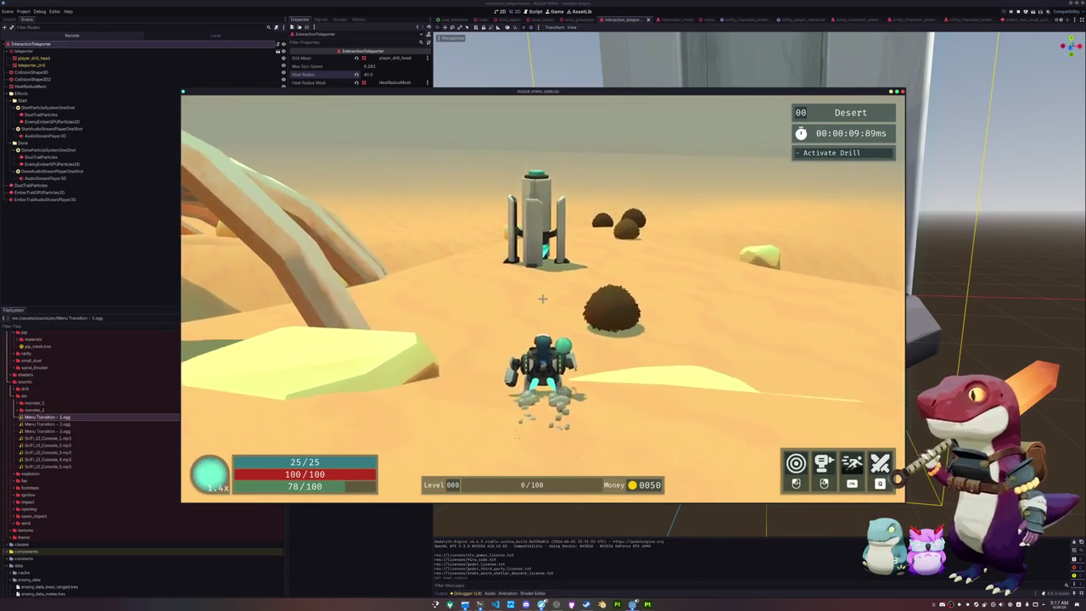
key(w)
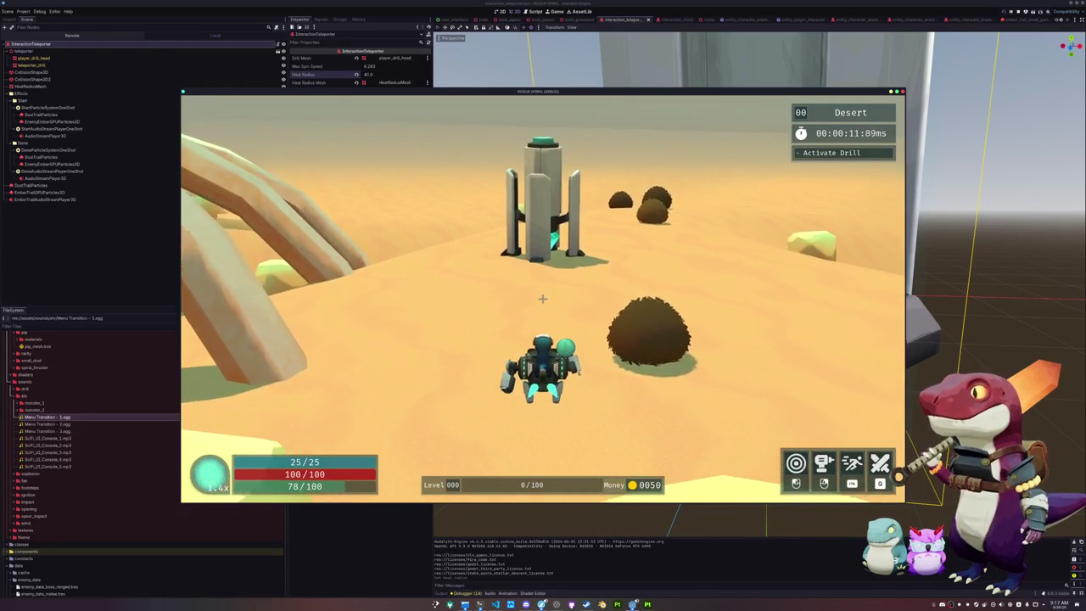
key(w)
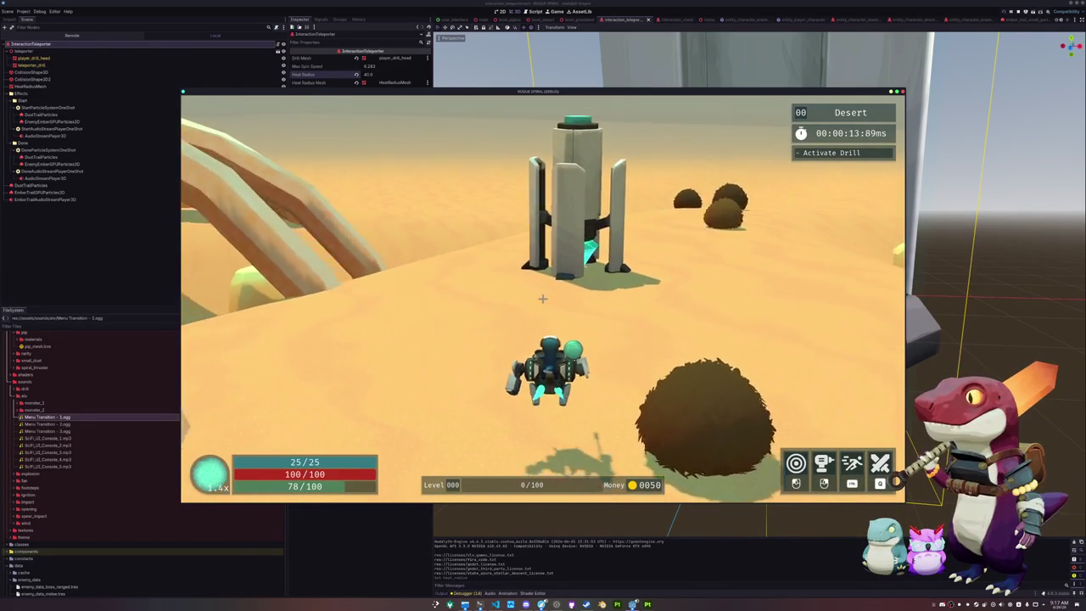
key(w)
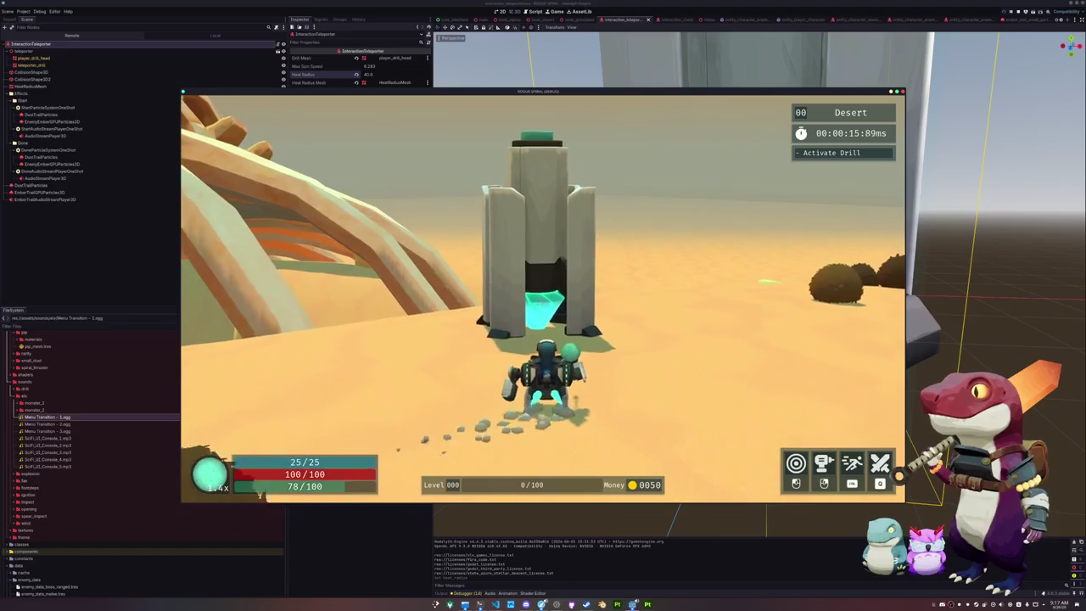
- Activate the drill and drive out of the shield dome past the bush and rib-bone arches
key(w)
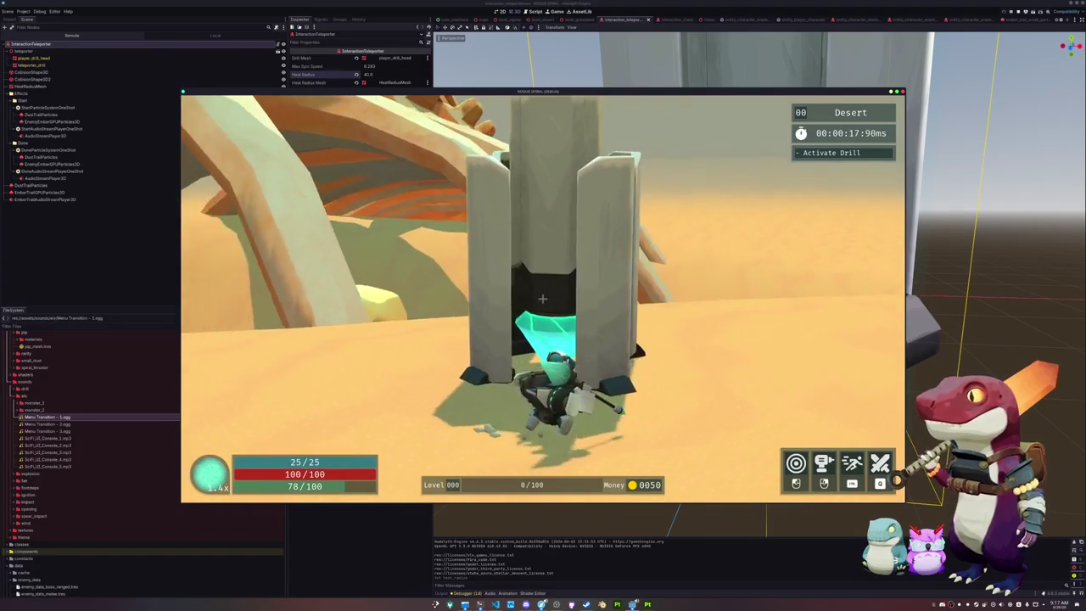
key(e)
key(w)
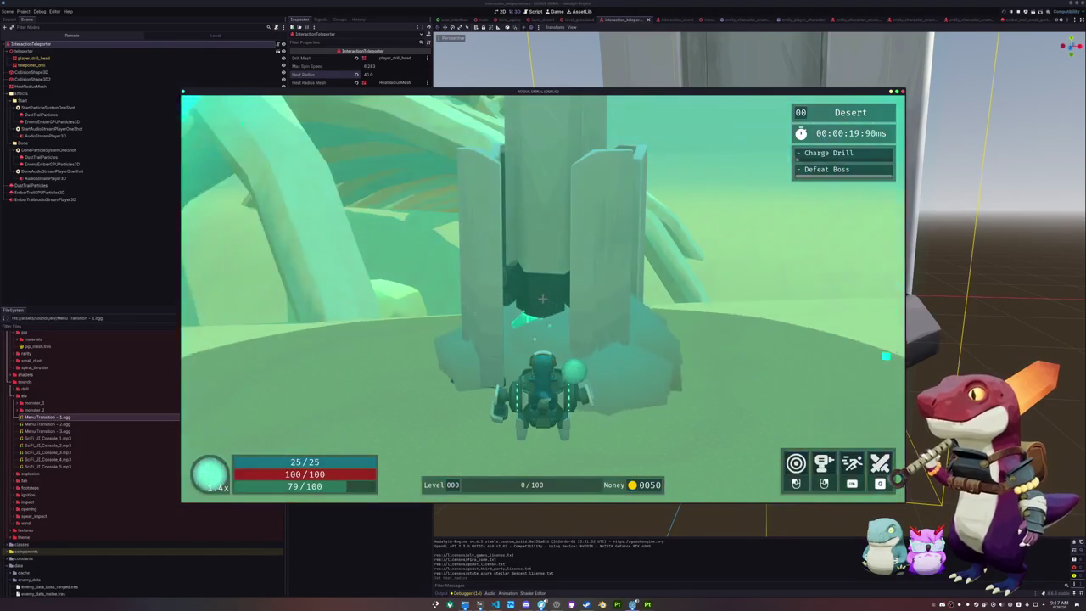
key(w)
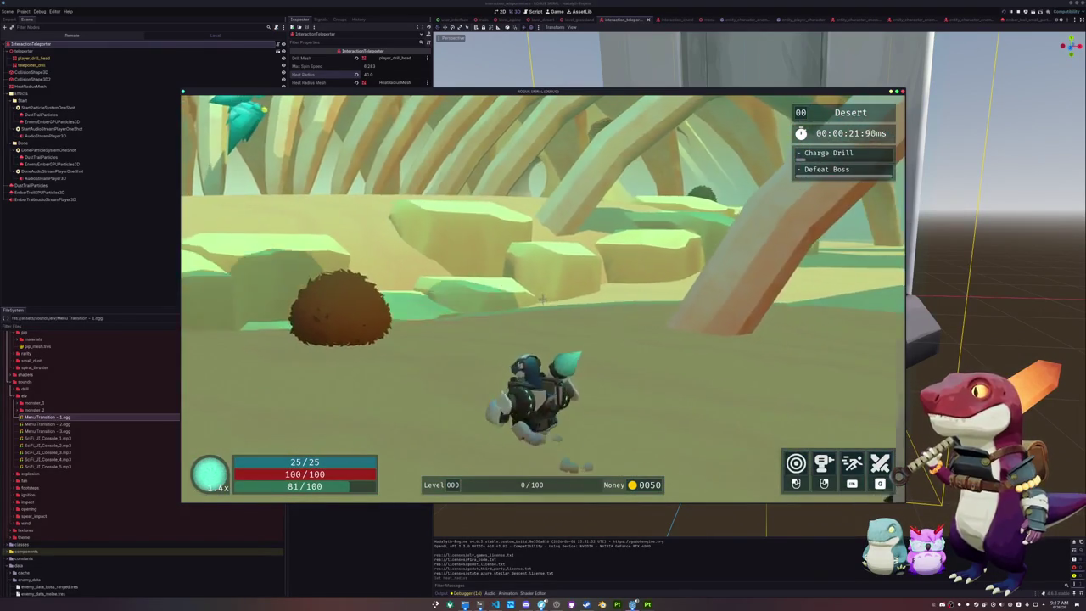
key(w)
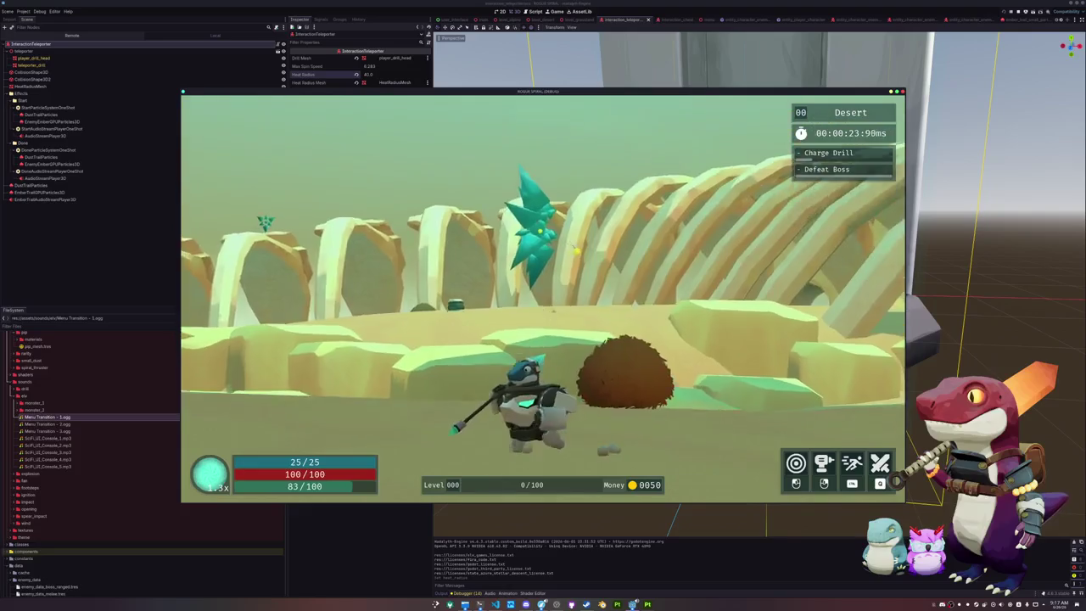
key(w)
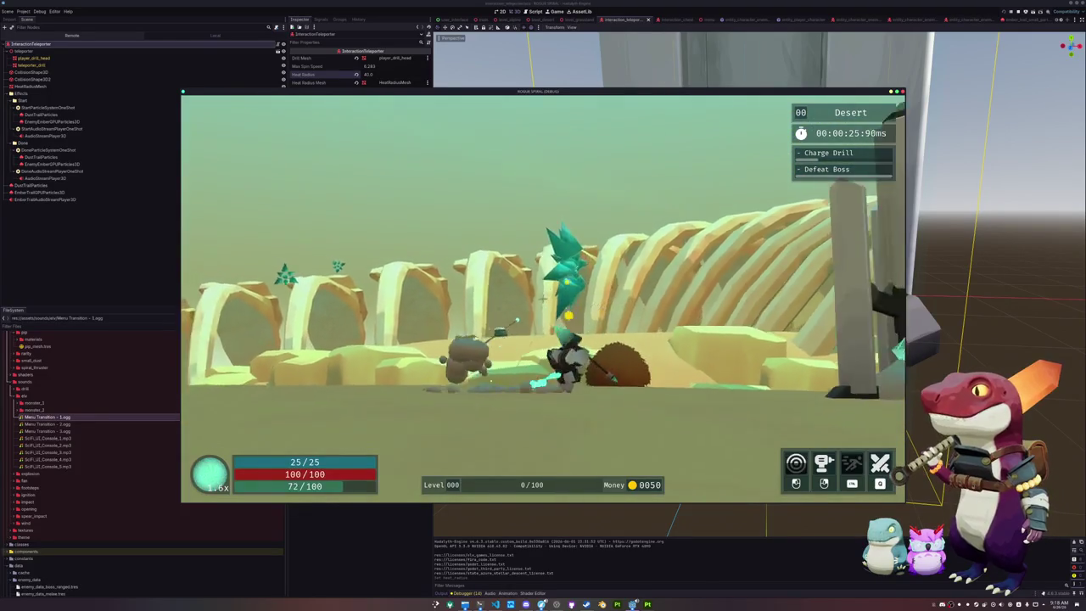
key(w)
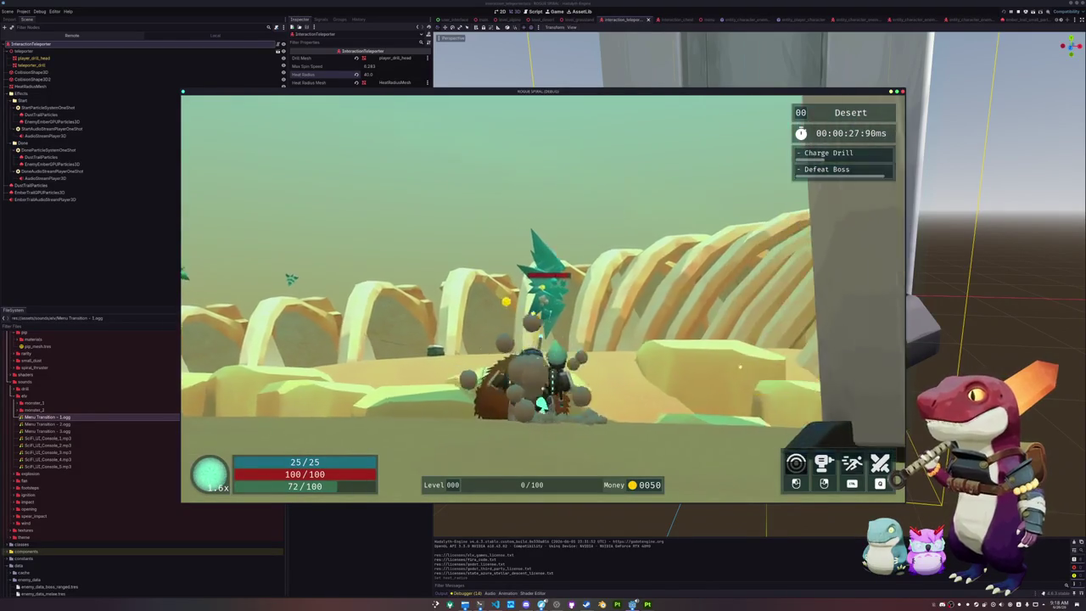
key(w)
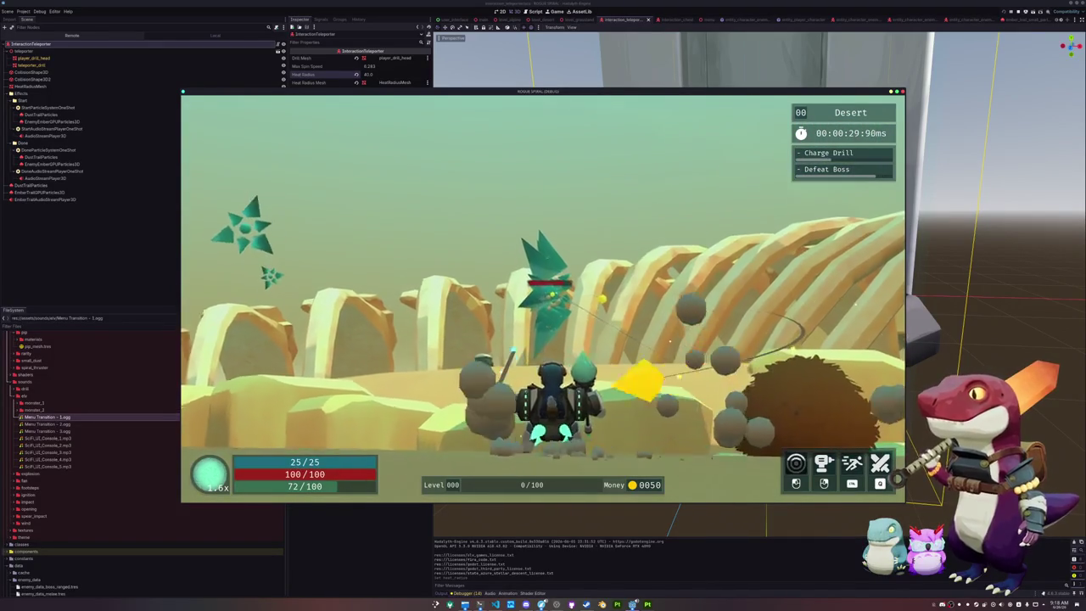
key(w)
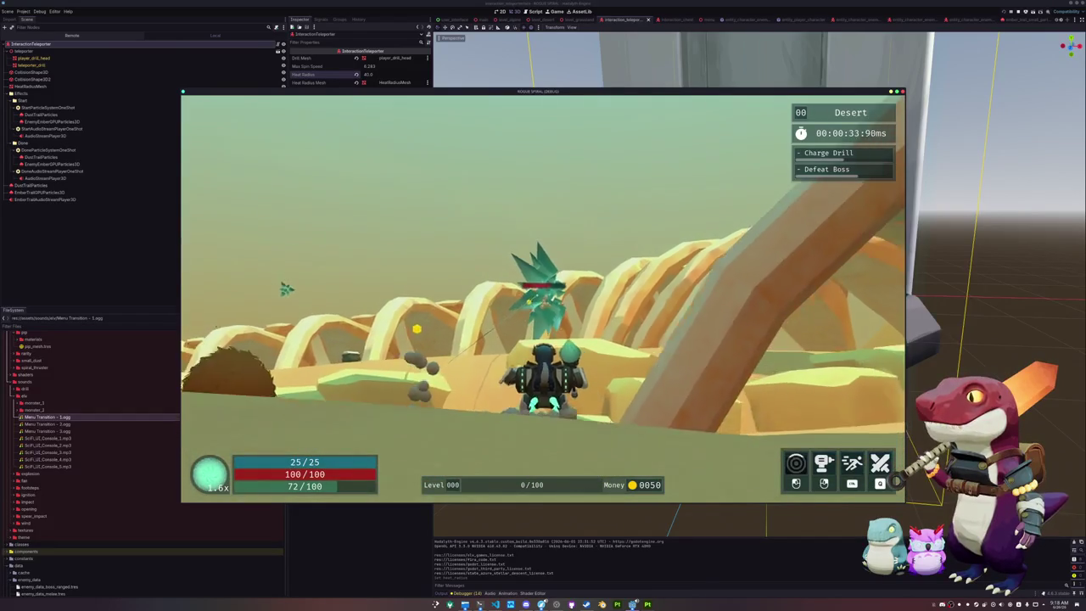
key(w)
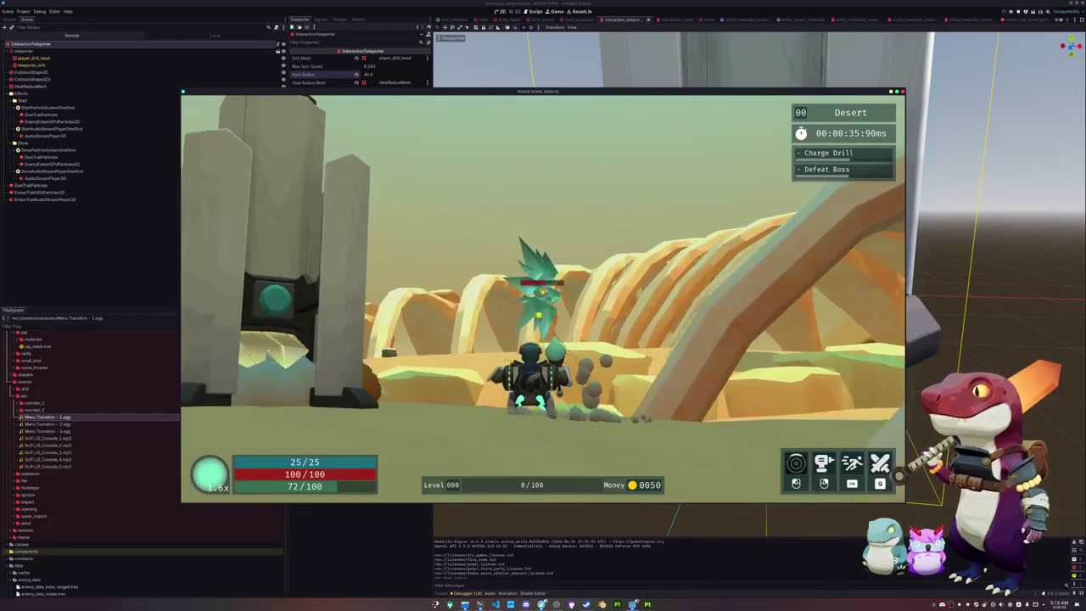
key(w)
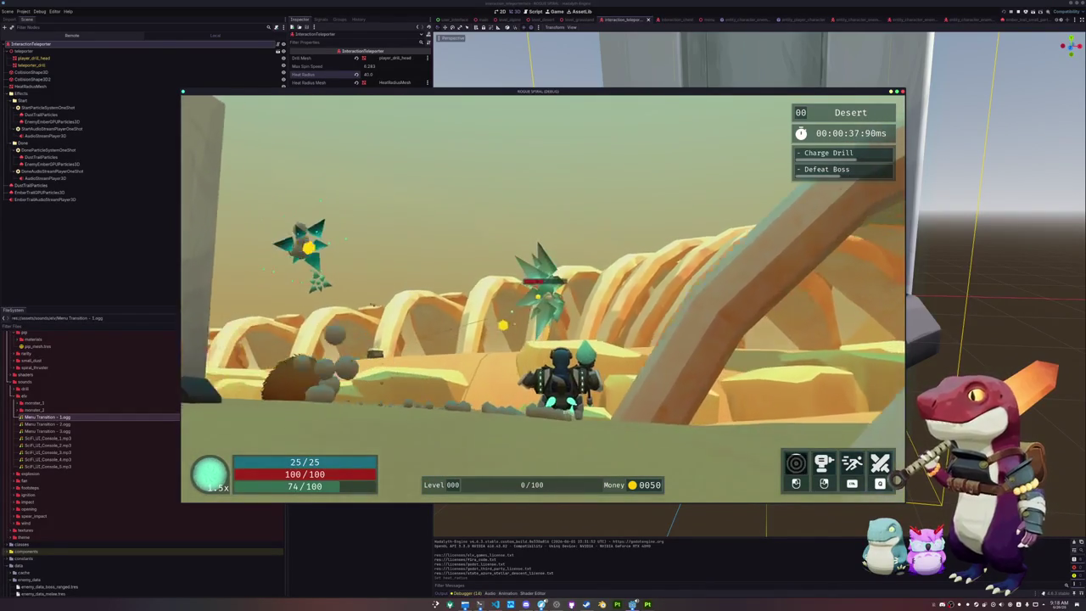
key(w)
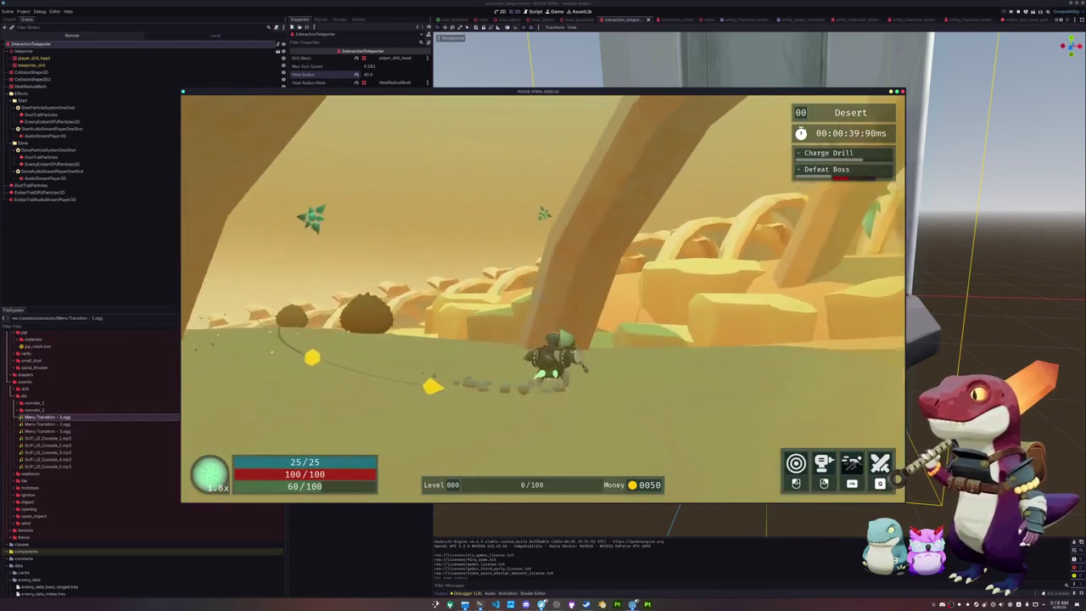
key(w)
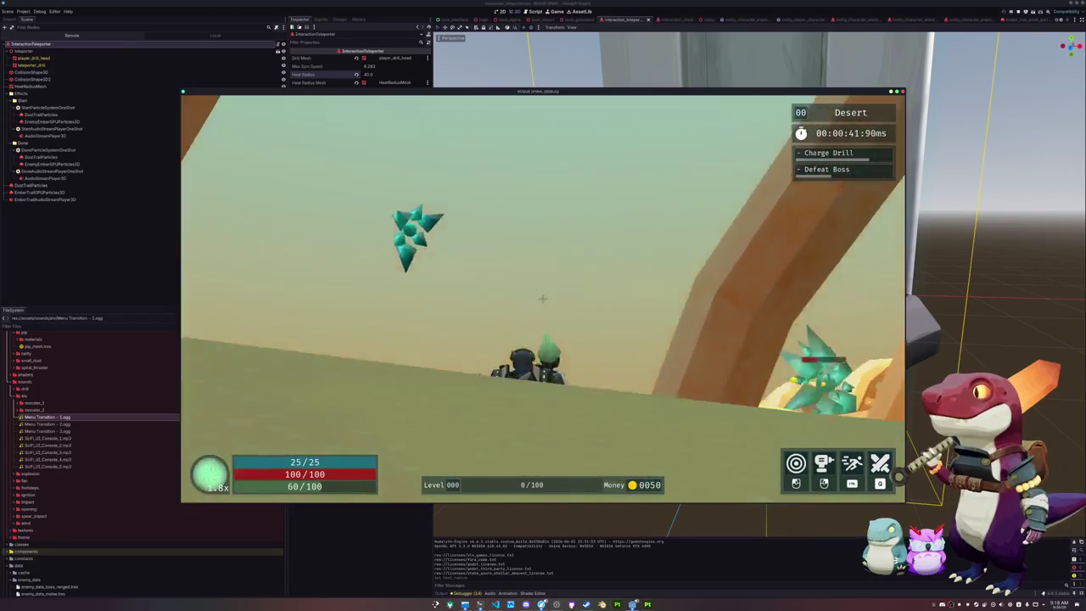
key(w)
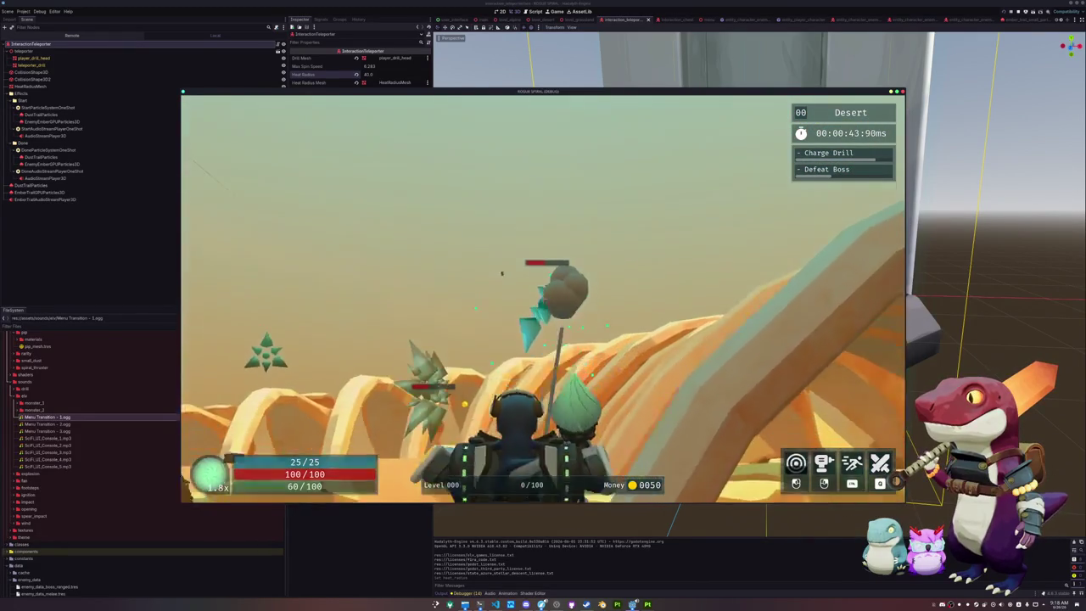
key(w)
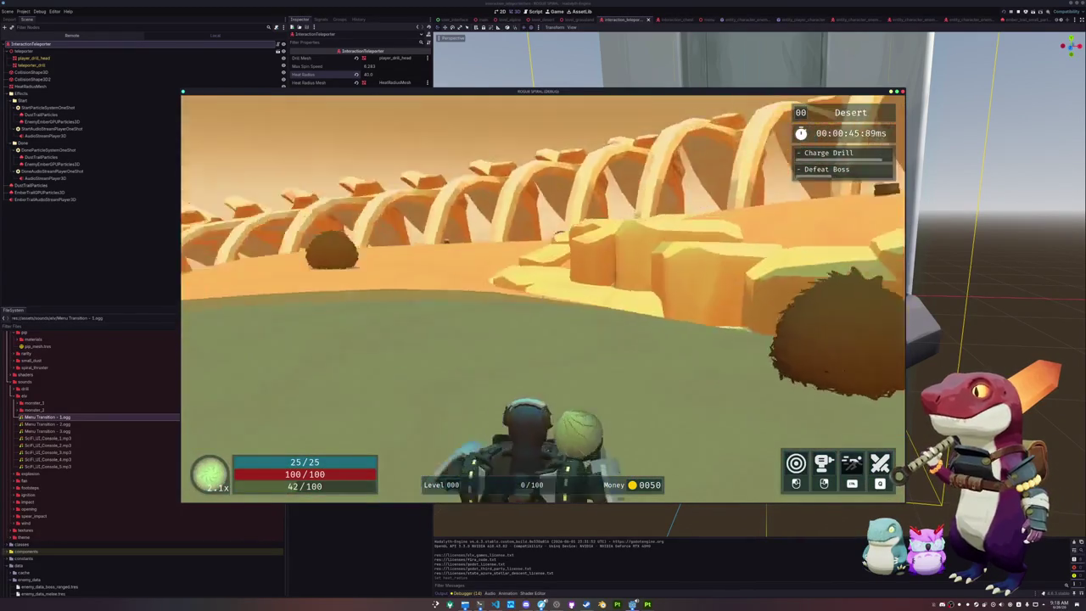
- Fight enemies along the ledge, circle the teleporter pillar until the drill charges, then pause
key(w)
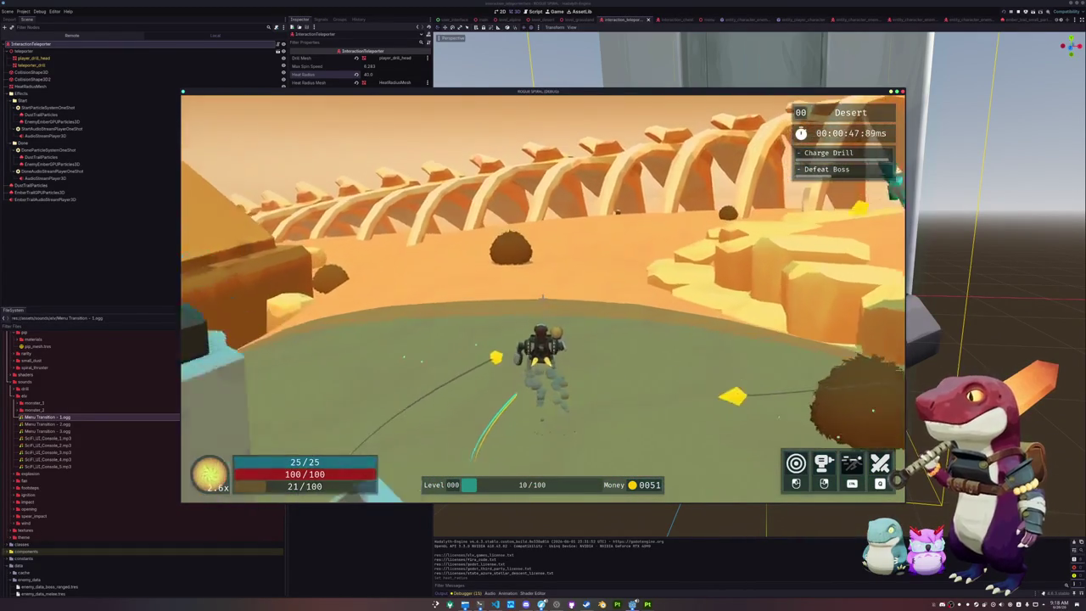
key(w)
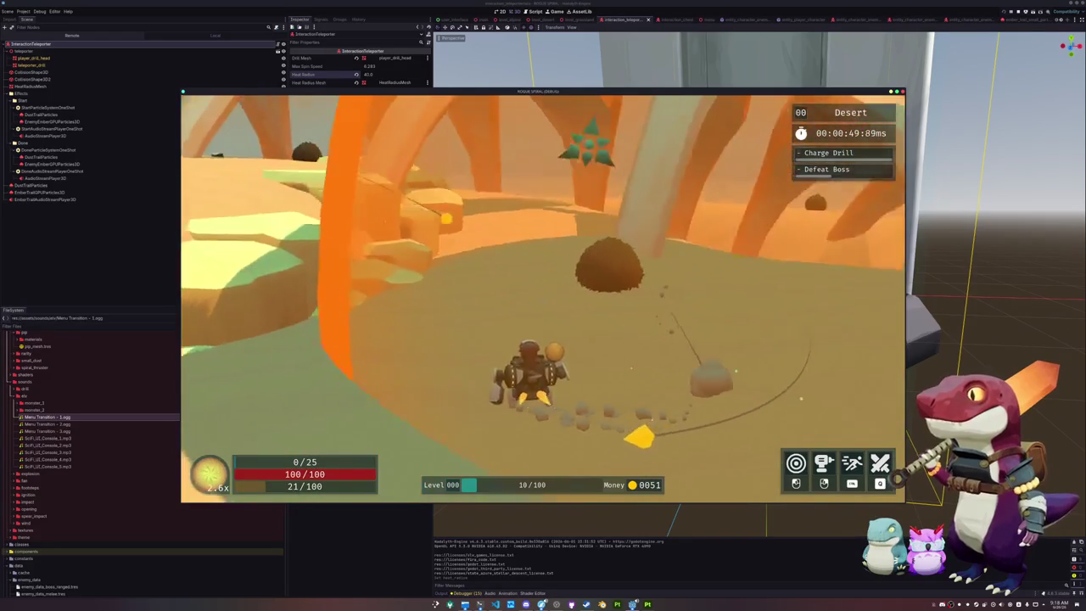
key(w)
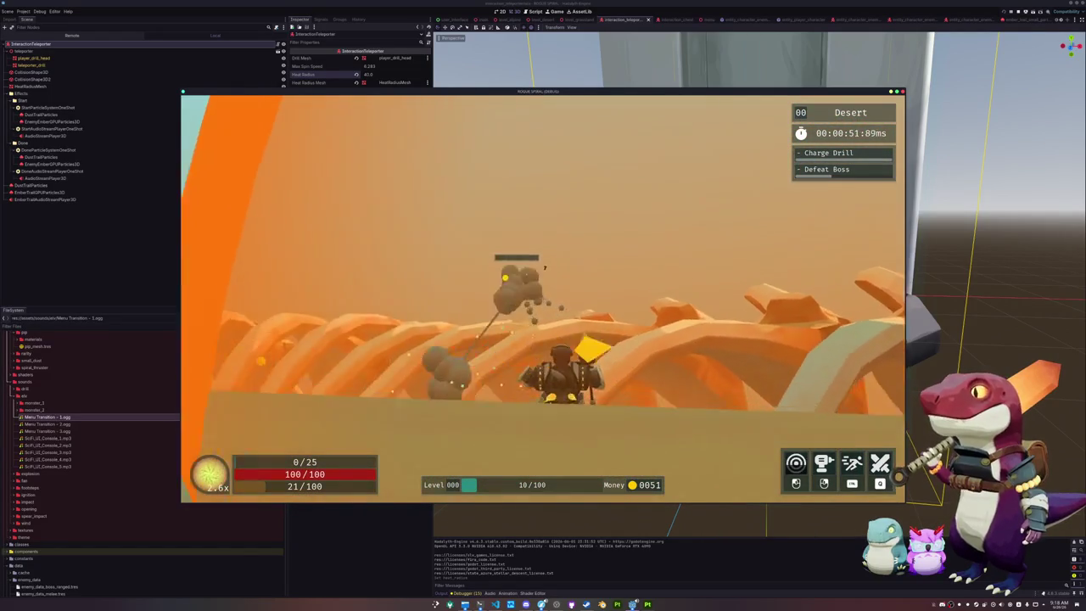
key(w)
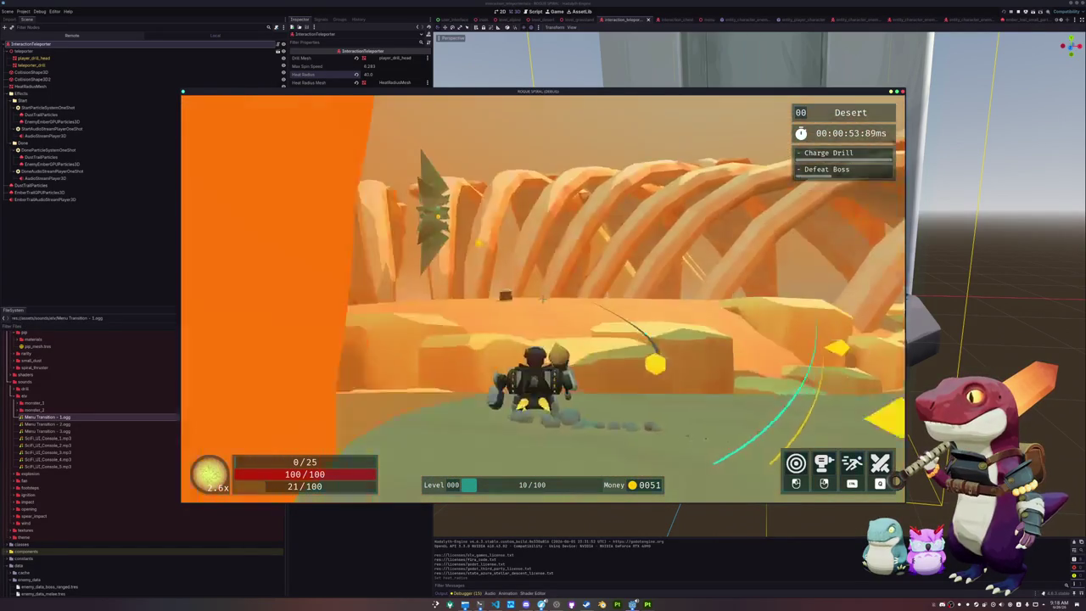
key(w)
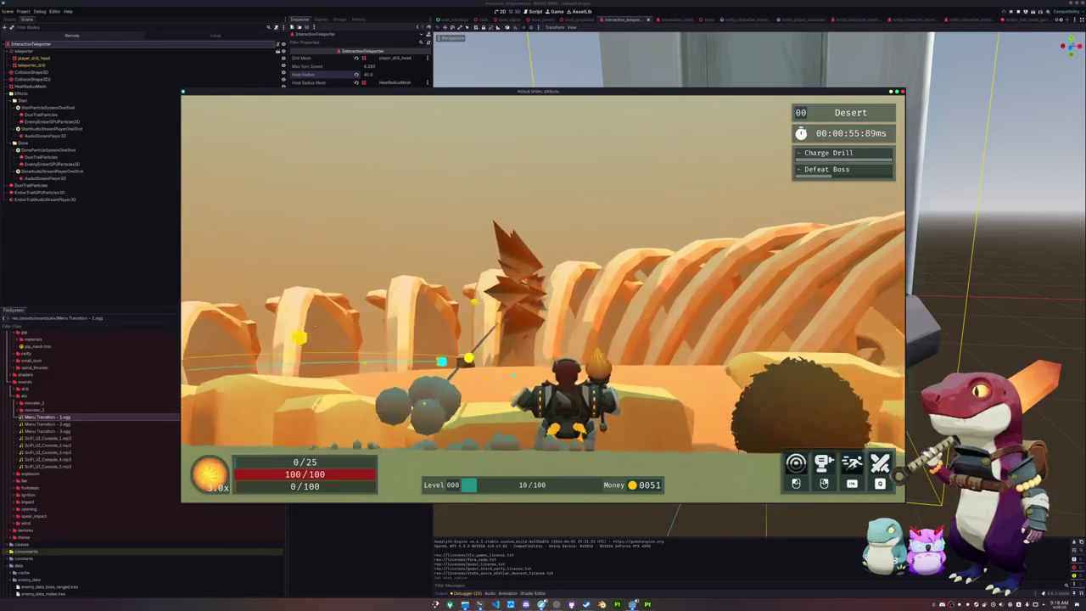
key(w)
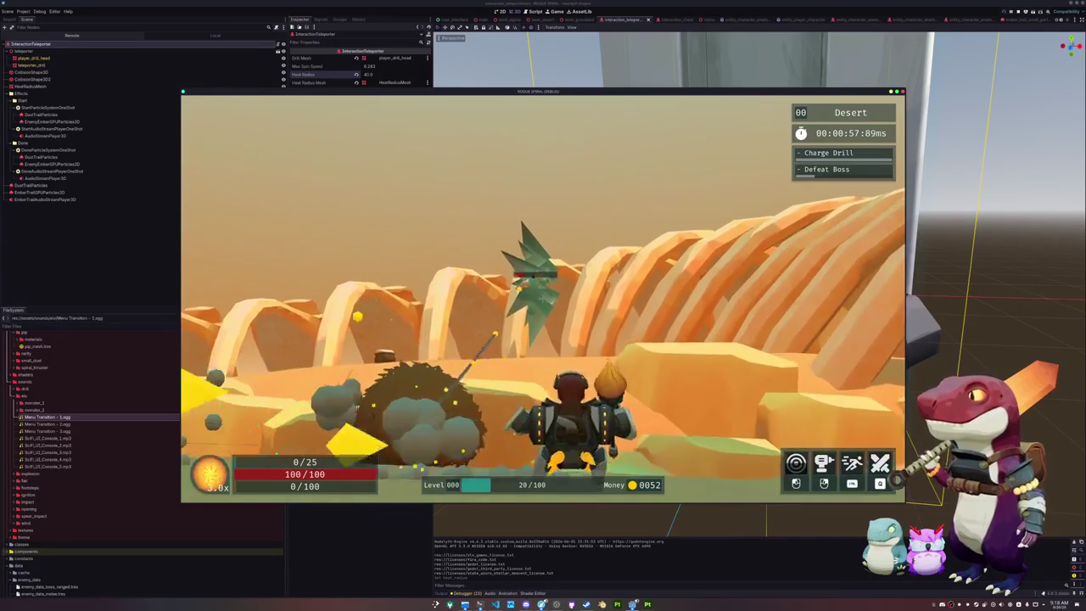
key(w)
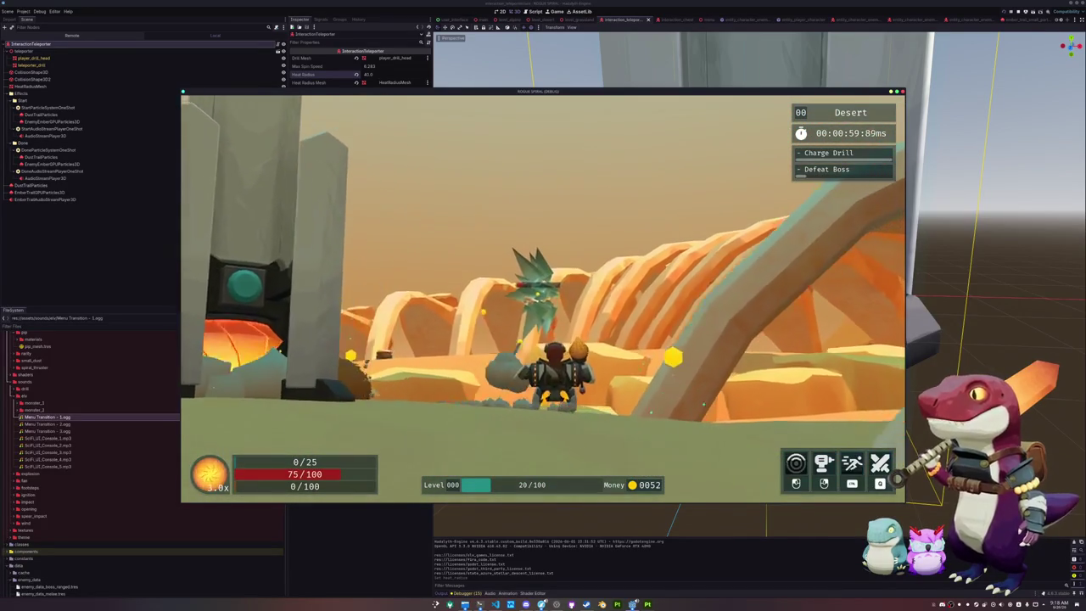
key(w)
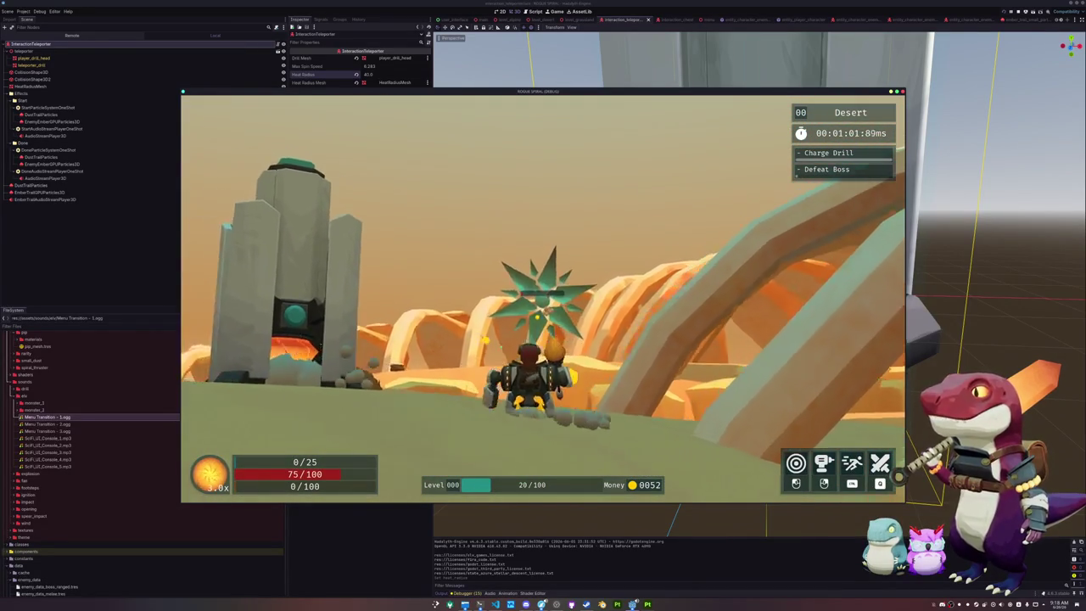
key(w)
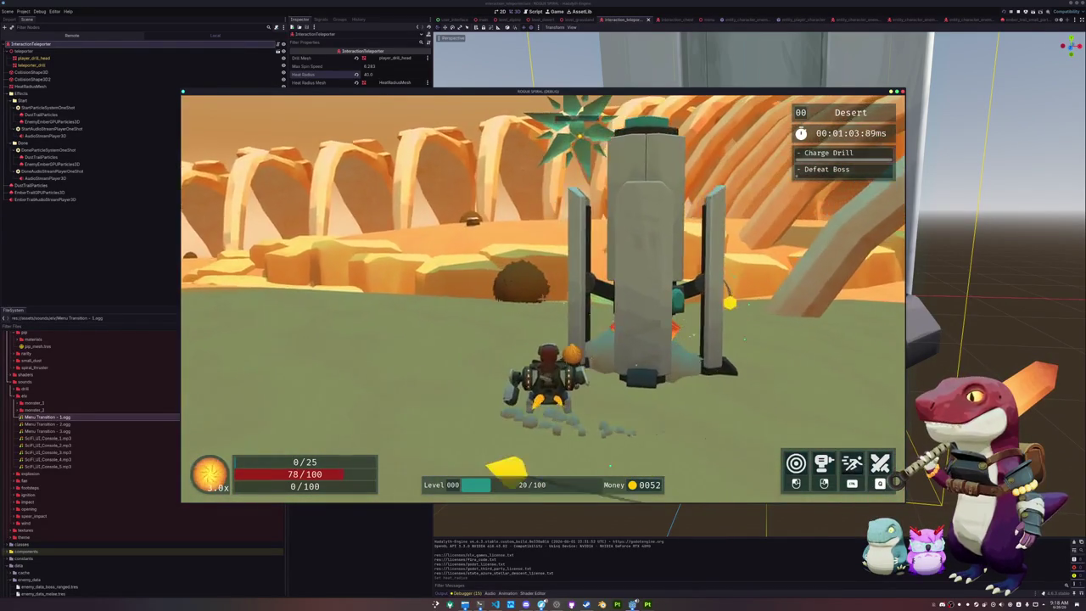
key(w)
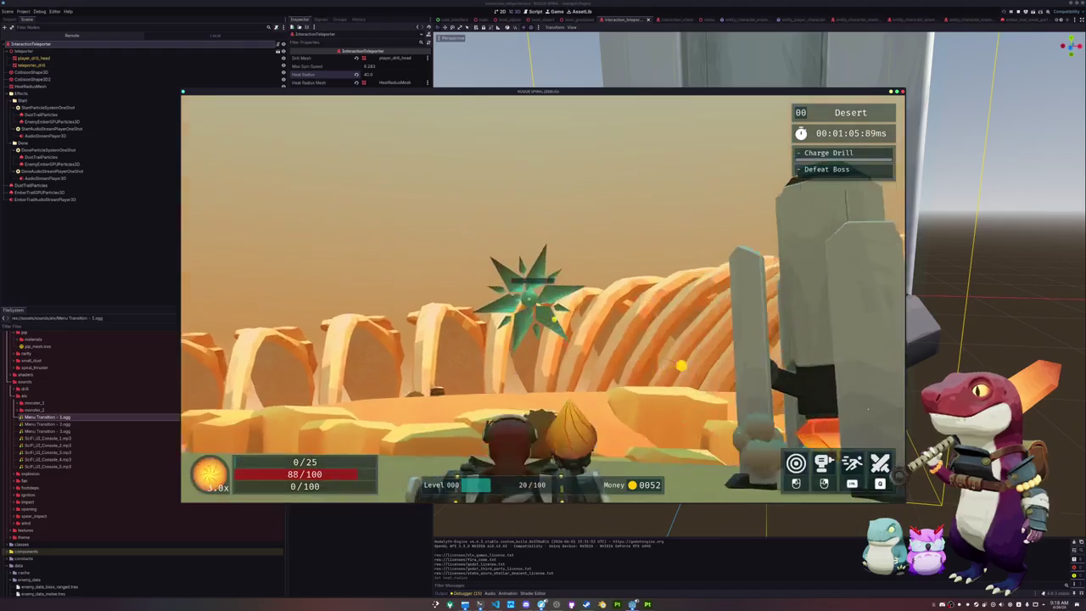
key(w)
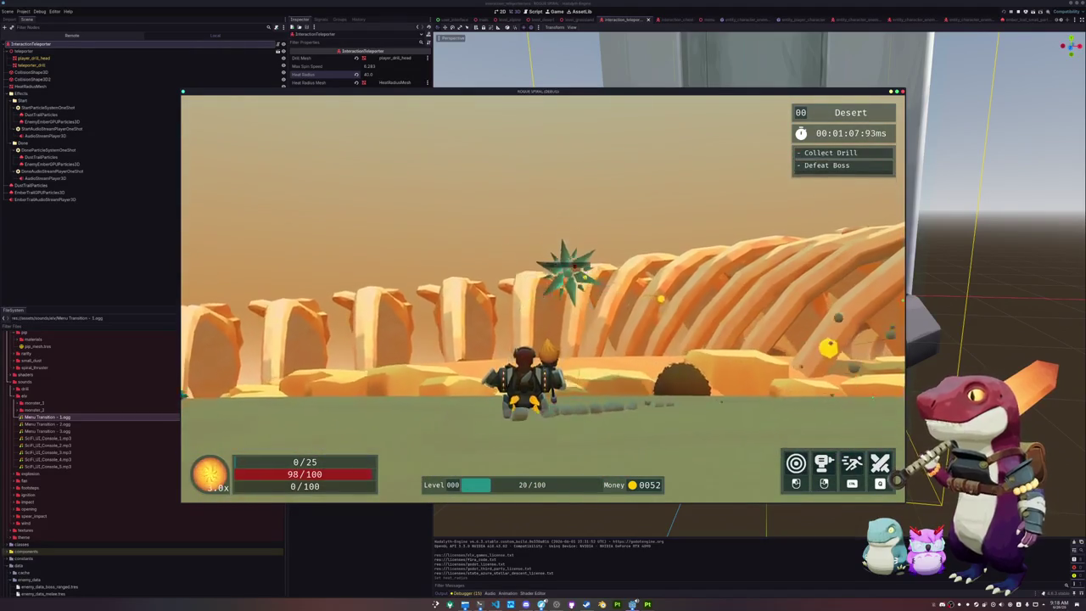
key(w)
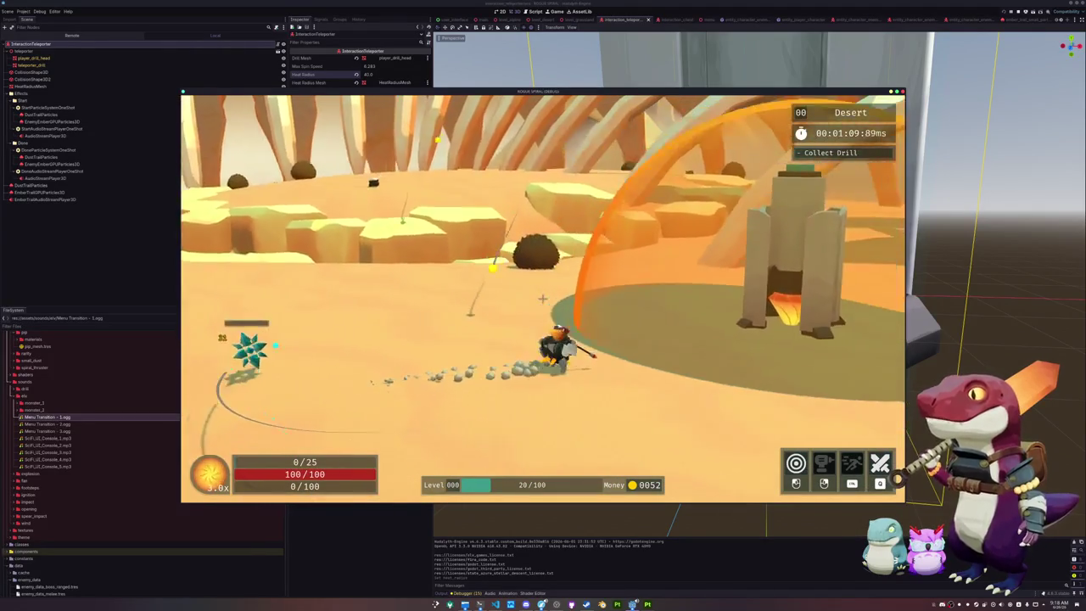
key(w)
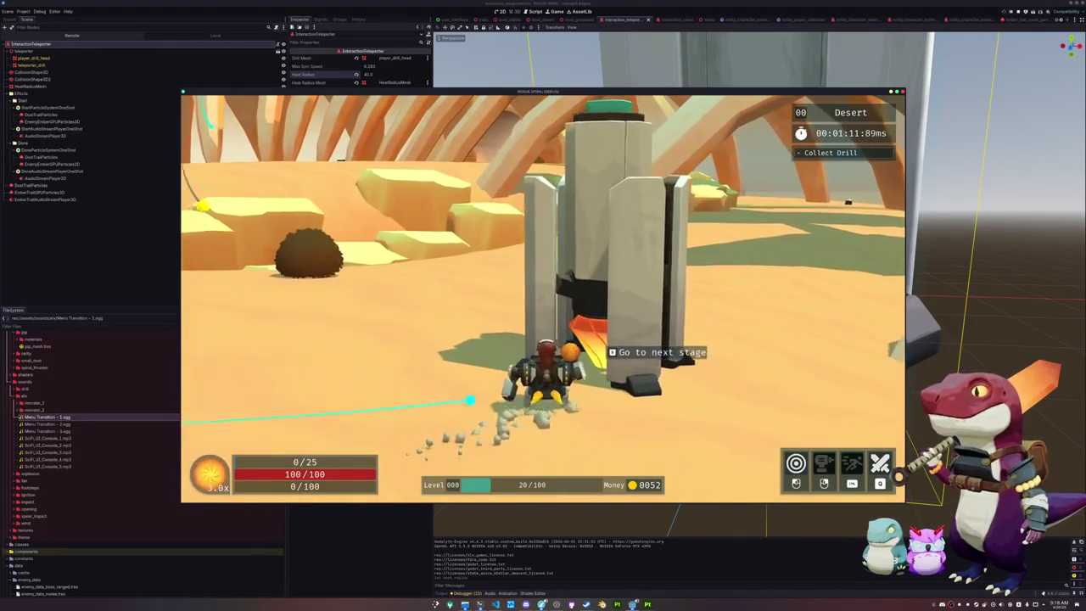
key(w)
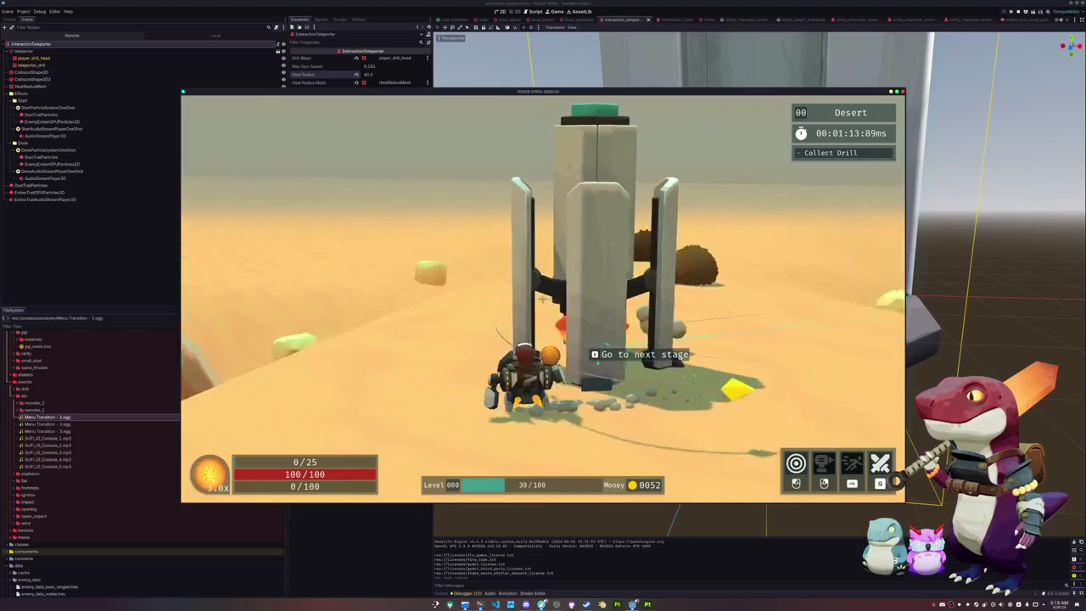
key(Escape)
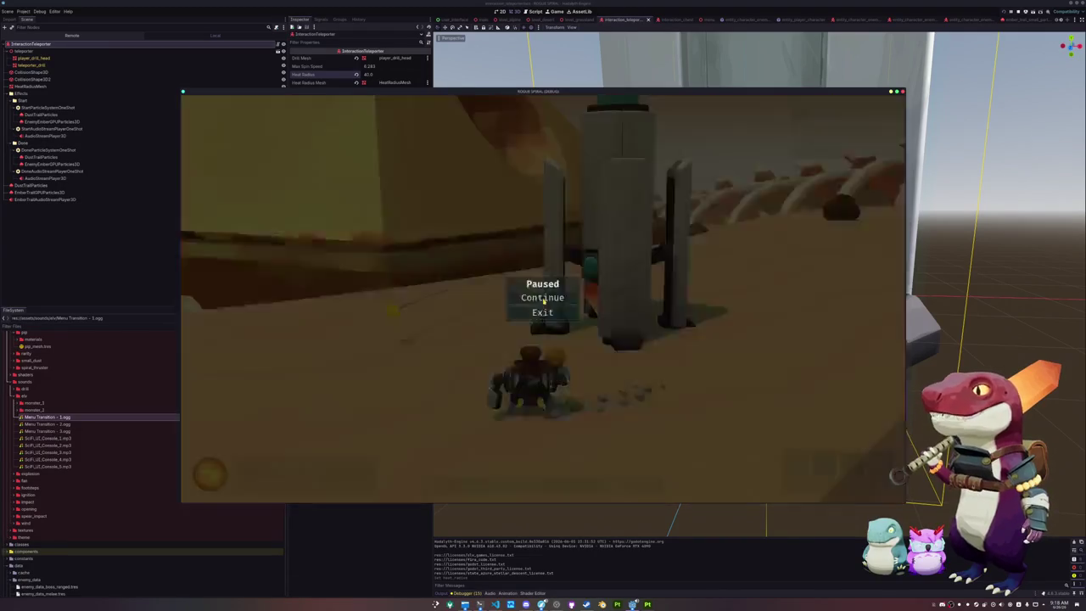
- Close the game and move the done particles and shrink tween block above the boss check in interaction_teleporter.gd
click(542, 312)
click(495, 605)
scroll(579, 443, down, 20)
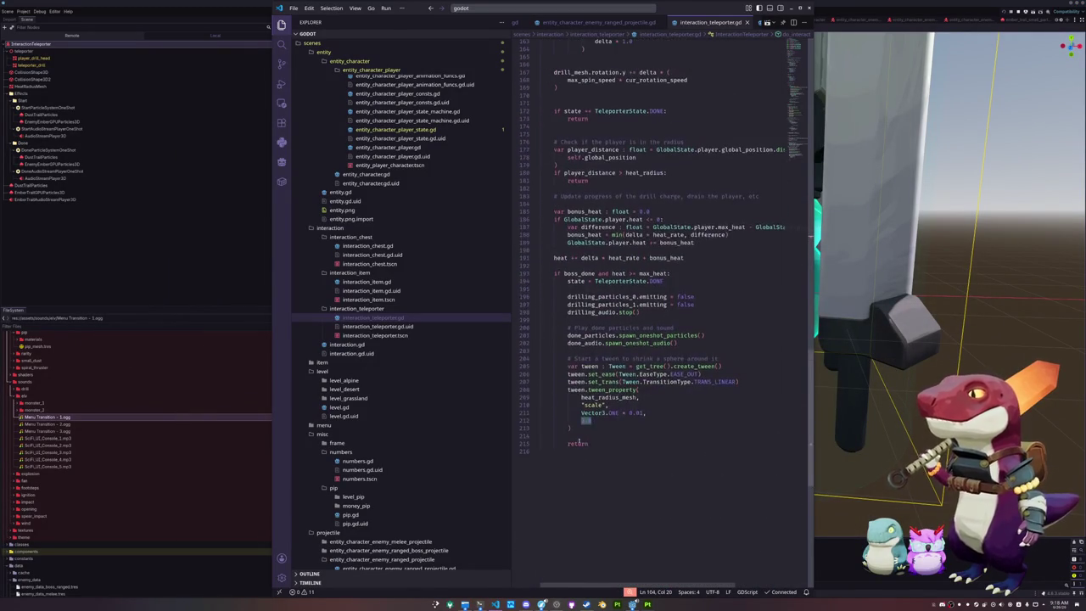
drag(590, 429, 541, 382)
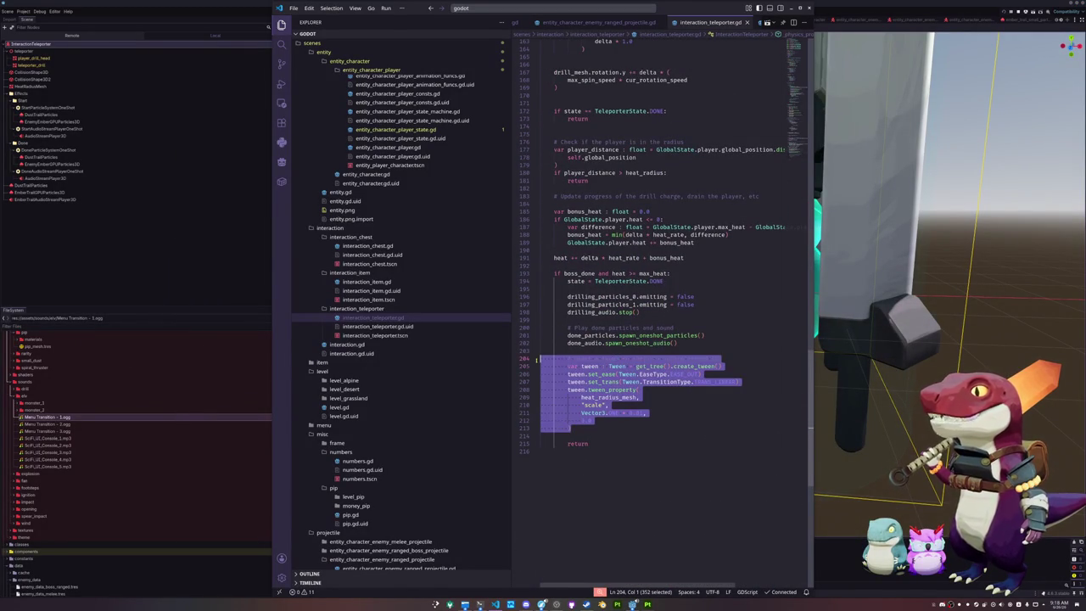
drag(608, 431, 526, 329)
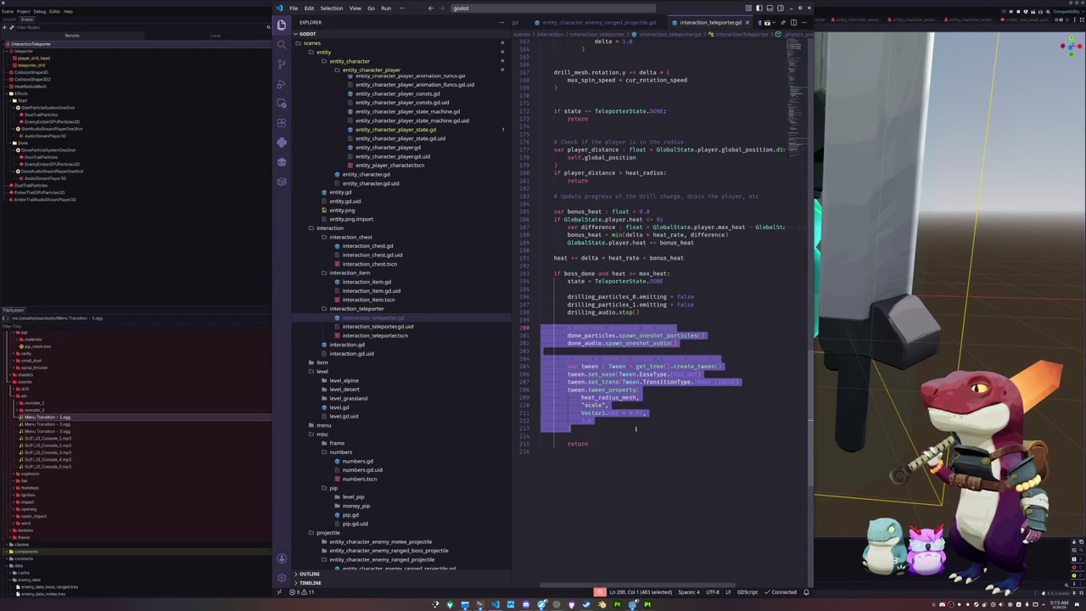
scroll(636, 428, up, 1)
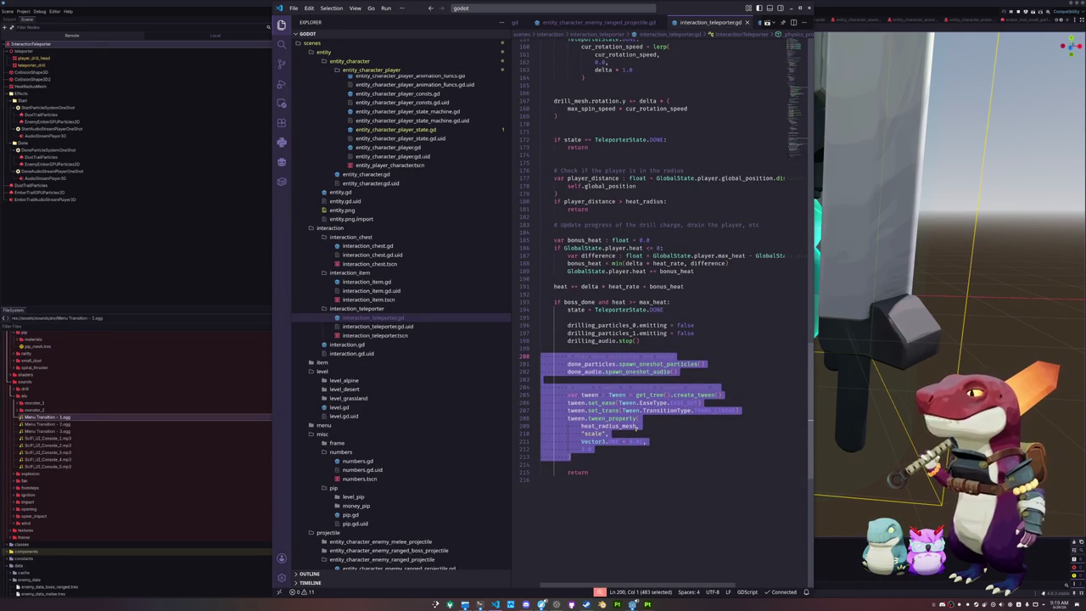
key(Delete)
key(Up)
key(Up)
key(Up)
key(Up)
key(Up)
text(# Play done particles and sound         done_particles.spawn_oneshot_particles()         done_audio.spawn_oneshot_audio()          # Start a tween to shrink a sphere around it         var tween : Tween = get_tree().create_tween()         tween.set_ease(Tween.EaseType.EASE_OUT)         tween.set_trans(Tween.TransitionType.TRANS_LINEAR)         tween.tween_property(             heat_radius_mesh,             "scale",             Vector3.ONE * 0.01,             3.0         ))
key(Up)
key(Up)
key(Up)
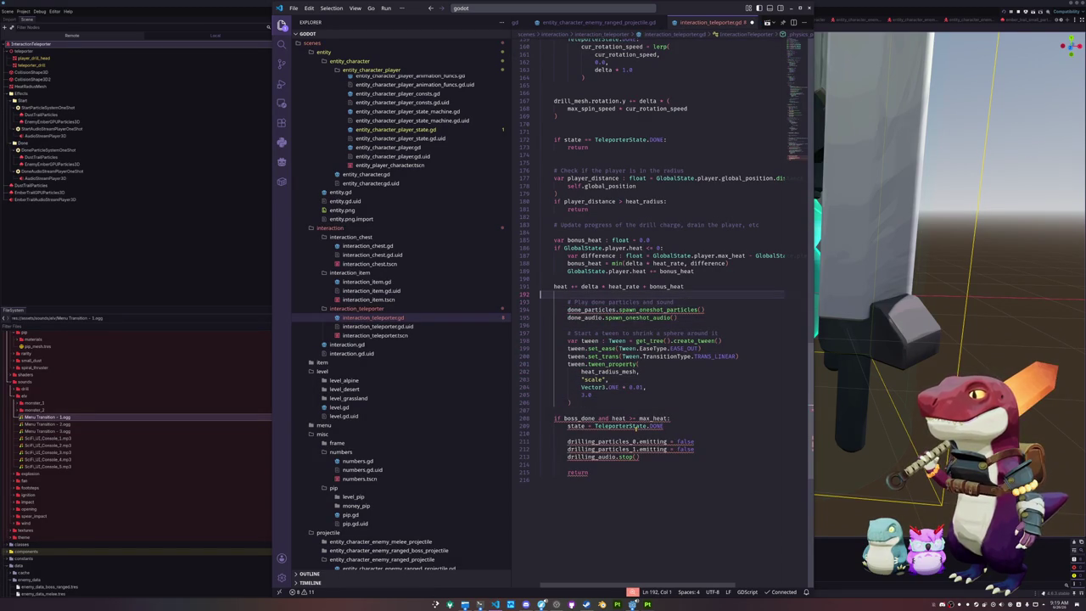
- Wrap the block in 'if heat >= max_heat and not heat_done:' that sets heat_done = true
key(Return)
text(if he)
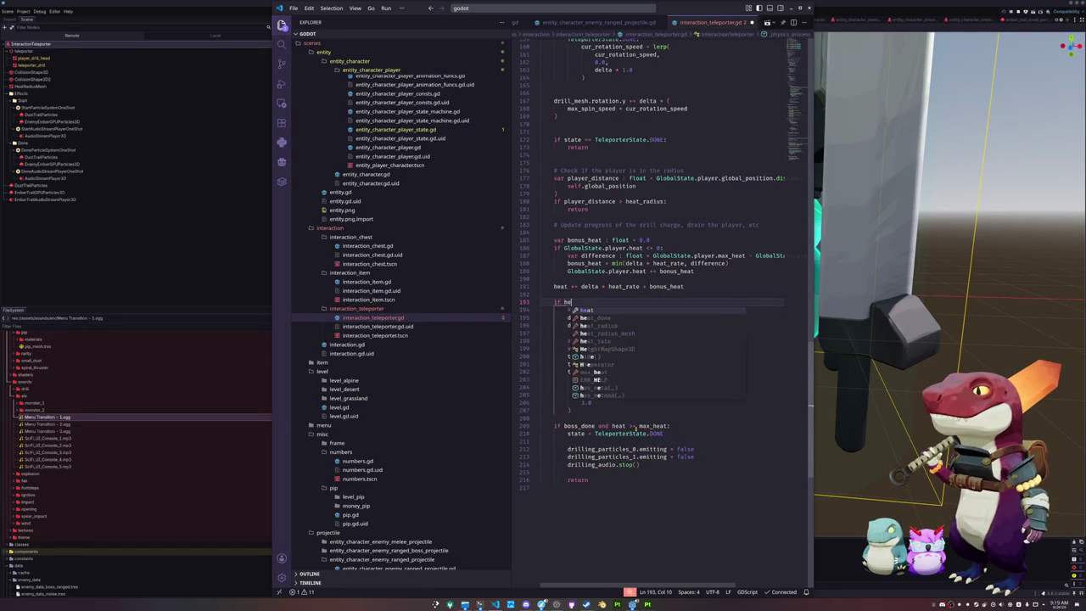
text(at >= max_heat:)
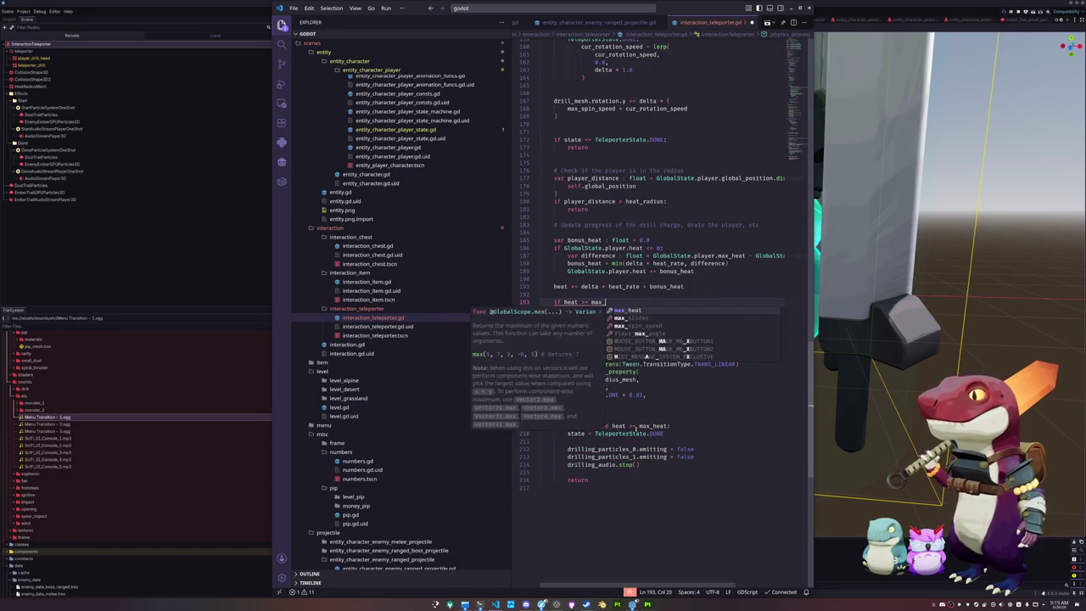
key(Down)
key(Home)
key(Home)
key(Return)
key(Up)
key(Return)
key(Up)
text(h)
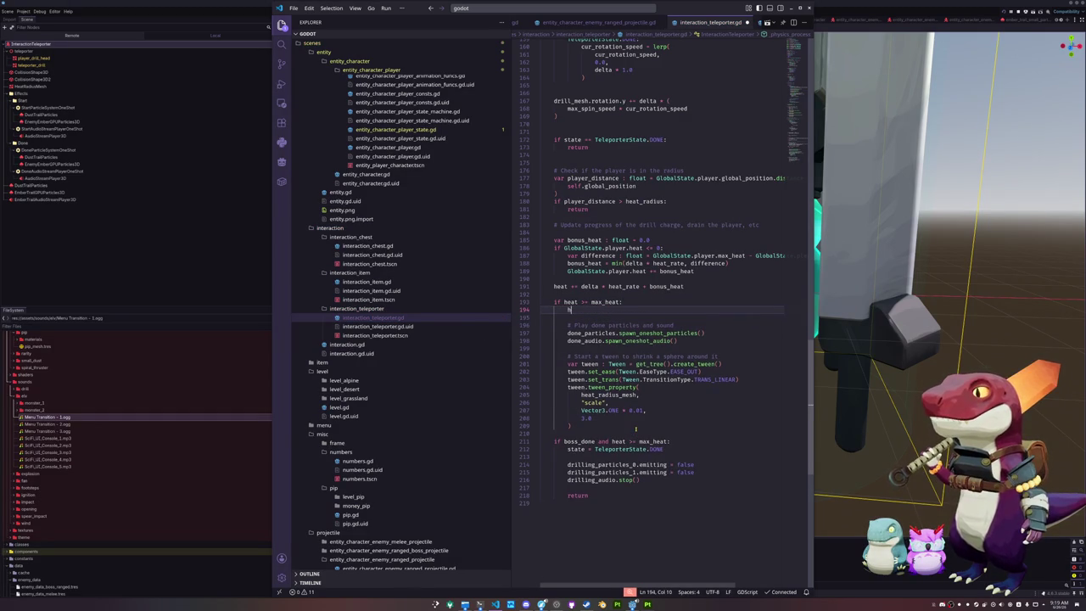
text(eat_done = true)
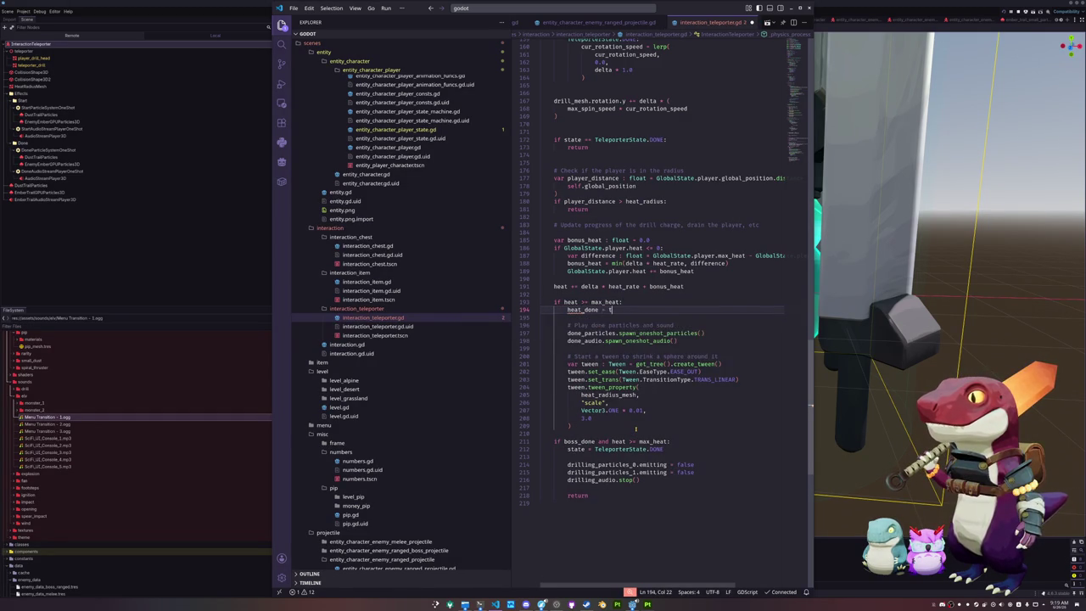
key(Home)
key(Home)
key(Up)
key(End)
key(Left)
text(and not heat_done)
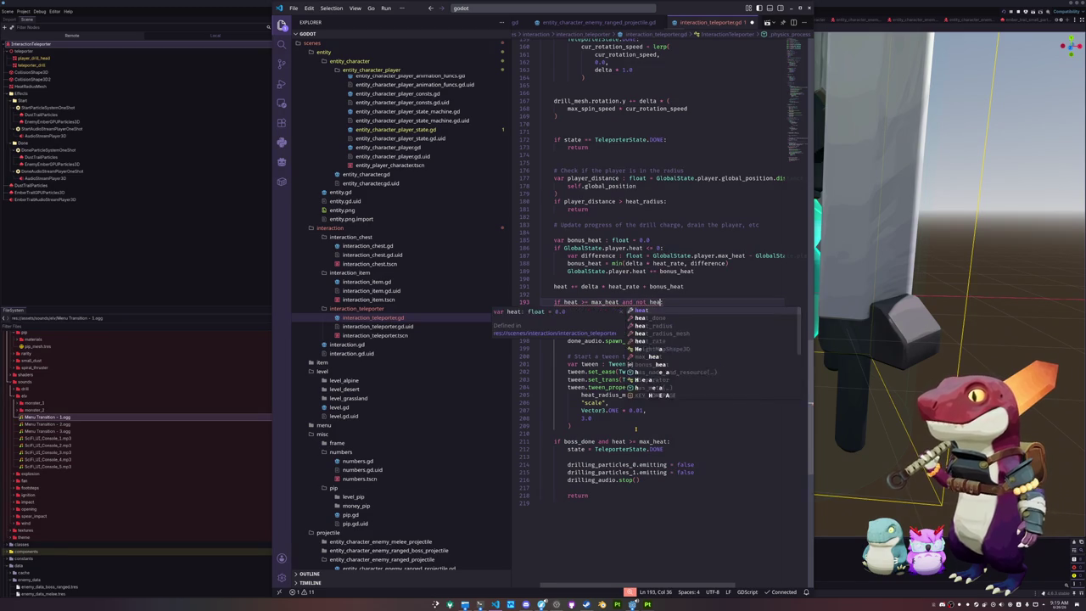
key(End)
key(Down)
key(Down)
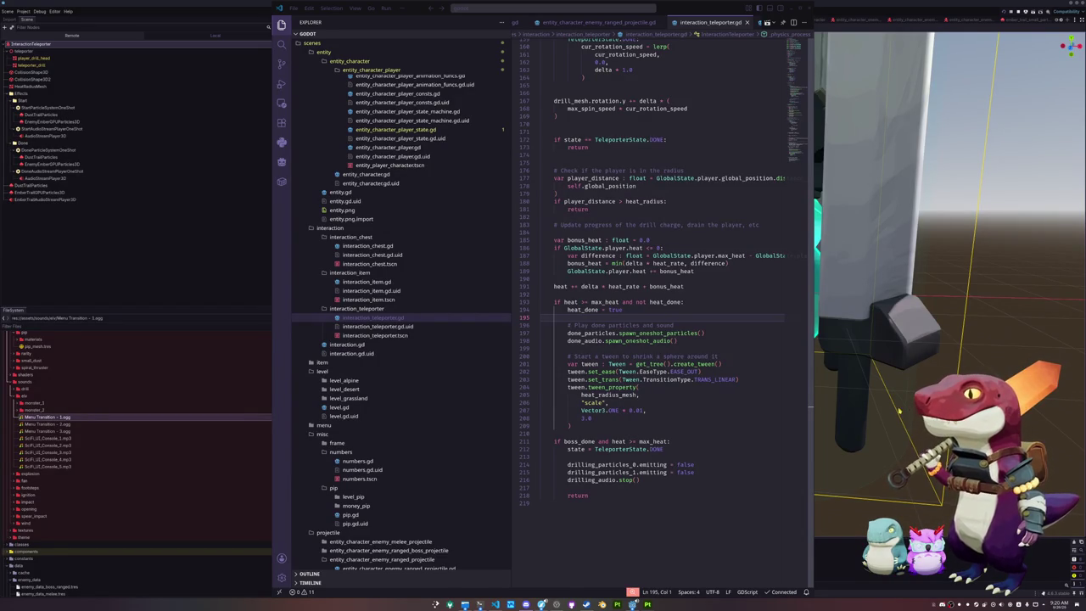
- Review the heat_done usage and the boss_done declaration in interaction_teleporter.gd
click(661, 433)
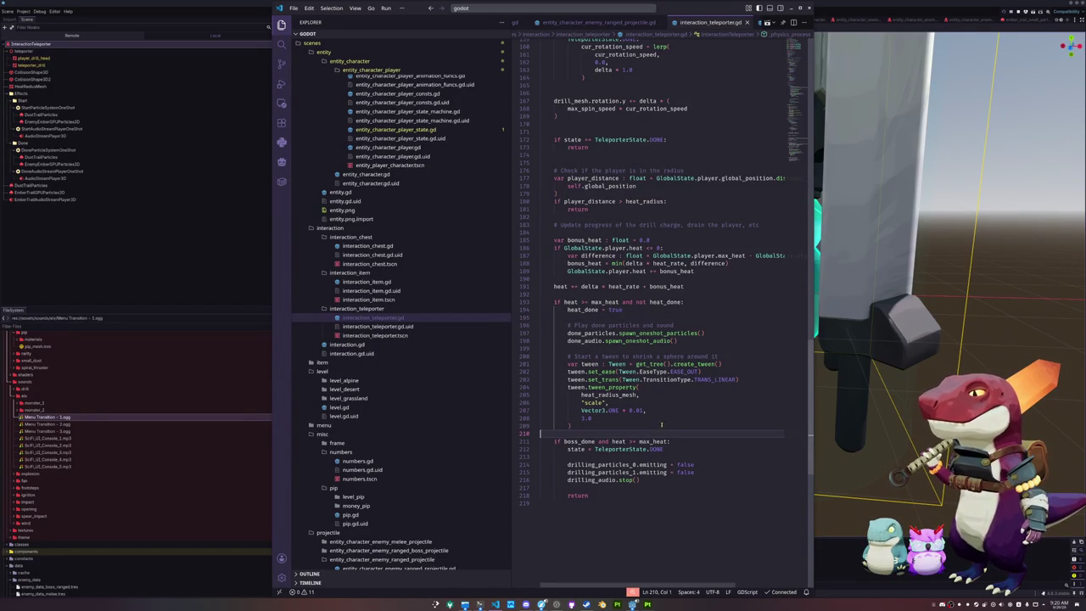
scroll(614, 370, up, 2)
double_click(589, 354)
scroll(589, 354, up, 15)
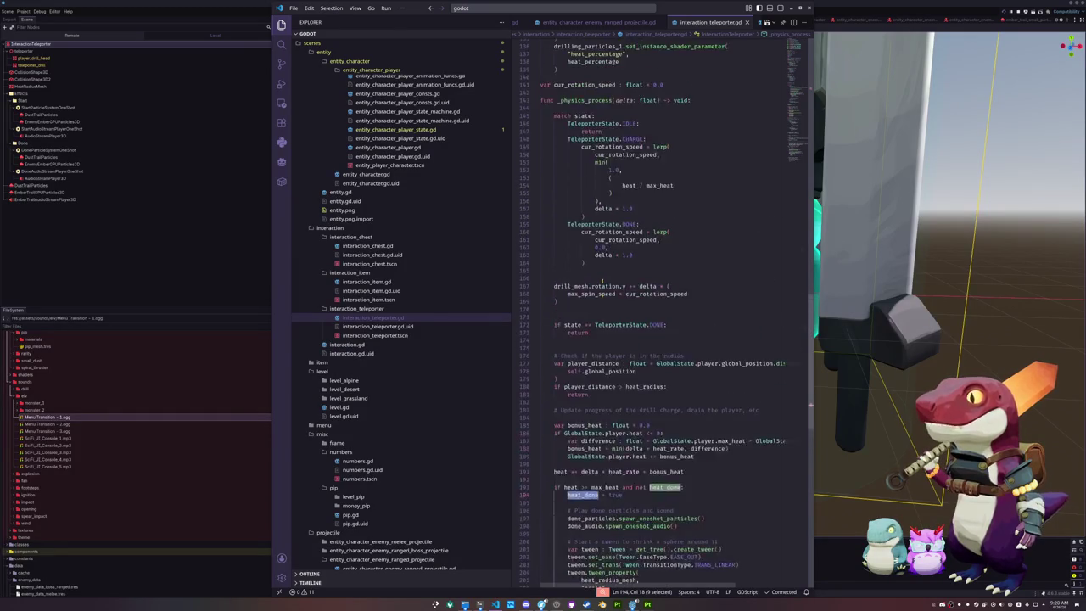
scroll(592, 268, up, 20)
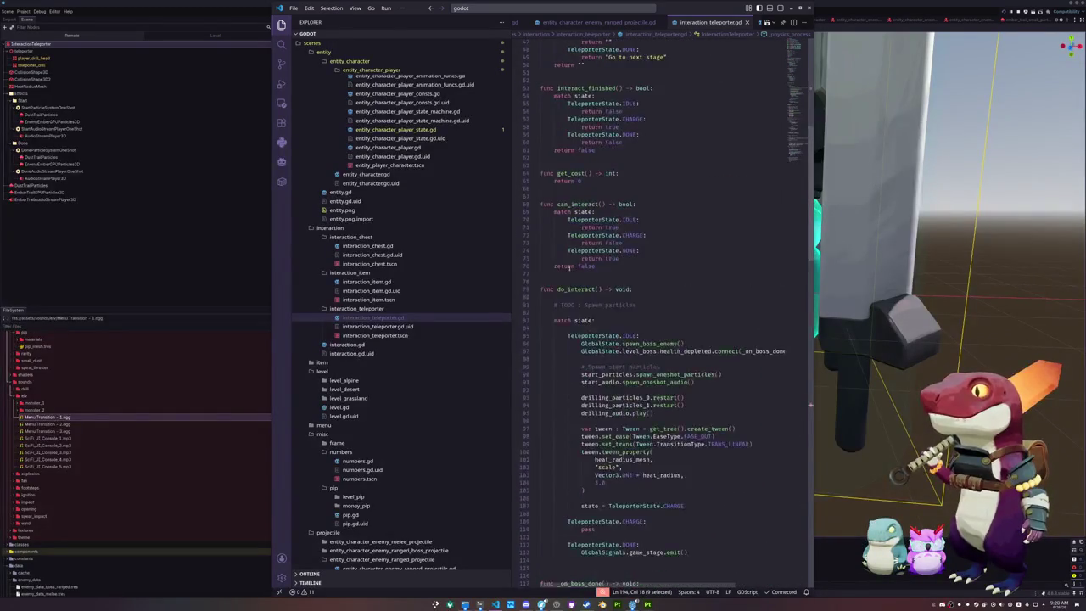
scroll(563, 274, up, 2)
click(577, 252)
scroll(576, 267, down, 3)
scroll(576, 268, down, 12)
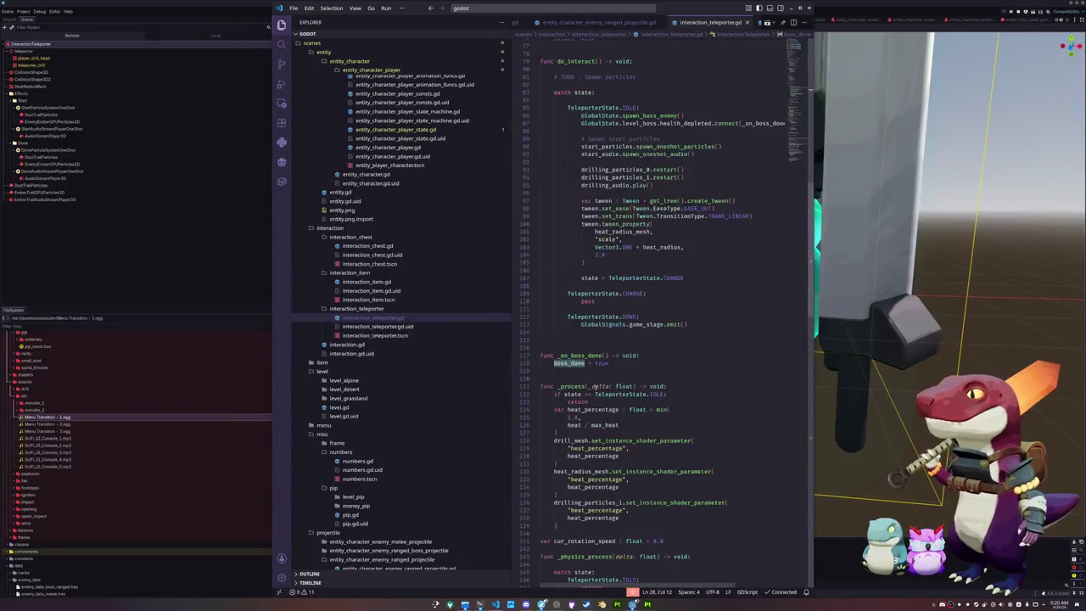
- Return to Godot, glance at the todo.txt notes, and switch to another open scene
key(alt+Tab)
scroll(739, 467, down, 5)
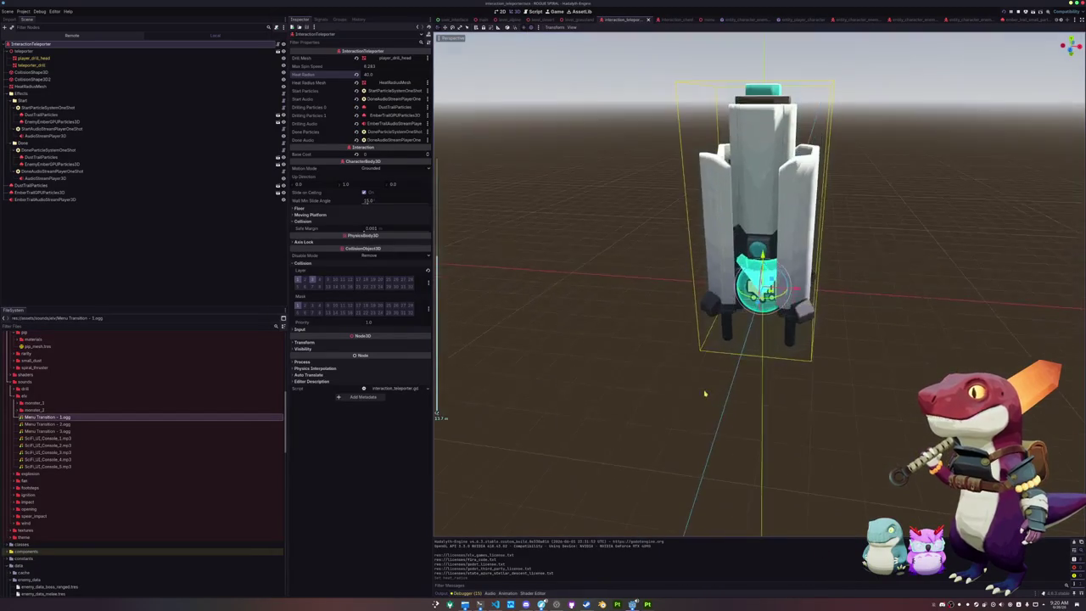
scroll(644, 431, up, 1)
key(alt+Tab)
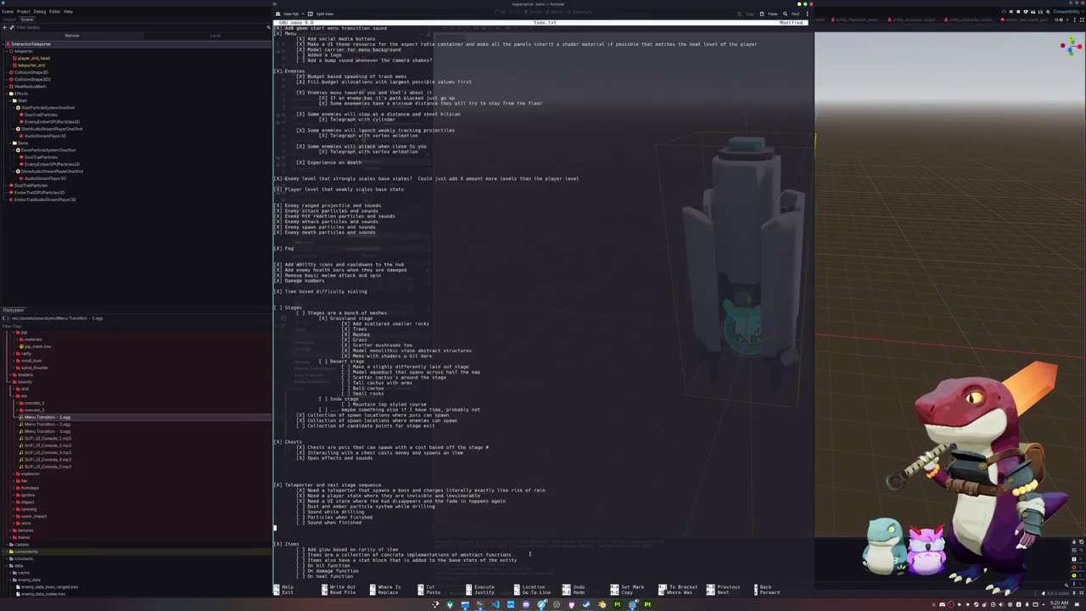
key(alt+Tab)
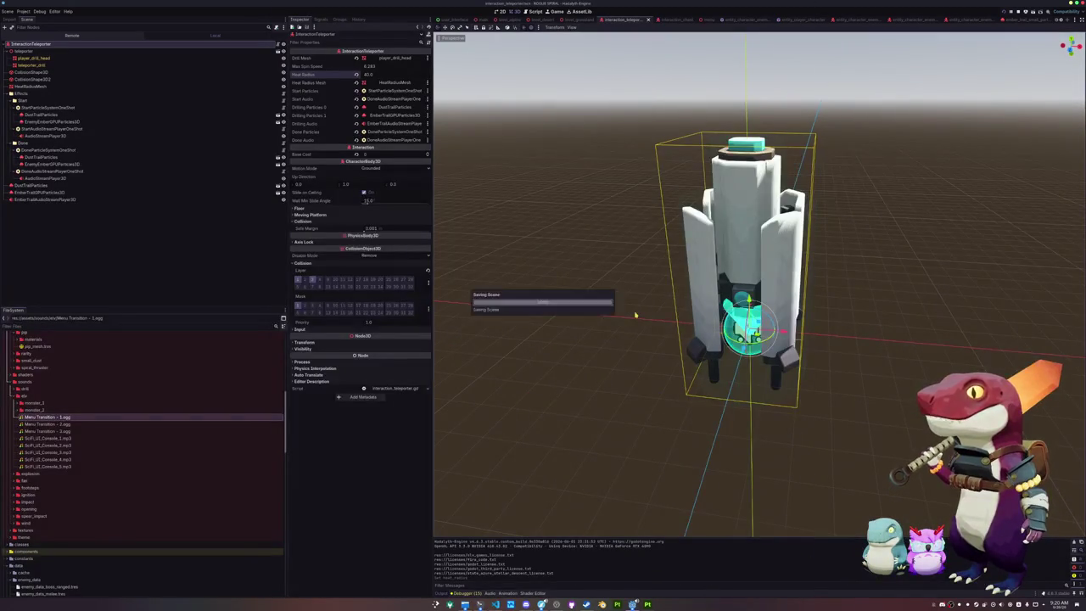
click(727, 18)
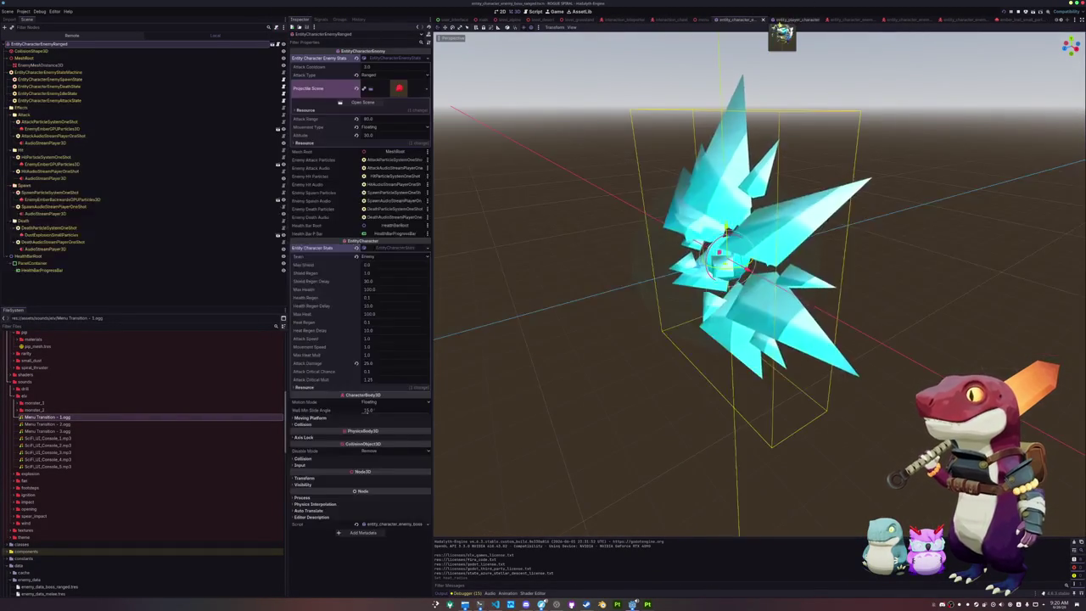
- Open entity_player_character, inspect the DustTrail player, and select EntityCharacterPlayerAnimationFuncs to see its effect slots
click(764, 19)
click(798, 19)
scroll(760, 280, down, 3)
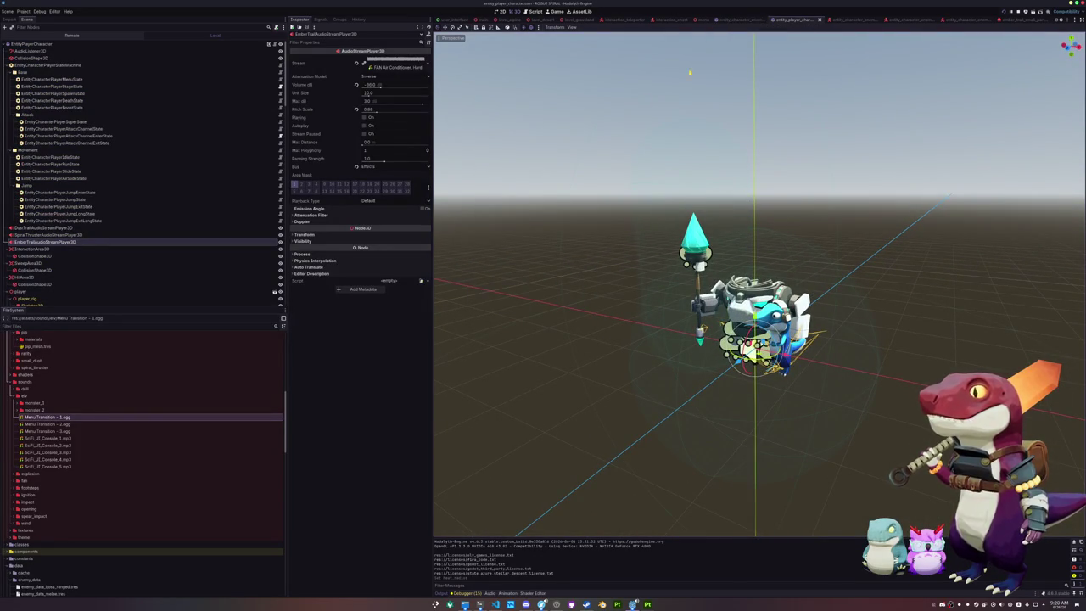
click(47, 227)
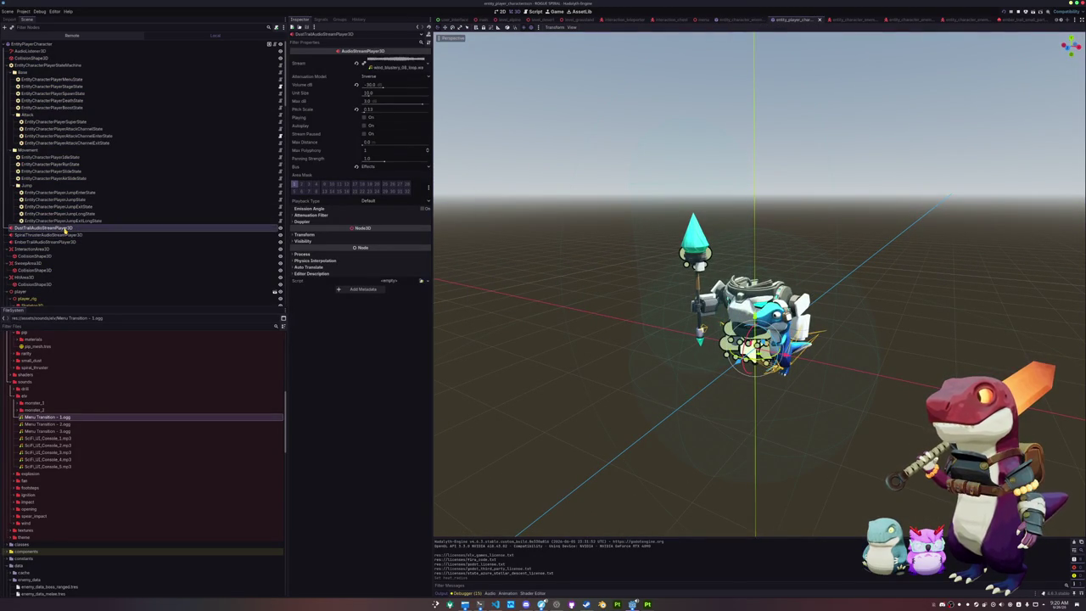
scroll(43, 223, down, 10)
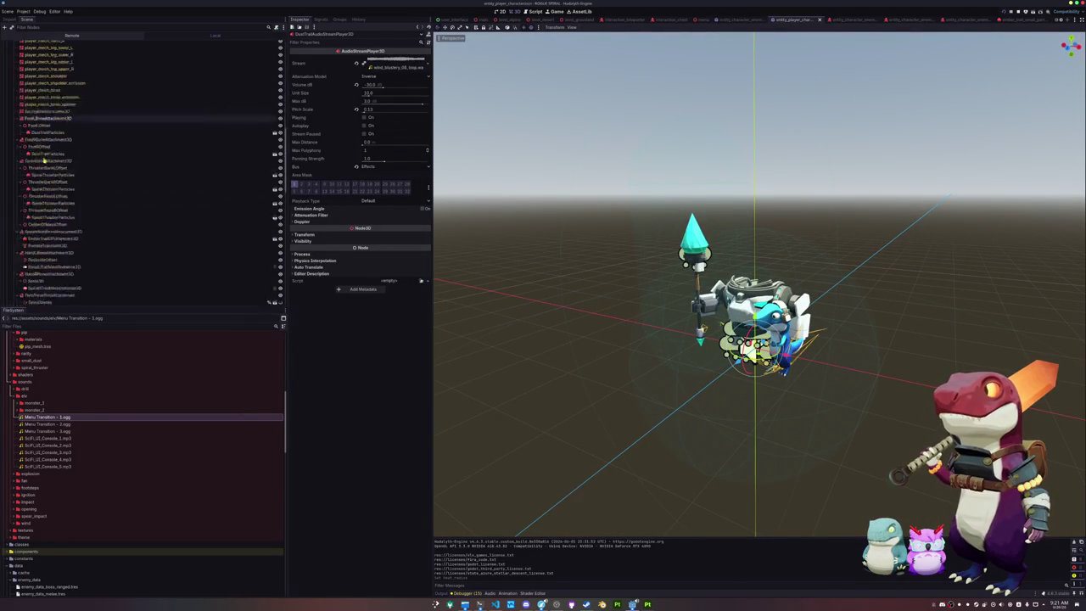
scroll(44, 222, up, 3)
scroll(34, 237, up, 4)
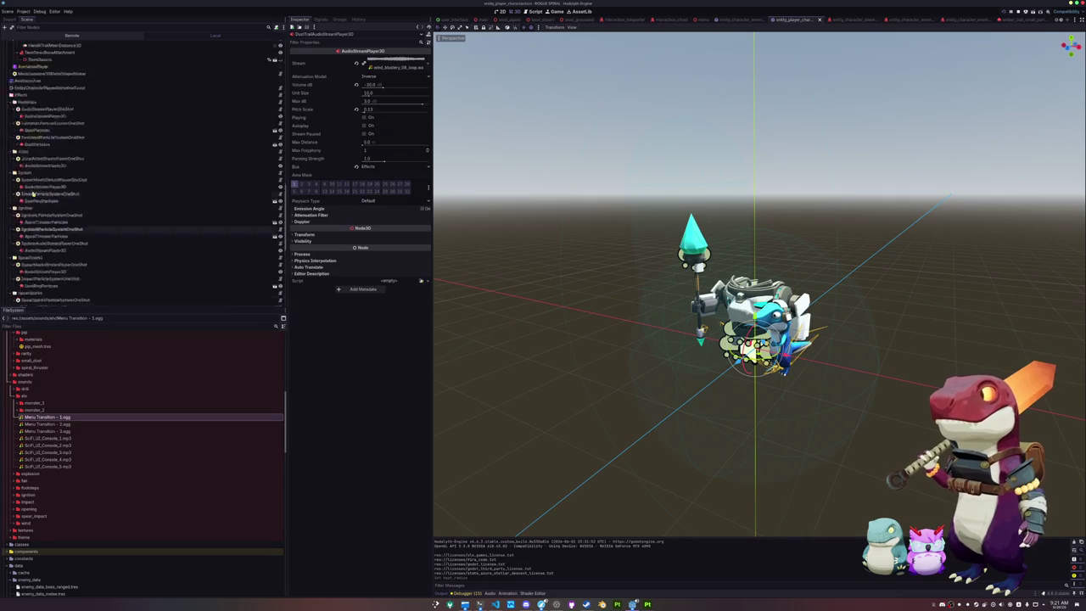
scroll(17, 204, down, 3)
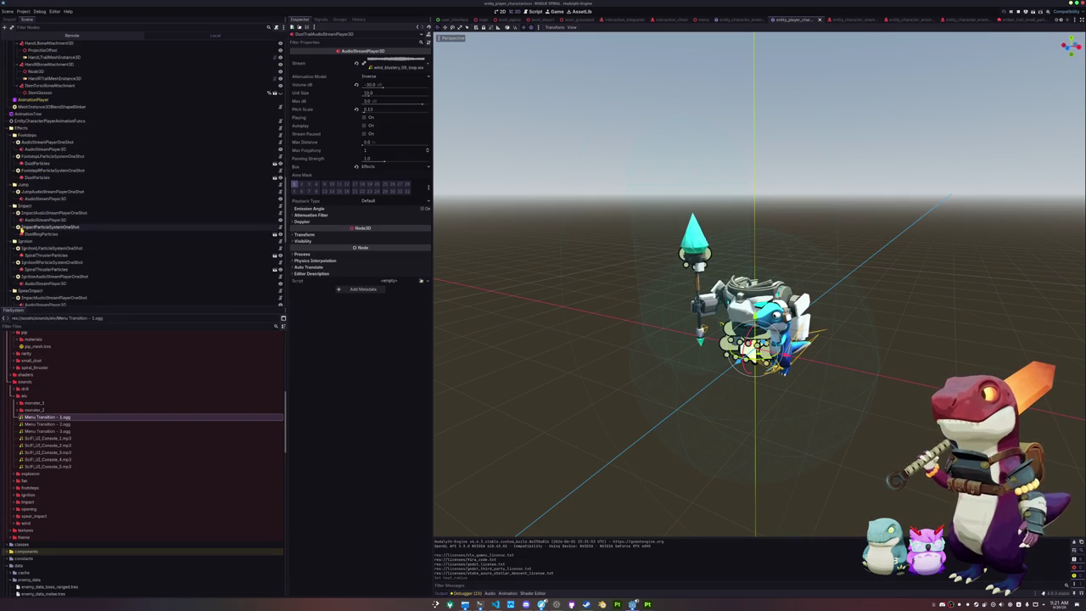
click(17, 127)
scroll(24, 136, up, 3)
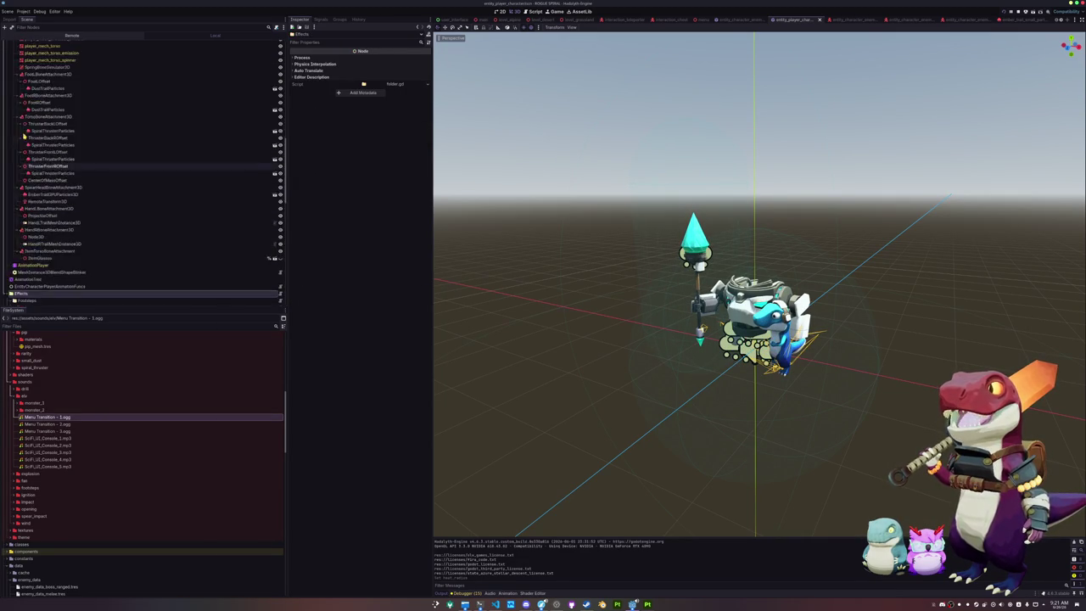
click(152, 187)
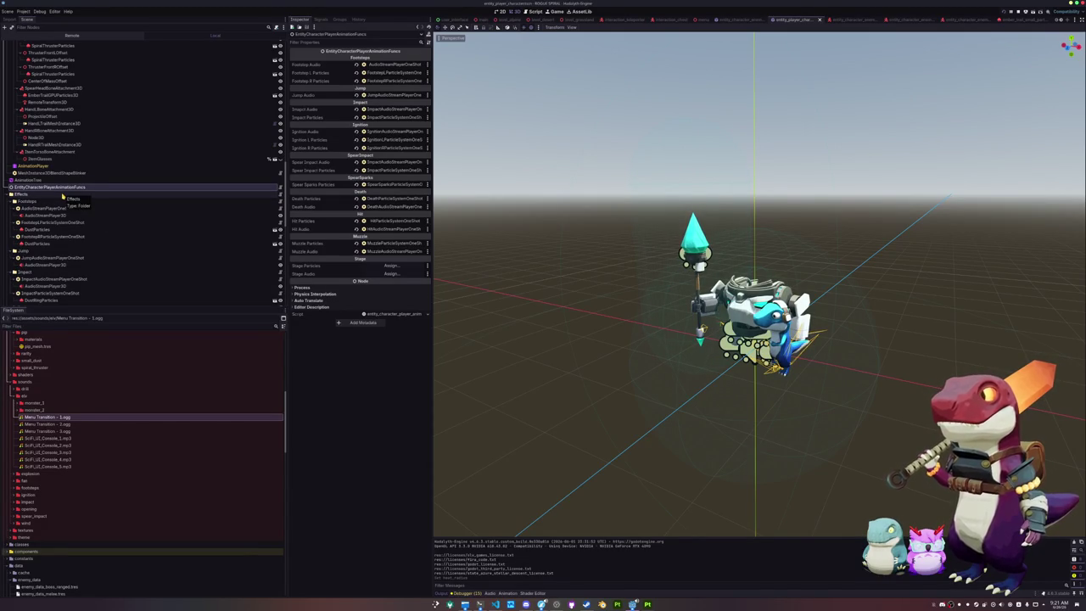
- Add a Folder node named Stage under the Effects node
click(63, 196)
right_click(63, 197)
click(81, 207)
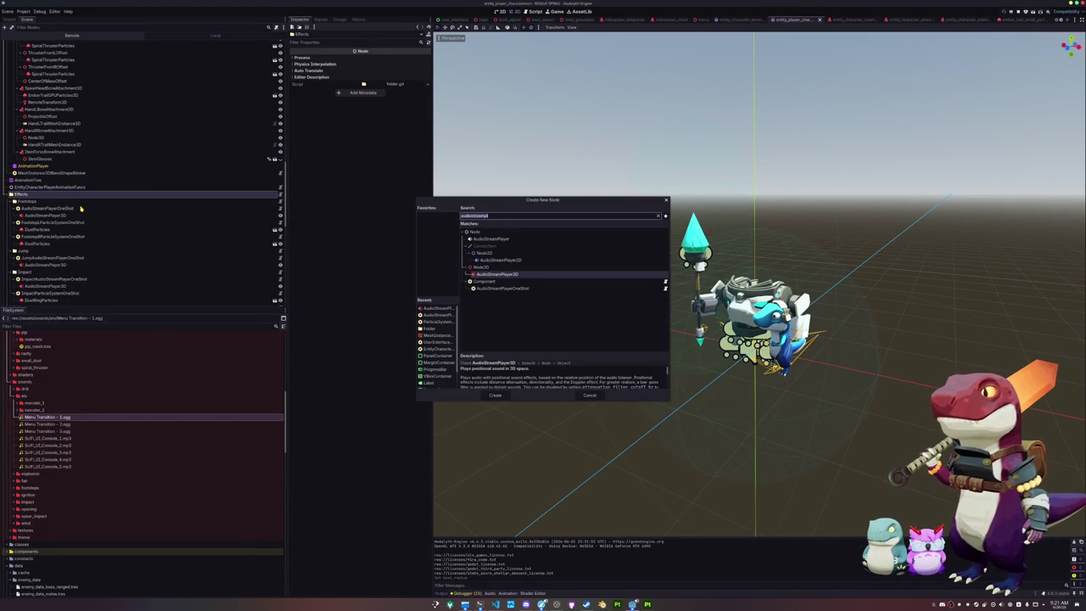
text(folder)
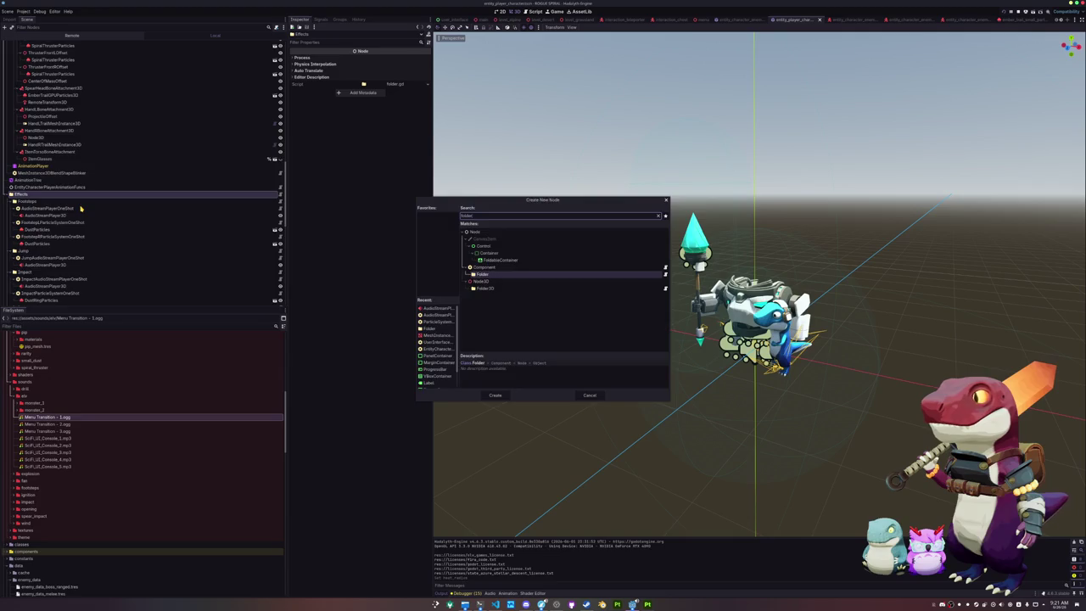
key(Return)
key(F2)
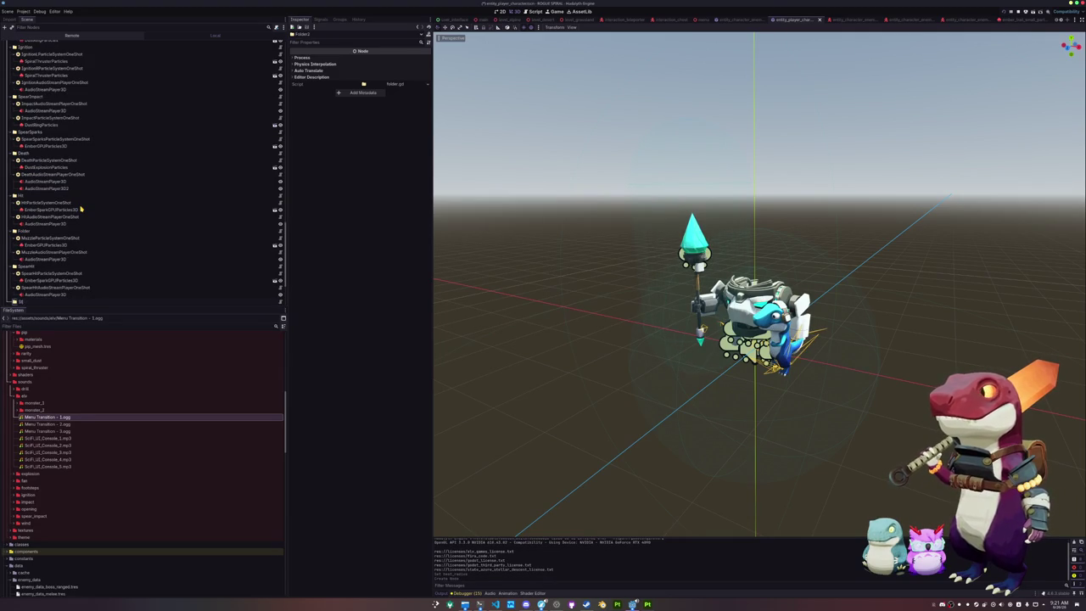
key(Return)
- Add ParticleSystemOneShot and AudioStreamPlayerOneShot child nodes to the Stage folder
key(ctrl+a)
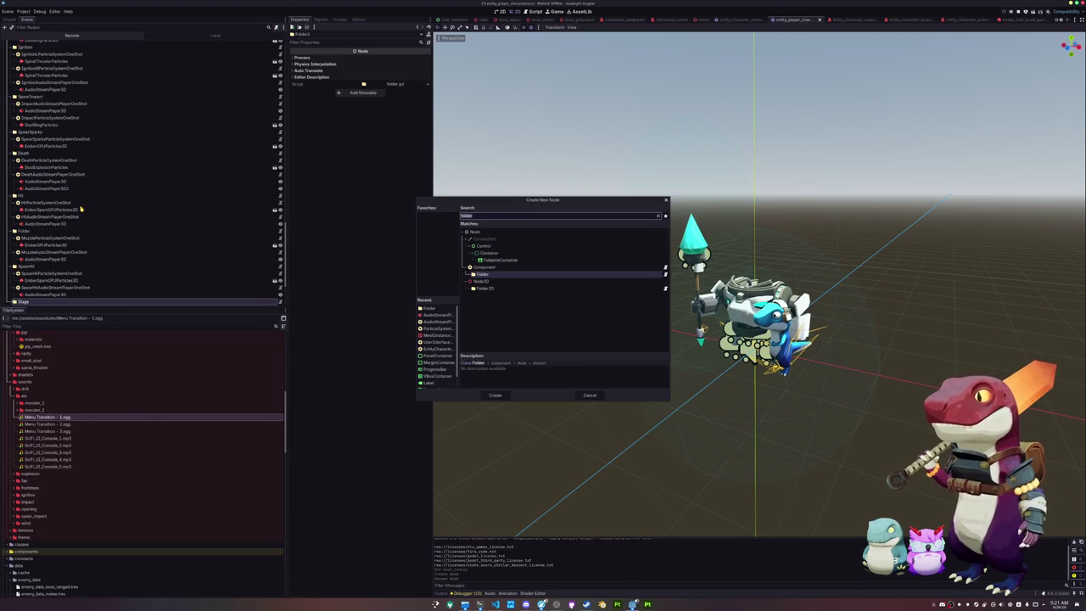
text(particle)
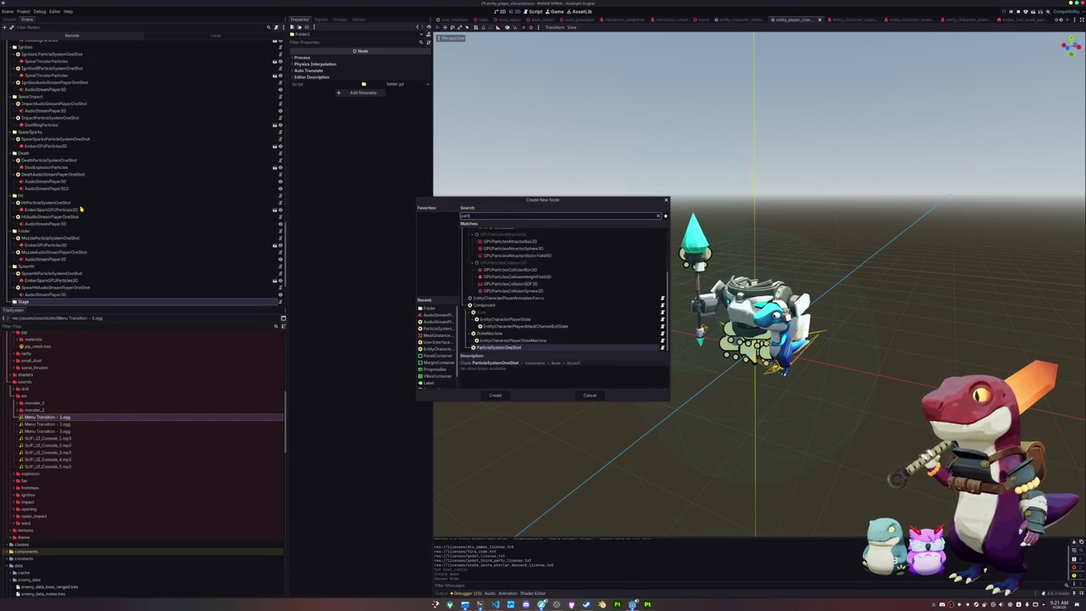
key(Return)
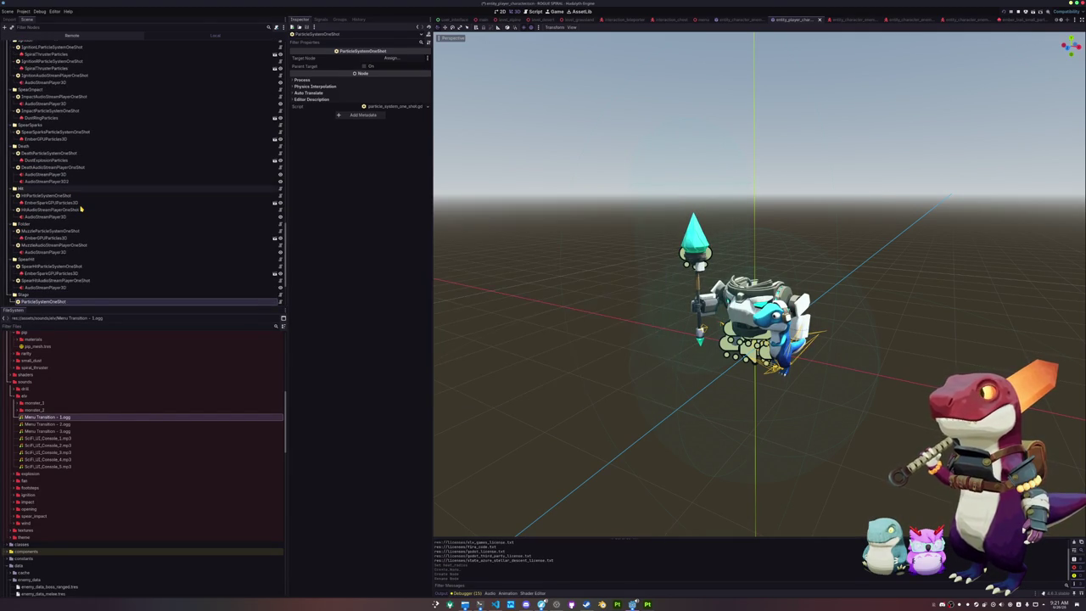
key(ctrl+a)
text(audi)
key(Down)
key(Down)
key(Down)
key(Return)
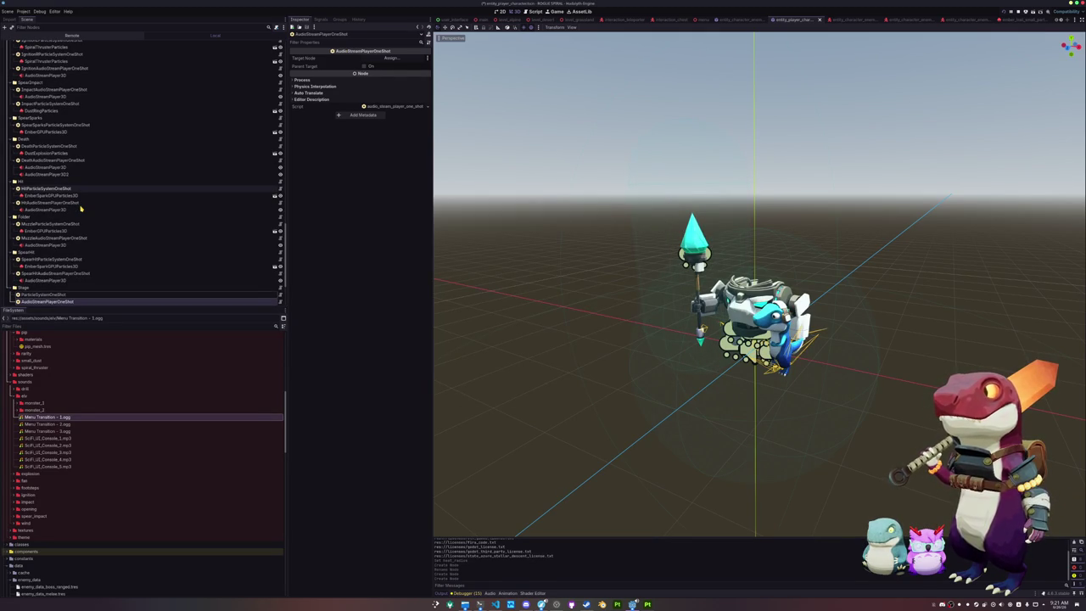
scroll(81, 206, down, 3)
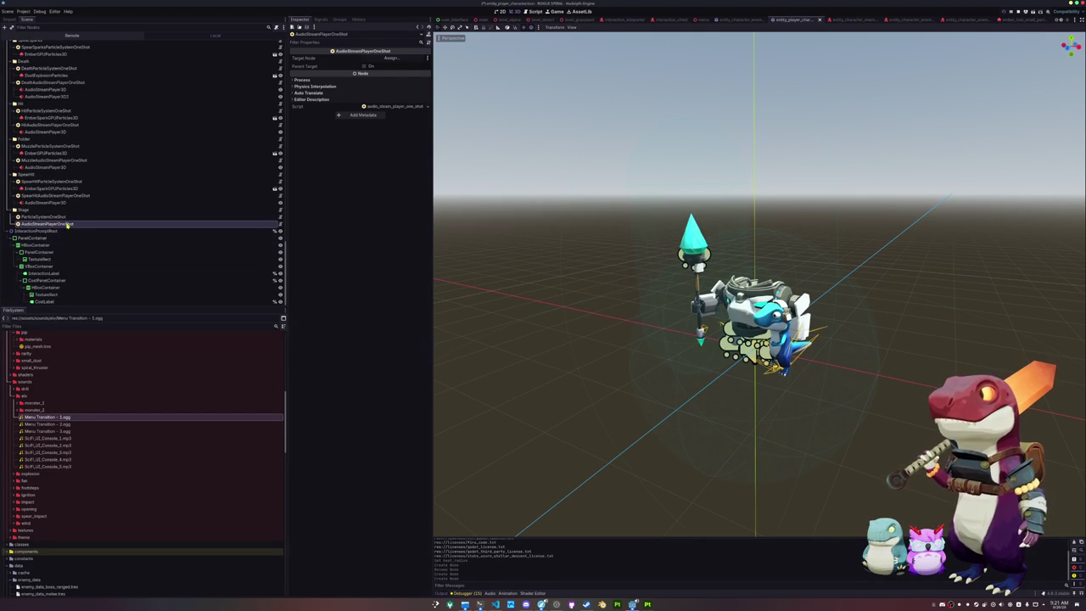
- Select ParticleSystemOneShot, collapse the dust and dust_trail folders, and locate ember_particles/ember_particles.tscn
click(69, 217)
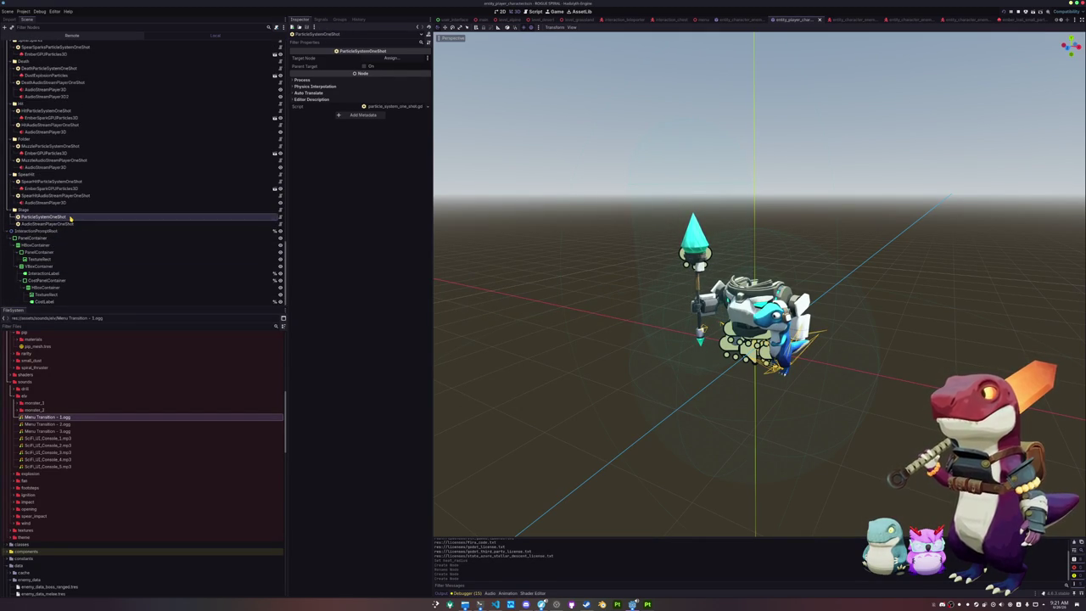
scroll(65, 343, up, 4)
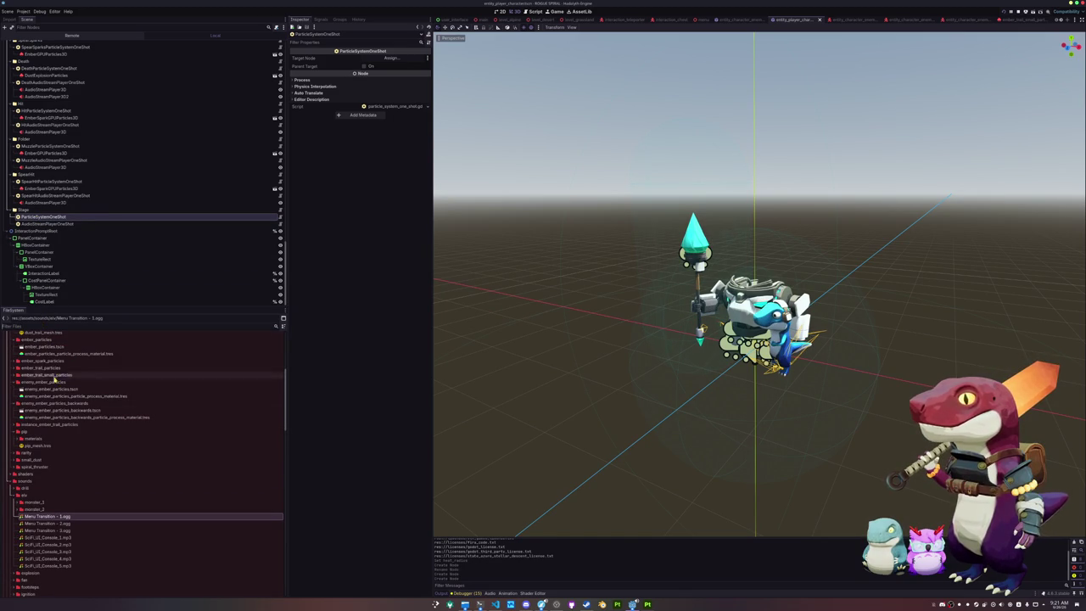
scroll(60, 425, up, 2)
scroll(61, 420, up, 4)
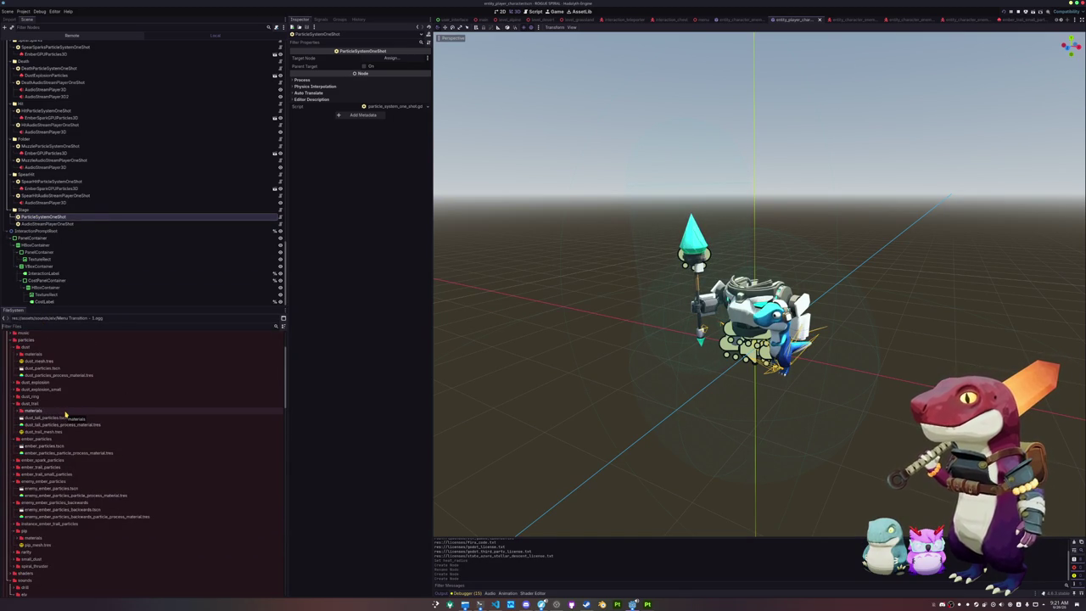
scroll(59, 415, up, 5)
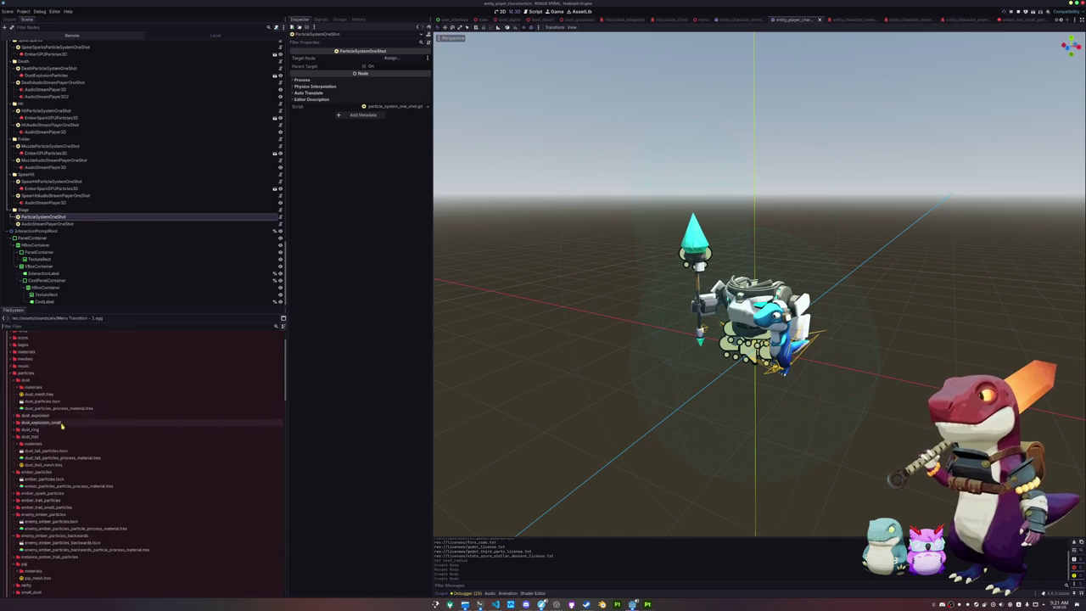
double_click(53, 415)
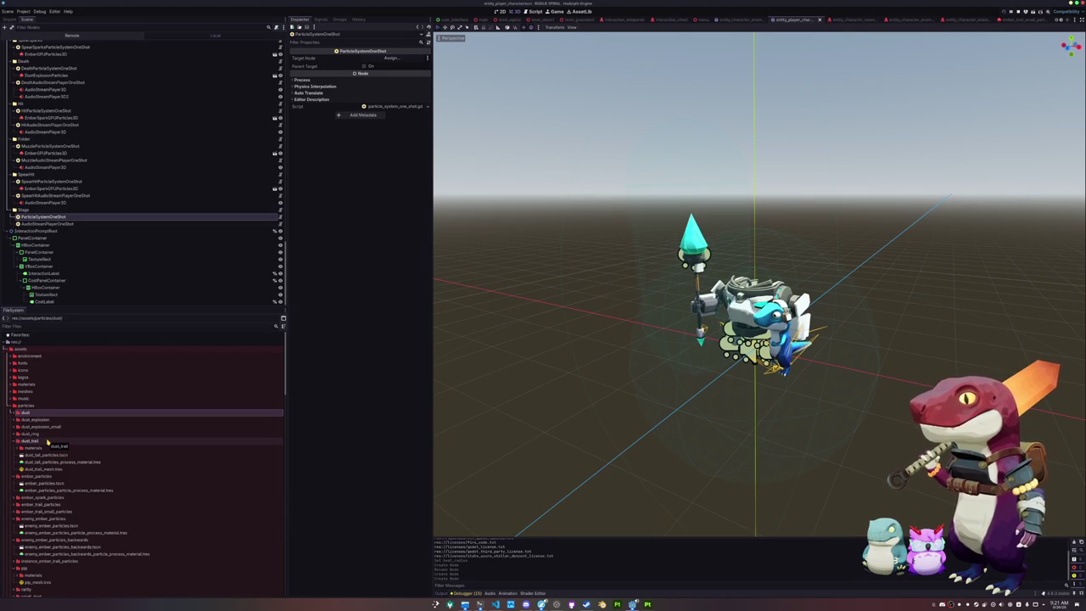
scroll(48, 441, down, 2)
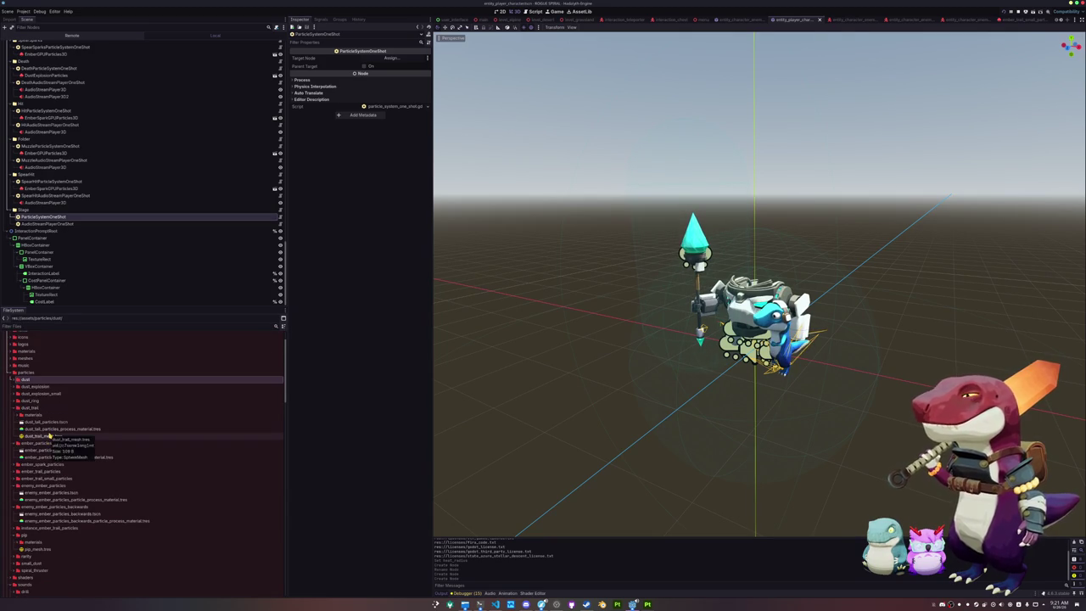
scroll(48, 438, down, 2)
double_click(42, 374)
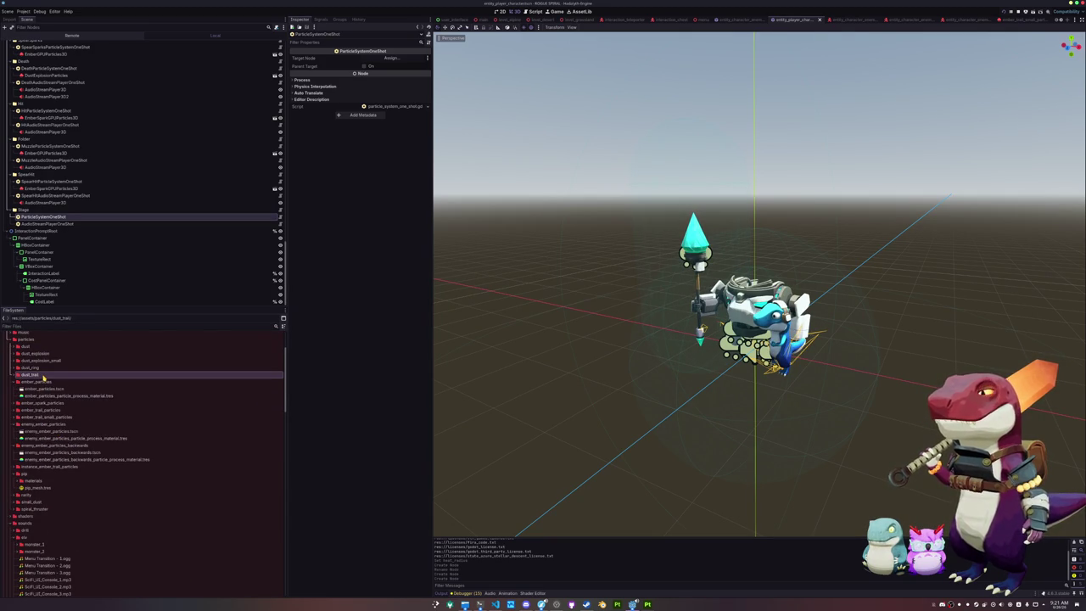
click(42, 383)
click(41, 389)
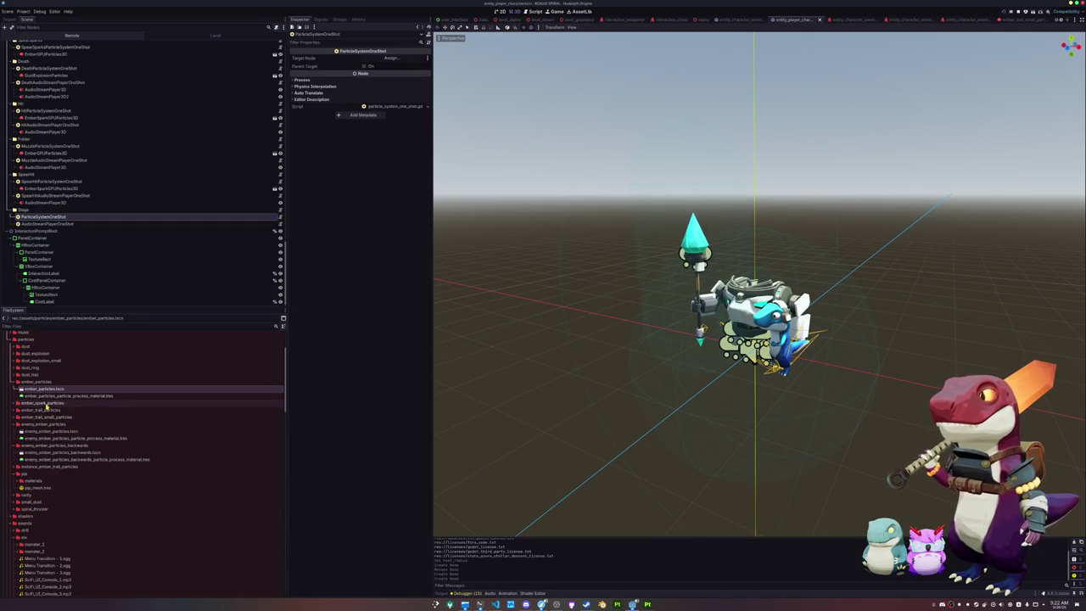
- Open ember_spark_particles.tscn, expand its material override and replay the spark emission
double_click(42, 403)
double_click(49, 410)
click(37, 43)
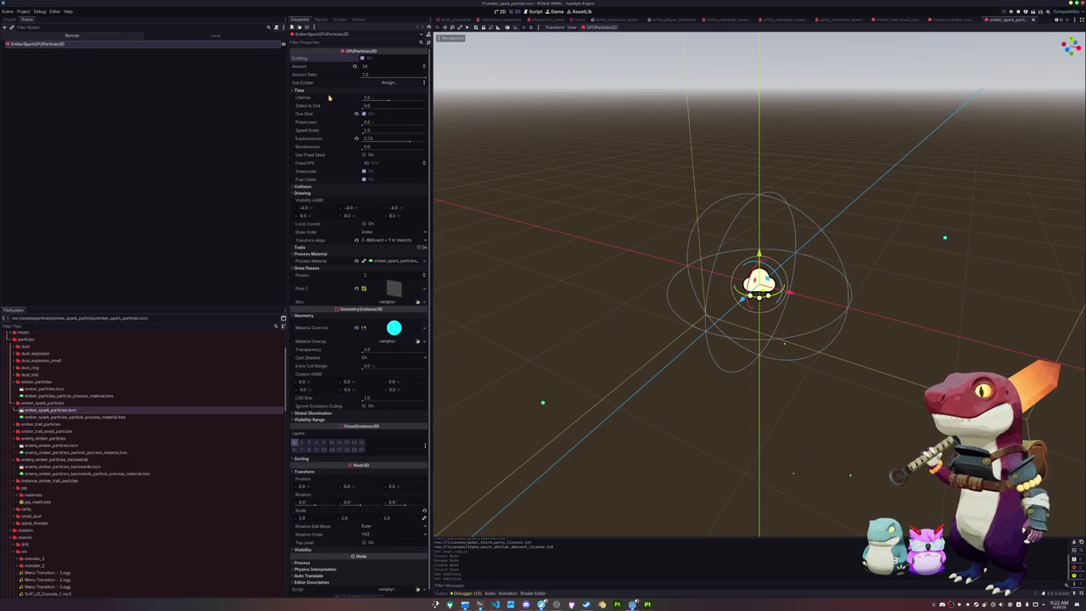
click(394, 327)
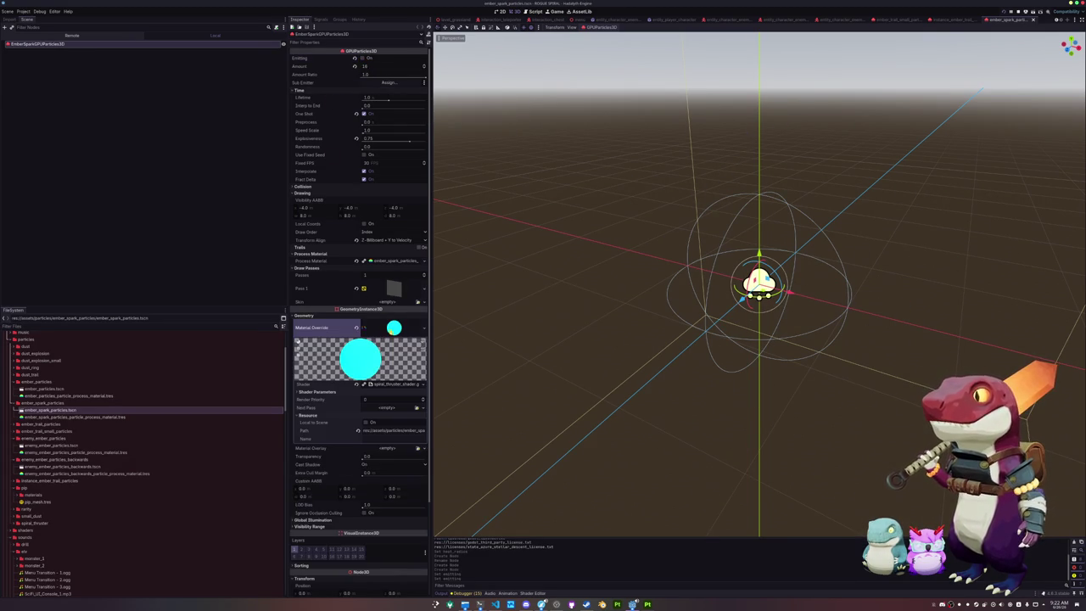
click(370, 58)
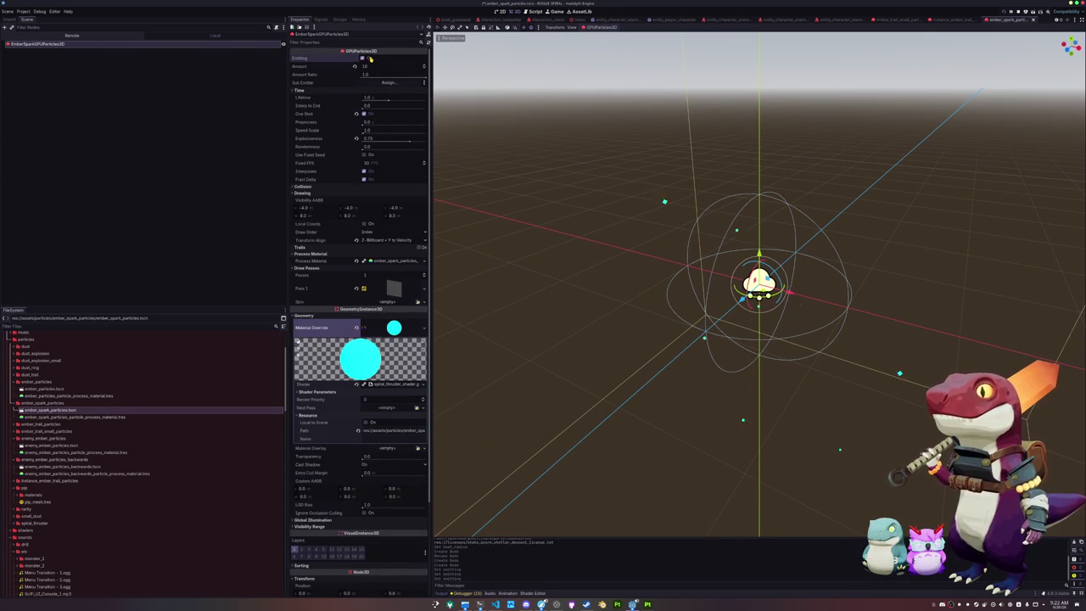
- Open ember_particles.tscn and replay its ember burst
double_click(82, 388)
click(129, 43)
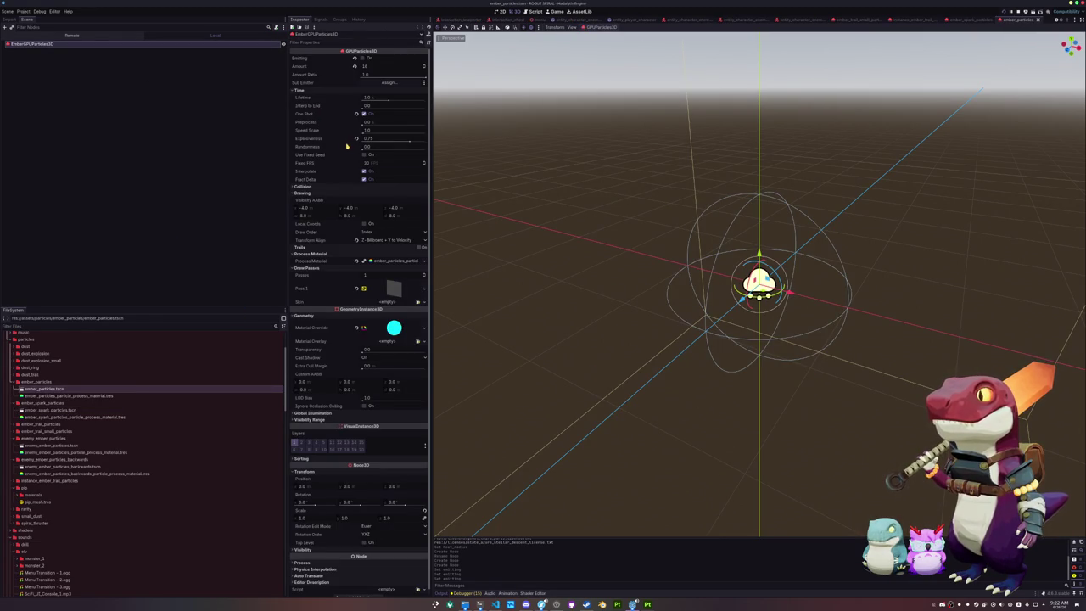
click(364, 58)
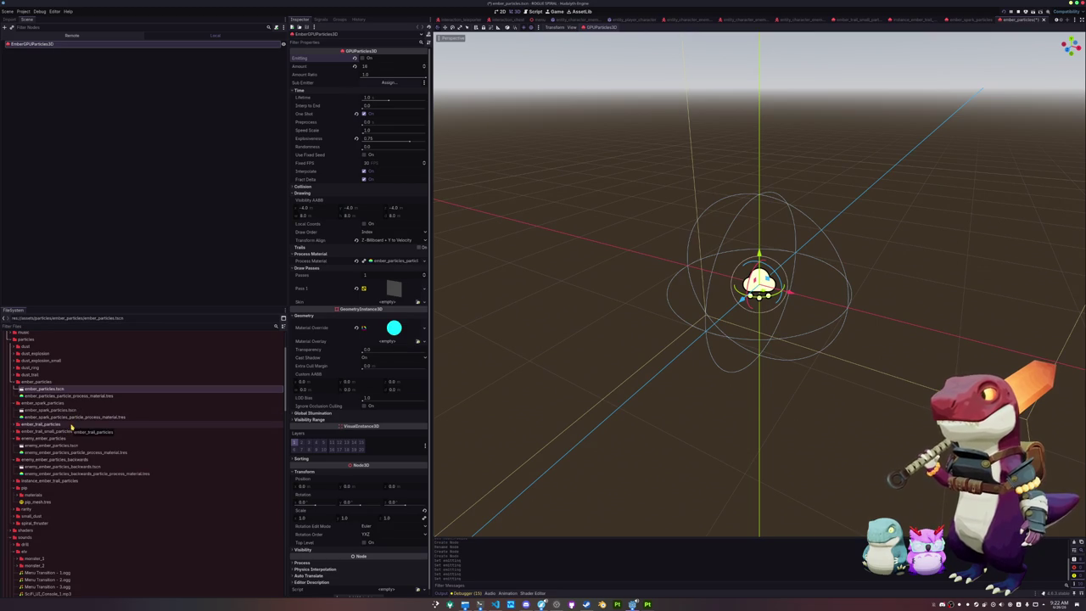
- Switch between the two ember scenes and check the Pass 1 draw mesh settings
double_click(76, 411)
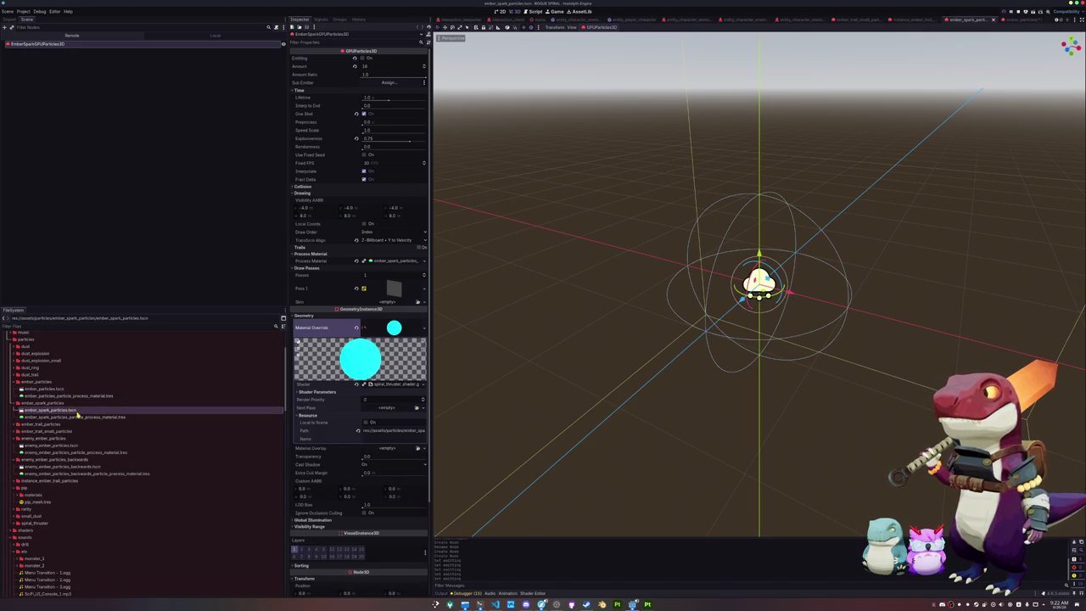
double_click(74, 391)
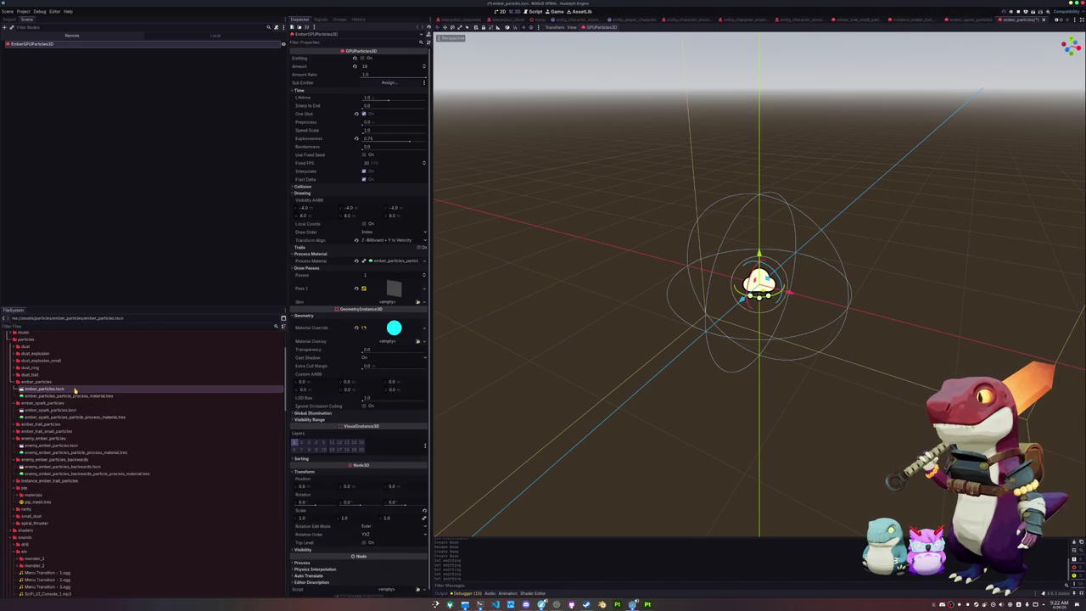
click(391, 291)
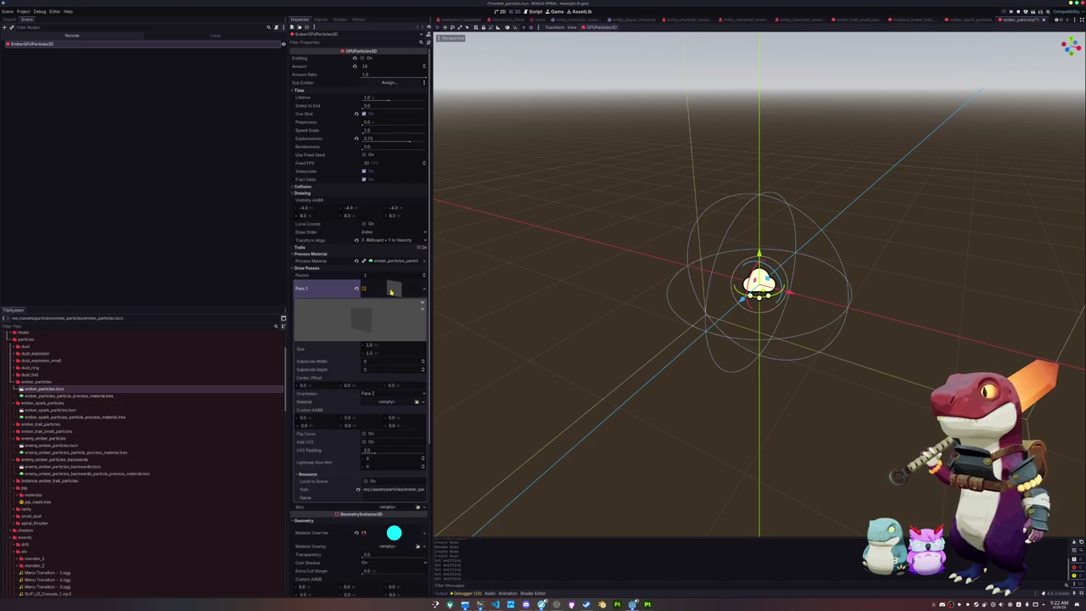
click(392, 290)
- Compare both scenes again, inspecting the ember material override, then return to the player scene
double_click(51, 411)
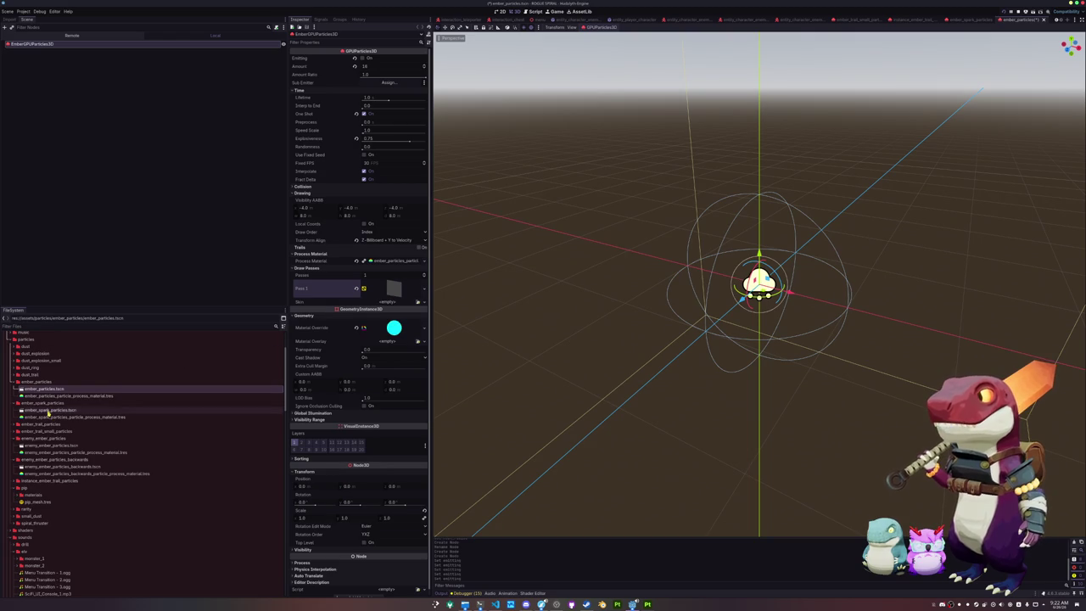
double_click(54, 390)
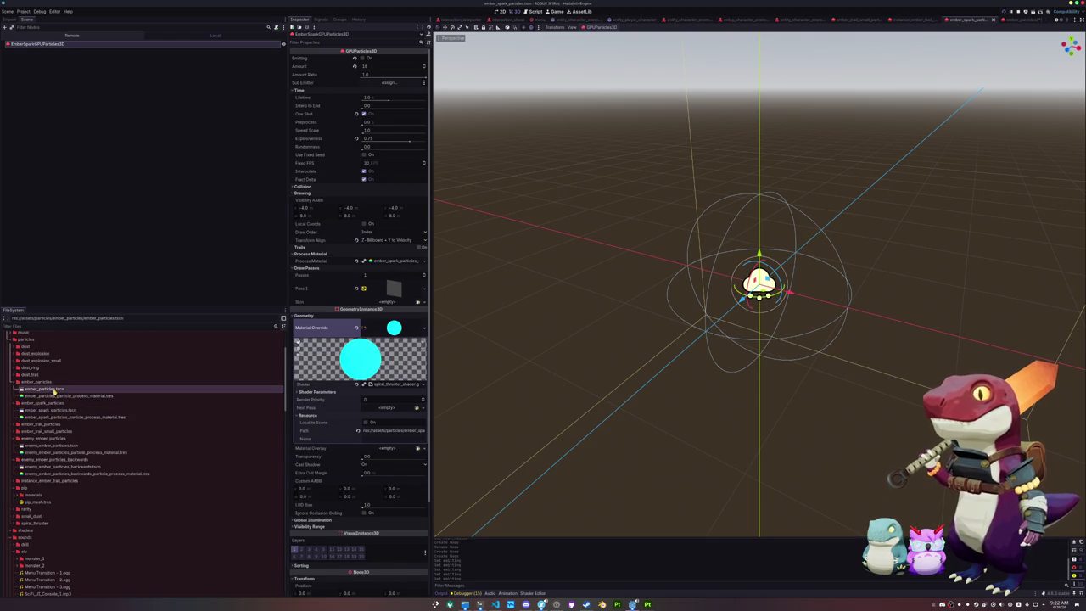
double_click(61, 411)
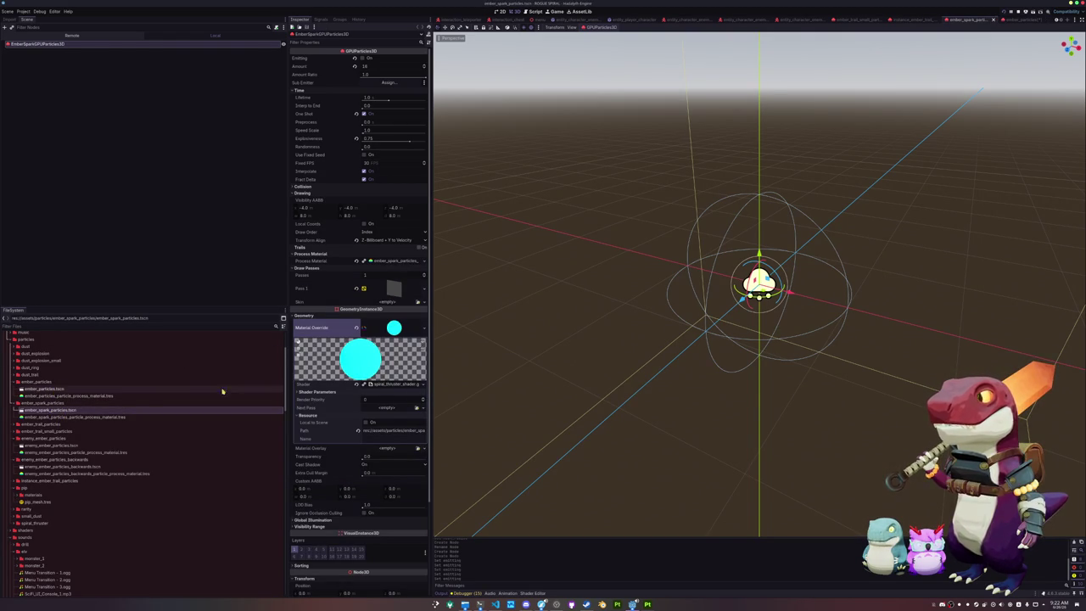
double_click(129, 392)
click(399, 331)
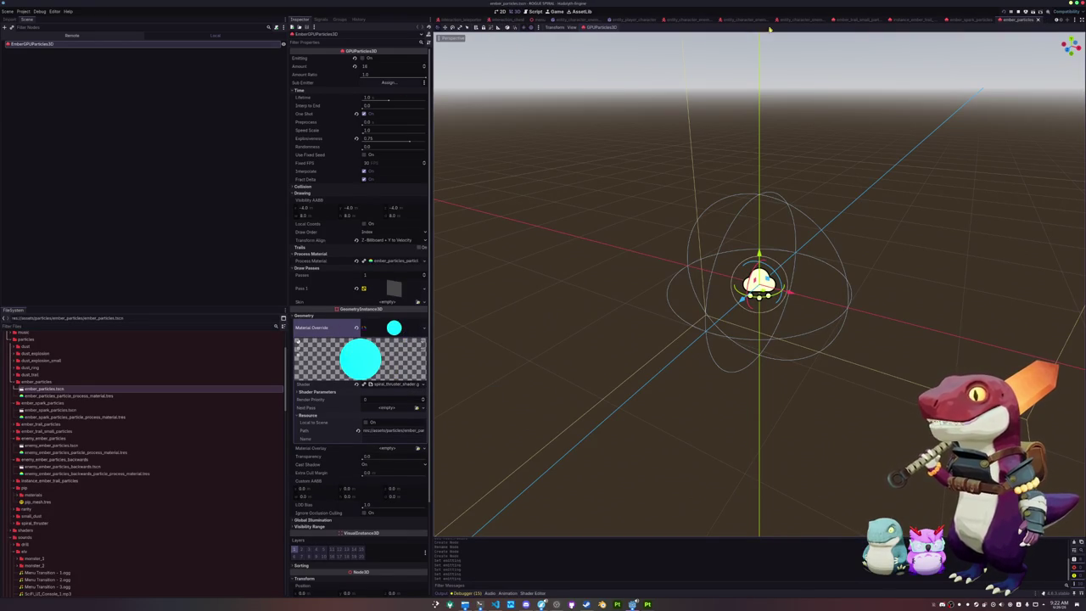
scroll(798, 19, up, 2)
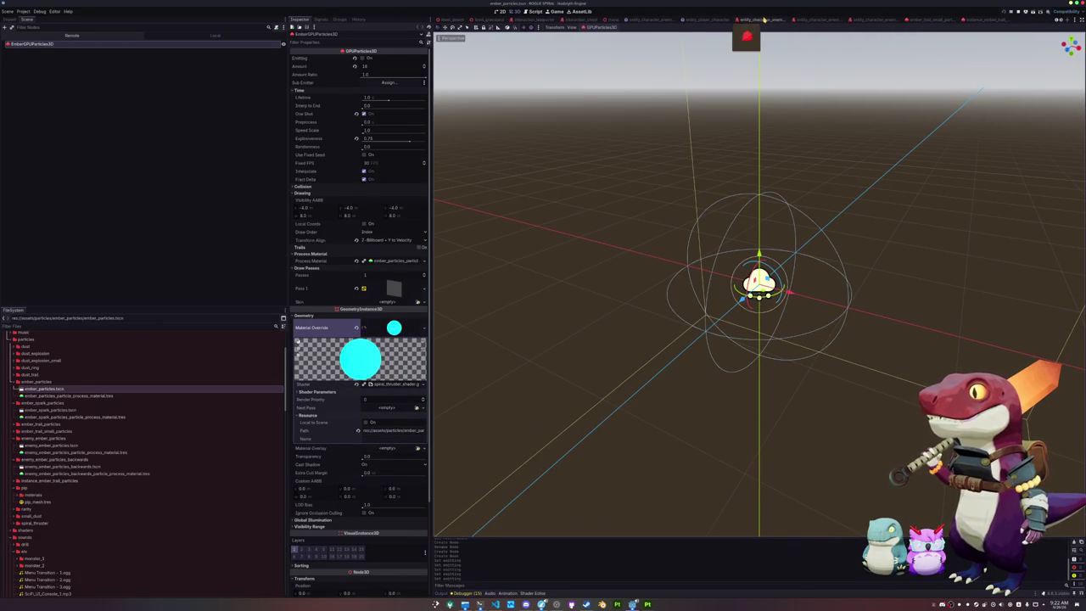
click(704, 18)
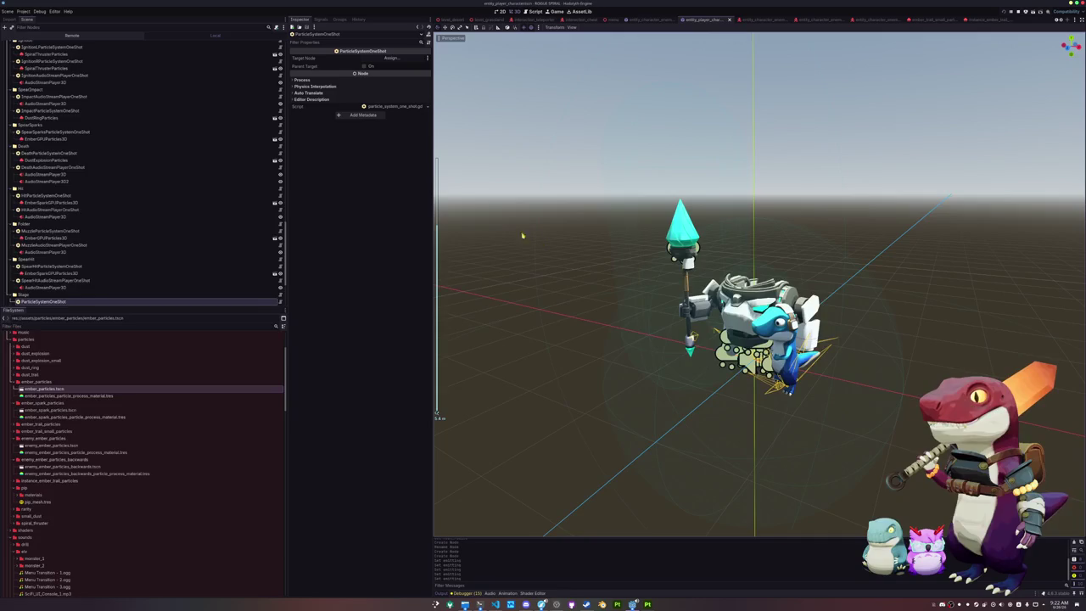
- Drag ember_particles.tscn under the Stage ParticleSystemOneShot and select the new node
scroll(143, 246, down, 3)
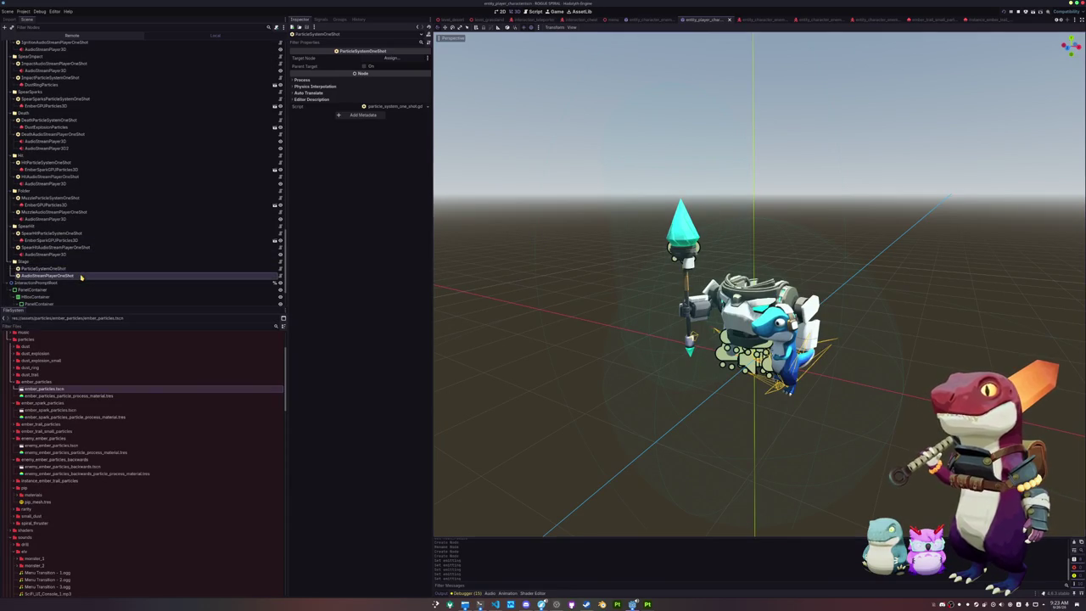
drag(39, 393, 51, 268)
click(53, 269)
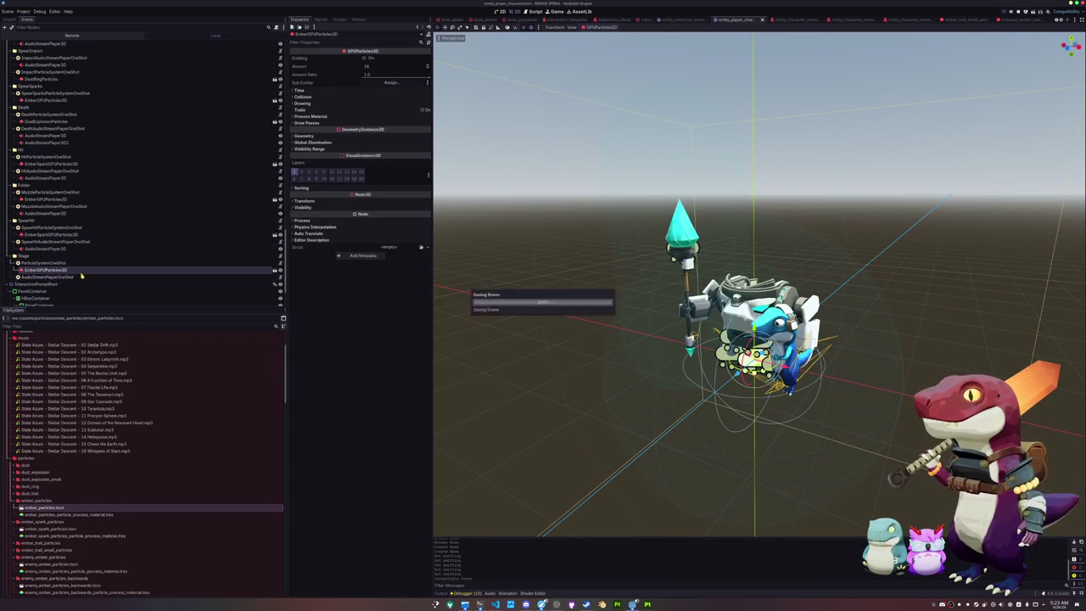
- Raise the ember Amount from 16 to 64, preview the burst, and expand Process Material
scroll(84, 275, down, 2)
drag(372, 68, 413, 67)
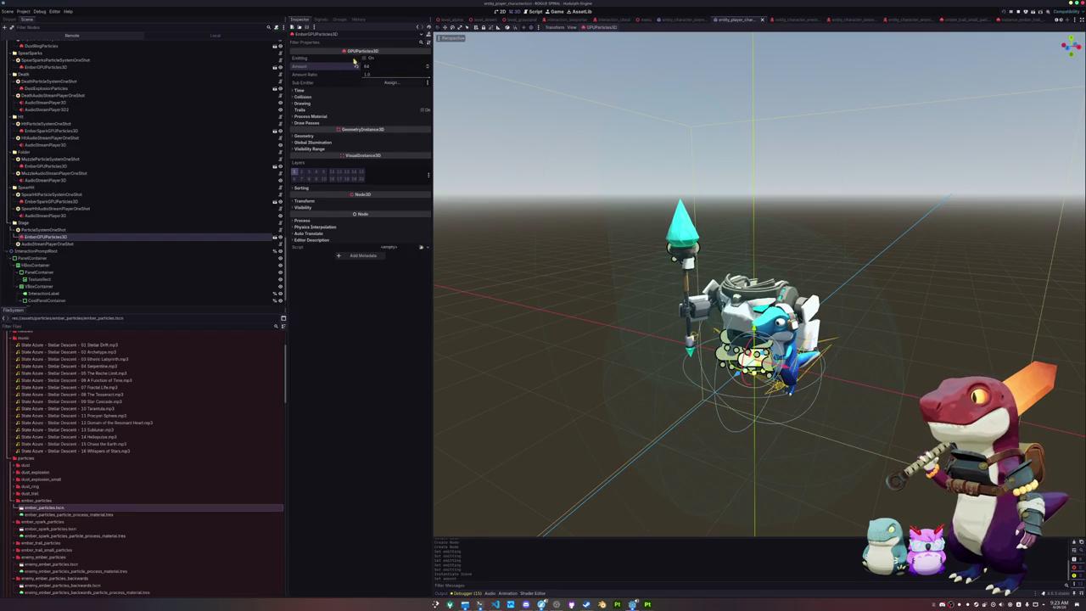
click(366, 57)
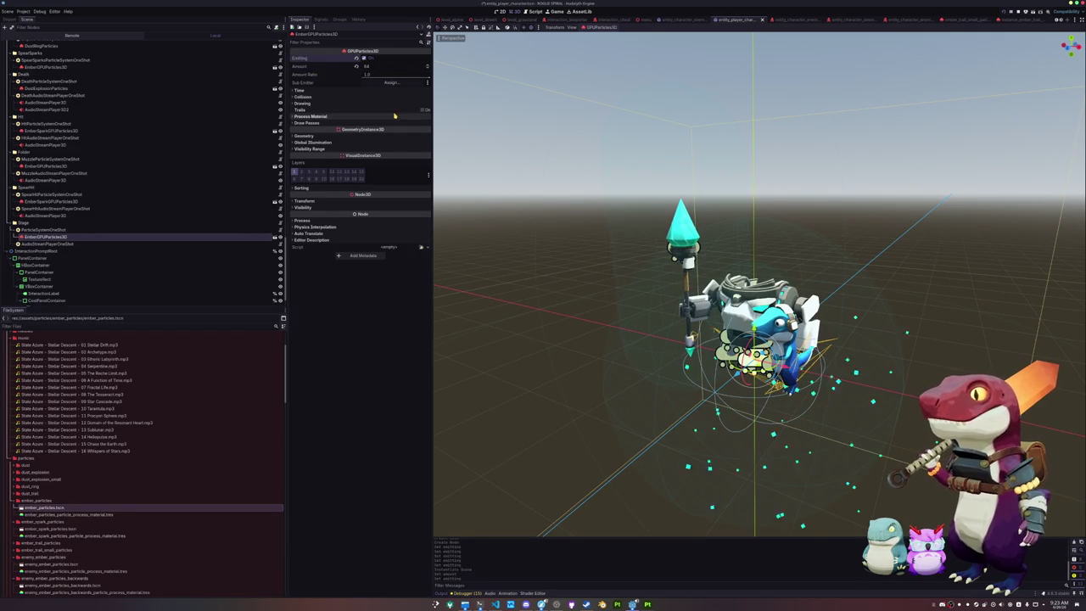
click(336, 116)
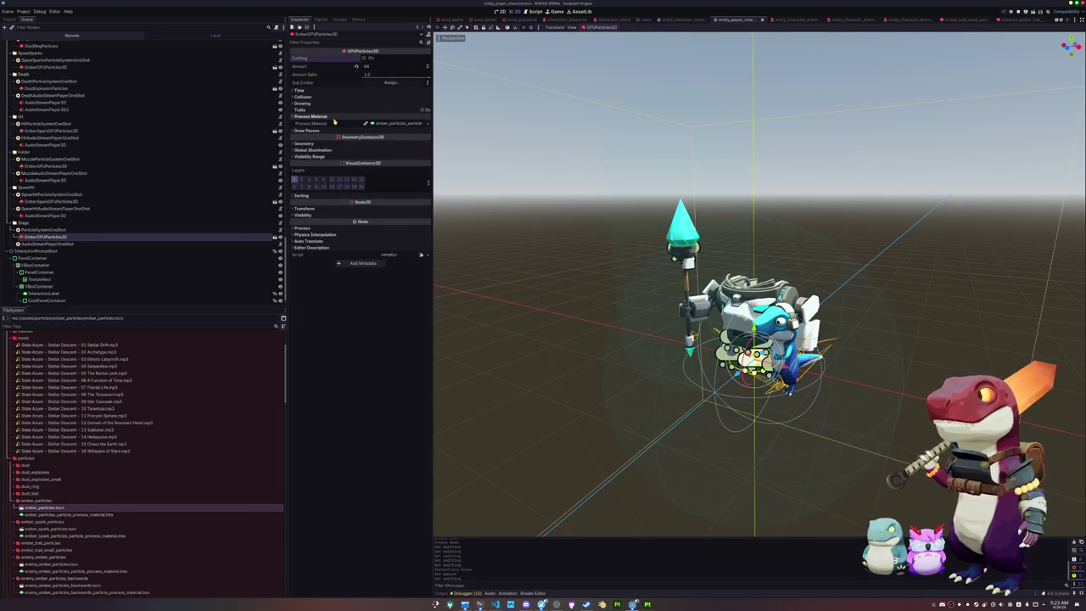
scroll(85, 430, down, 3)
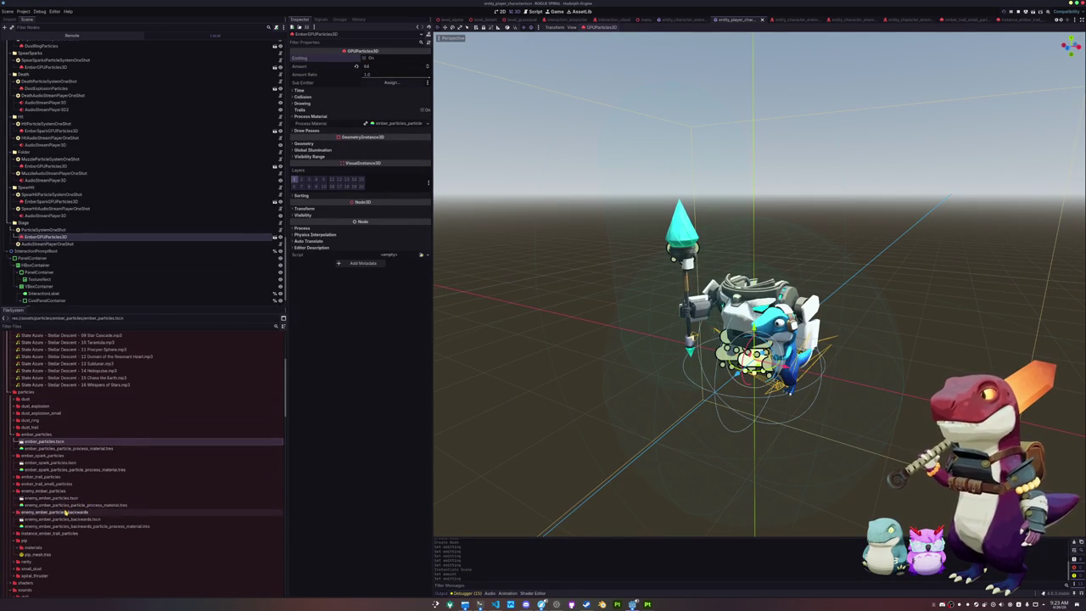
scroll(65, 512, down, 2)
click(397, 124)
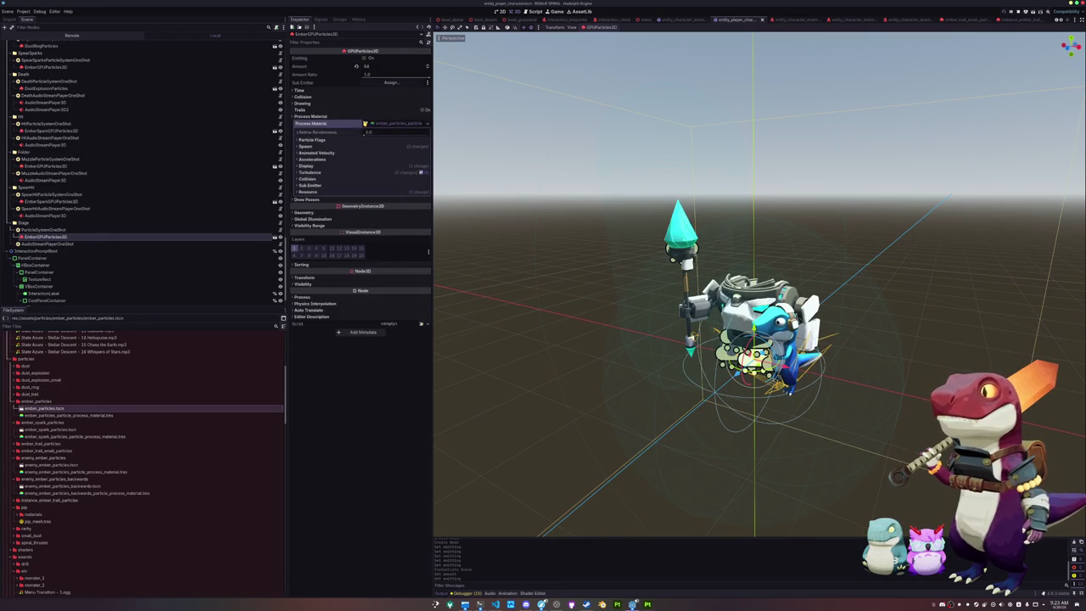
- Make the Process Material unique and review its Display, Turbulence, Spawn and Accelerations settings
click(366, 124)
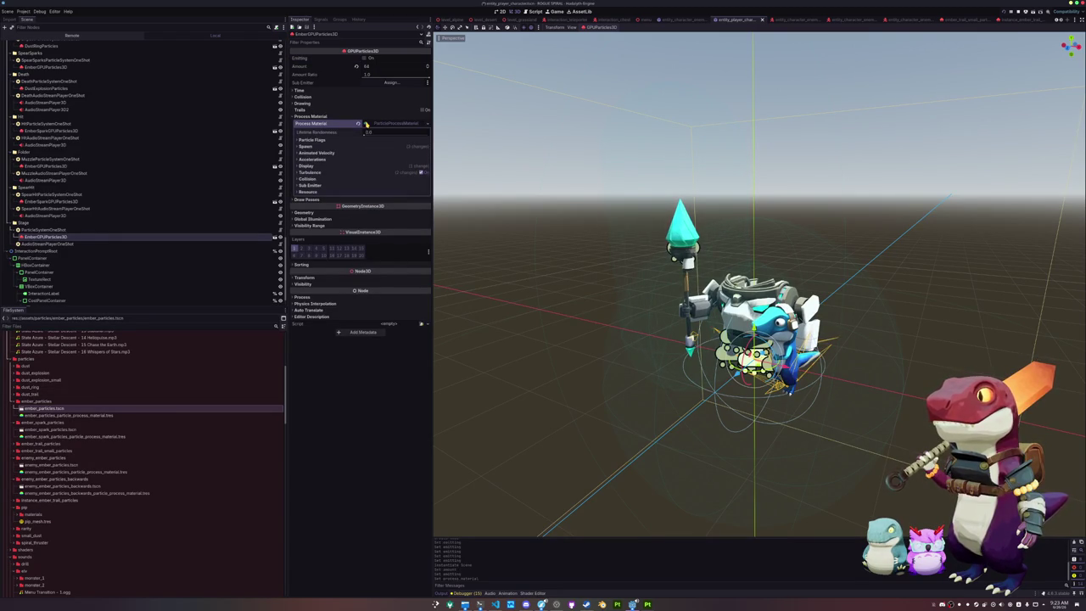
click(331, 166)
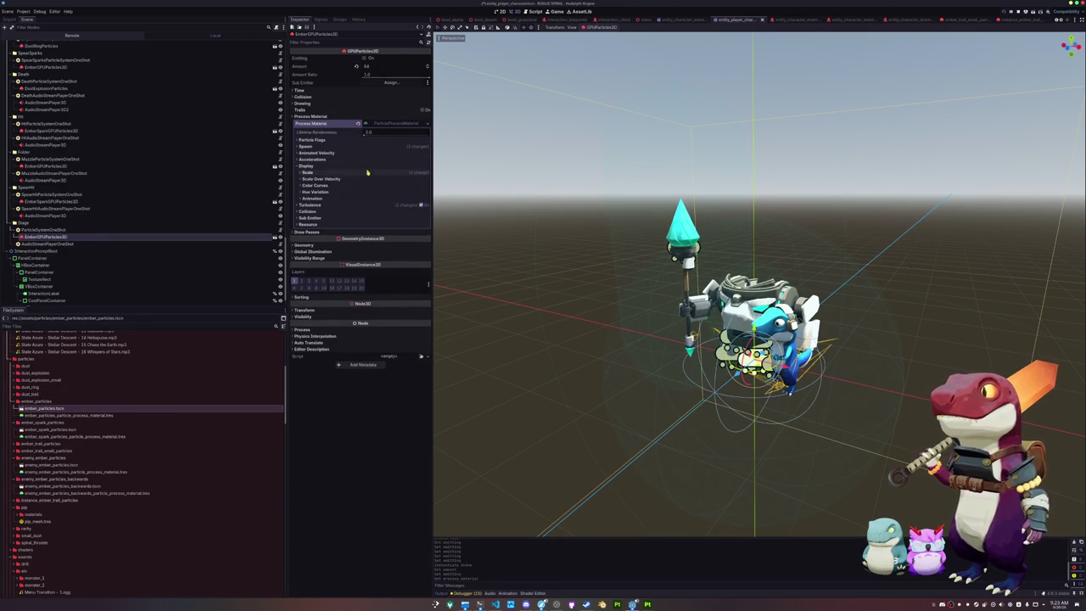
click(339, 206)
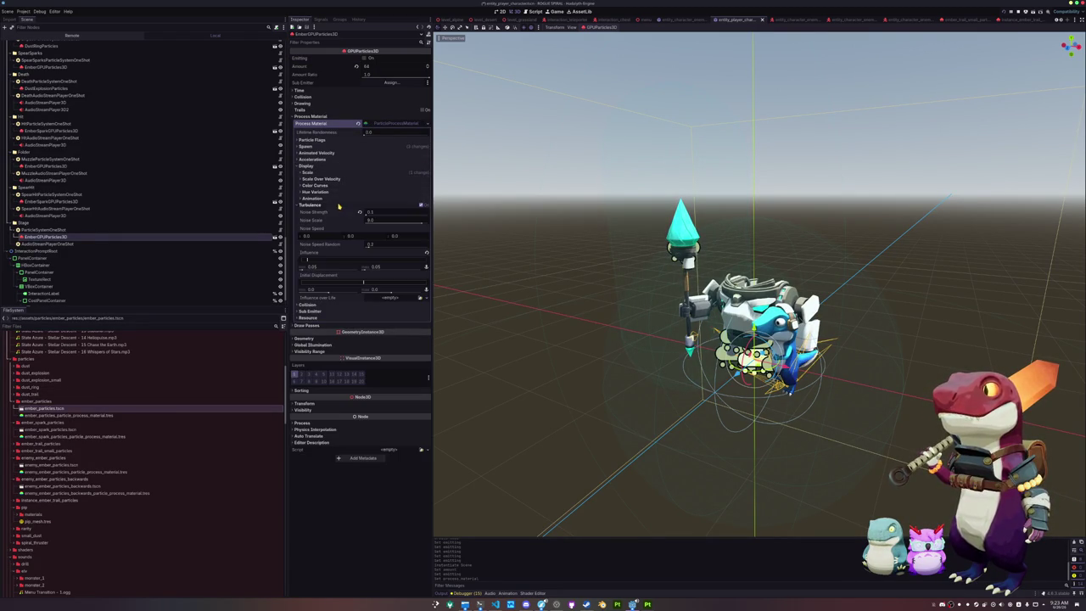
click(310, 166)
click(318, 146)
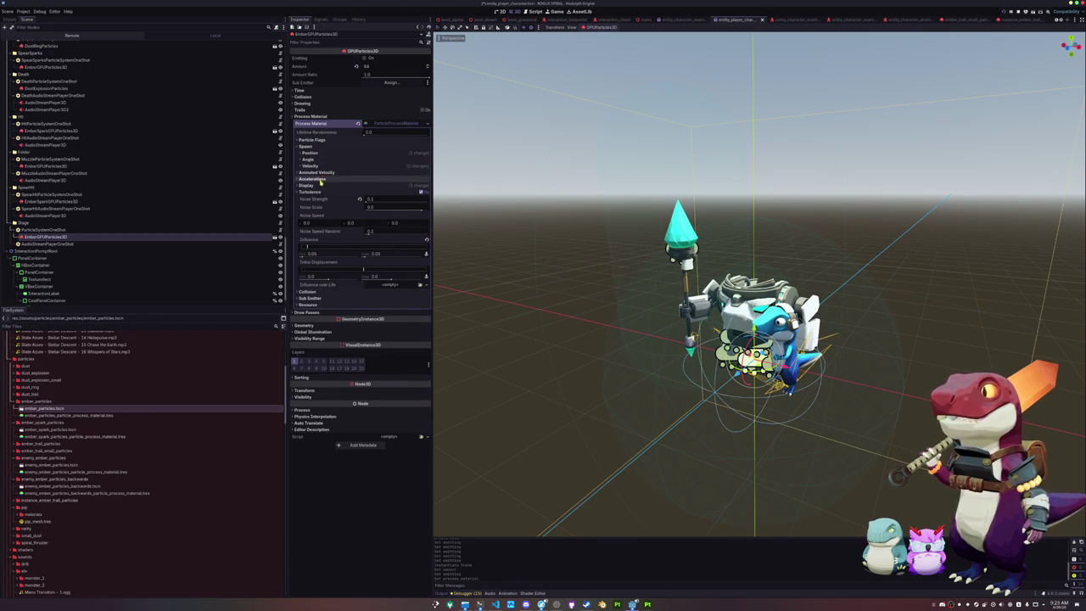
click(313, 179)
click(327, 186)
click(316, 207)
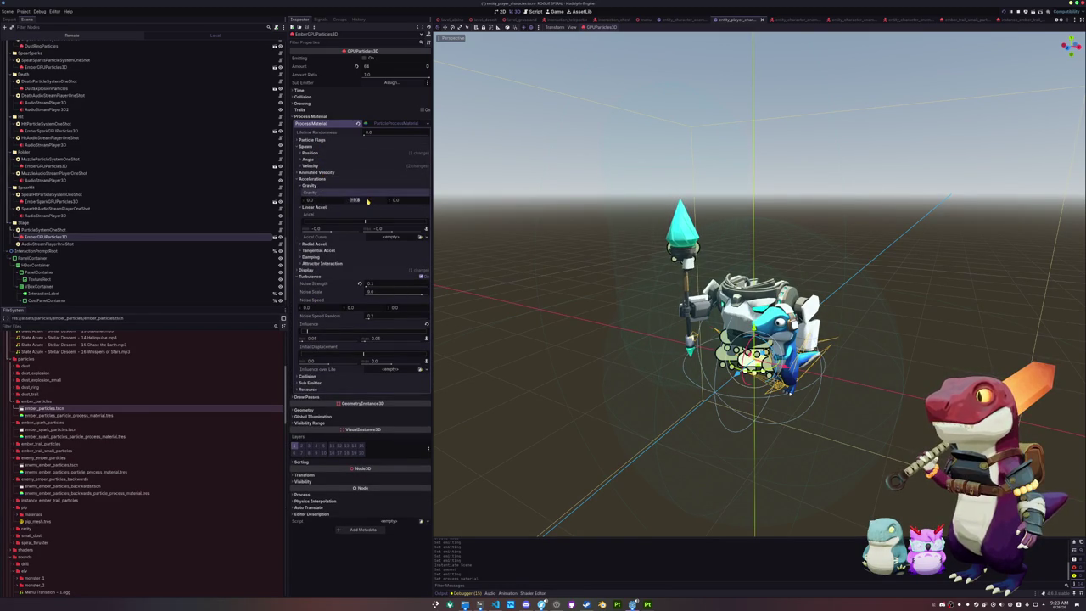
- Preview the embers, save the scene, and set Amount to 256
click(364, 57)
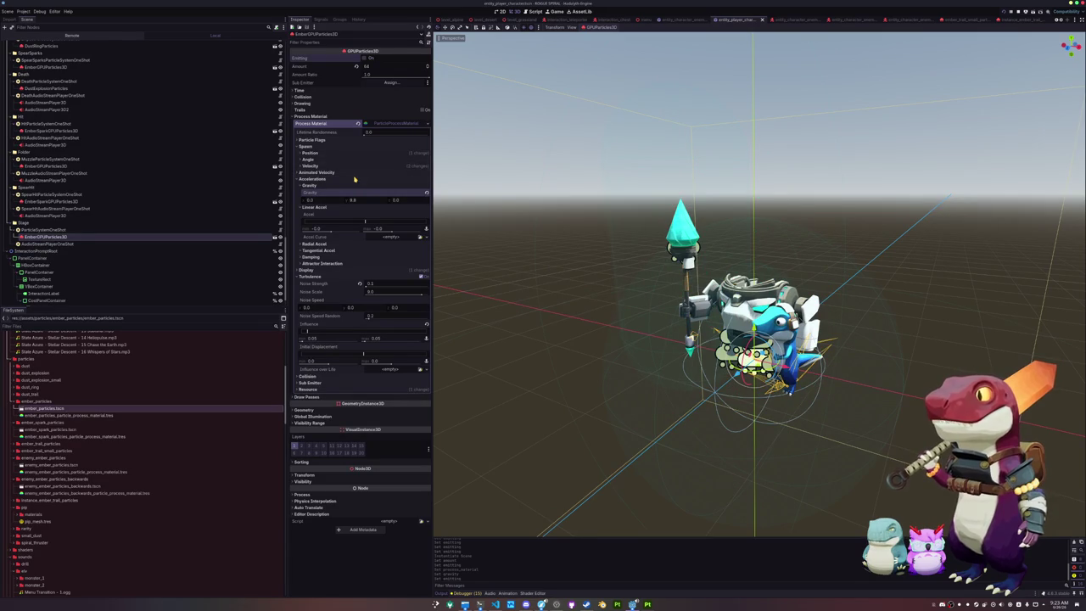
text(128)
key(ctrl+s)
scroll(373, 68, up, 4)
text(6)
click(299, 90)
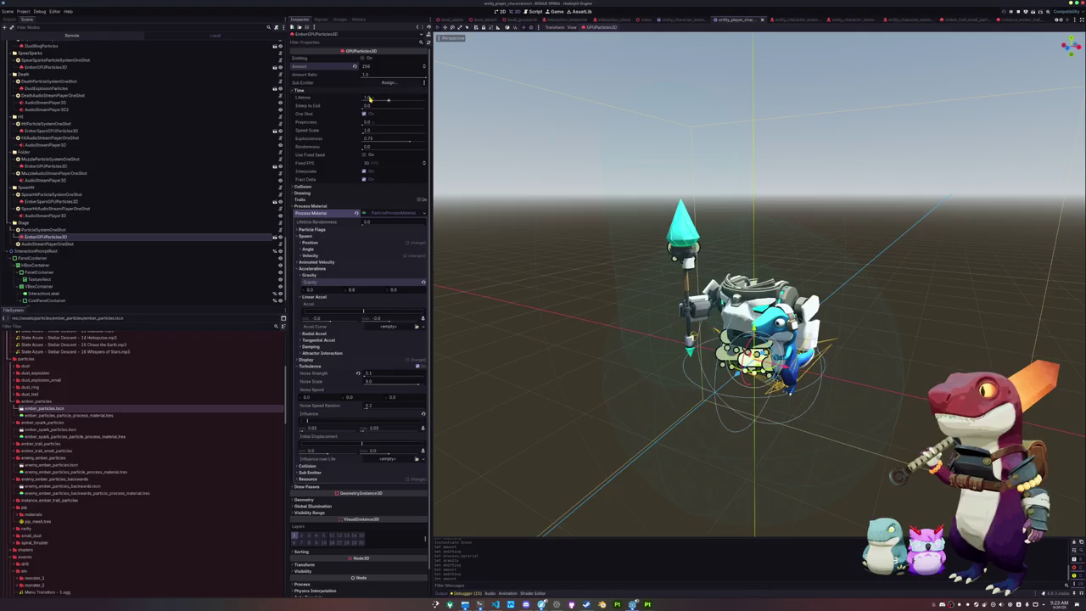
- Set the ember Lifetime to 3.0, preview the burst and save the scene
drag(370, 100, 382, 99)
click(364, 58)
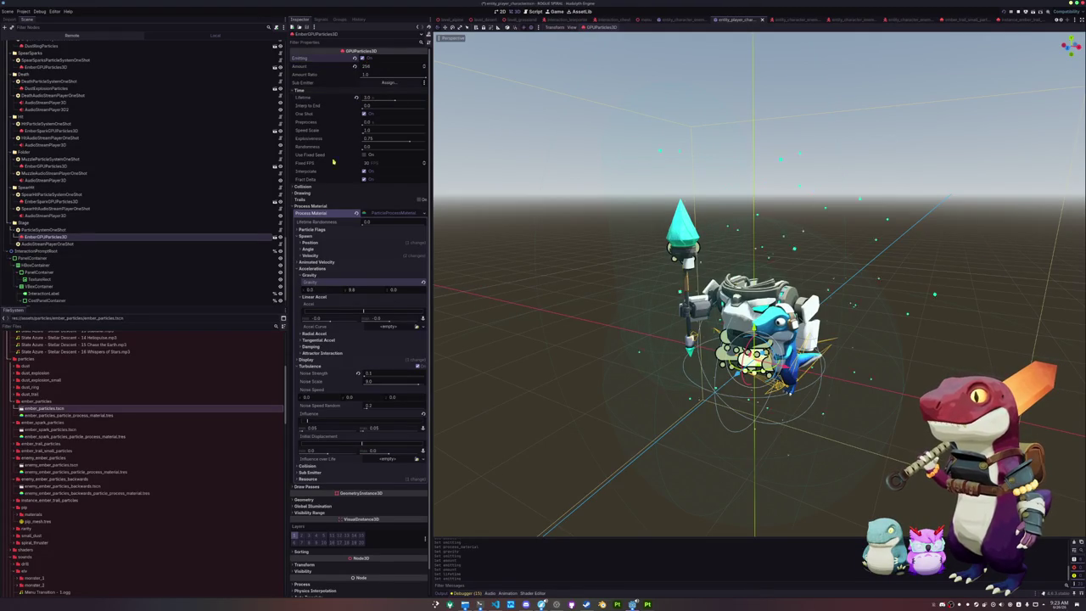
click(384, 98)
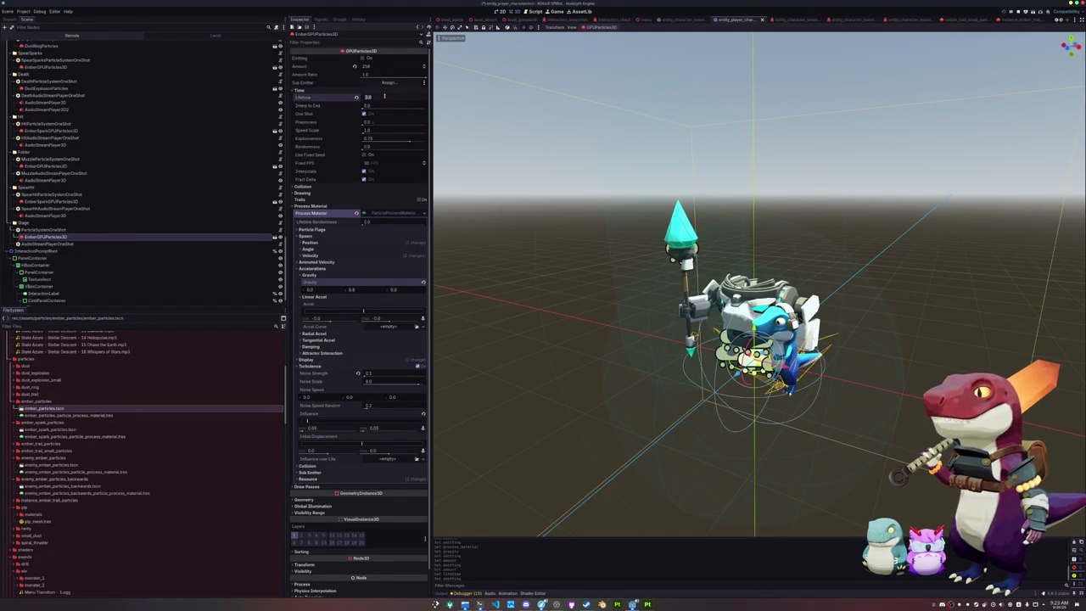
click(363, 57)
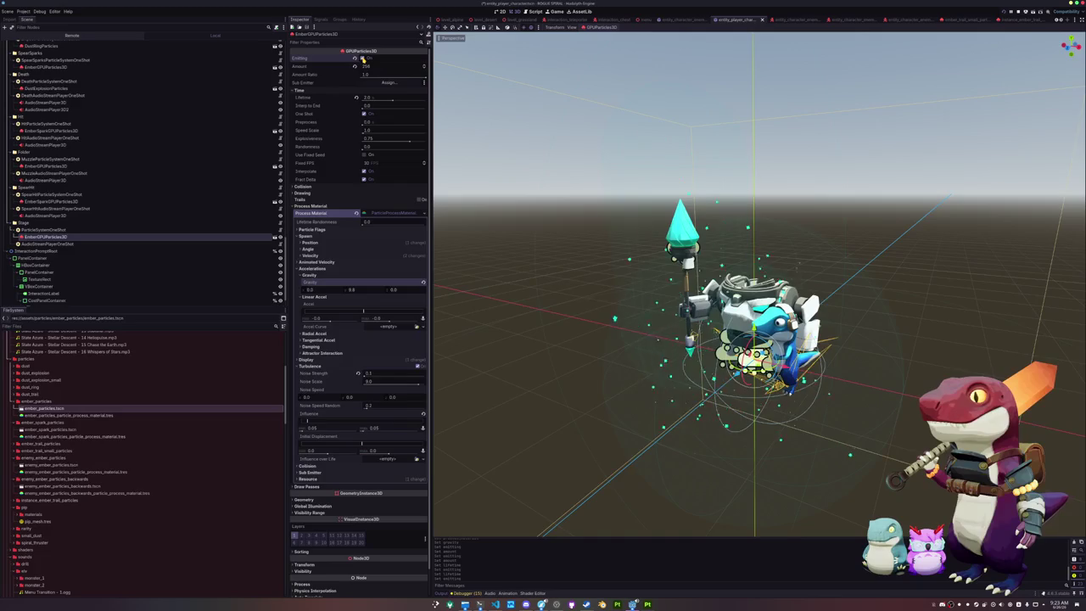
key(ctrl+s)
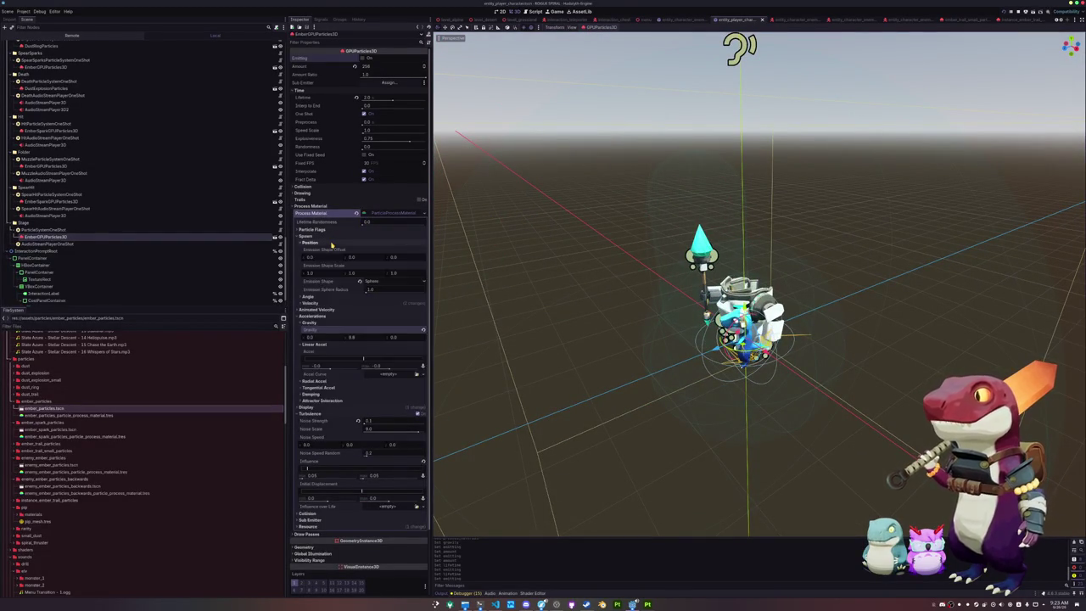
- Set the velocity Spread to 180 and replay the ember burst
click(327, 254)
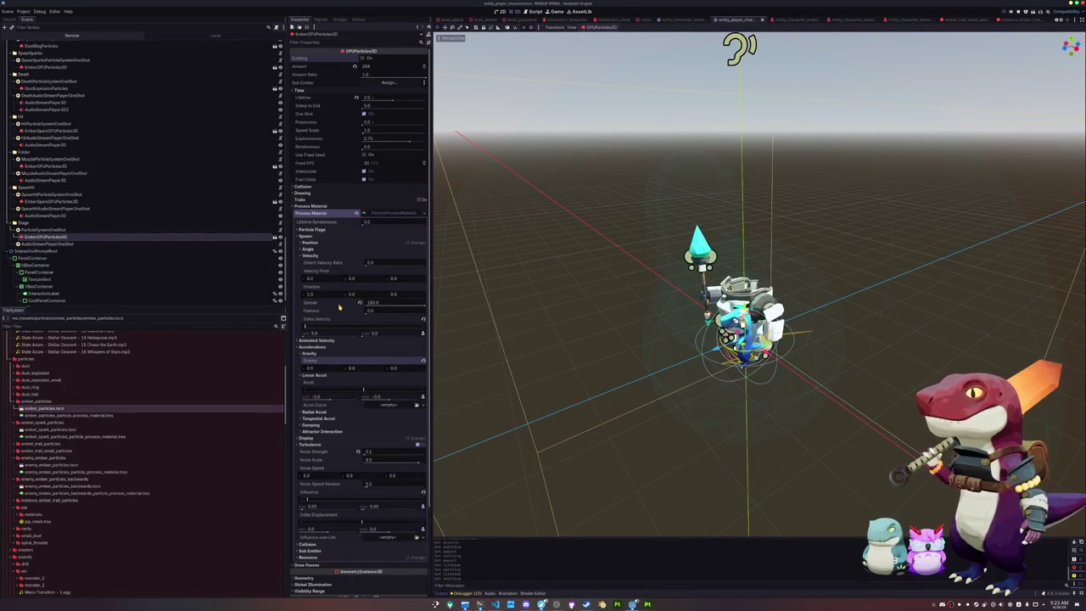
click(415, 304)
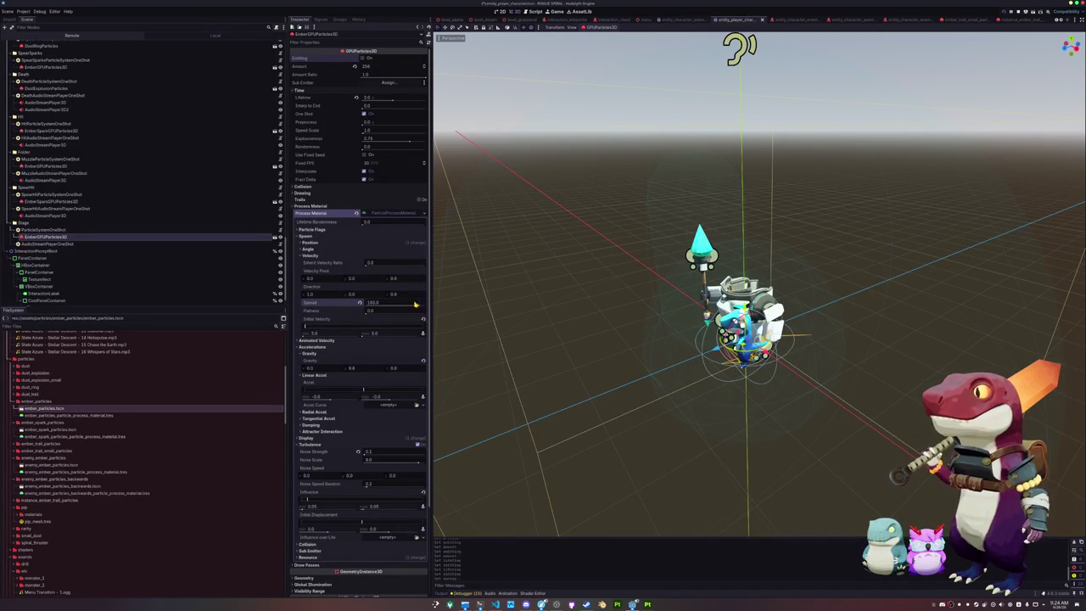
click(364, 58)
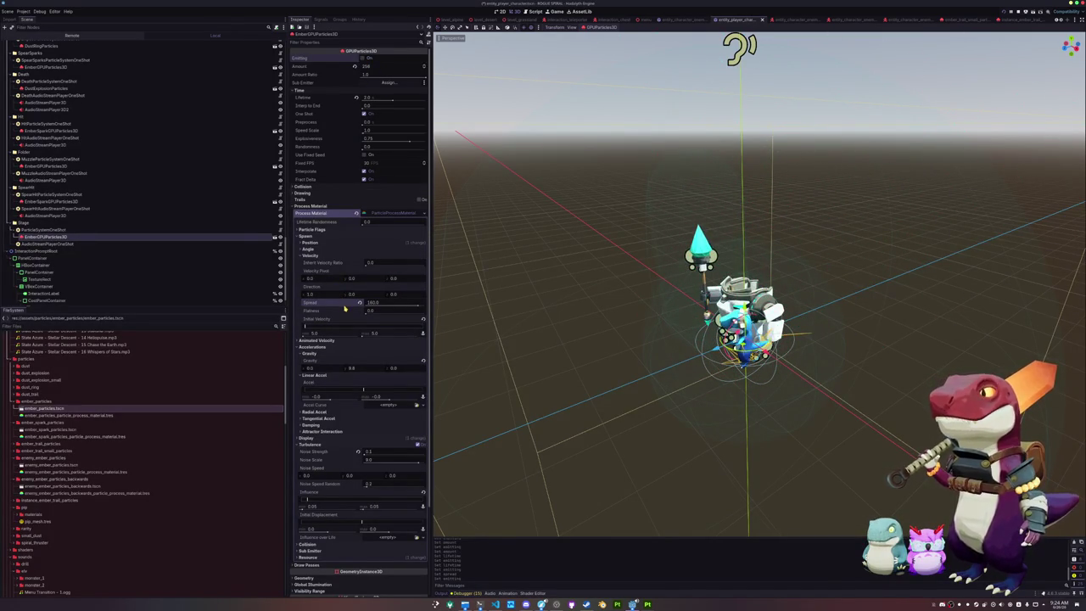
click(40, 231)
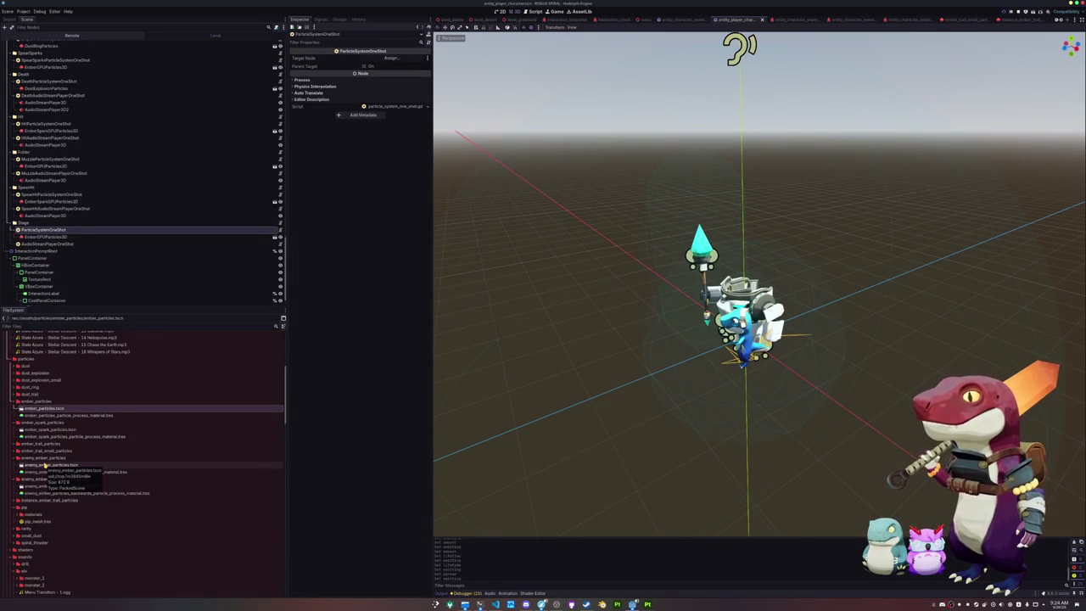
- Instance dust_explosion_particles.tscn under ParticleSystemOneShot and play its burst
click(45, 465)
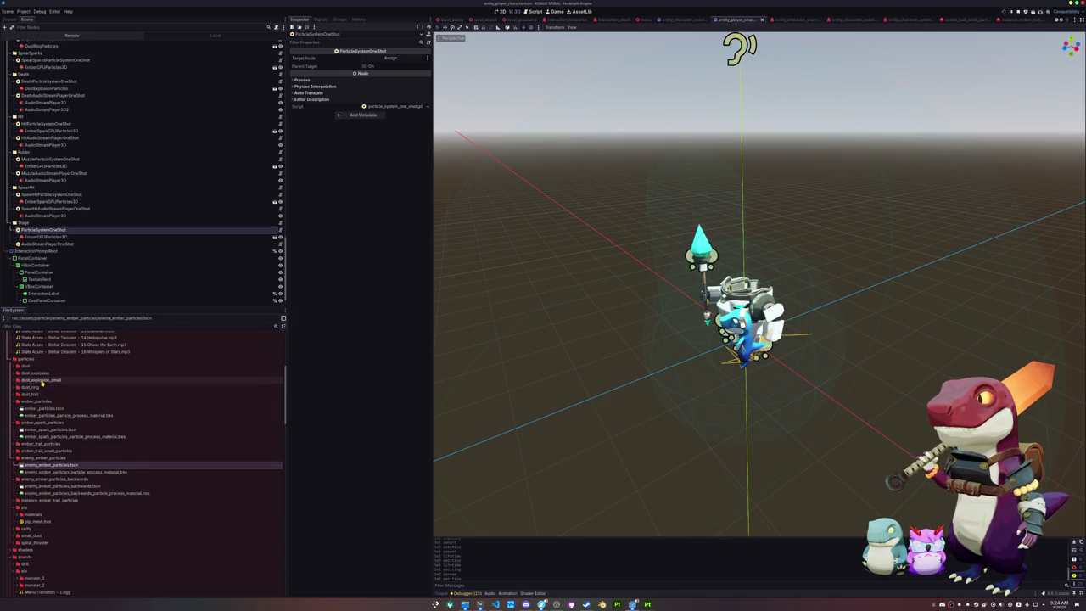
double_click(43, 373)
drag(51, 397, 54, 228)
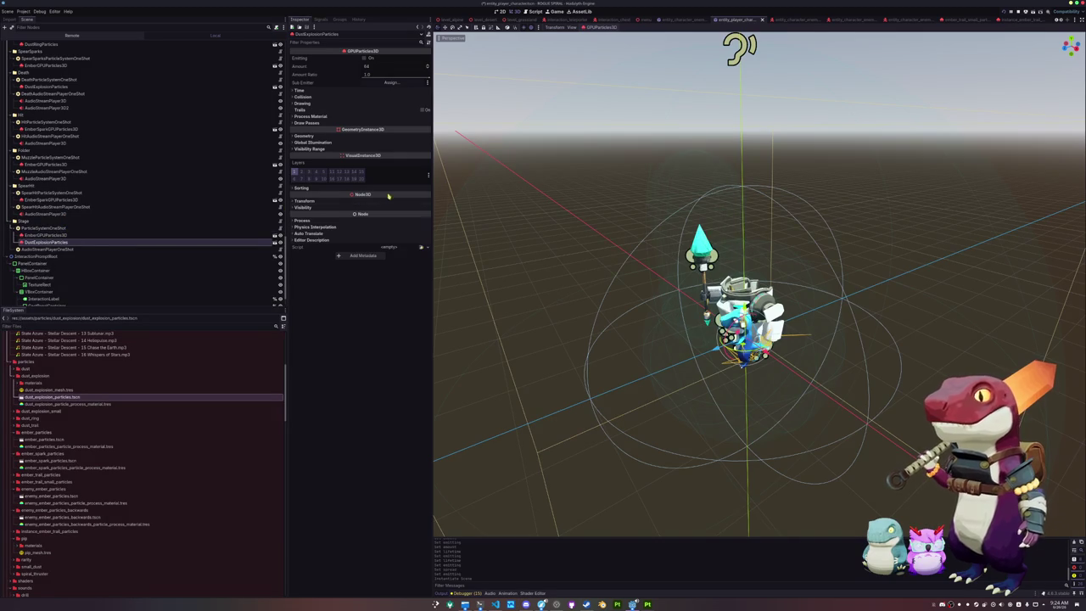
click(364, 57)
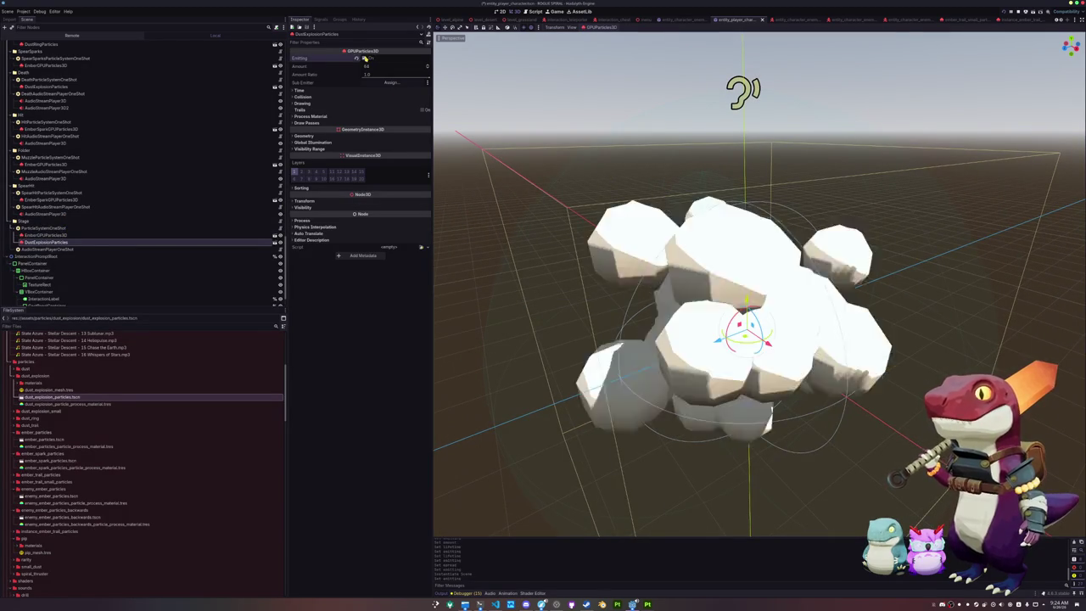
click(311, 117)
click(319, 103)
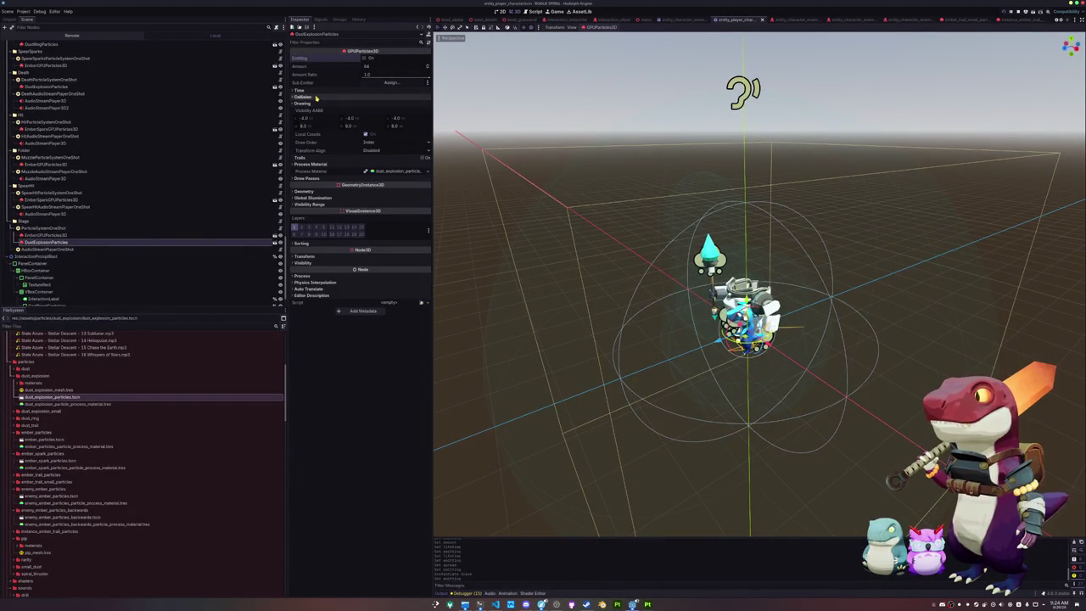
- Scale the dust explosion to 0.5 and preview it together with the embers
click(304, 256)
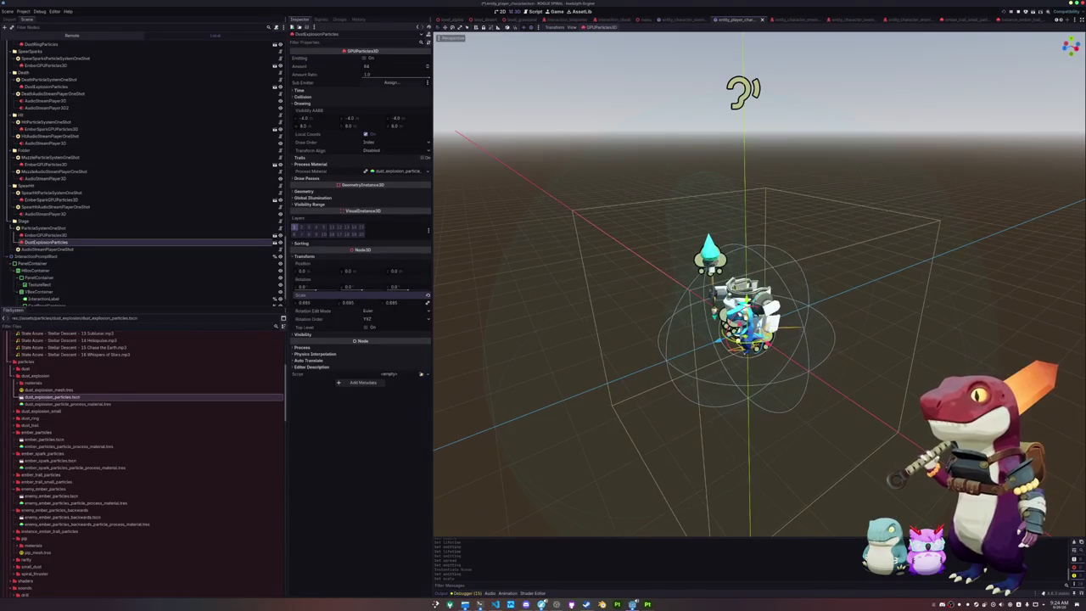
click(364, 58)
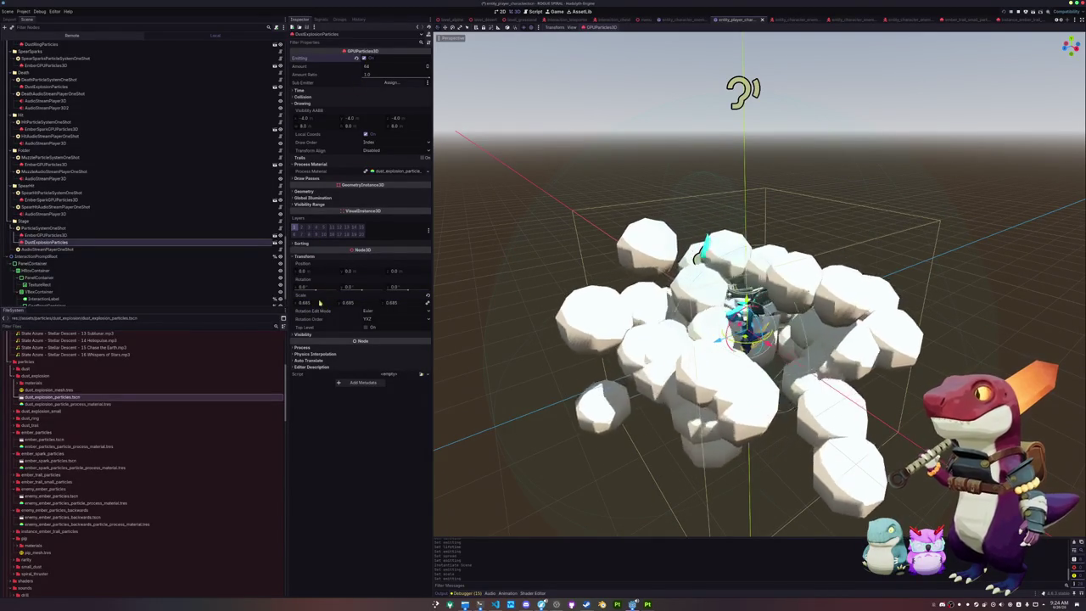
click(364, 57)
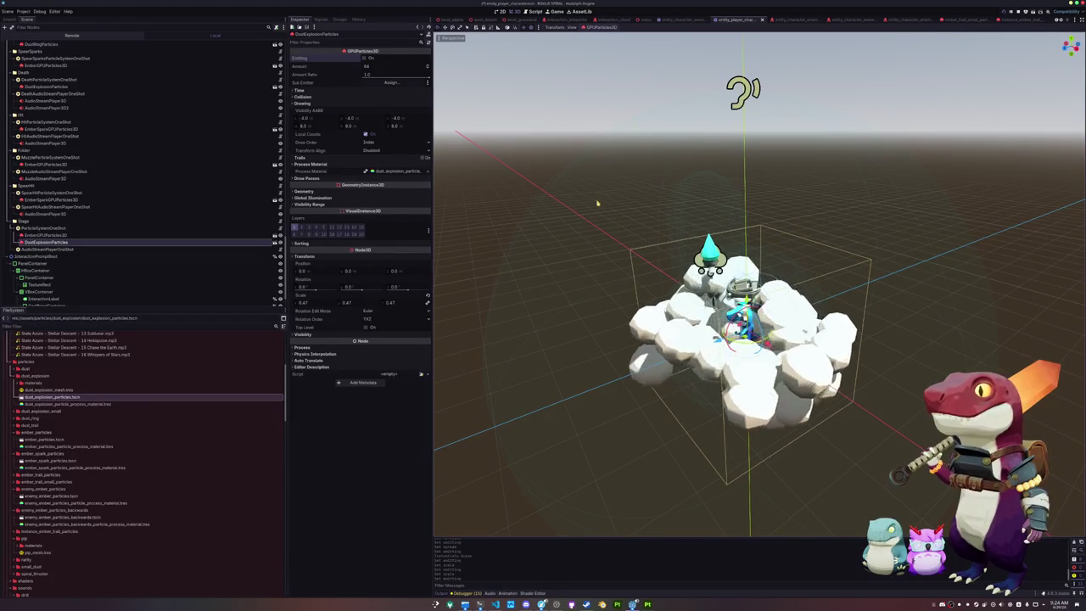
click(310, 304)
text(0.5)
key(Return)
ctrl+click(34, 235)
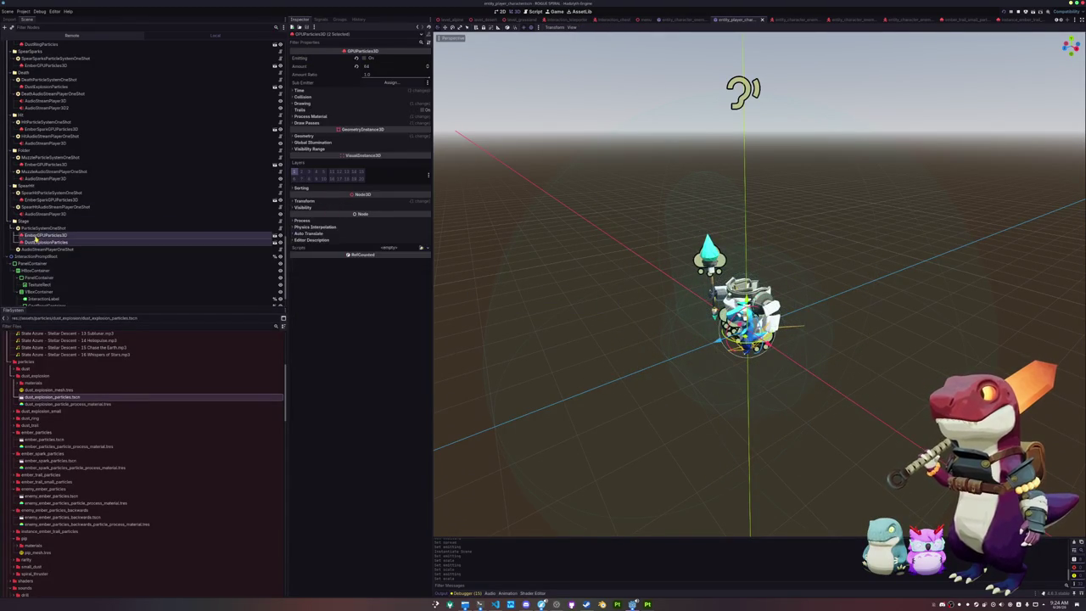
click(364, 58)
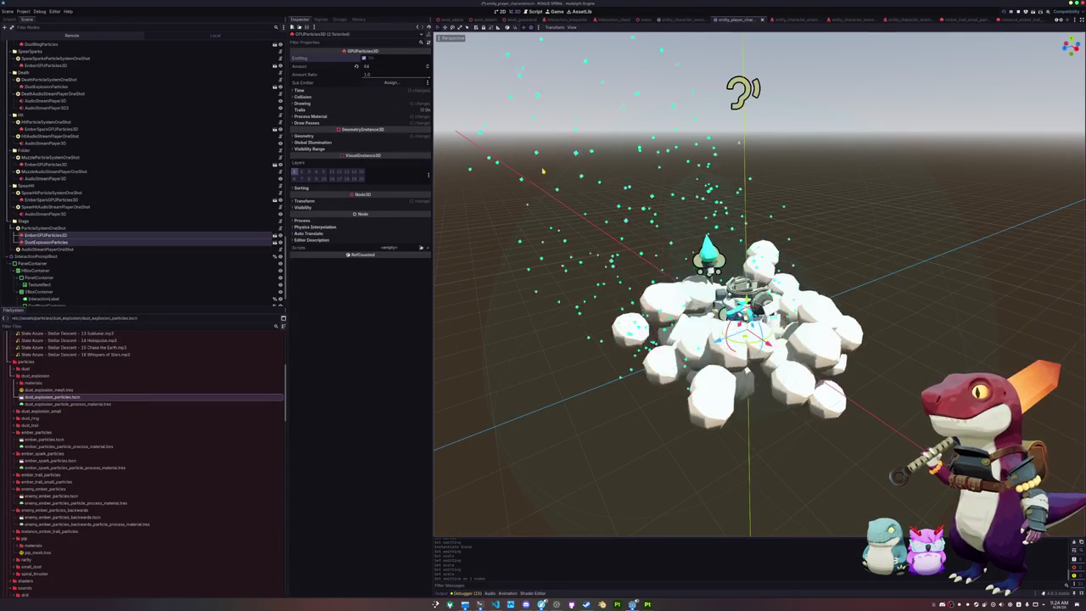
- Add an AudioStreamPlayer3D child under AudioStreamPlayerOneShot by searching 'stream'
click(133, 243)
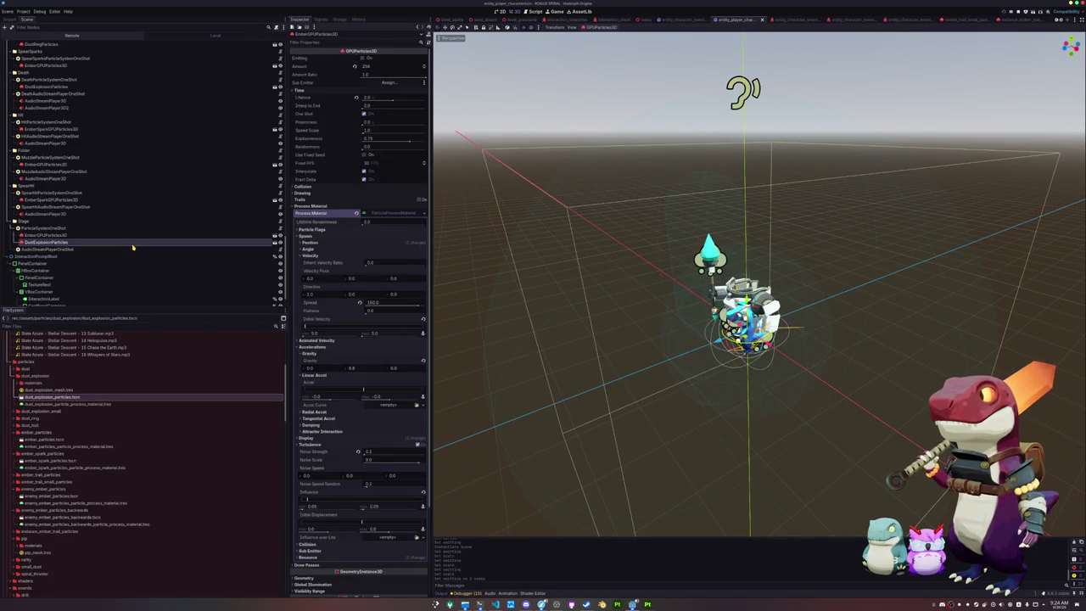
click(46, 249)
right_click(48, 250)
click(77, 266)
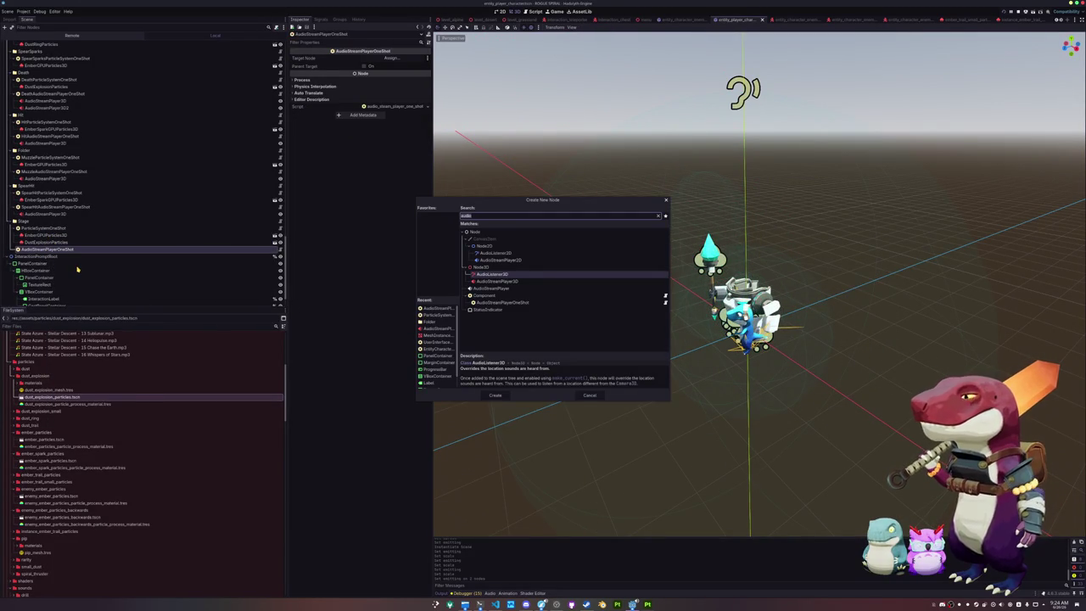
text(stream)
key(Return)
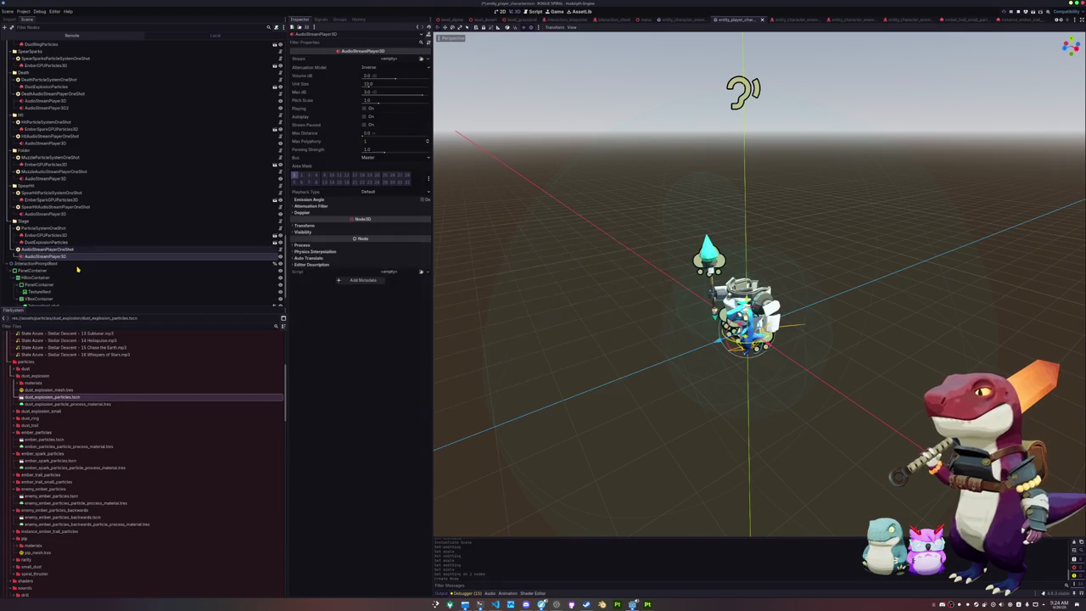
click(82, 257)
click(81, 257)
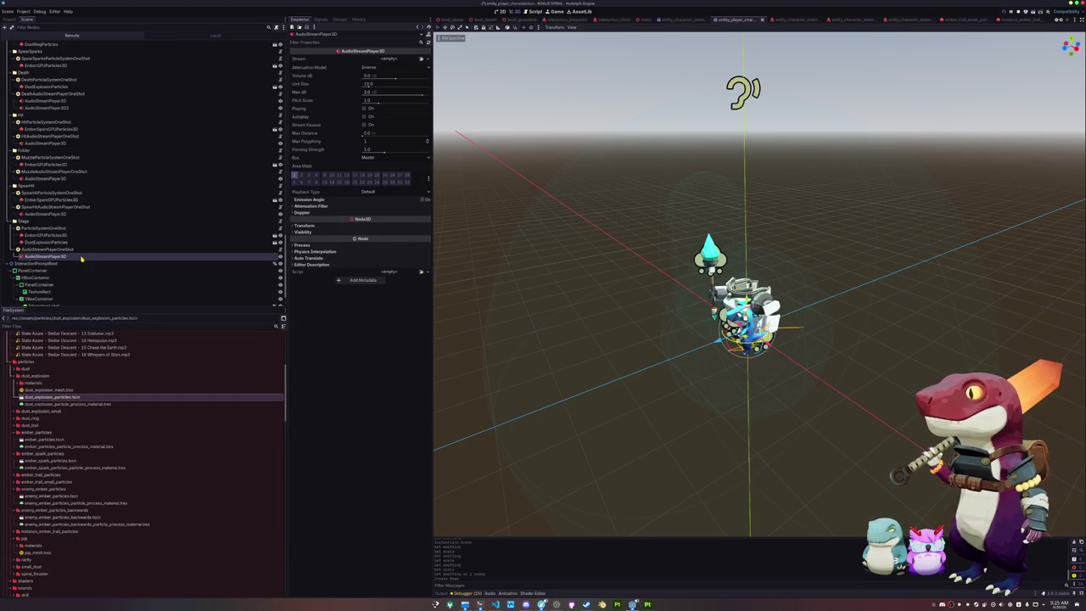
- Assign Menu Transition - 3.ogg at -20 dB on the Effects bus and preview it
click(421, 59)
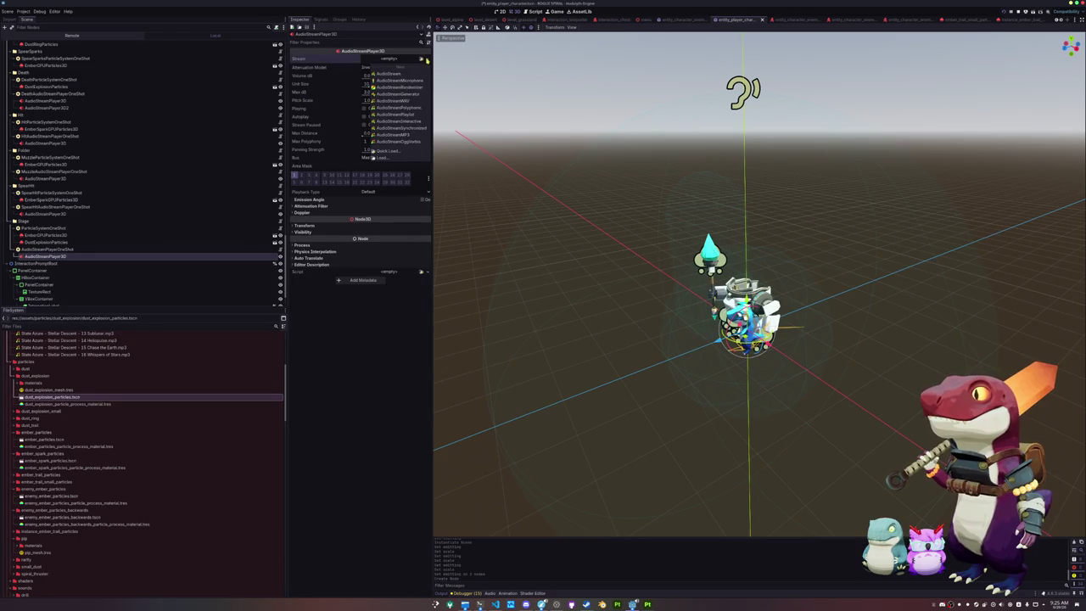
click(345, 372)
scroll(123, 445, up, 3)
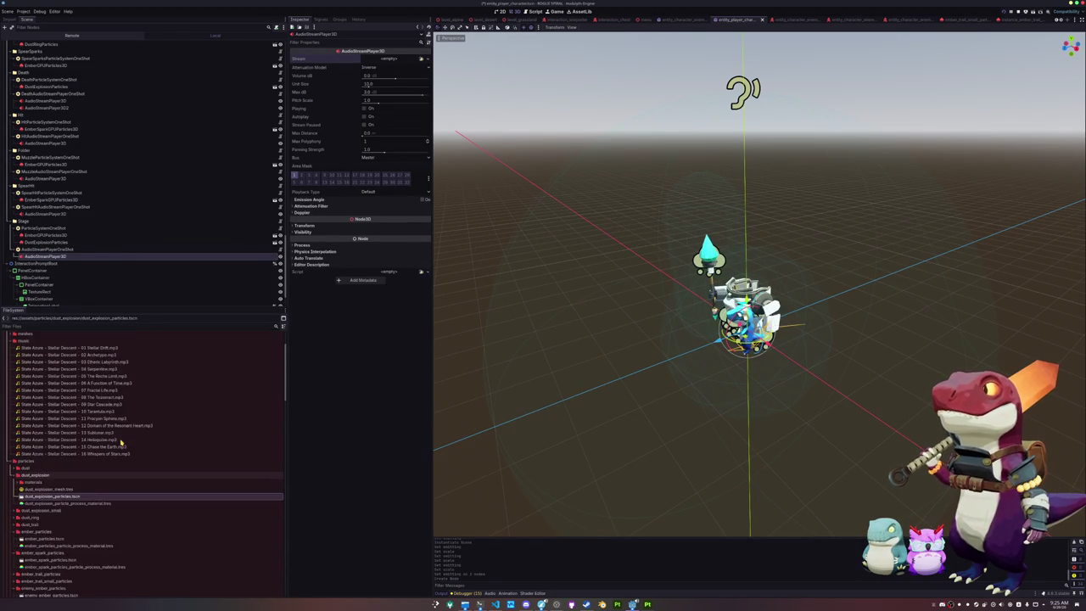
scroll(121, 442, down, 8)
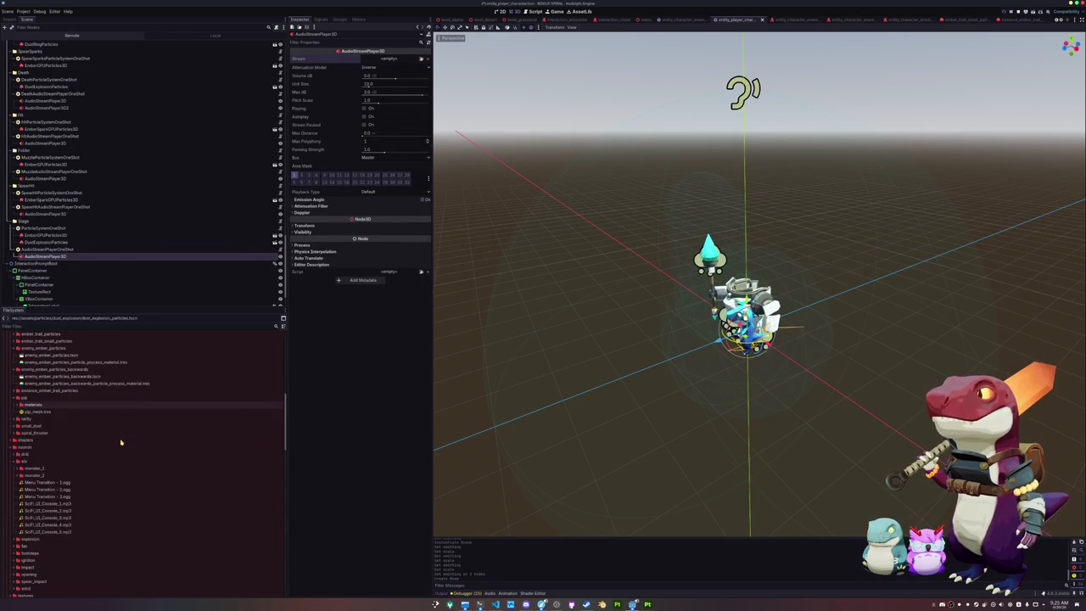
mouse_move(82, 496)
mouse_down()
mouse_move(59, 475)
mouse_move(397, 61)
mouse_up()
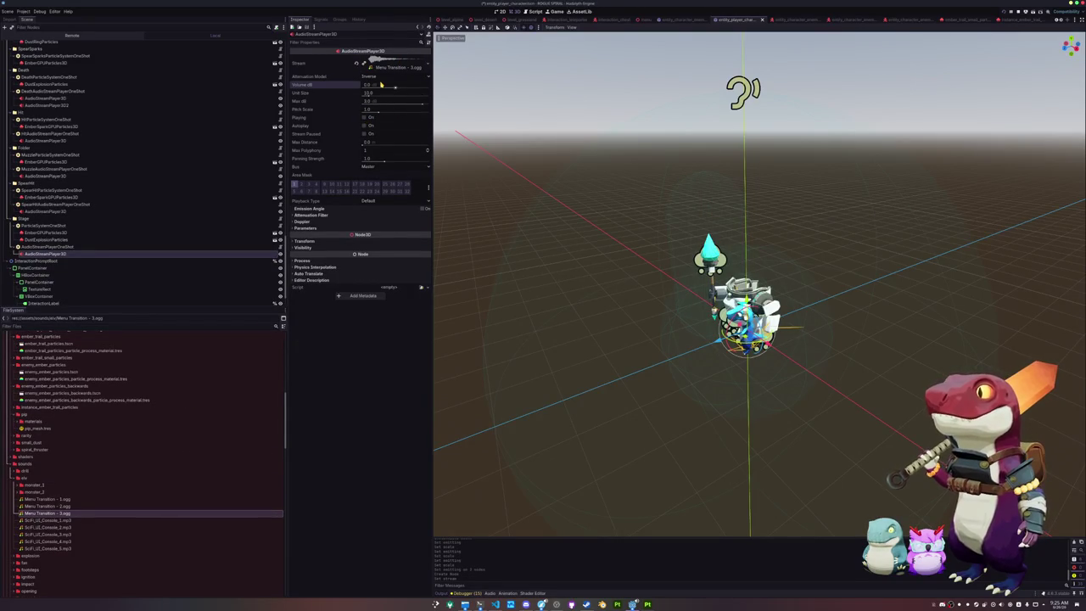
text(-)
key(Return)
key(Tab)
key(space)
key(Down)
key(Return)
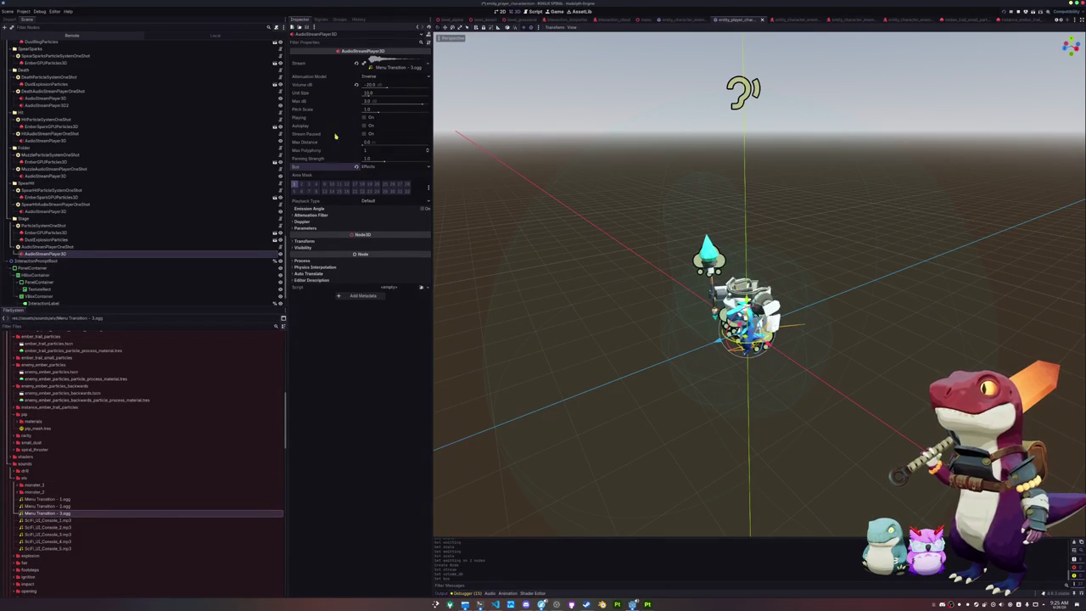
click(364, 117)
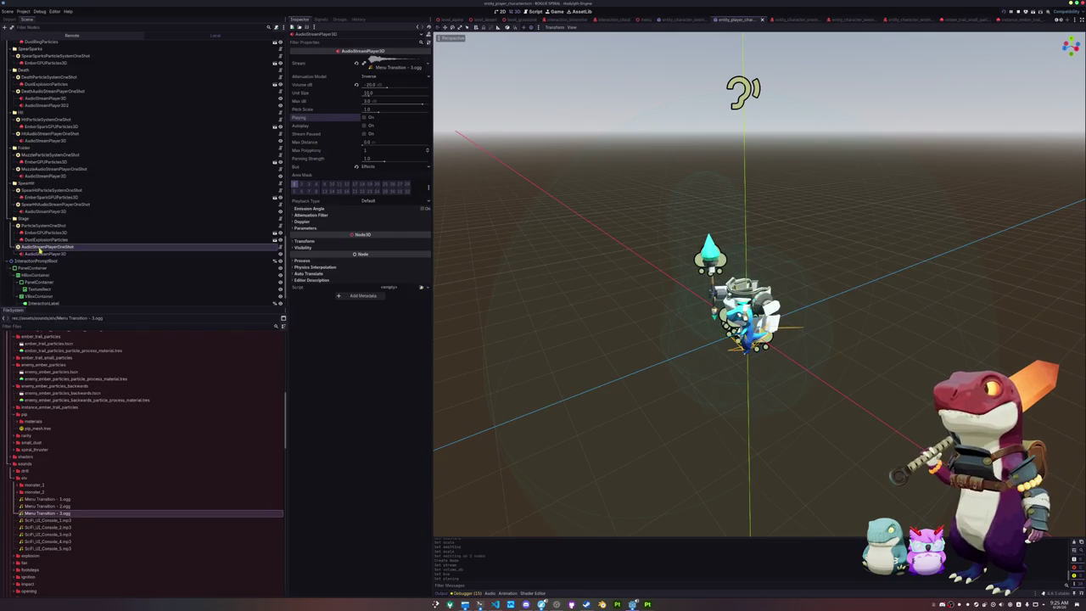
- Add a second AudioStreamPlayer3D child under AudioStreamPlayerOneShot
right_click(39, 248)
click(63, 255)
key(BackSpace)
key(BackSpace)
key(BackSpace)
text(audiost)
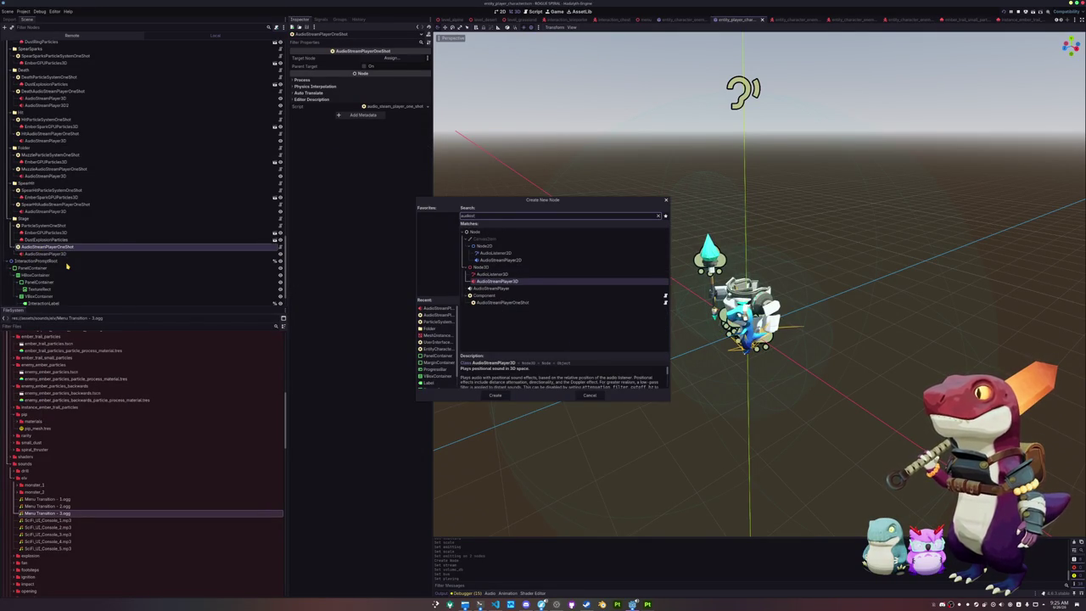
key(Return)
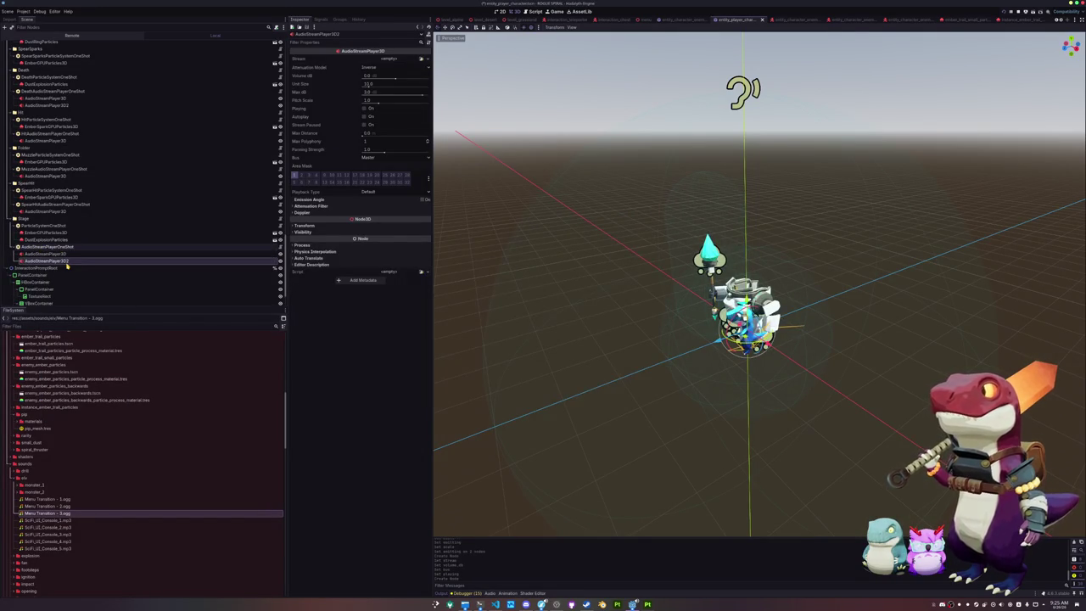